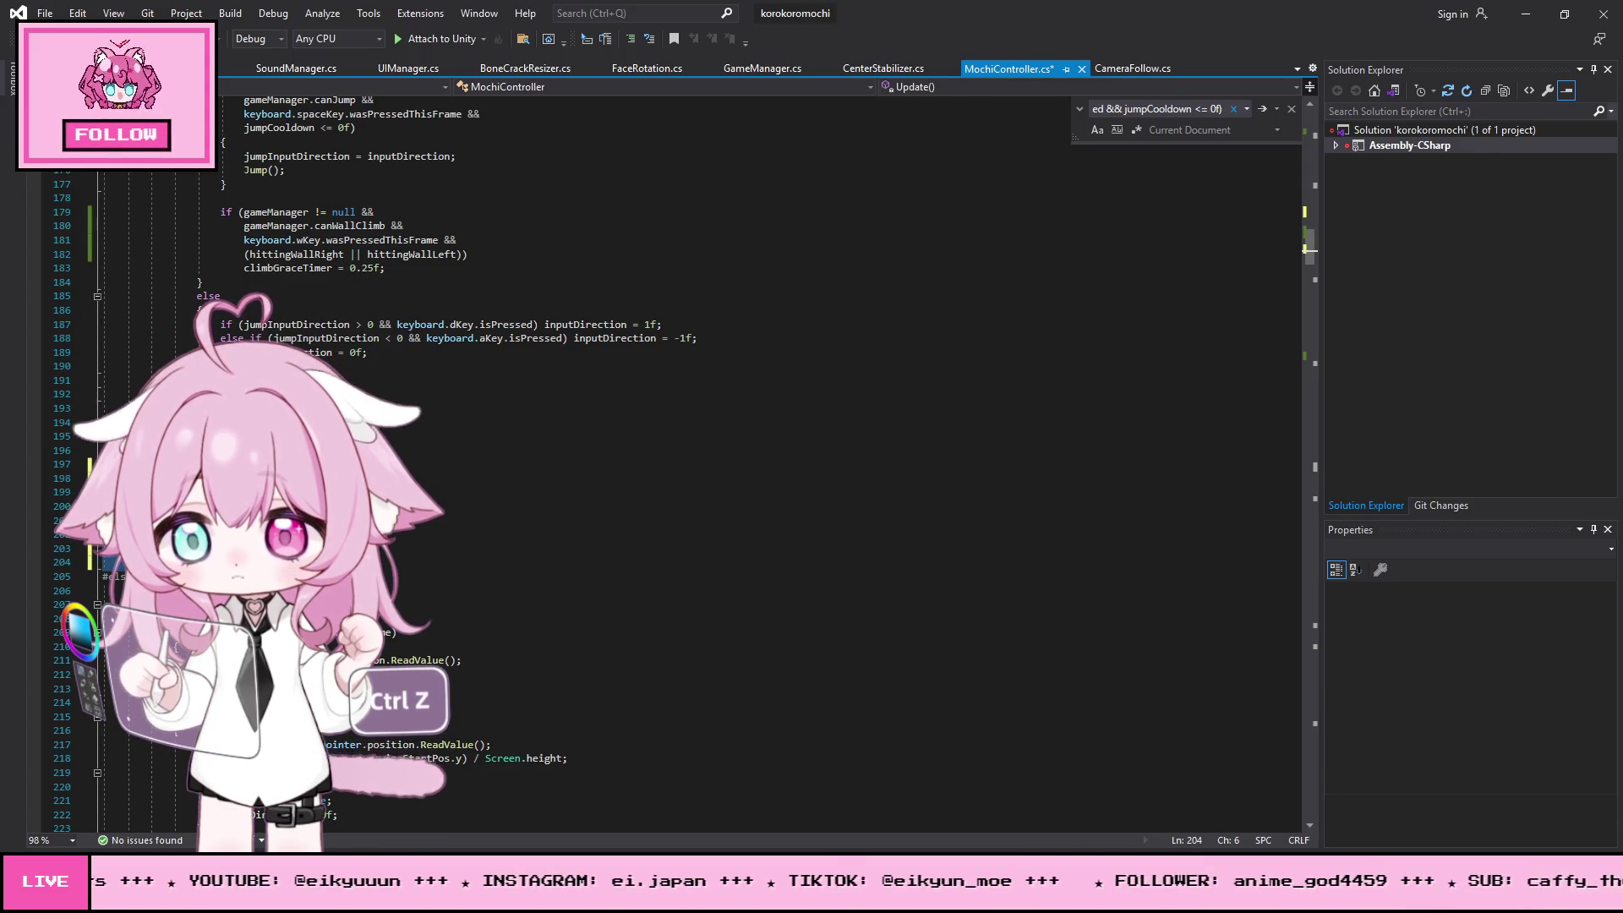
- Save all edits to the MochiController script with File > Save All, then switch back to Unity to recompile
key(Down)
click(281, 506)
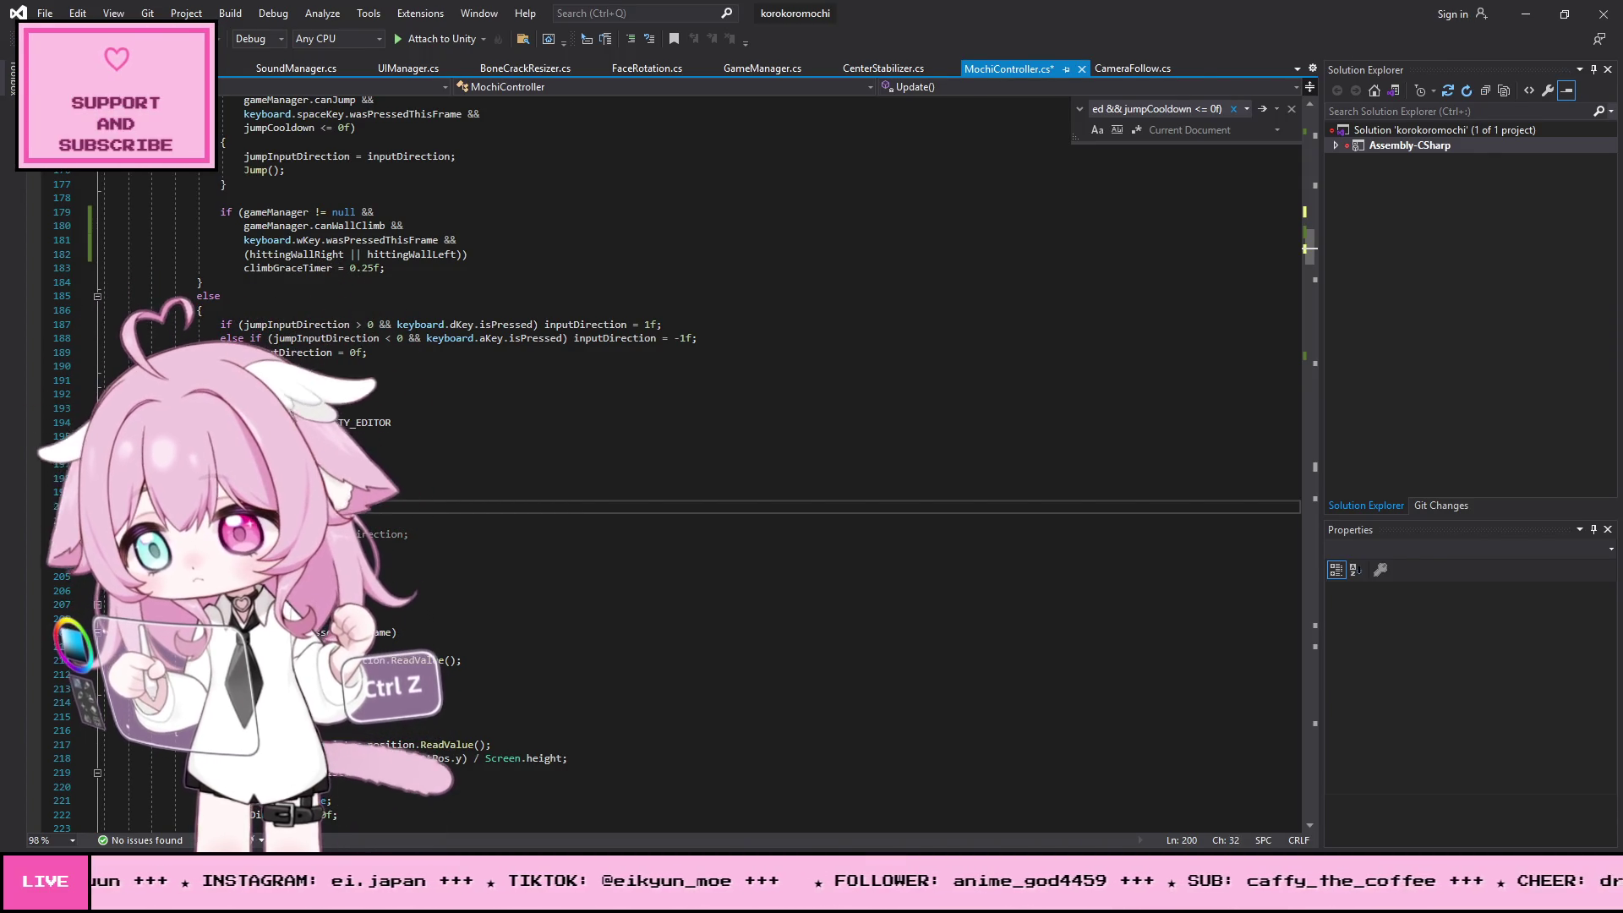
scroll(676, 457, down, 12)
click(45, 13)
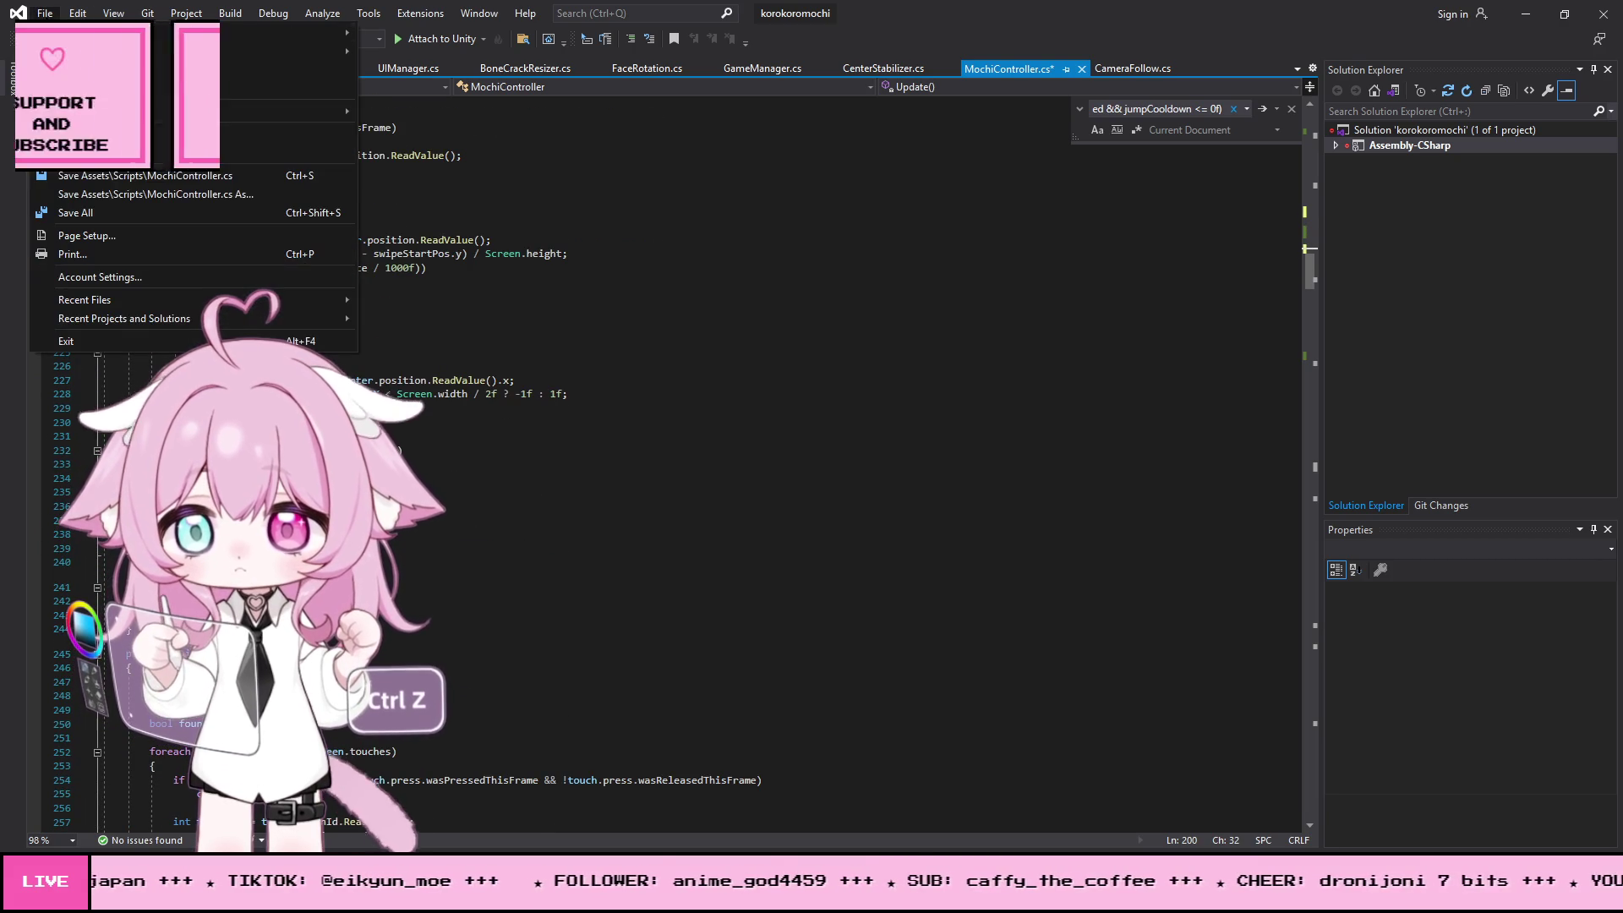
click(108, 220)
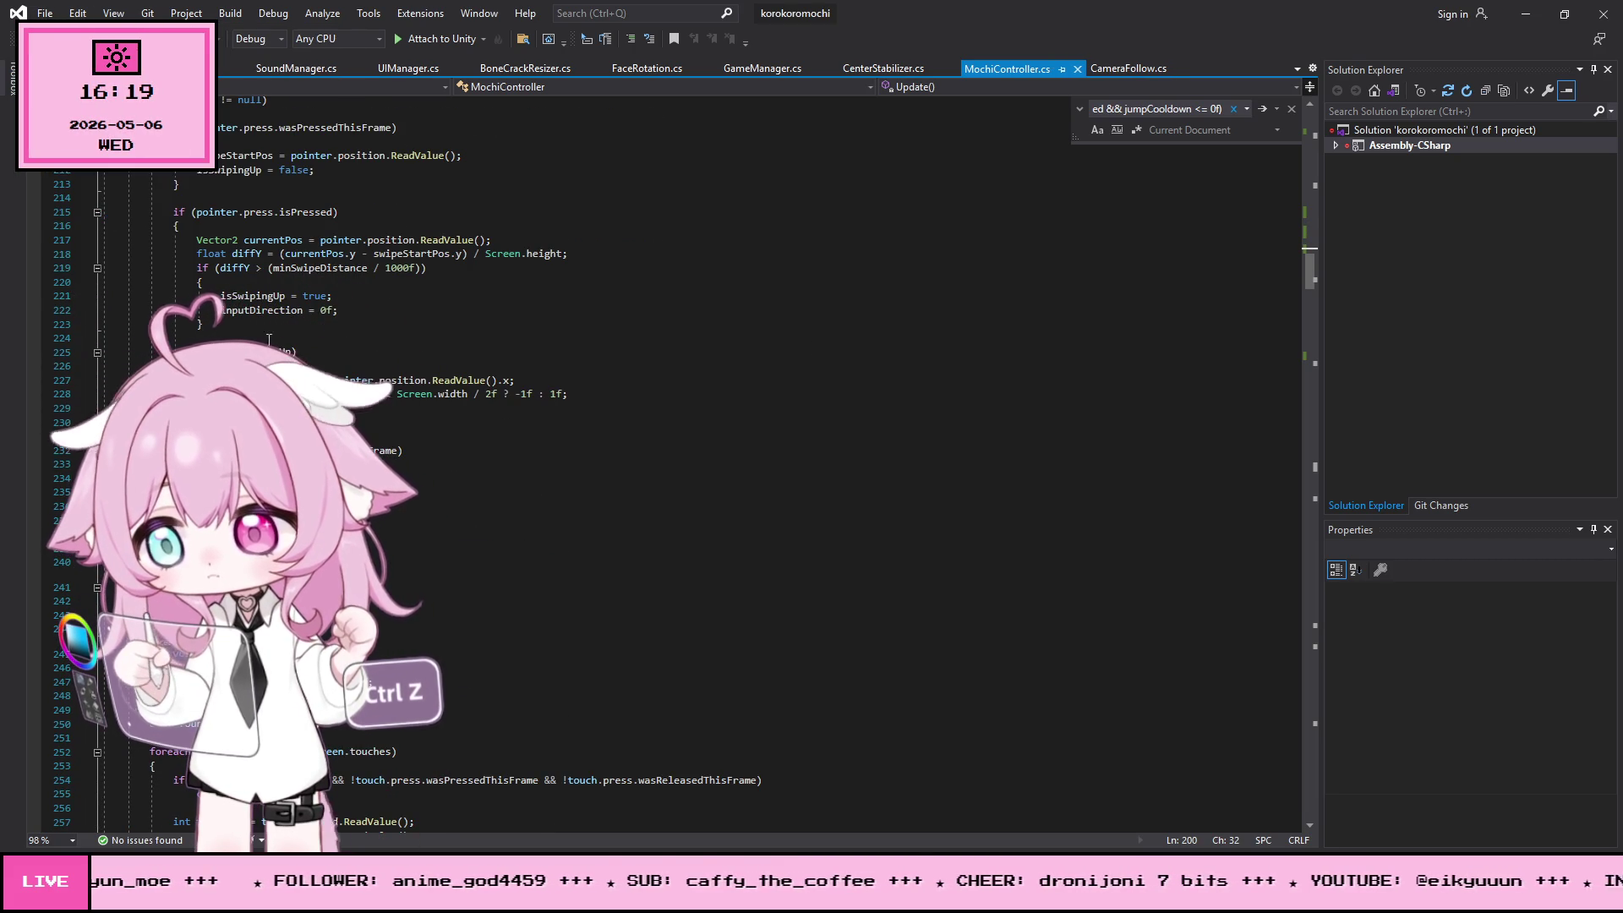
click(1525, 13)
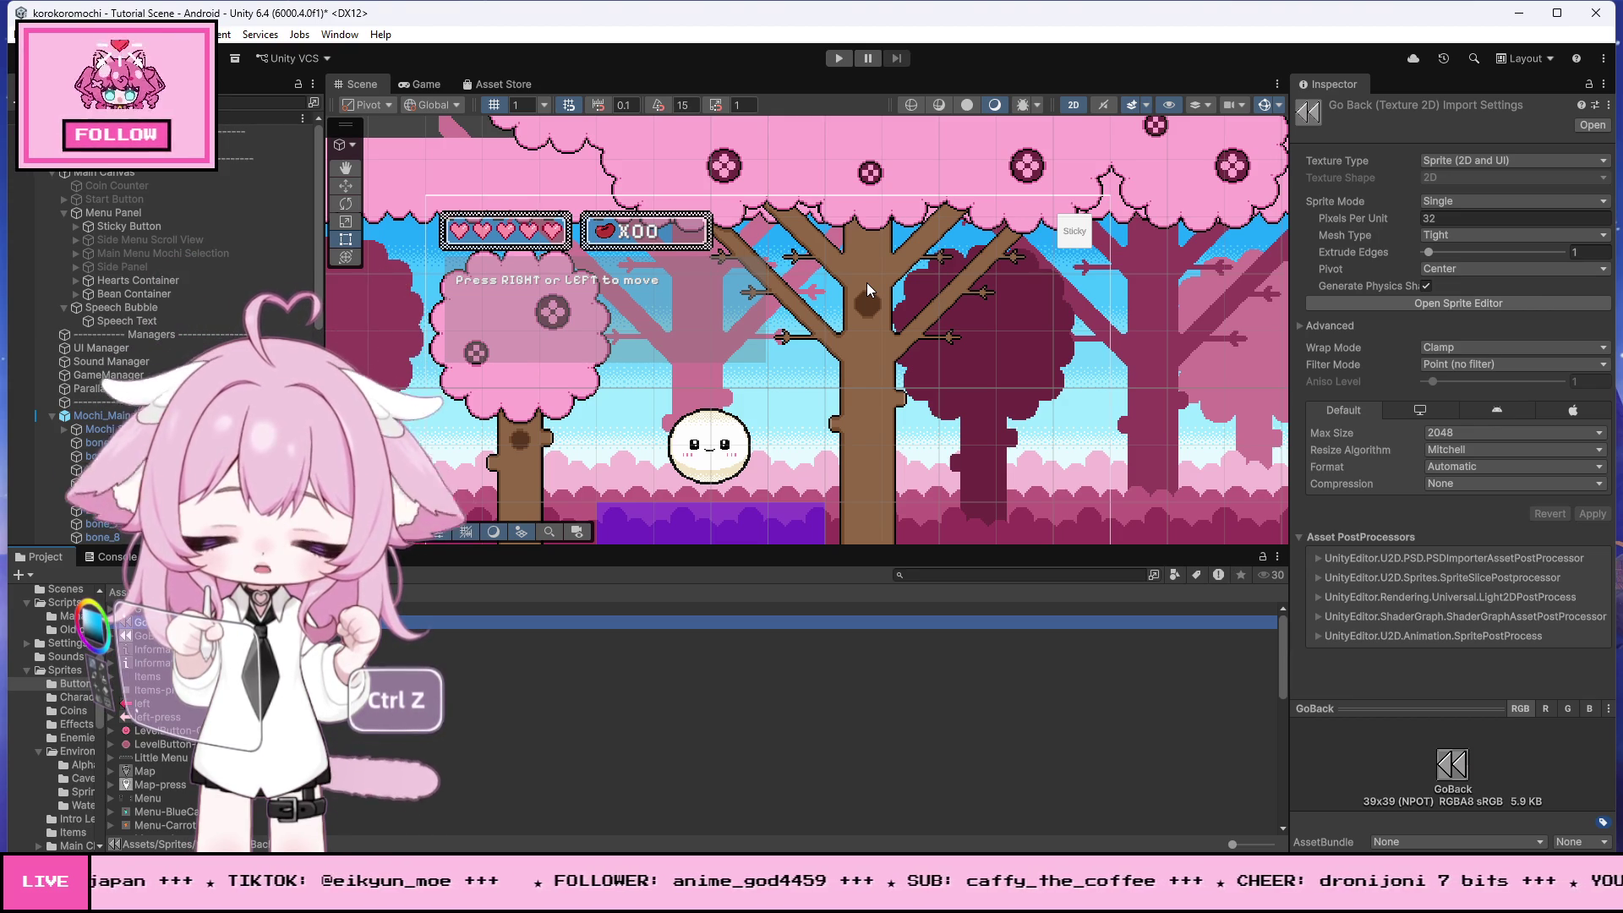
- Enter Play mode and roll the mochi left, then right toward the pit
click(833, 63)
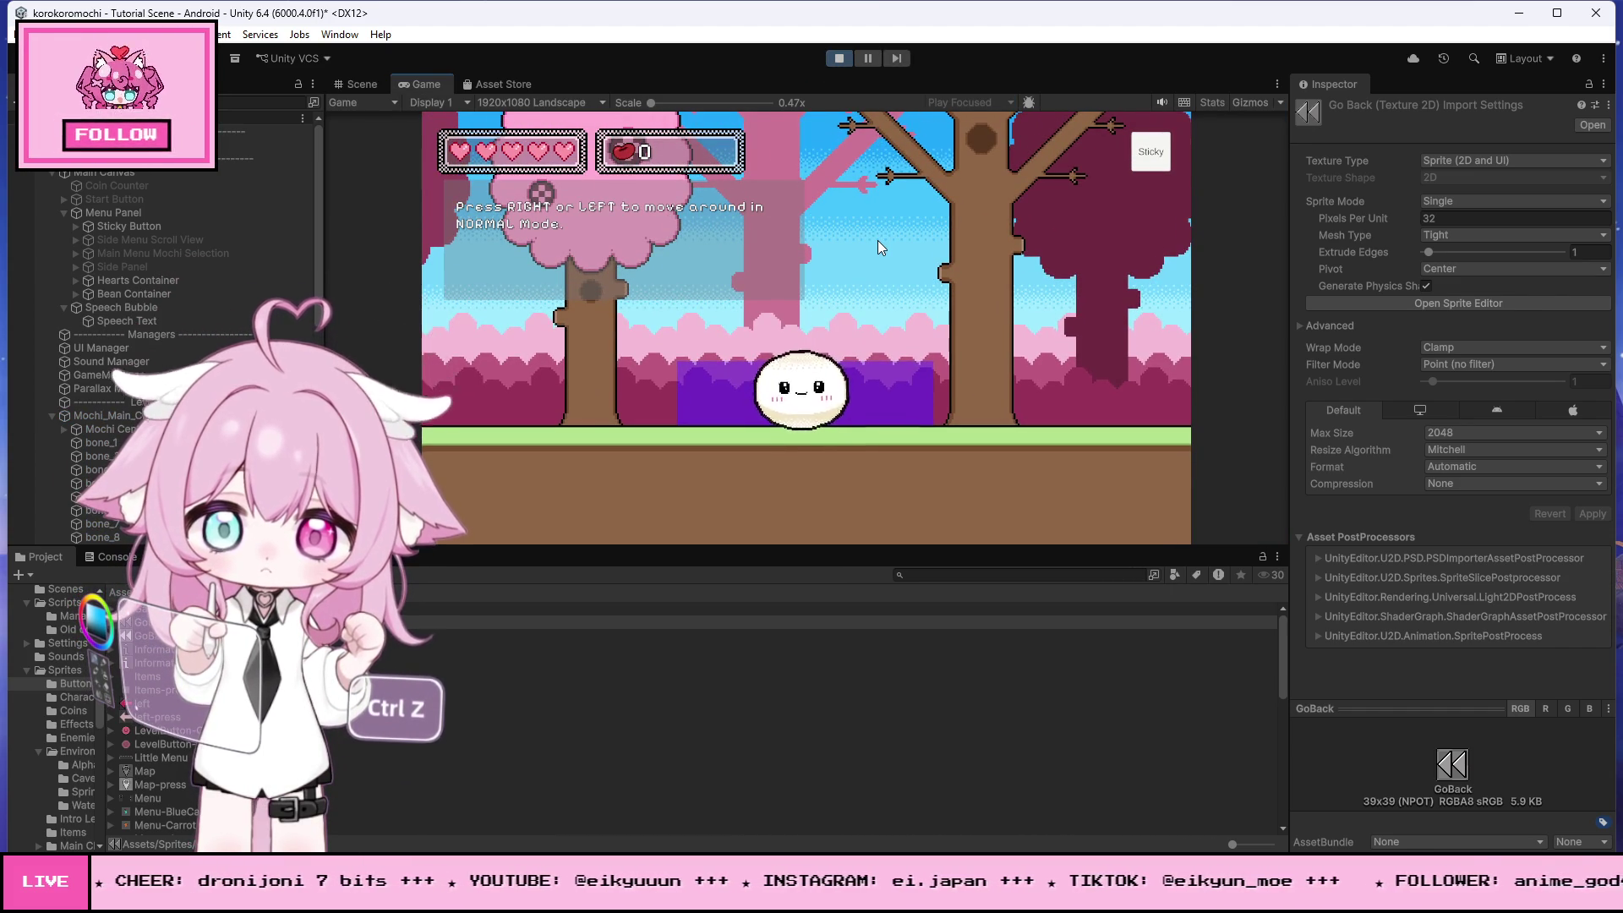
key(Left)
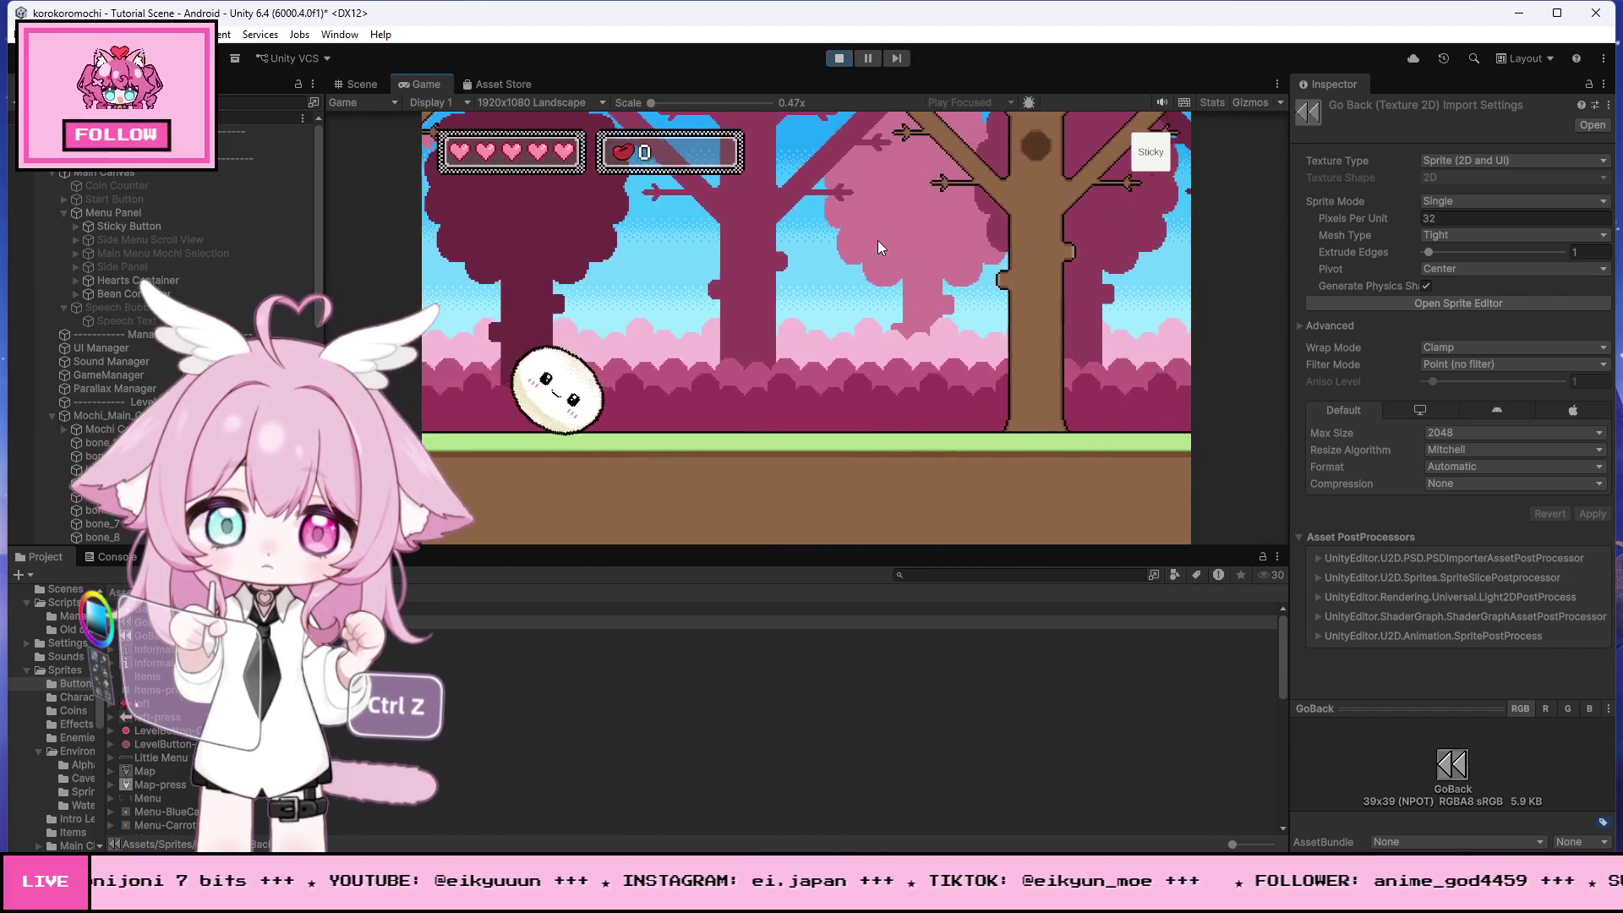
key(Right)
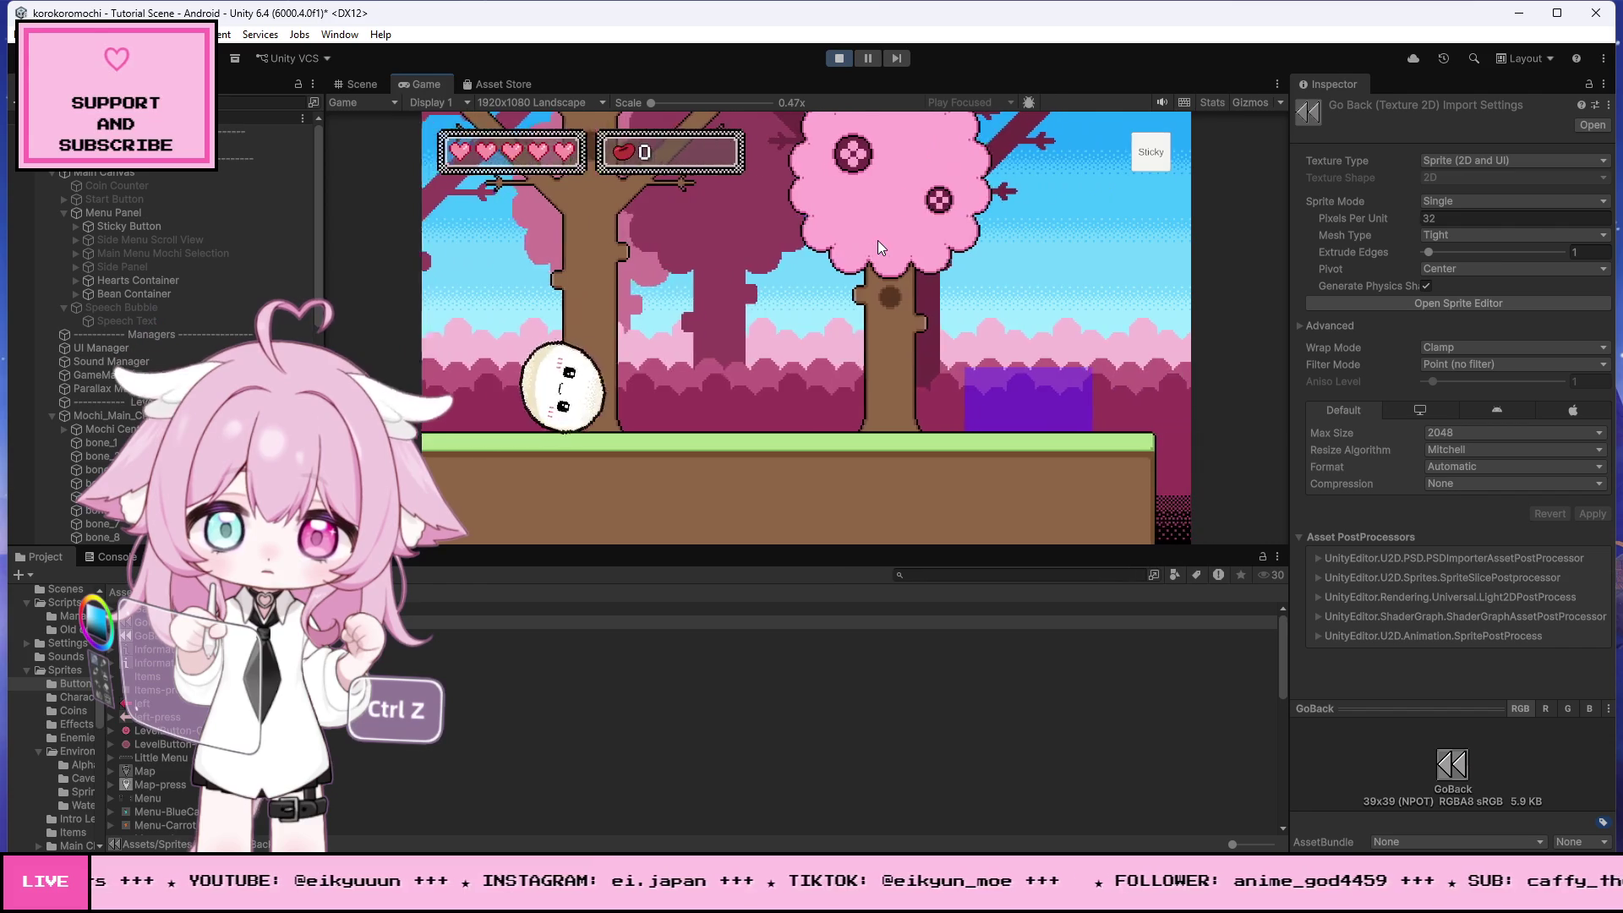
key(Right)
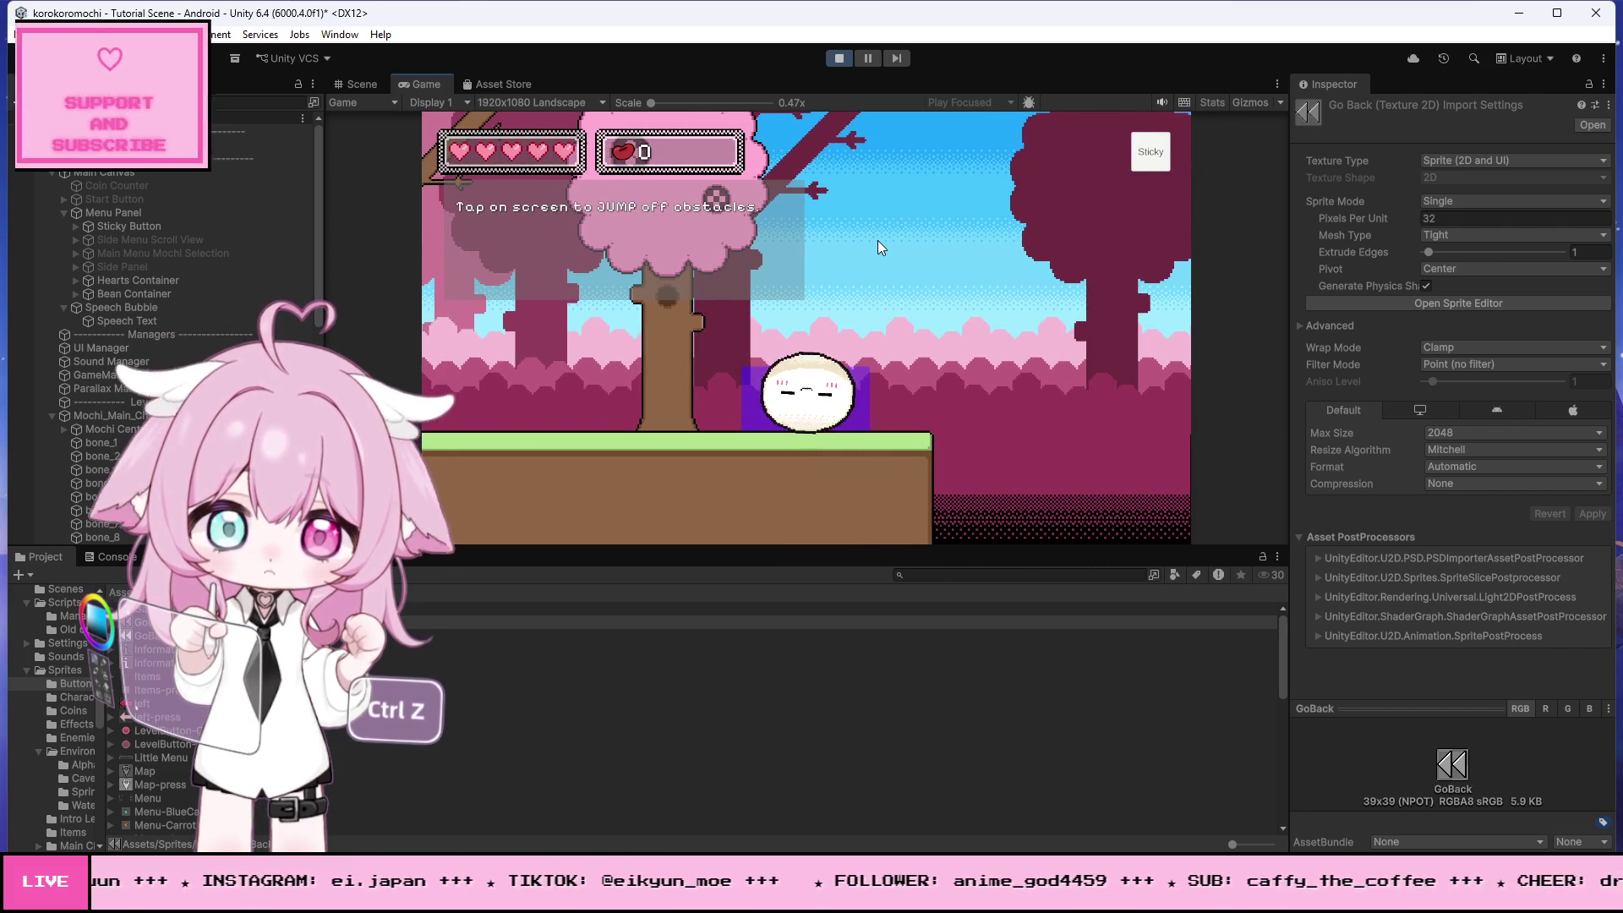
- Jump the mochi across the pit, stop Play mode, and switch back to the code
click(877, 240)
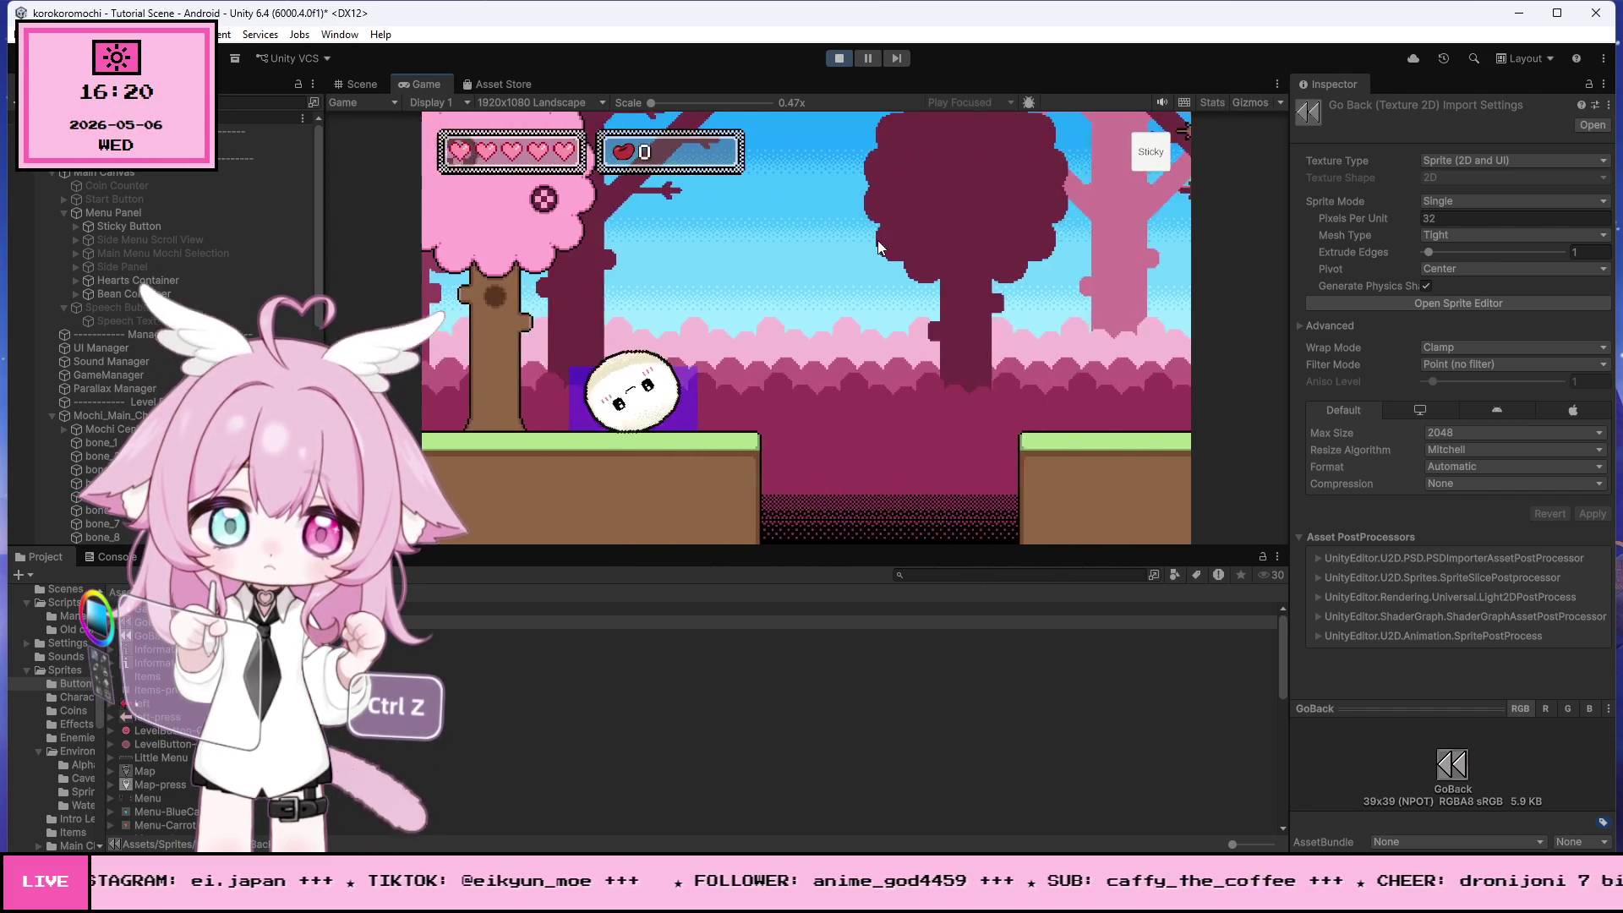
click(878, 240)
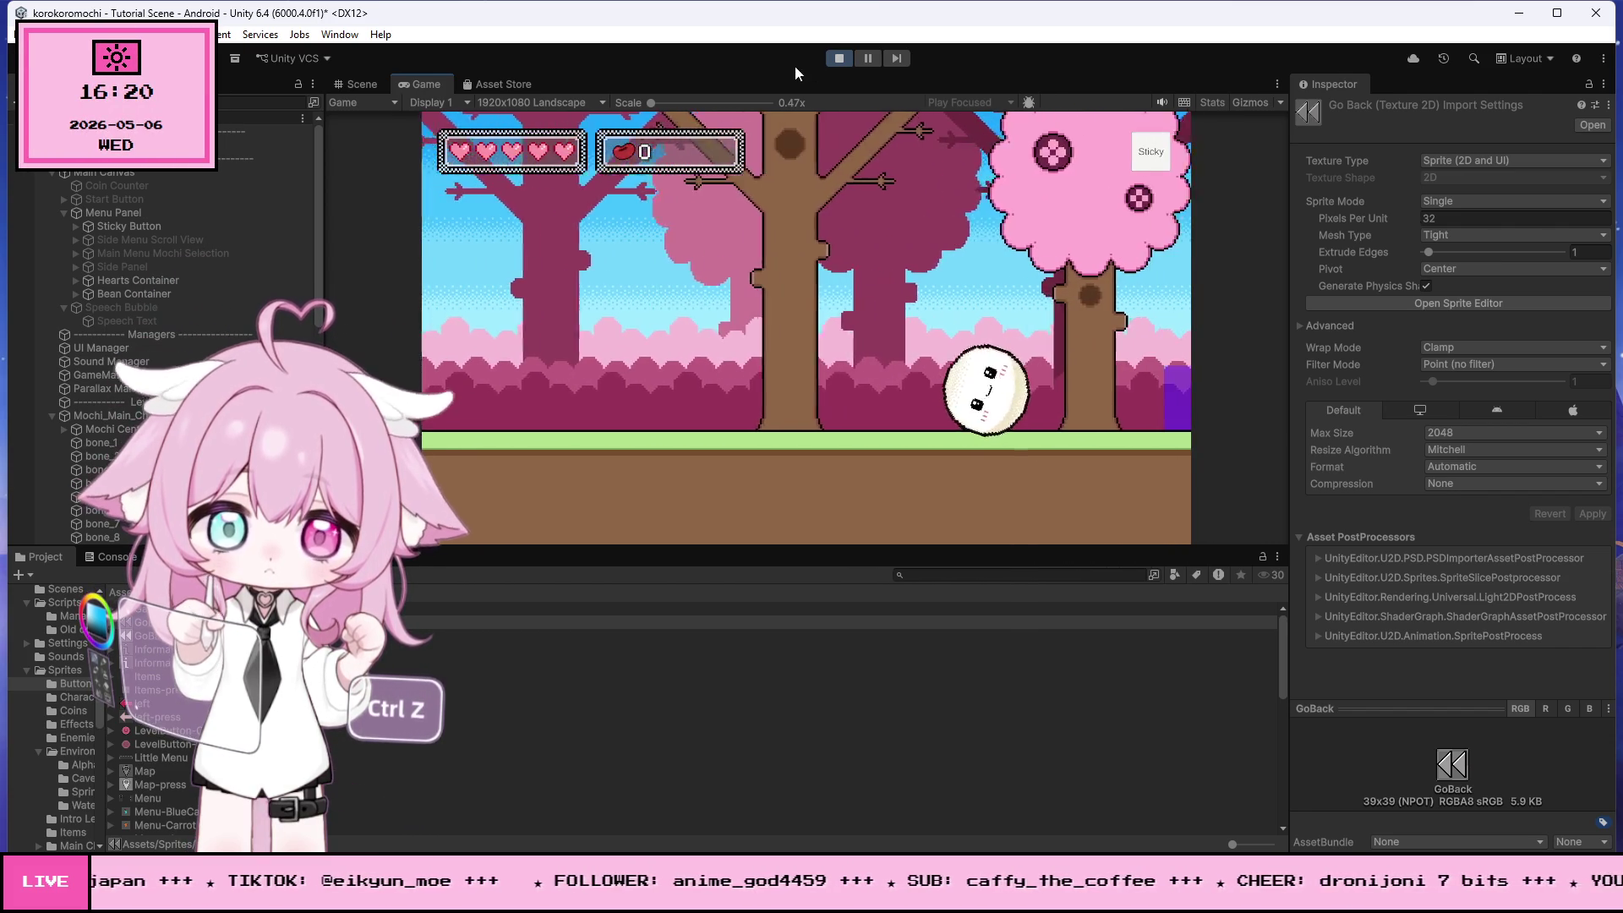
click(839, 58)
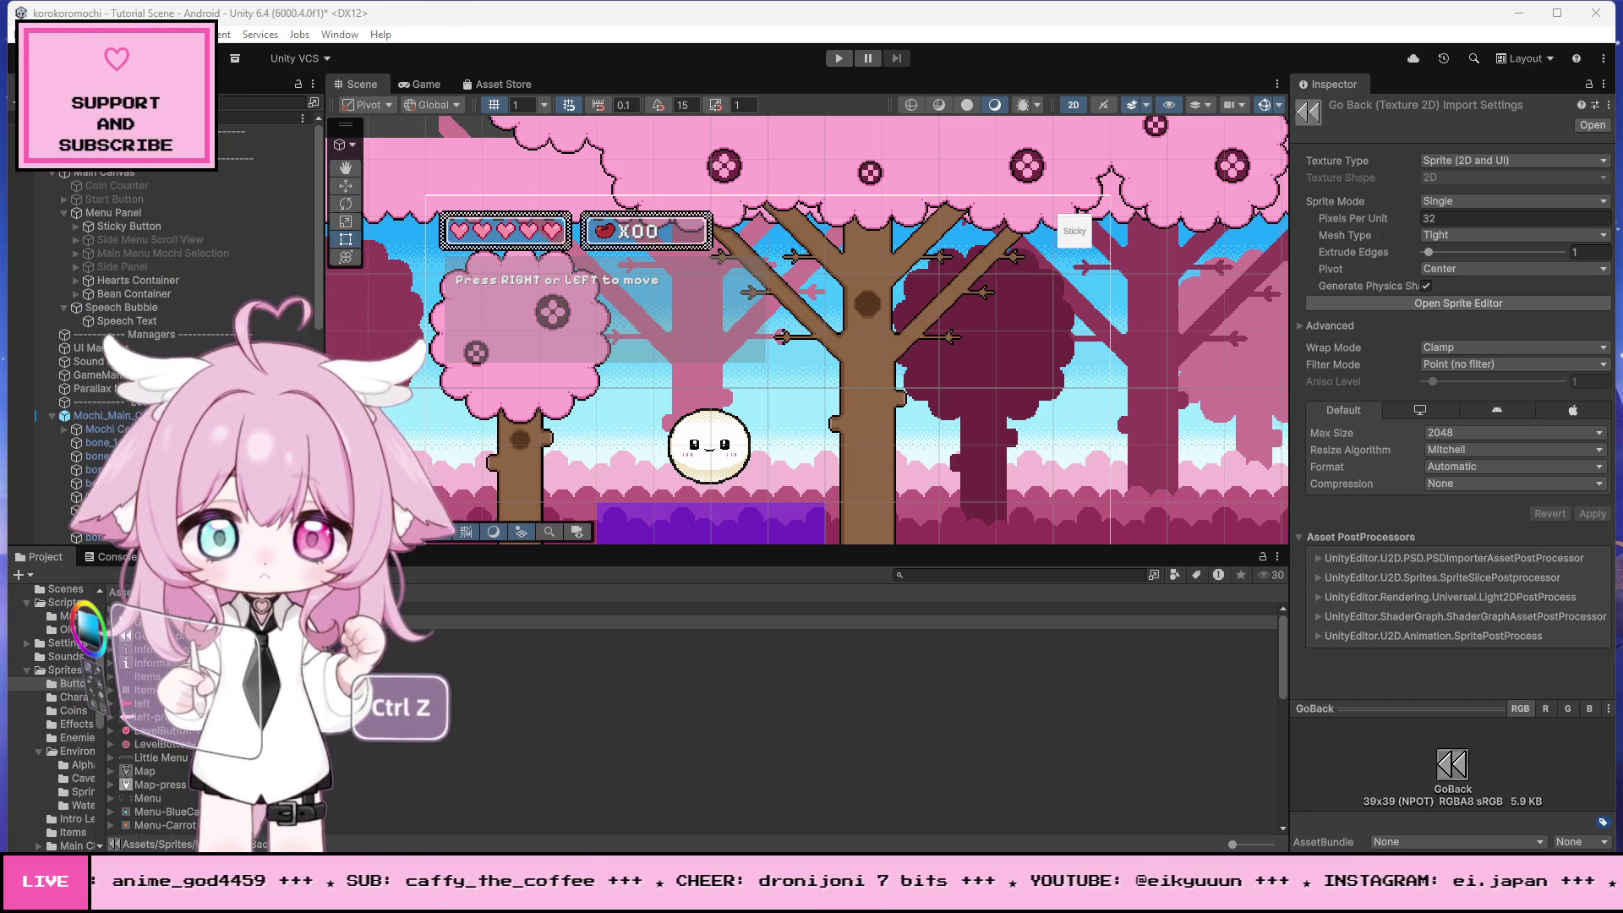
key(alt+Tab)
- Review the MochiController and TutorialTrigger scripts, then bring GoBack.png up in Photoshop
click(881, 392)
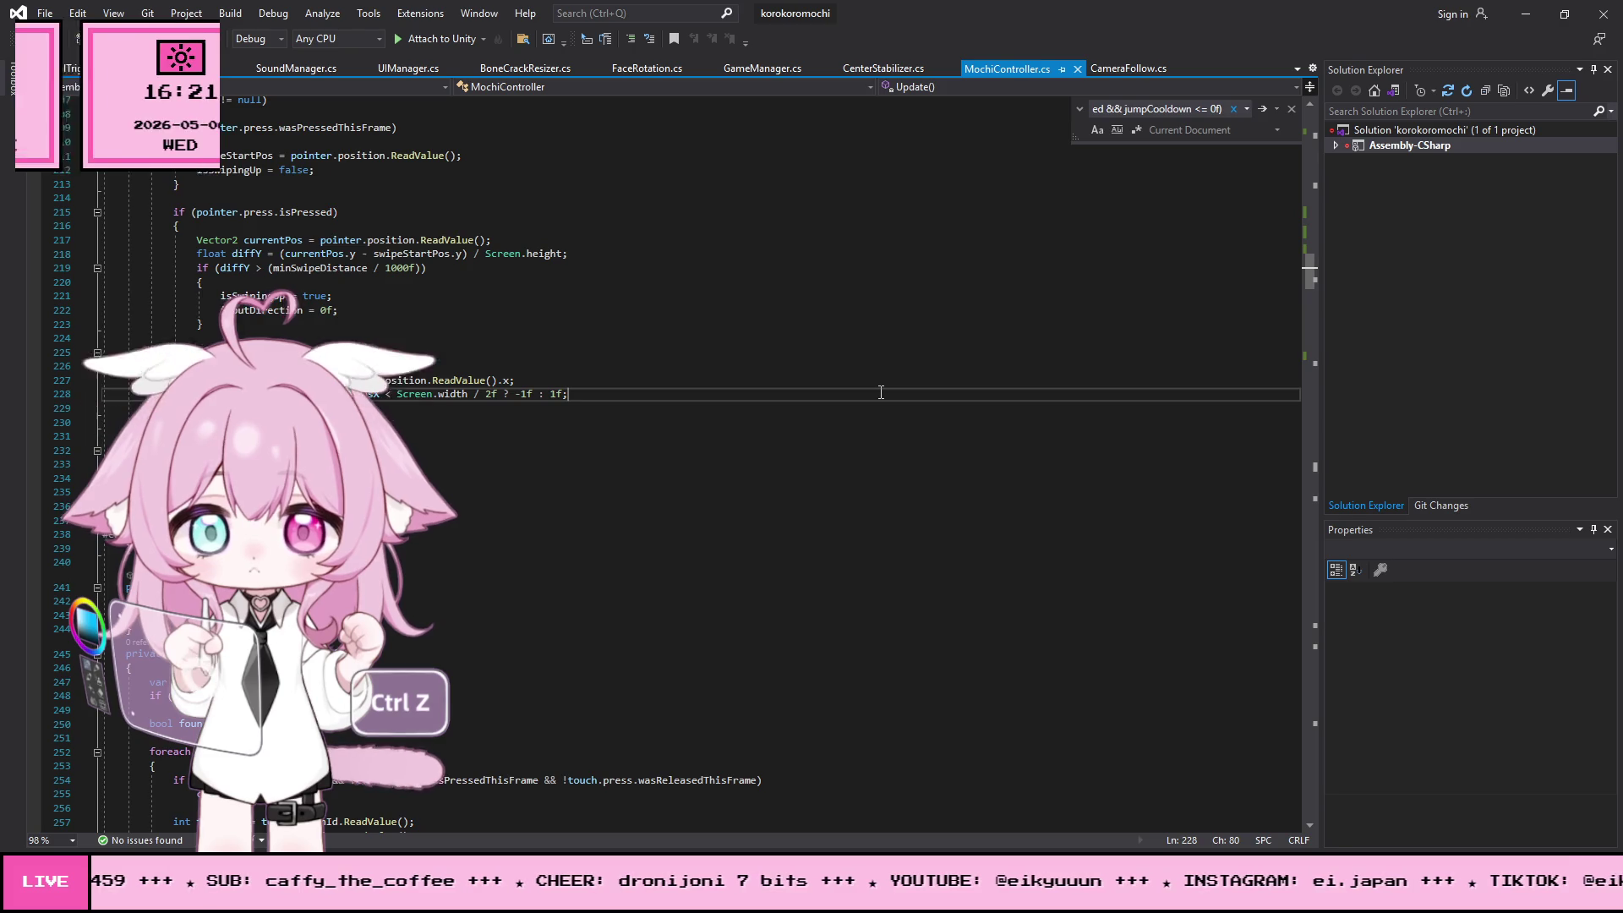
key(ctrl+a)
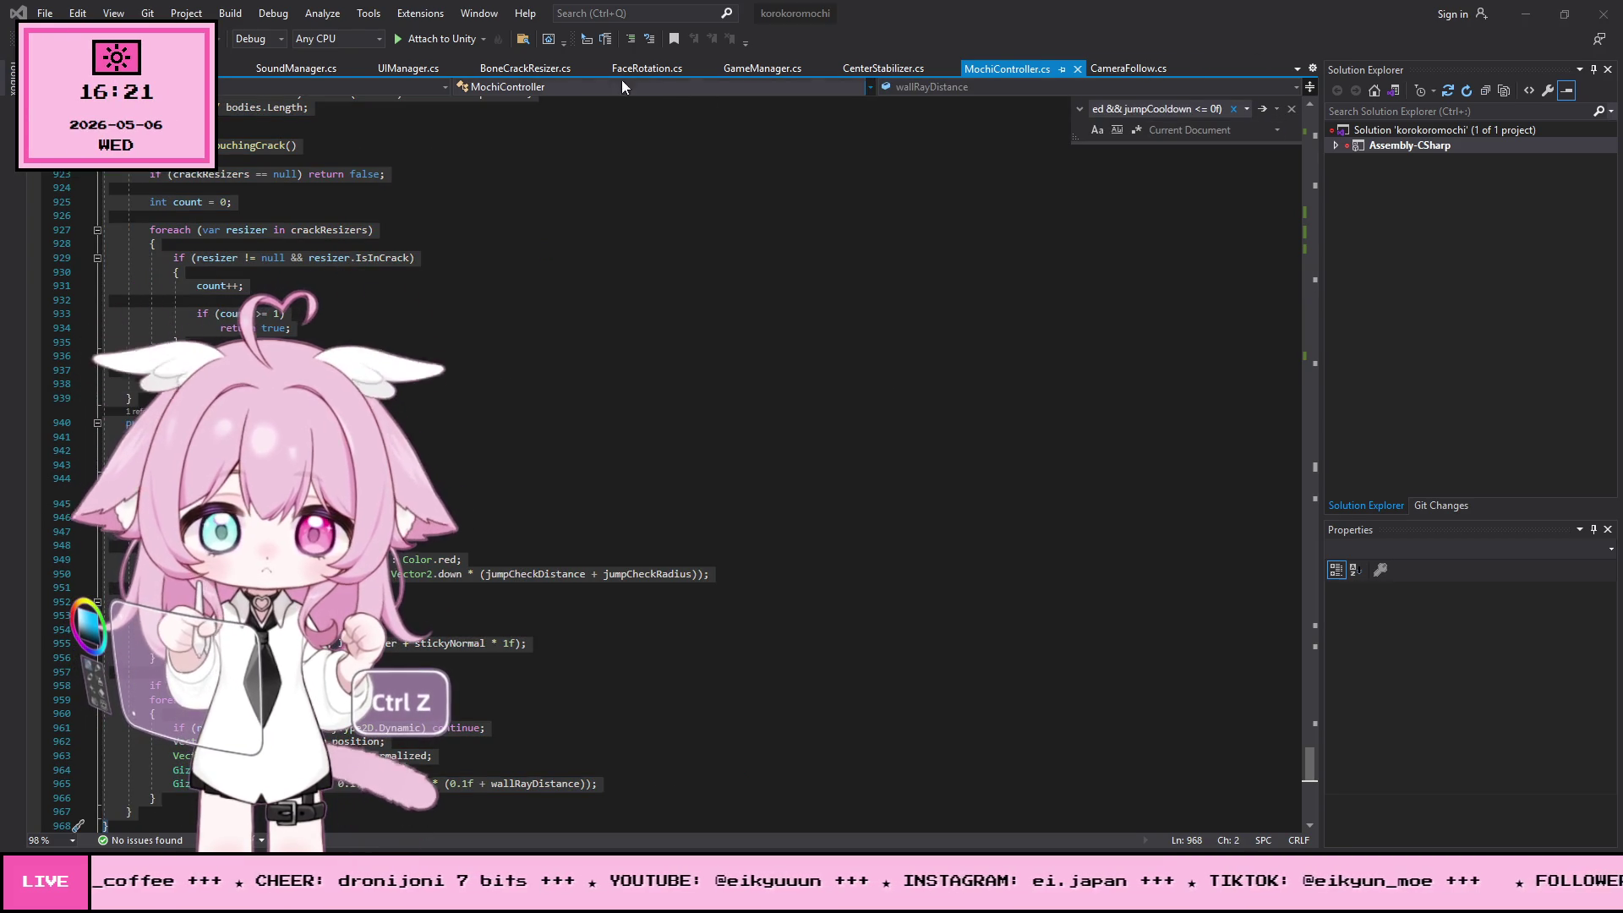
key(ctrl+Tab)
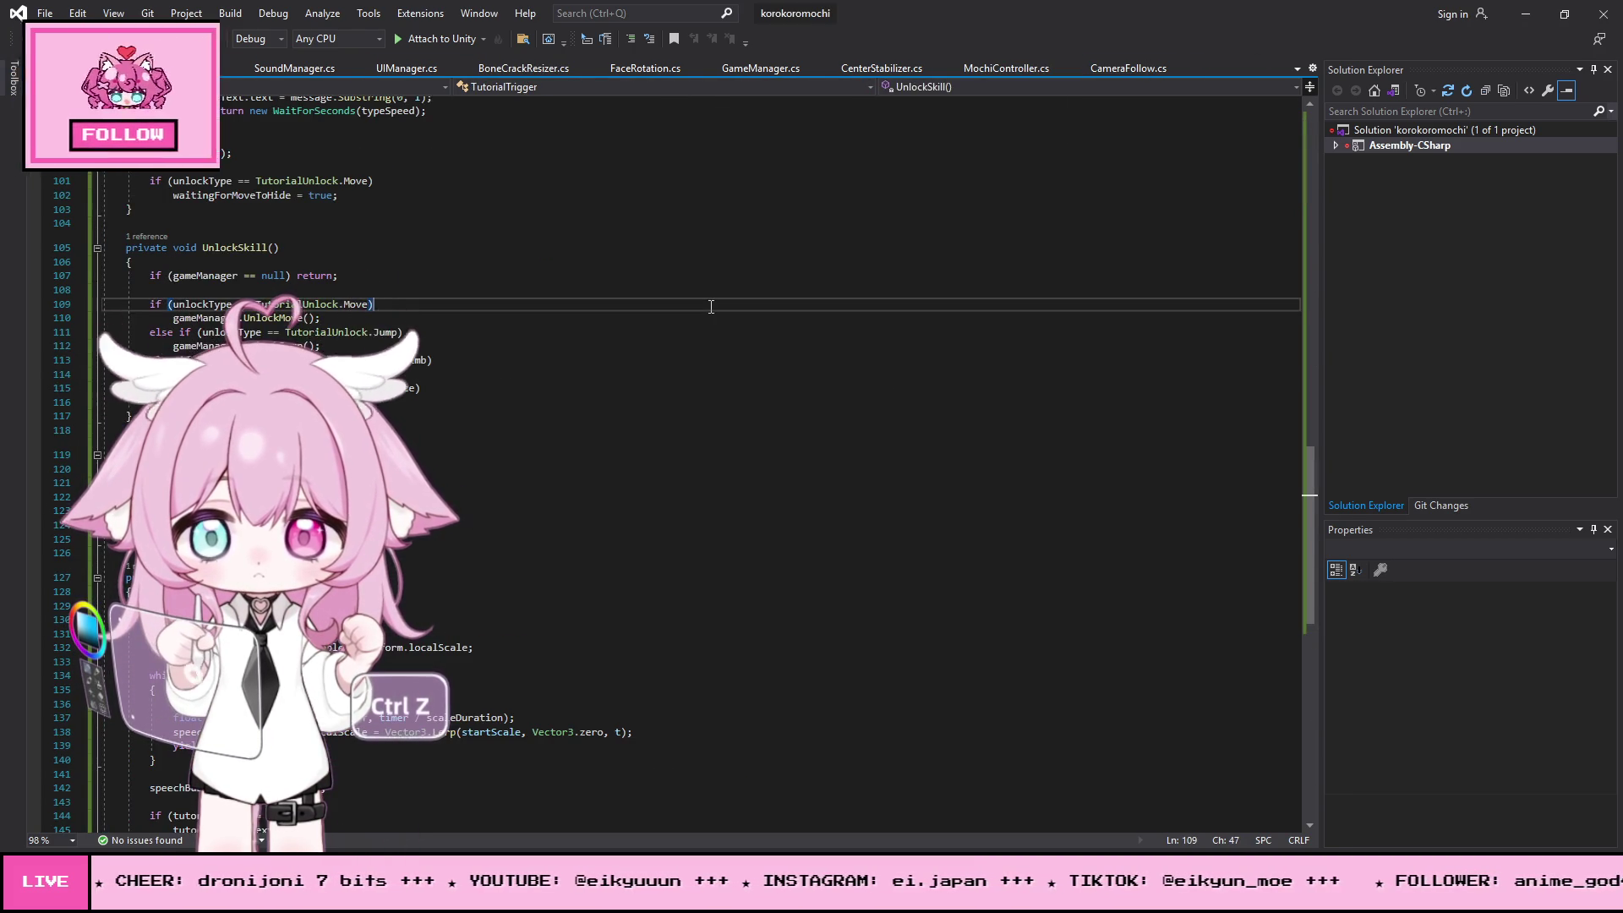
key(ctrl+a)
key(alt+Tab)
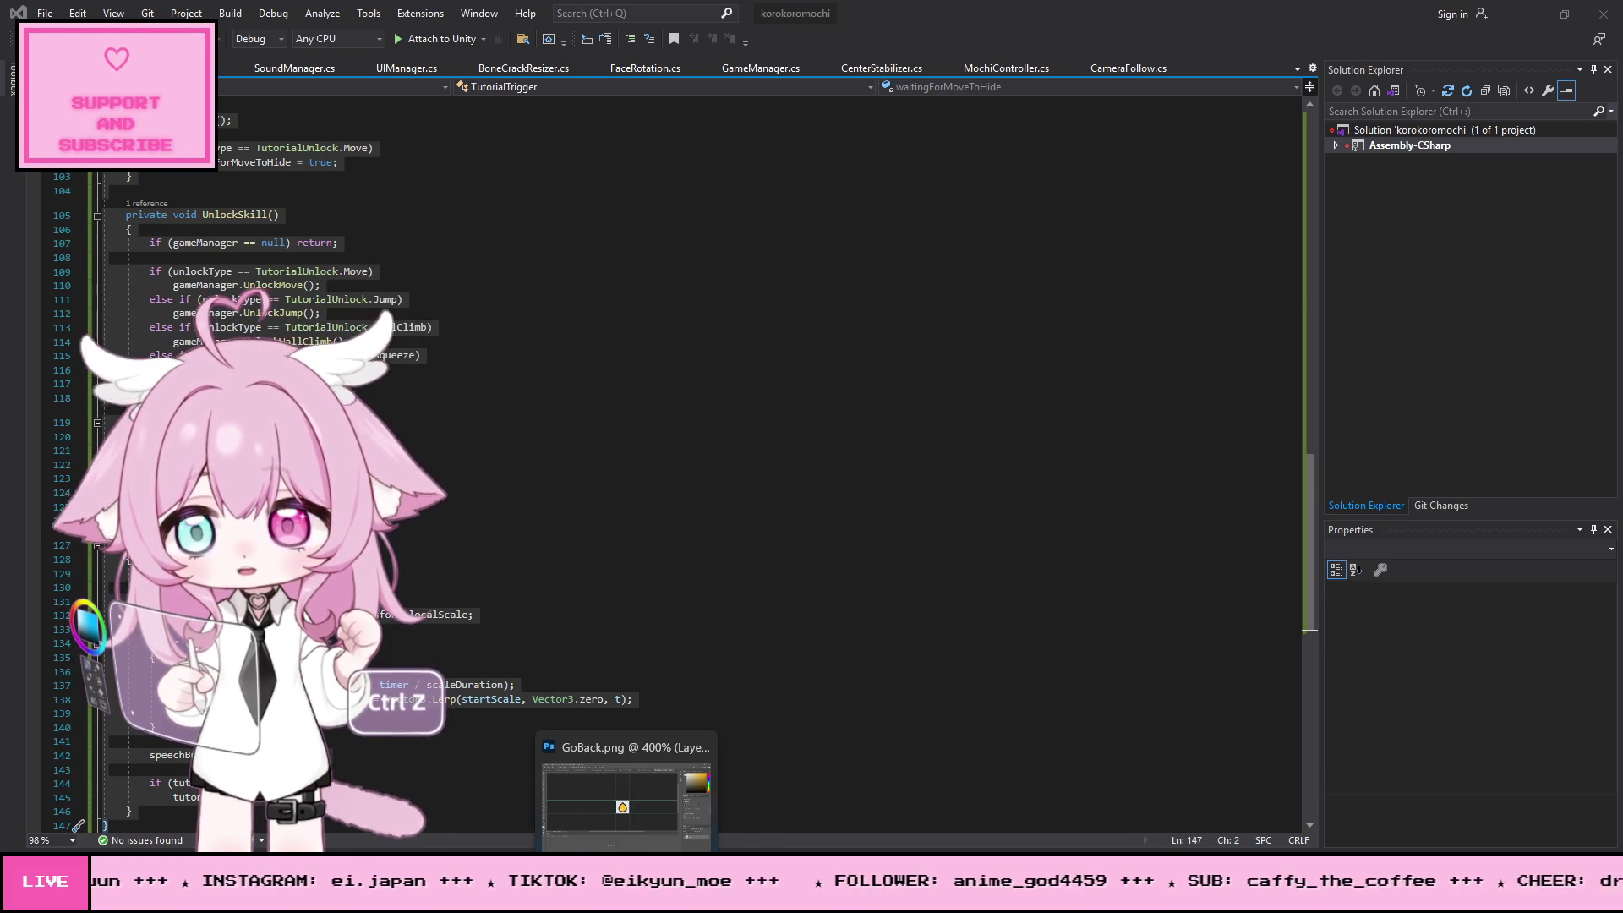
click(659, 786)
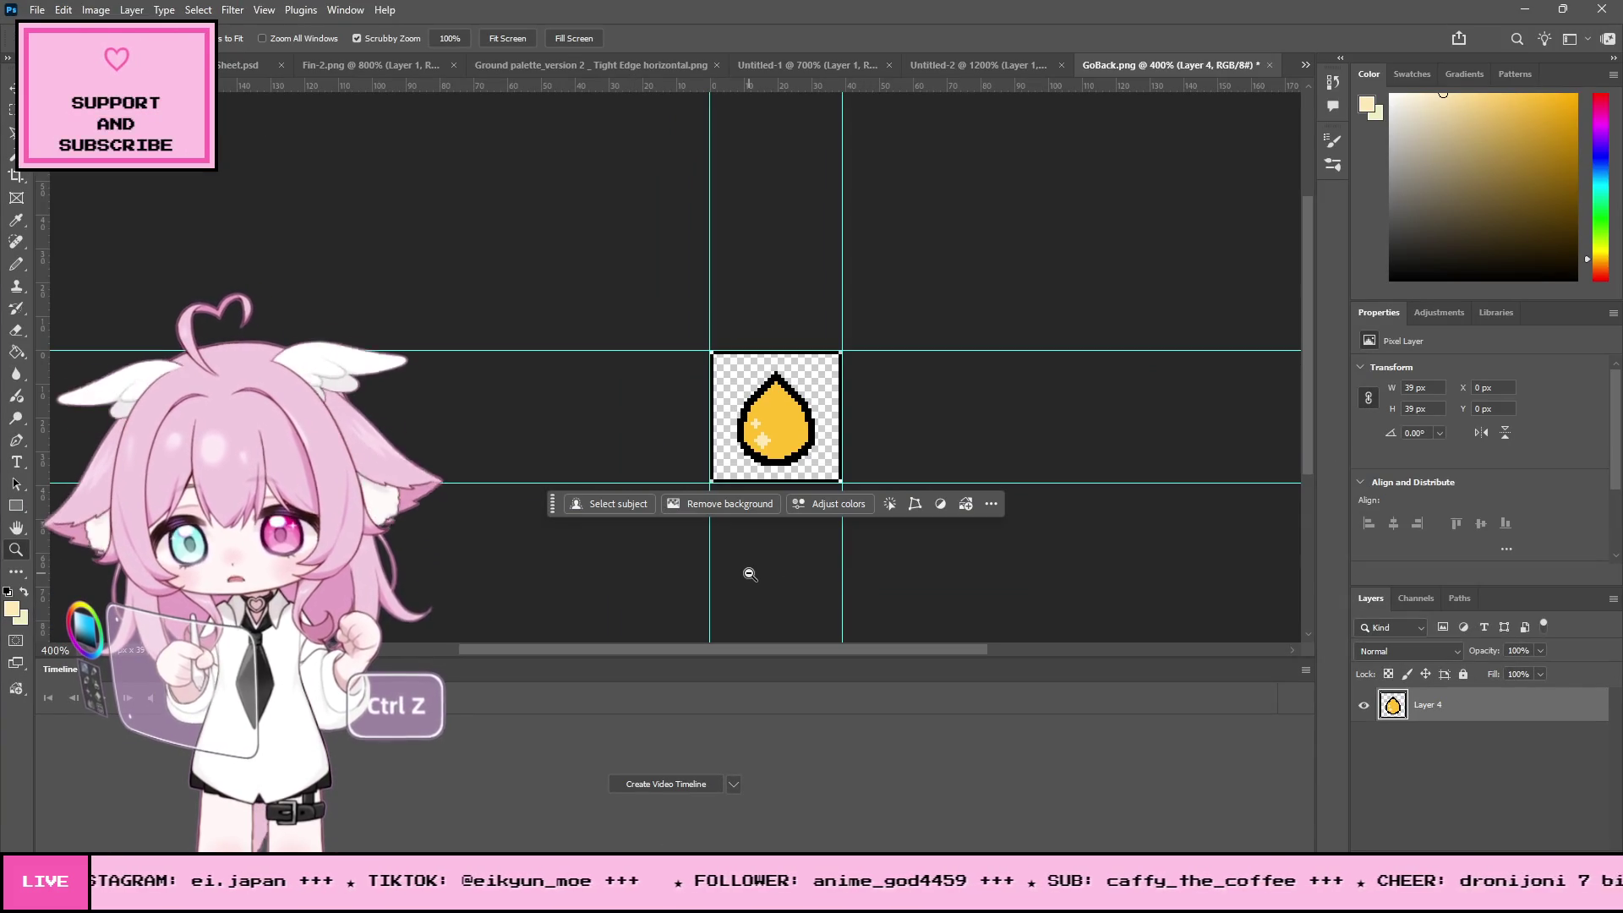
- Rename the drop layer to 'Sticky' and zoom in to 1200% on the drop
double_click(1433, 705)
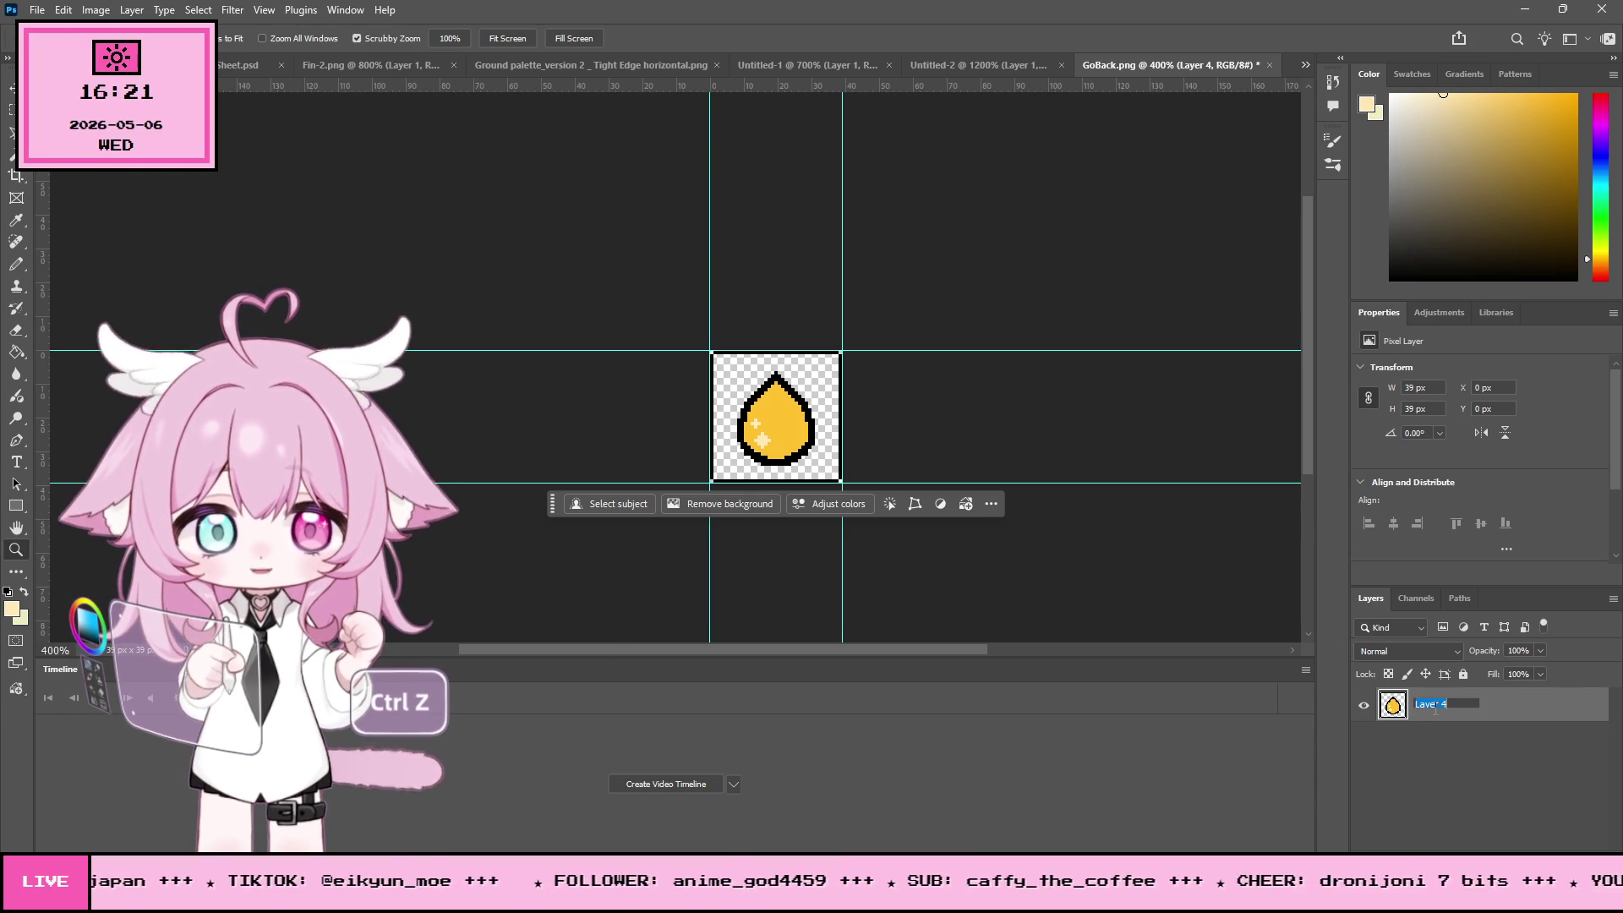
text(Sticky)
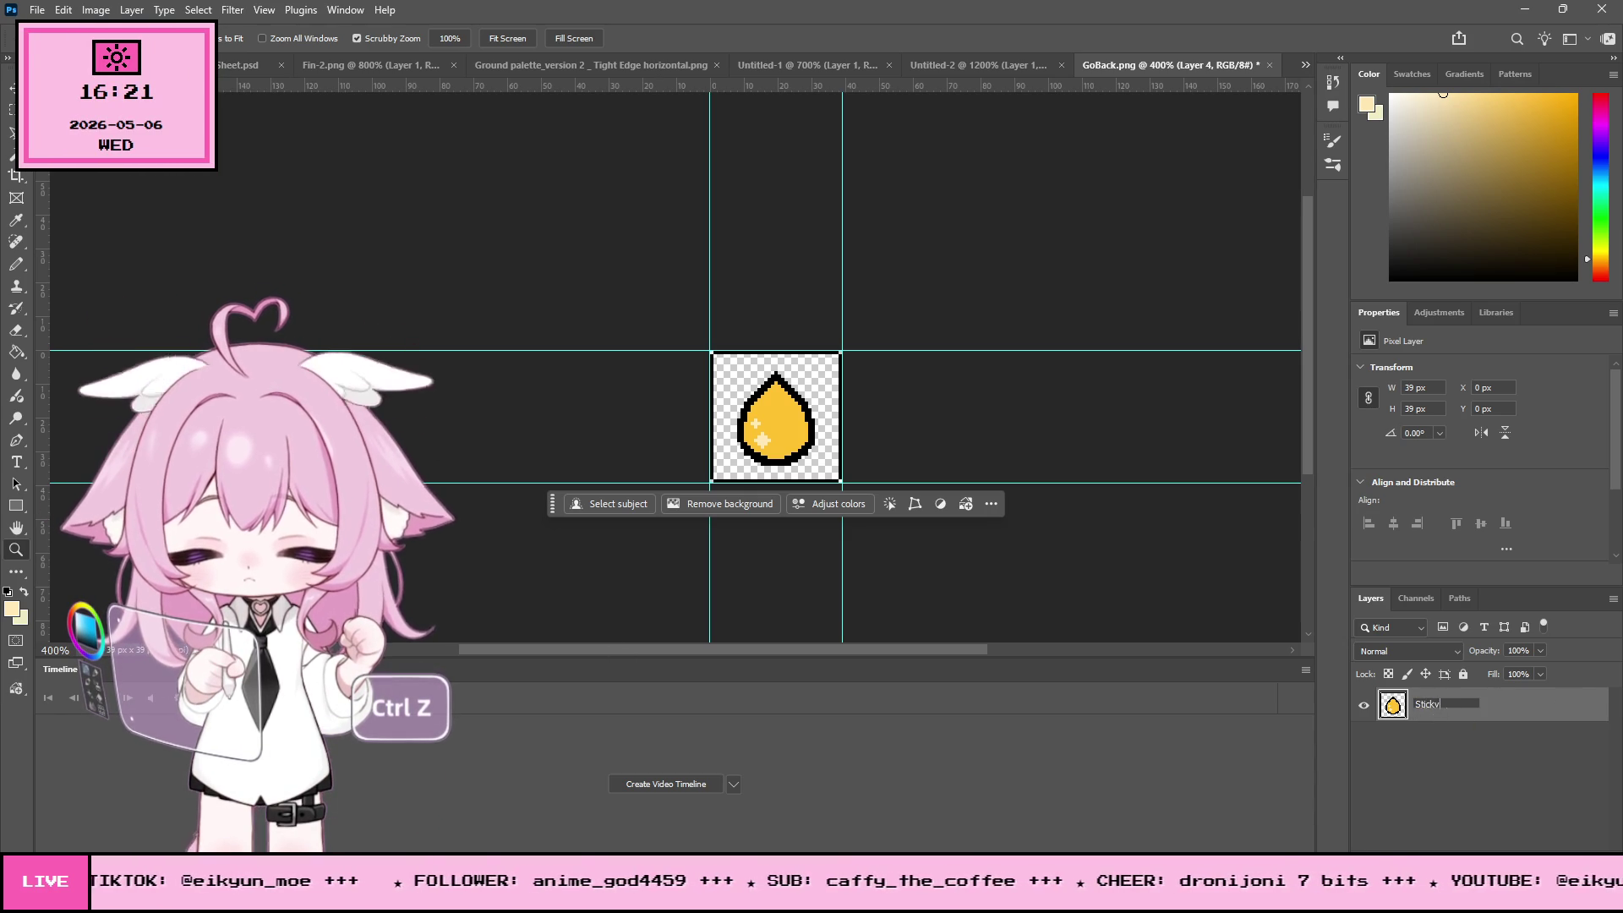
key(Return)
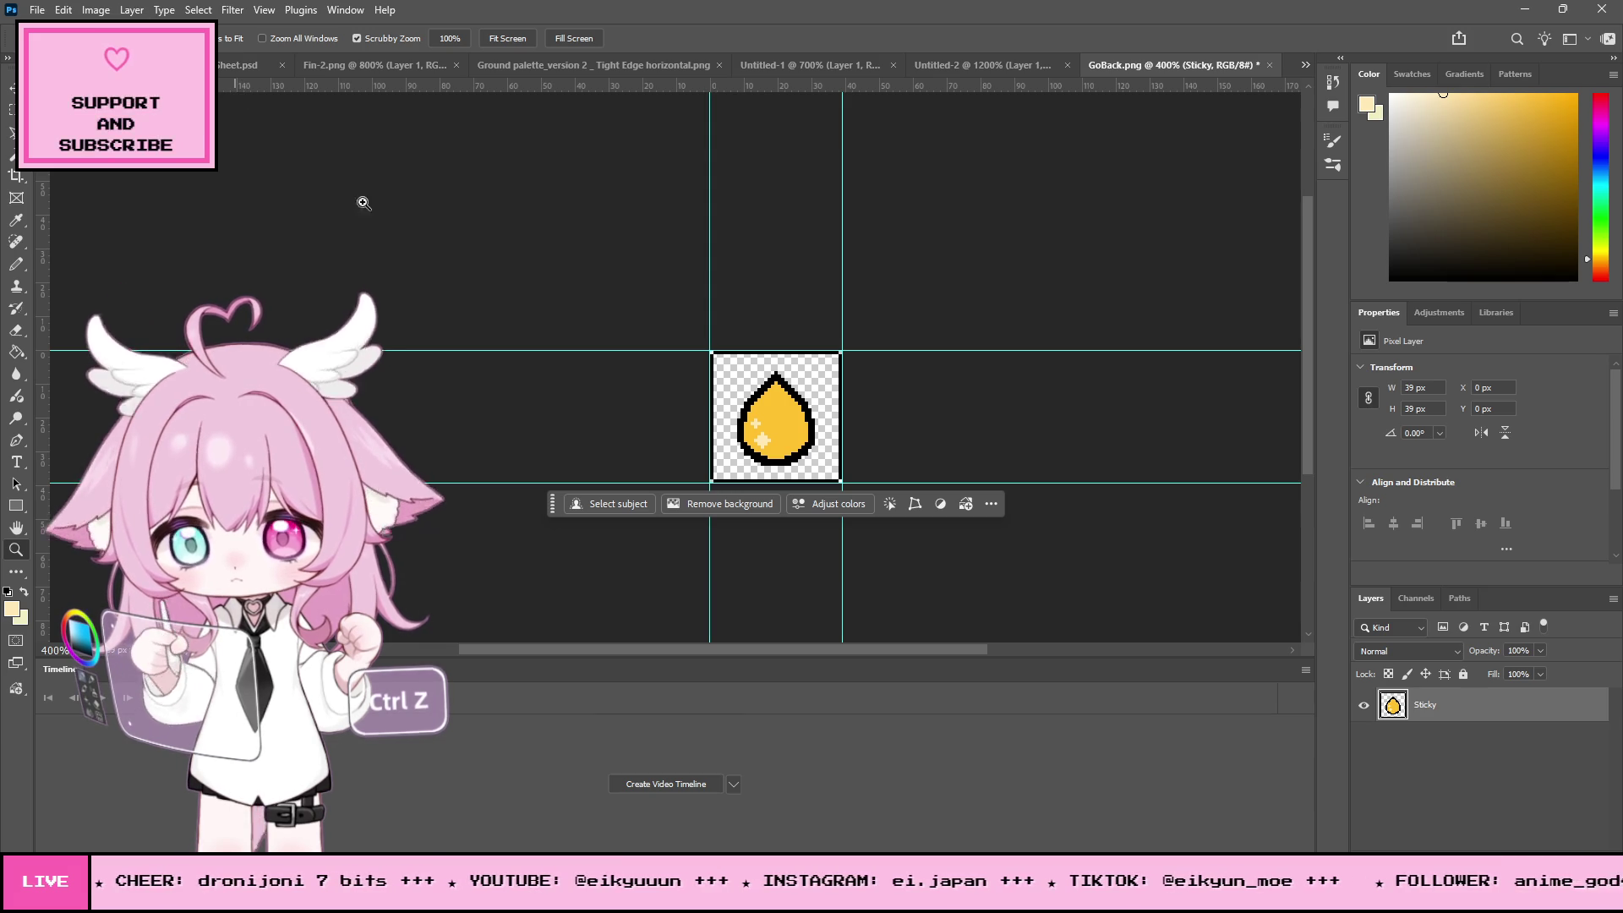
click(900, 416)
click(843, 414)
click(843, 413)
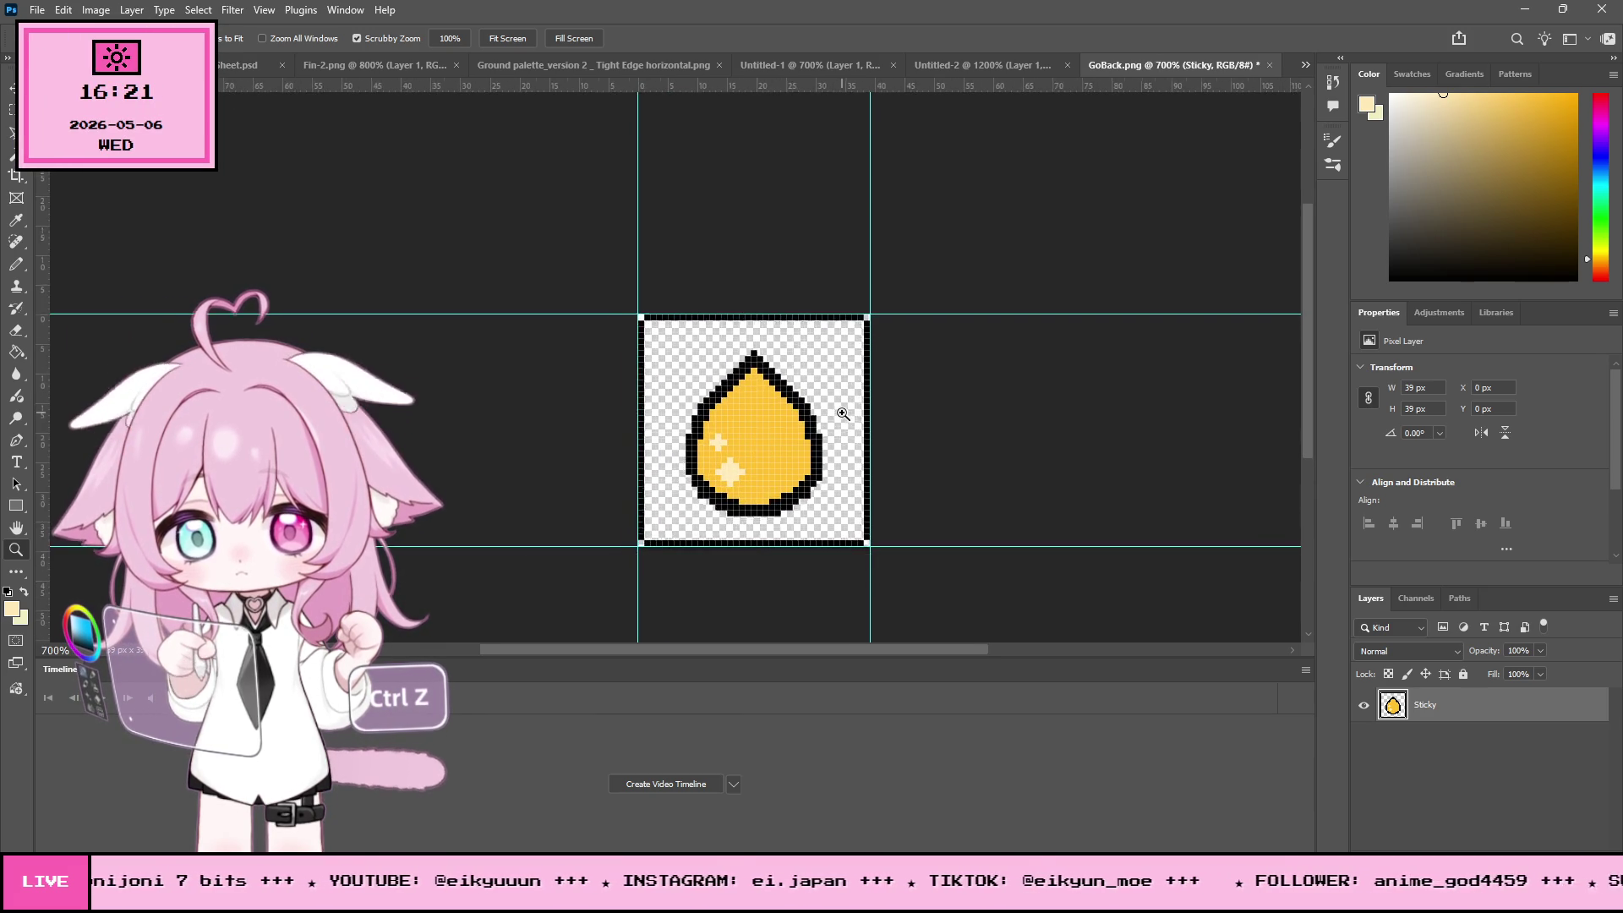
click(843, 413)
click(842, 413)
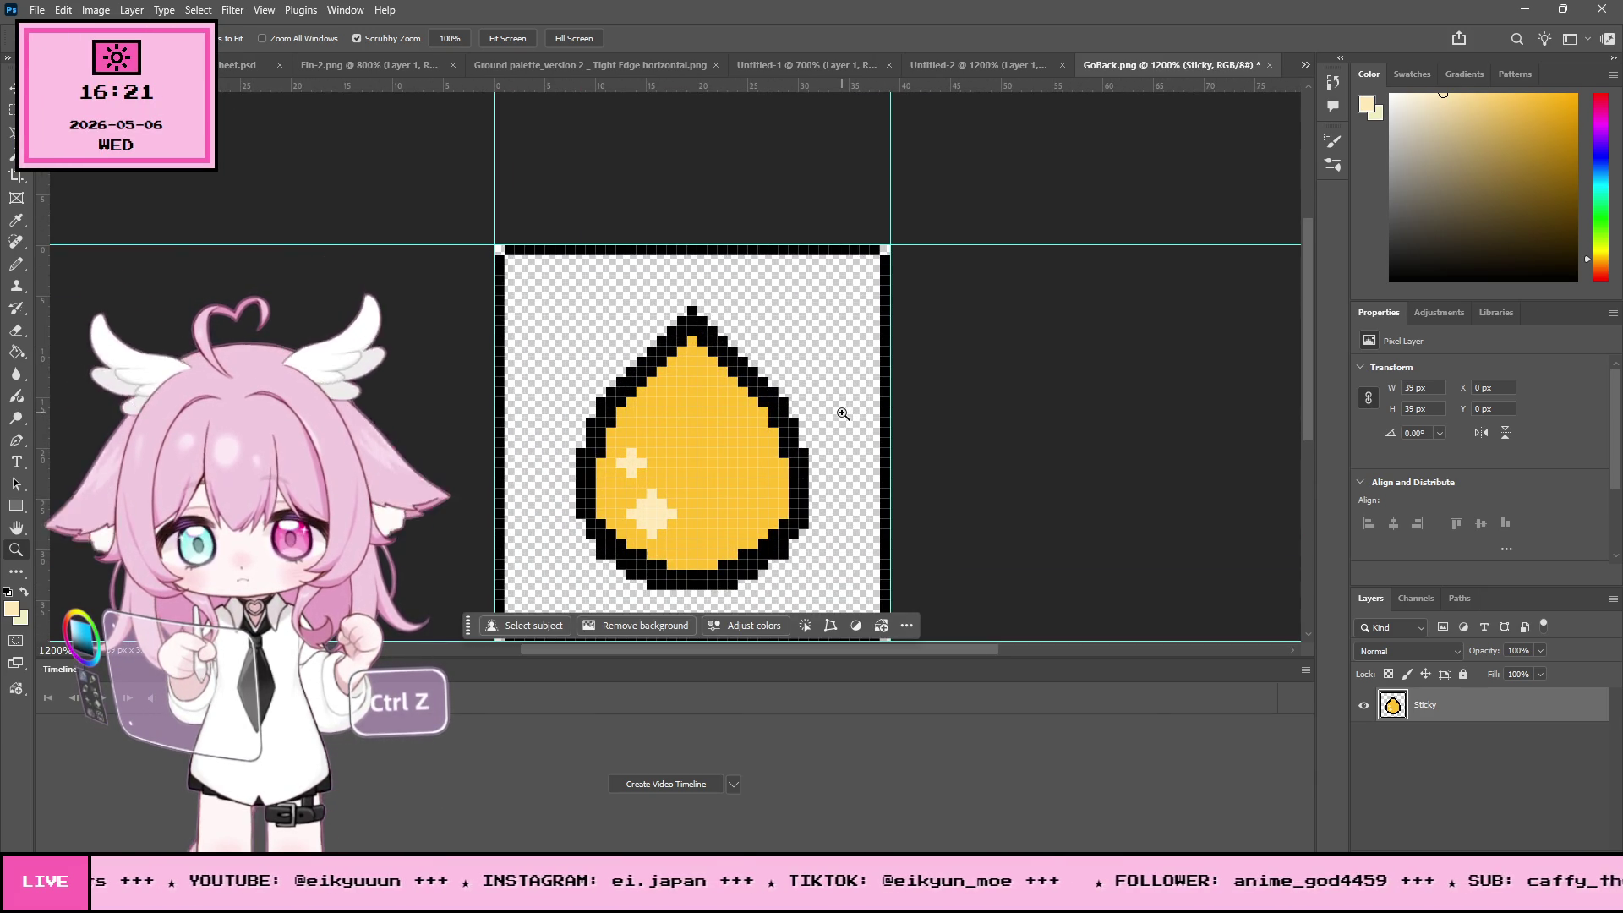
scroll(919, 383, down, 3)
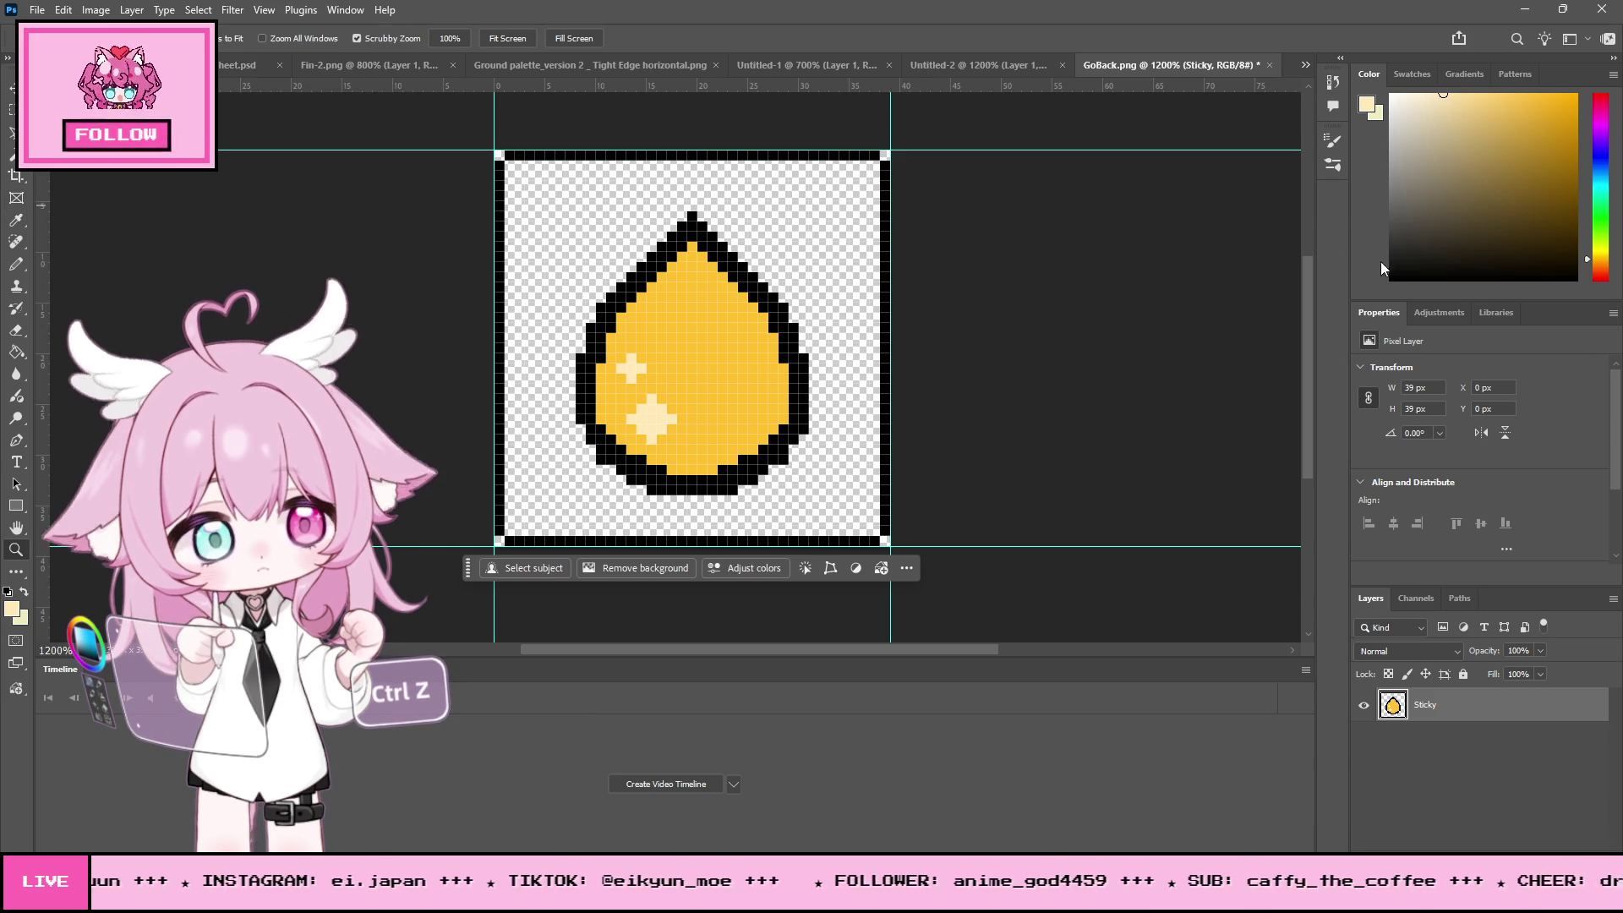
- Pencil the black frame down the left edge and along the bottom, then add a new layer
click(16, 263)
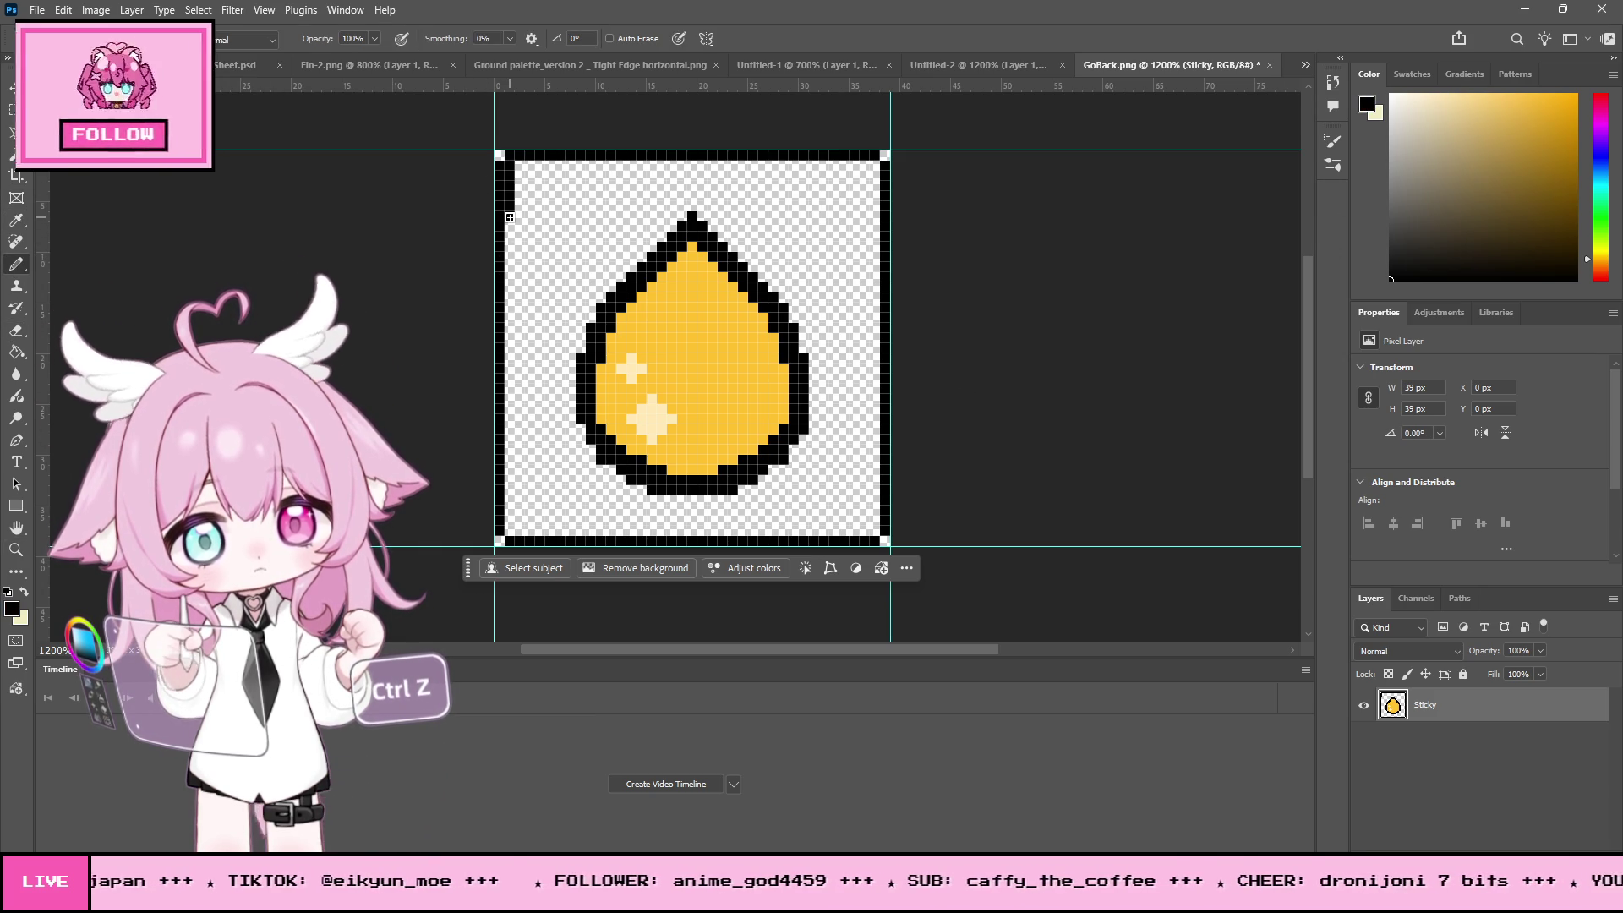
drag(507, 216, 505, 446)
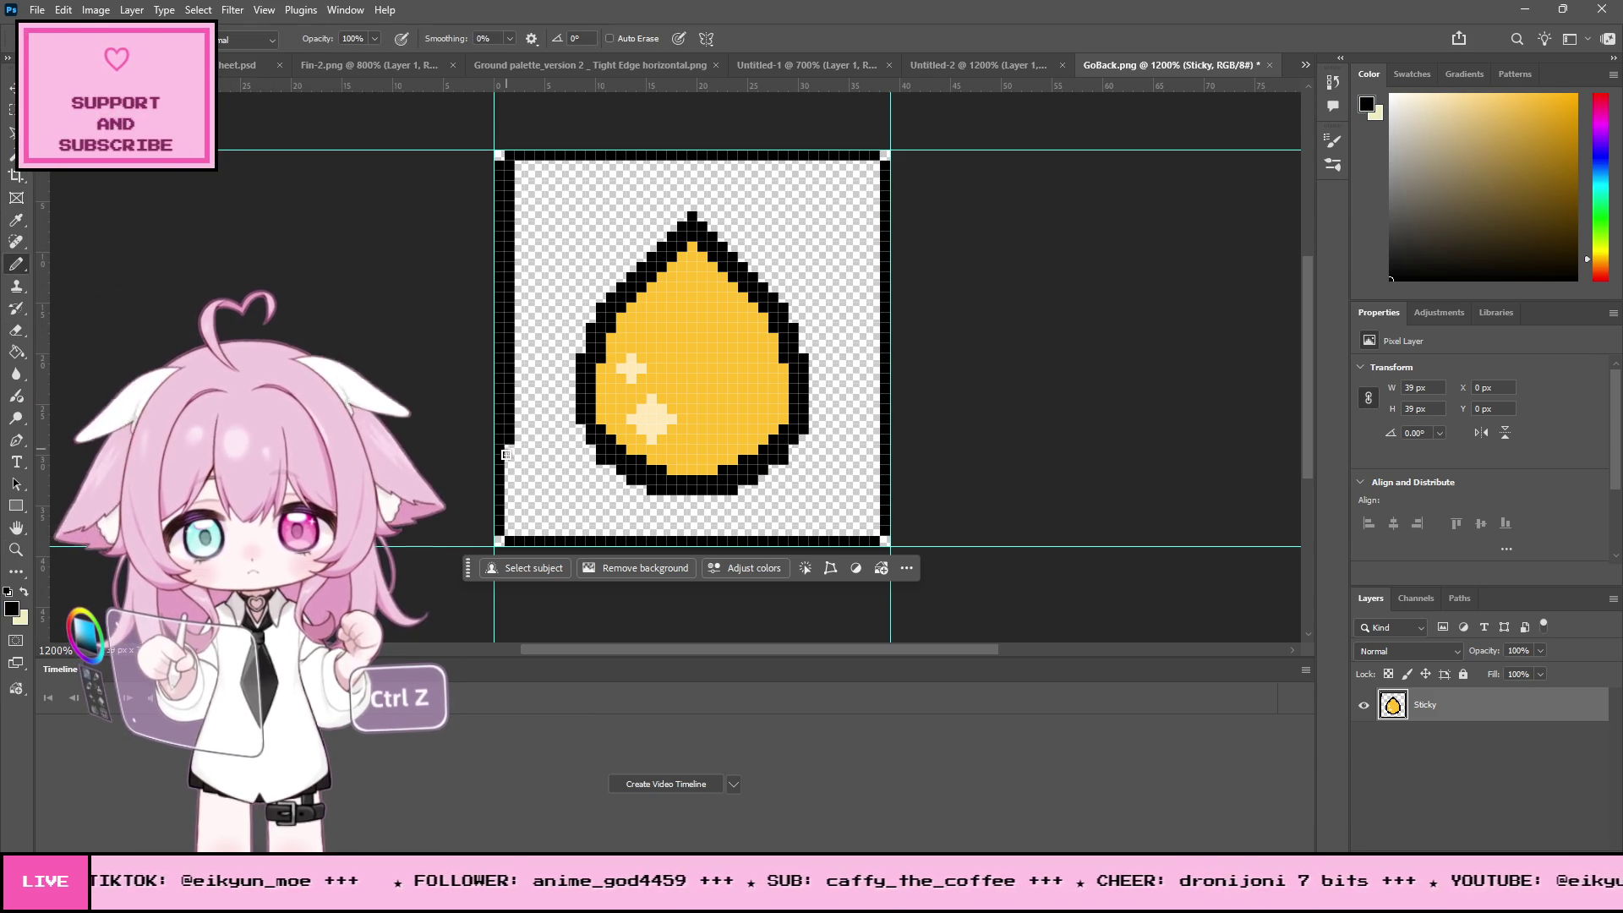
mouse_move(551, 529)
mouse_down()
mouse_move(854, 524)
mouse_move(870, 508)
mouse_move(868, 196)
mouse_move(522, 161)
mouse_up()
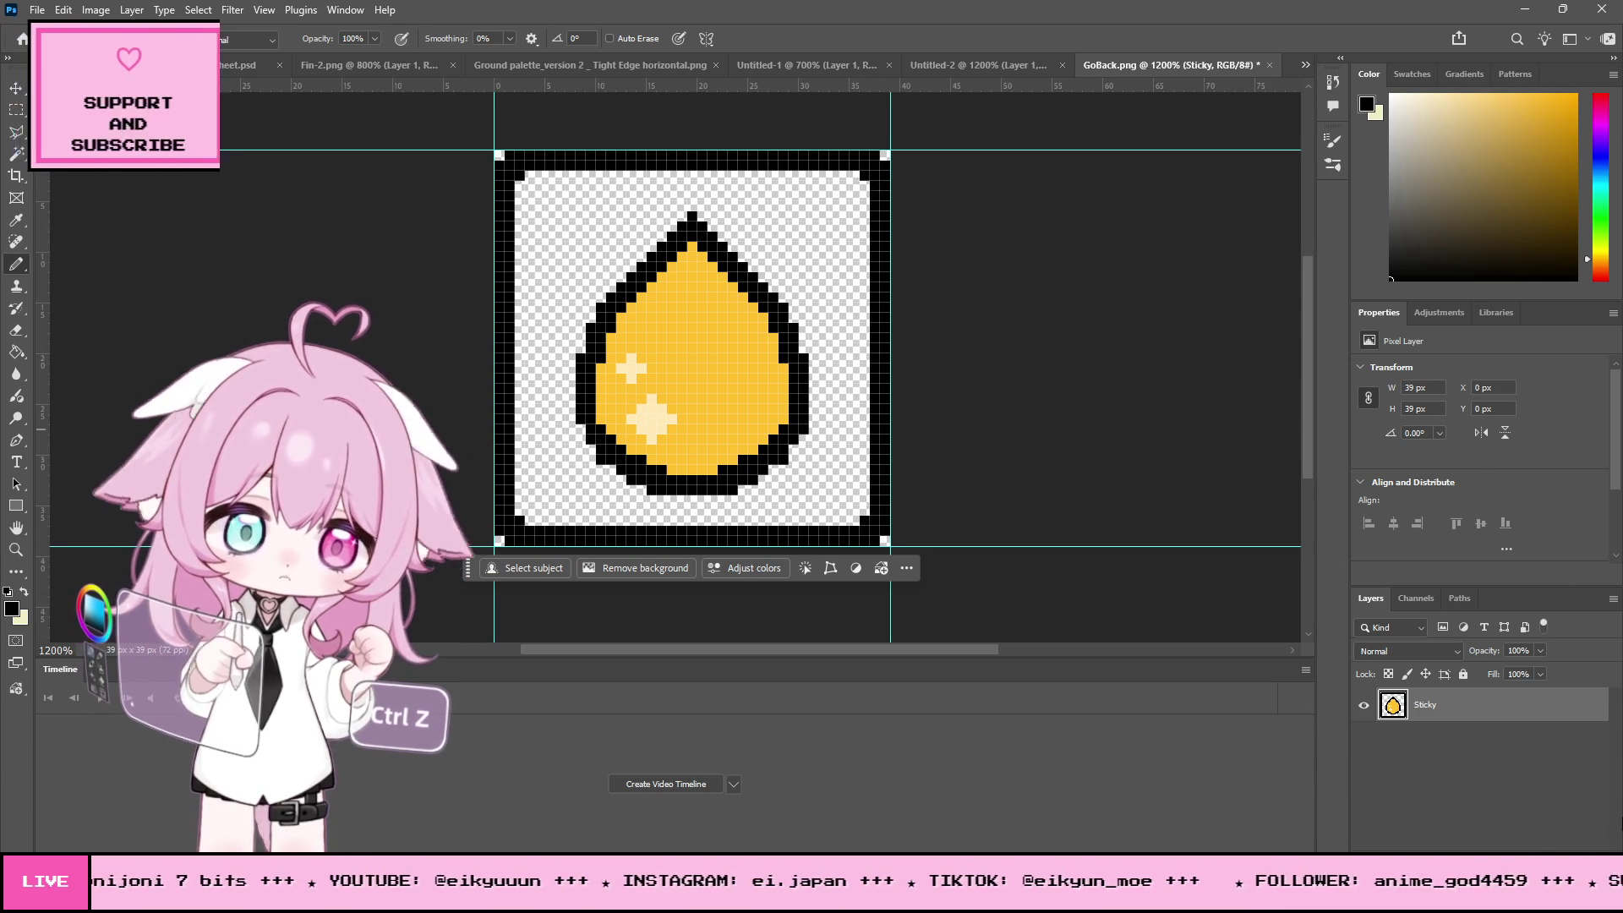
click(1562, 839)
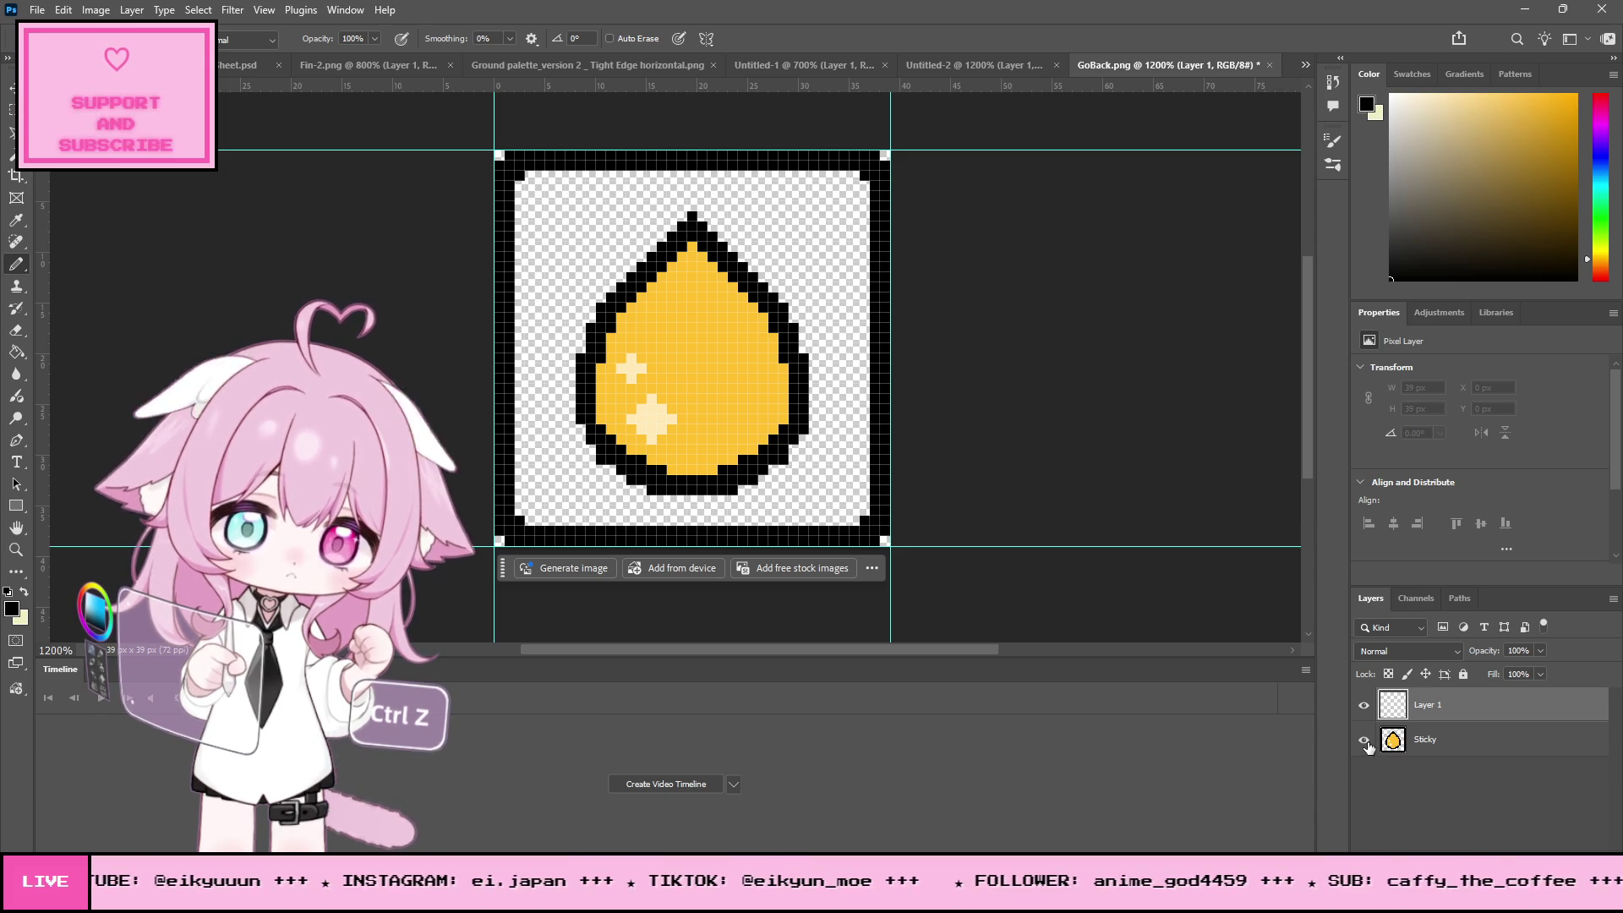
- Cut the drop out of the frame and paste it in place as its own layer
click(1407, 746)
key(m)
mouse_move(534, 176)
mouse_down()
mouse_move(591, 288)
mouse_move(788, 493)
mouse_move(837, 513)
mouse_up()
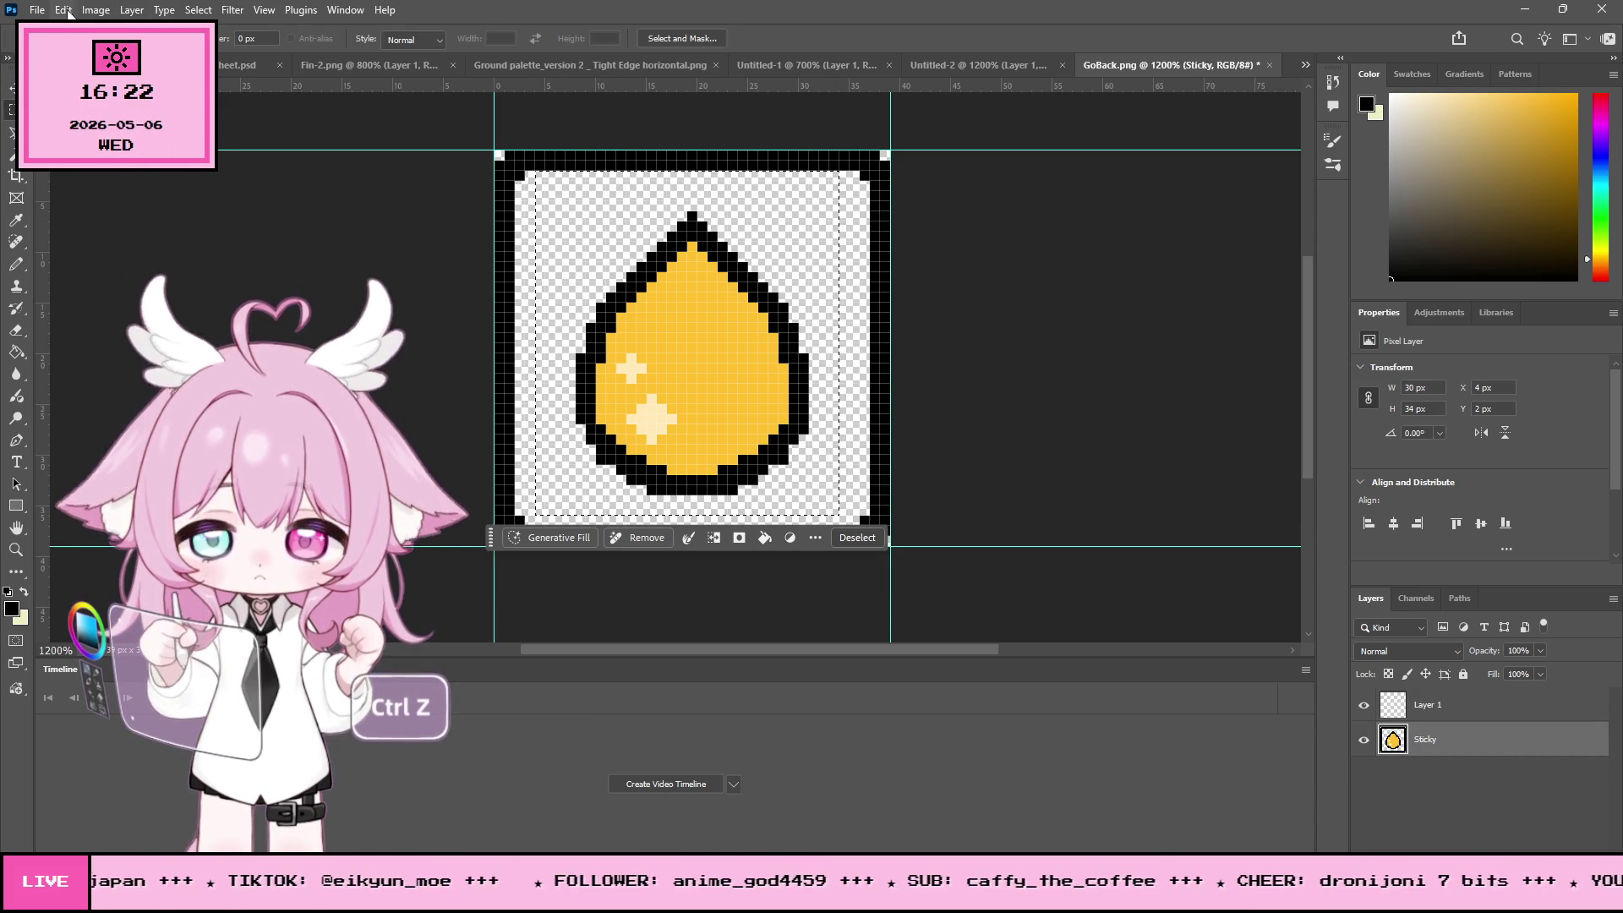
click(64, 10)
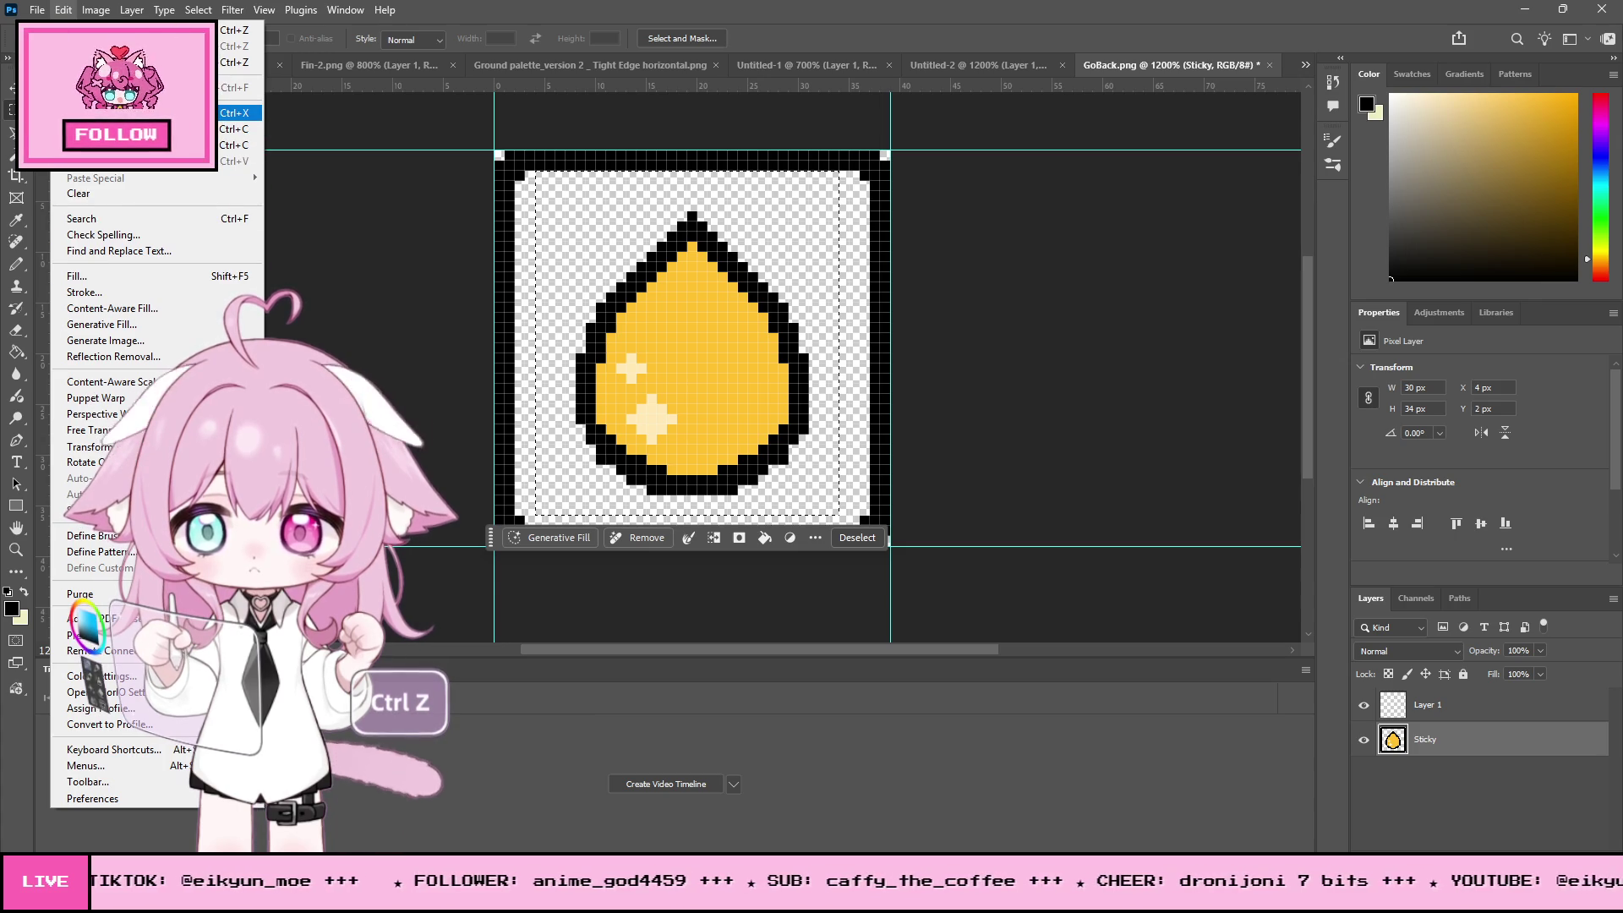
click(239, 112)
click(64, 10)
mouse_move(245, 178)
click(306, 191)
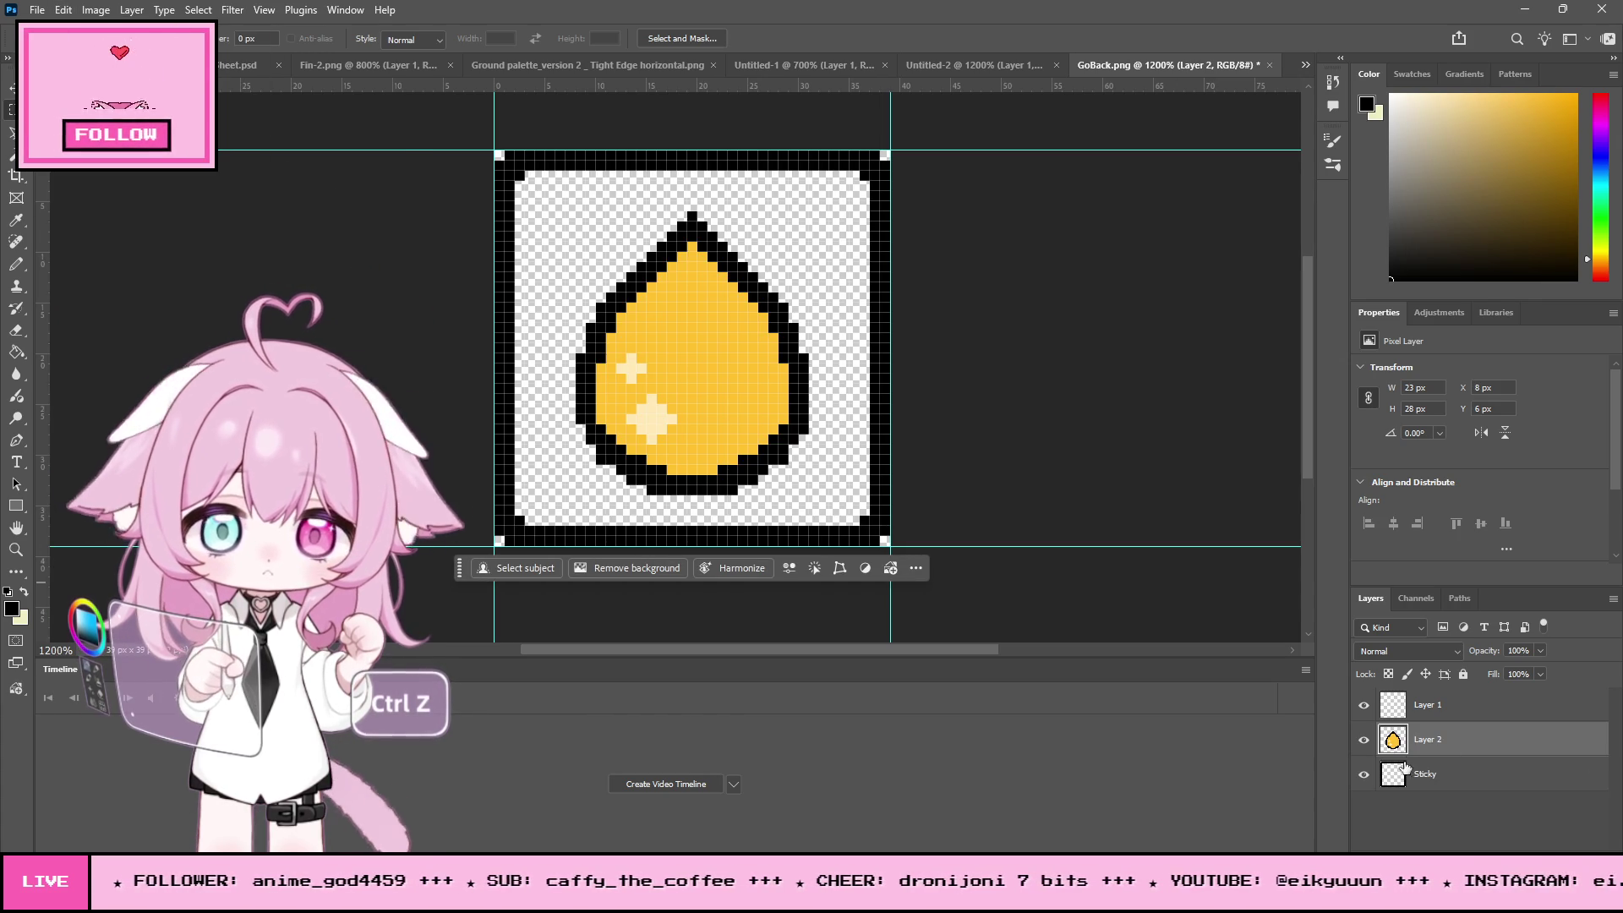
- Rename the layers 'FRame' and 'Sticky', hide the Sticky layer, and select Layer 1
click(1436, 787)
double_click(1442, 785)
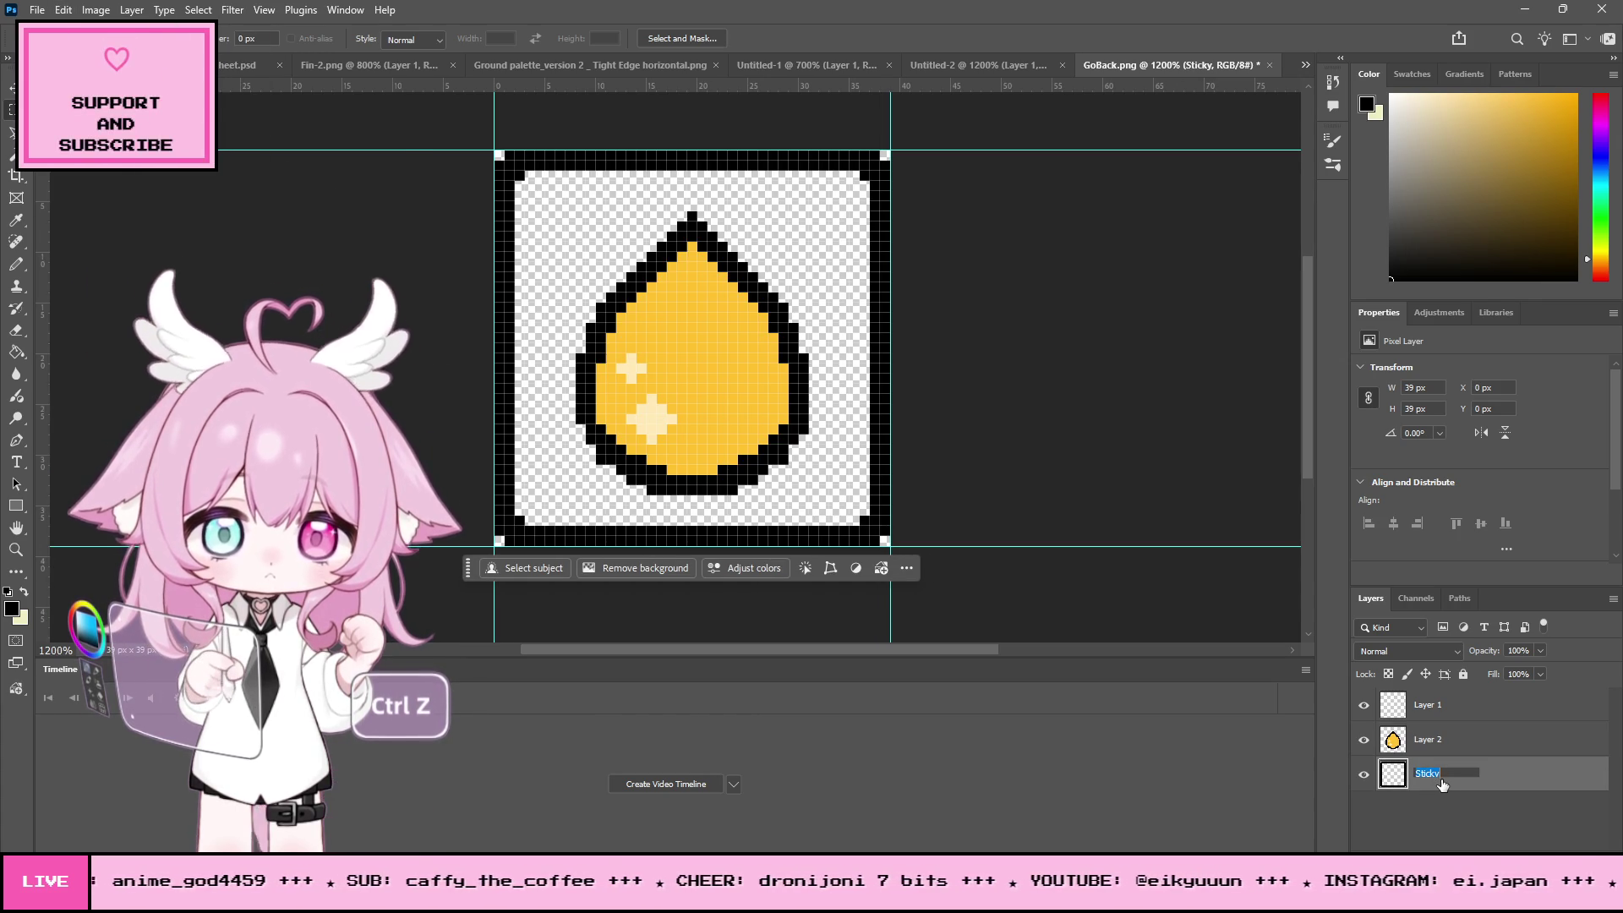
text(FRame)
key(Return)
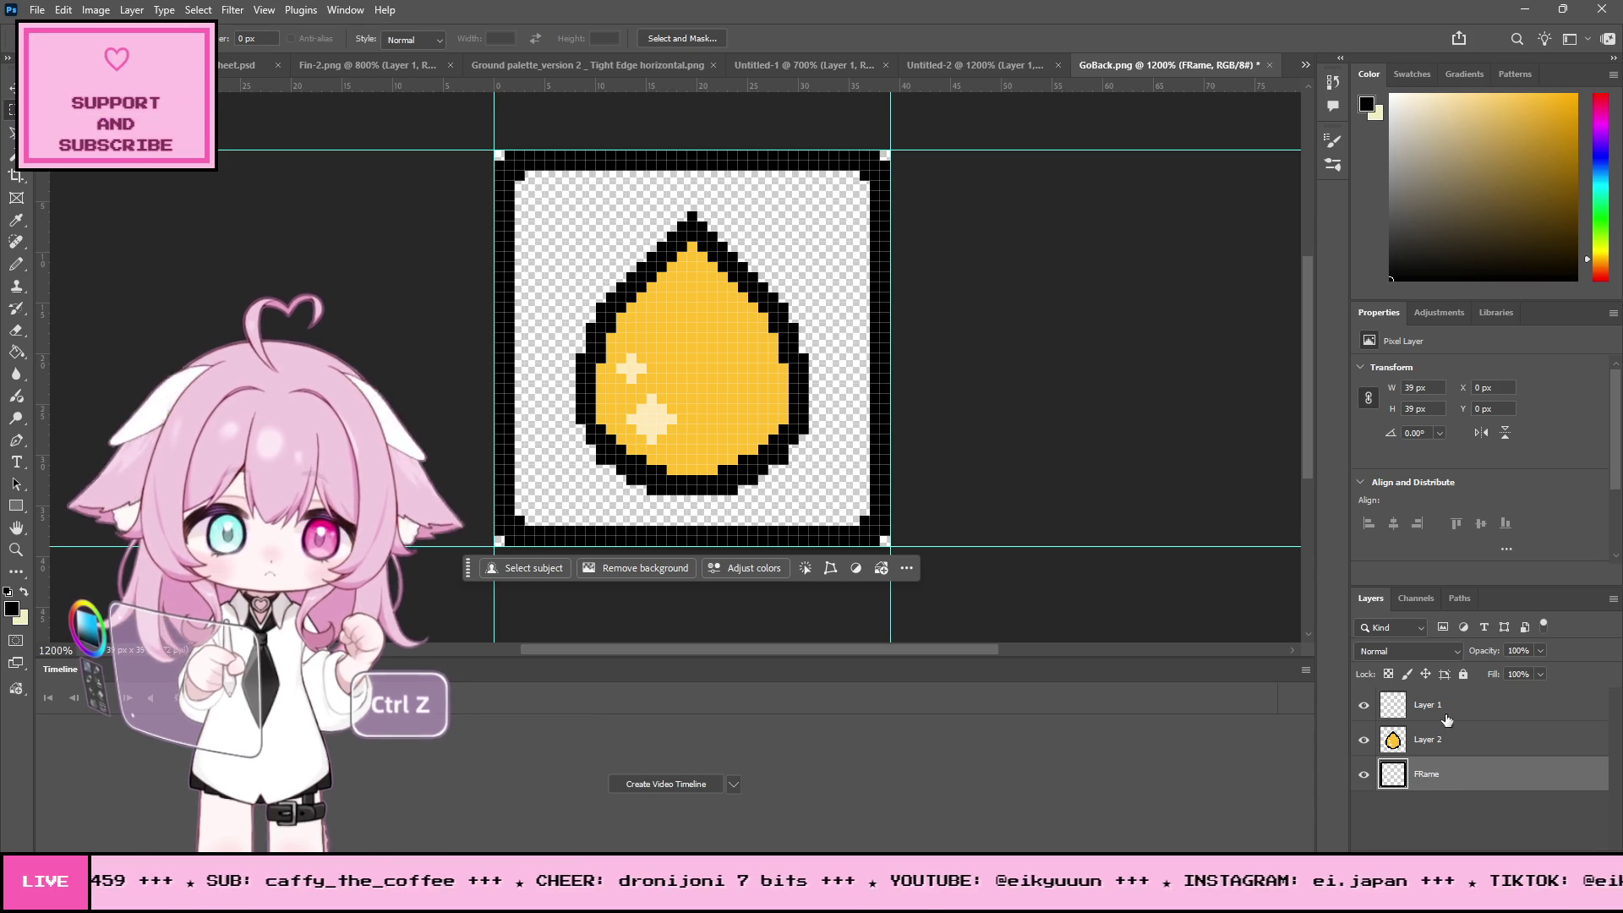
double_click(1439, 740)
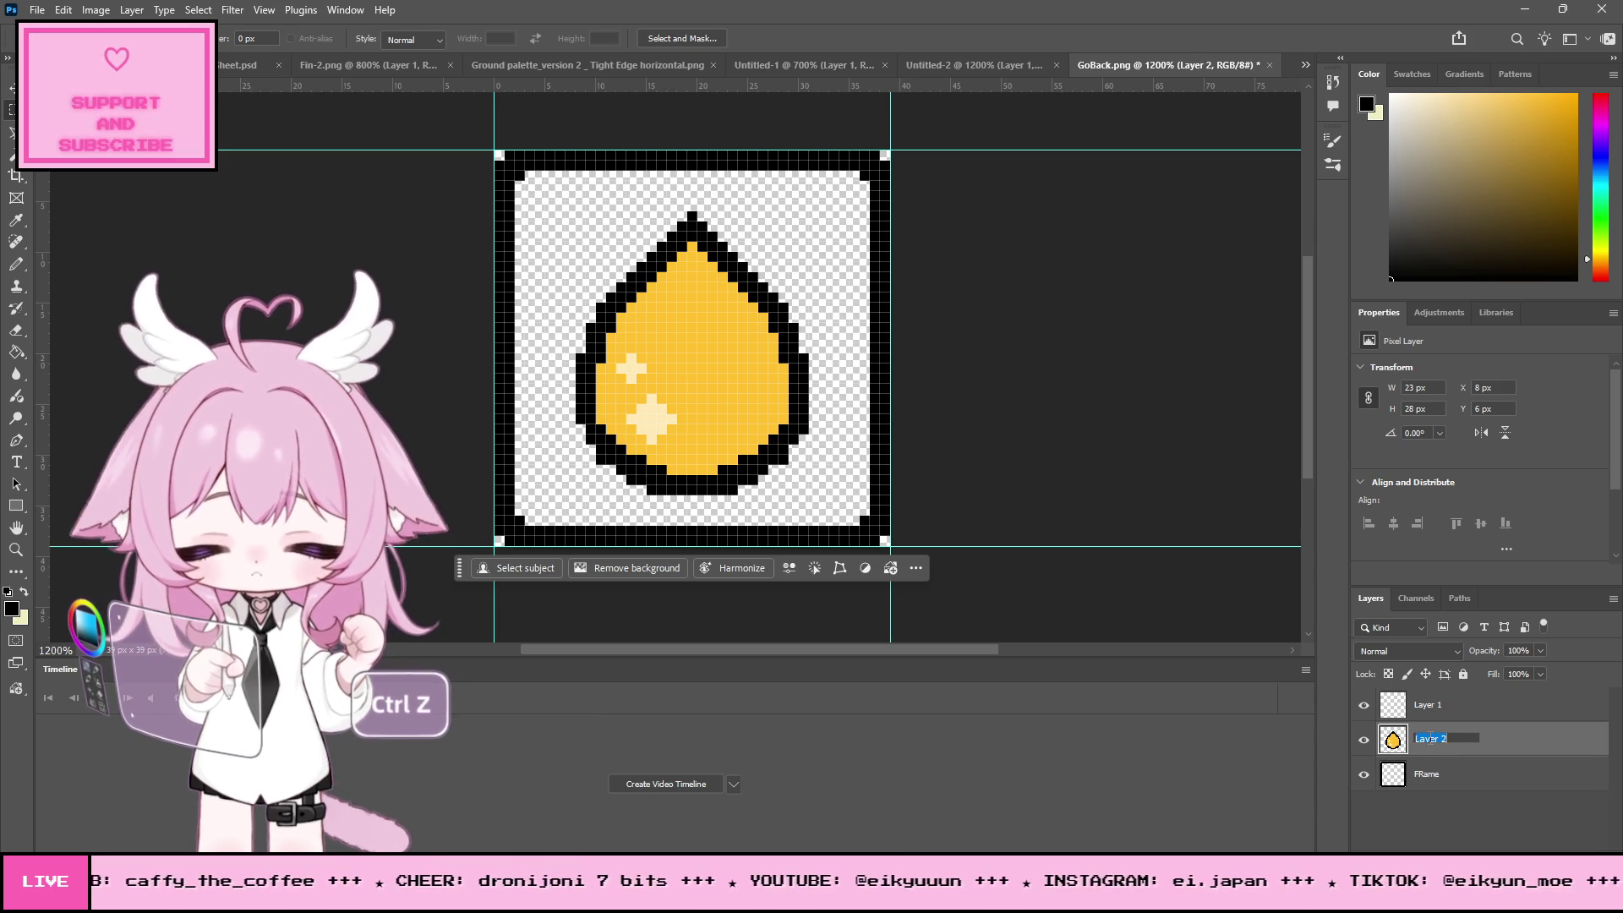
text(Sticky)
key(Return)
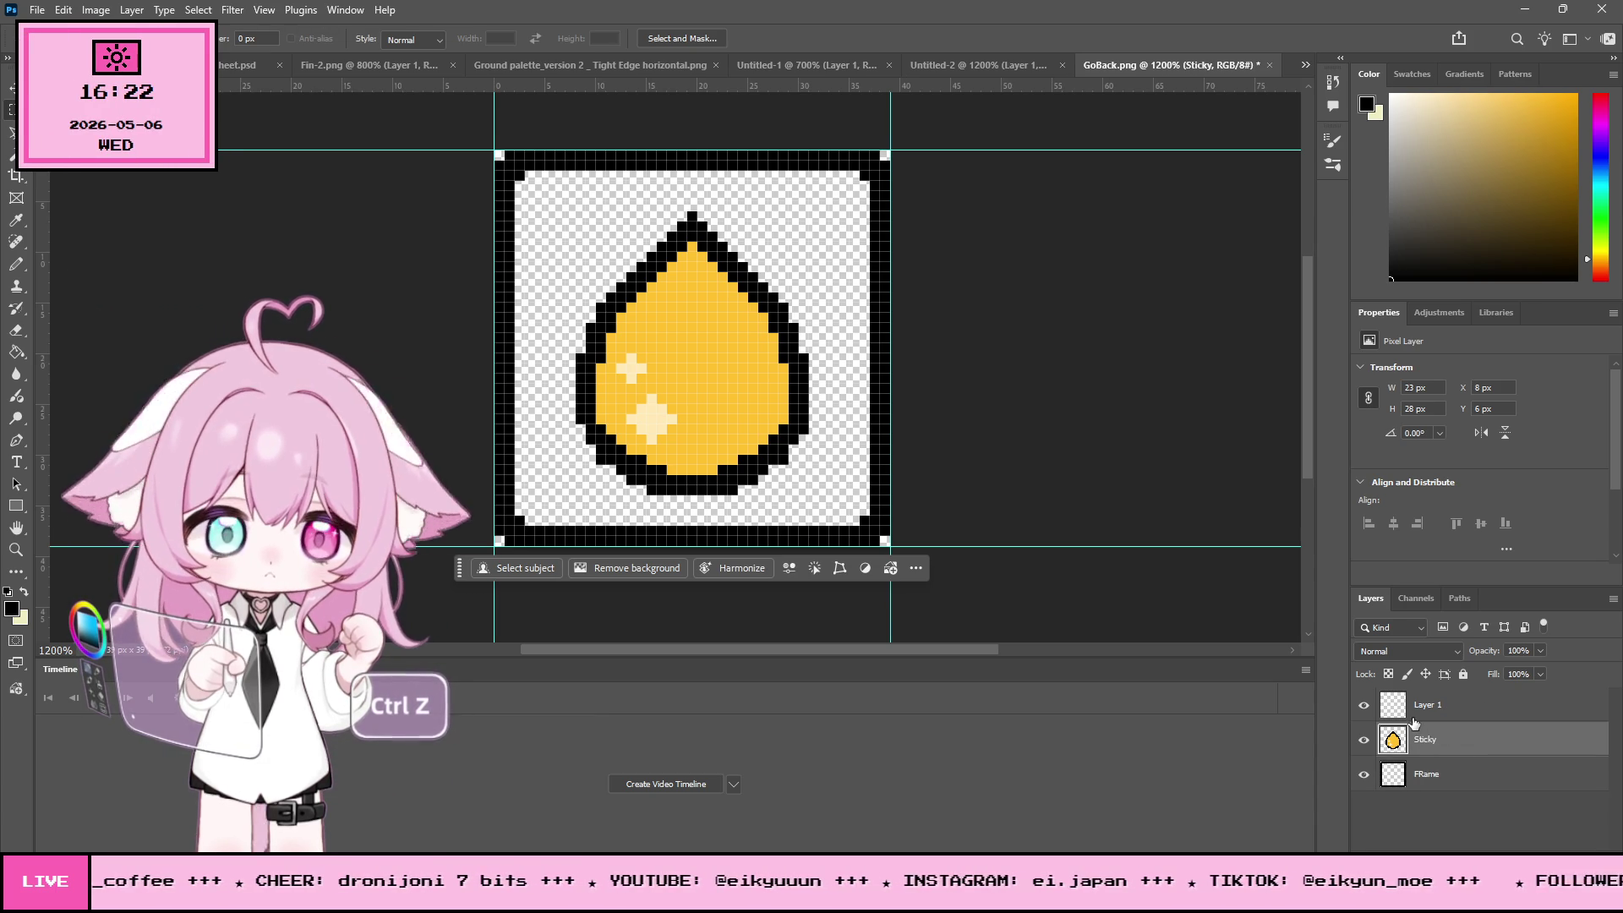
click(1364, 740)
click(1463, 707)
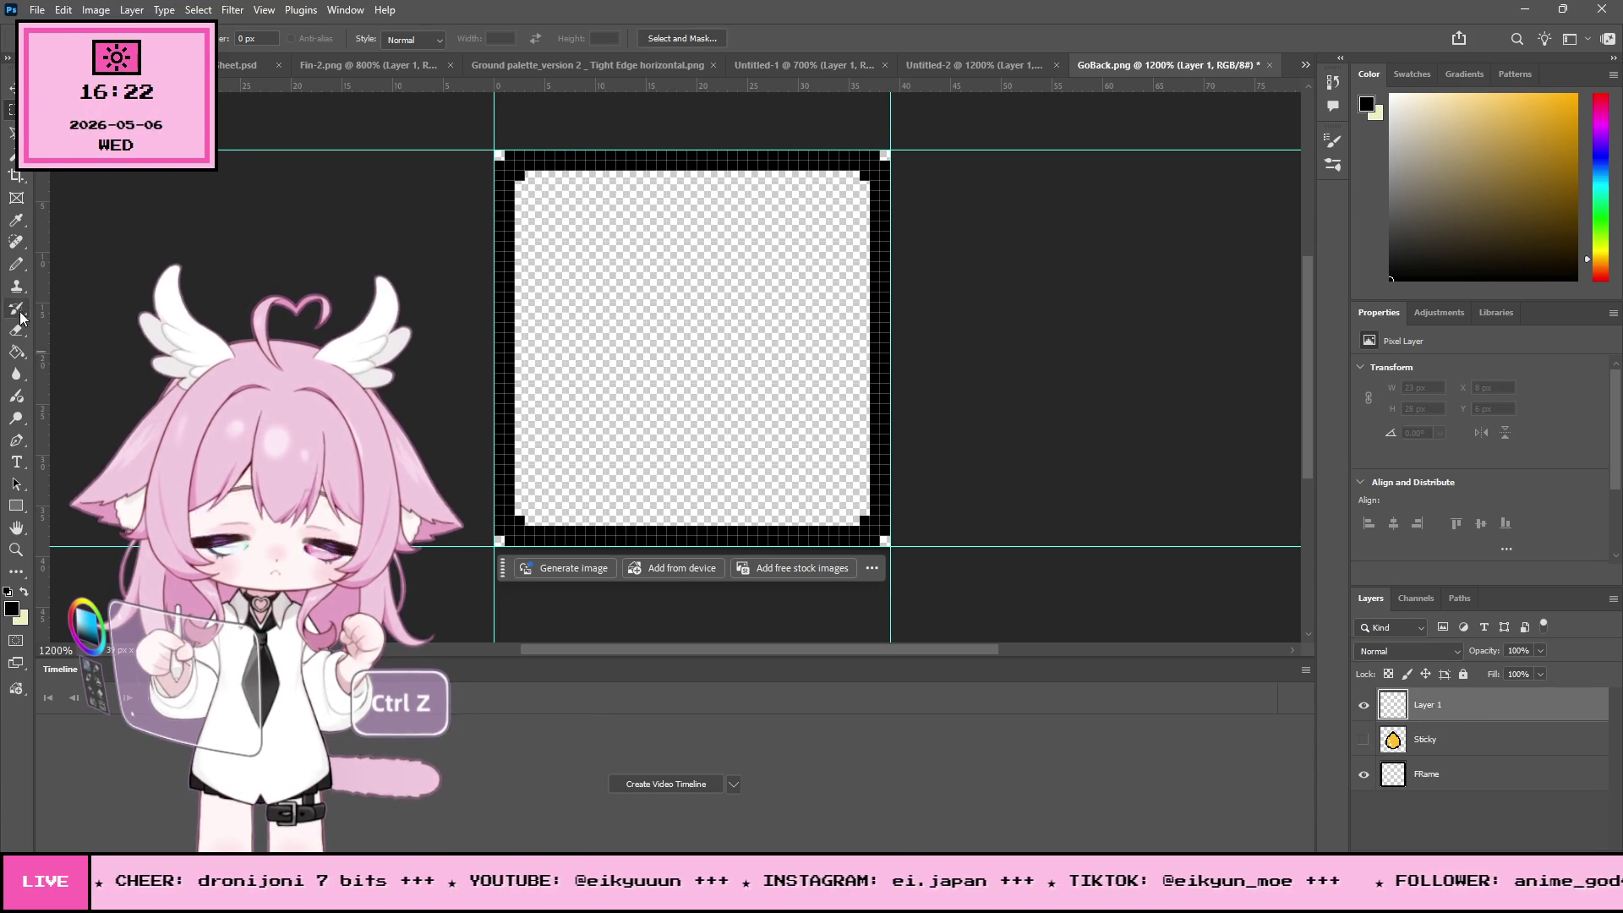
- Pencil a tall outlined bar inside the frame, redoing its uneven side and top edge
click(16, 264)
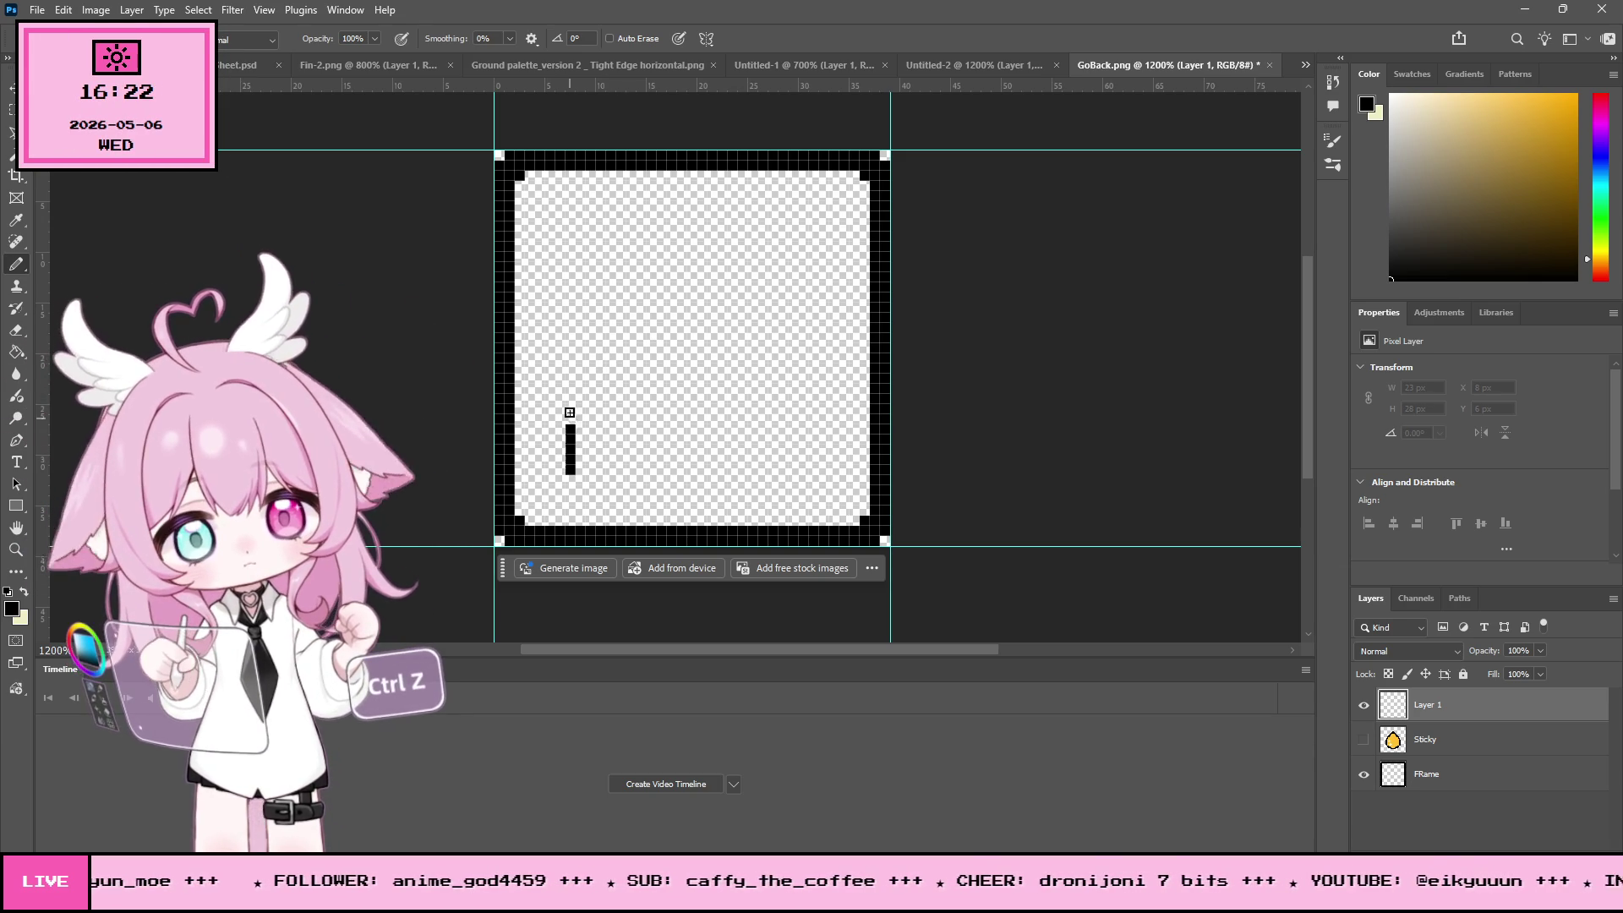
key(ctrl+z)
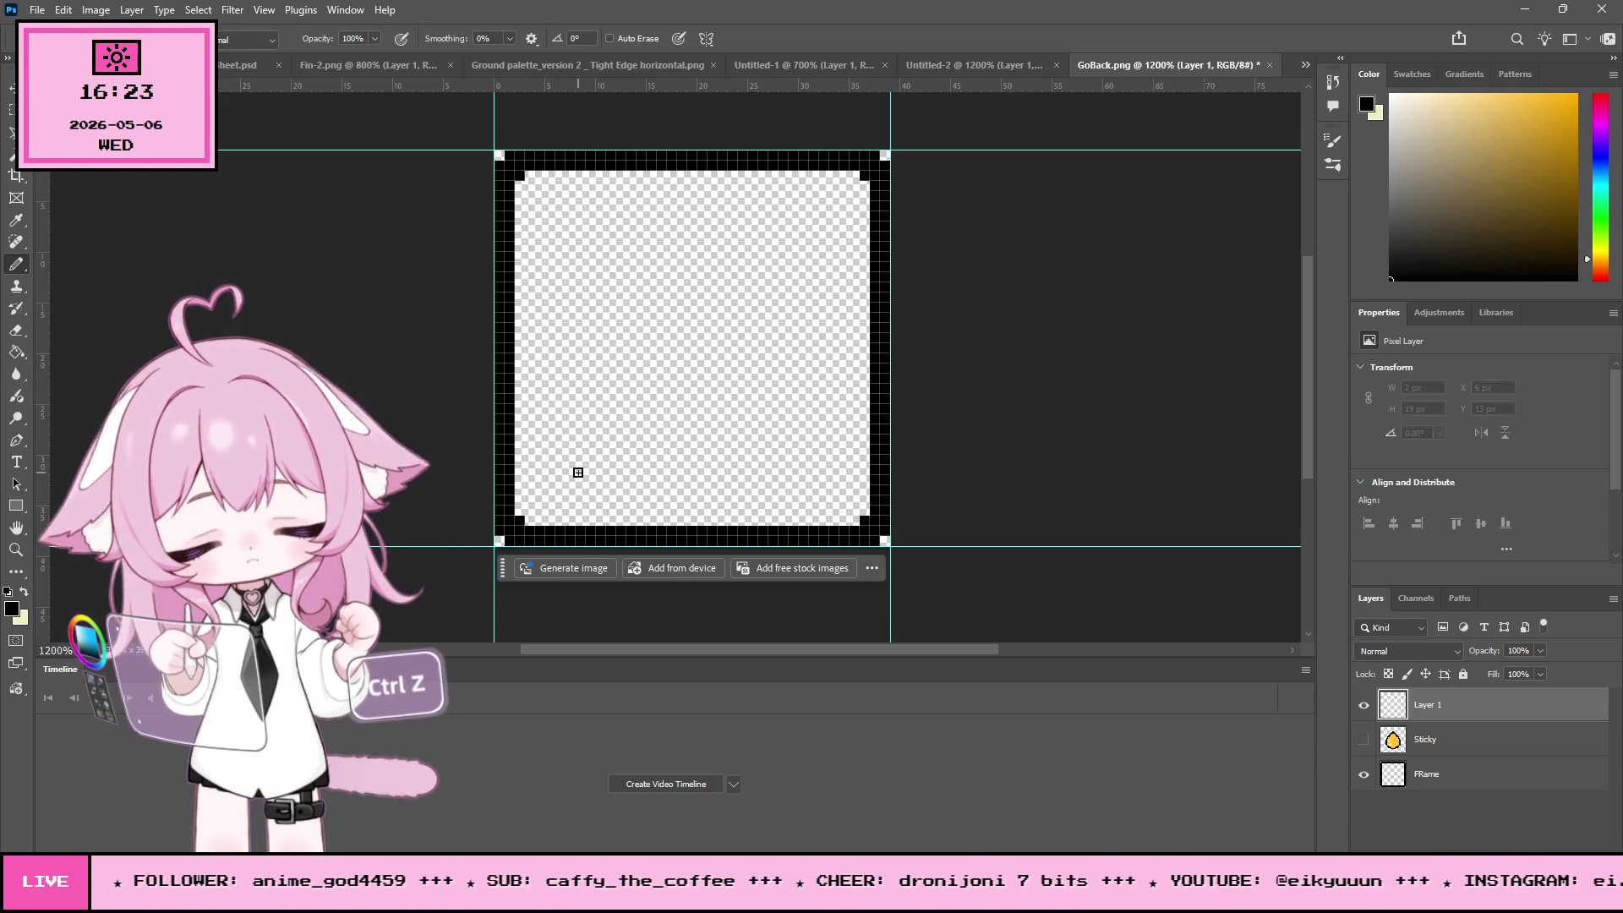
drag(578, 472, 571, 346)
drag(583, 233, 664, 236)
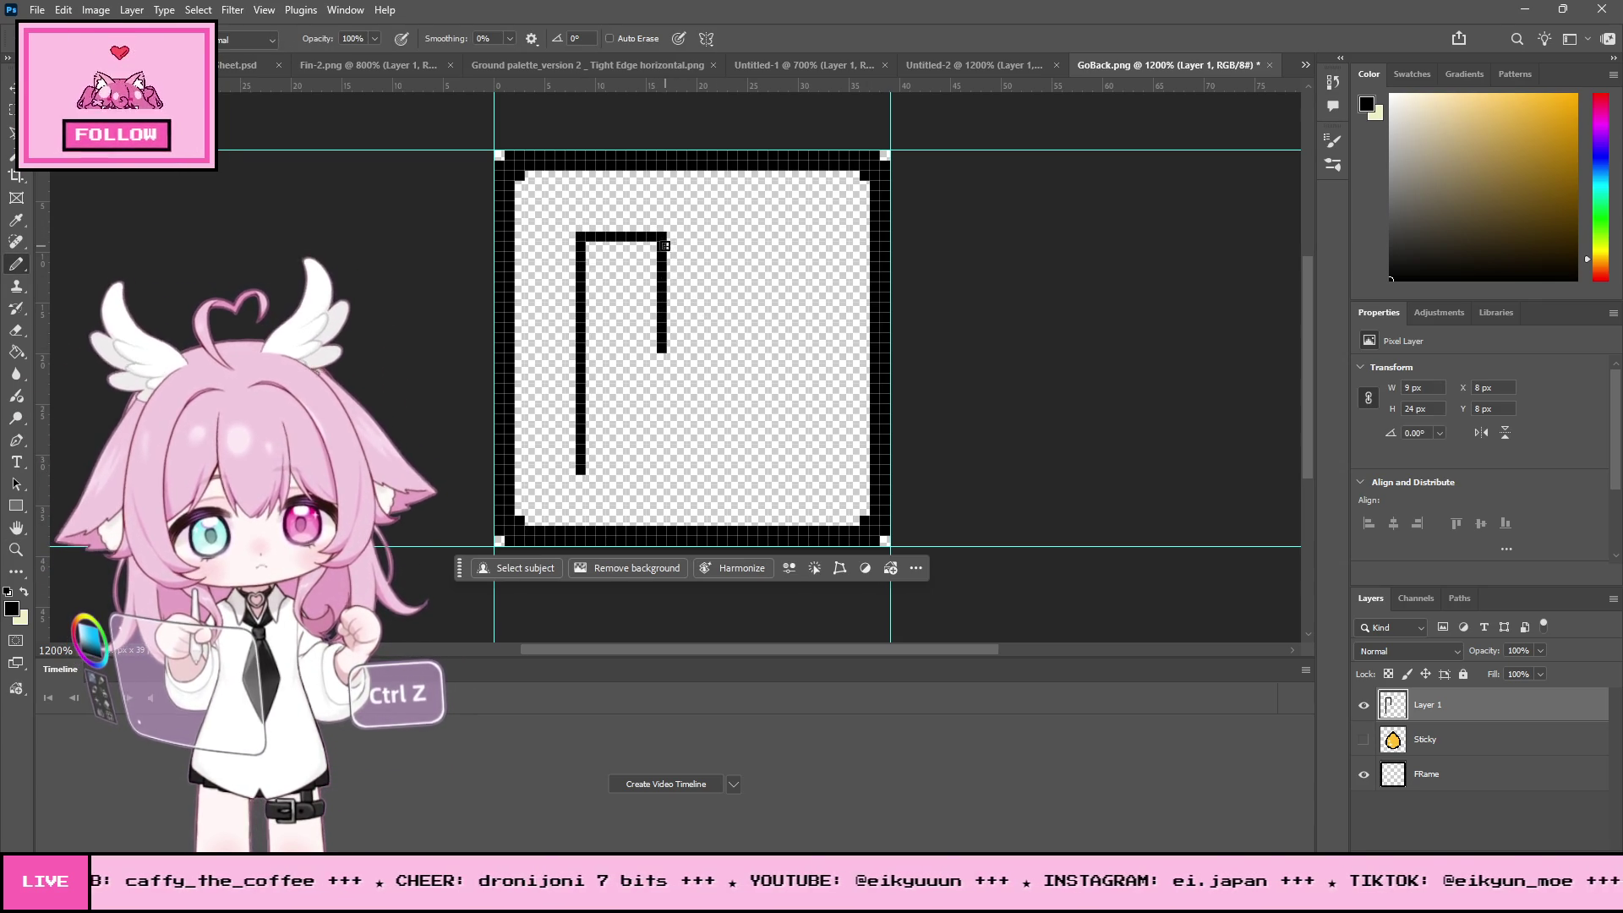
key(ctrl+z)
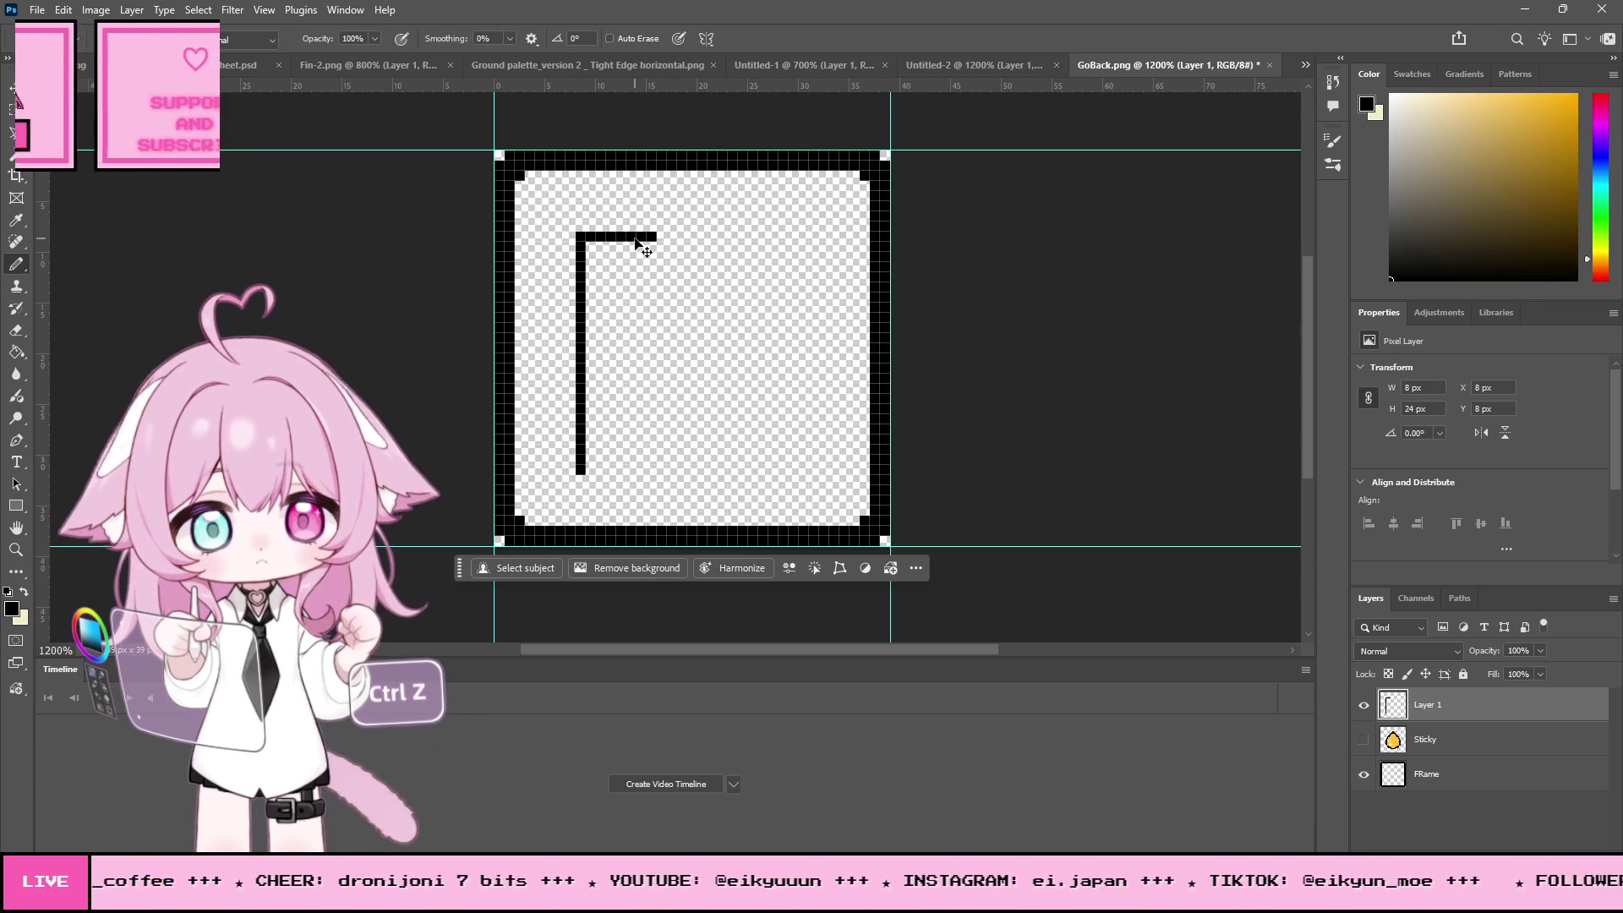
key(ctrl+z)
drag(588, 238, 633, 237)
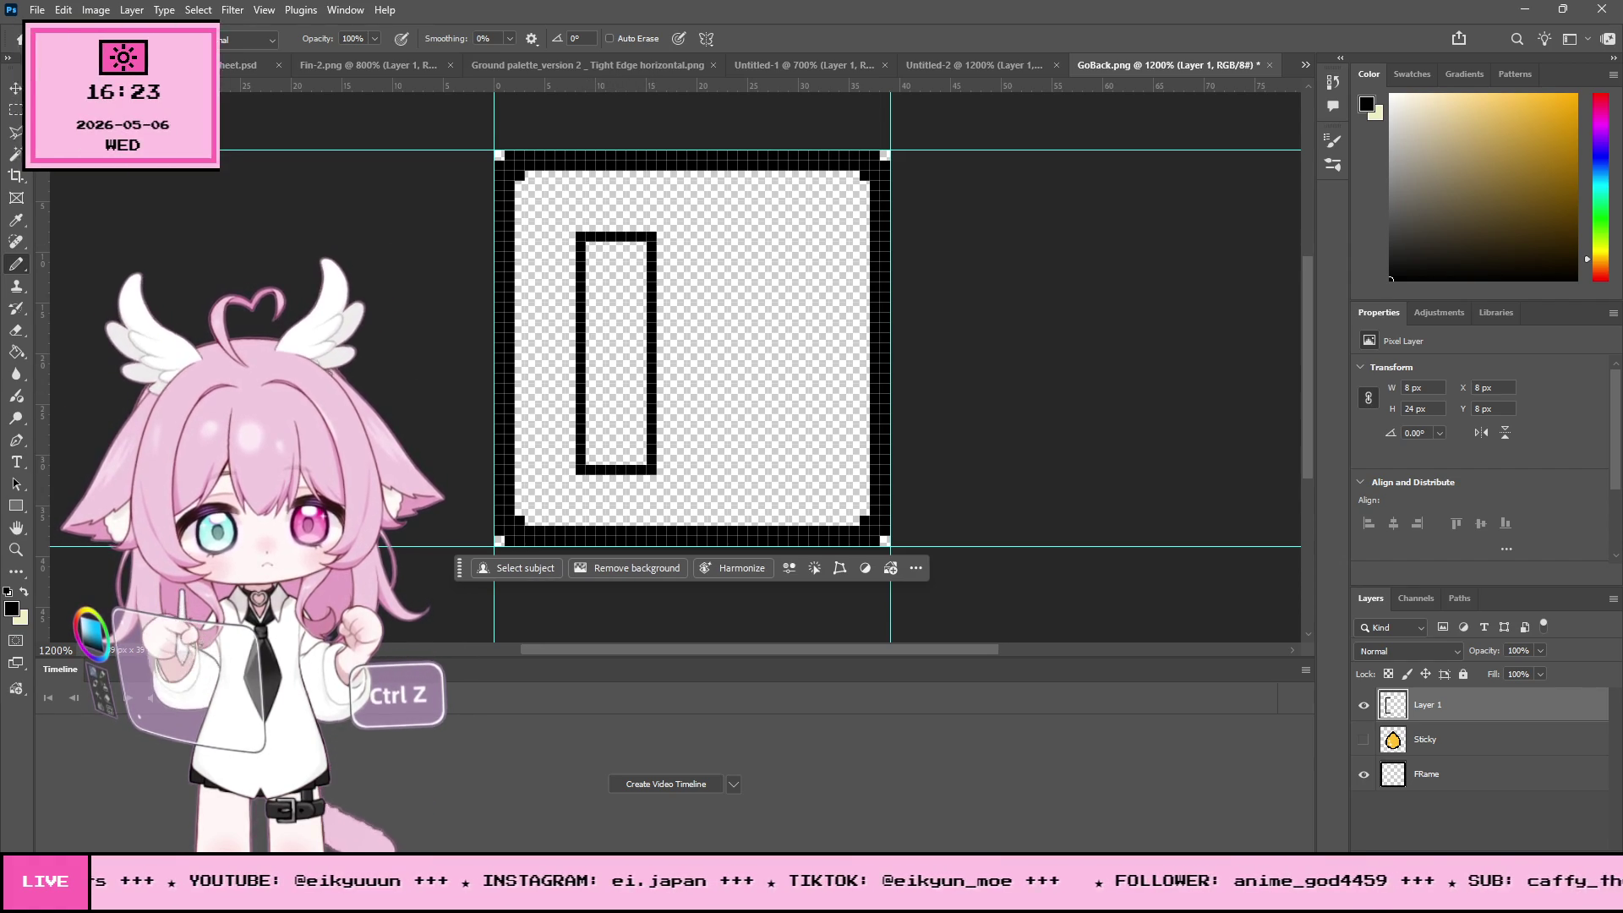
- Duplicate the bar with the Move tool and place the copy to its right
key(v)
key(ctrl+v)
mouse_move(673, 281)
mouse_down()
mouse_move(720, 269)
mouse_move(768, 288)
mouse_up()
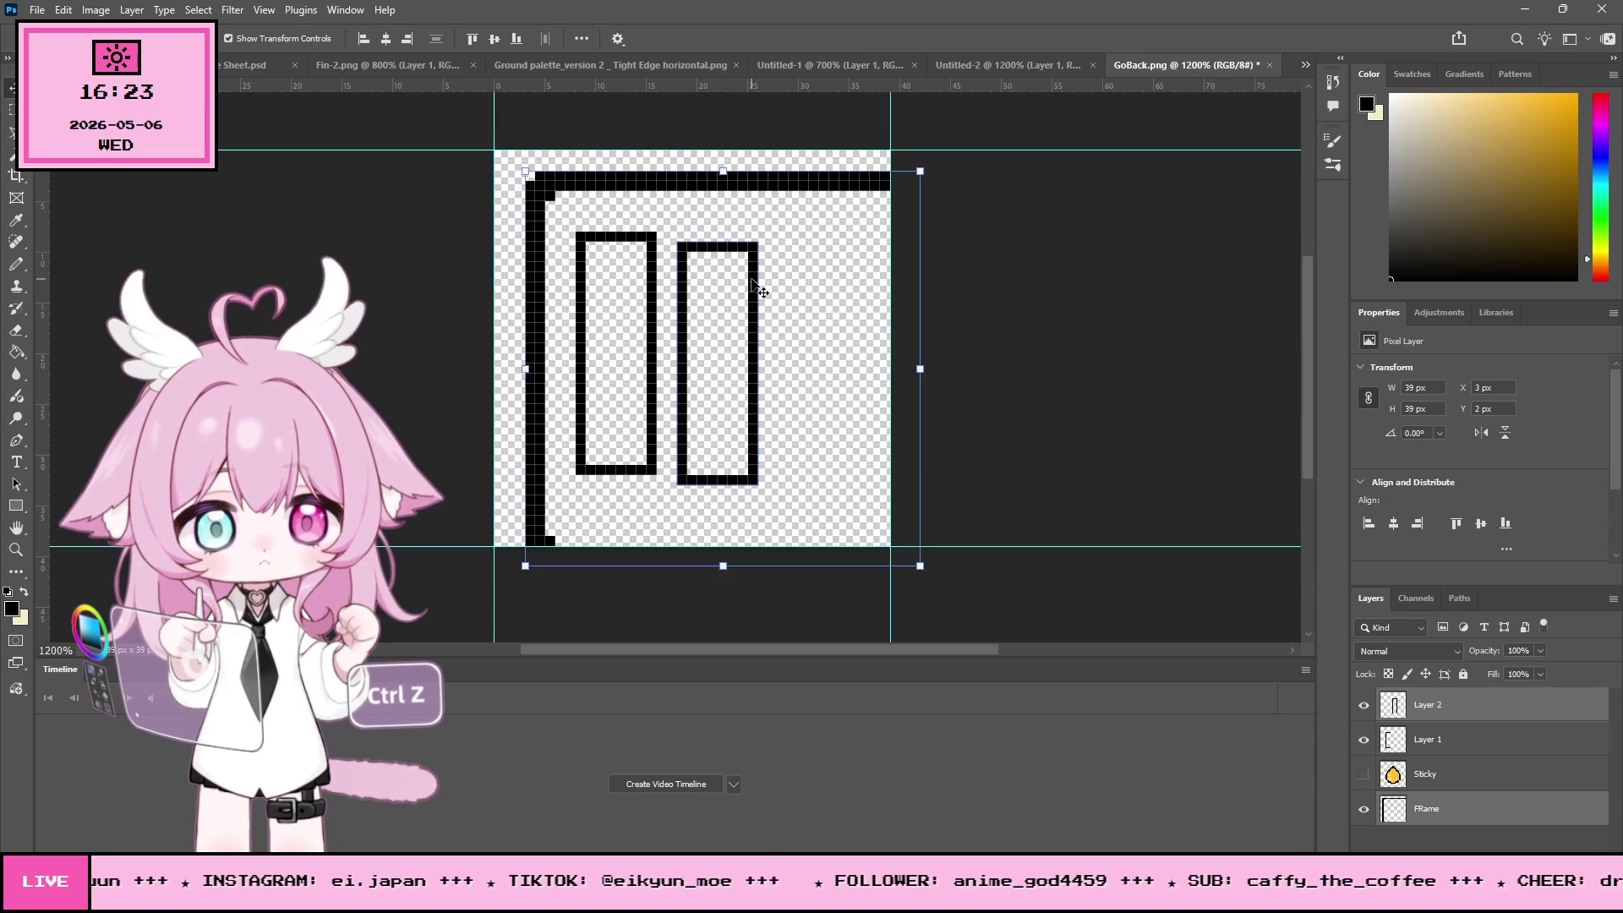
key(ctrl+z)
key(ctrl+z)
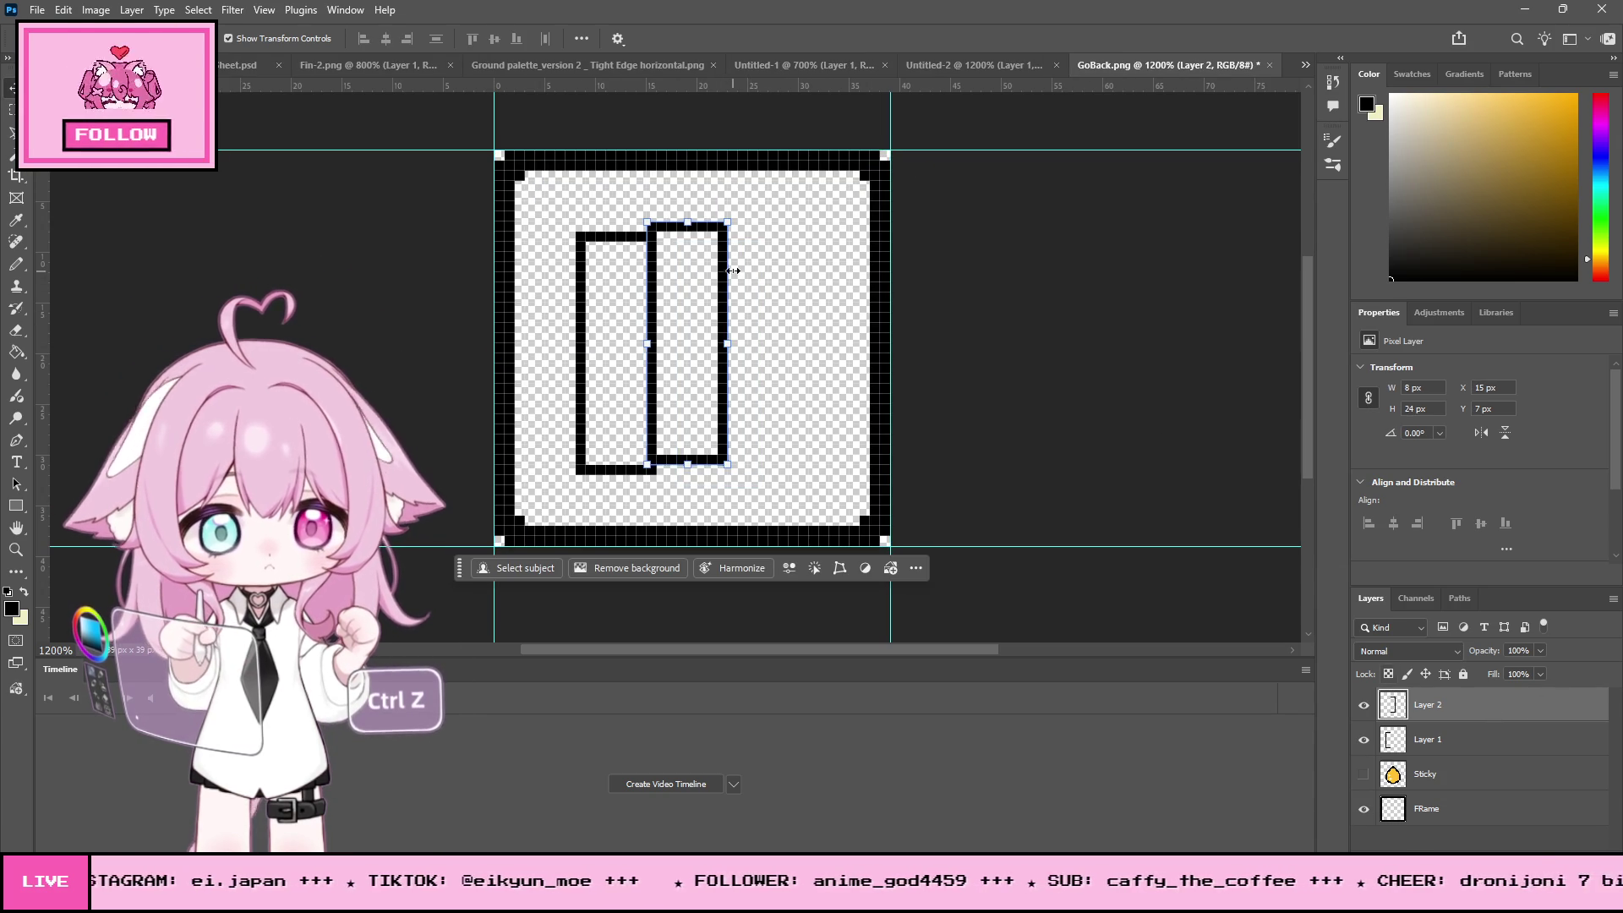
drag(724, 270, 810, 287)
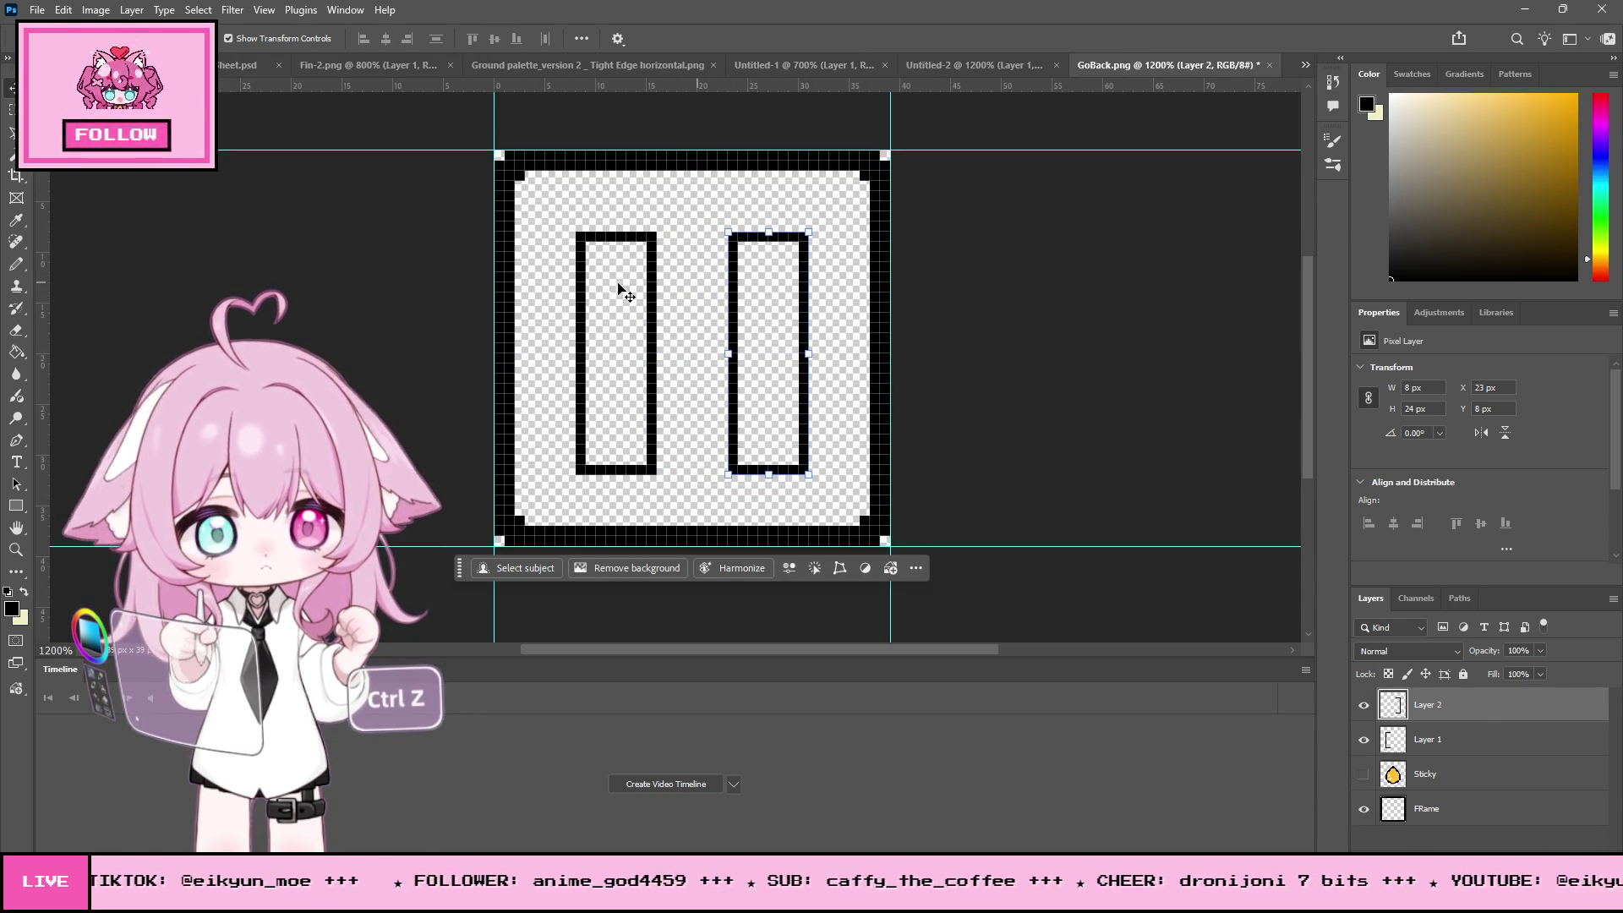
click(16, 264)
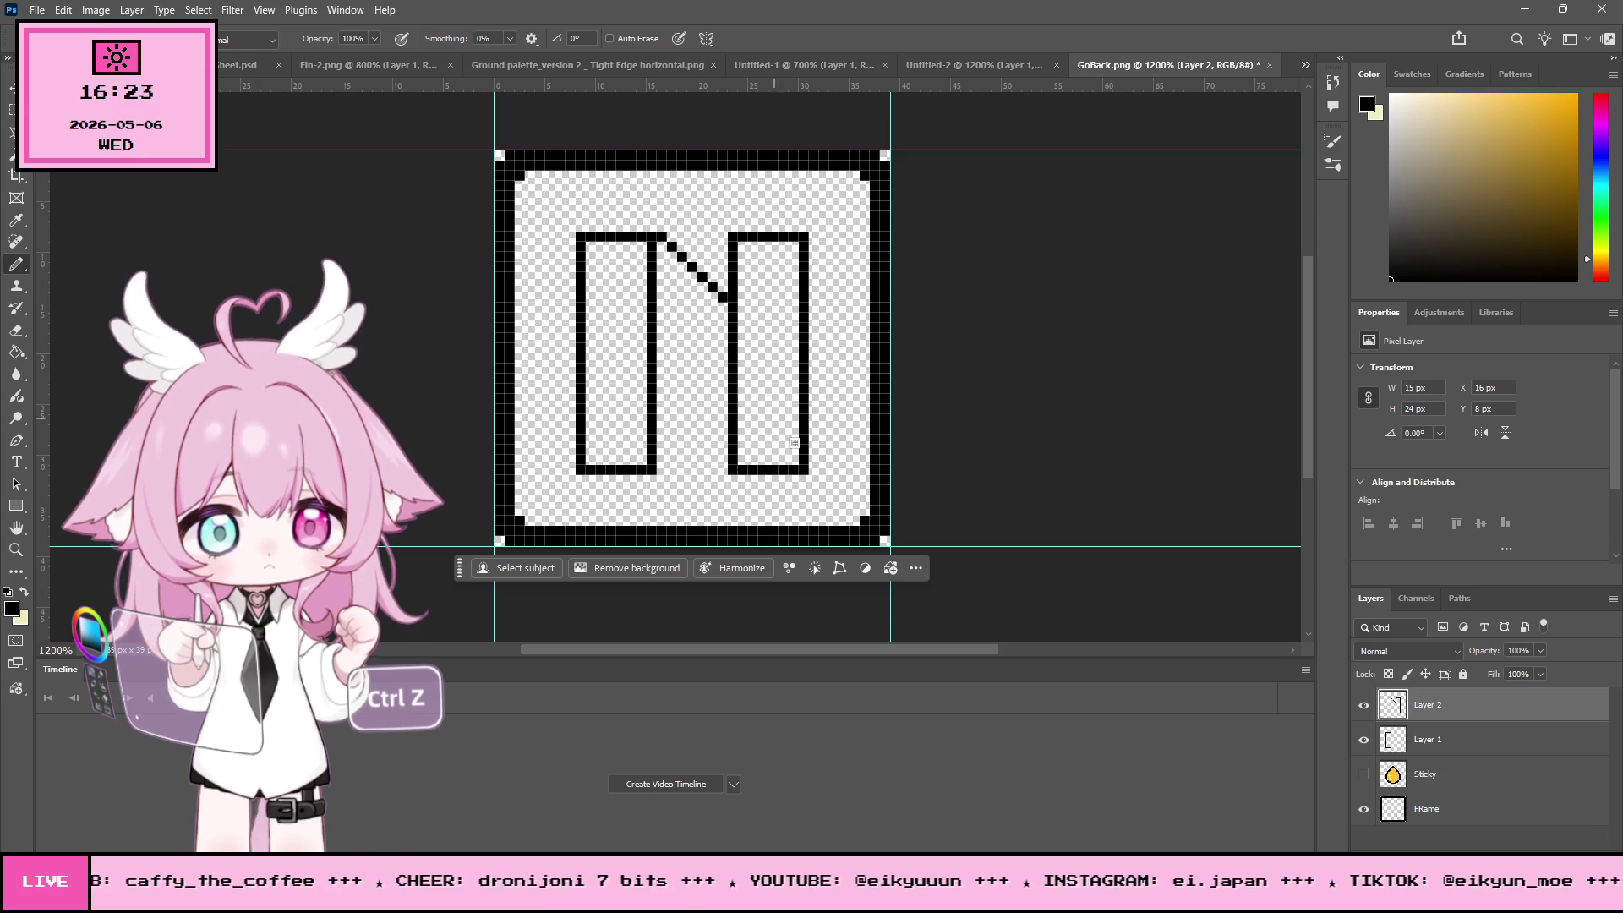
- Pencil a stepped diagonal of seven pixels from the left bar down to the right bar
click(662, 328)
click(671, 338)
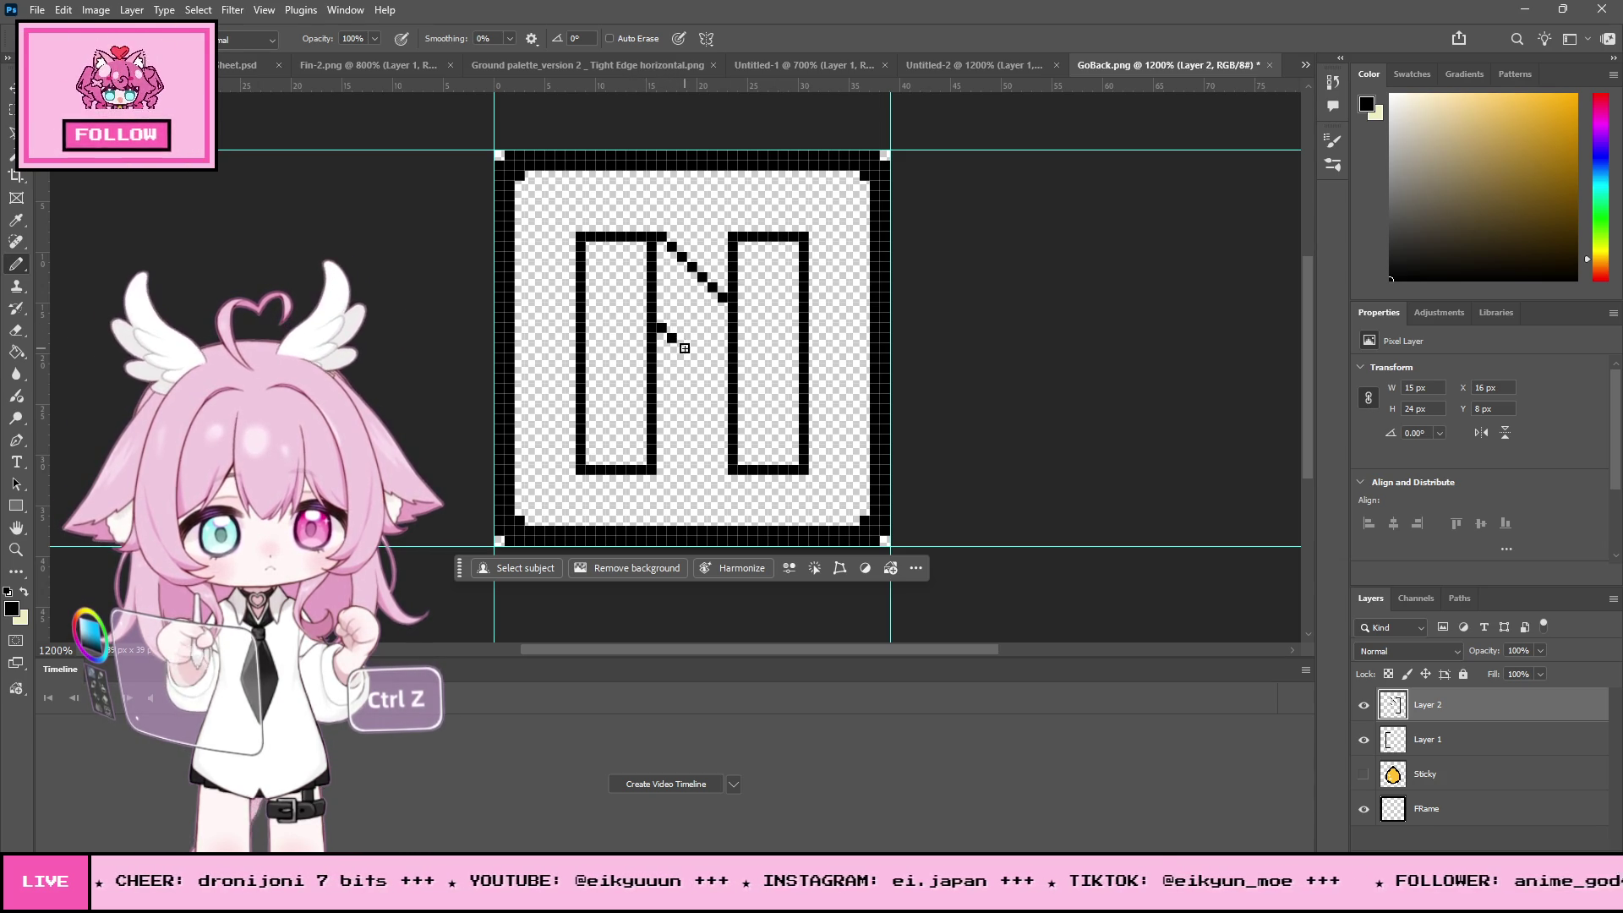
click(682, 348)
click(692, 358)
click(703, 369)
click(712, 379)
click(722, 389)
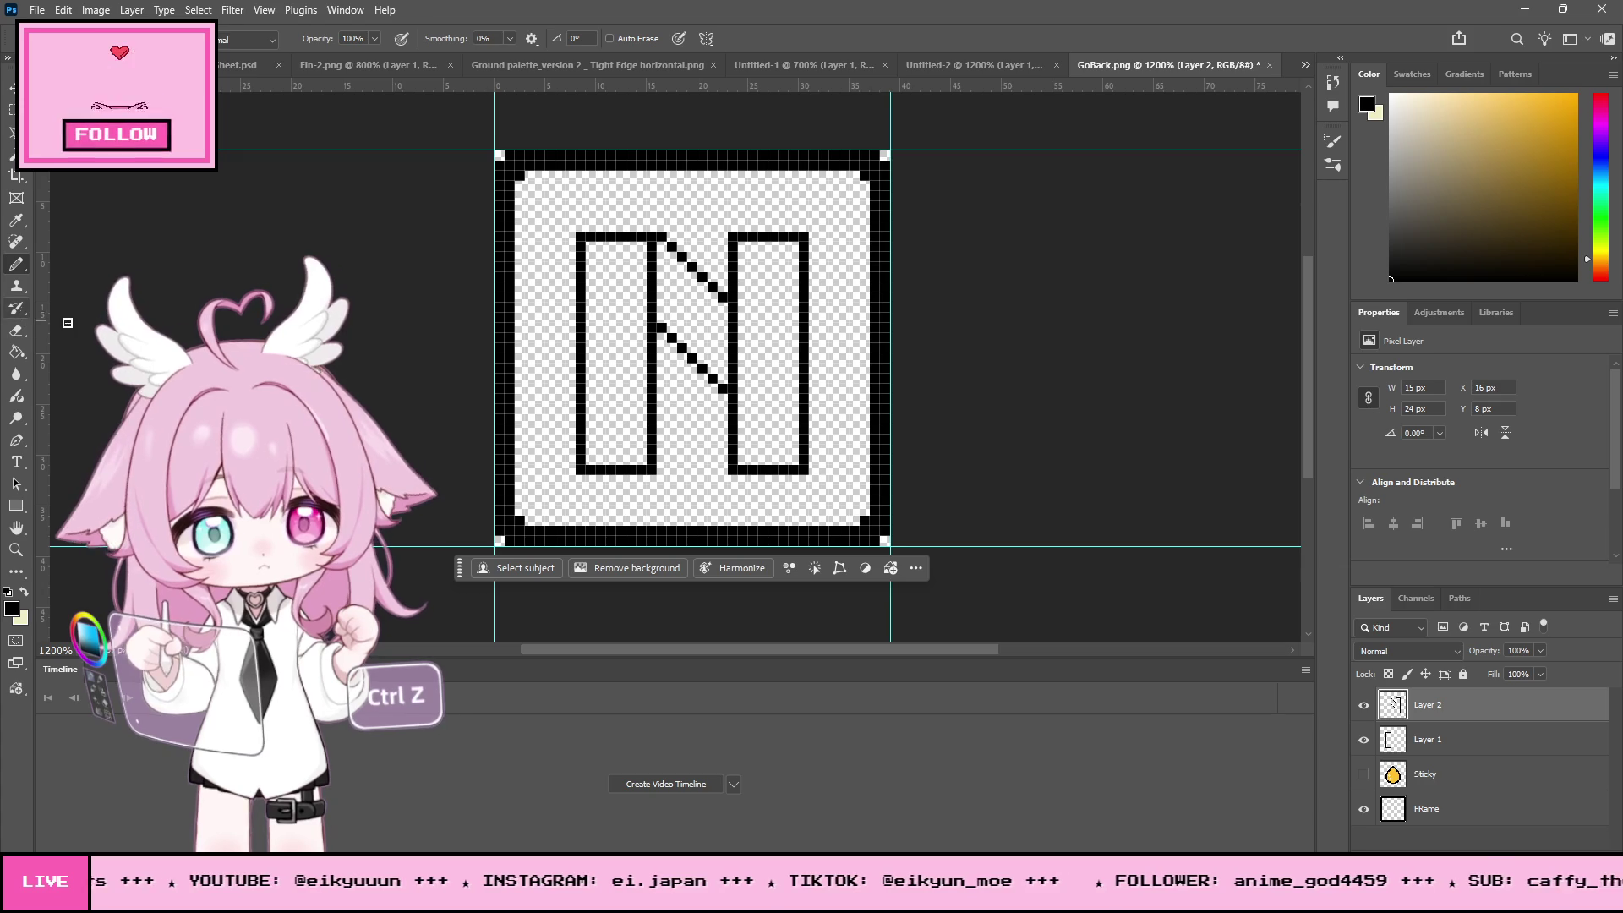
- Select Layer 1 with Layer 2 and merge them via Layer > Merge Layers
ctrl+click(1429, 740)
click(131, 10)
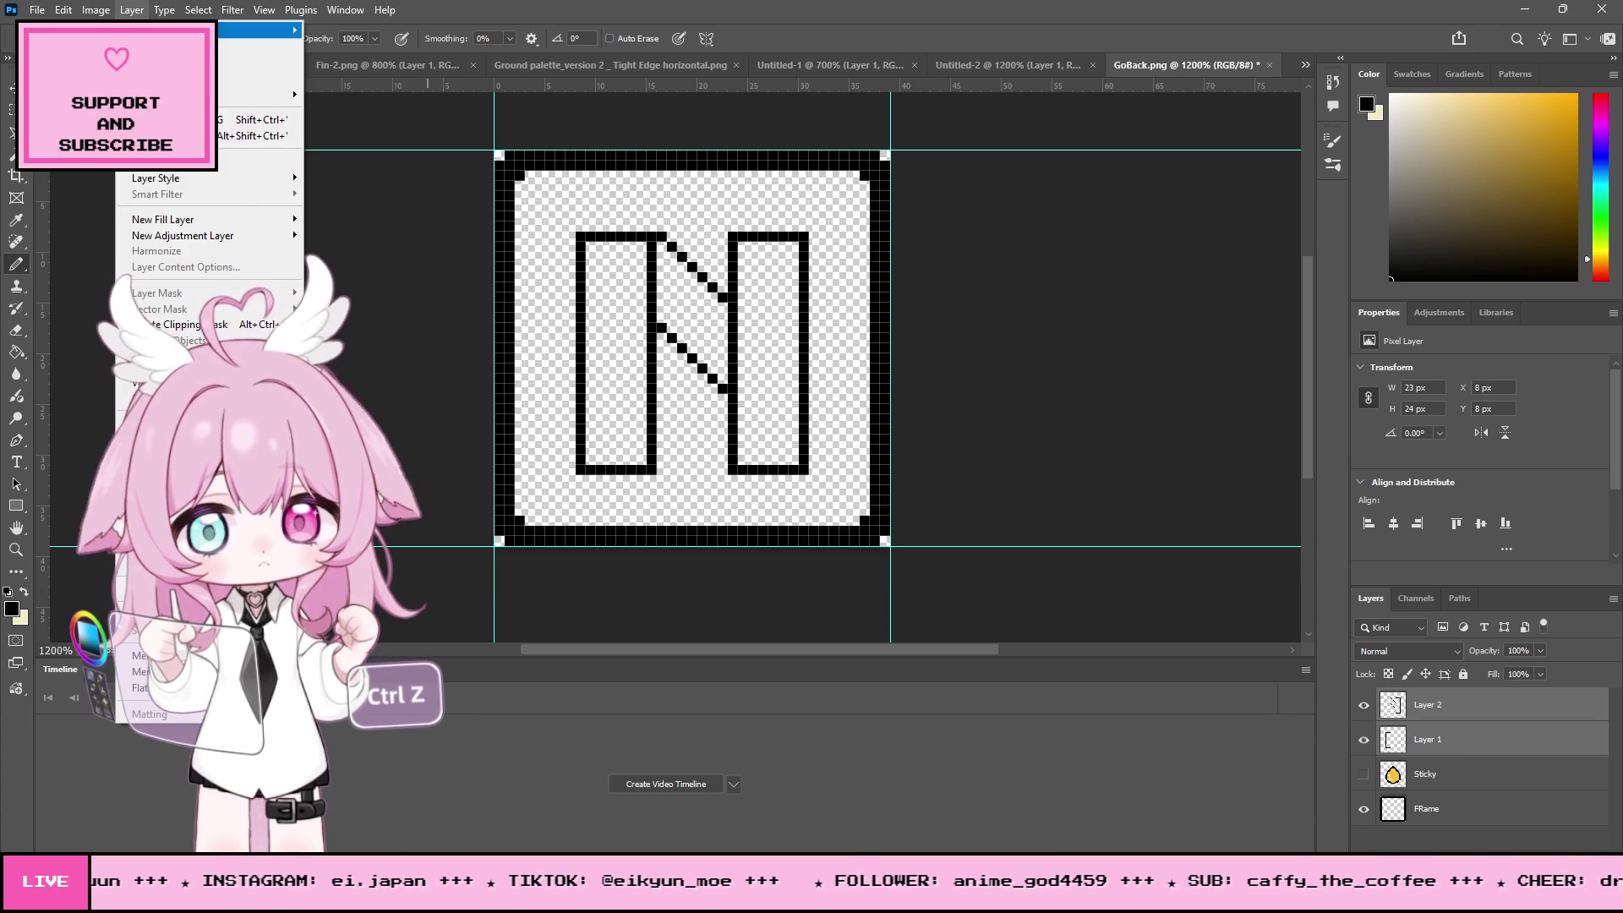
click(160, 655)
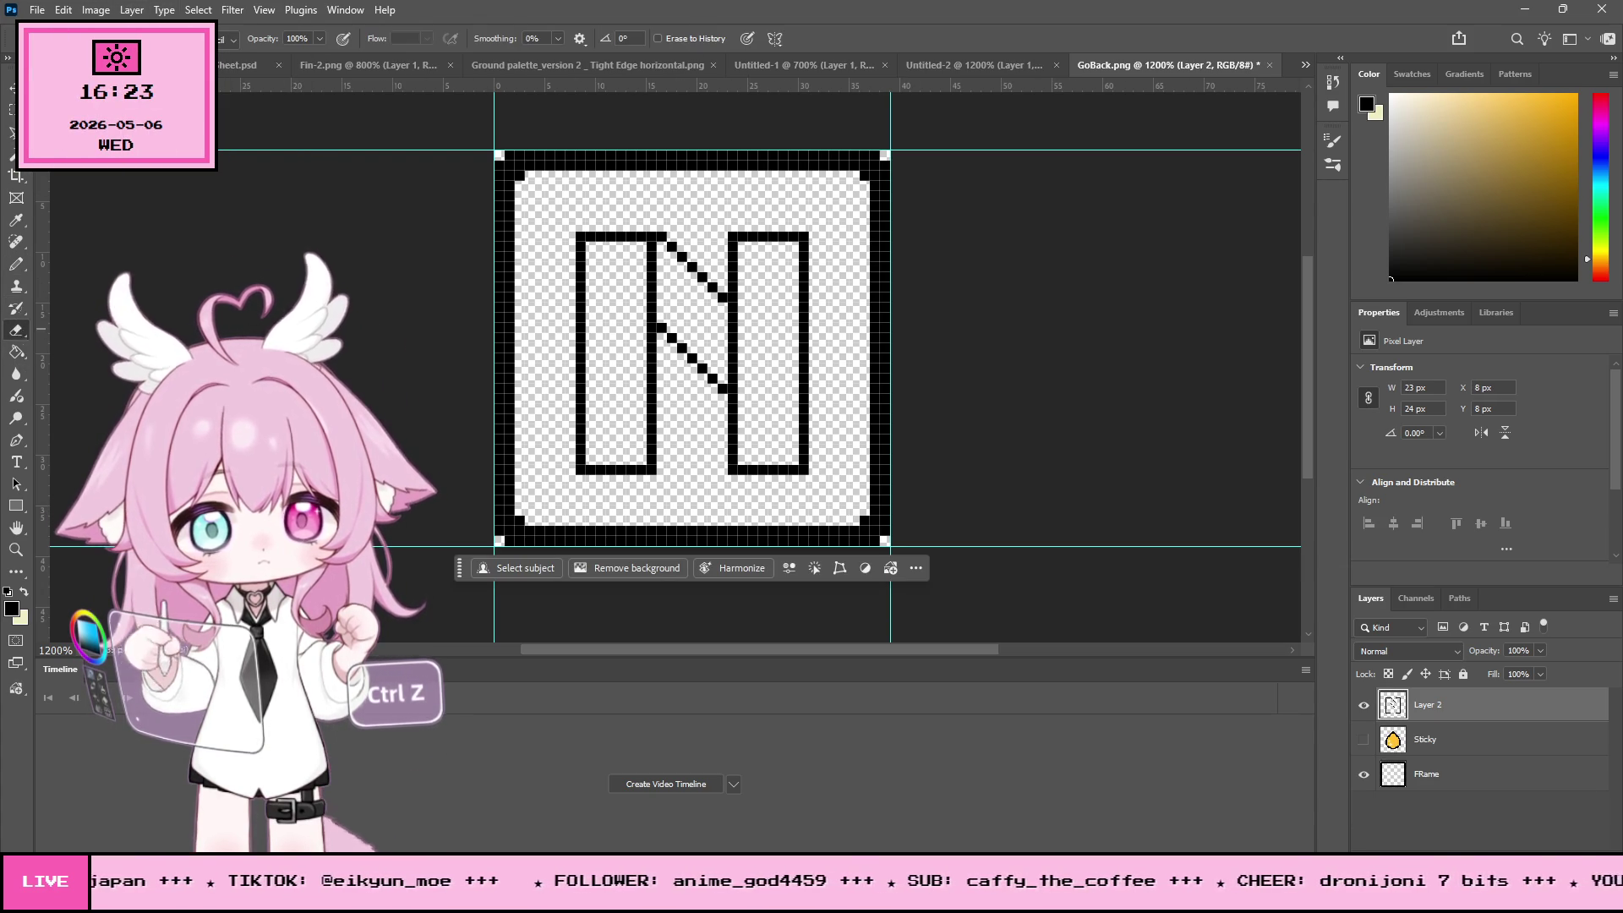
- Erase the overlapping inner strokes of the N and zoom out to check the icon
click(16, 329)
drag(651, 316, 649, 247)
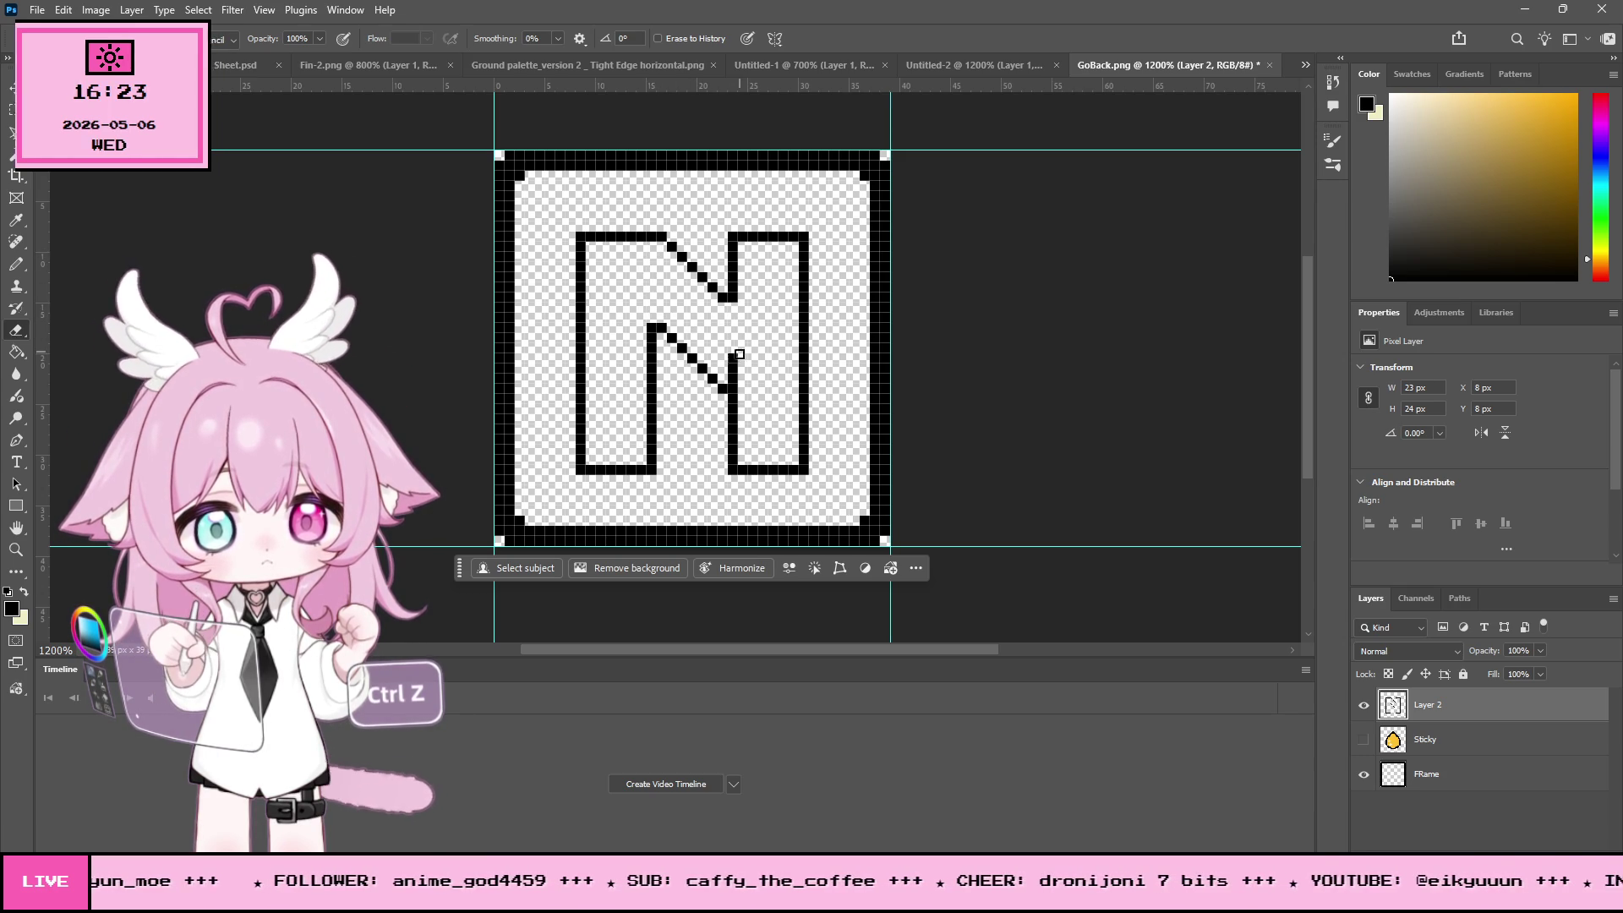
drag(735, 318, 728, 366)
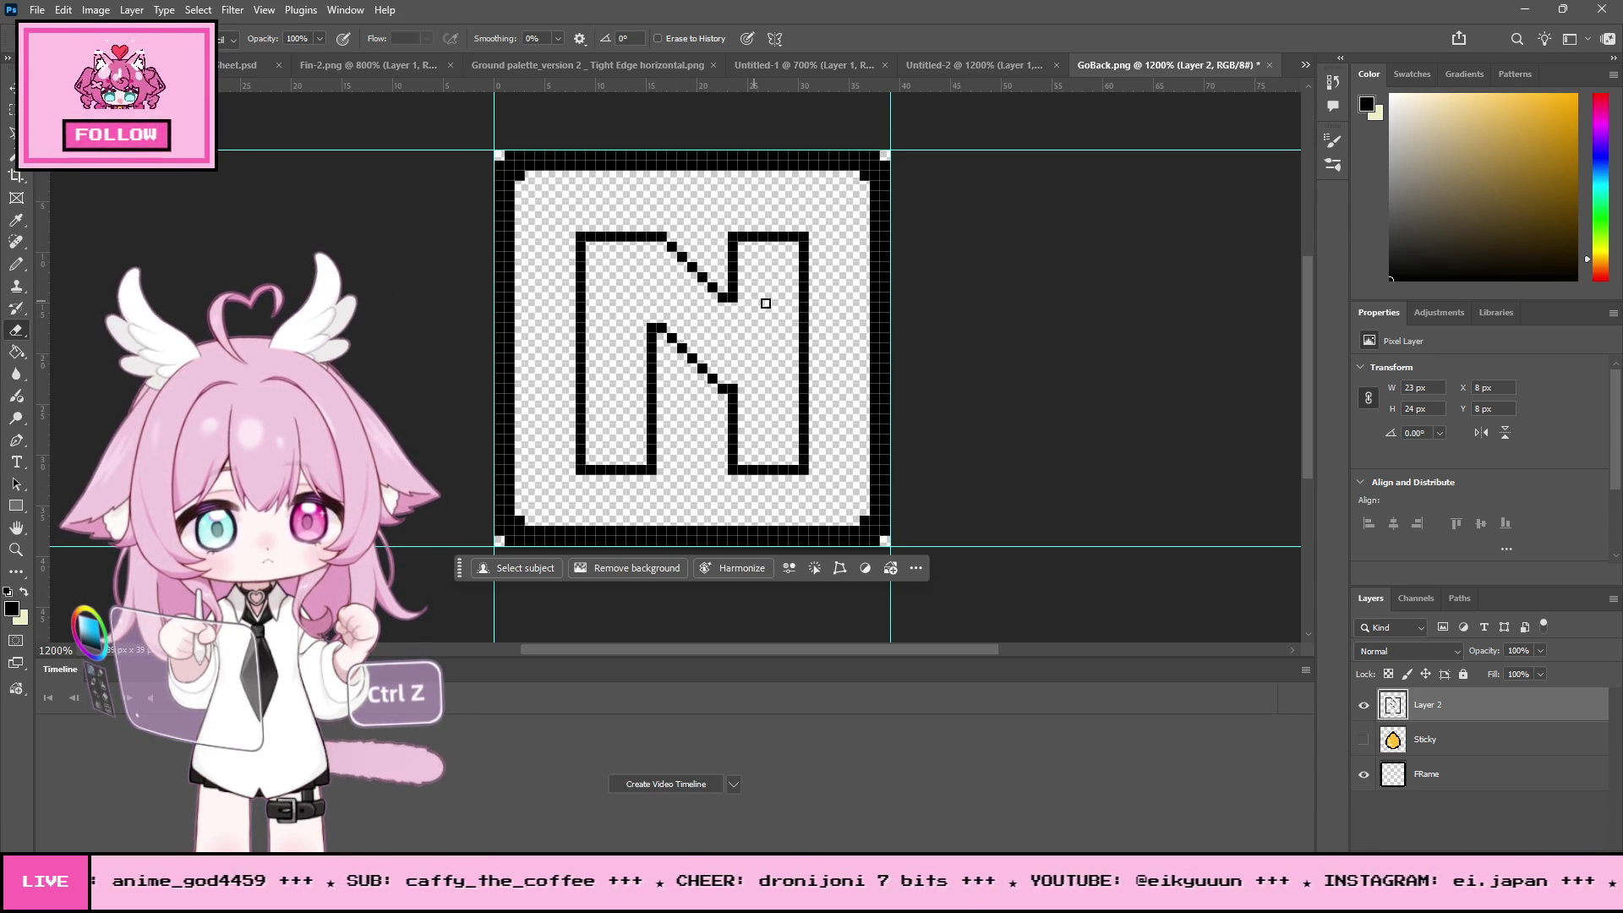
scroll(787, 262, down, 1)
scroll(787, 264, down, 1)
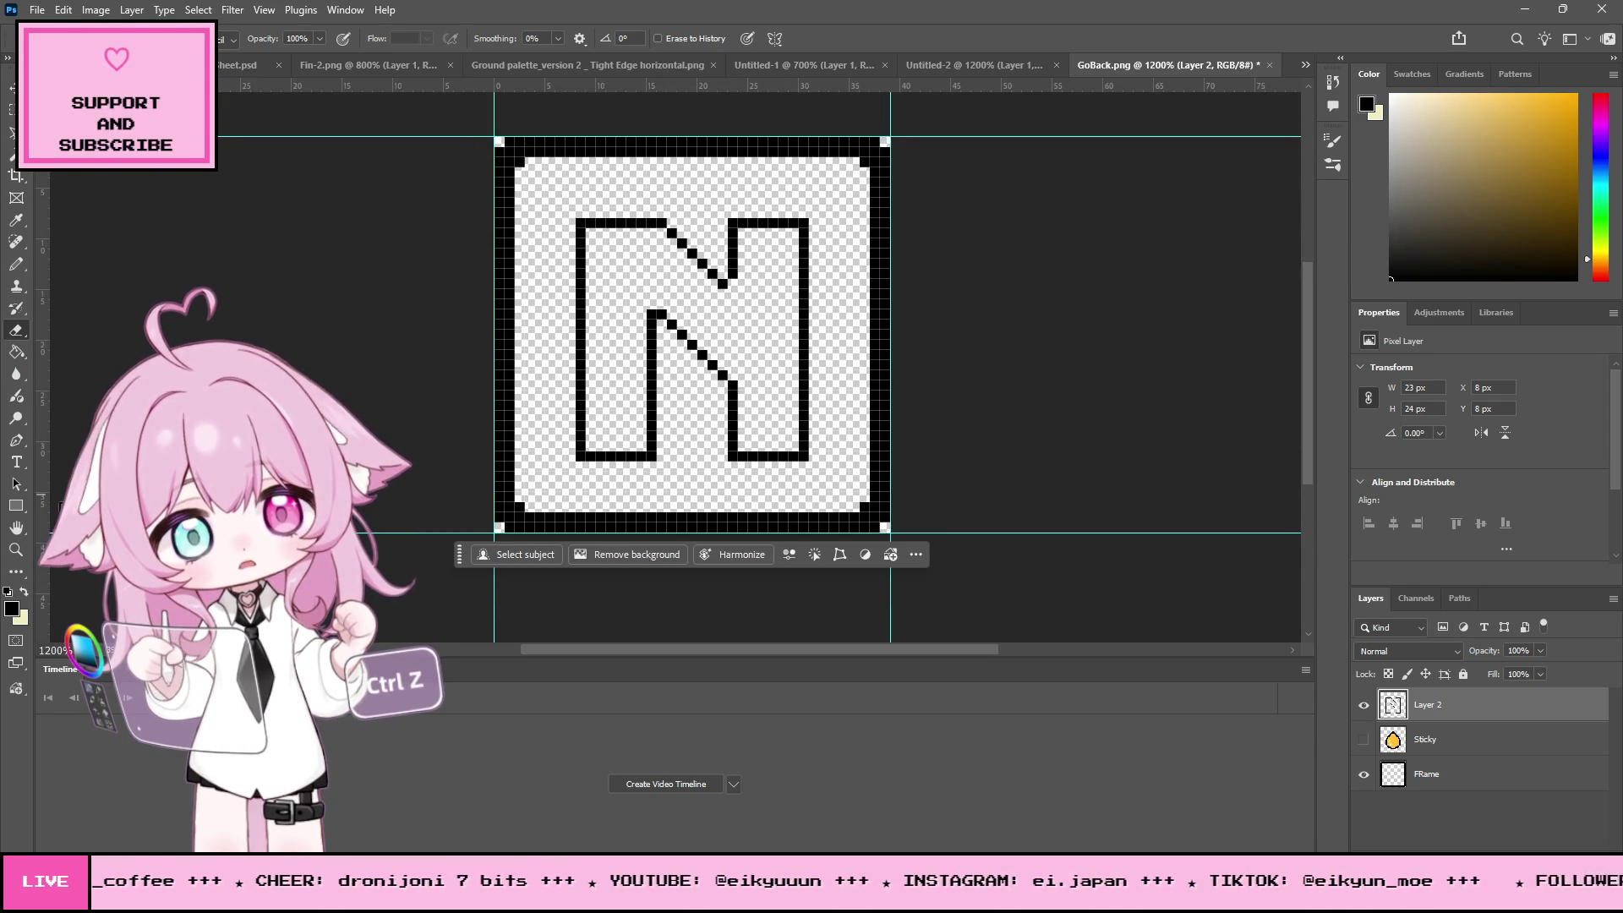
click(18, 549)
drag(892, 333, 885, 272)
alt+click(885, 273)
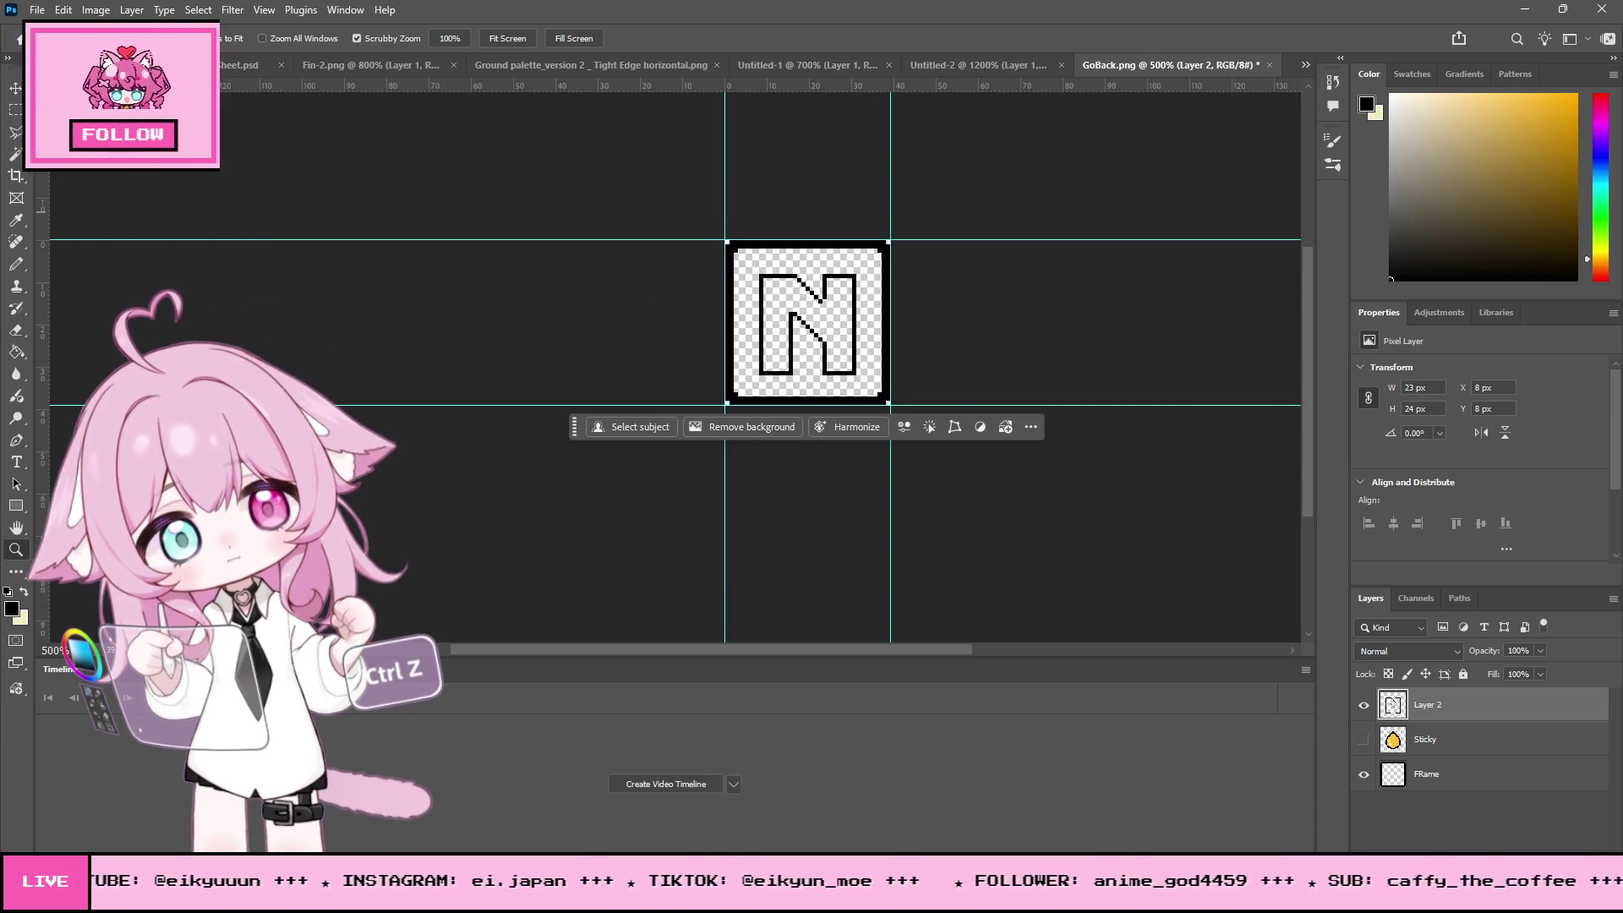
drag(854, 304, 843, 289)
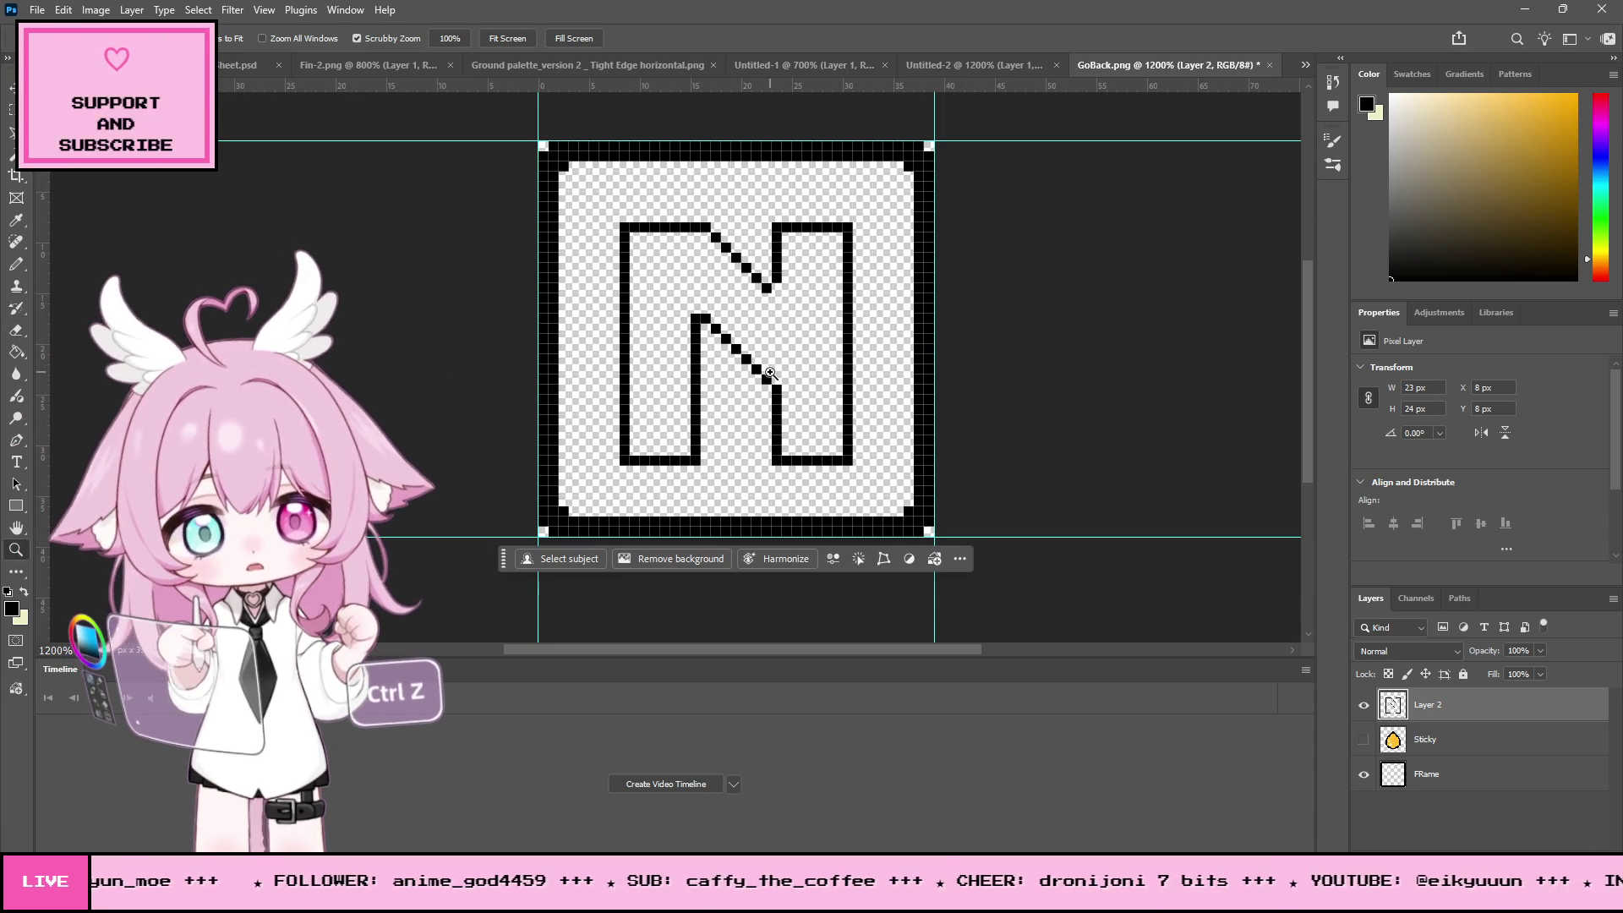
- Erase the N's diagonal and inner left stroke top, then pencil a new lower diagonal
click(17, 332)
drag(745, 371, 700, 317)
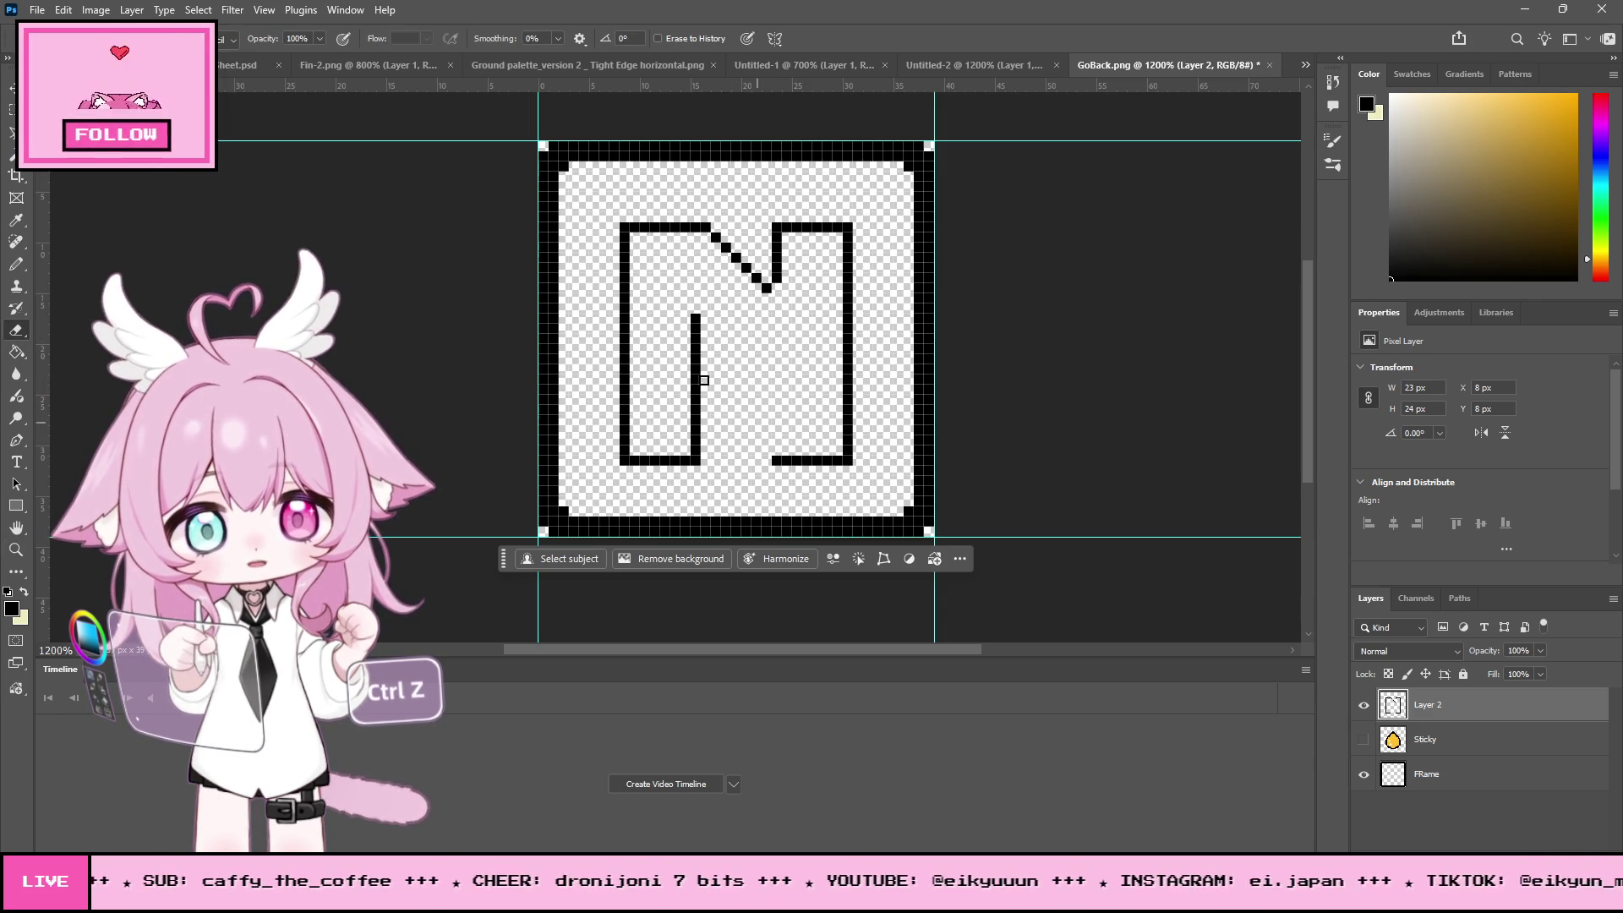
drag(698, 315, 698, 369)
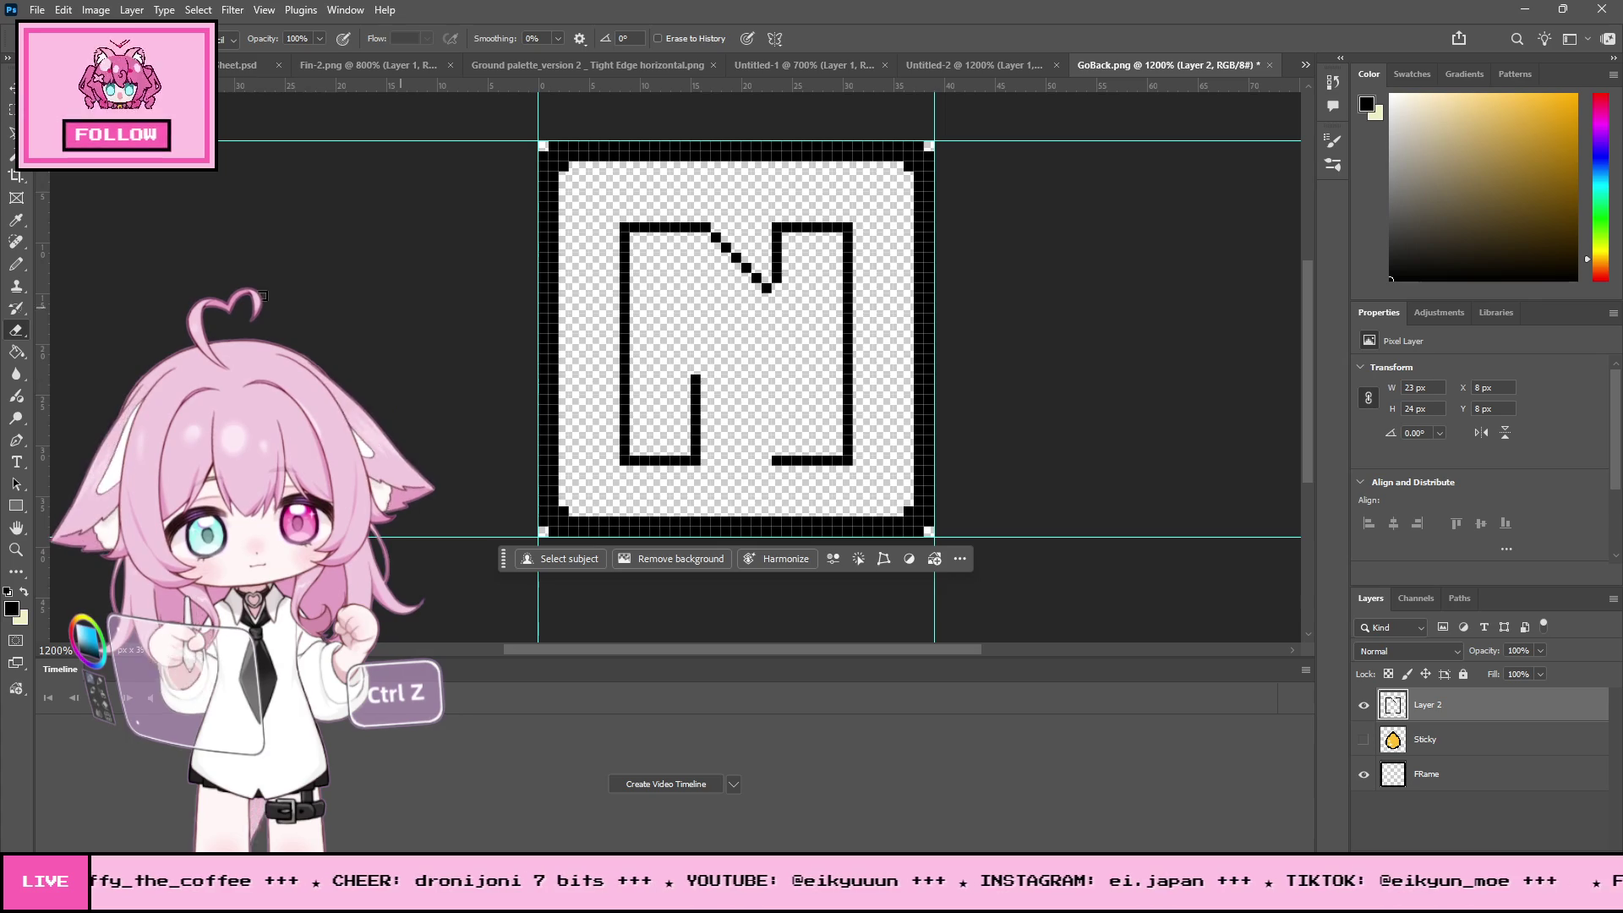
key(b)
drag(706, 380, 753, 432)
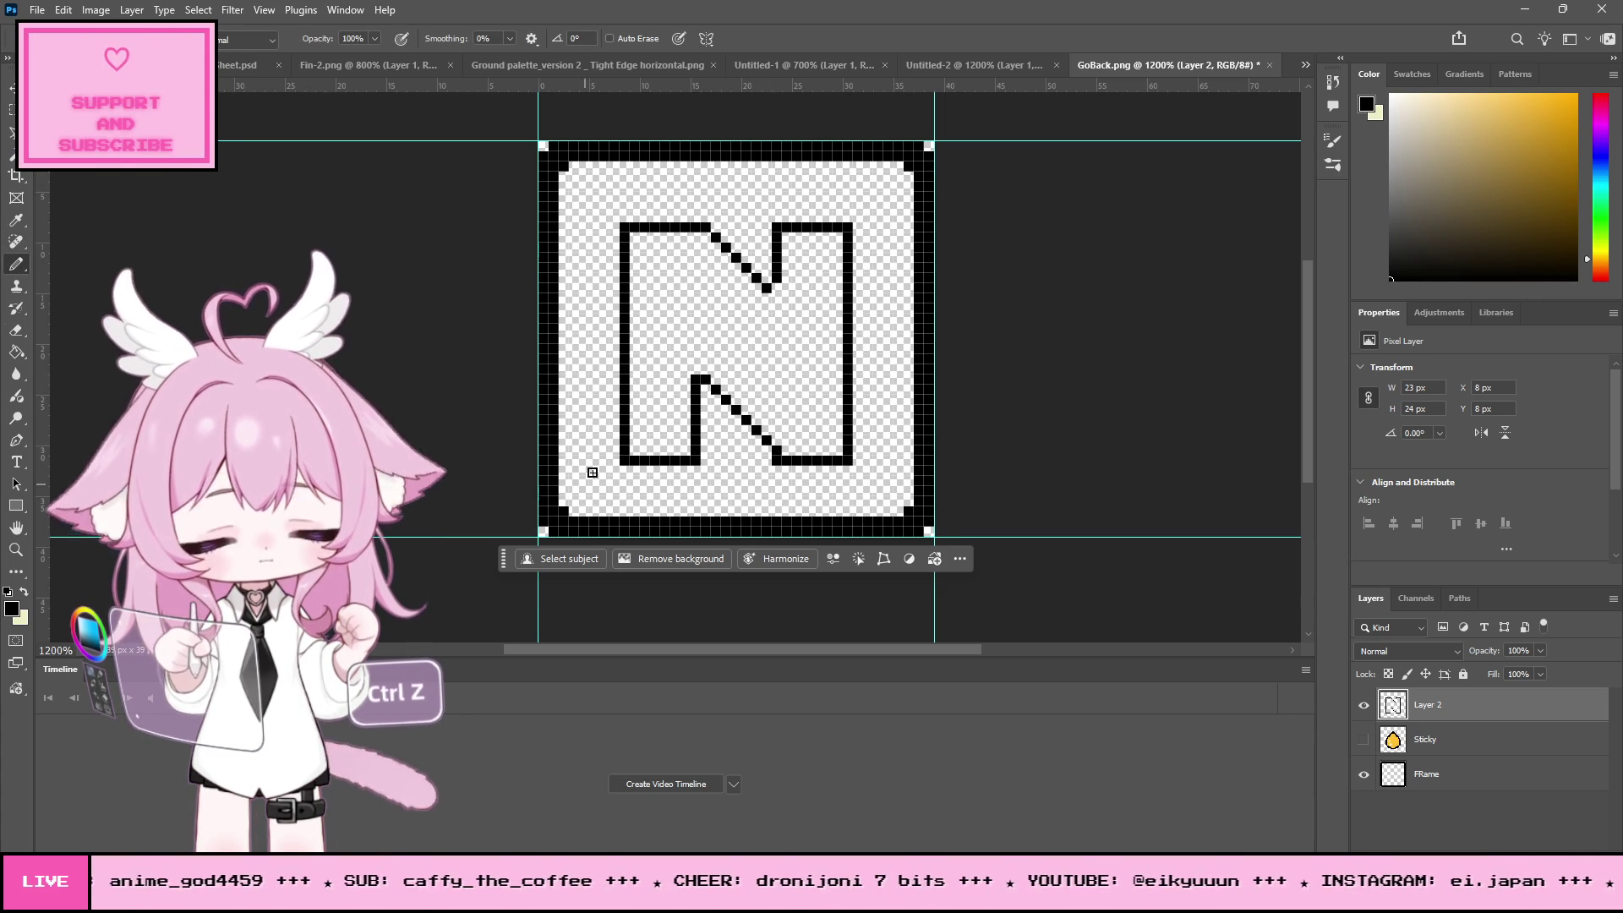
click(18, 332)
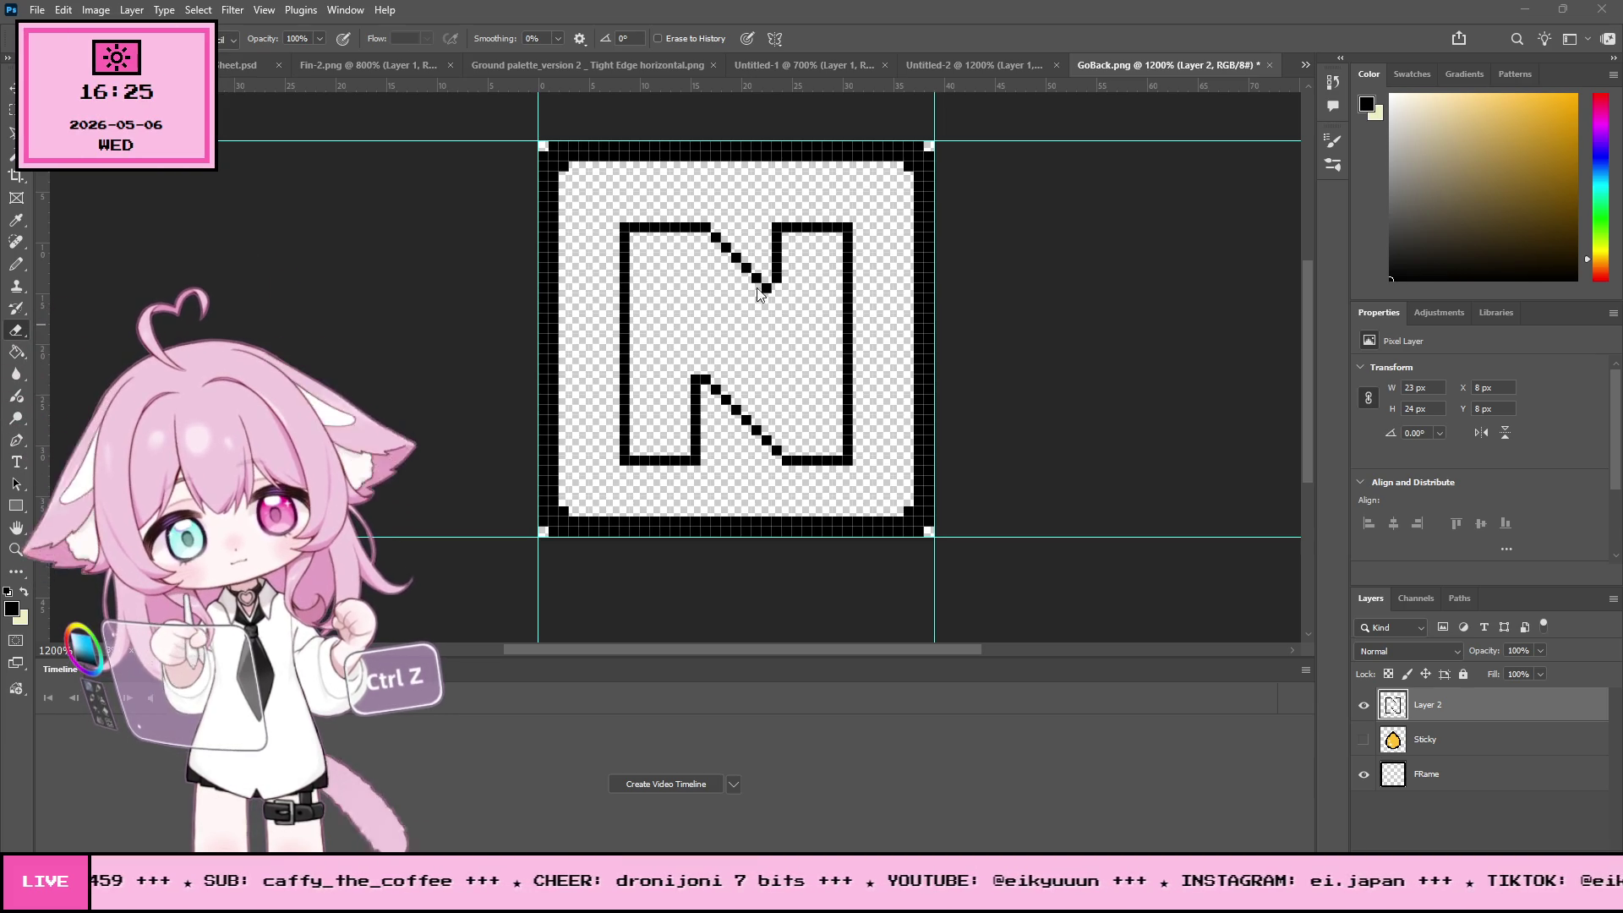
- Erase the N's upper diagonal pixels after trying and undoing a redrawn diagonal
drag(768, 289, 716, 236)
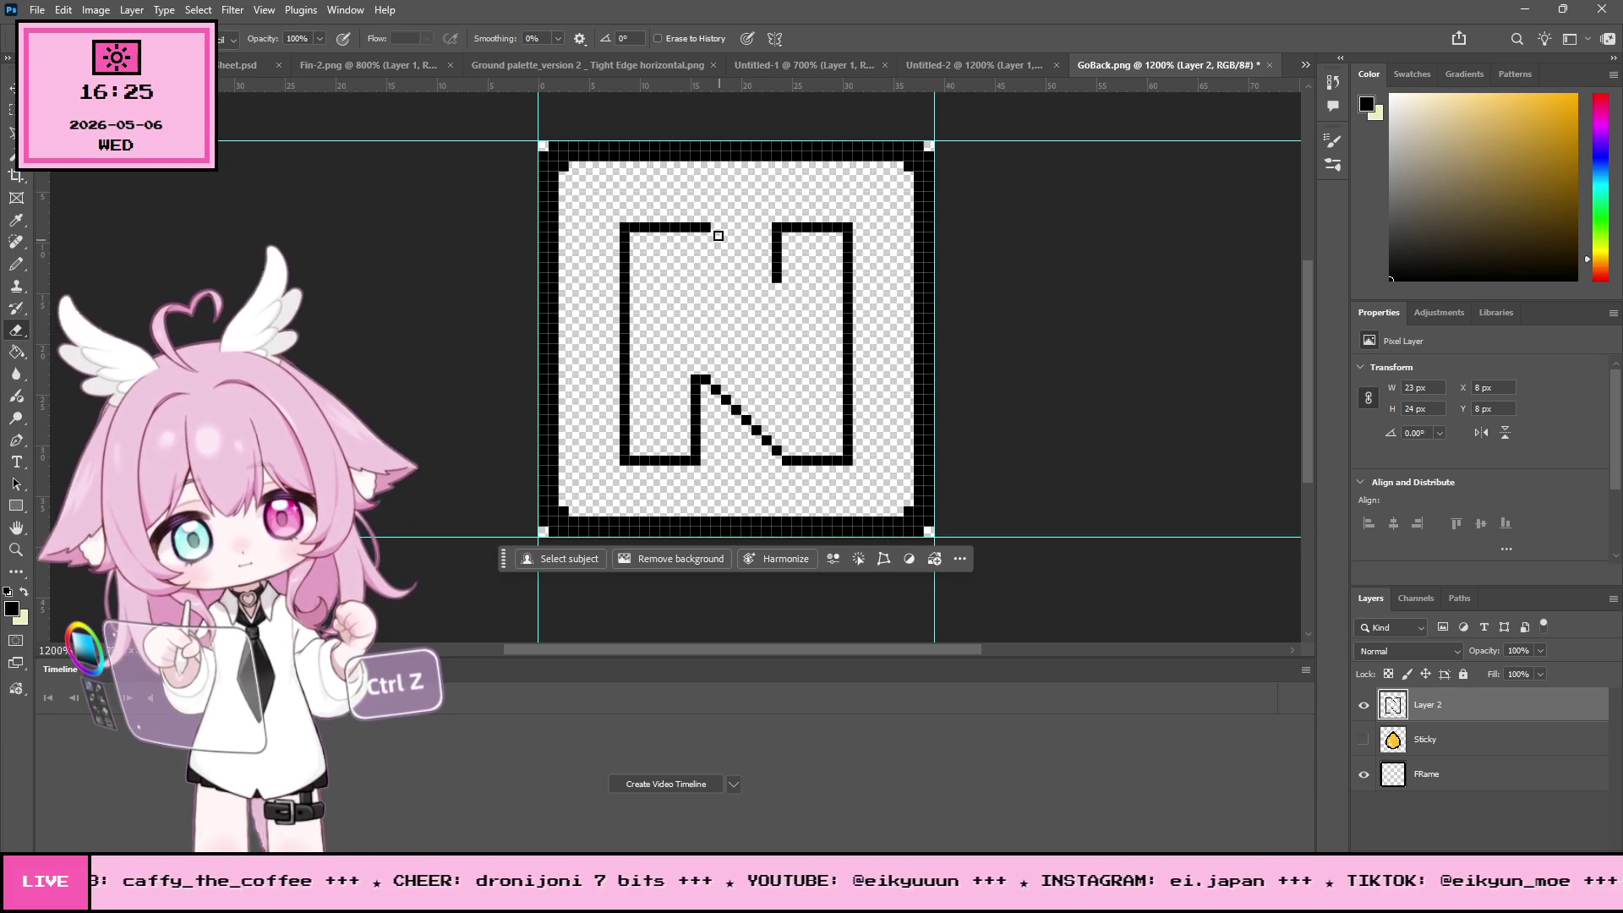
click(16, 265)
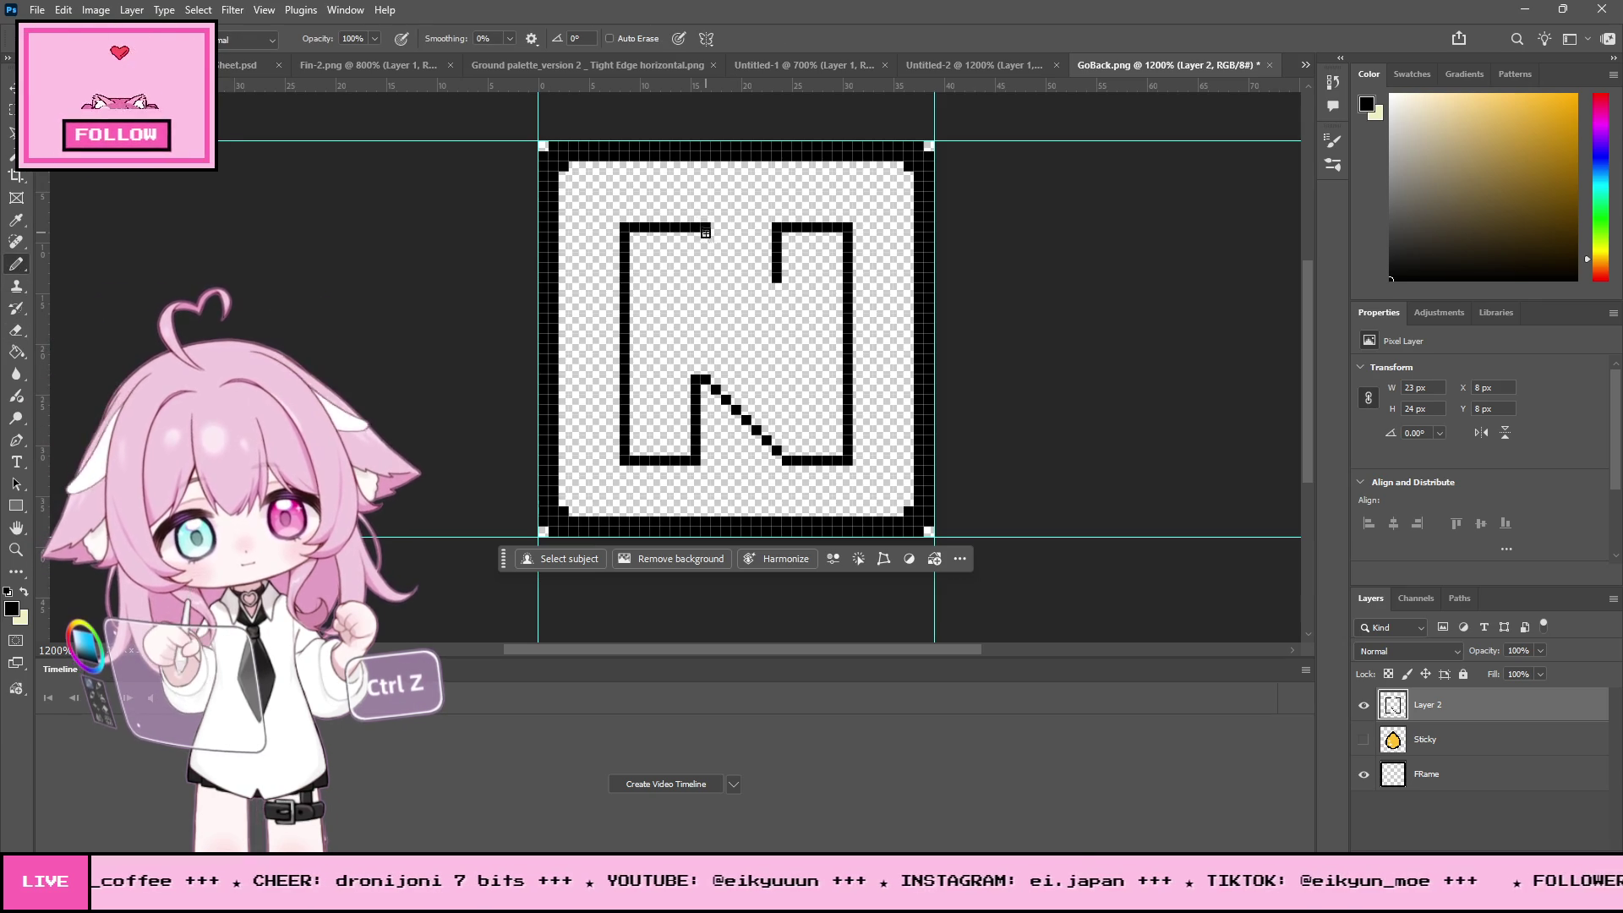
mouse_move(711, 271)
mouse_down()
mouse_move(761, 305)
mouse_move(776, 284)
mouse_up()
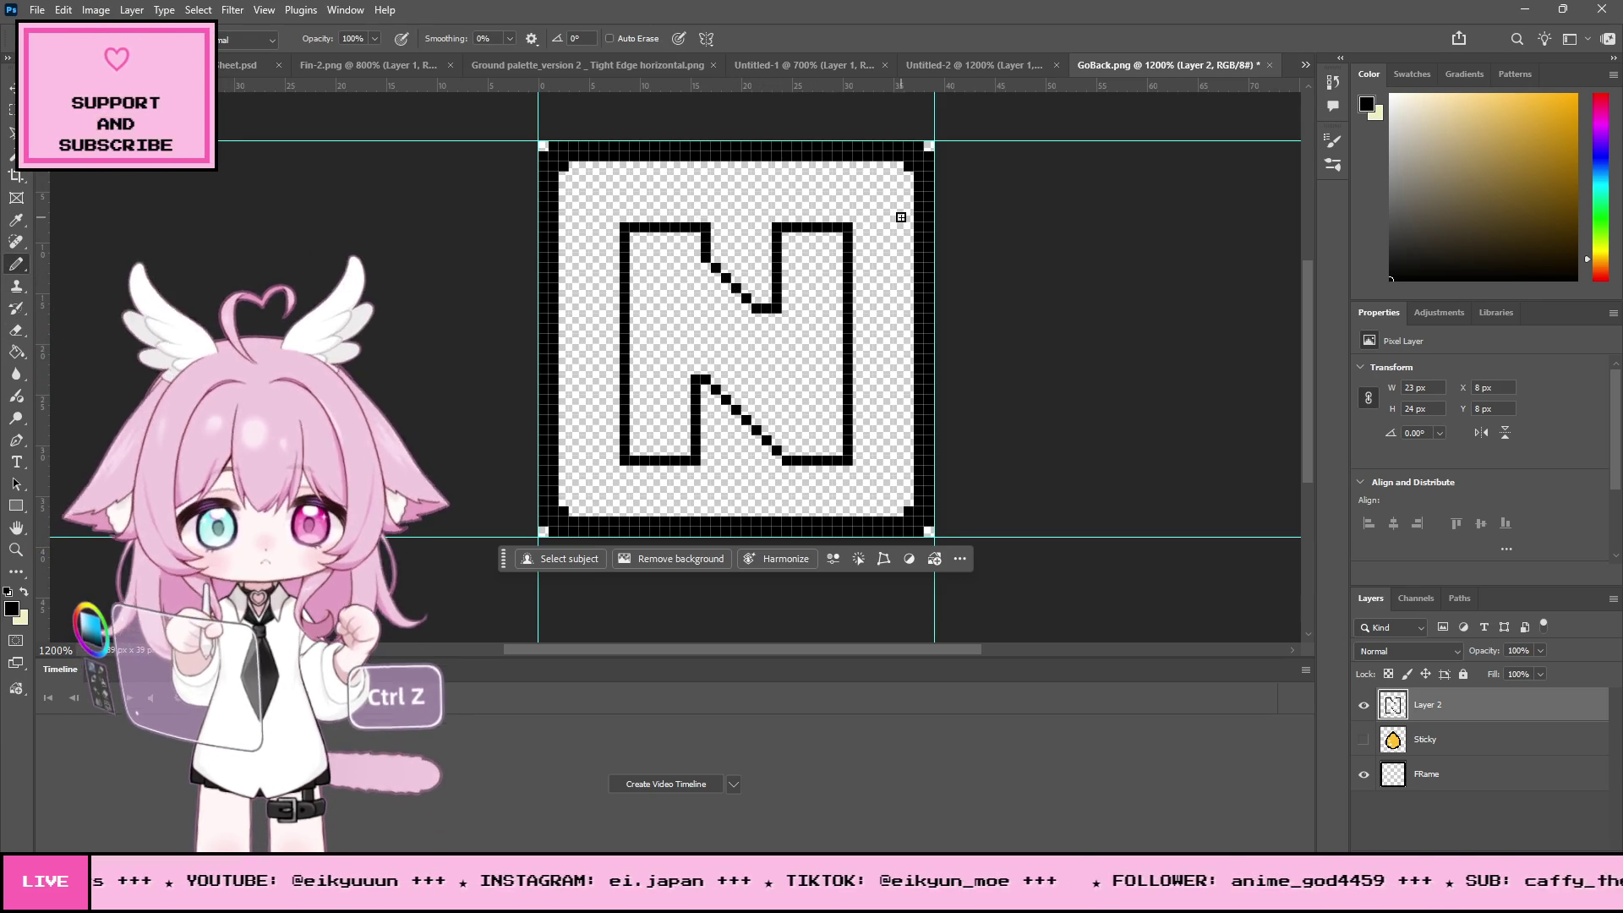
key(ctrl+z)
key(ctrl+z)
key(ctrl+z)
key(ctrl+shift+z)
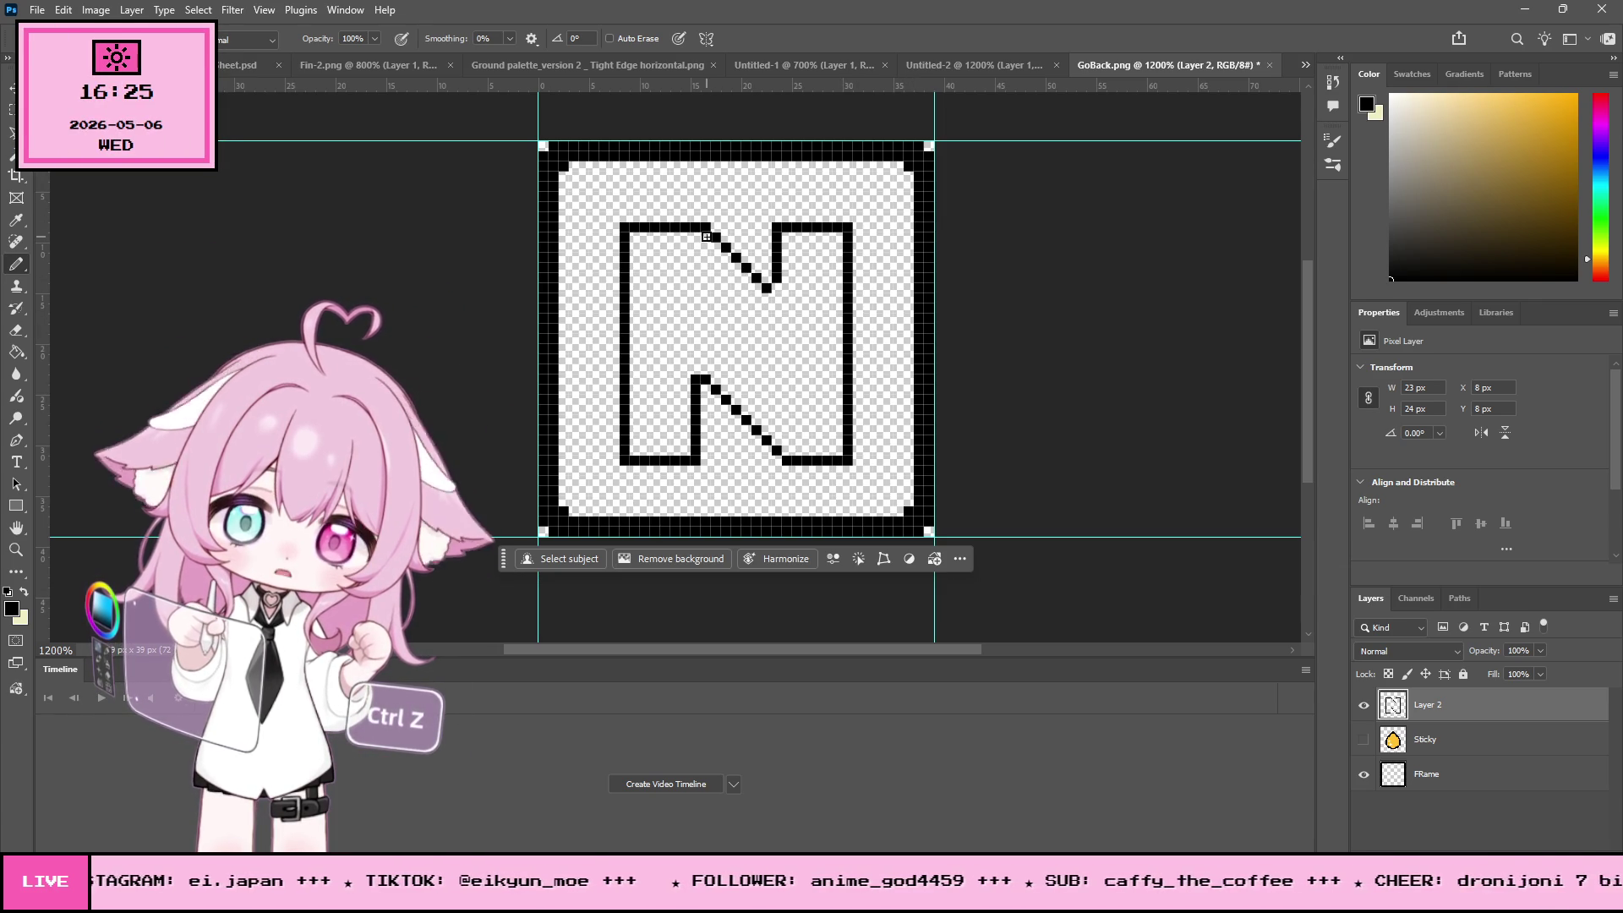
click(17, 329)
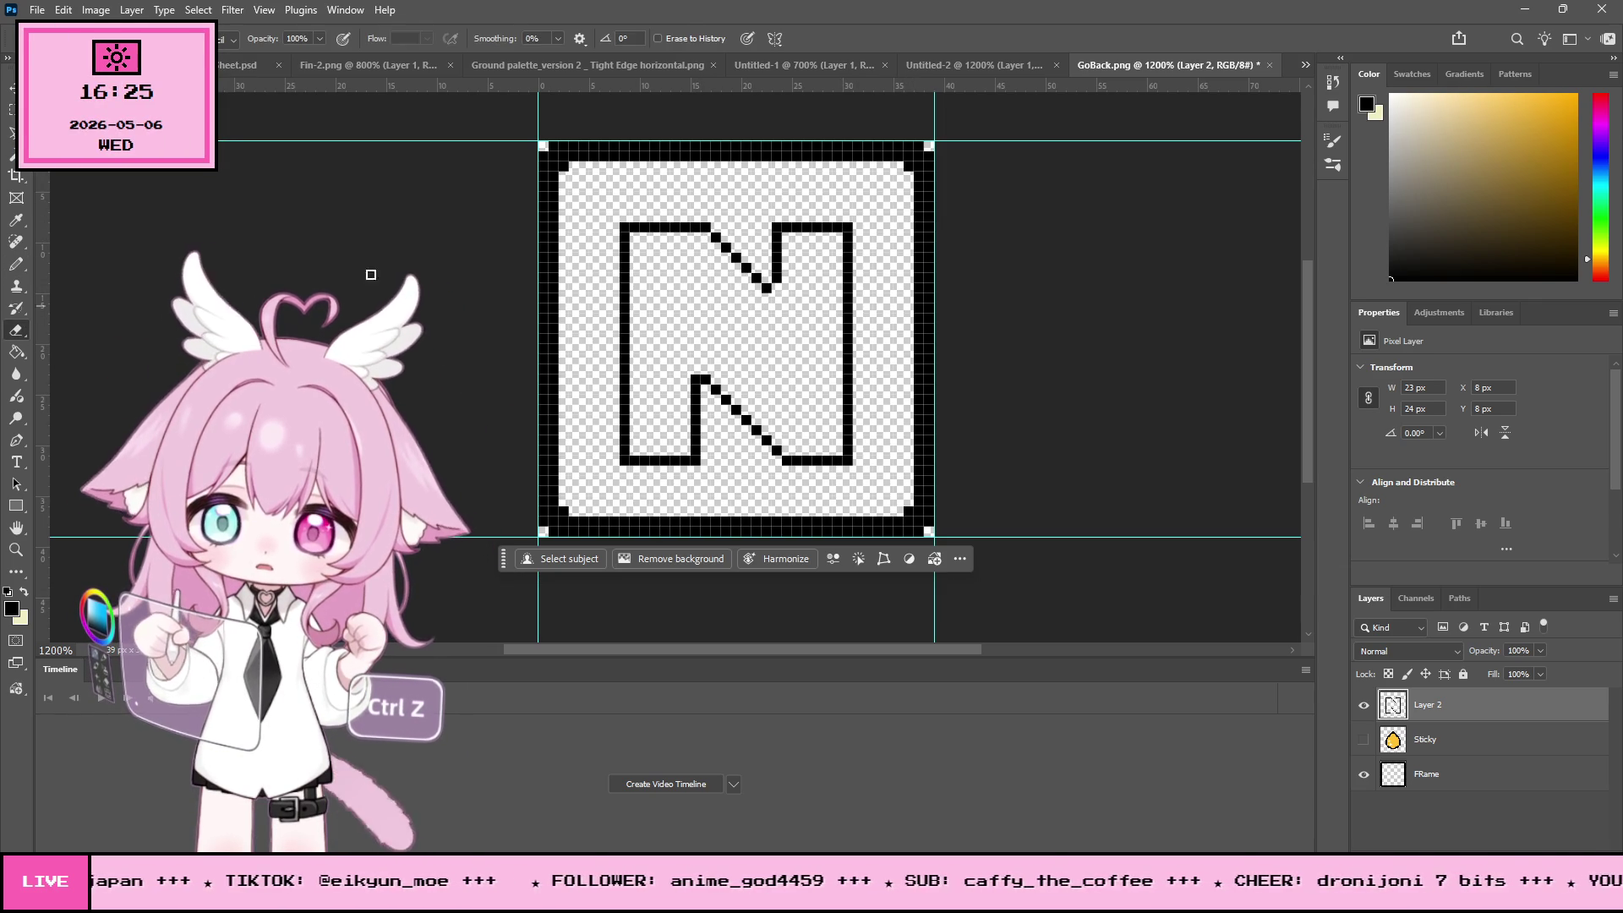
drag(721, 240, 758, 275)
- Extend the N's right stroke down to the diagonal and erase the top-left, top-right and bottom-right corner pixels
click(17, 264)
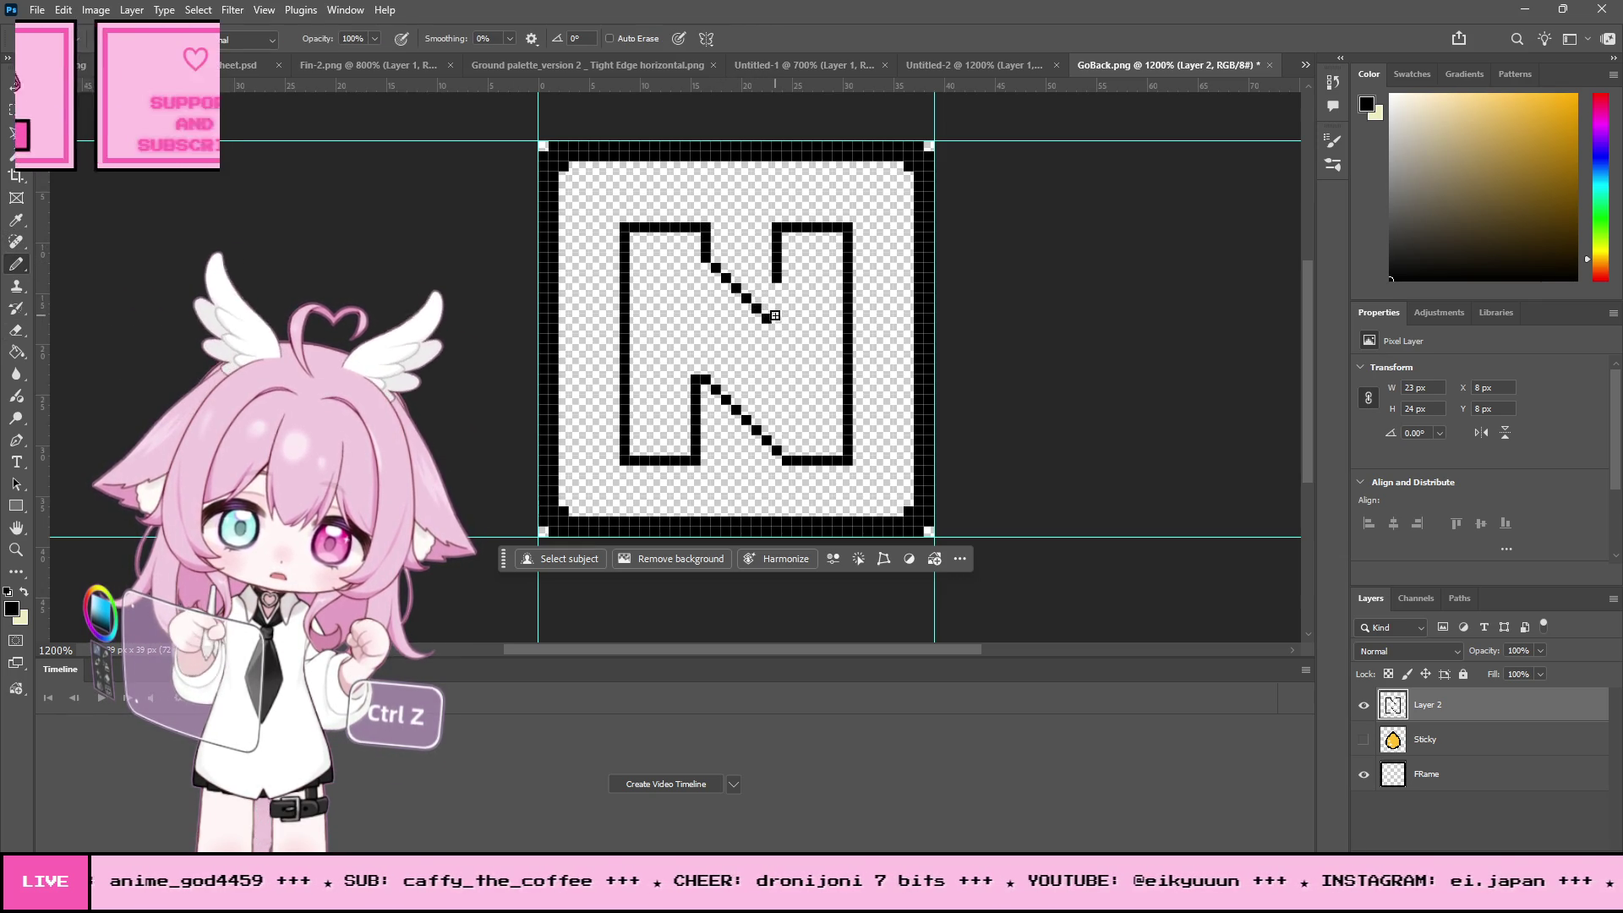
drag(774, 313, 775, 277)
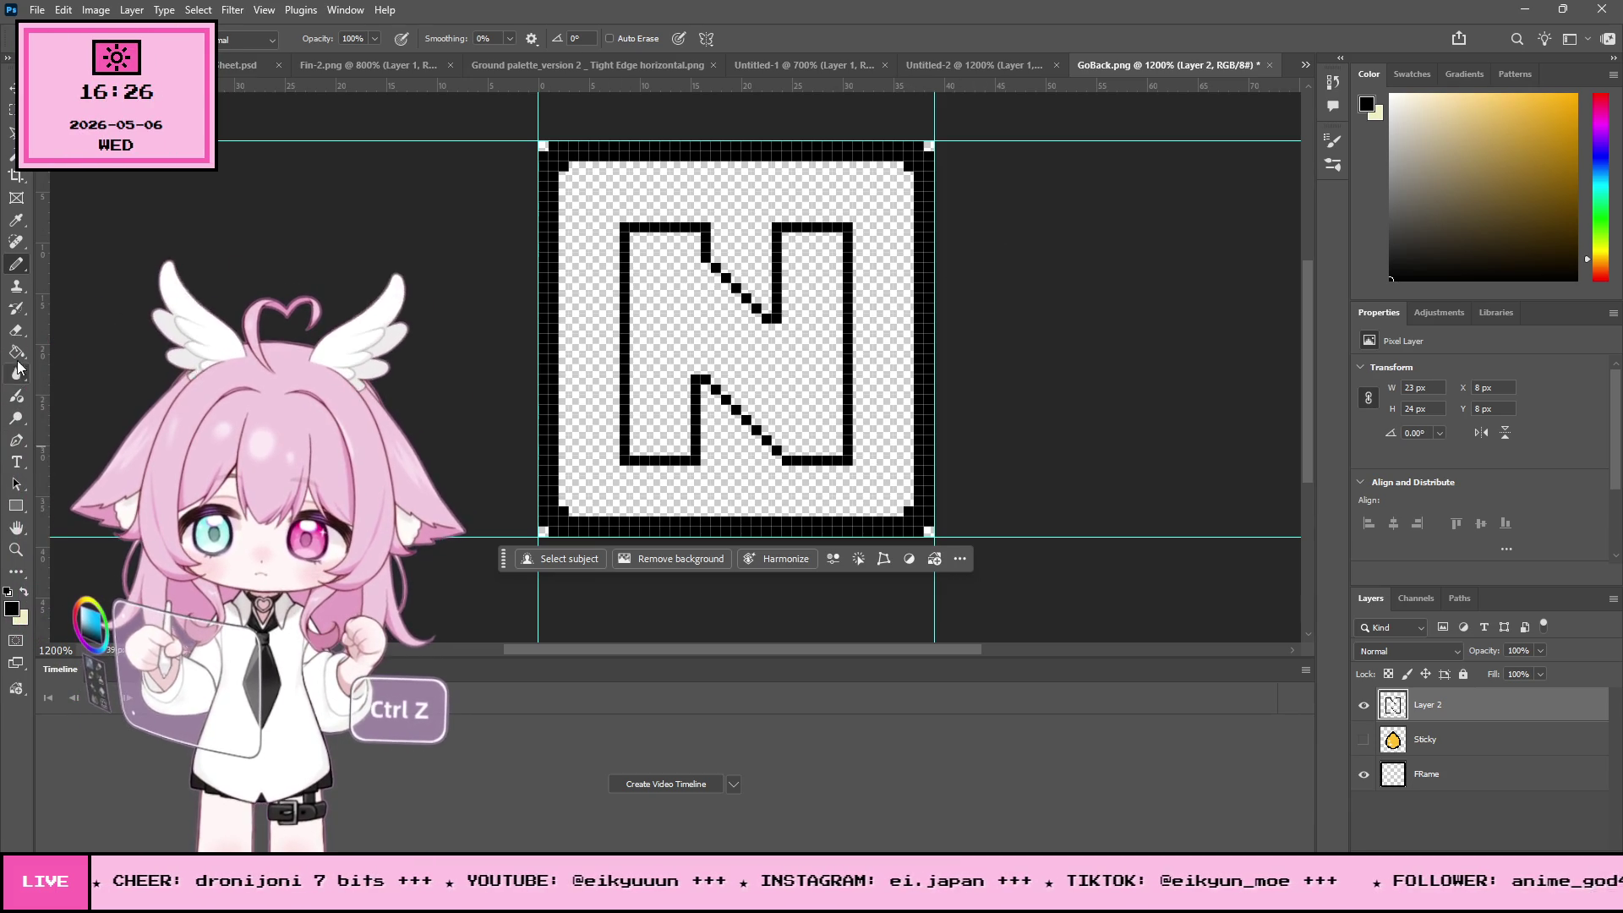
click(16, 330)
click(624, 226)
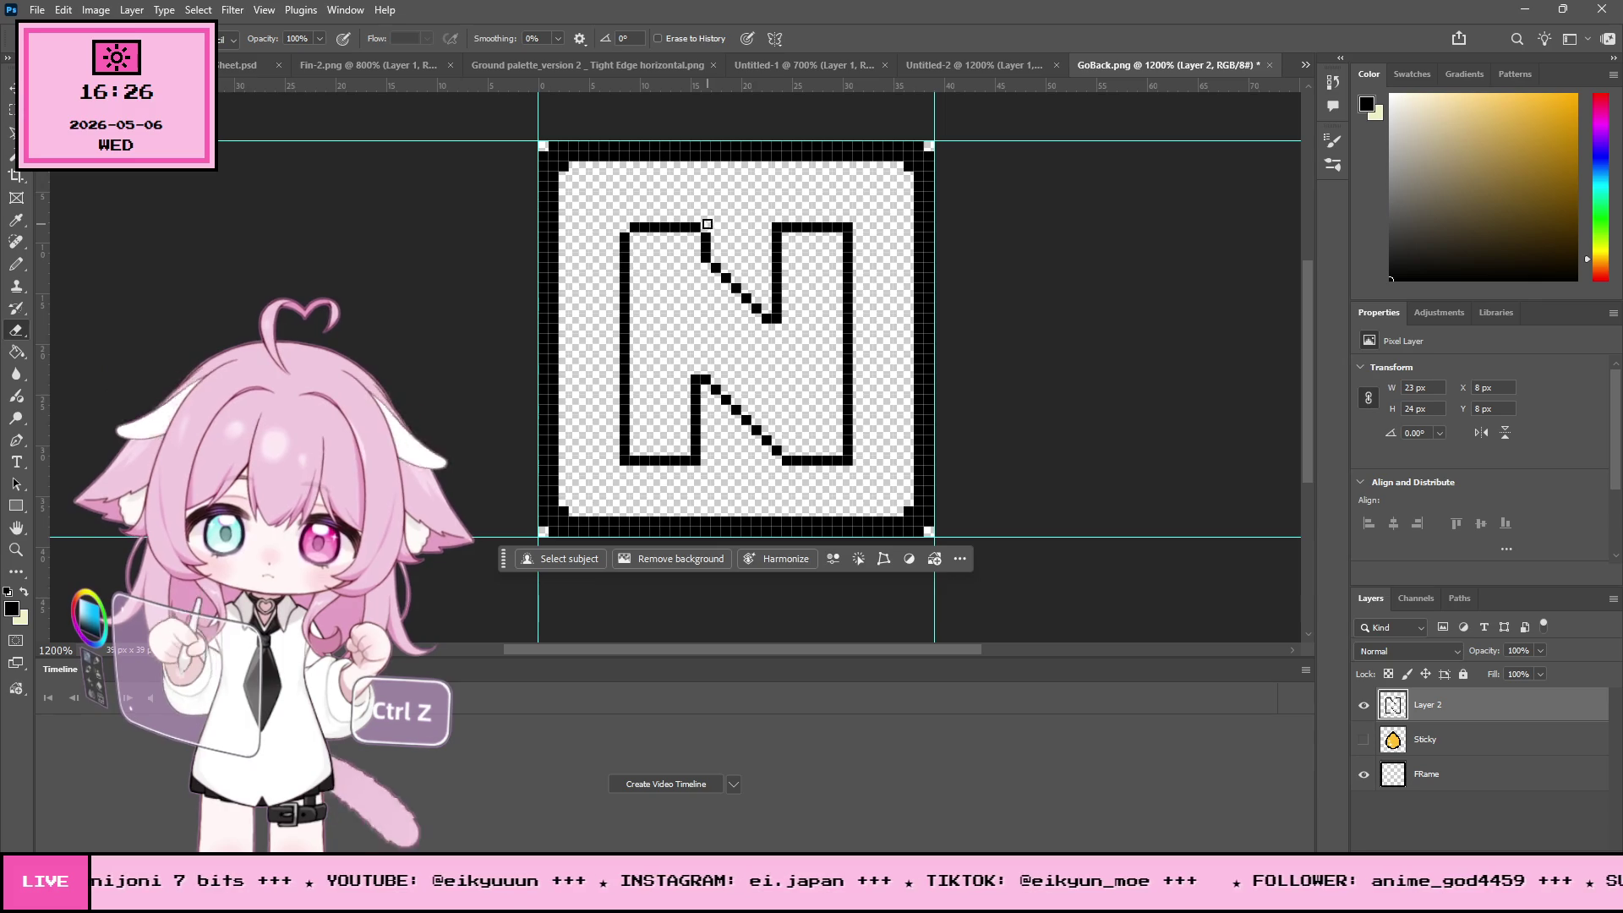
click(846, 227)
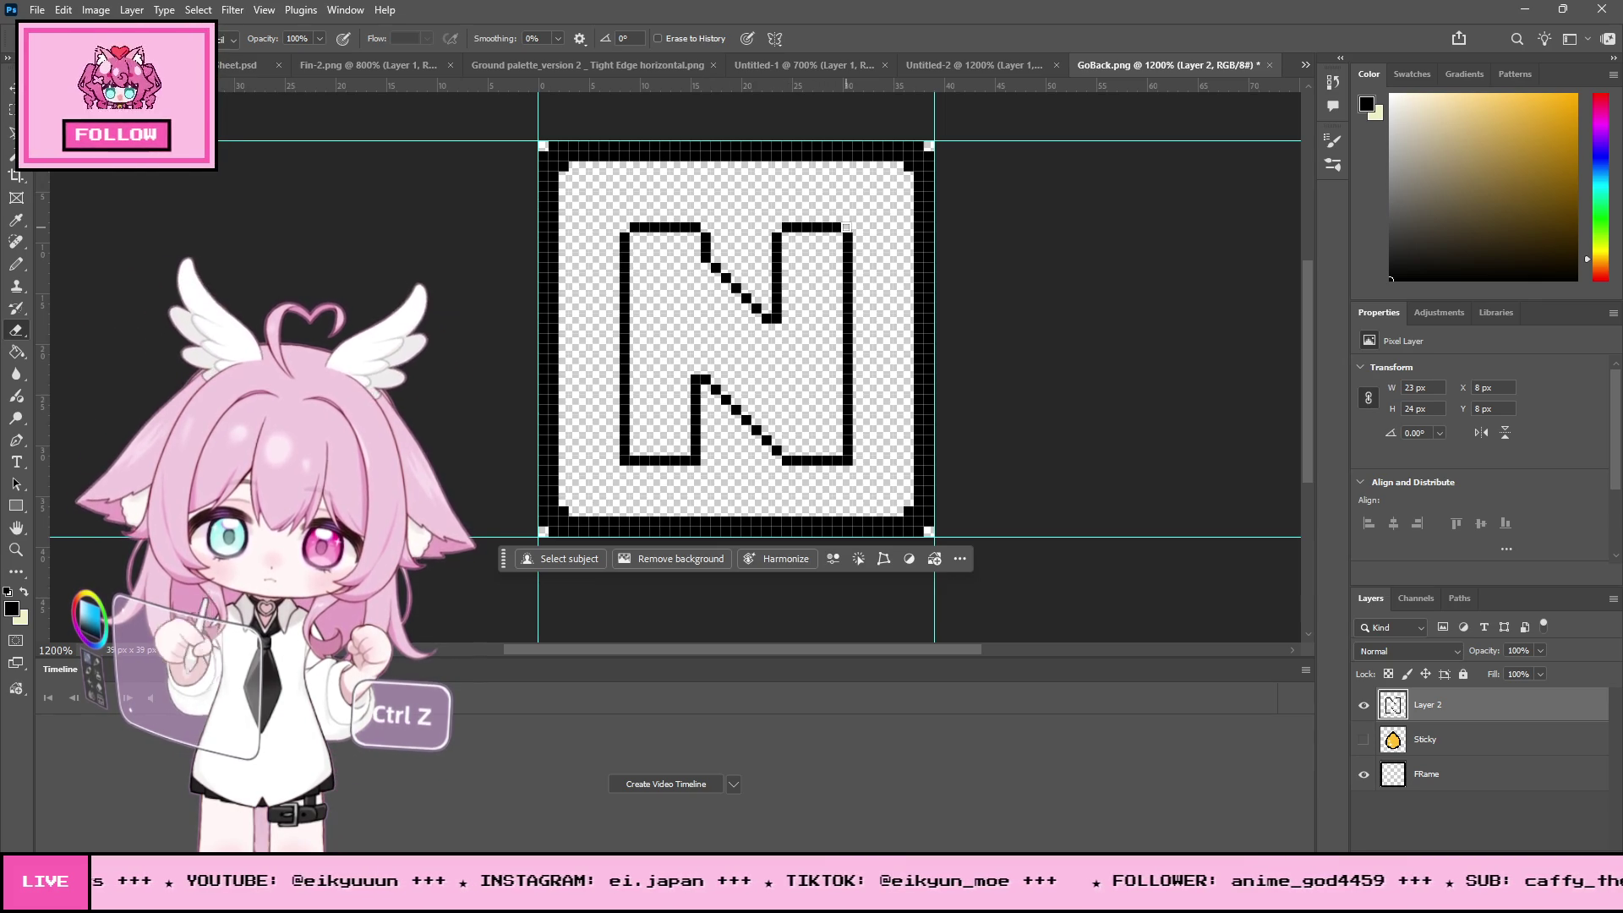
click(846, 461)
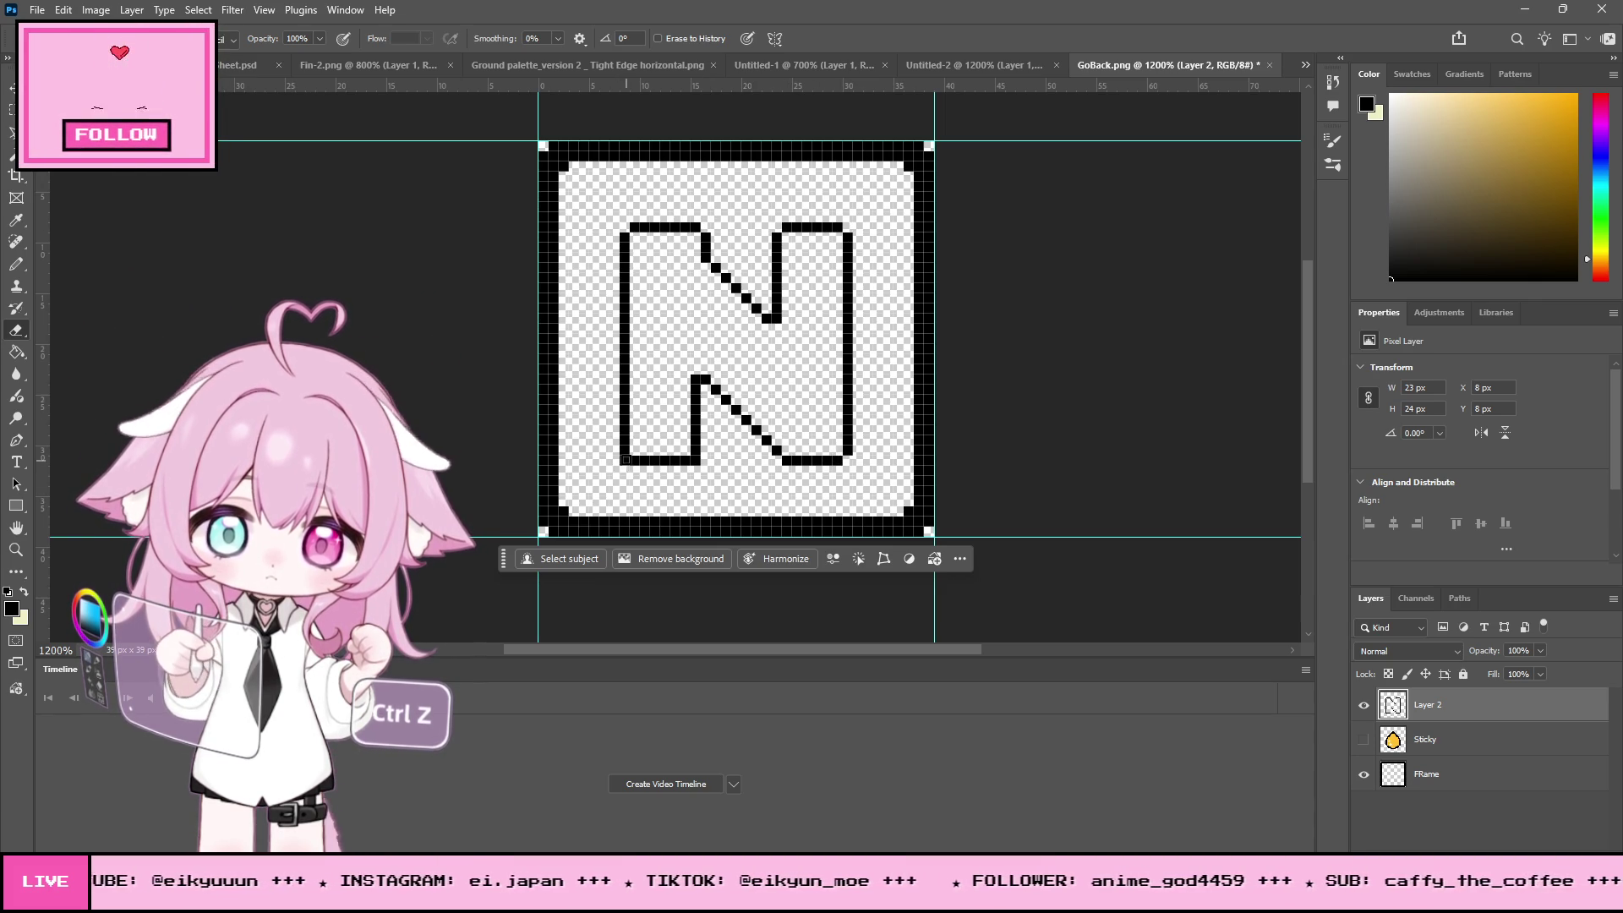
click(15, 549)
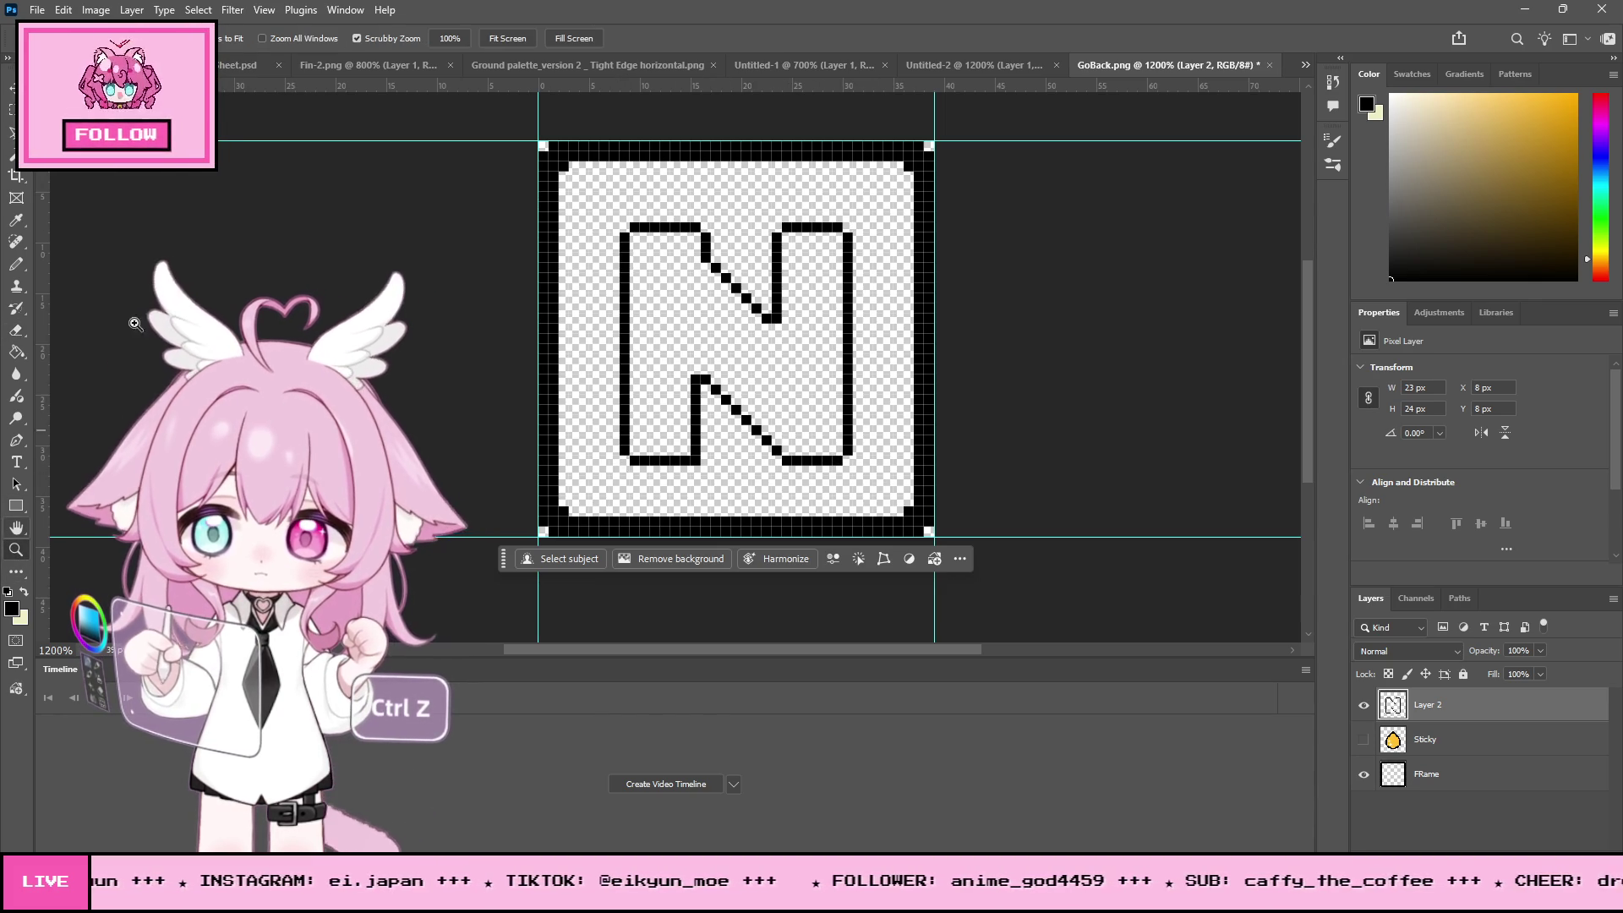
- Zoom out to 200% to check how the N icon reads at small size
alt+click(829, 402)
alt+click(841, 397)
alt+click(853, 394)
alt+click(854, 395)
alt+click(857, 393)
alt+click(873, 388)
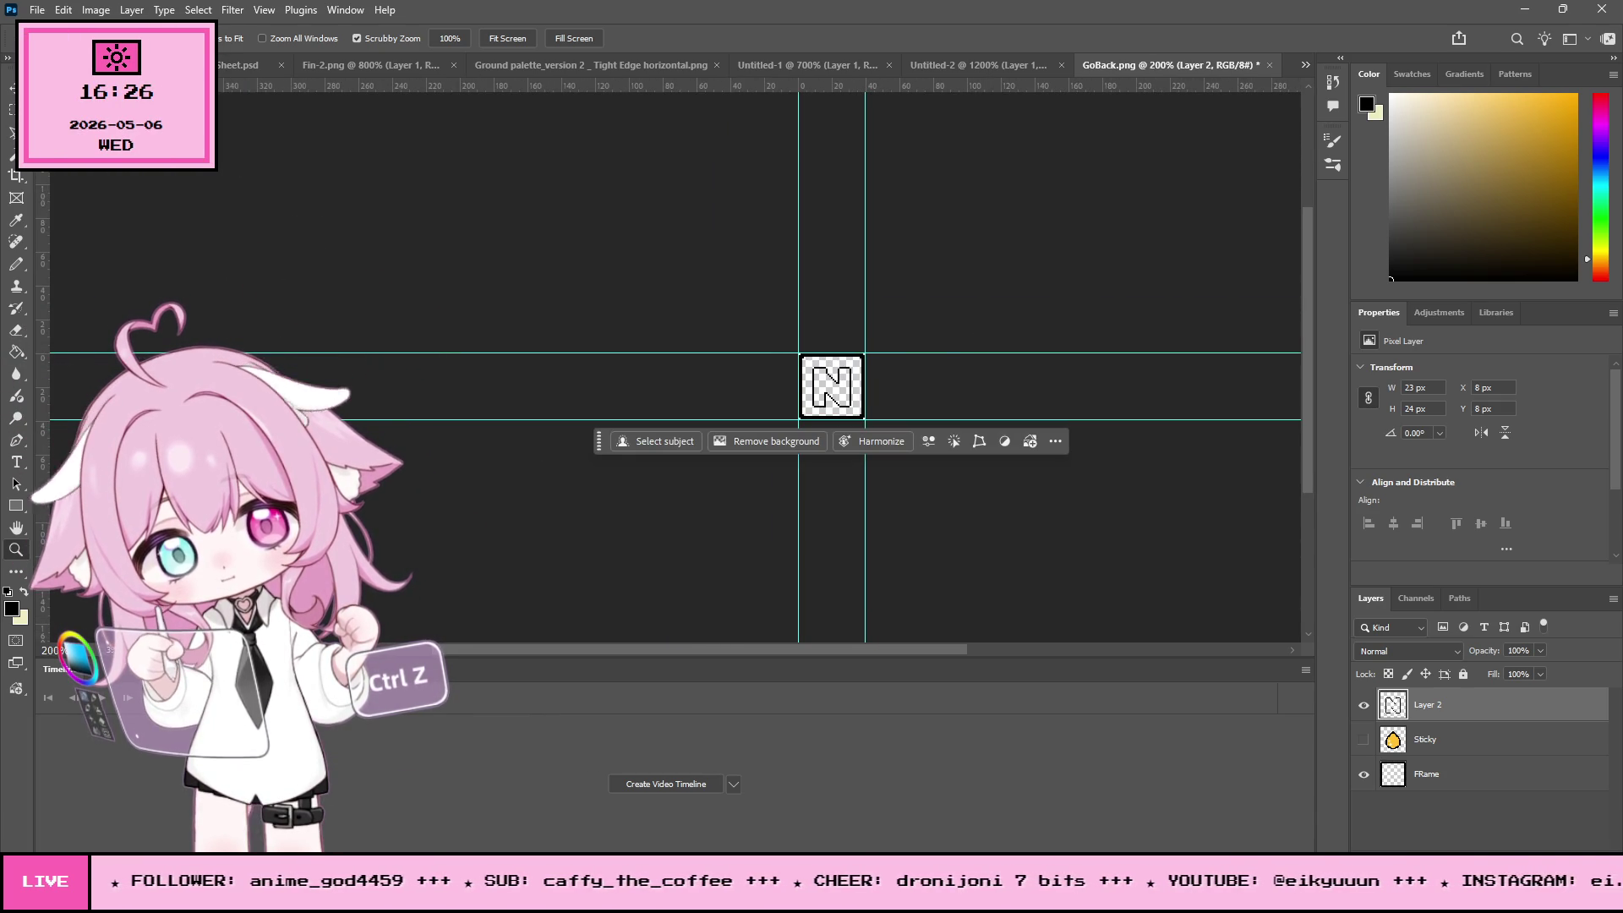
- Zoom back in to 1200%, then return to the UnlockSkill code at line 117 in Visual Studio
click(831, 397)
click(841, 381)
click(857, 358)
click(858, 356)
click(859, 353)
click(861, 350)
click(862, 348)
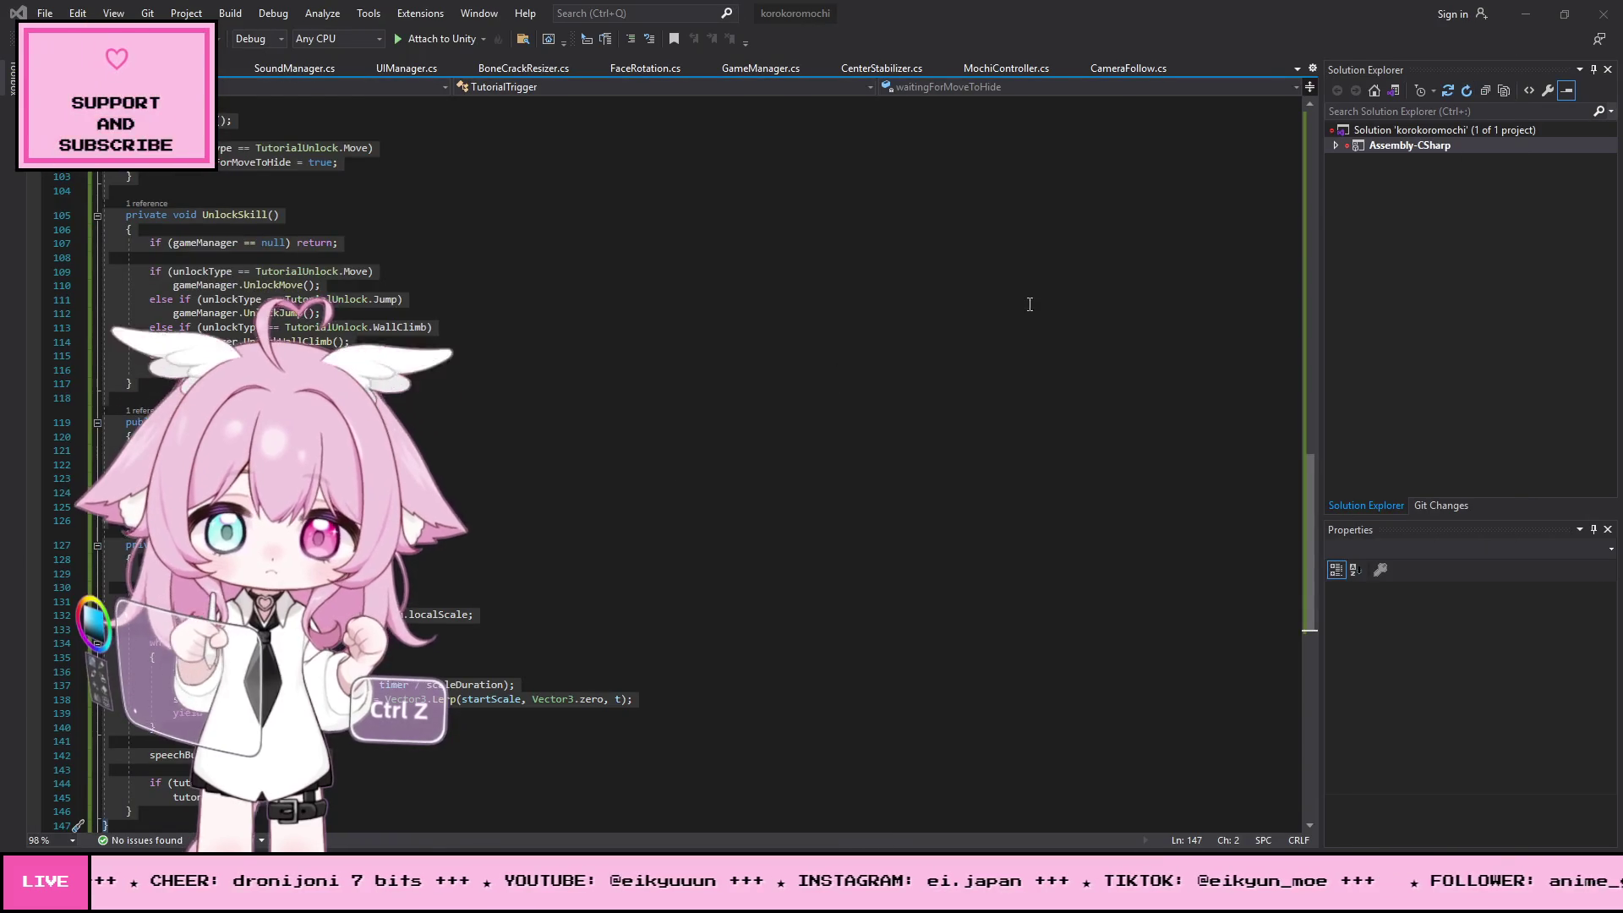
click(572, 380)
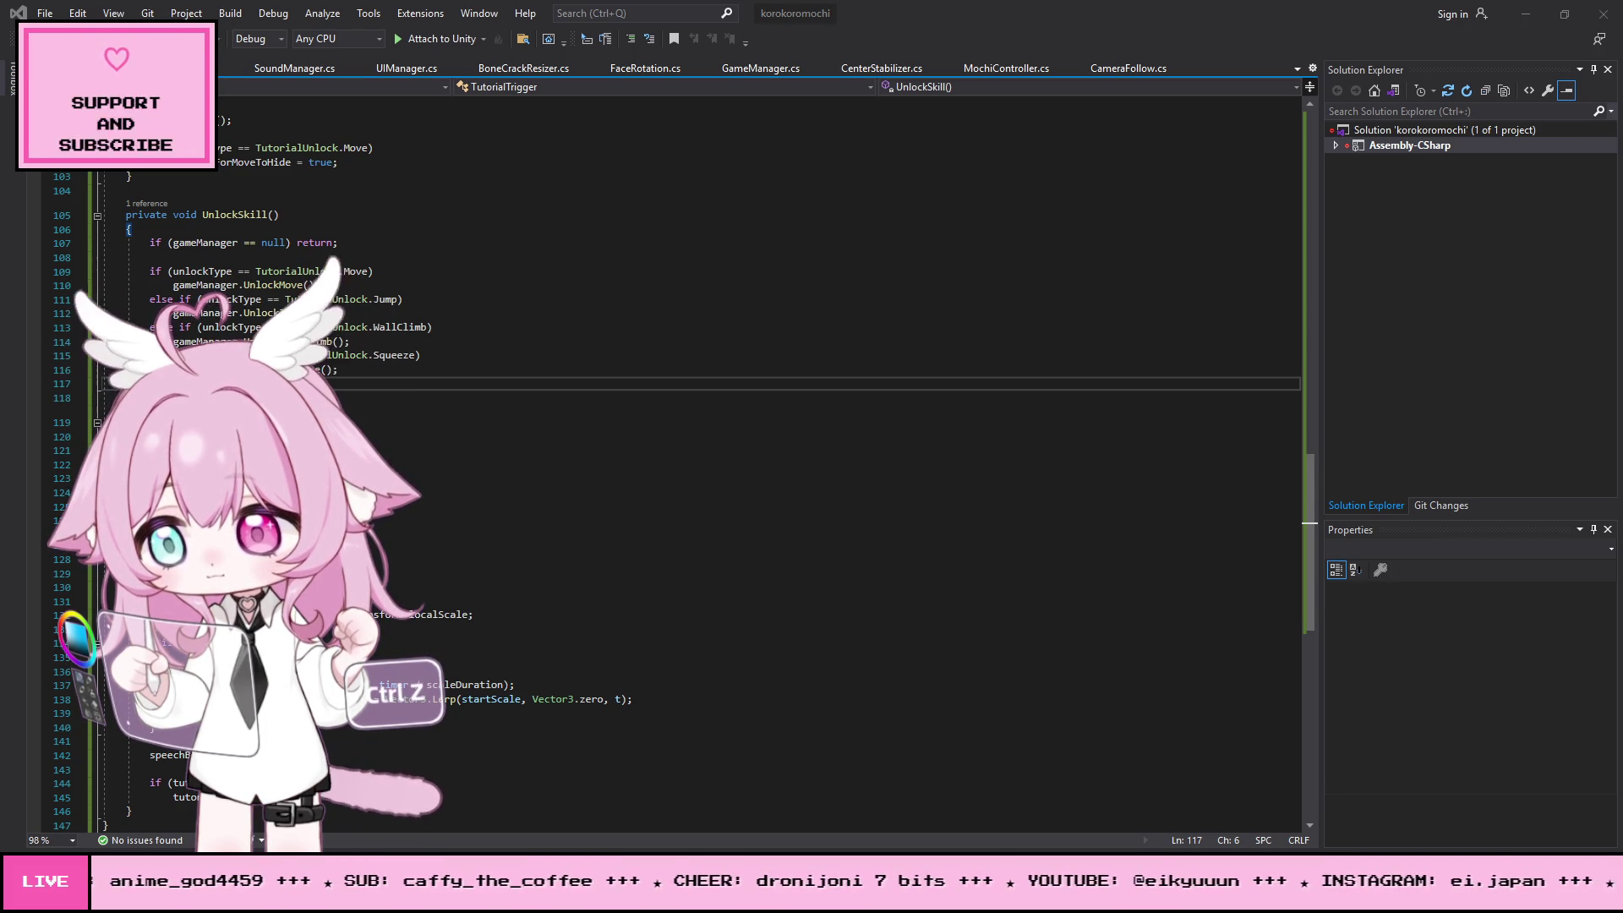
- Find the Update method in MochiController.cs, collapsing it and then undoing the collapse
scroll(447, 428, up, 20)
scroll(446, 428, up, 7)
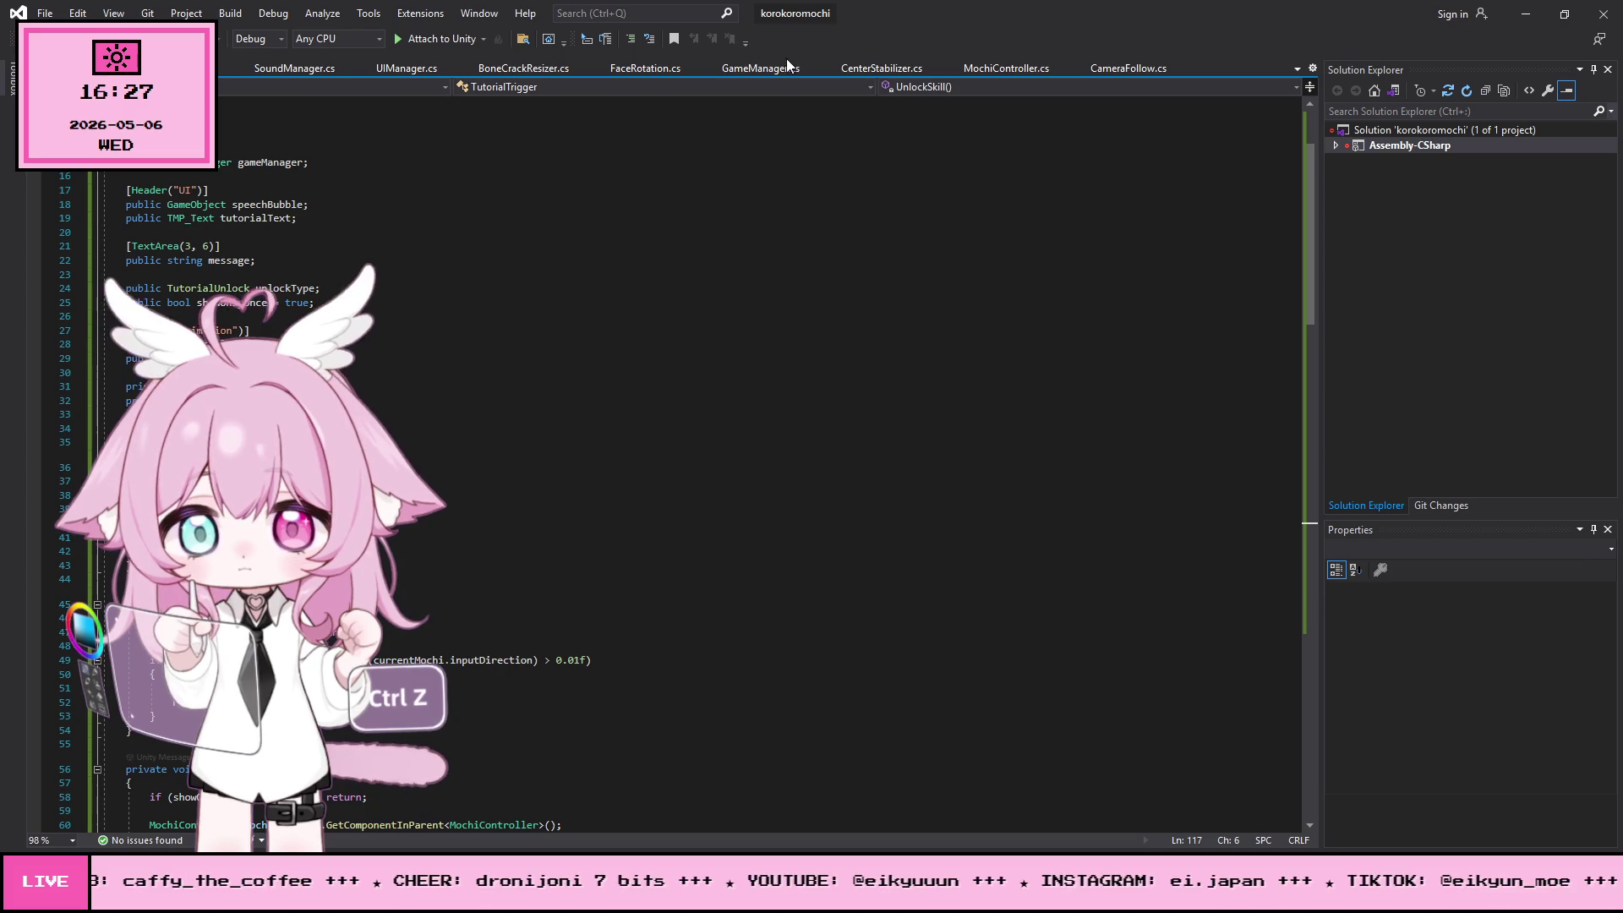
click(1001, 64)
click(365, 360)
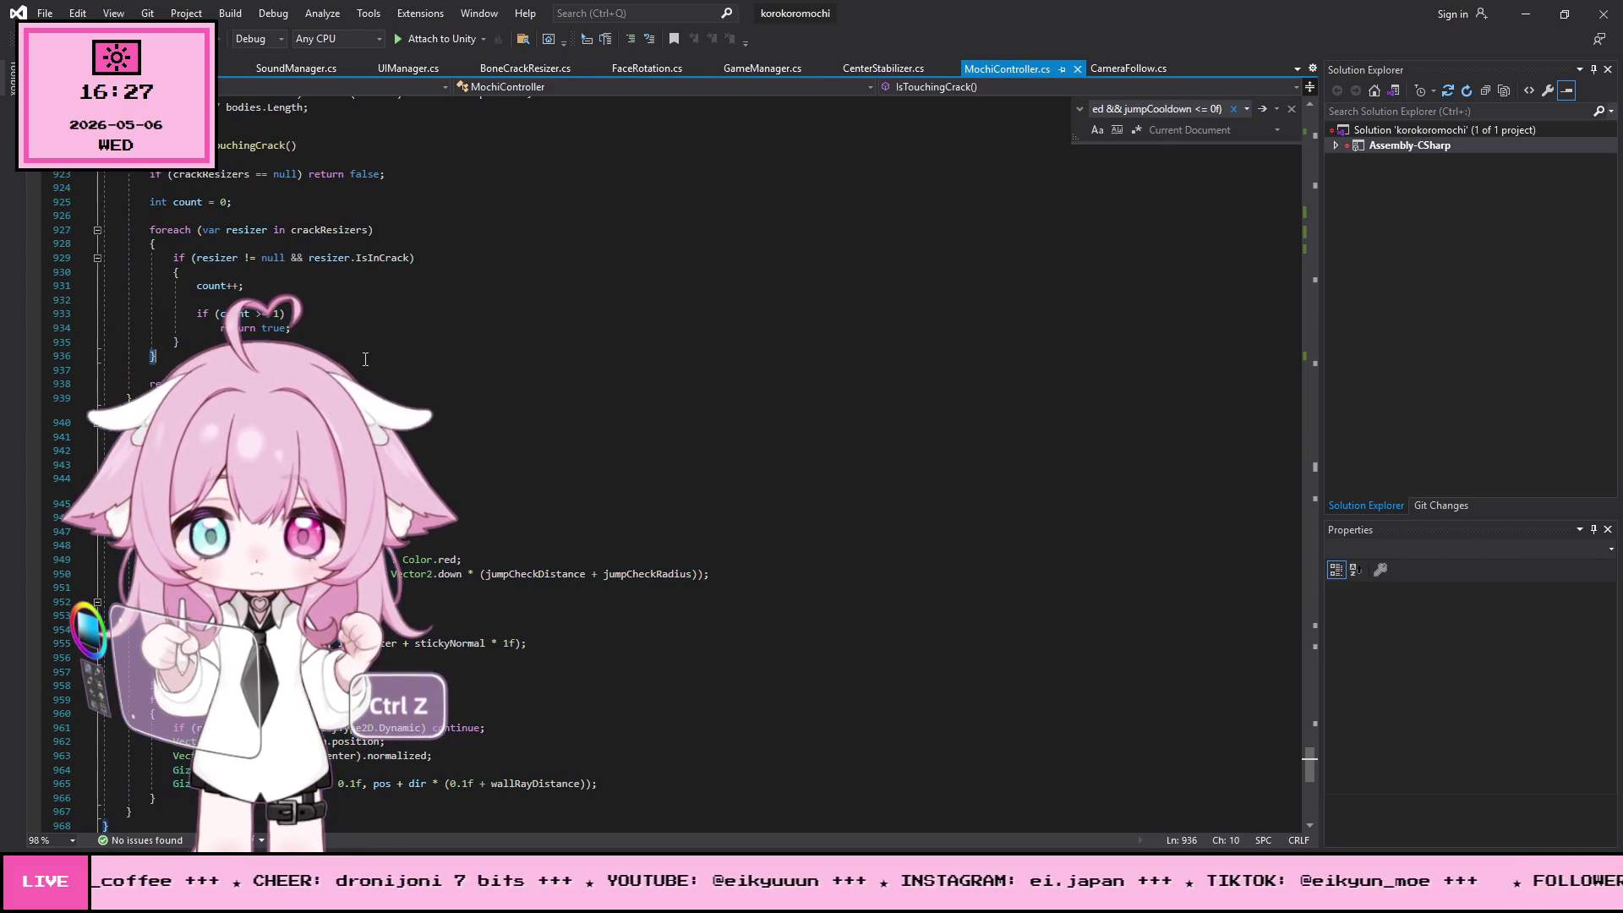
key(ctrl+f)
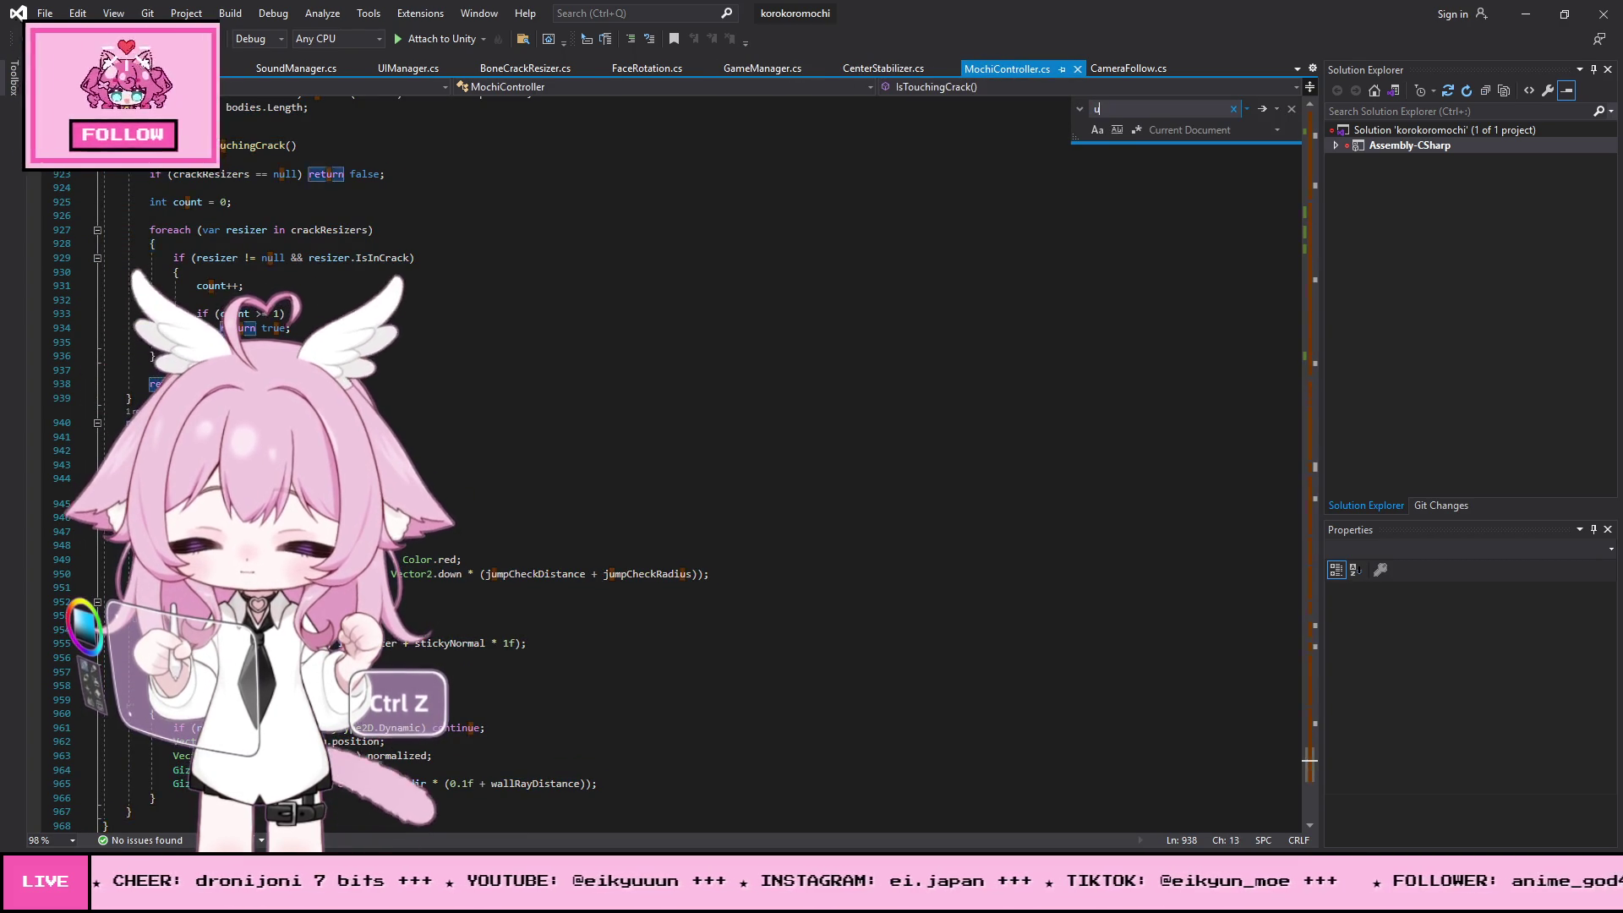
text(update)
scroll(135, 341, down, 3)
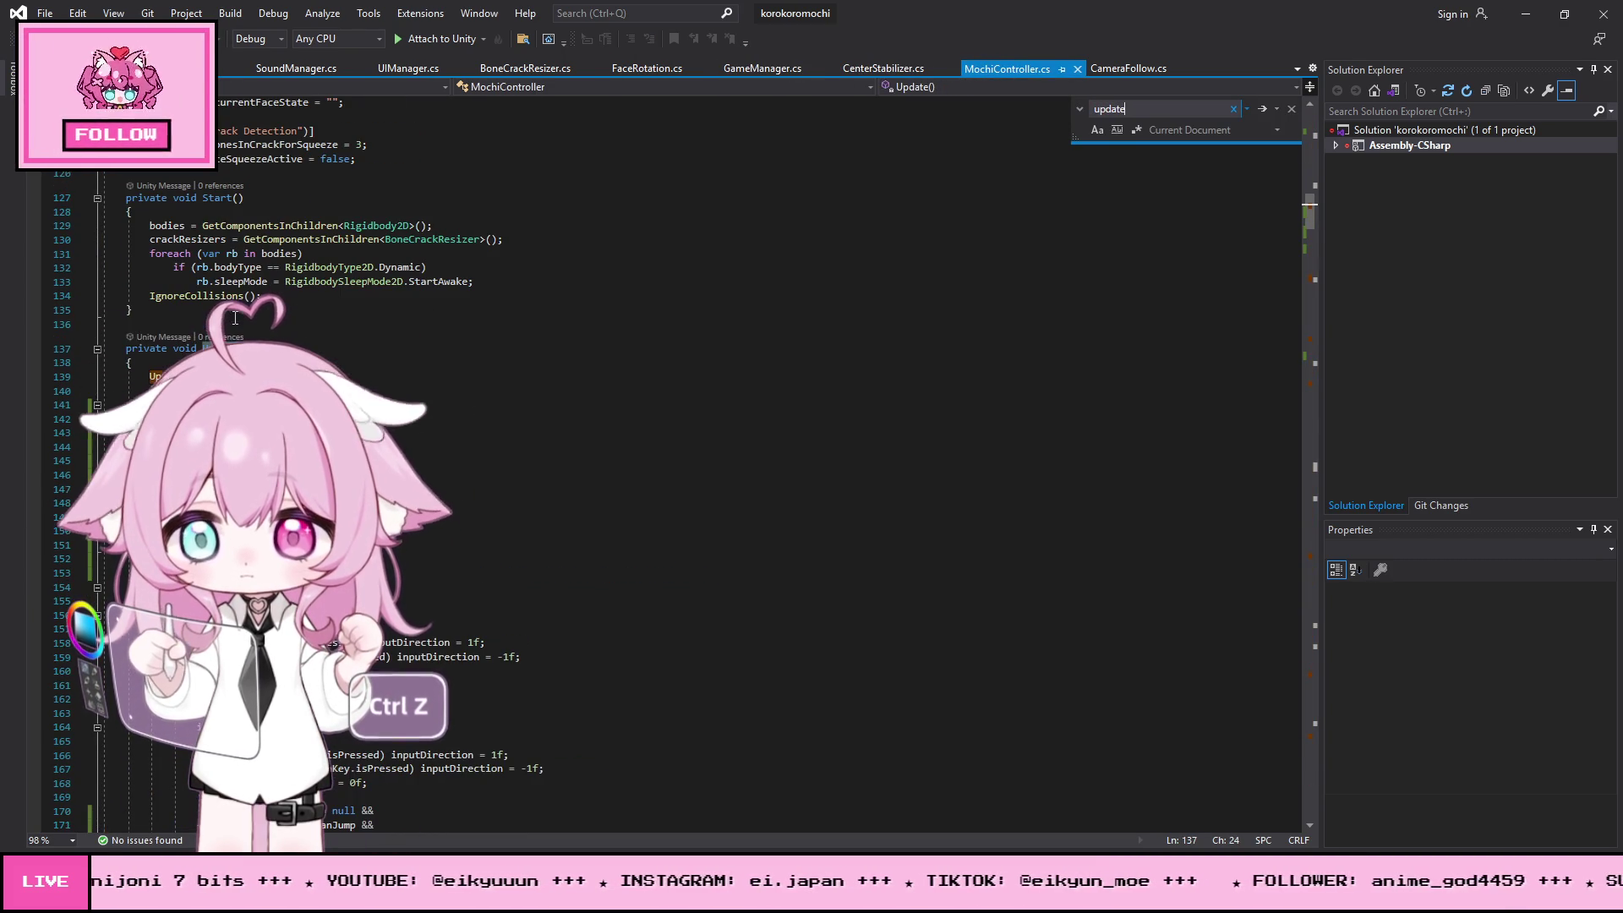
click(97, 348)
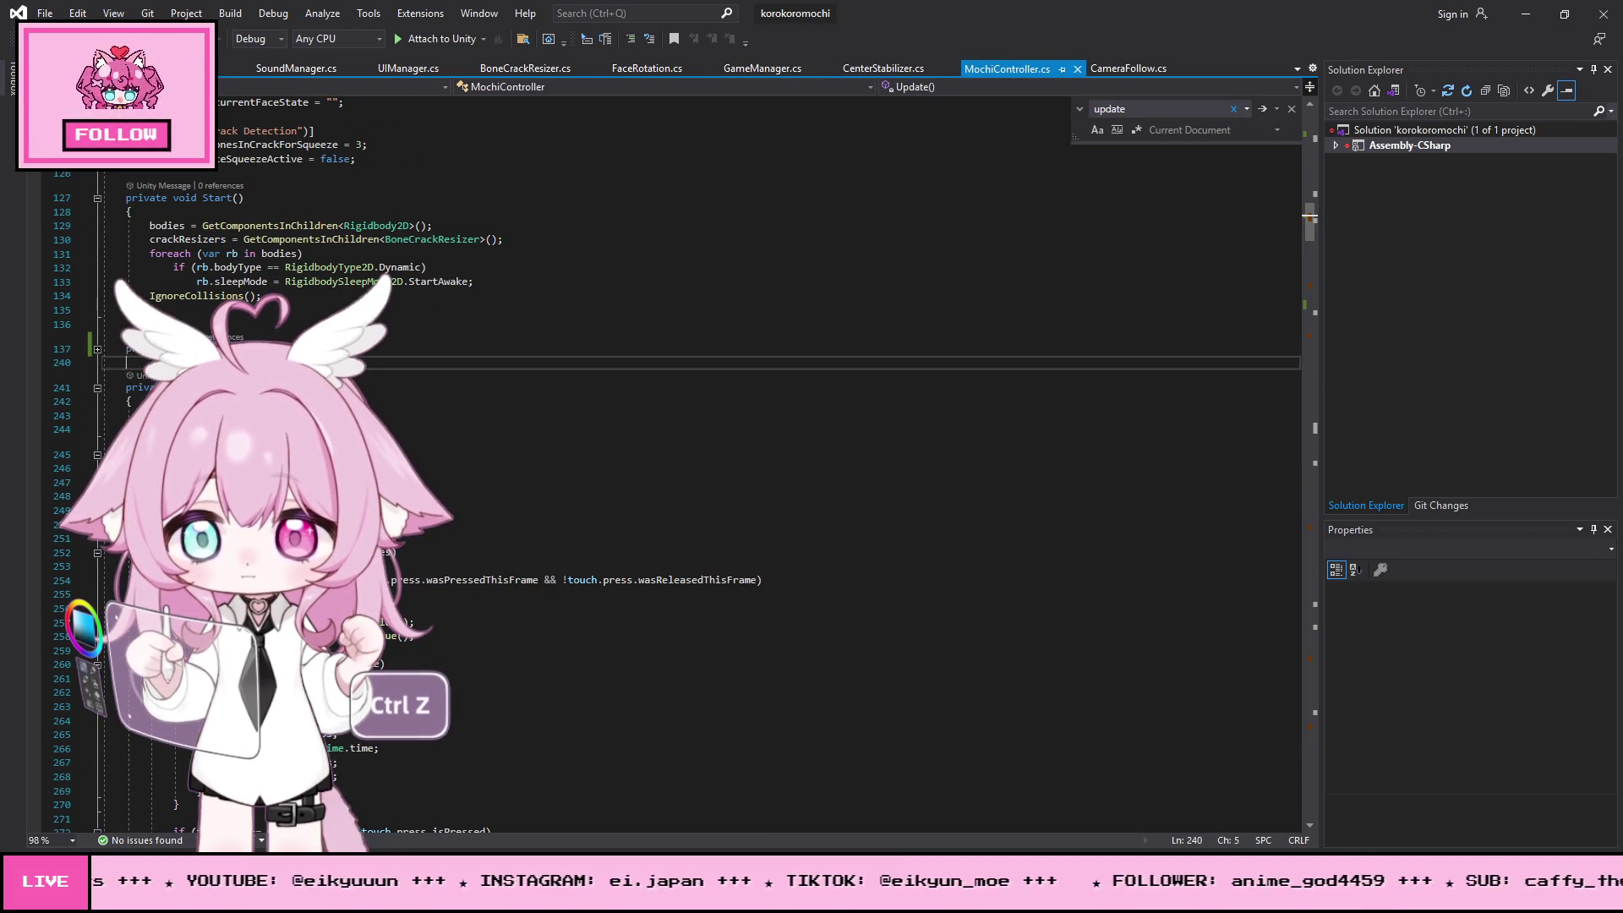
key(ctrl+z)
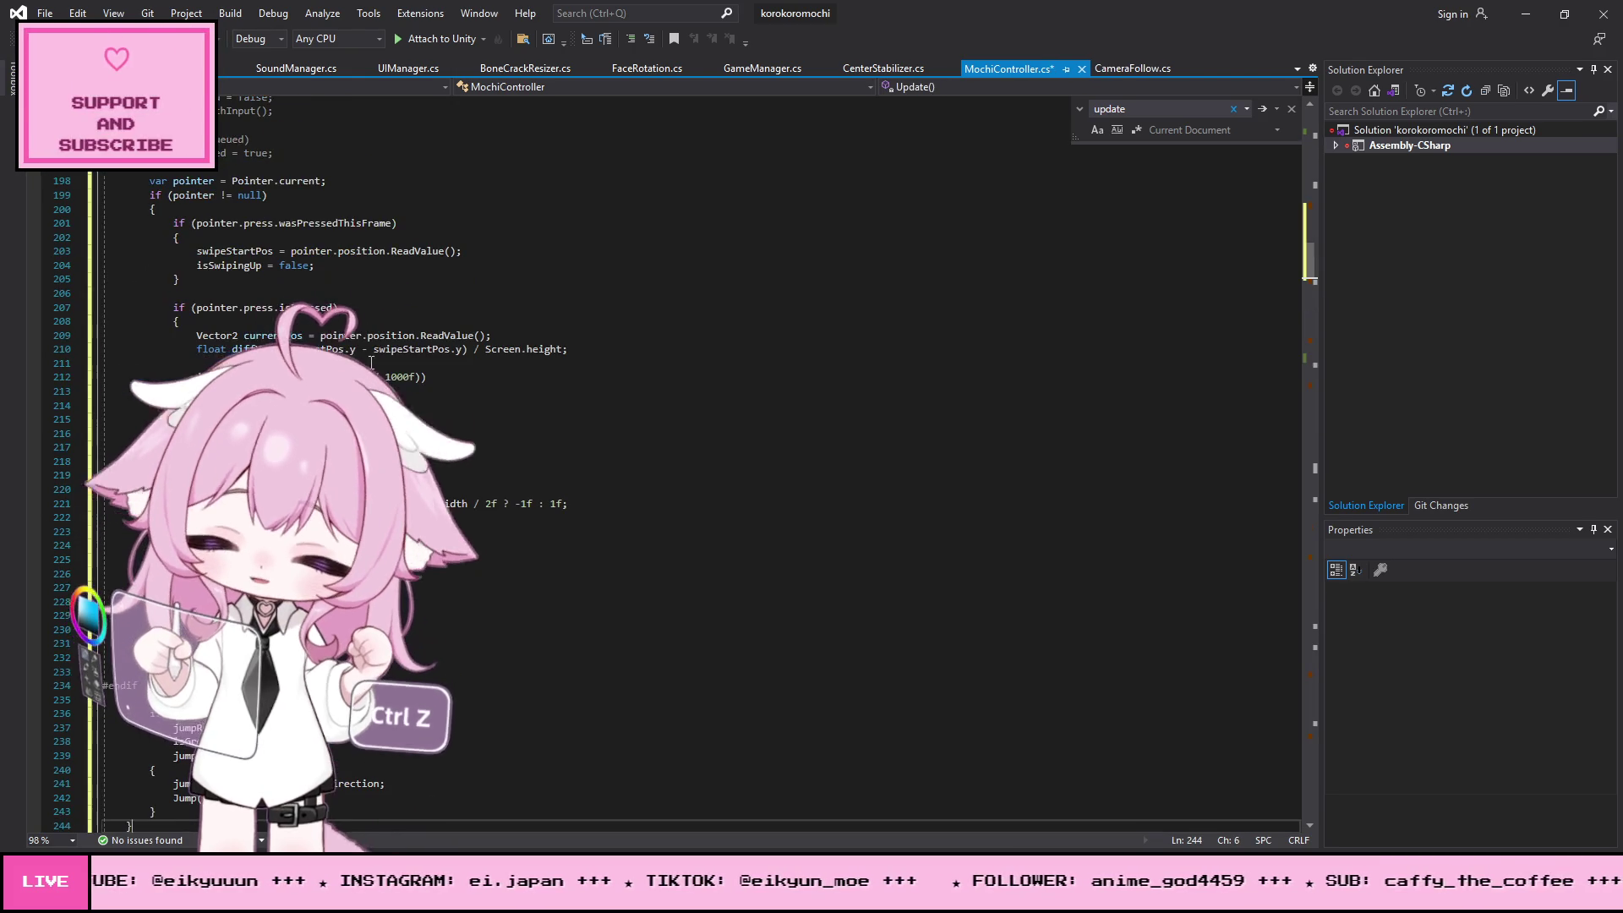
- Save all files in Visual Studio and minimize it to get back to Unity
click(45, 14)
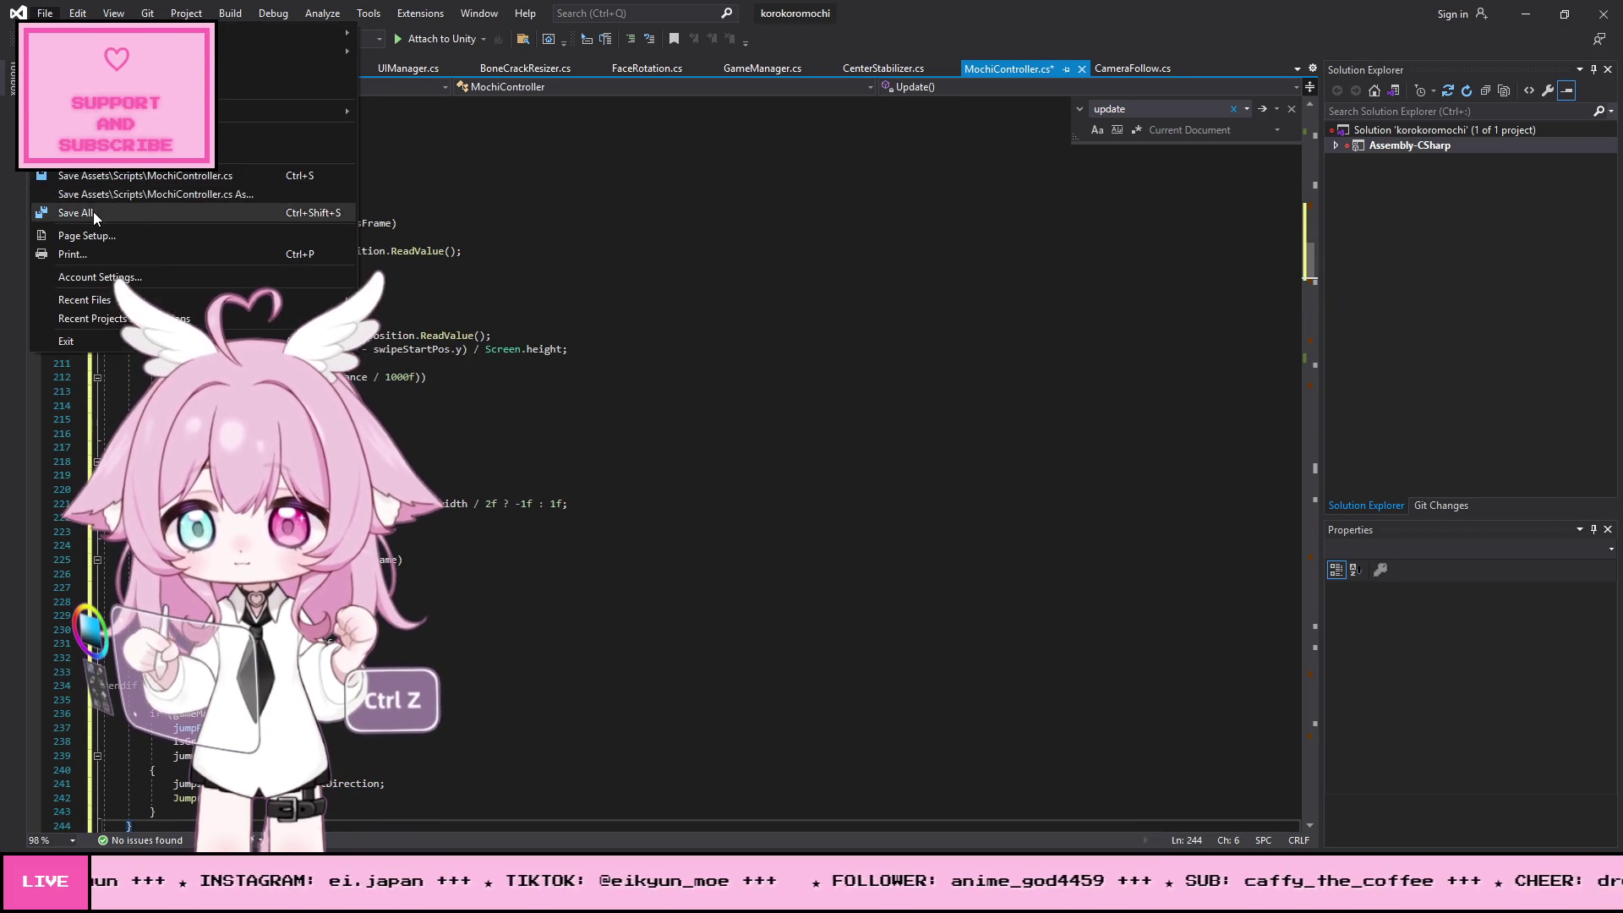
click(64, 211)
click(1527, 18)
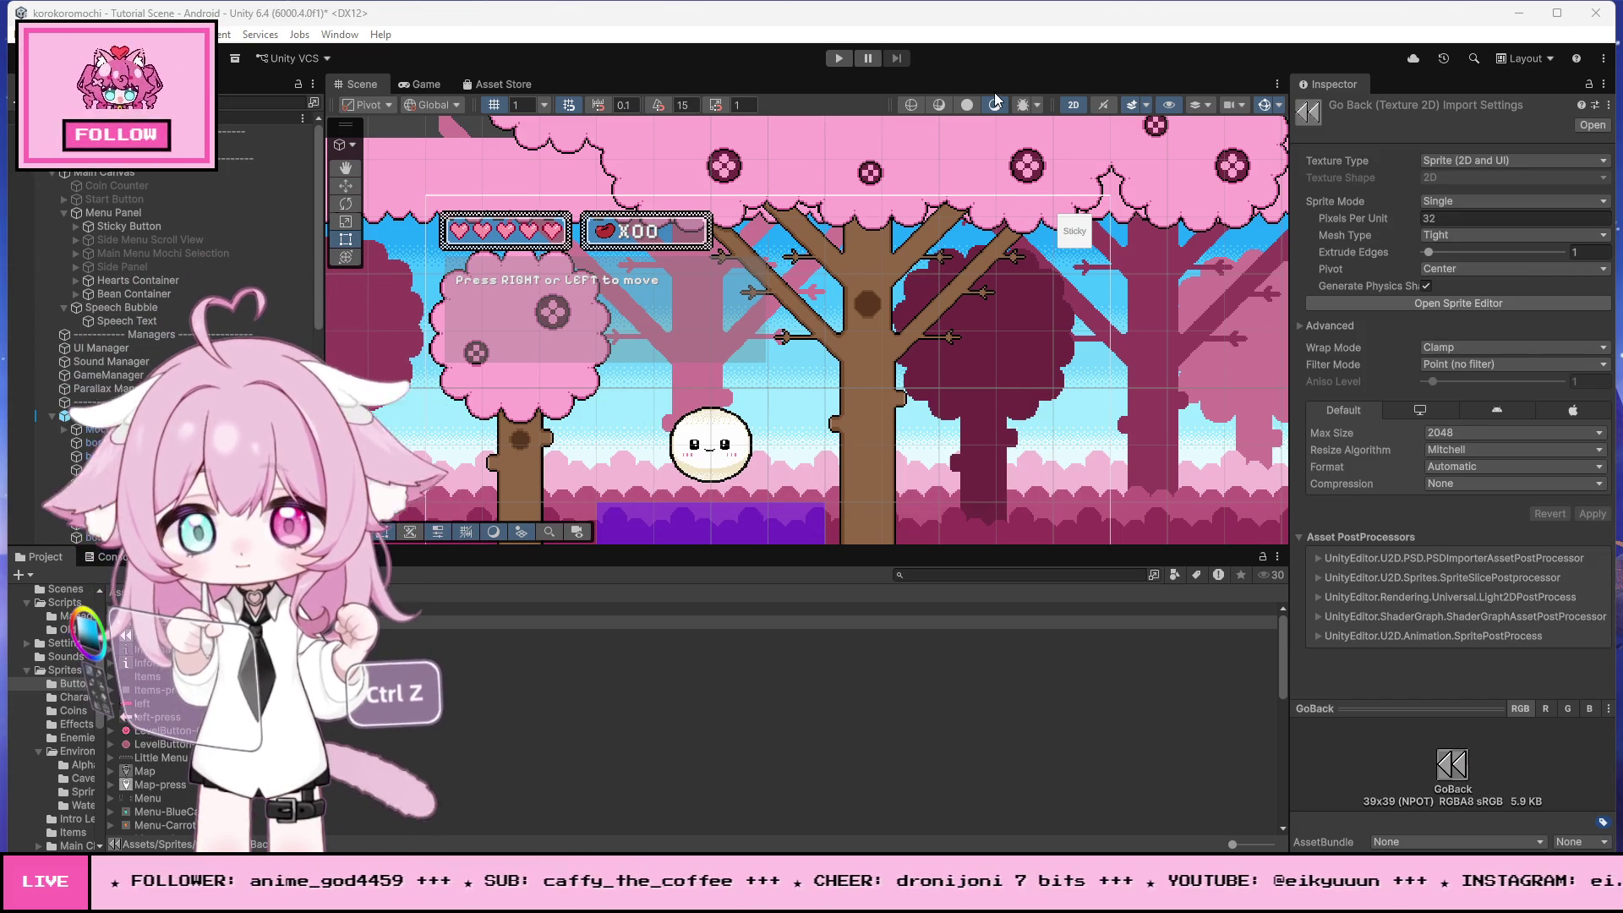
click(841, 58)
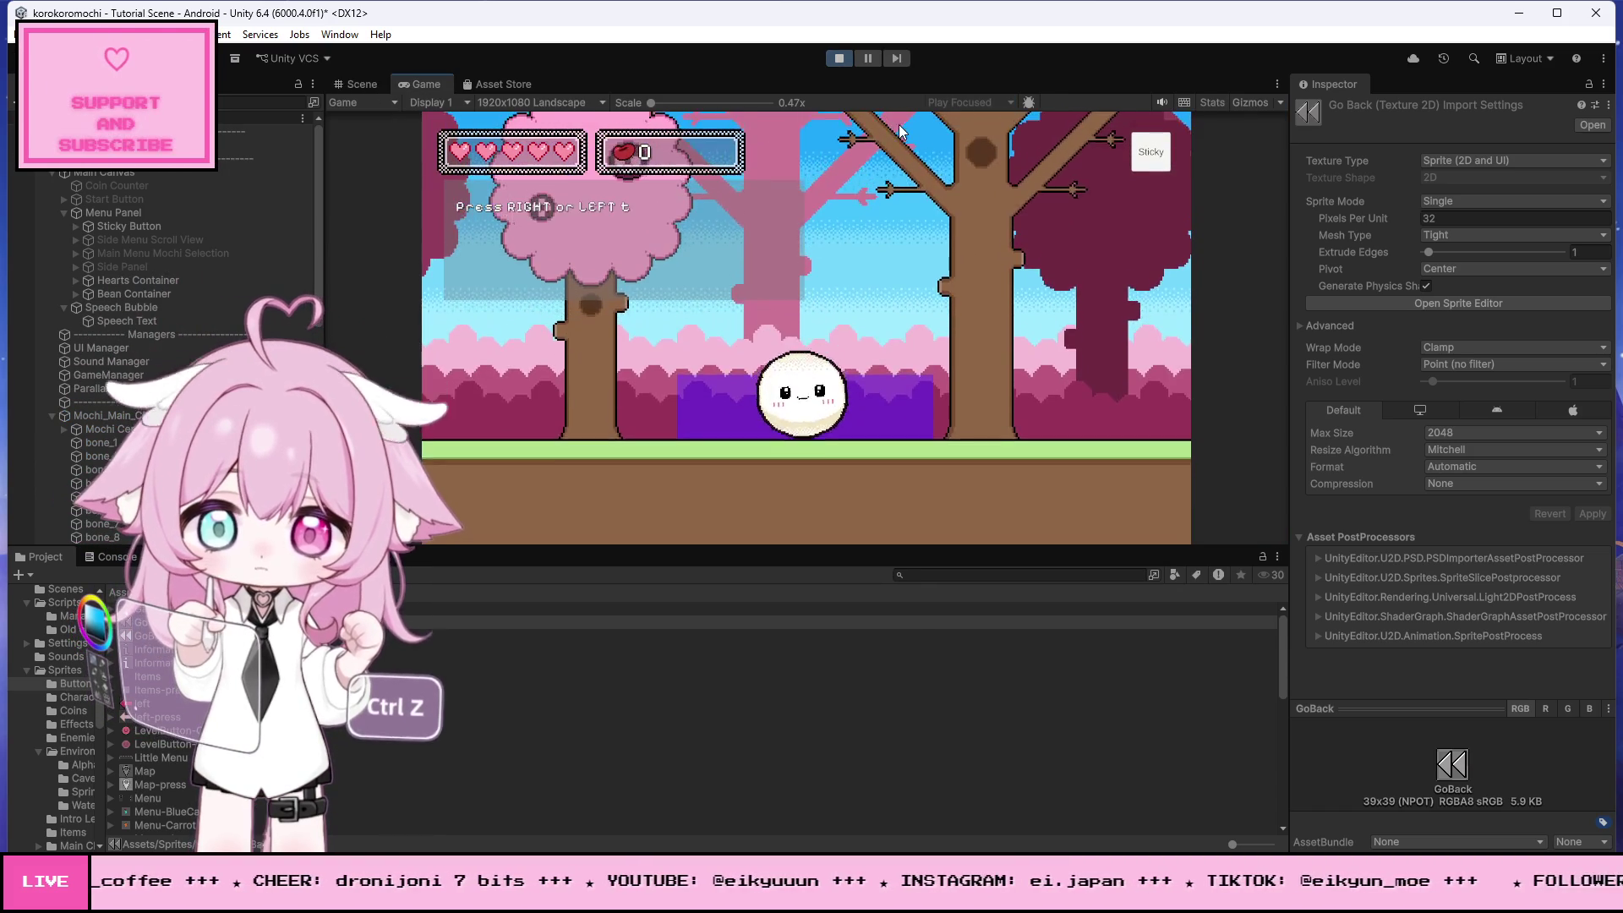
key(Right)
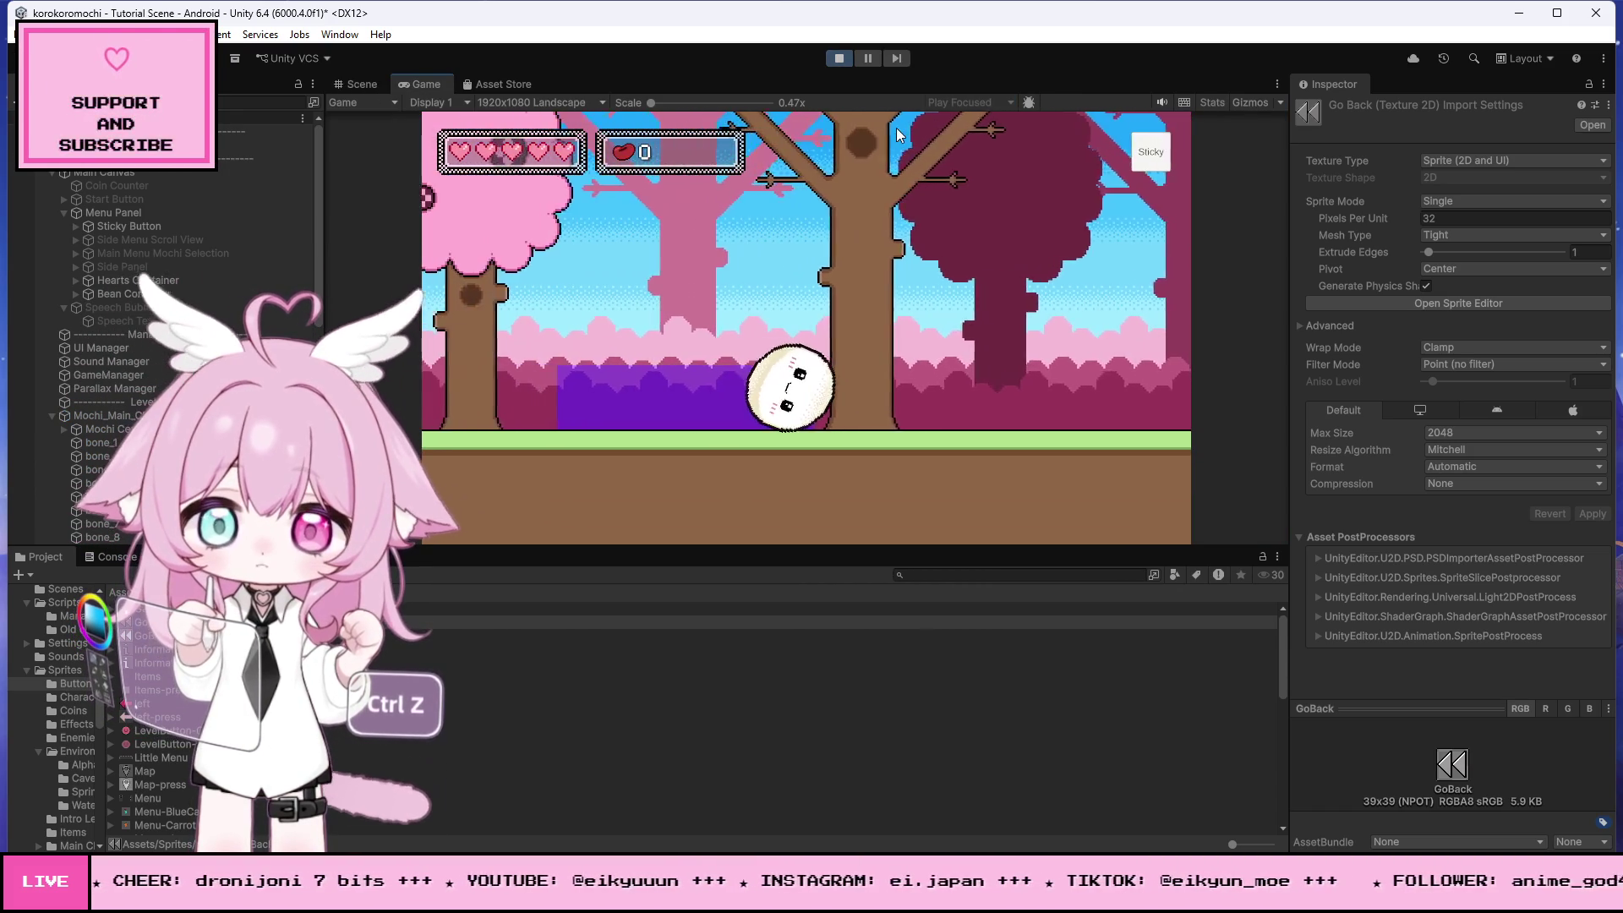
click(844, 62)
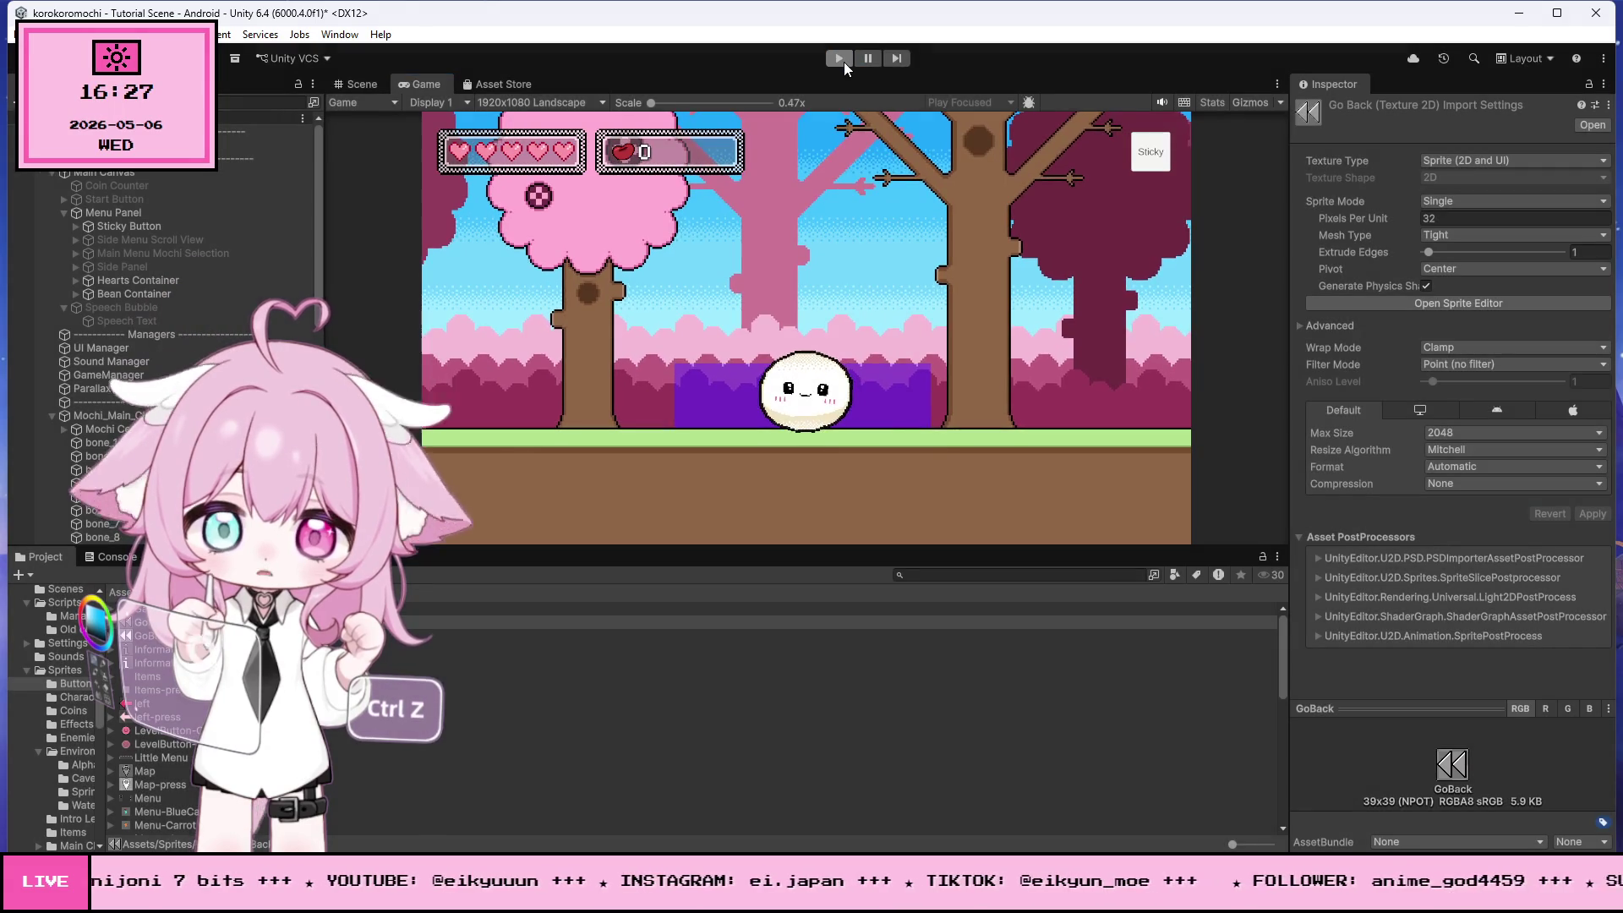
click(843, 62)
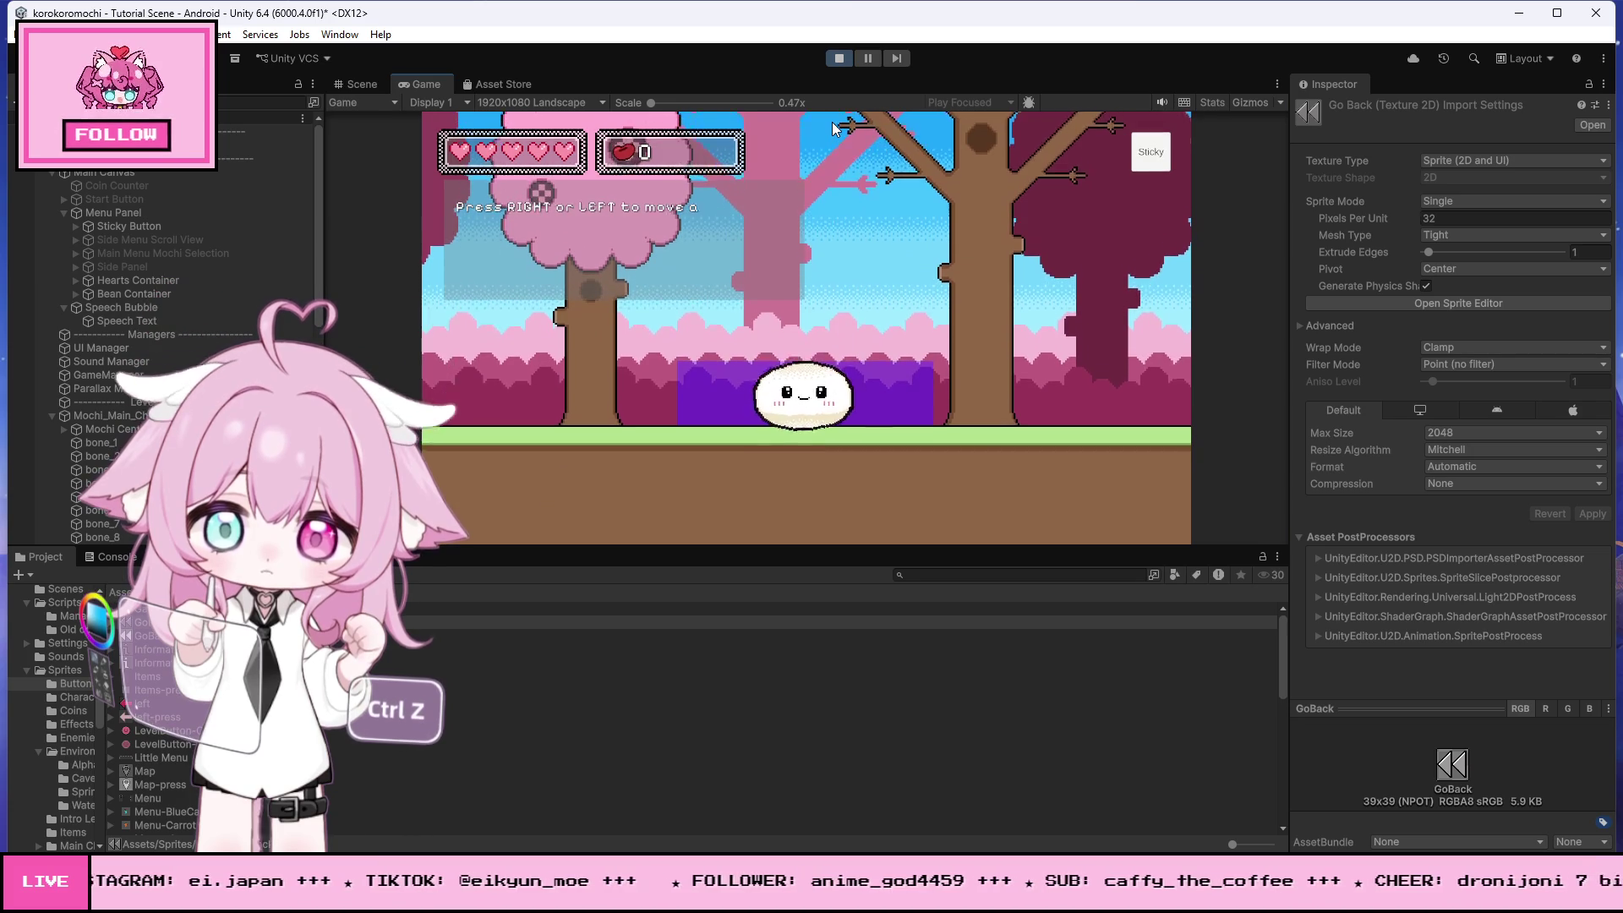
key(Left)
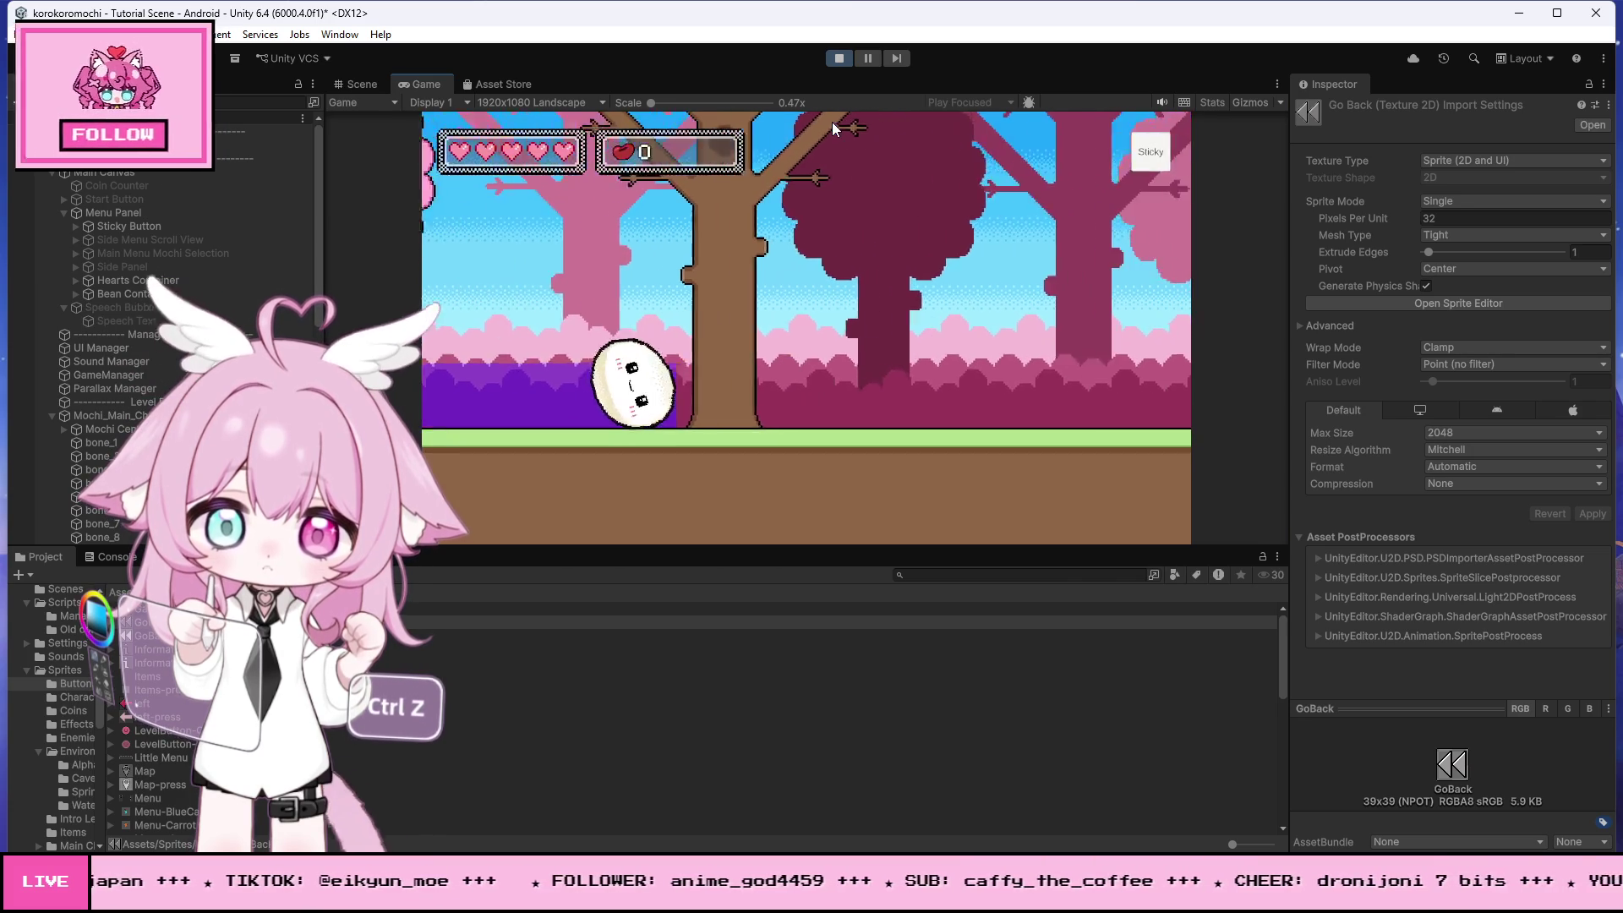
key(Right)
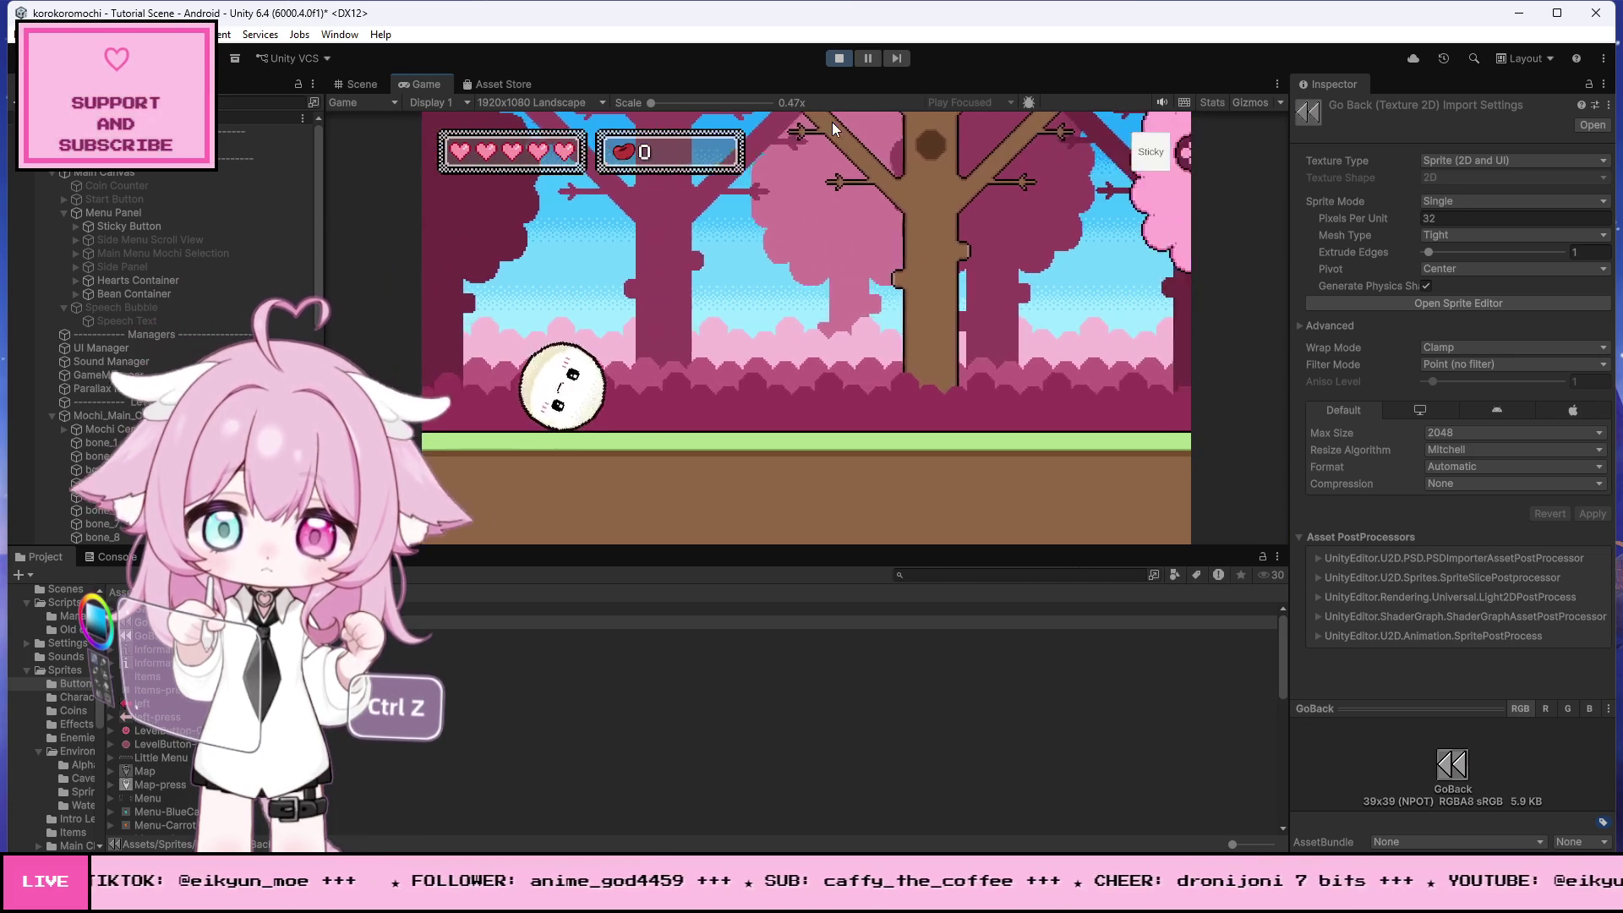
key(Right)
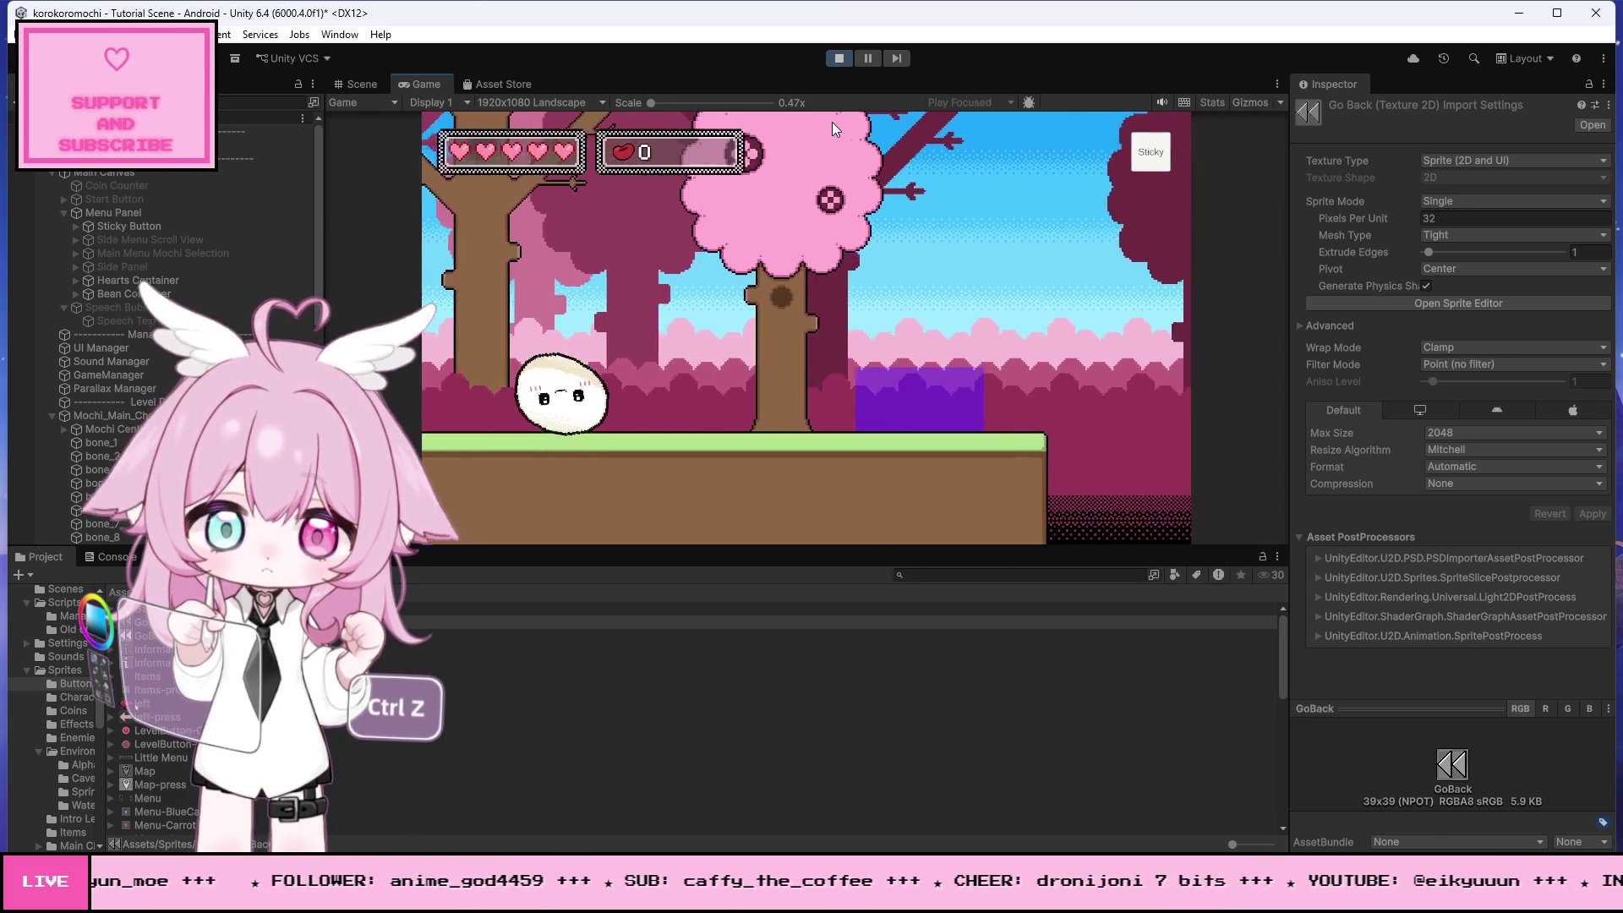
key(Right)
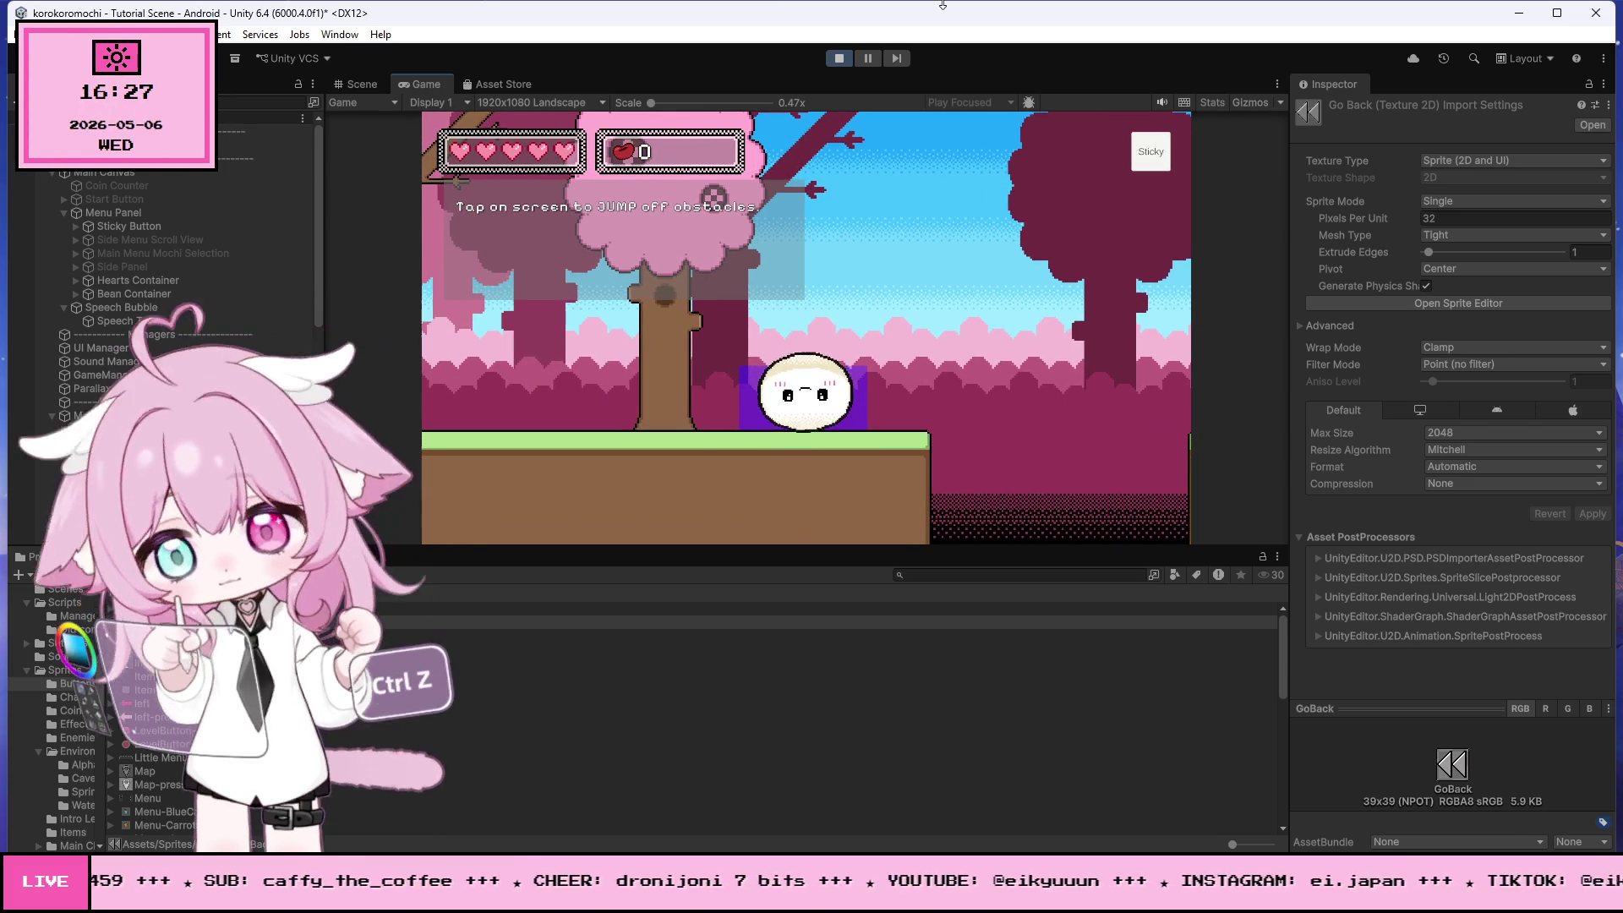
click(835, 59)
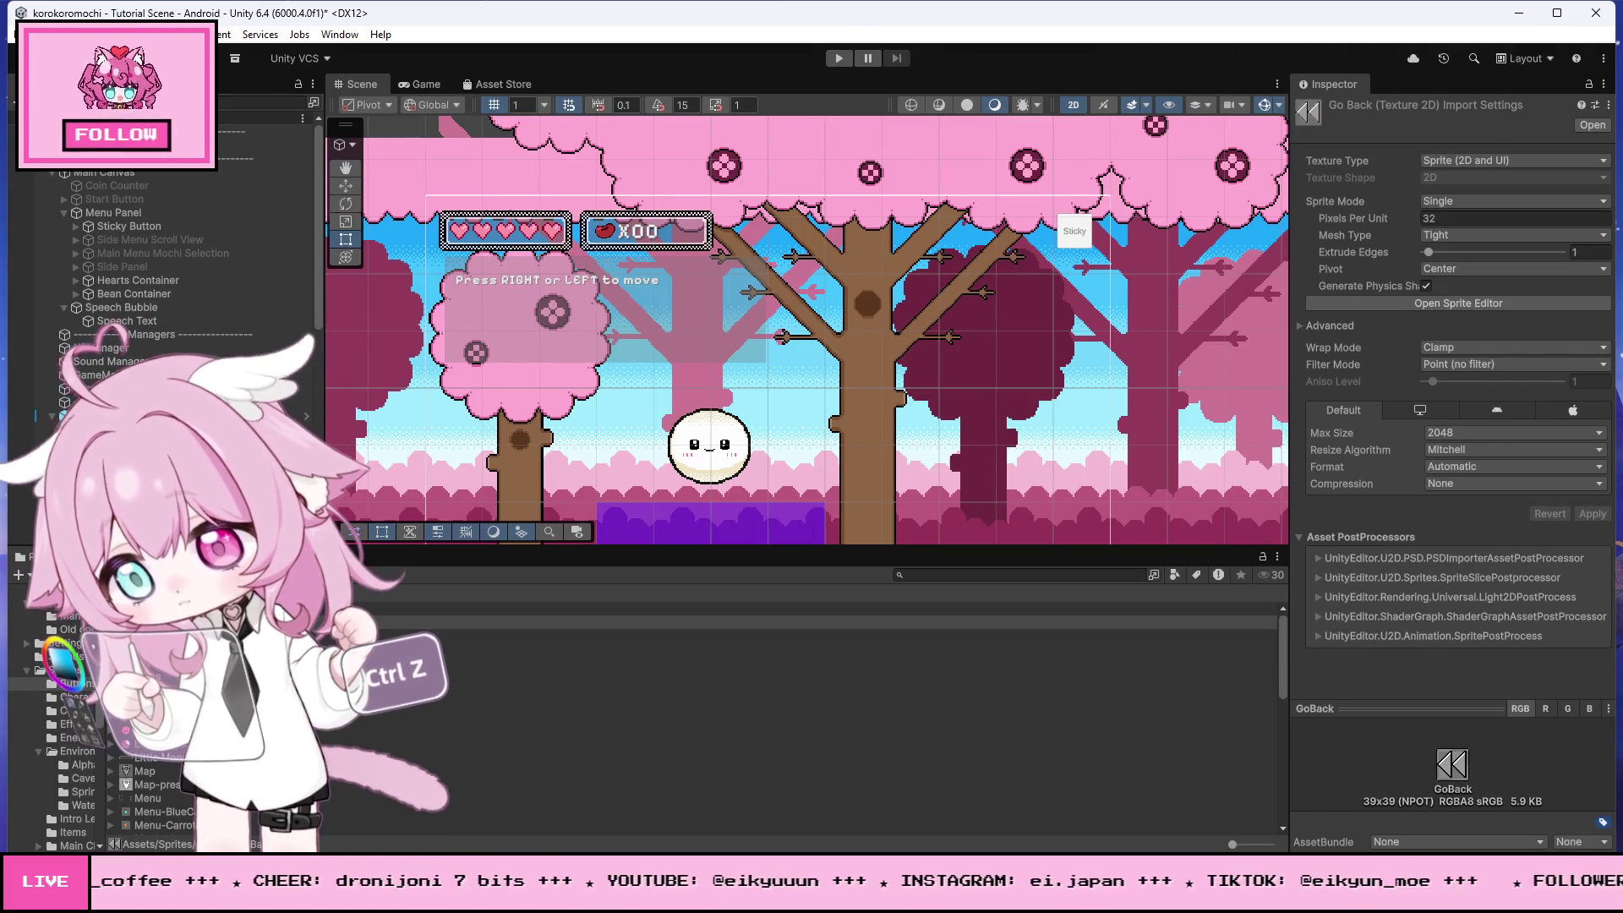
- Search the scripts for 'unlock' references, stepping through the matches in UnlockSkill
key(alt+Tab)
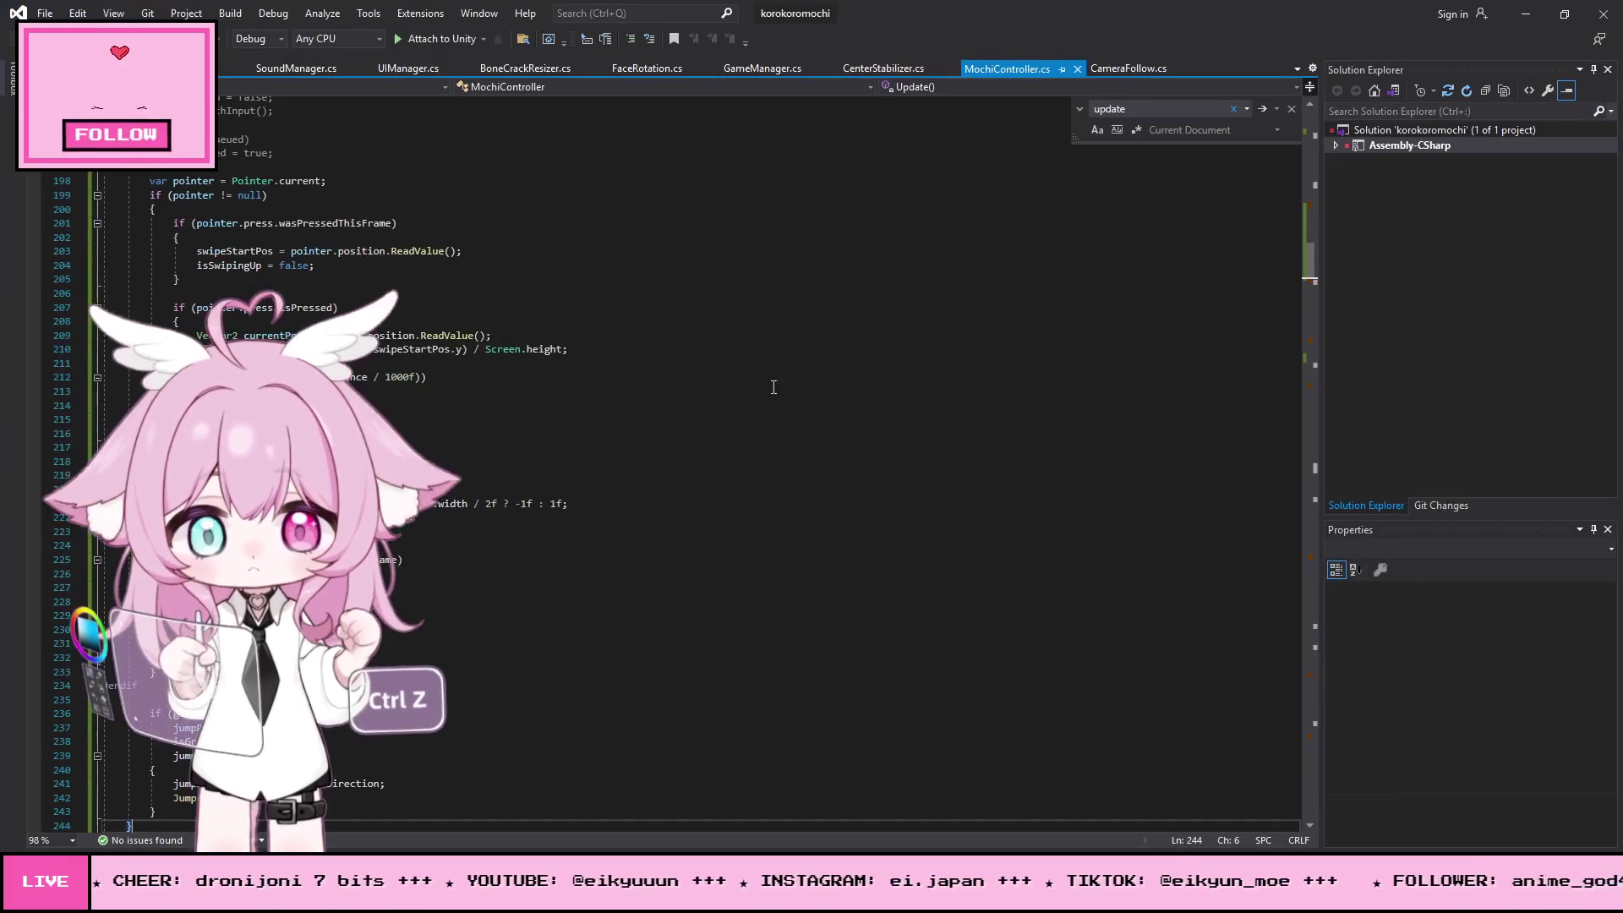
key(ctrl+f)
text(un;loack)
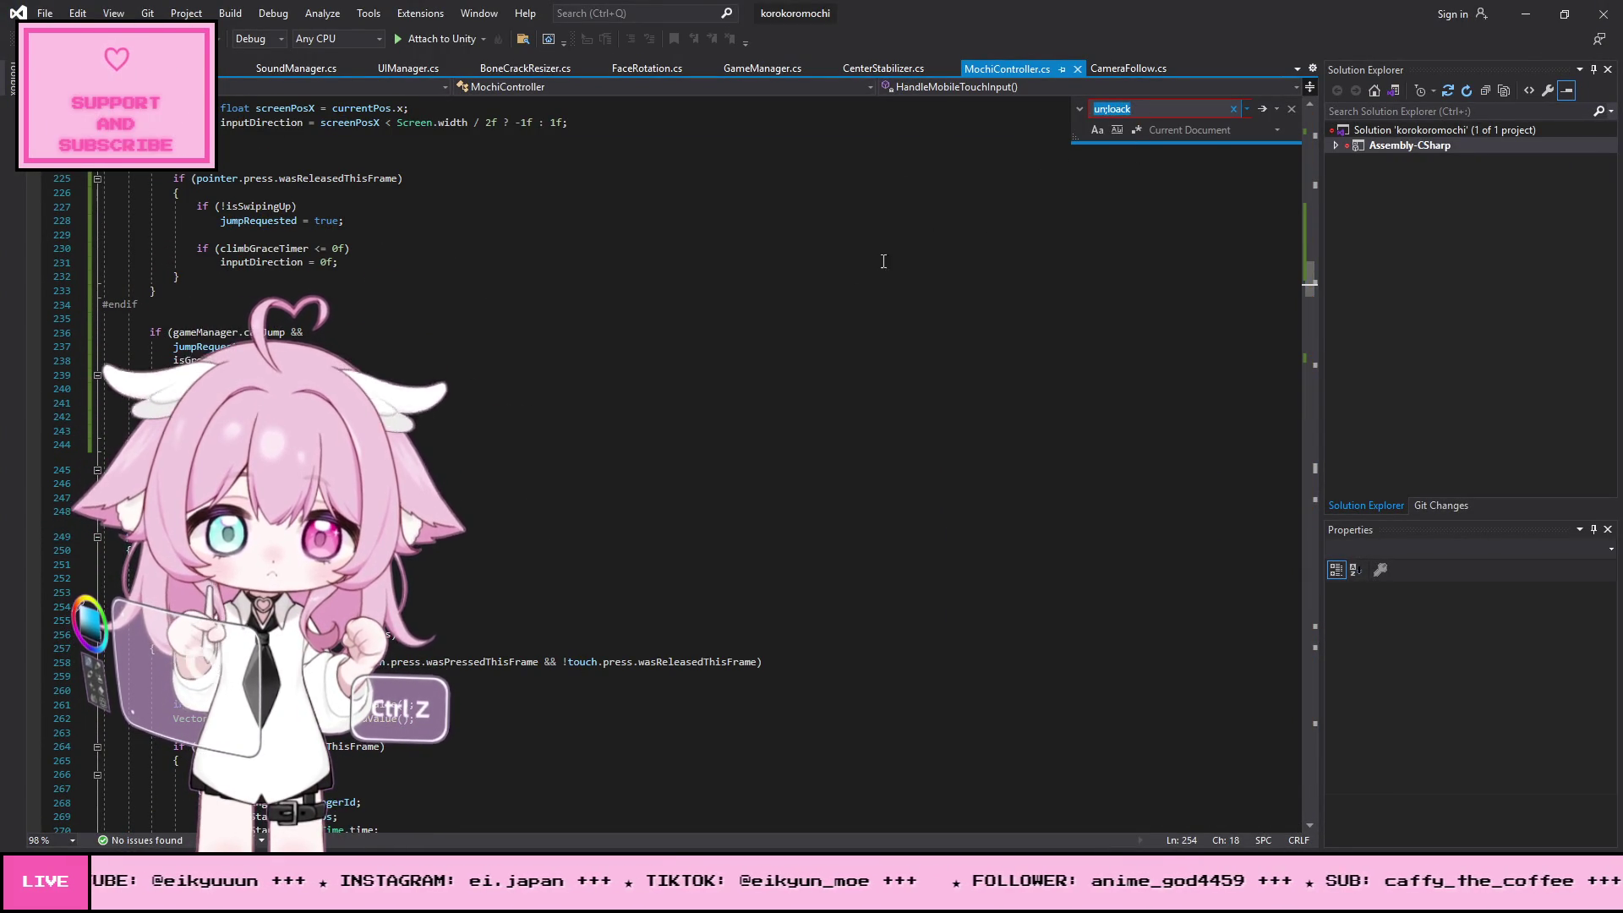
key(BackSpace)
key(BackSpace)
key(BackSpace)
text(lock)
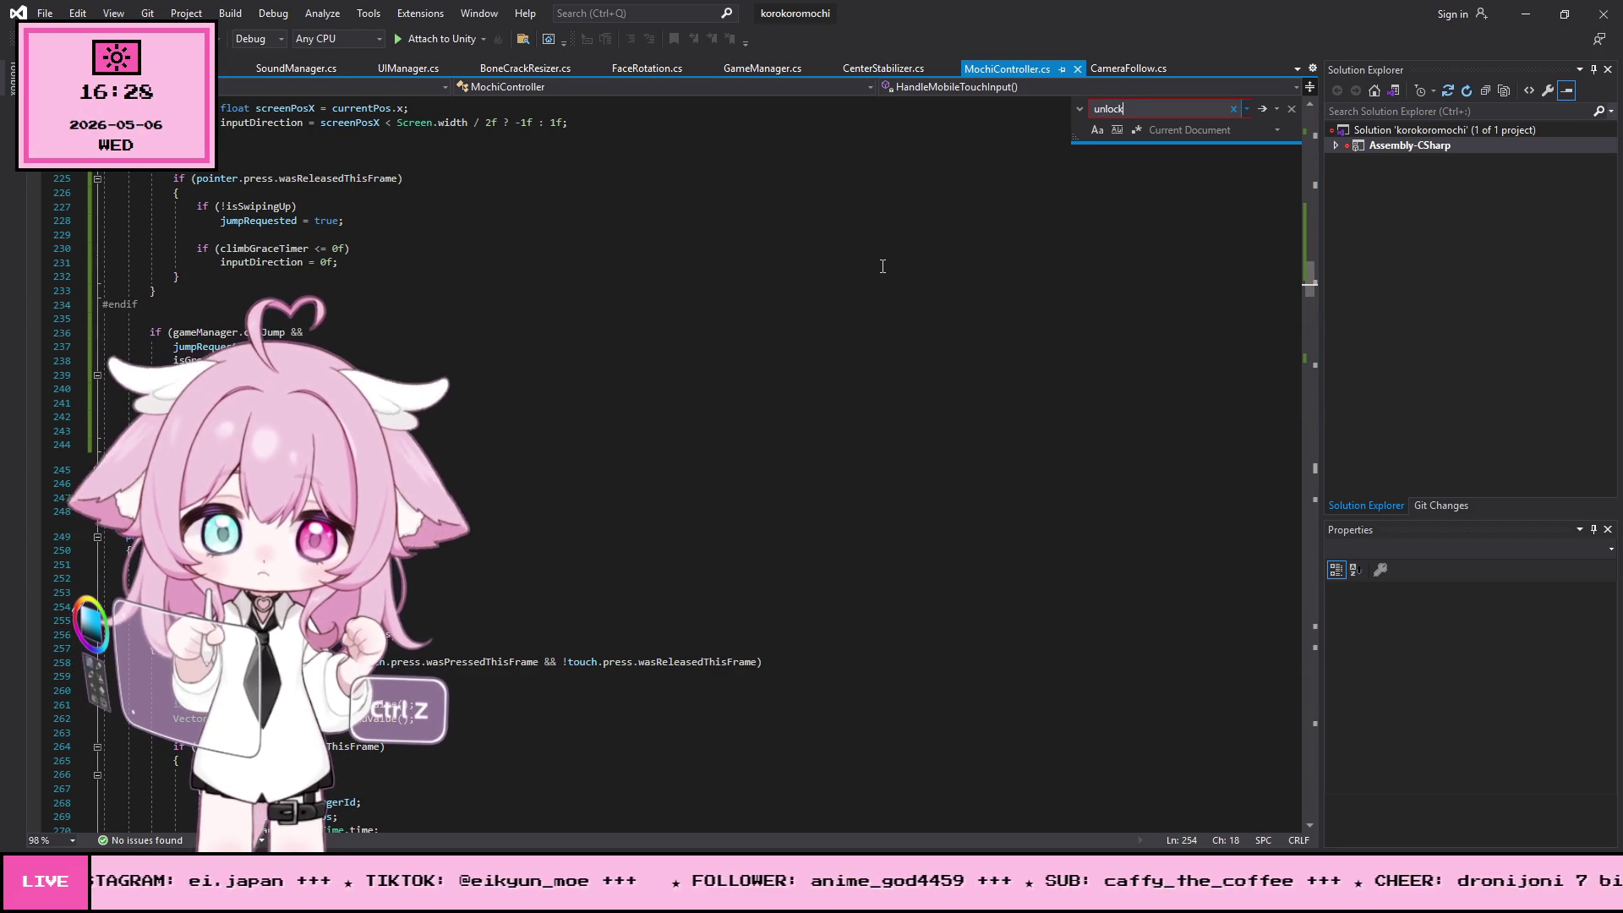
key(ctrl+z)
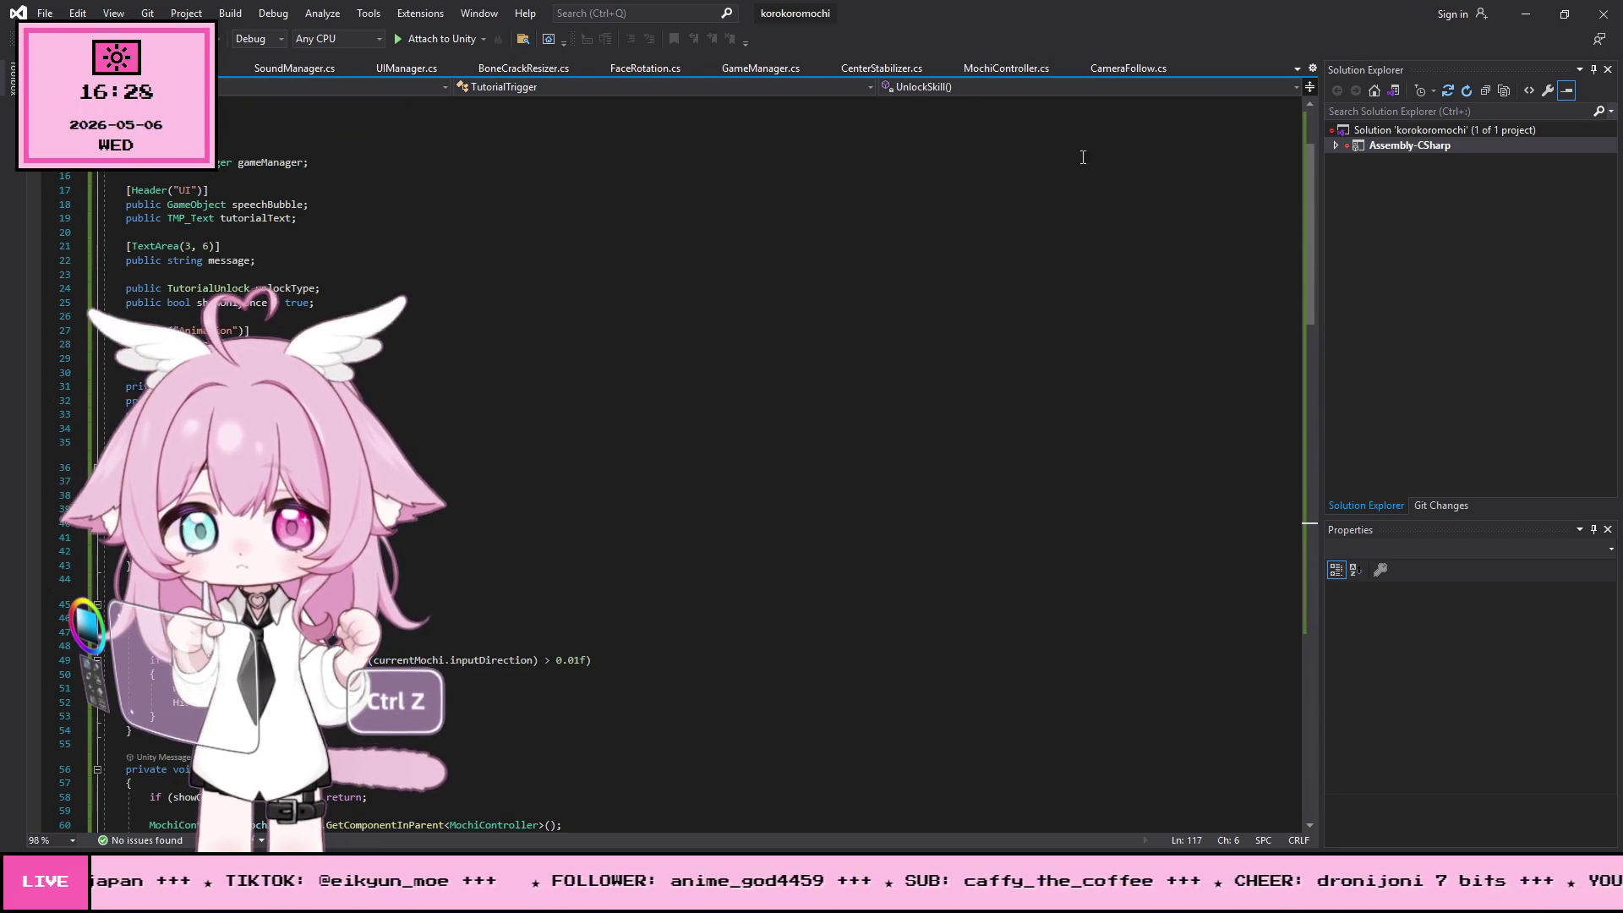
key(ctrl+f)
text(unloa)
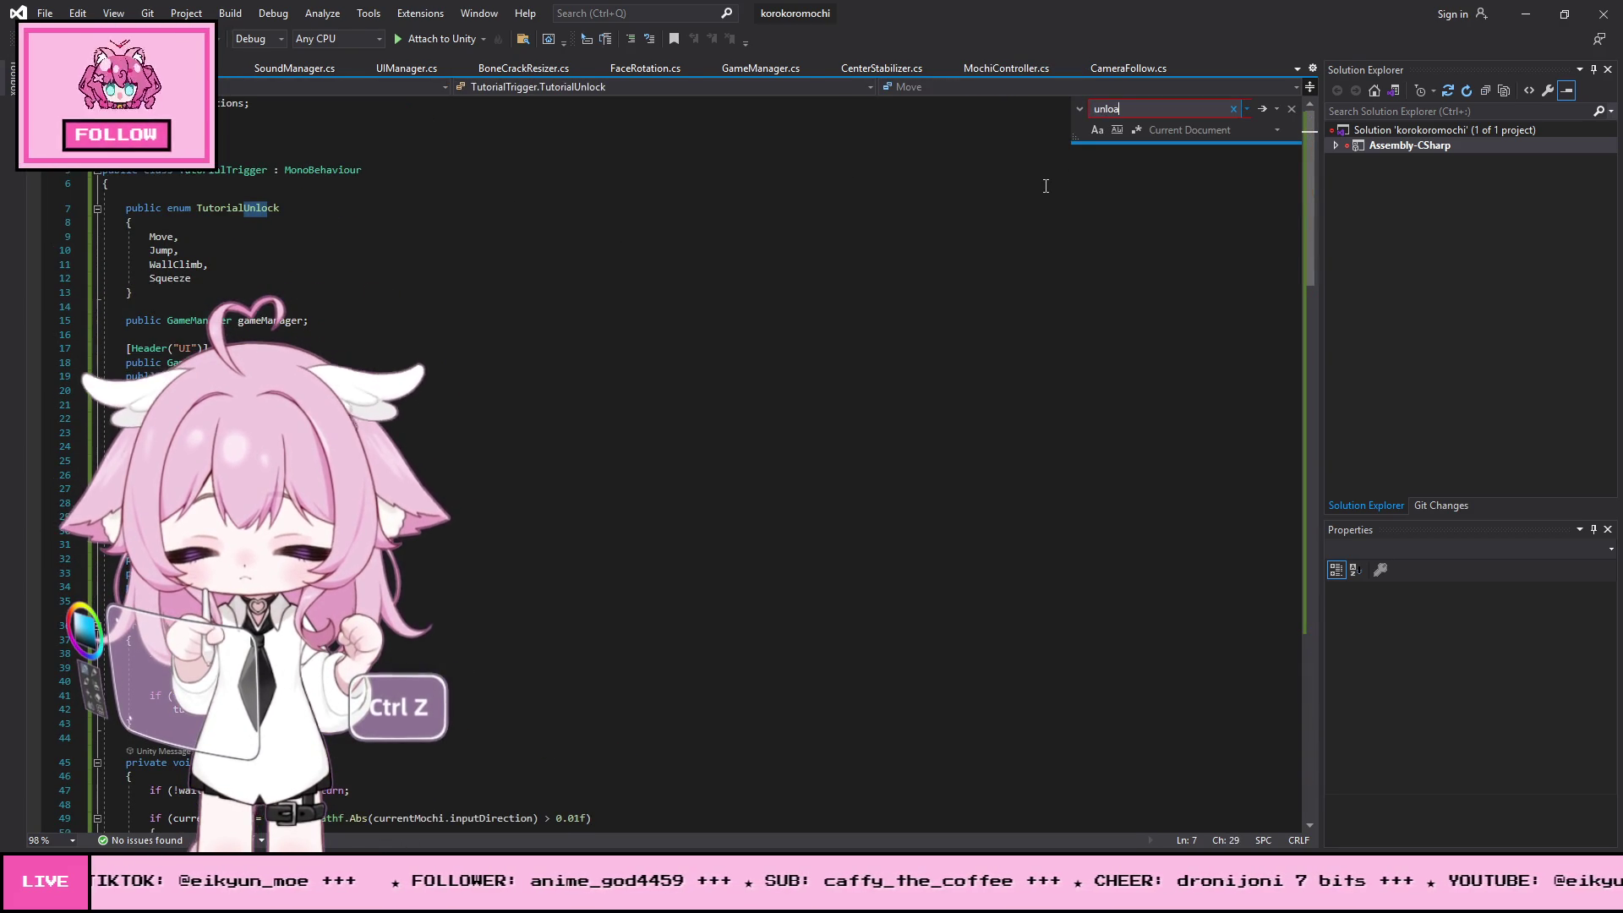
text(d)
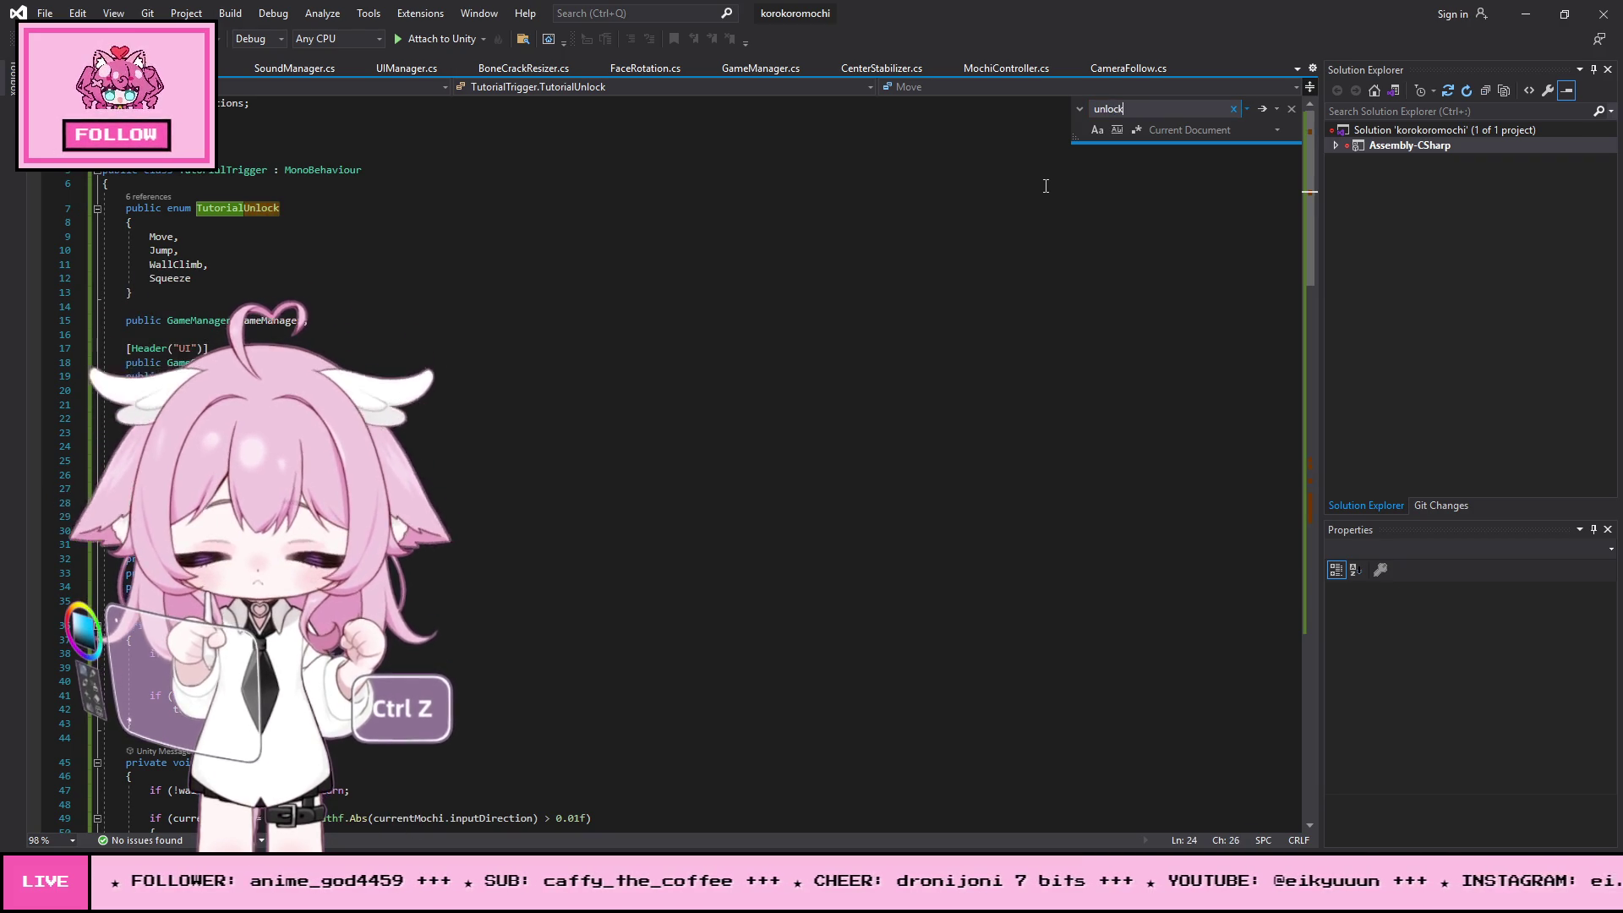
key(Return)
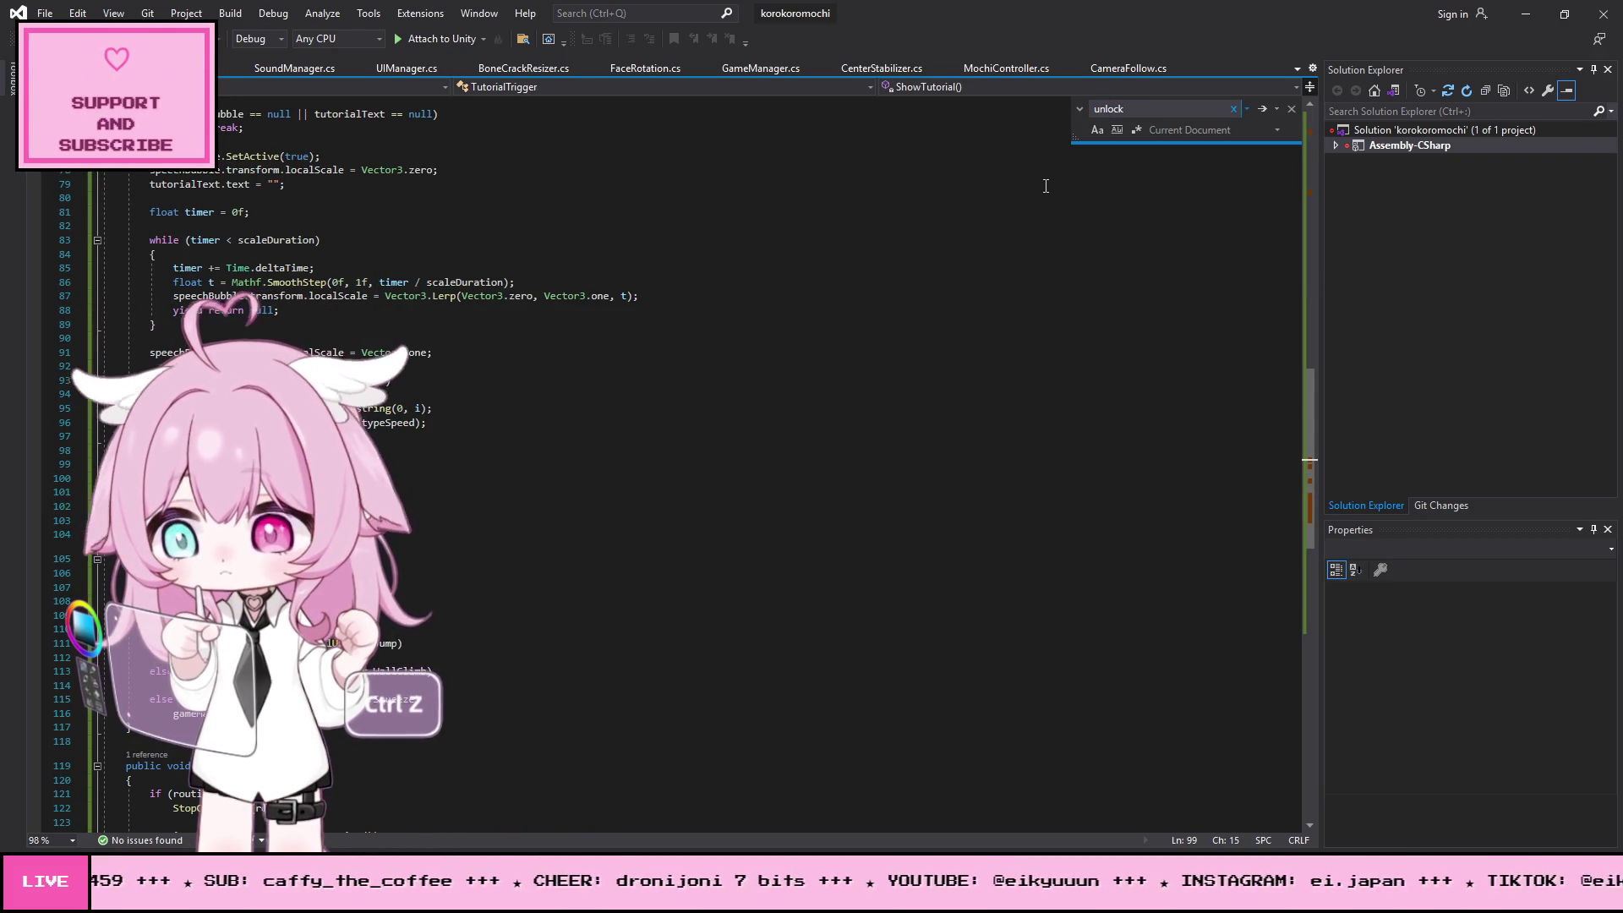
key(Return)
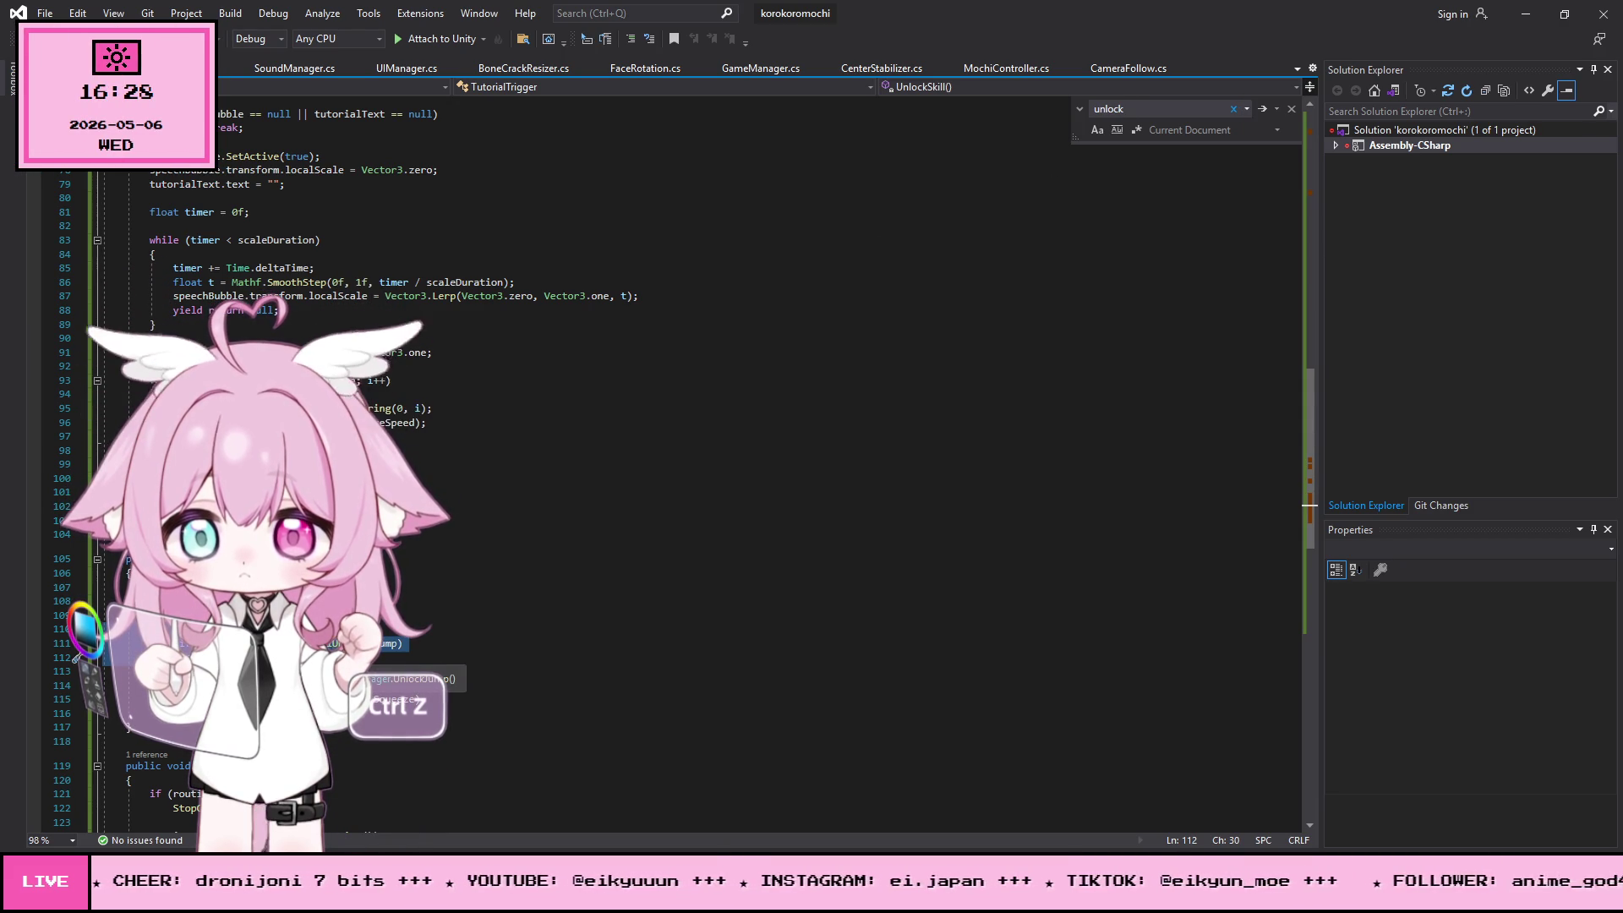
- Paste a new line into GameManager's UnlockJump method and save GameManager.cs
key(F12)
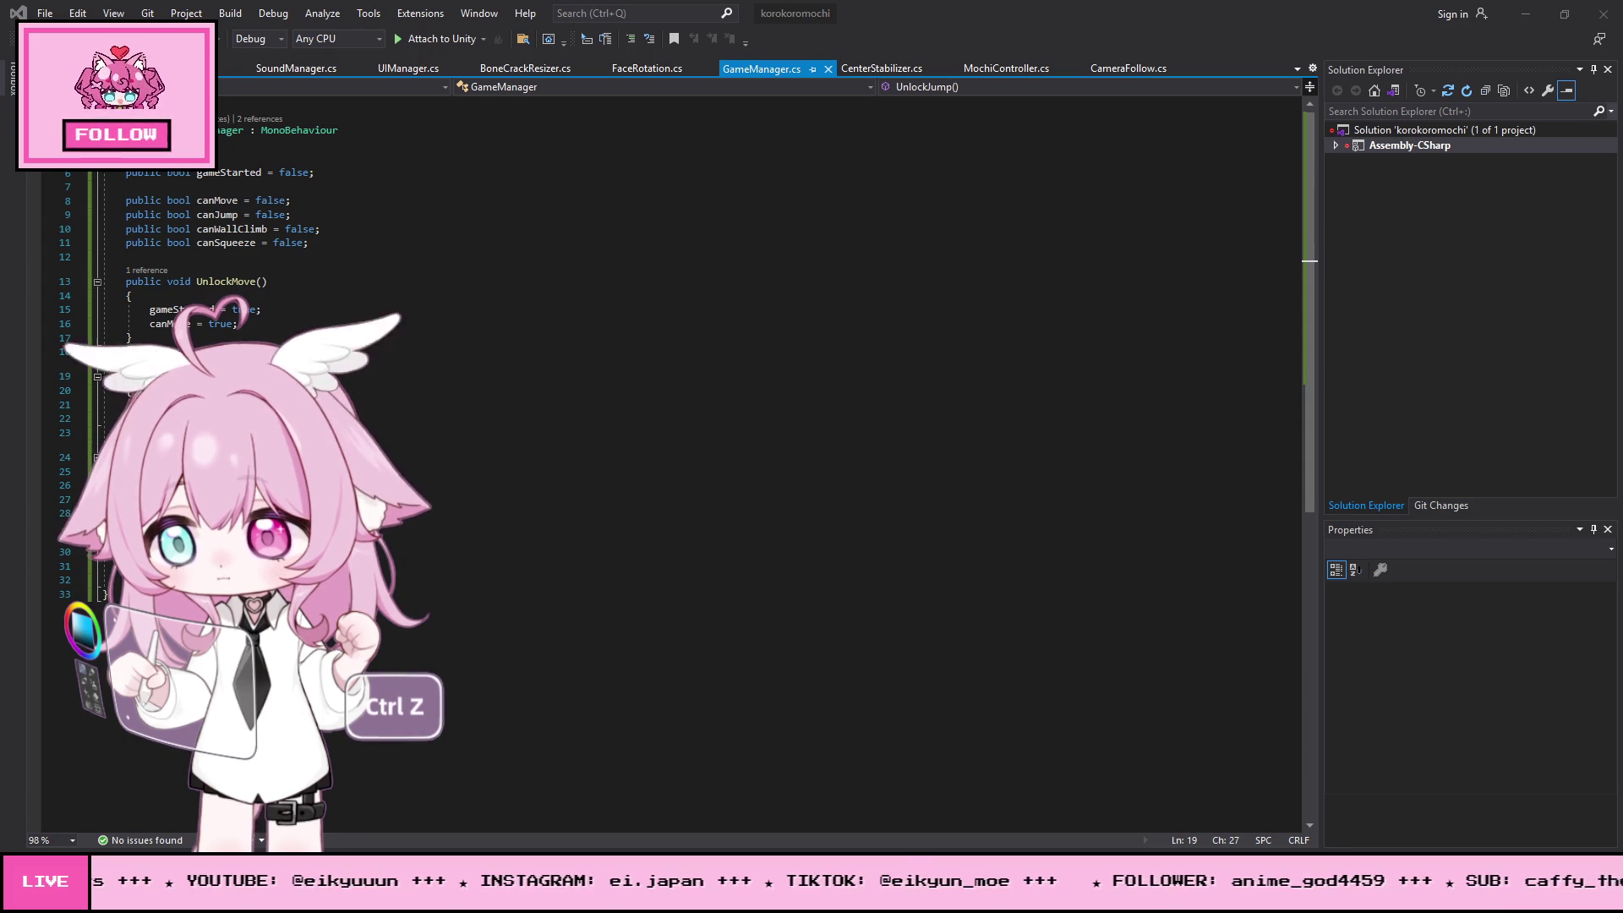
click(77, 418)
key(ctrl+v)
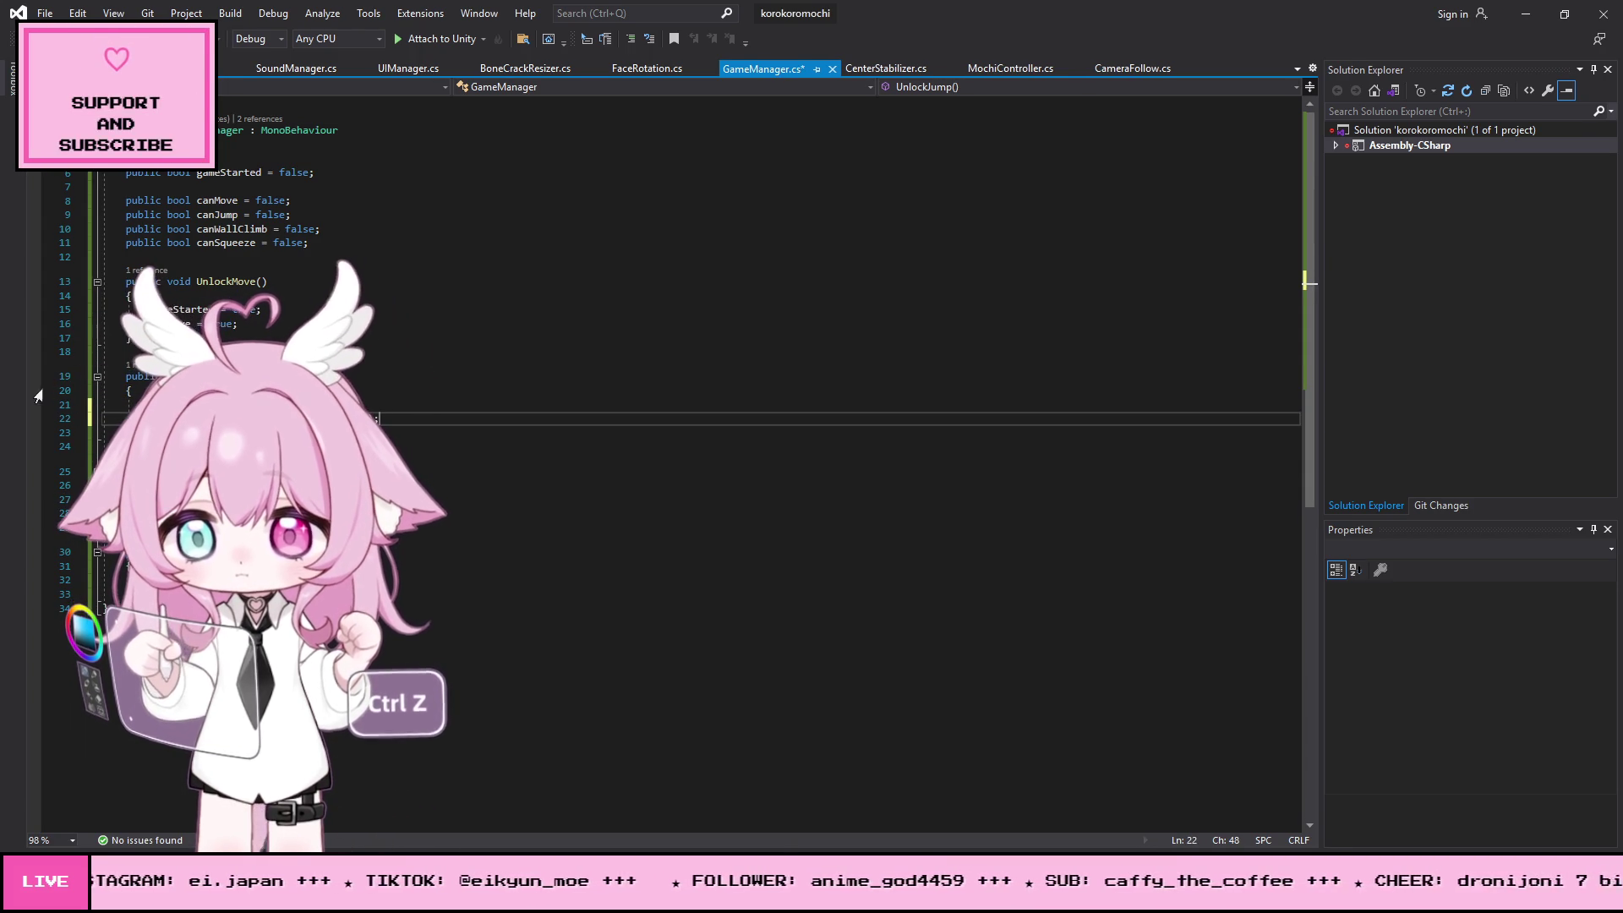
click(45, 13)
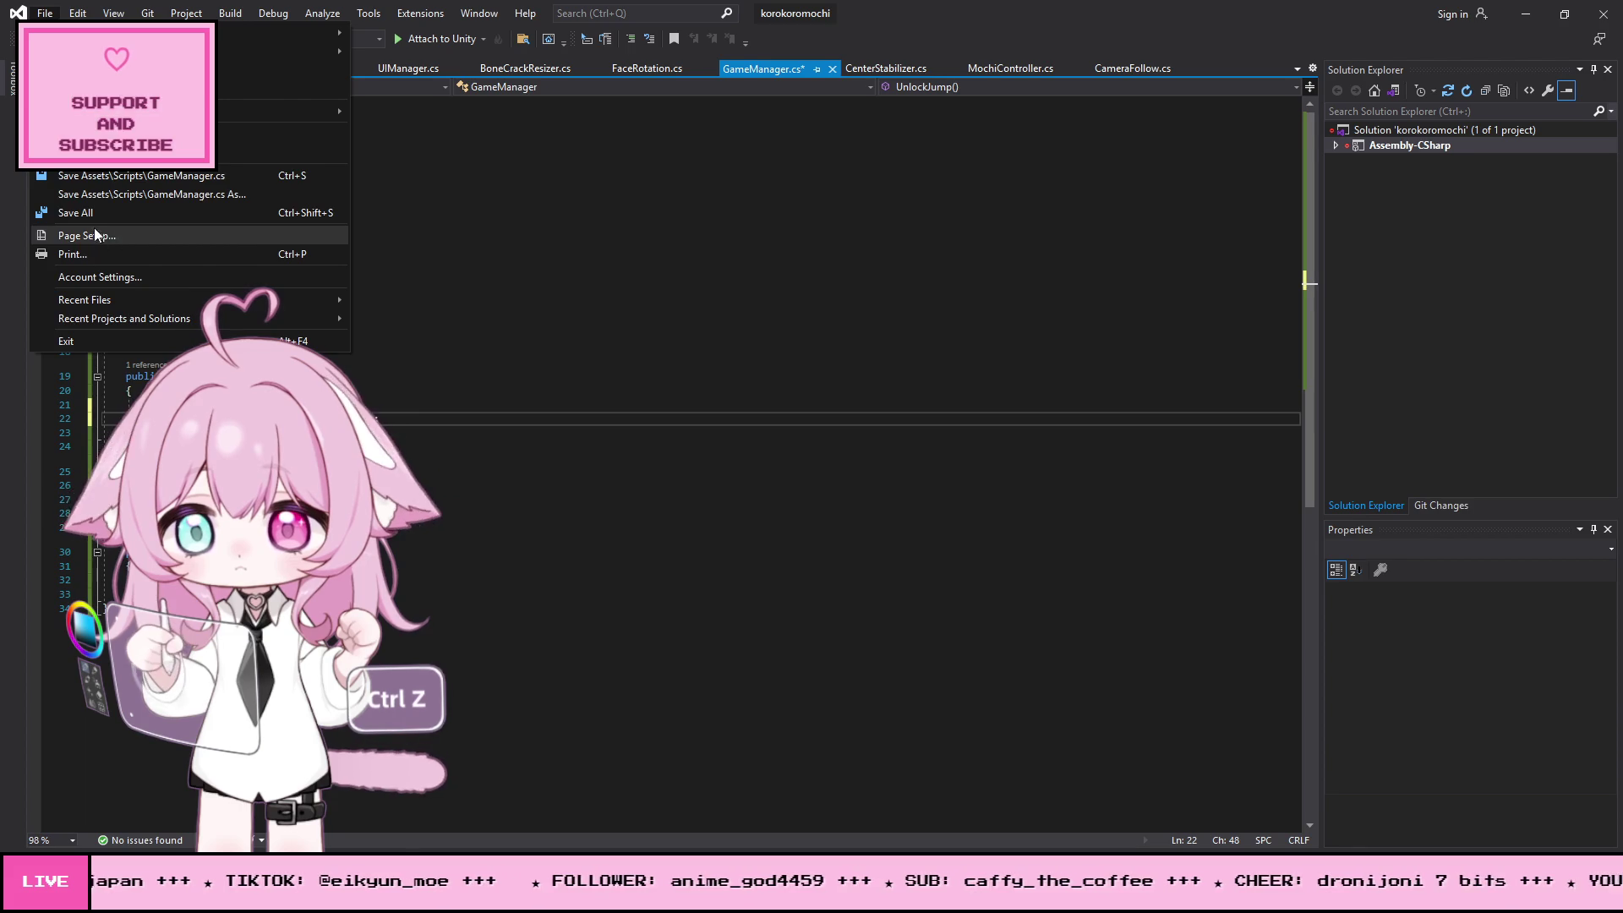
click(101, 170)
click(1527, 15)
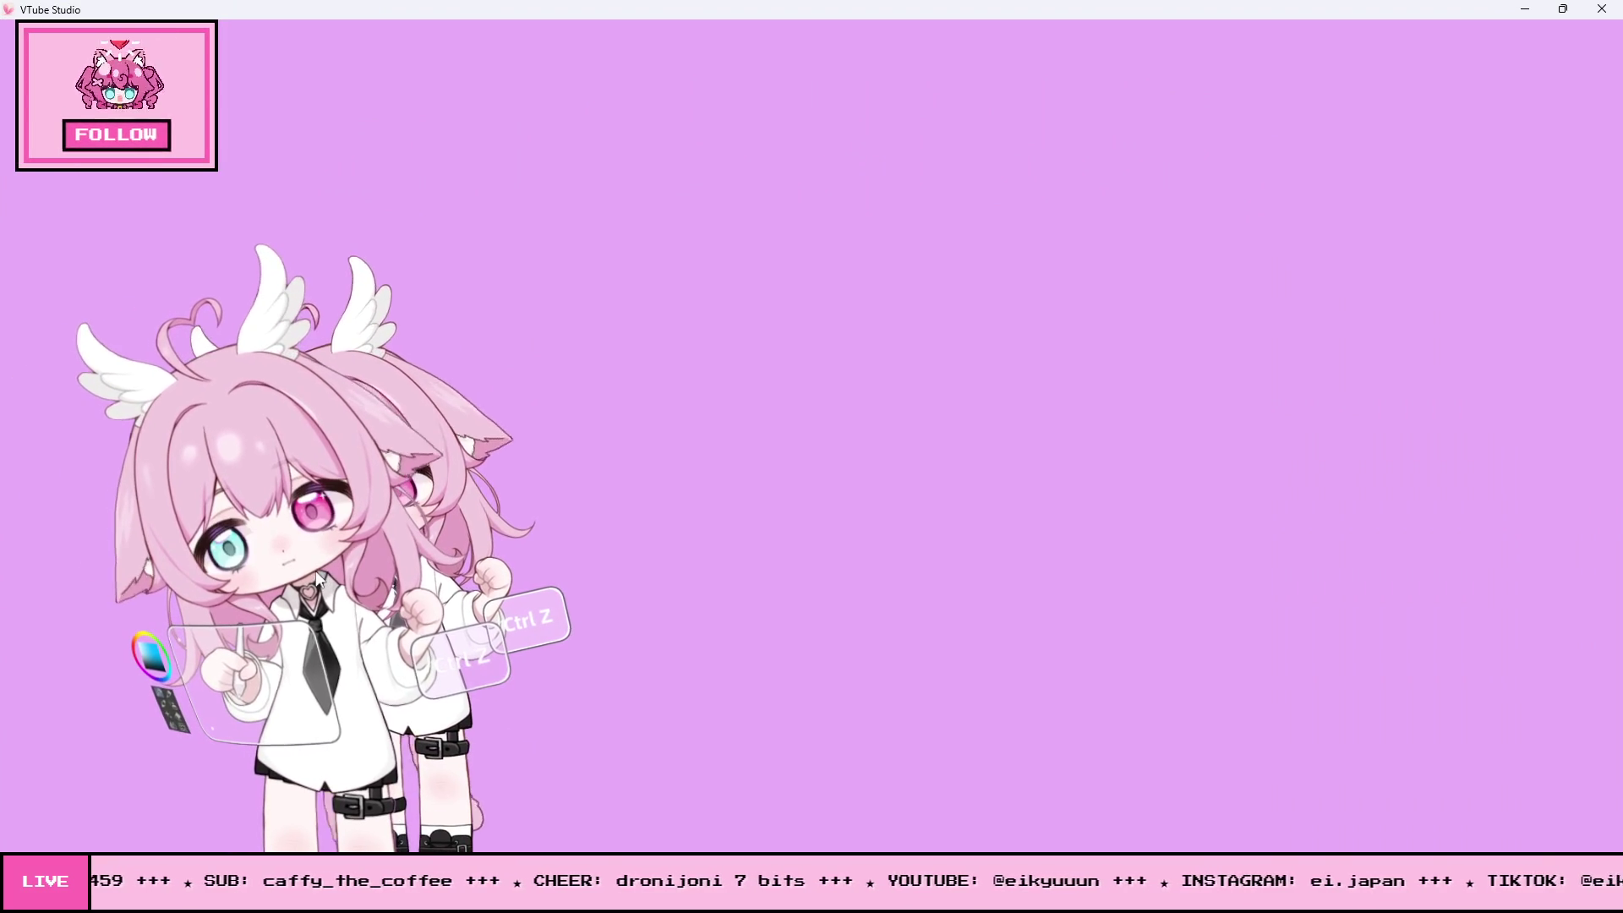
- Minimize the full-screen VTube Studio avatar window so Unity is visible
click(1525, 9)
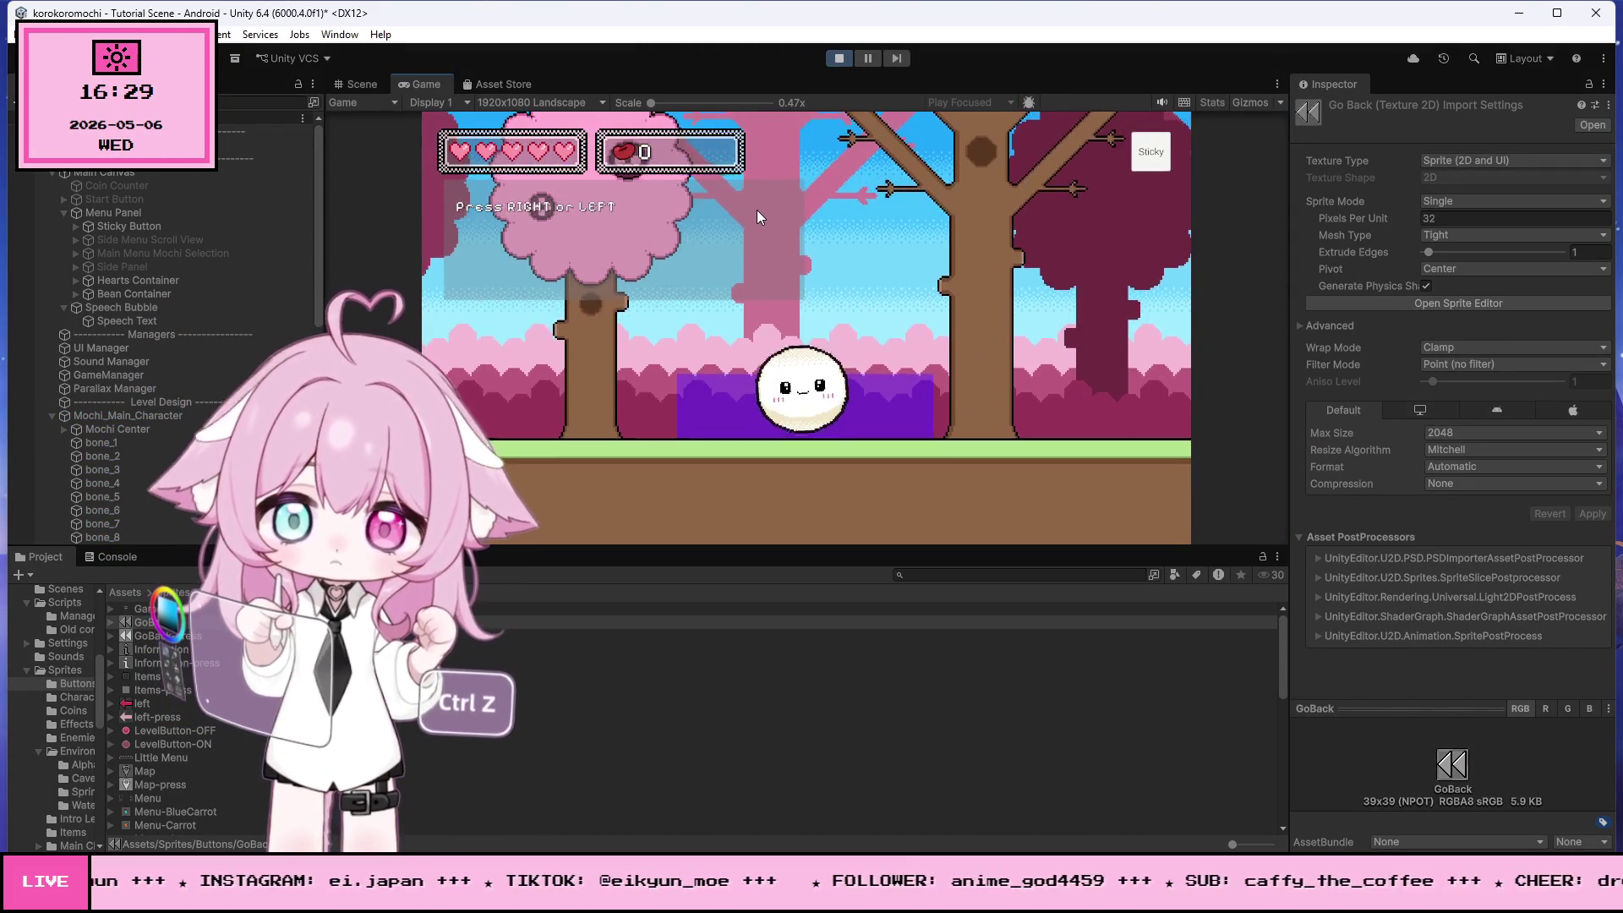
- Roll the mochi left and right into the jump trigger, try jumping with the Console shown, then stop
key(Left)
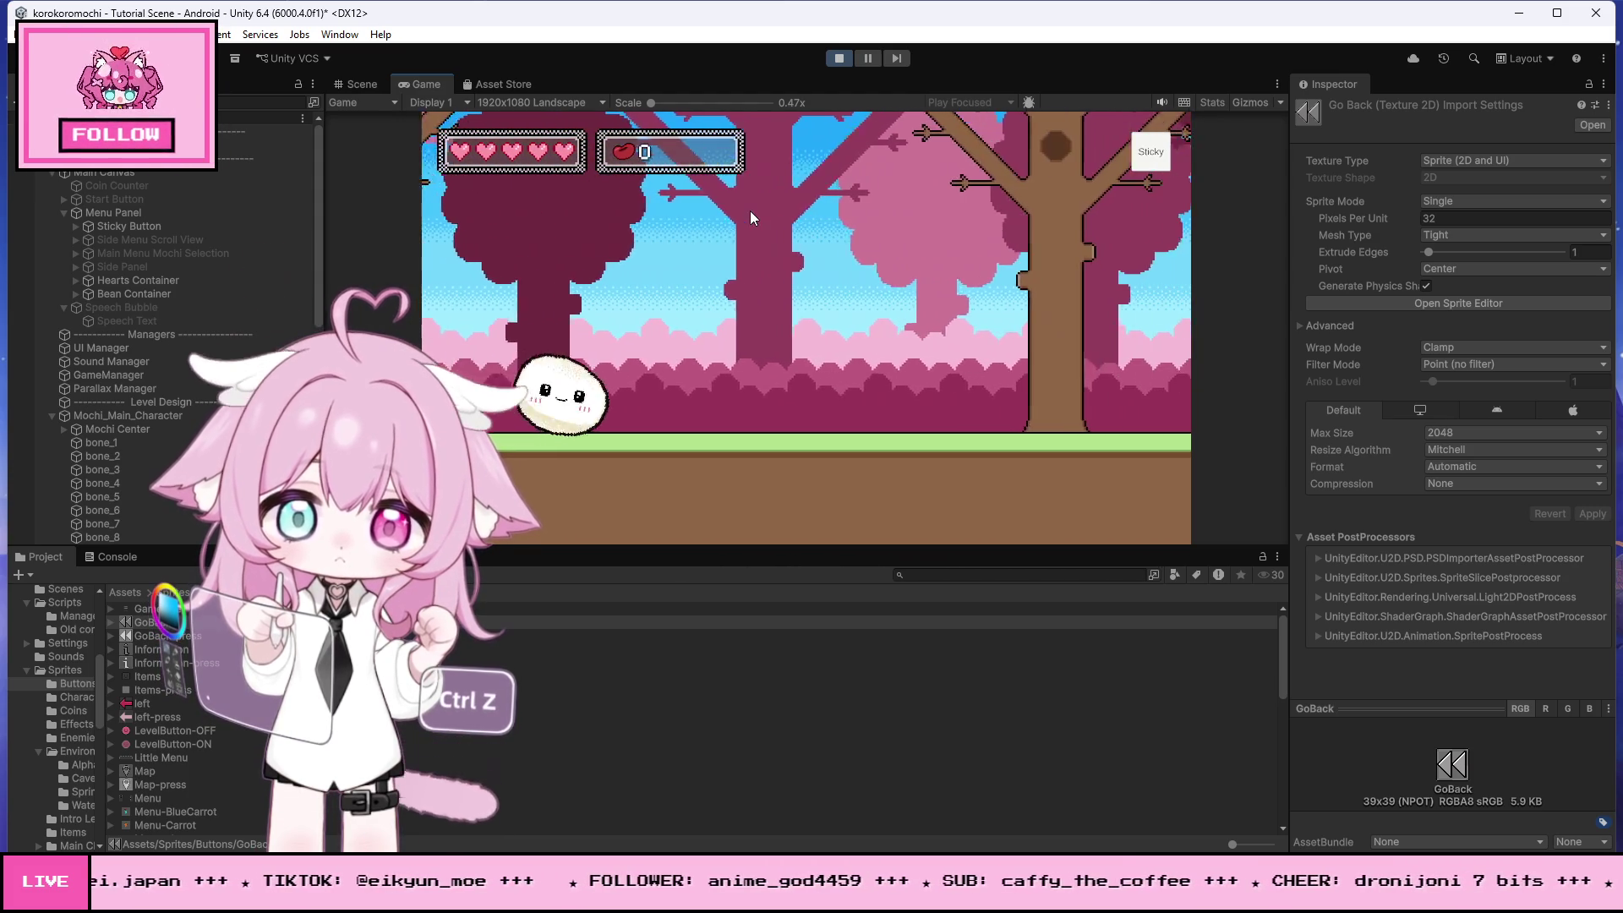
key(Left)
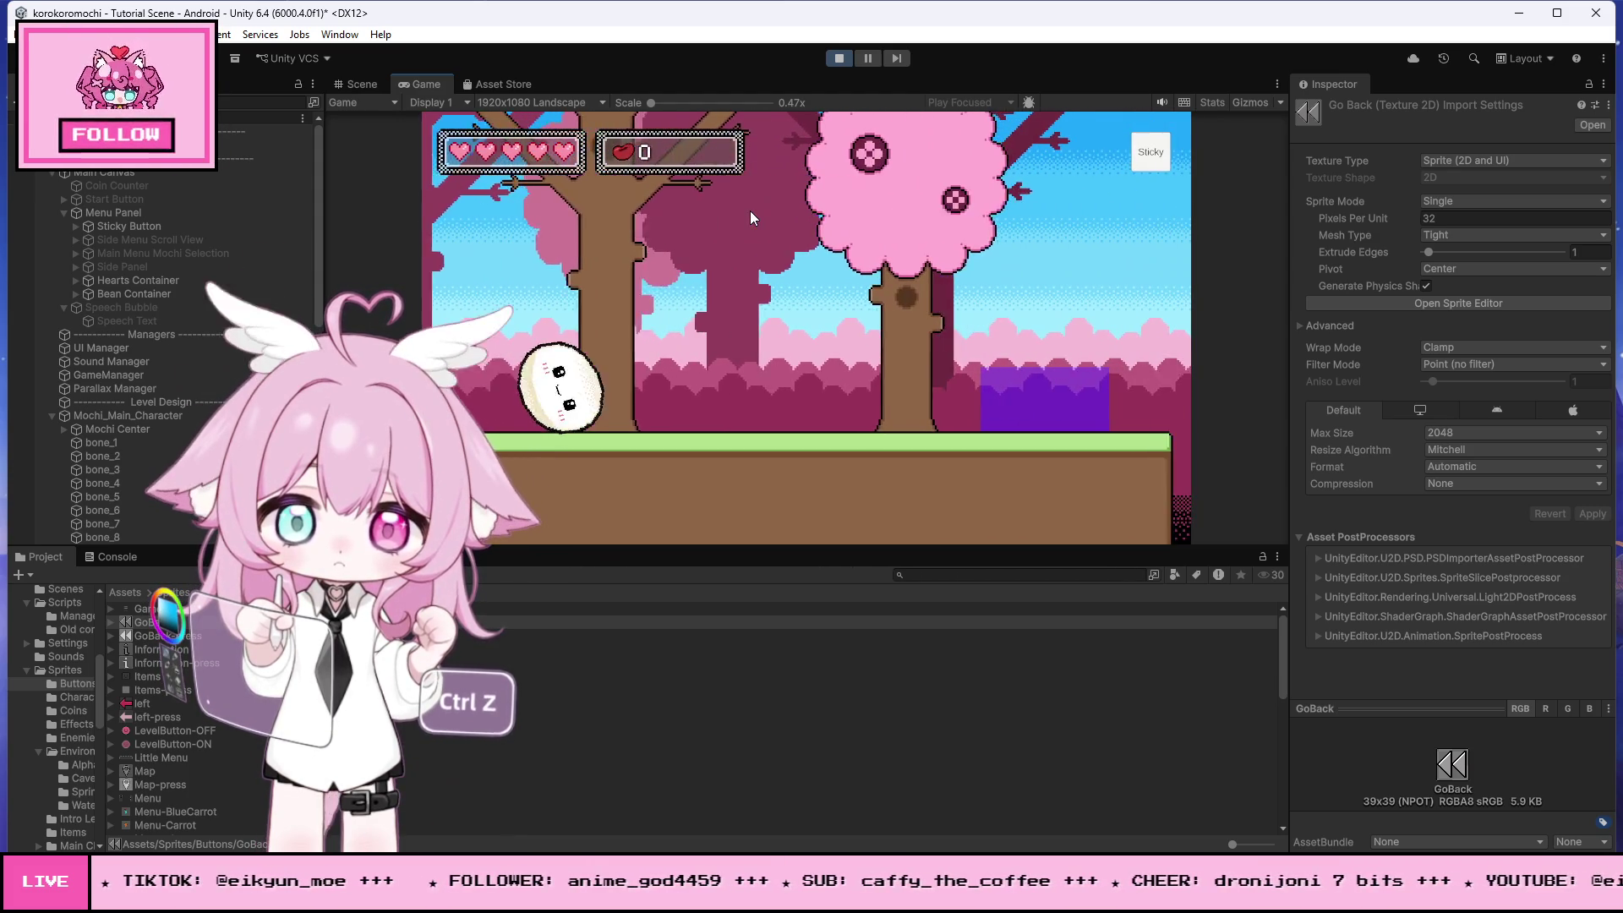
key(Right)
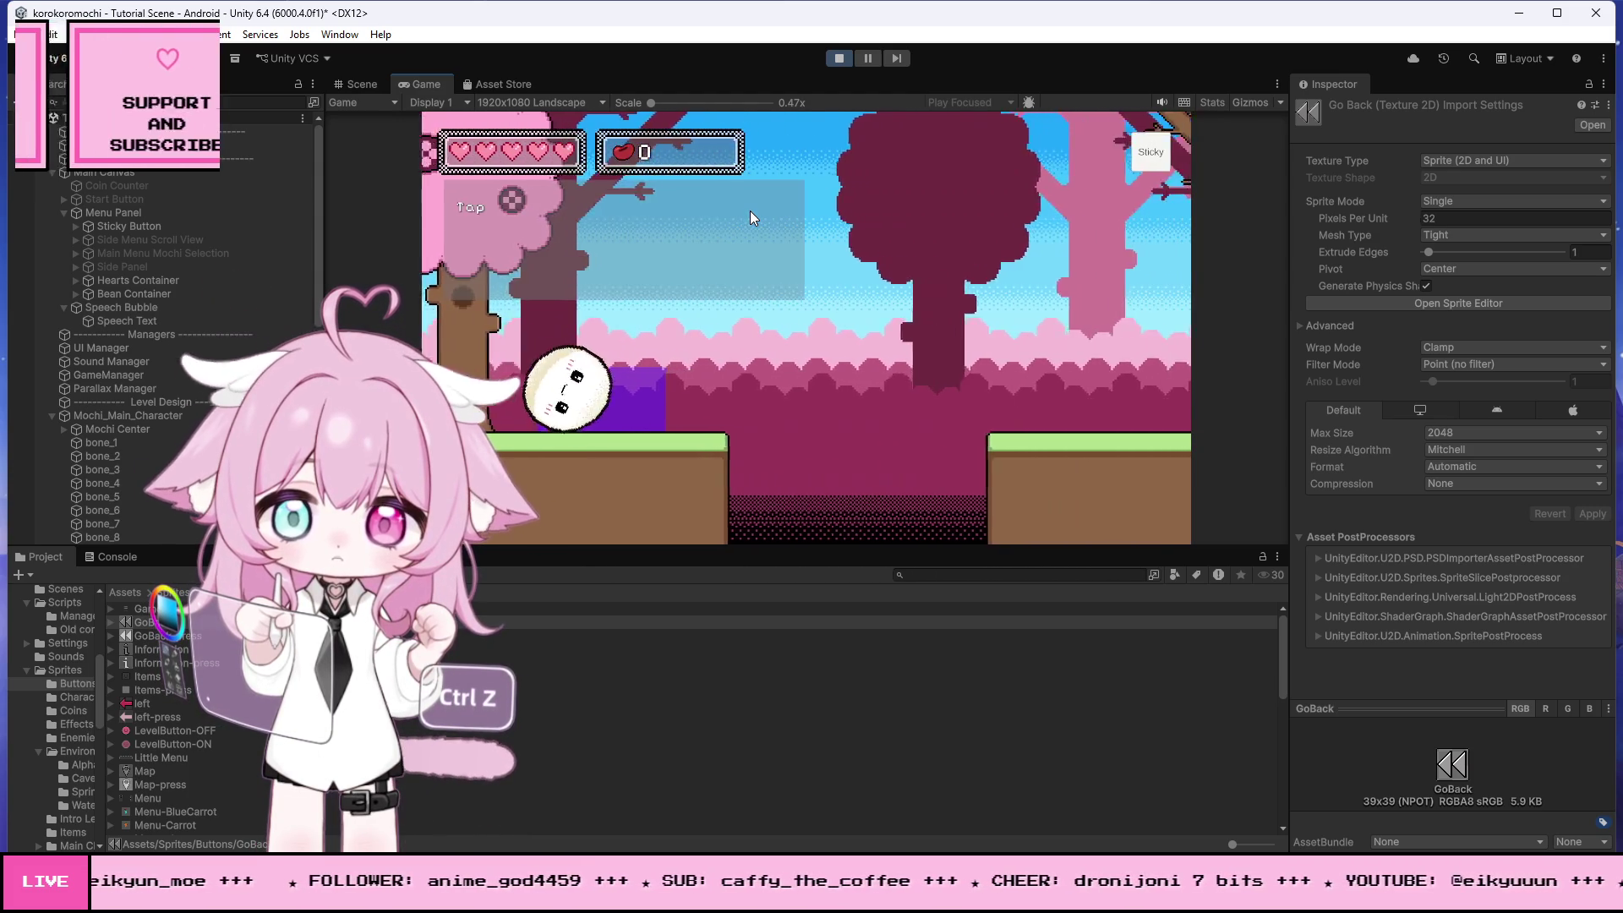
key(Right)
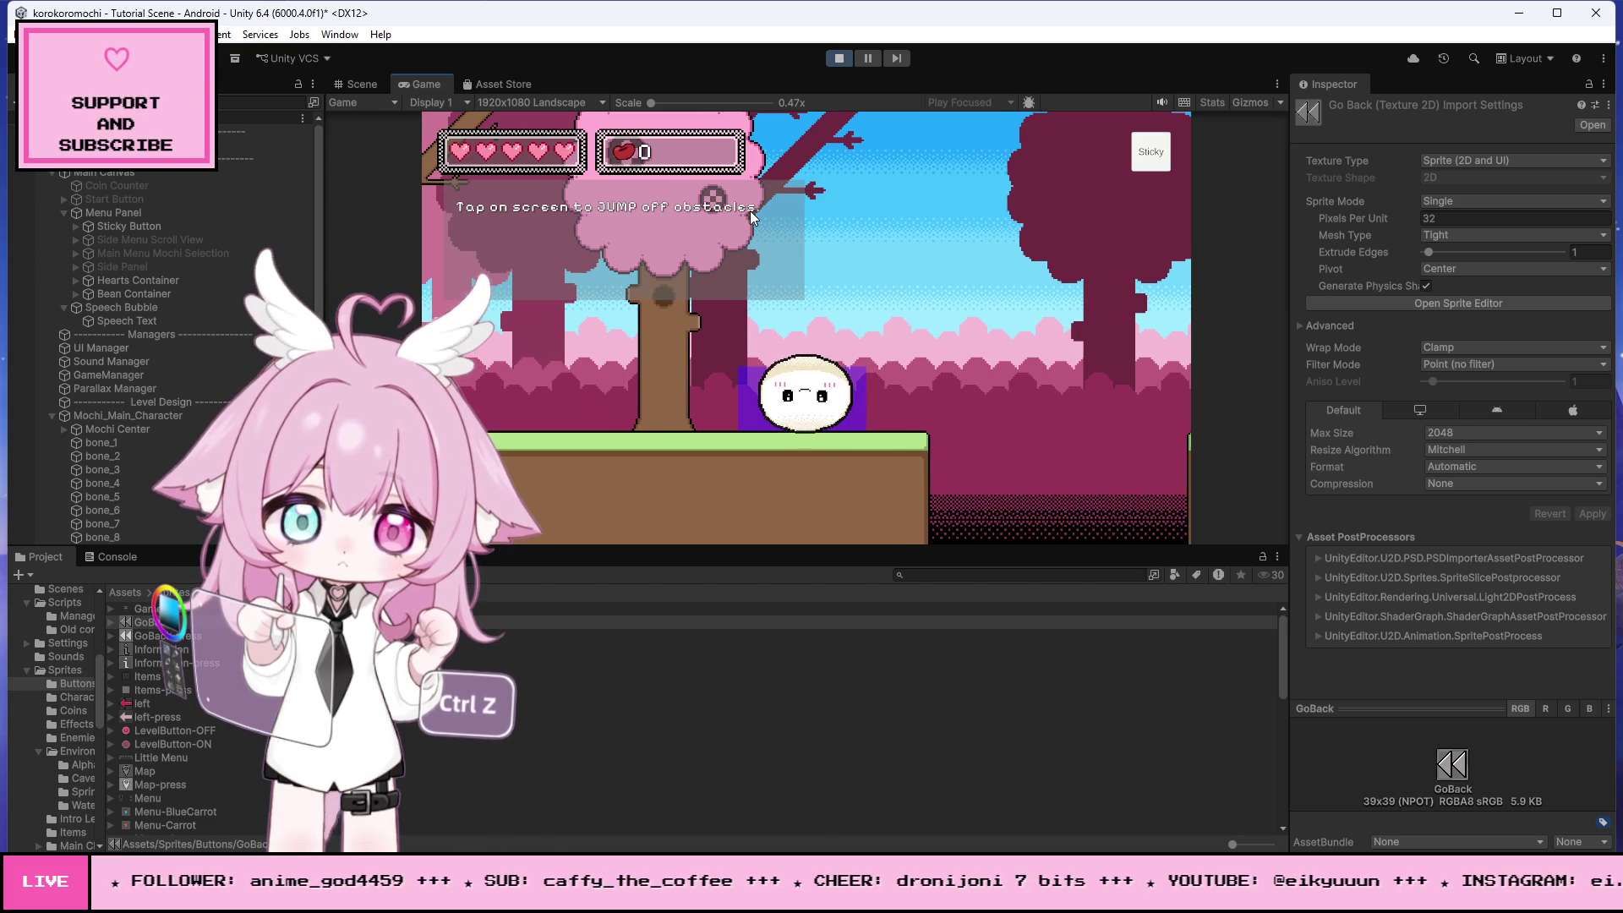
click(109, 559)
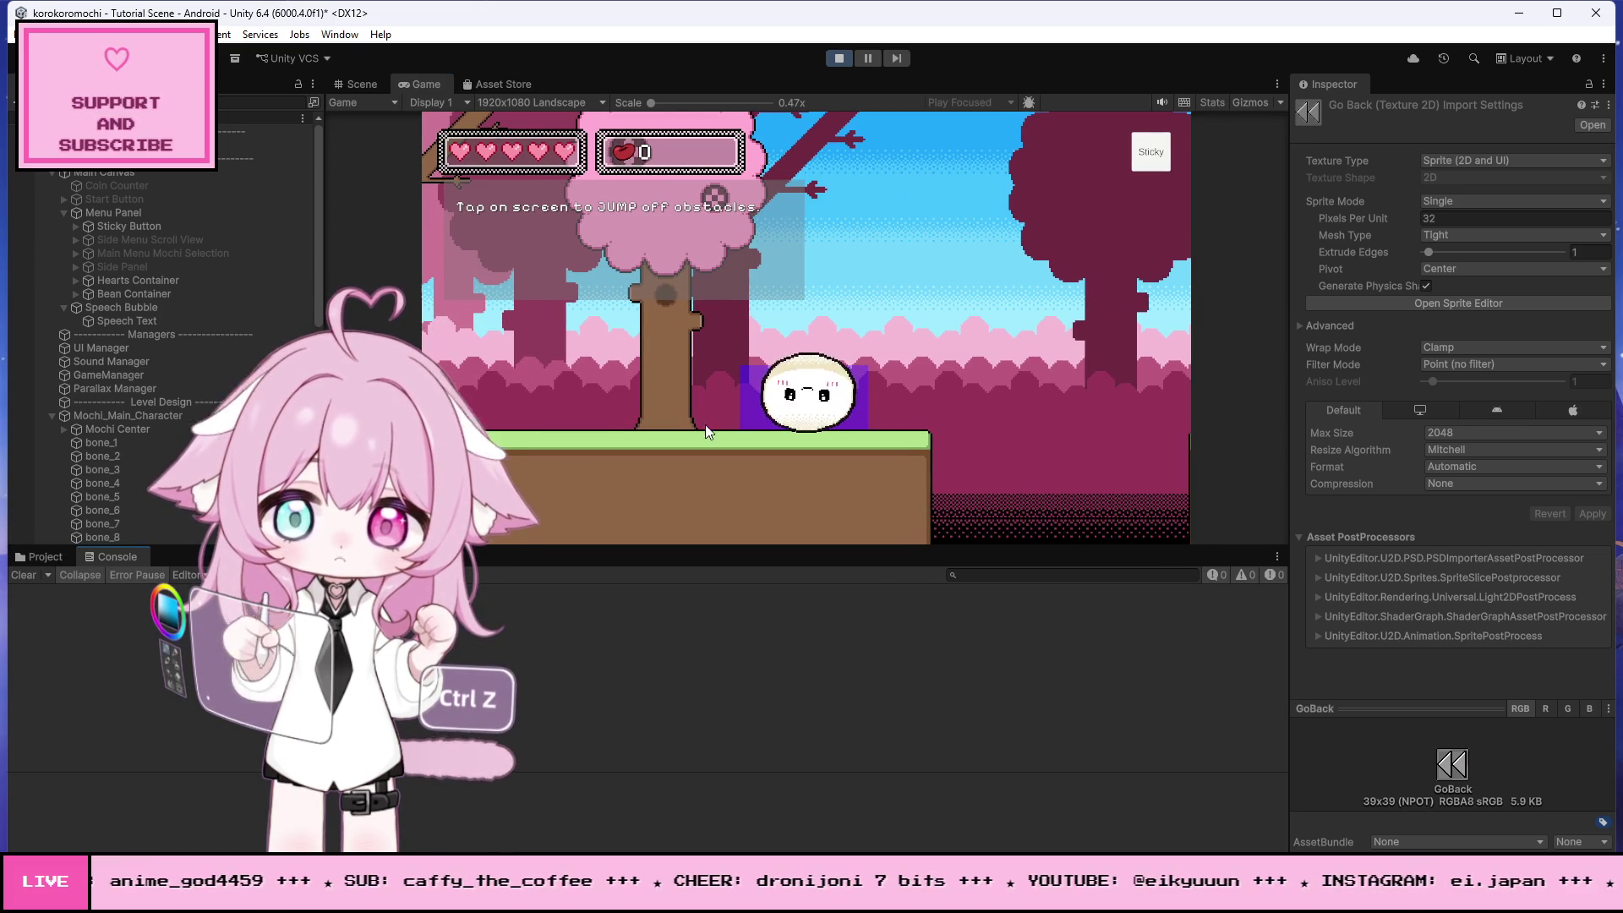
click(851, 373)
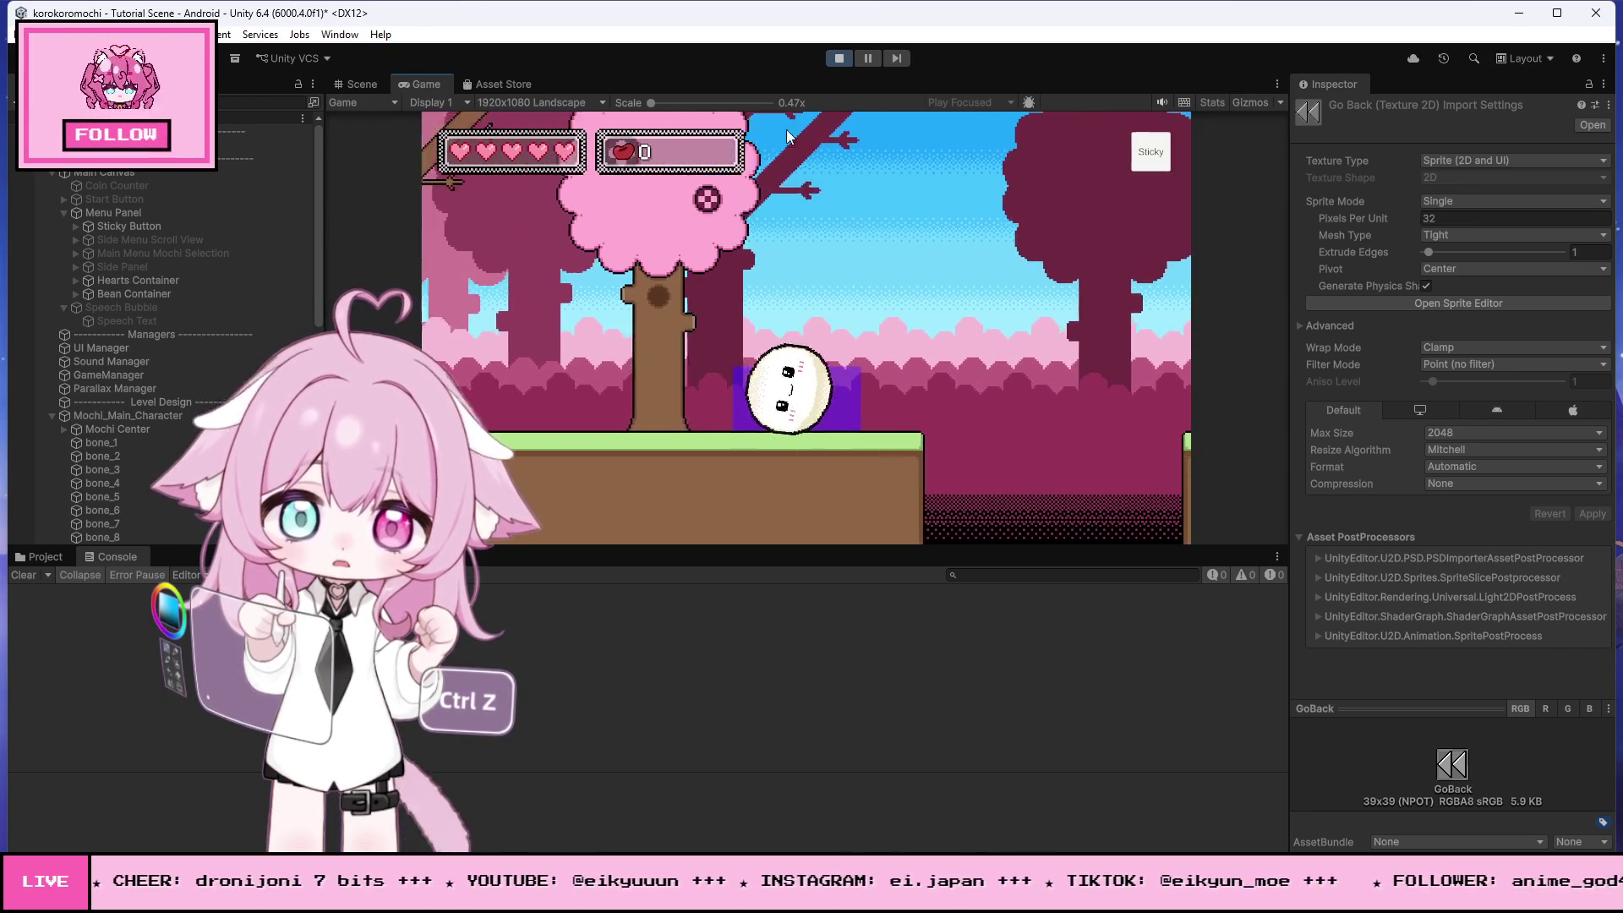
click(841, 59)
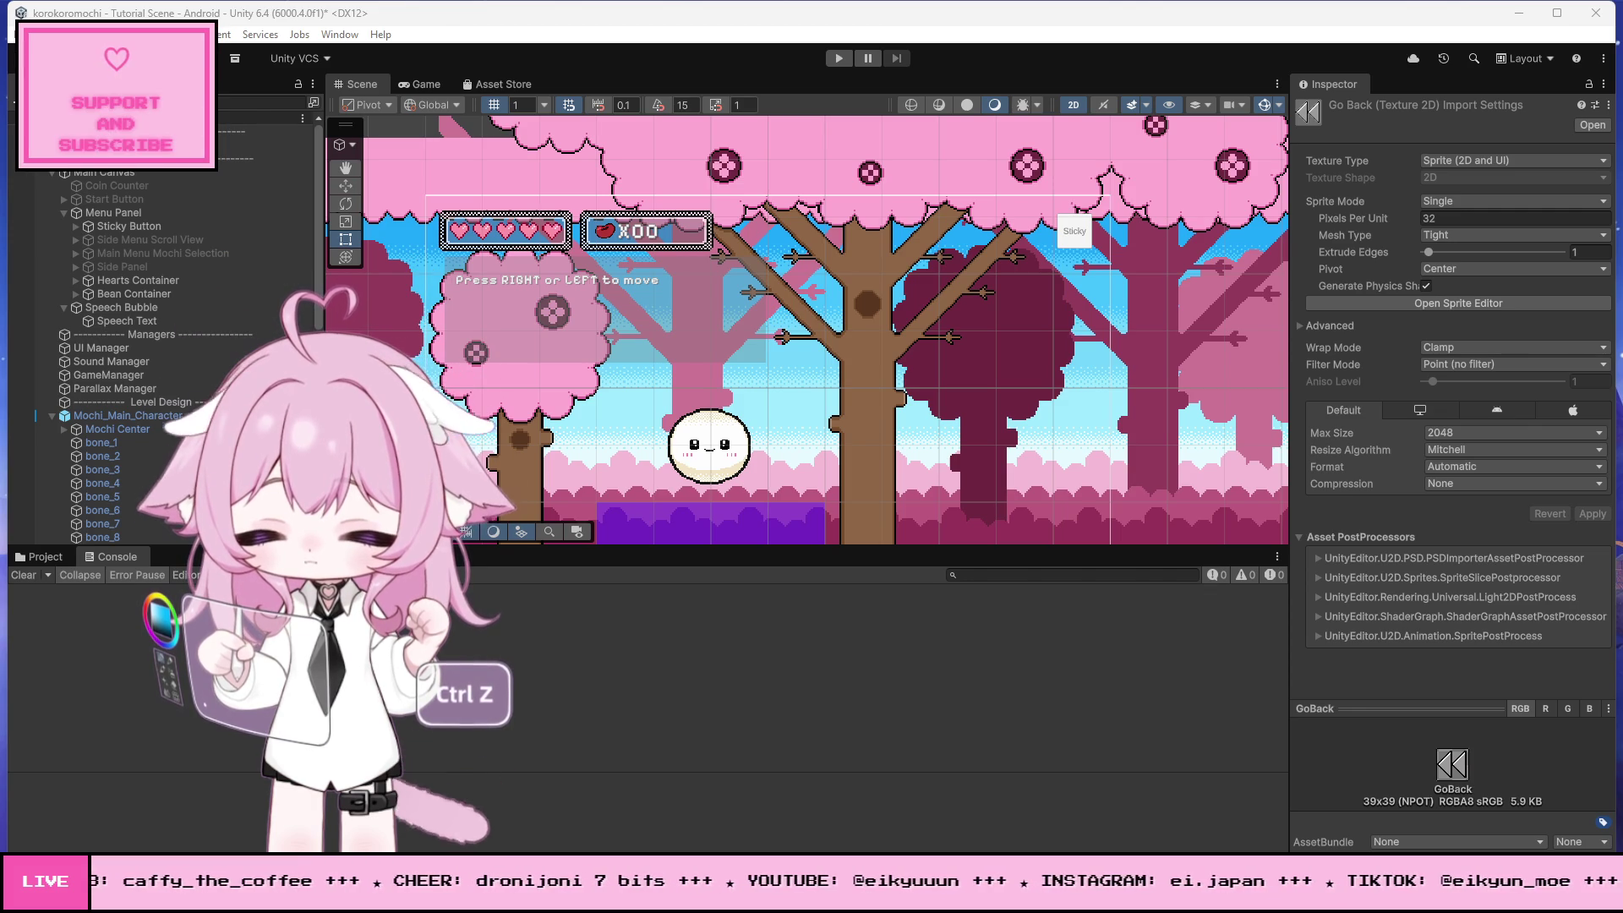
- Inspect the unlock types on the Tutorial 1, 2 and 3 triggers
scroll(124, 473, down, 10)
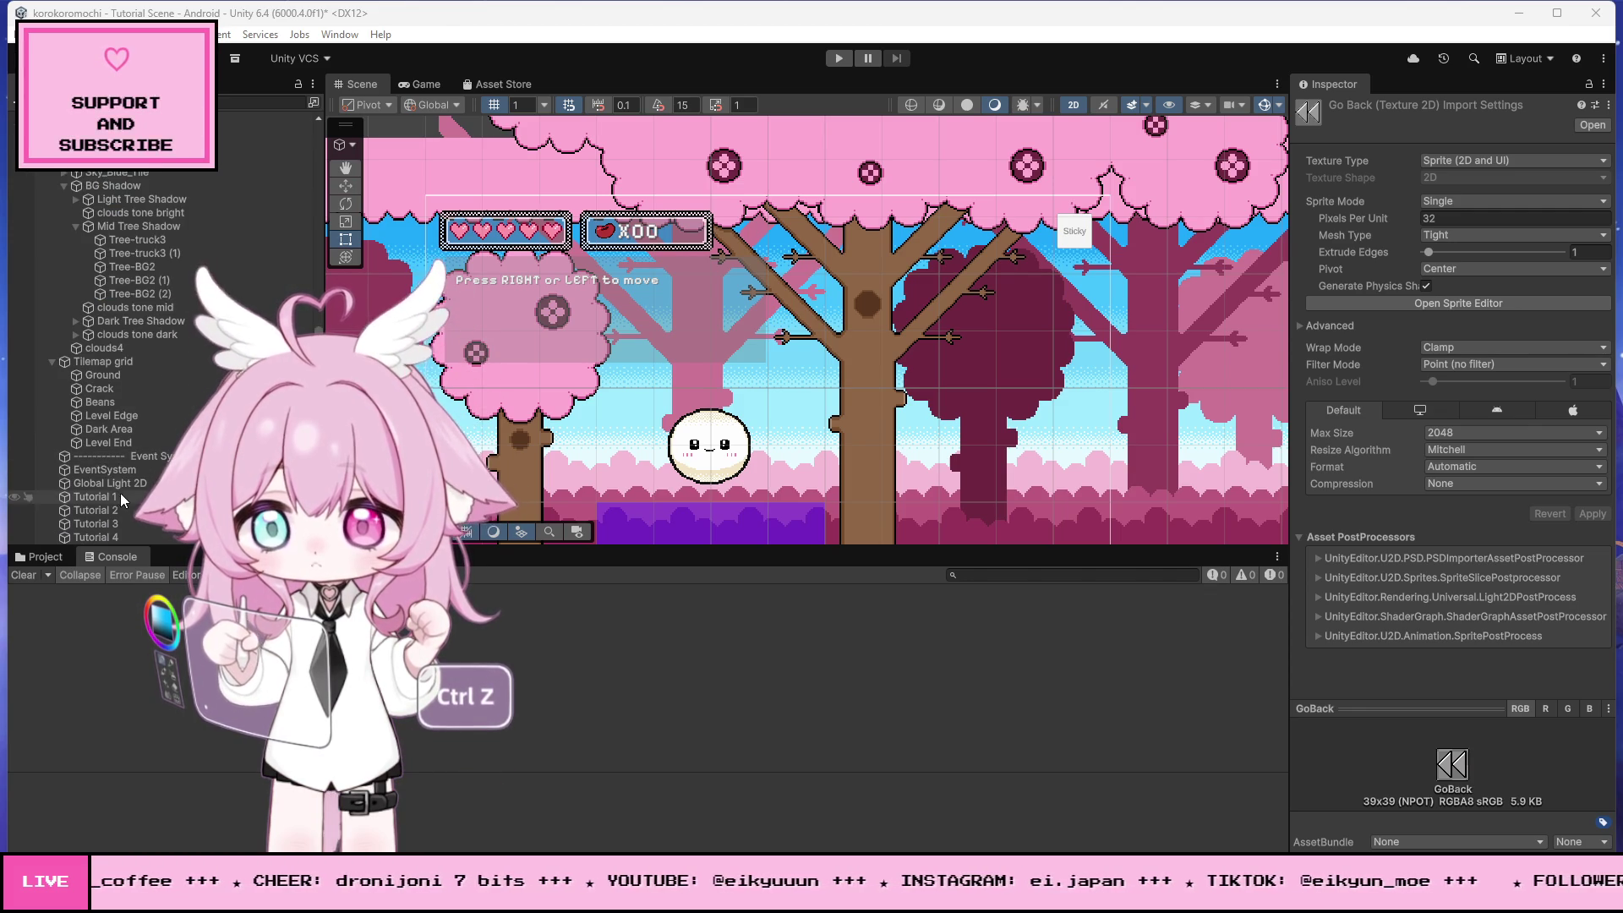
click(118, 497)
scroll(1475, 657, down, 5)
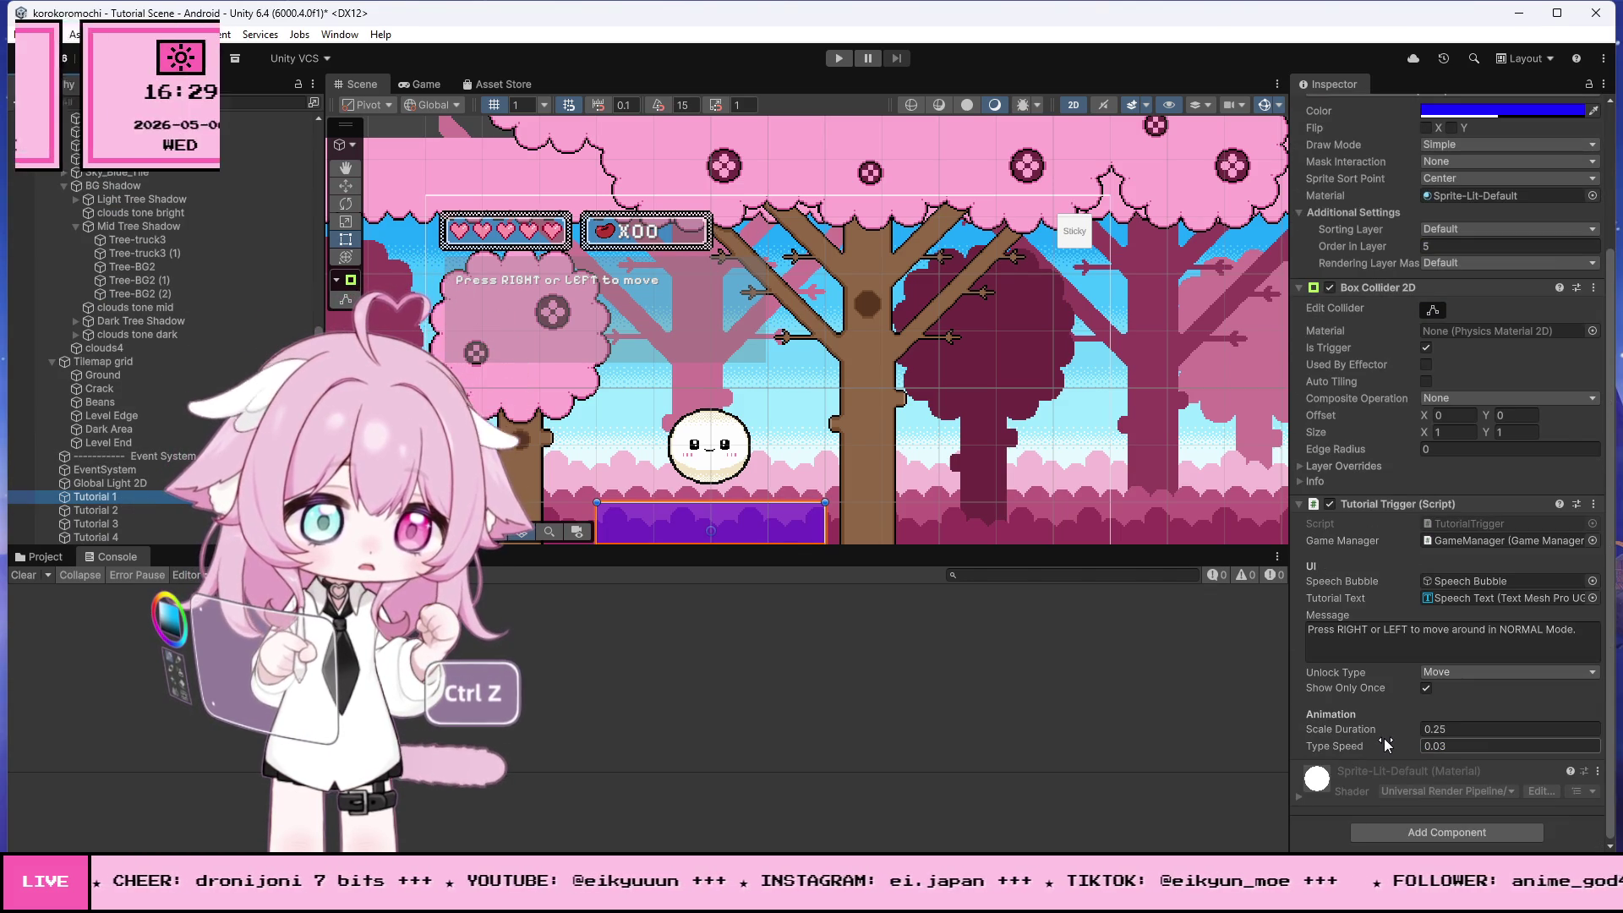
click(140, 509)
click(1472, 678)
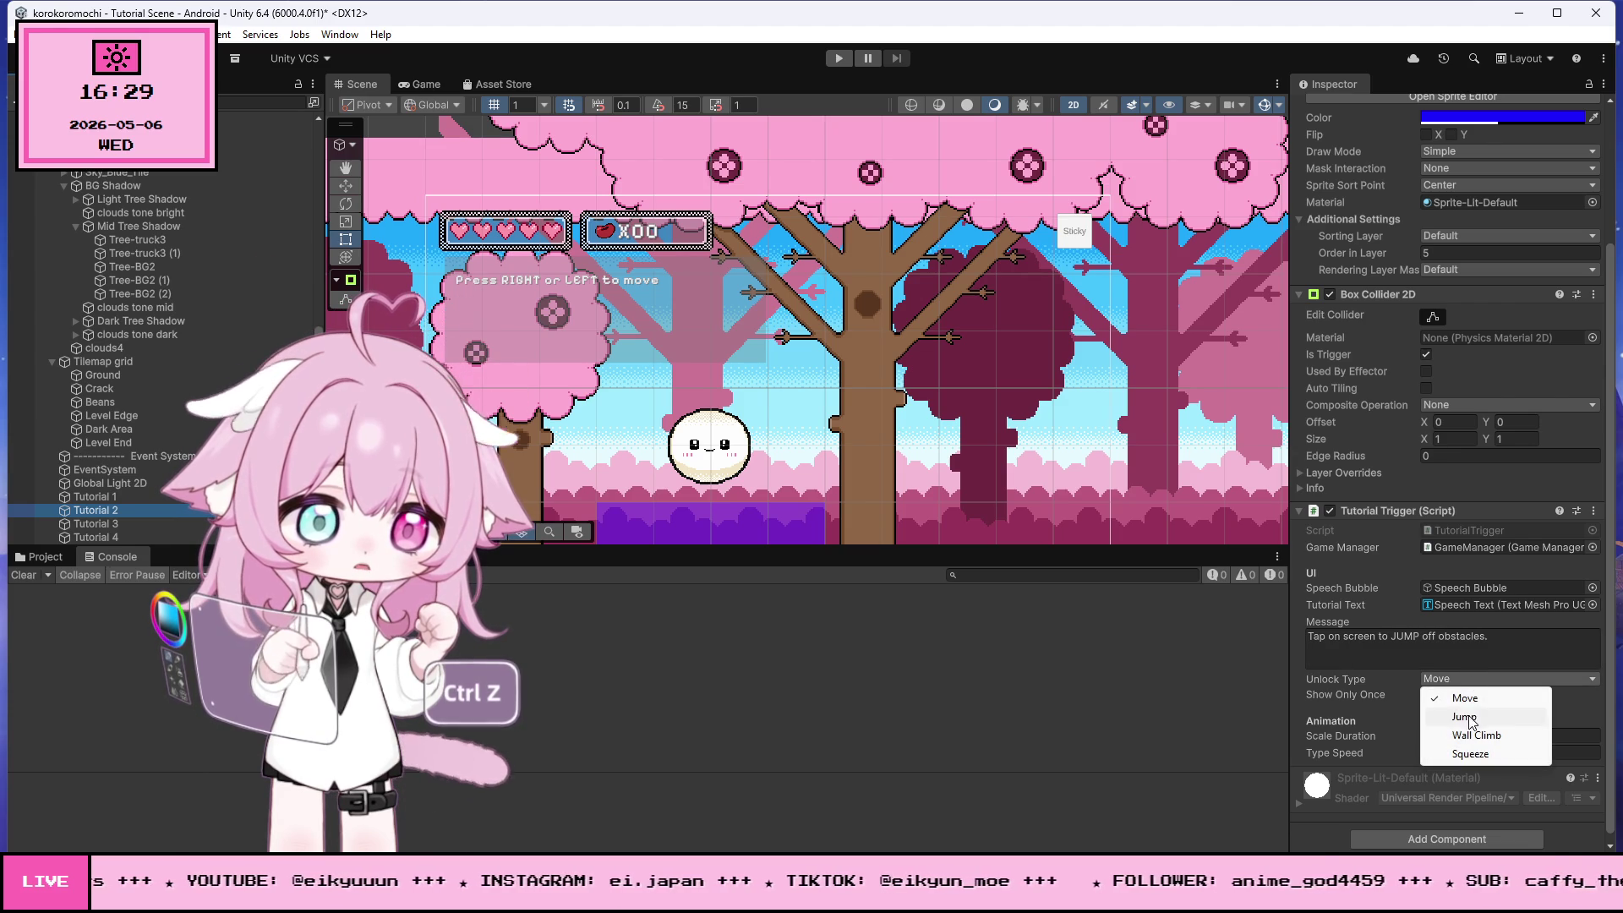
click(1465, 717)
click(119, 524)
- Set Tutorial 4's Unlock Type to Squeeze and start Play mode
click(1491, 675)
click(1454, 700)
click(115, 536)
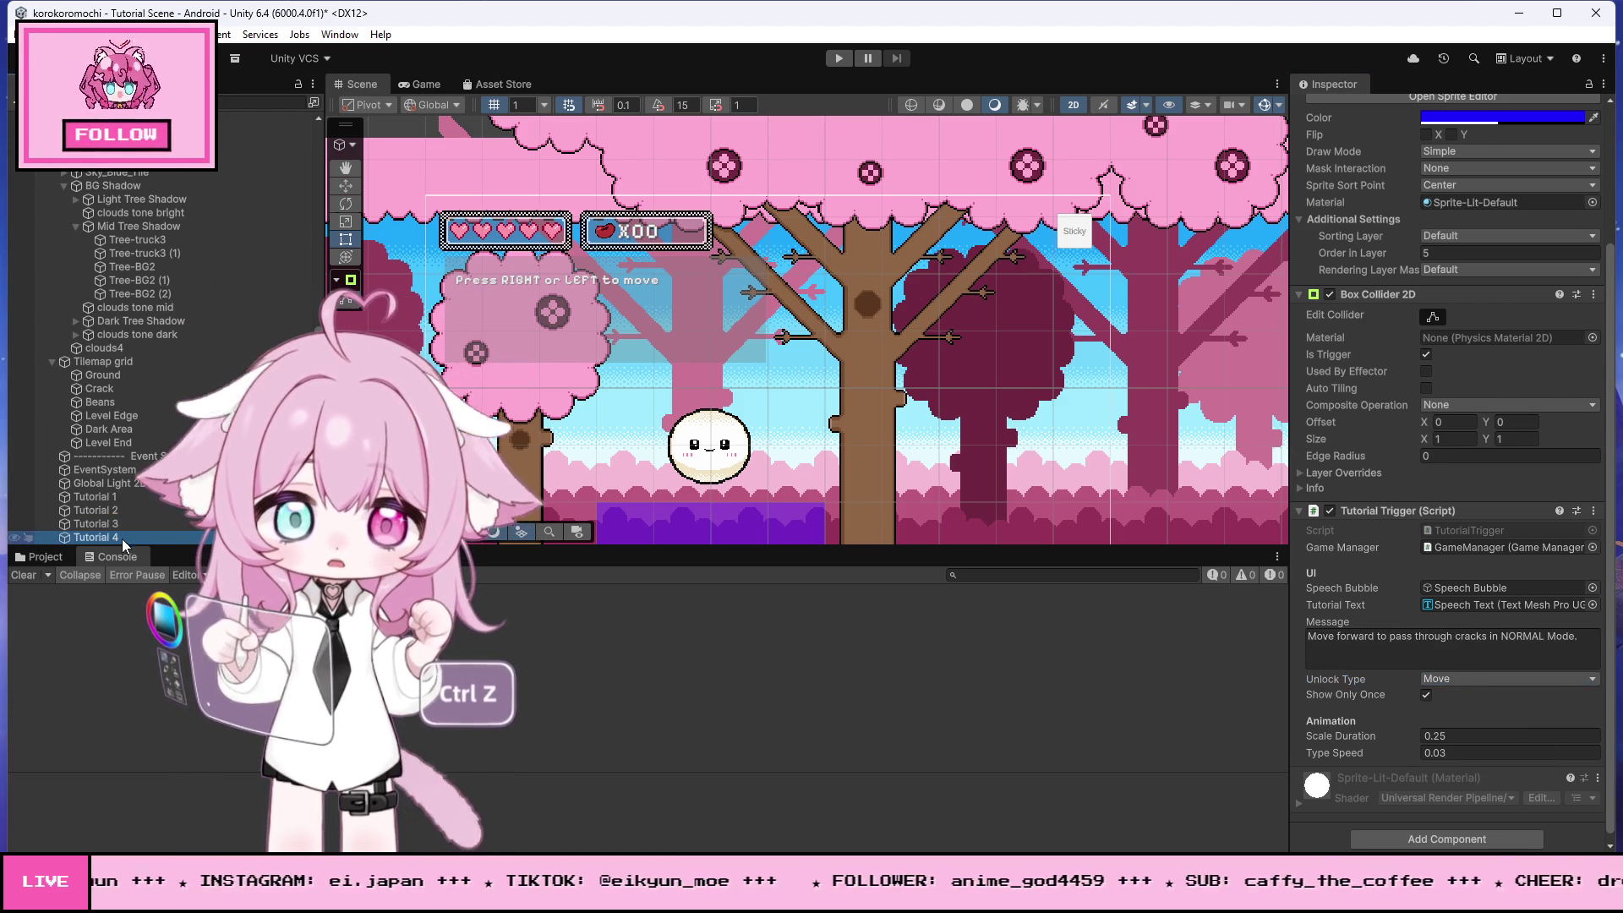
click(1491, 681)
click(1469, 753)
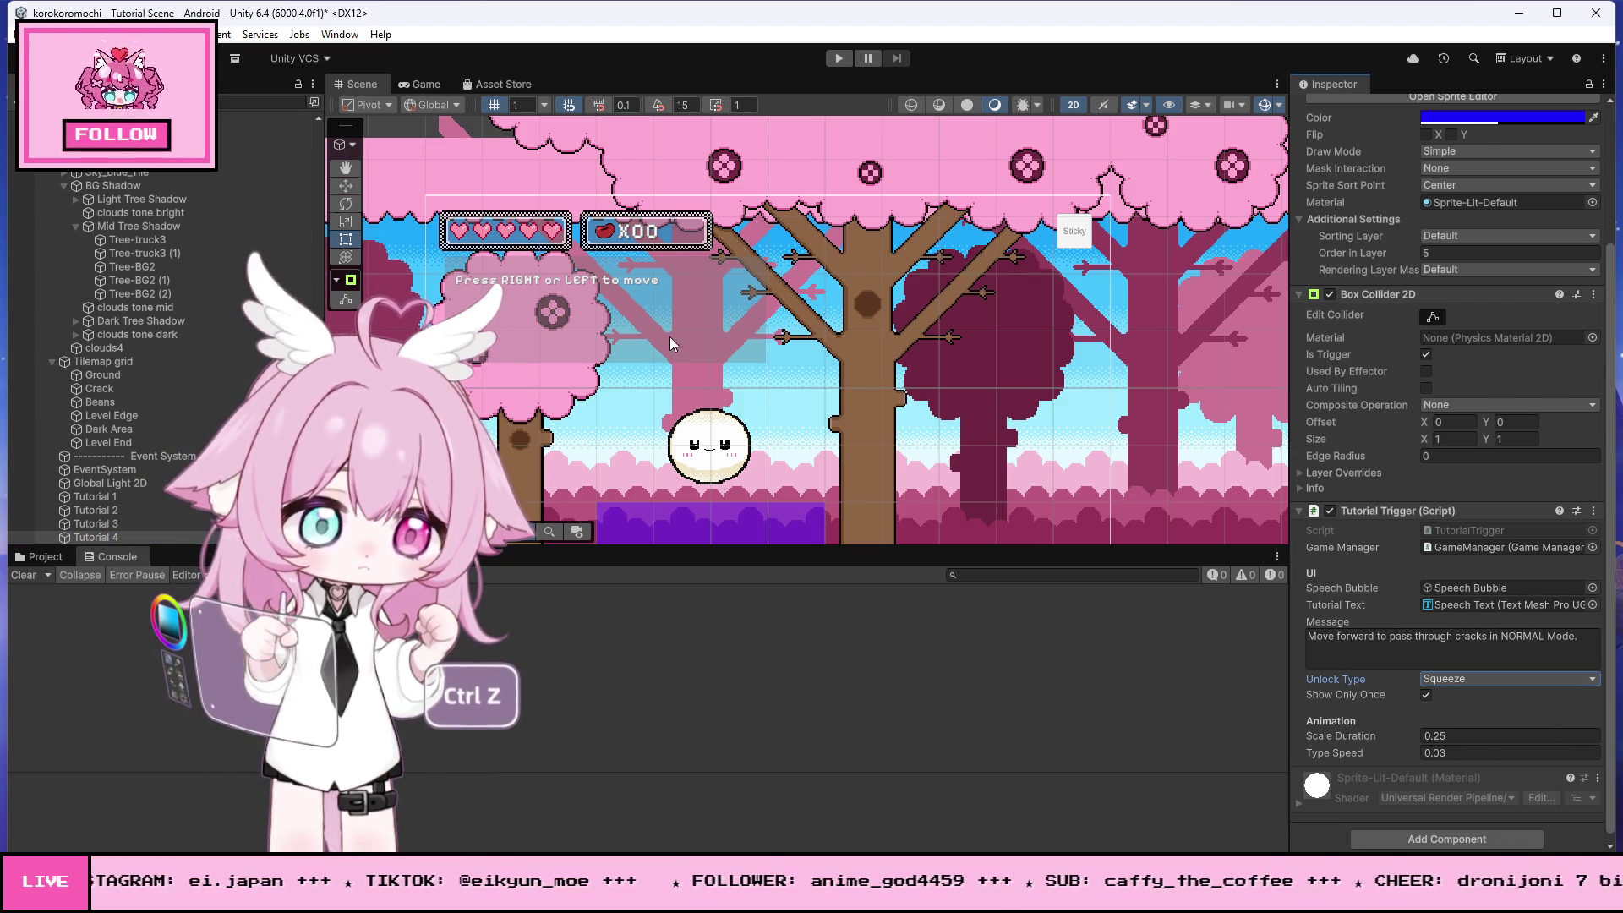
click(839, 59)
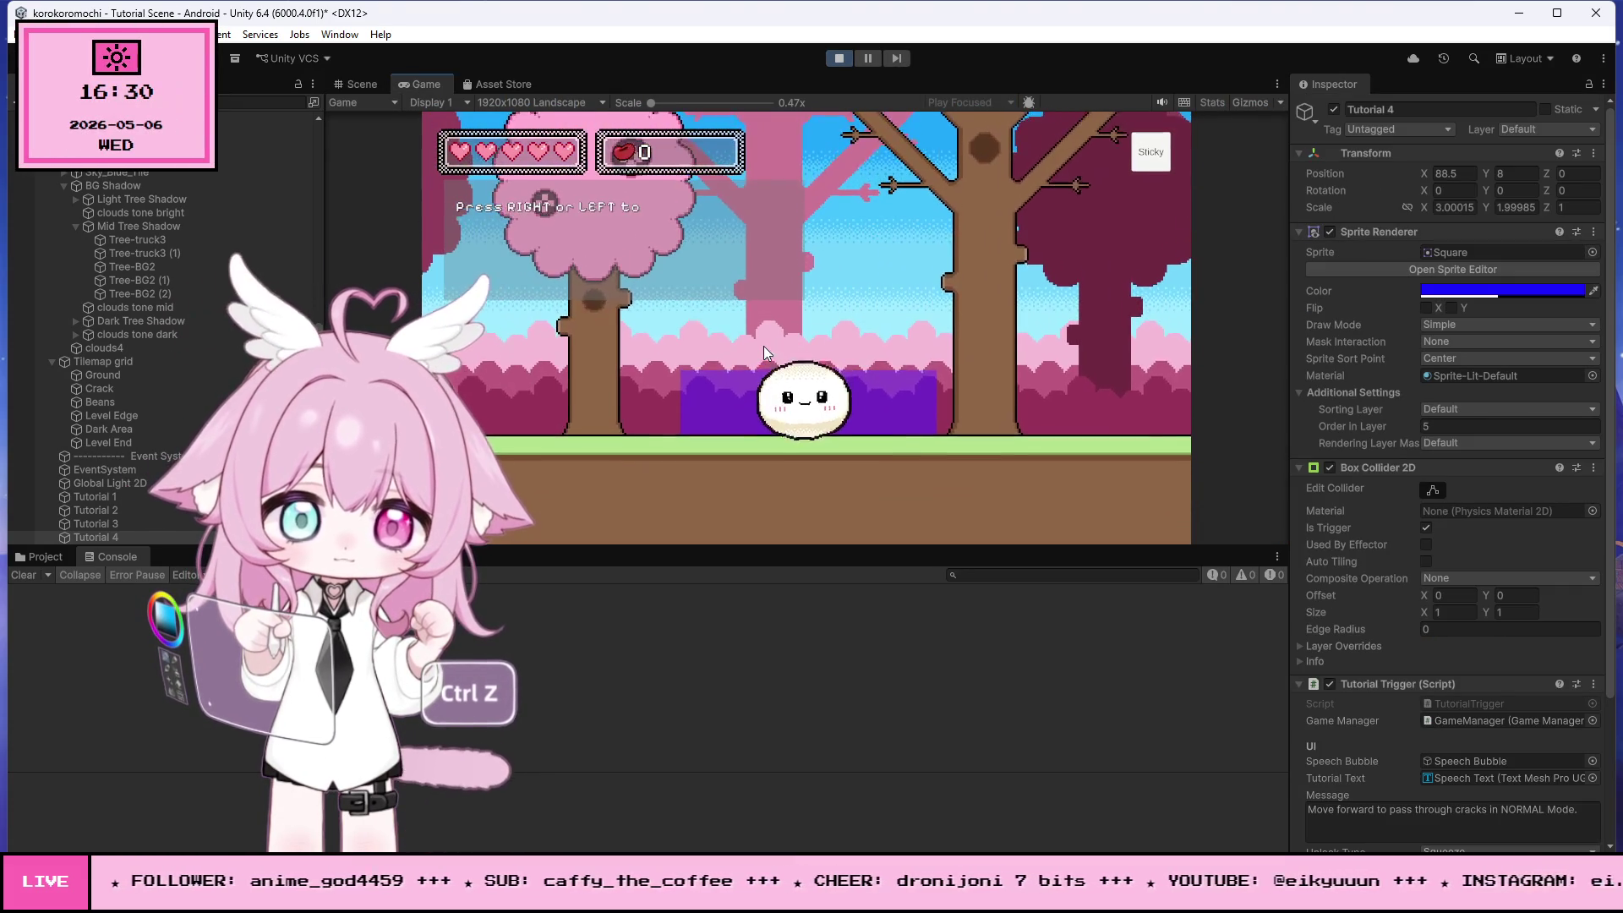
- Roll the mochi left, then right into the jump trigger
key(Left)
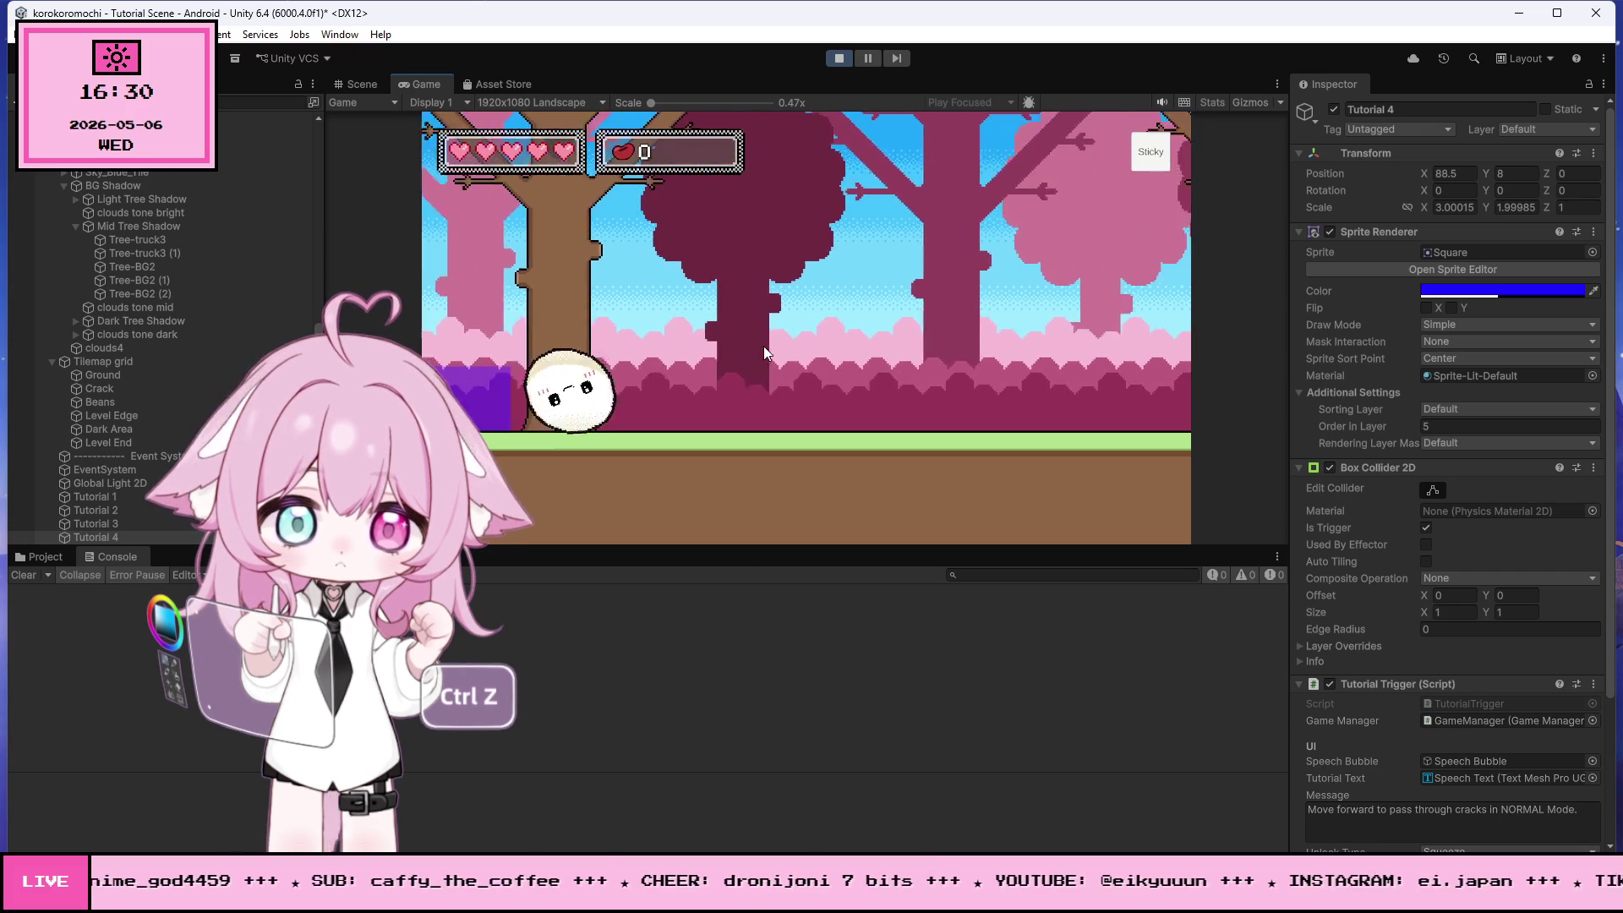
key(Left)
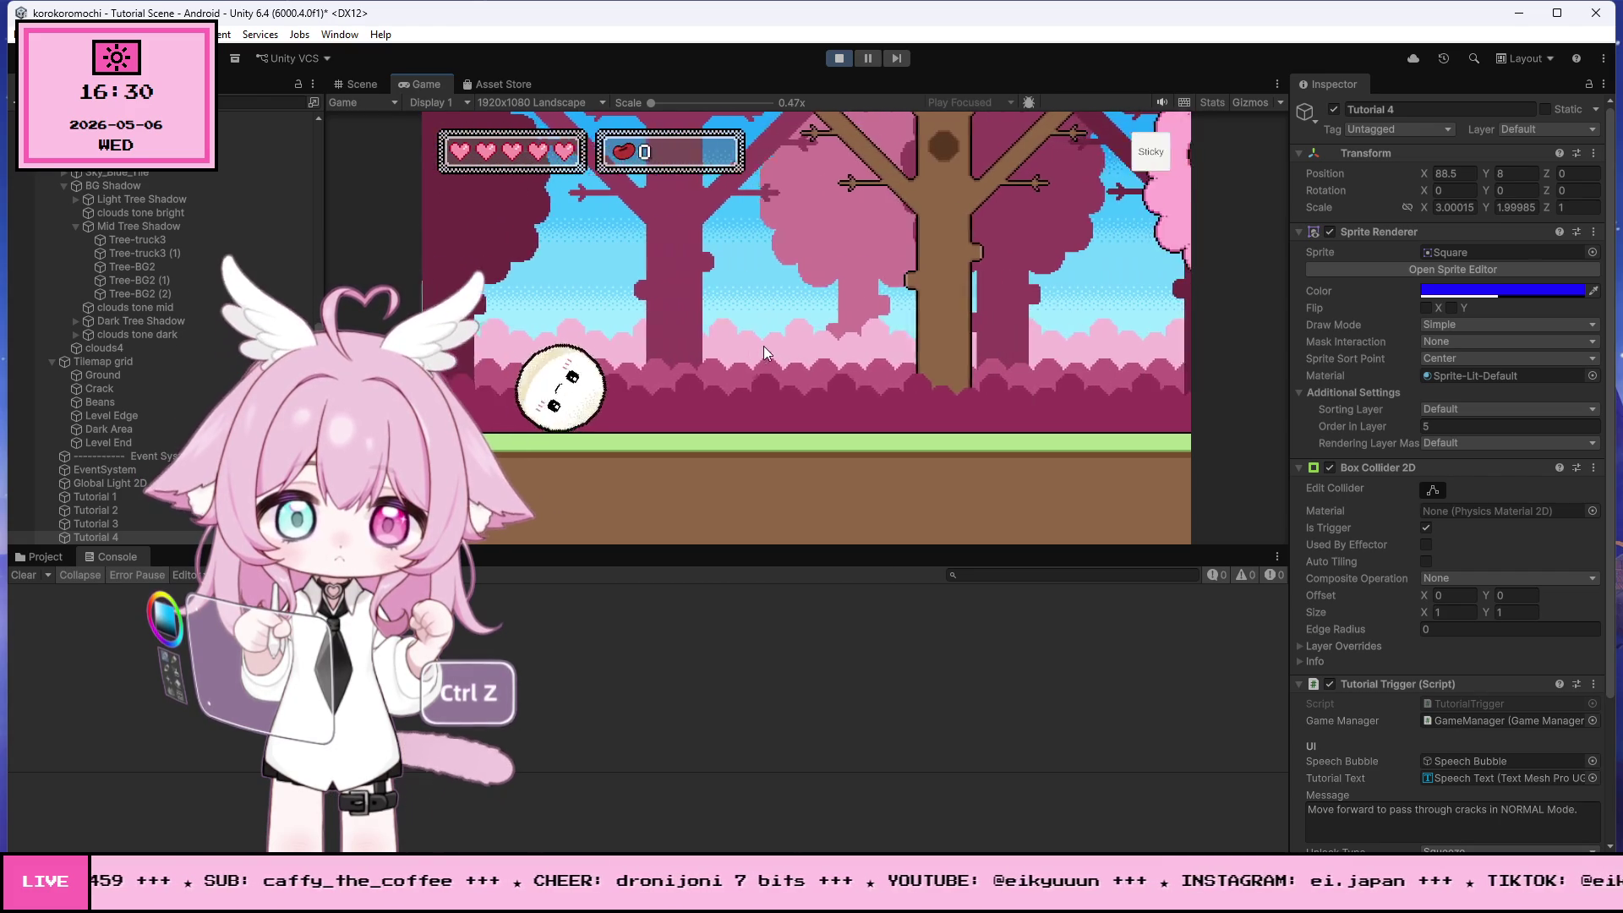
key(Right)
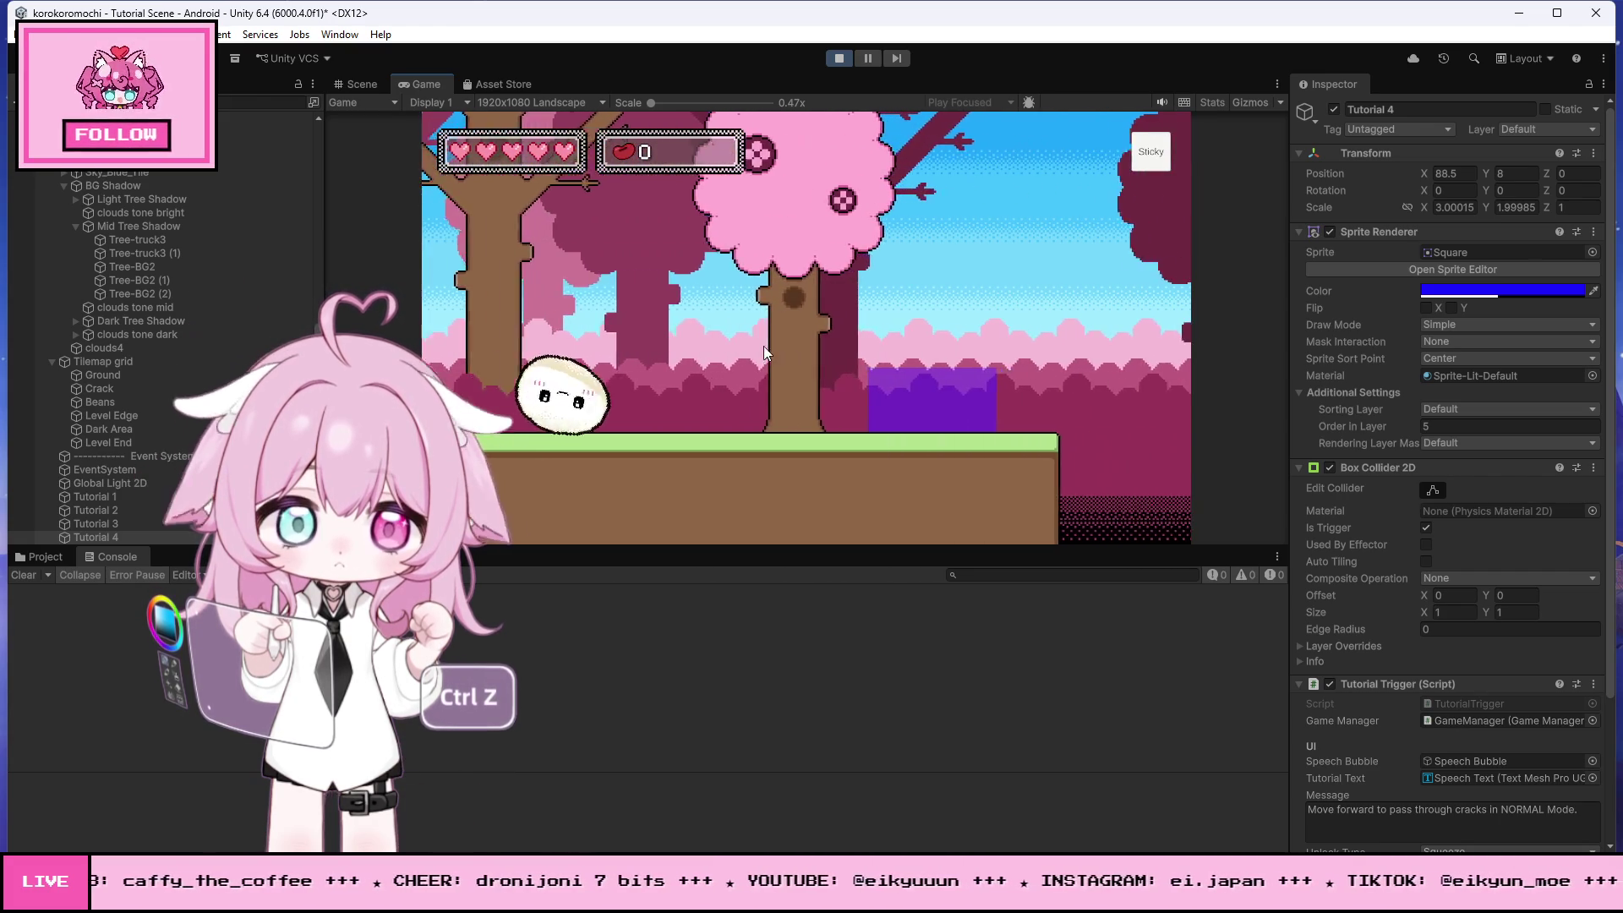
key(Right)
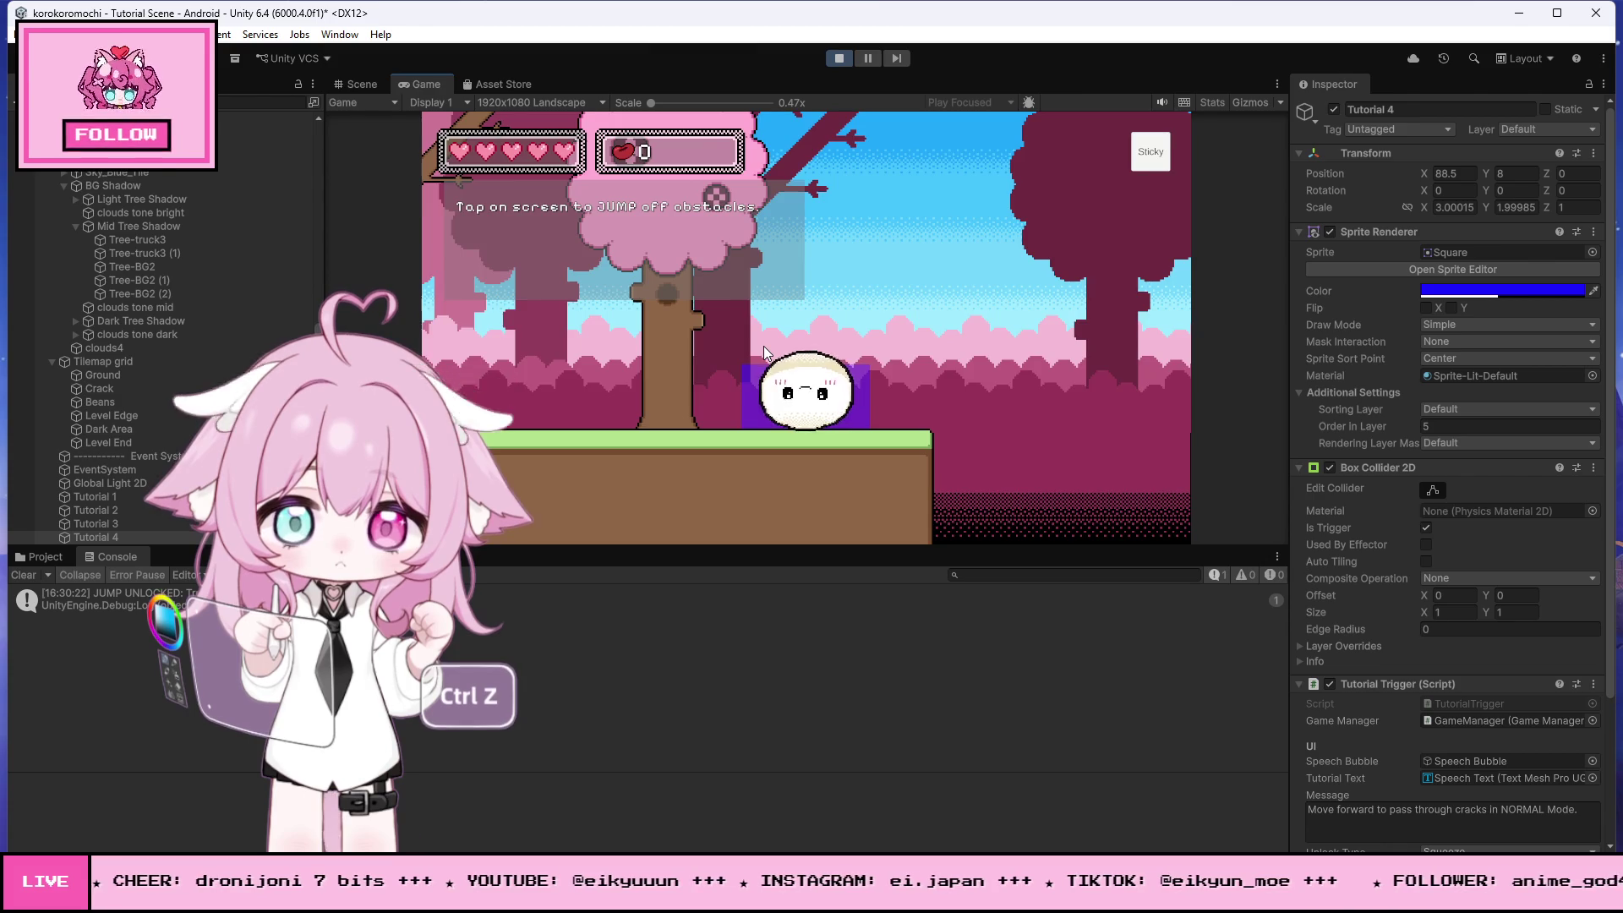
- Jump the mochi across gaps and steps, climb the brown wall to the cracks prompt, then stop
click(765, 353)
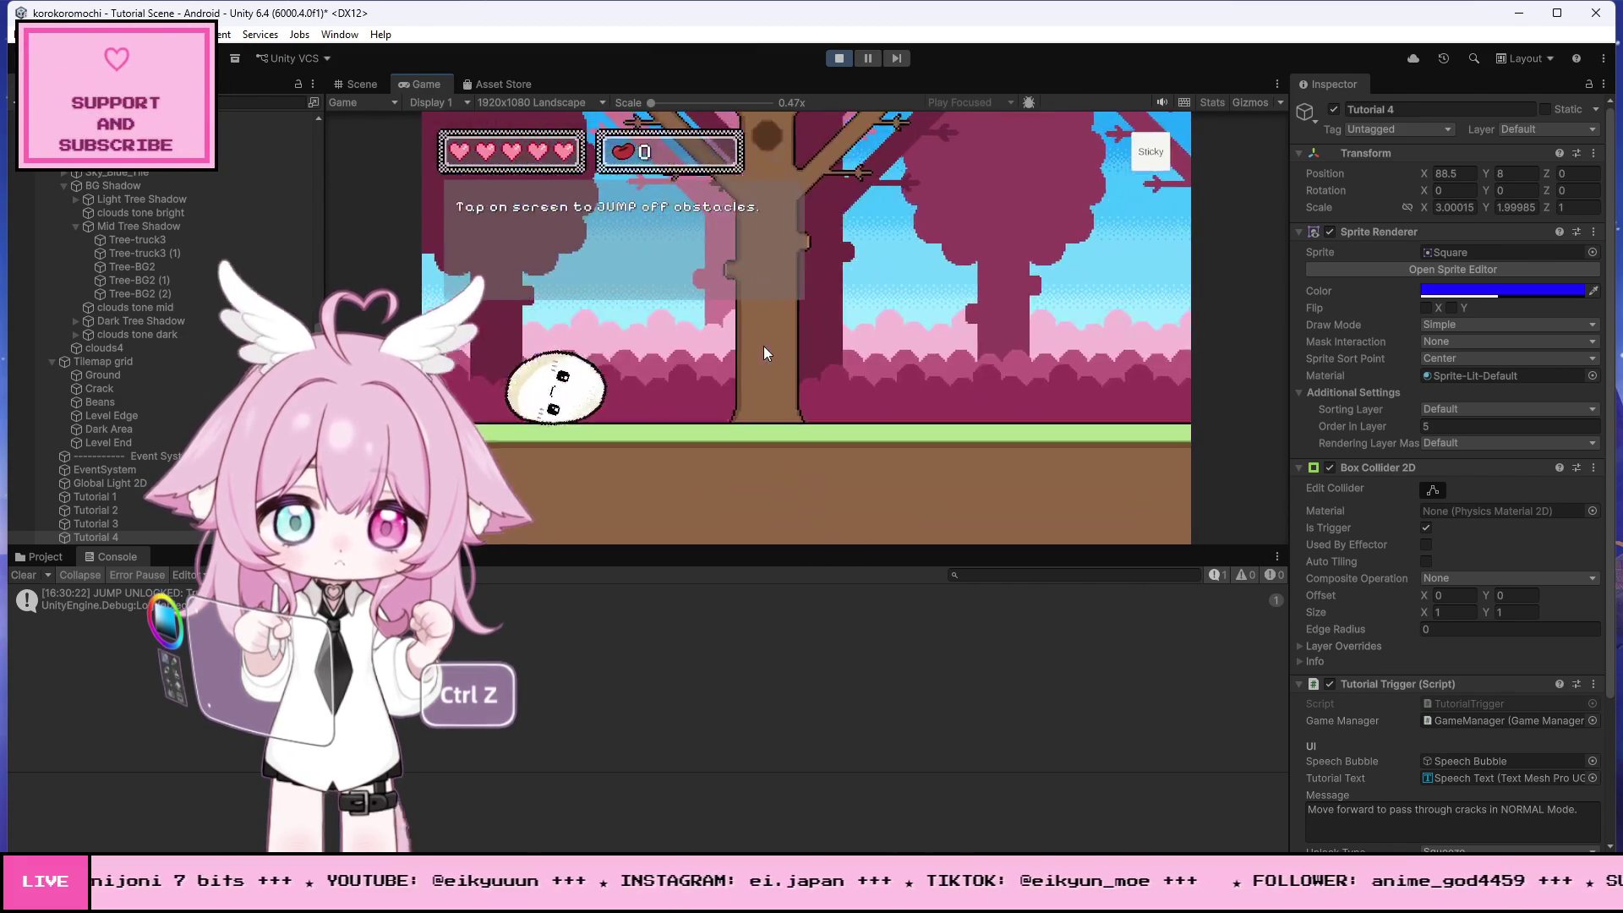
click(764, 347)
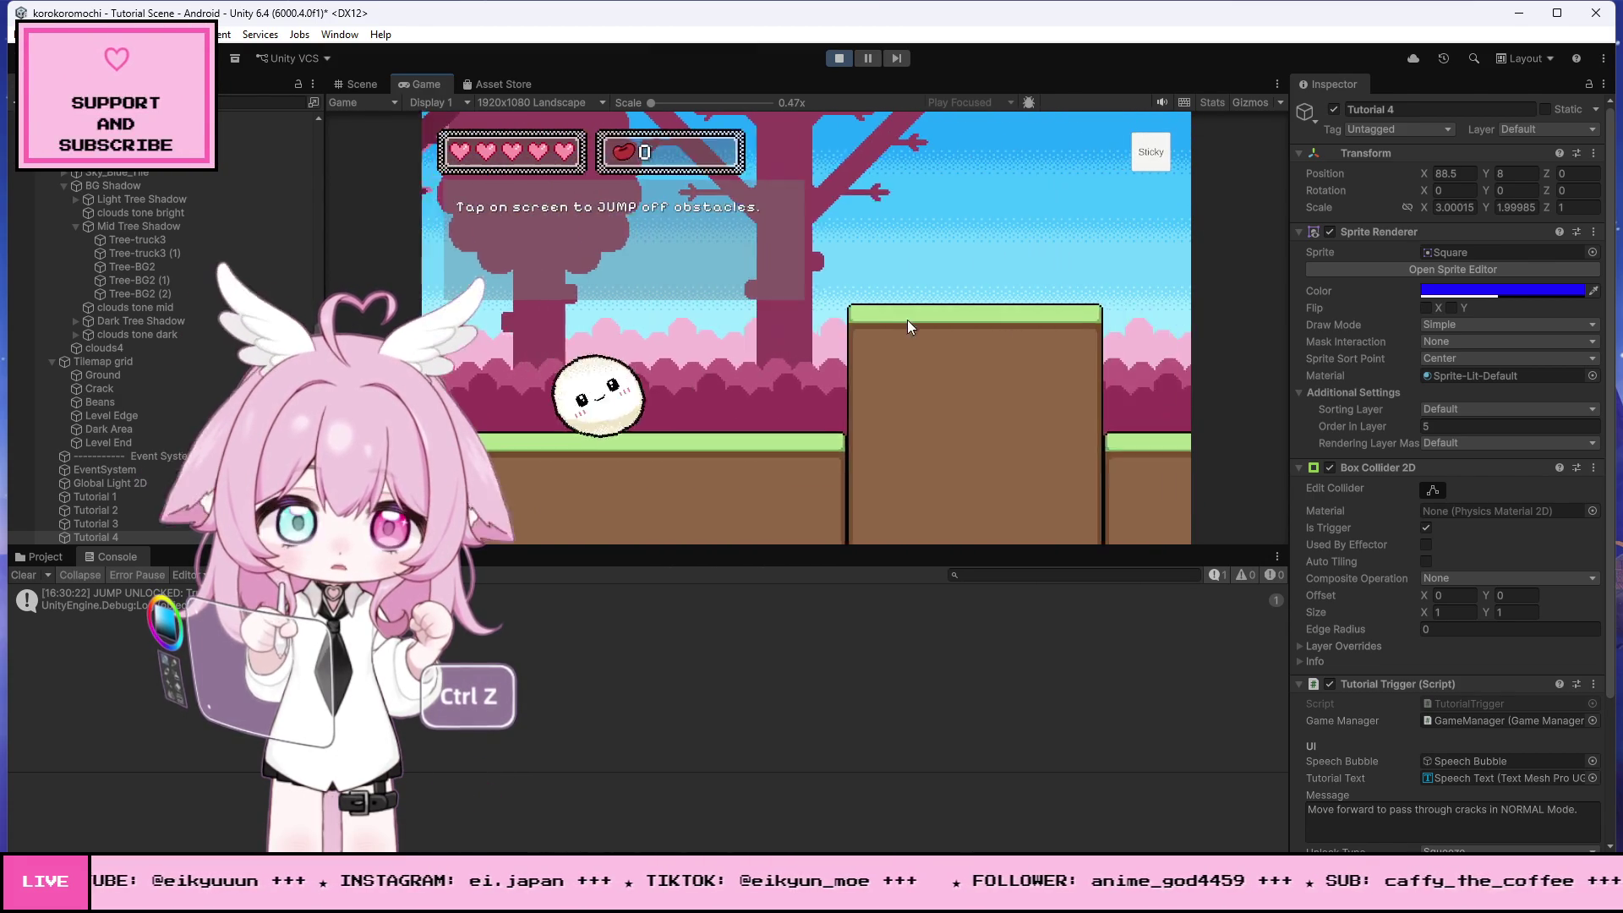
click(783, 336)
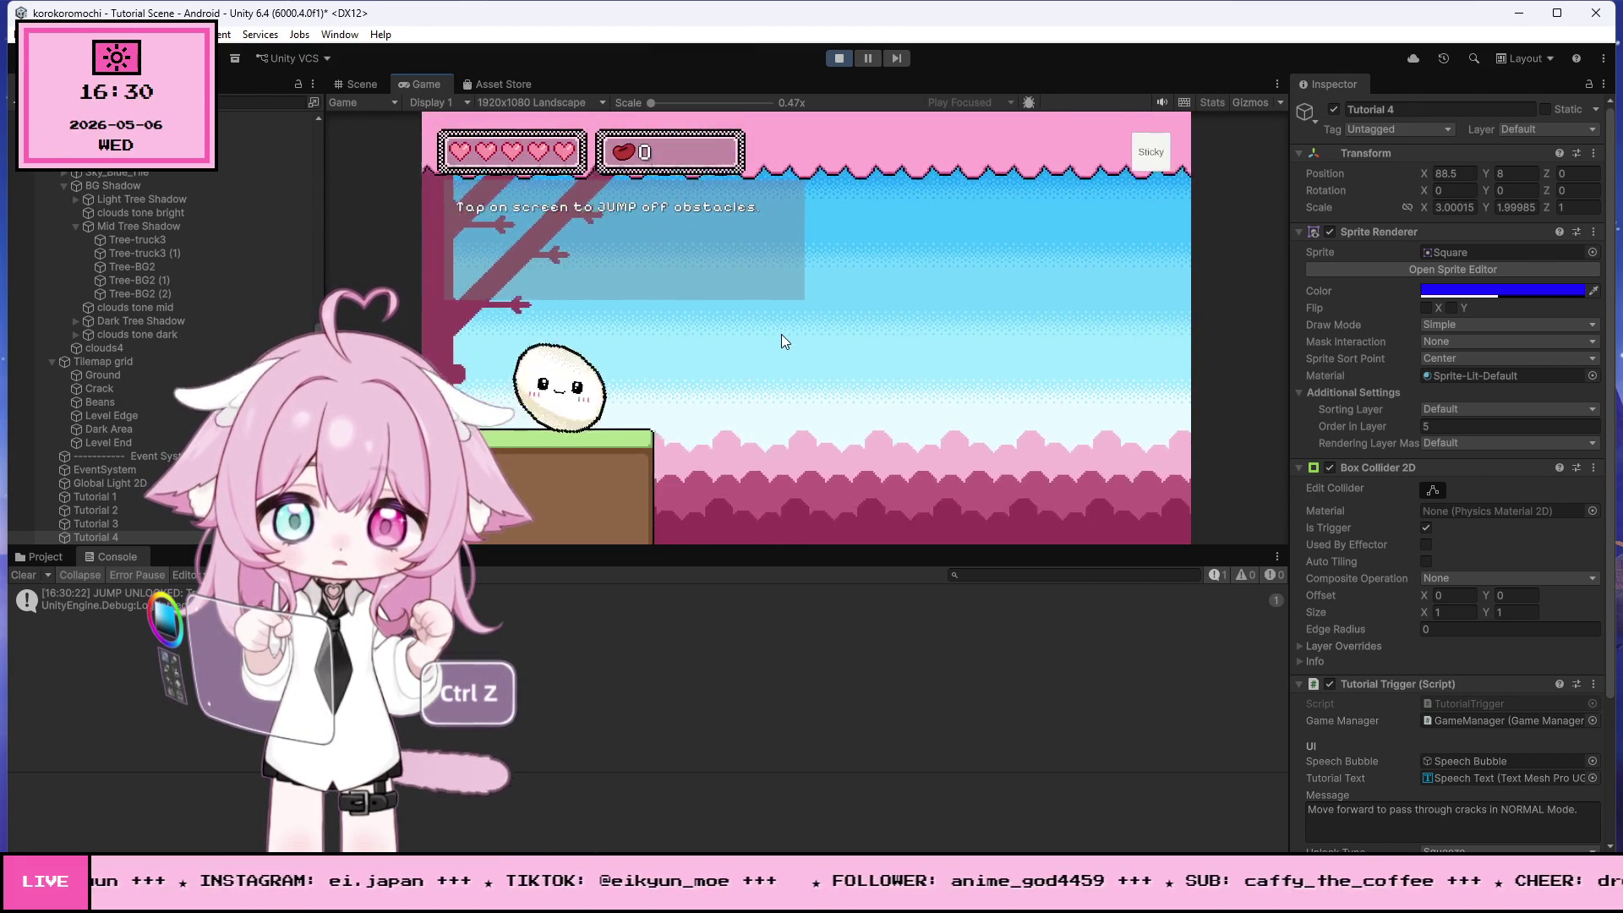
click(780, 334)
click(775, 332)
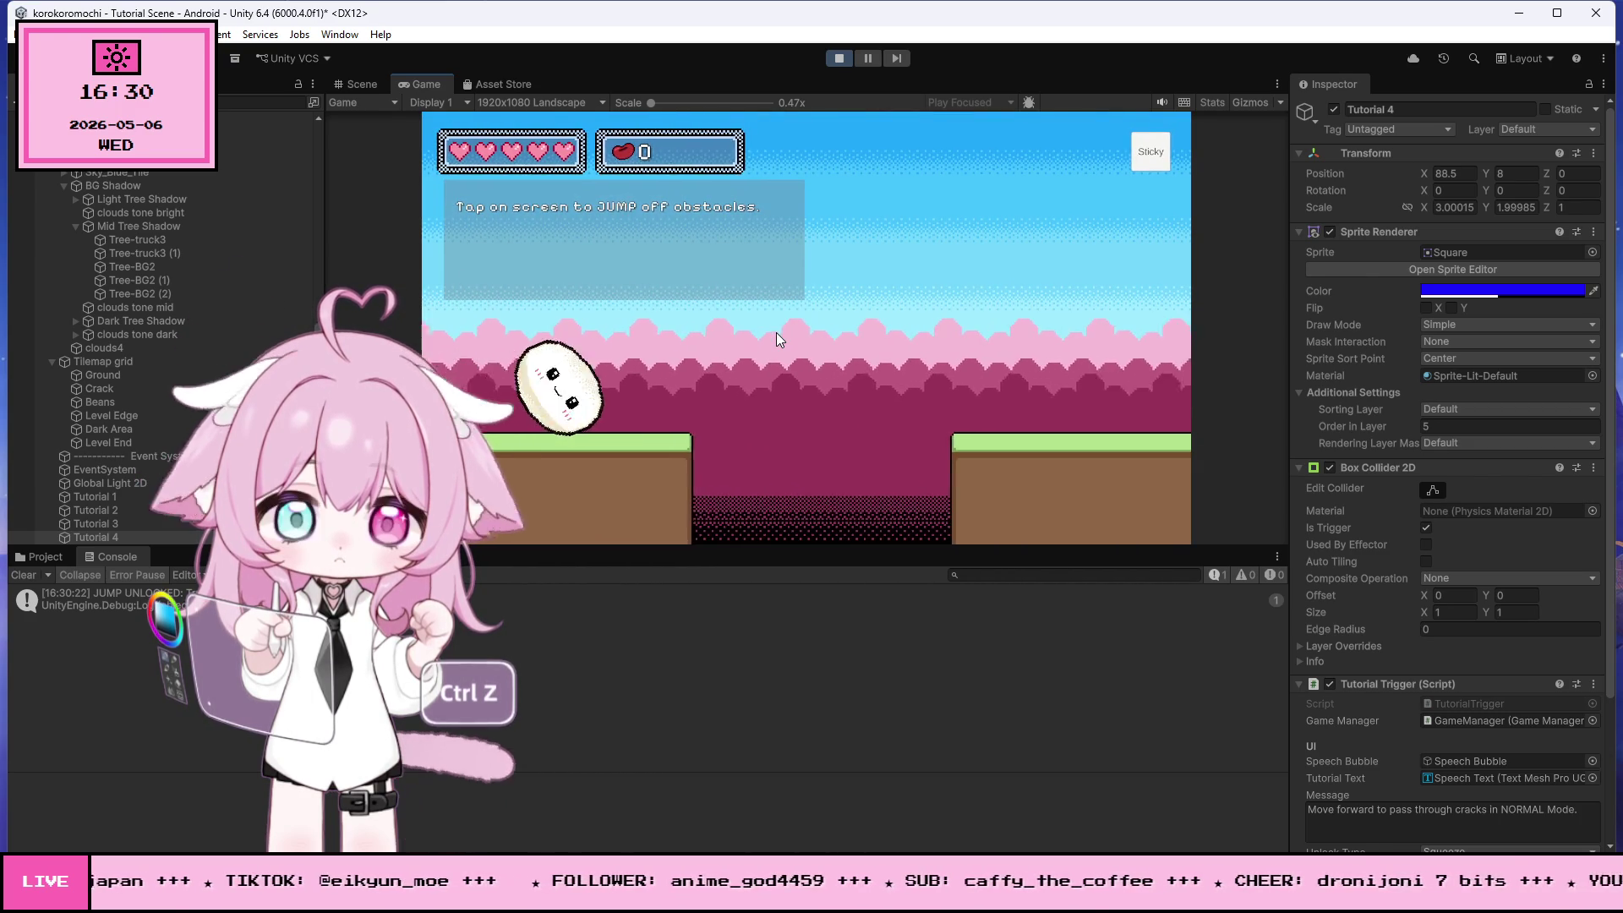
click(775, 332)
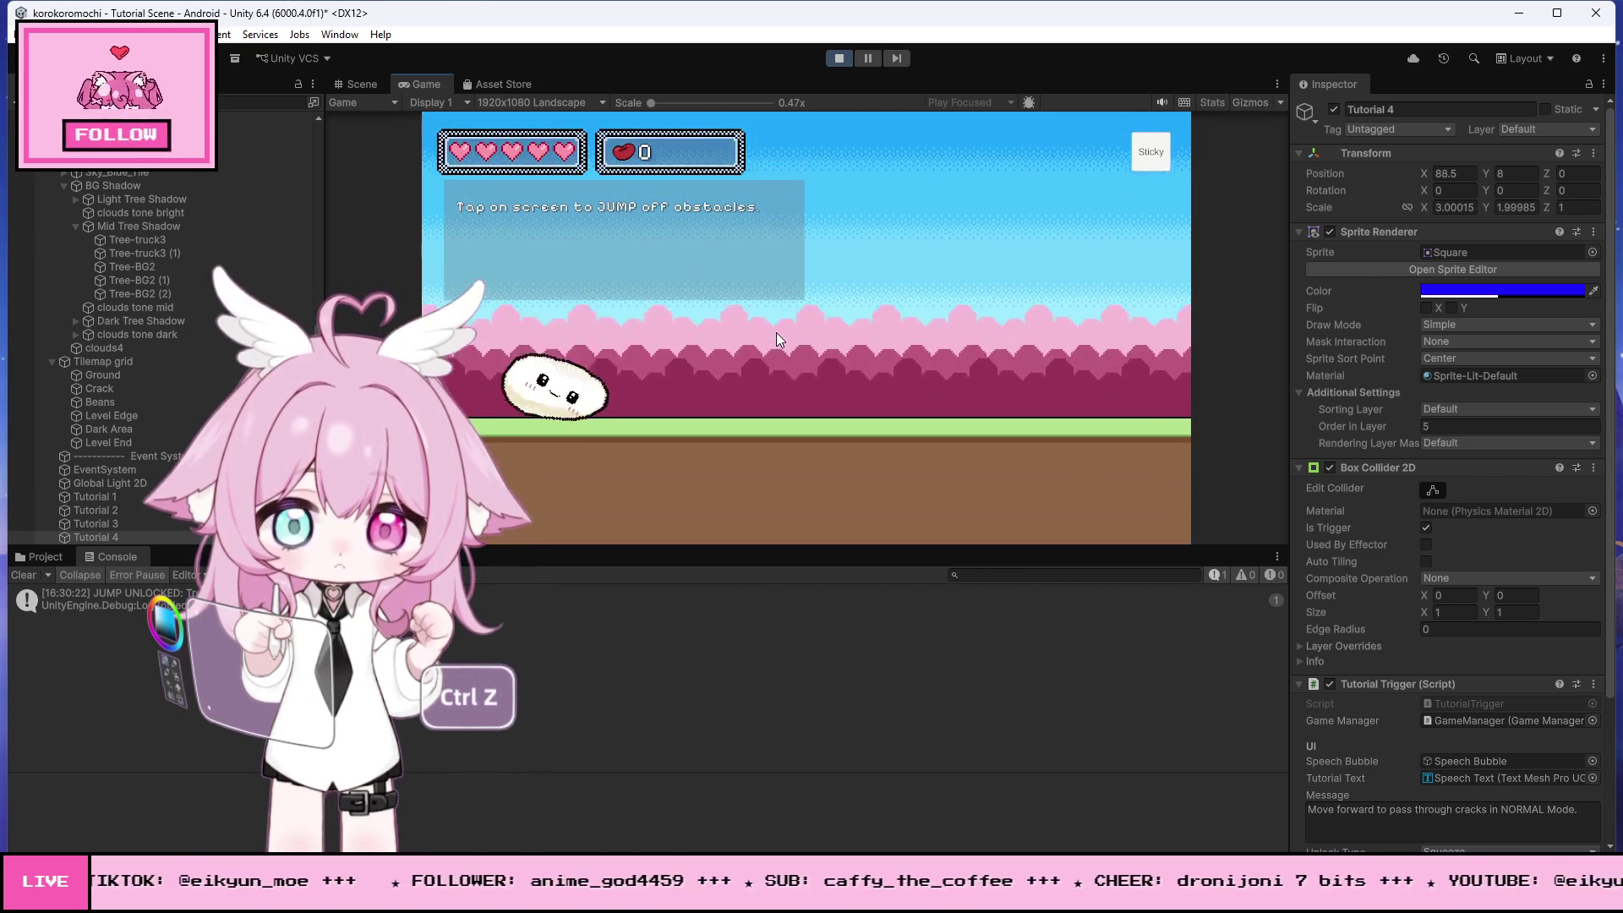
click(776, 332)
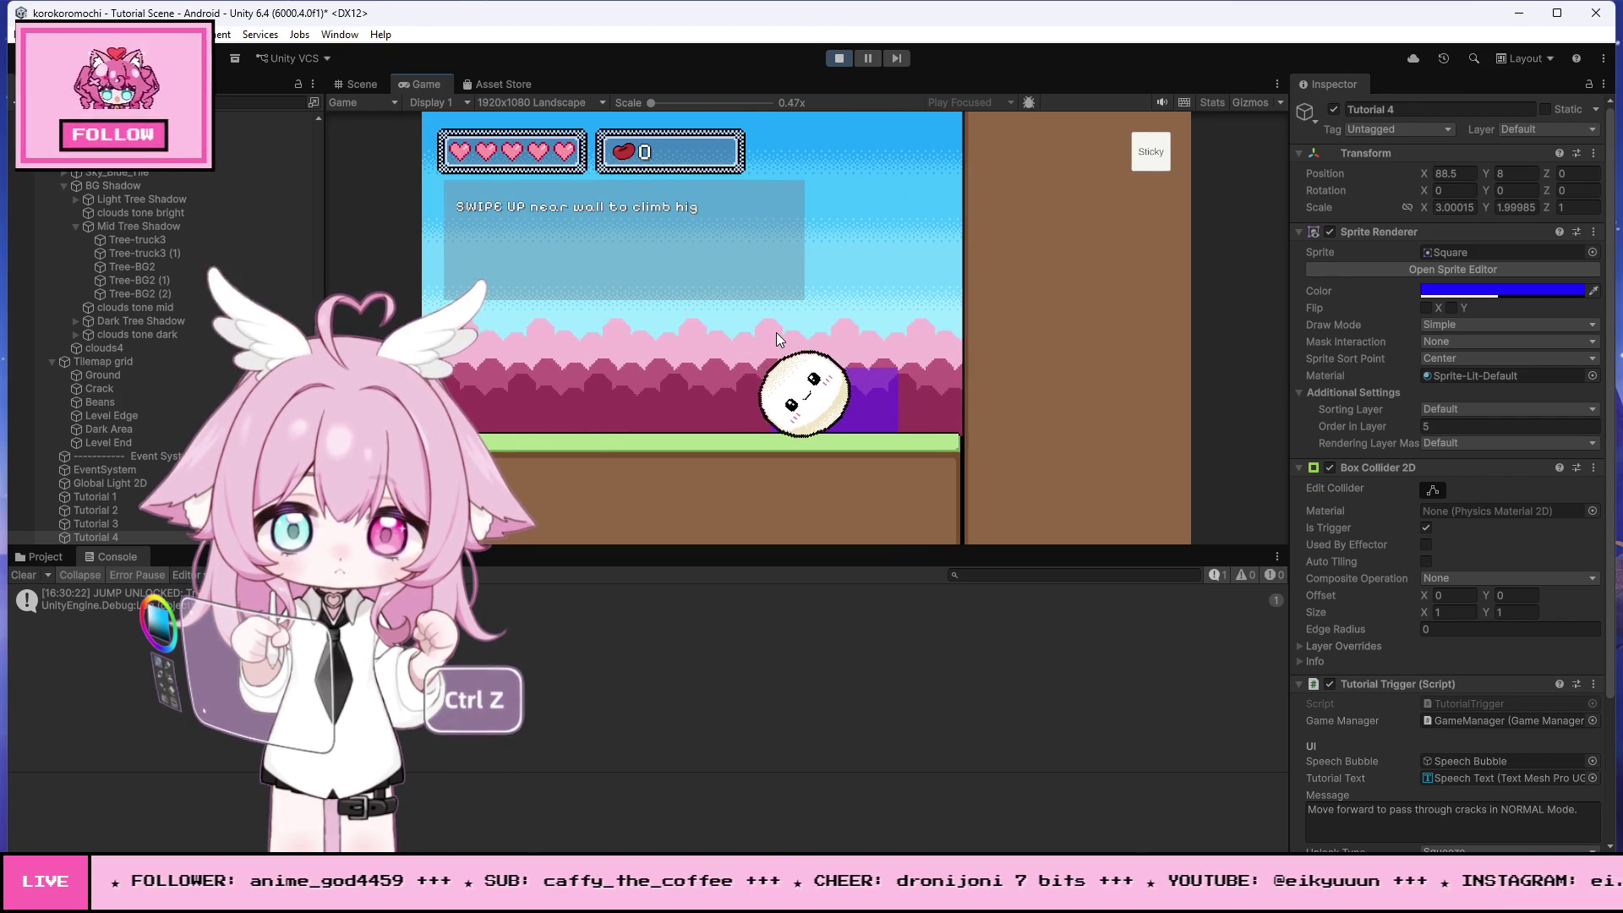
drag(715, 378, 768, 247)
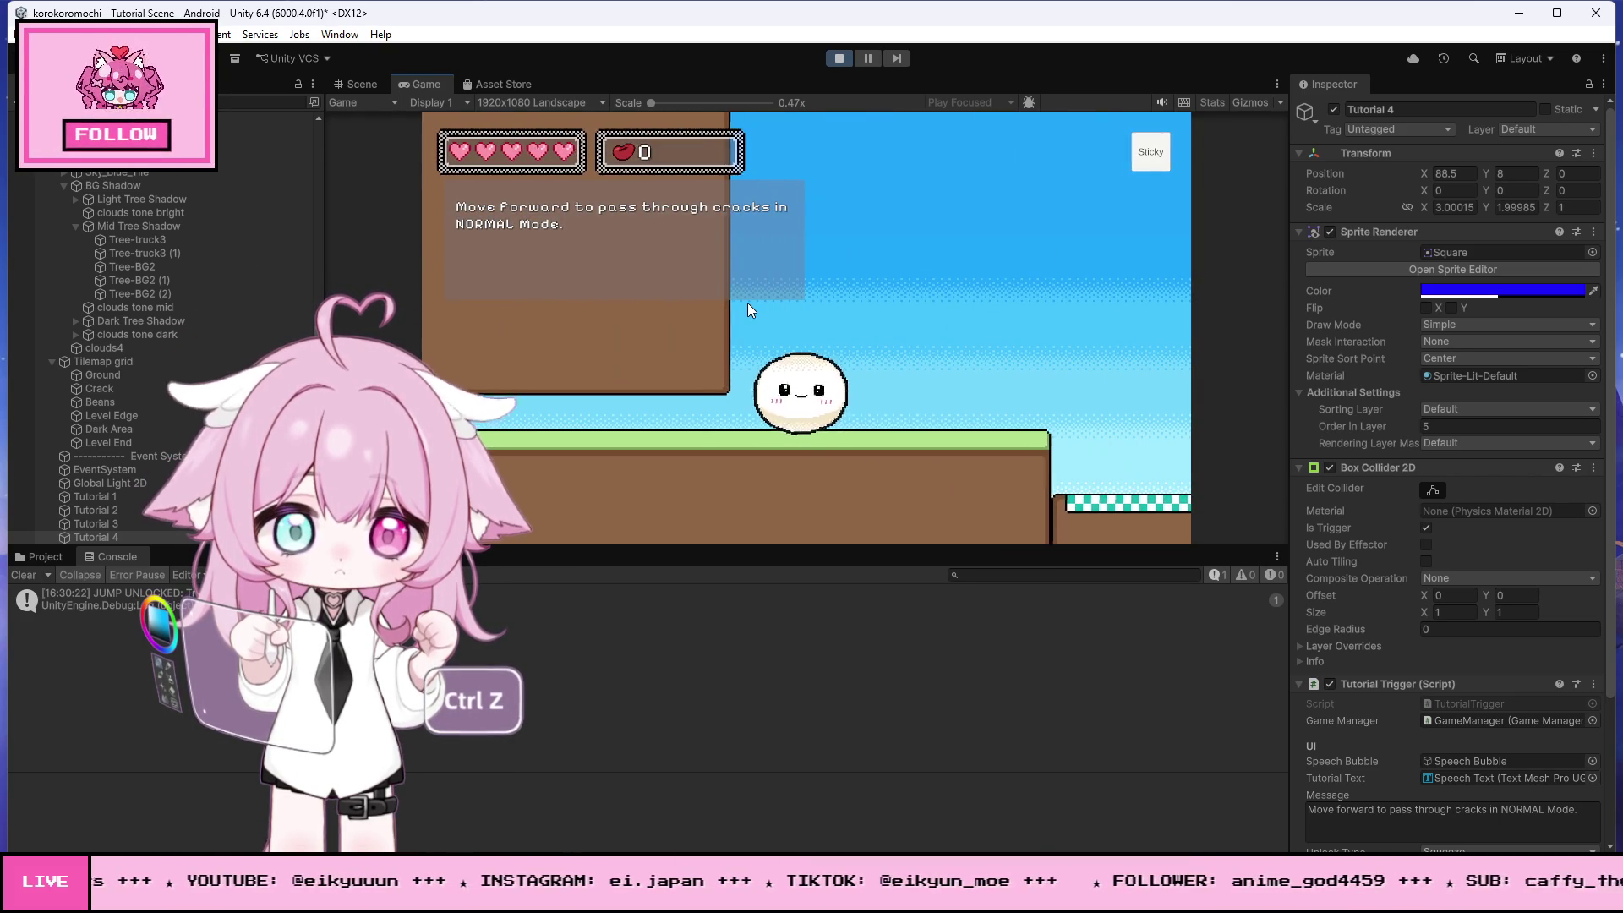
click(829, 59)
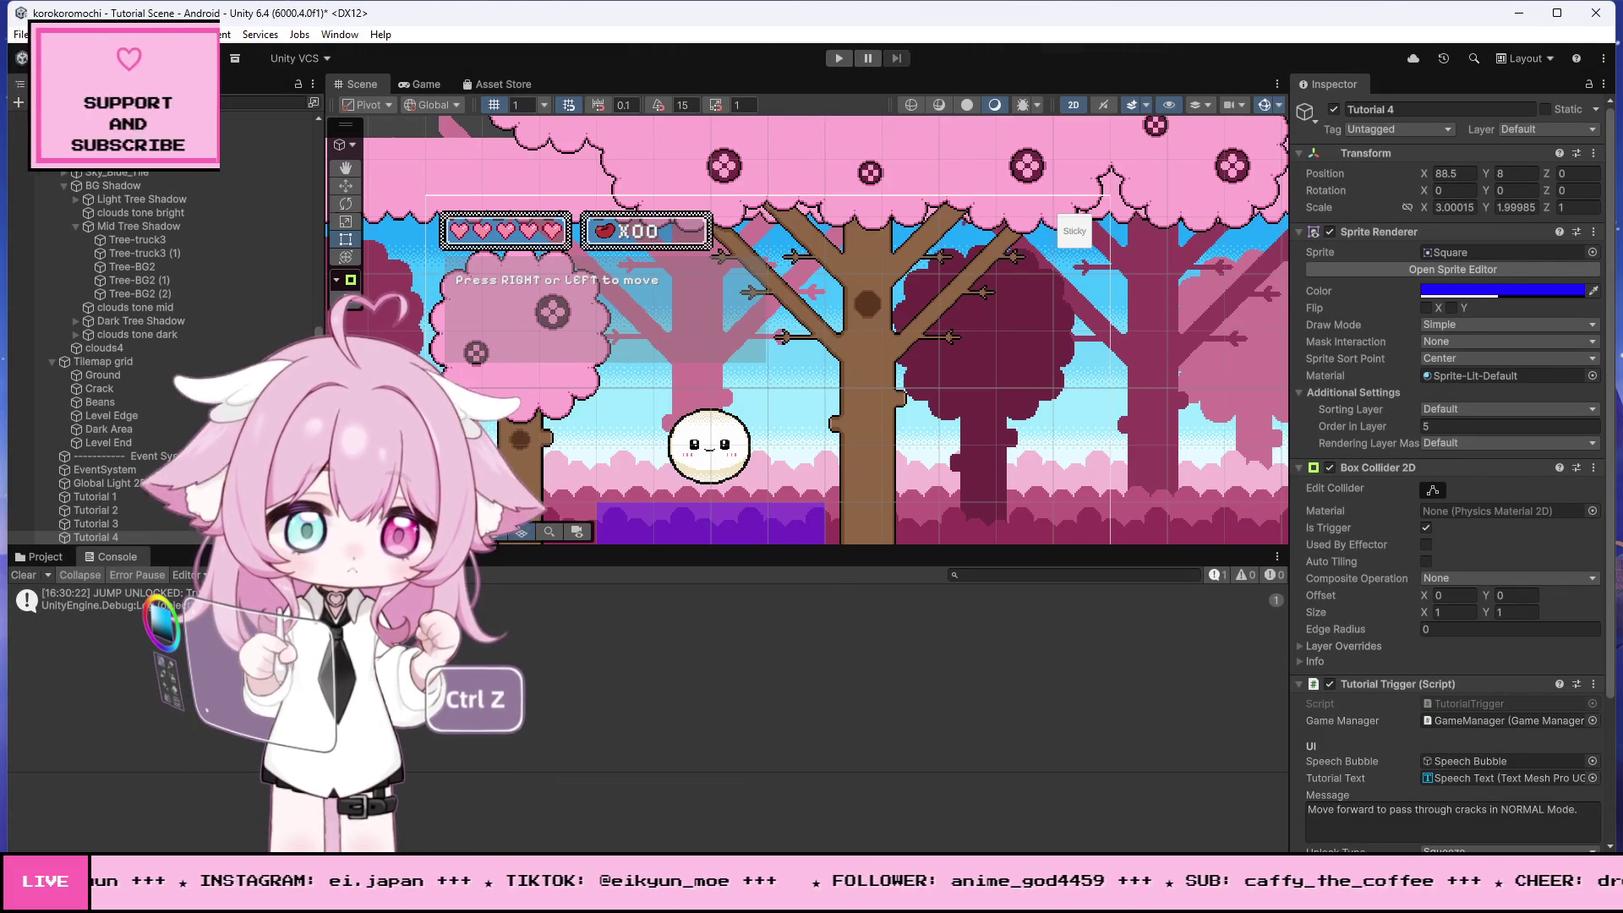
- Turn off Show Only Once on the Tutorial 1–4 triggers selected together
click(93, 495)
shift+click(117, 537)
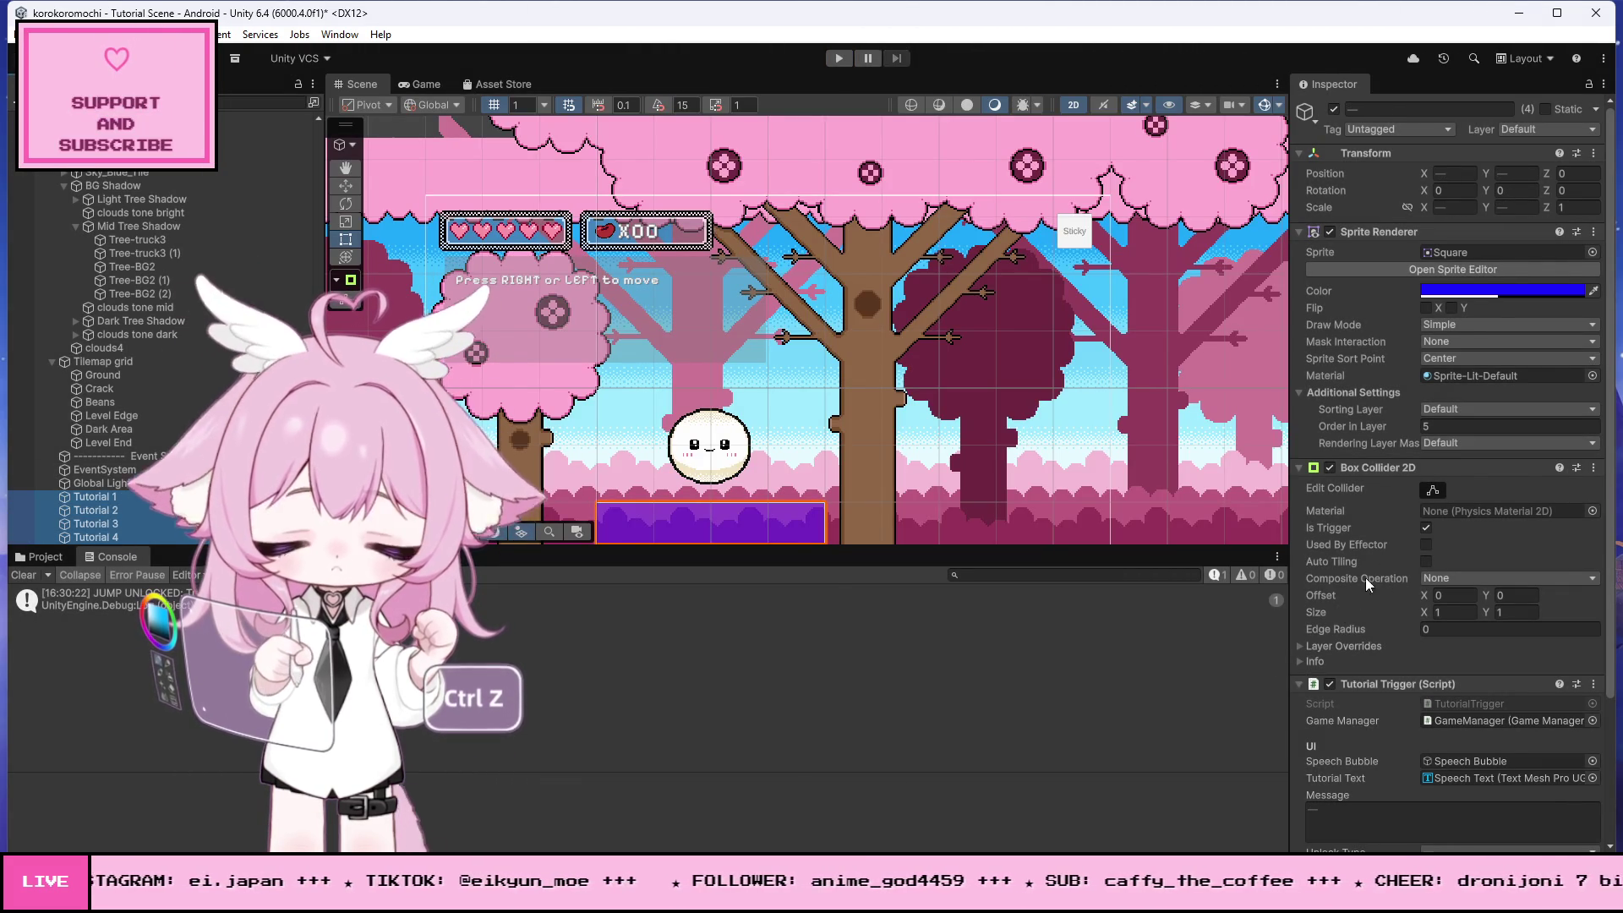
scroll(1353, 590, down, 5)
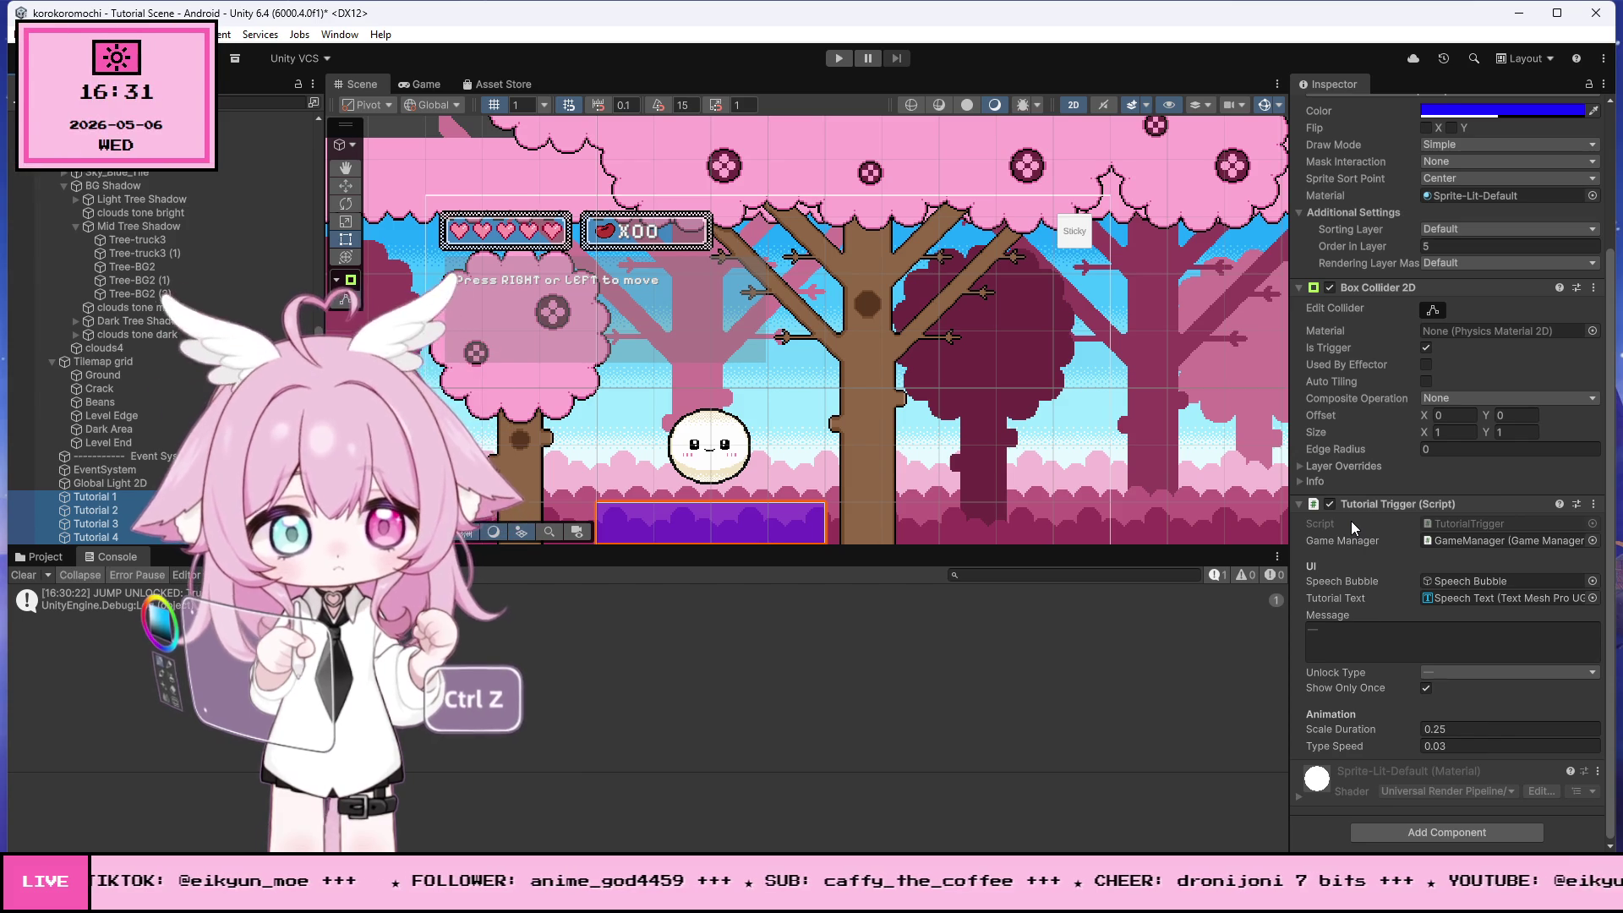
click(1425, 688)
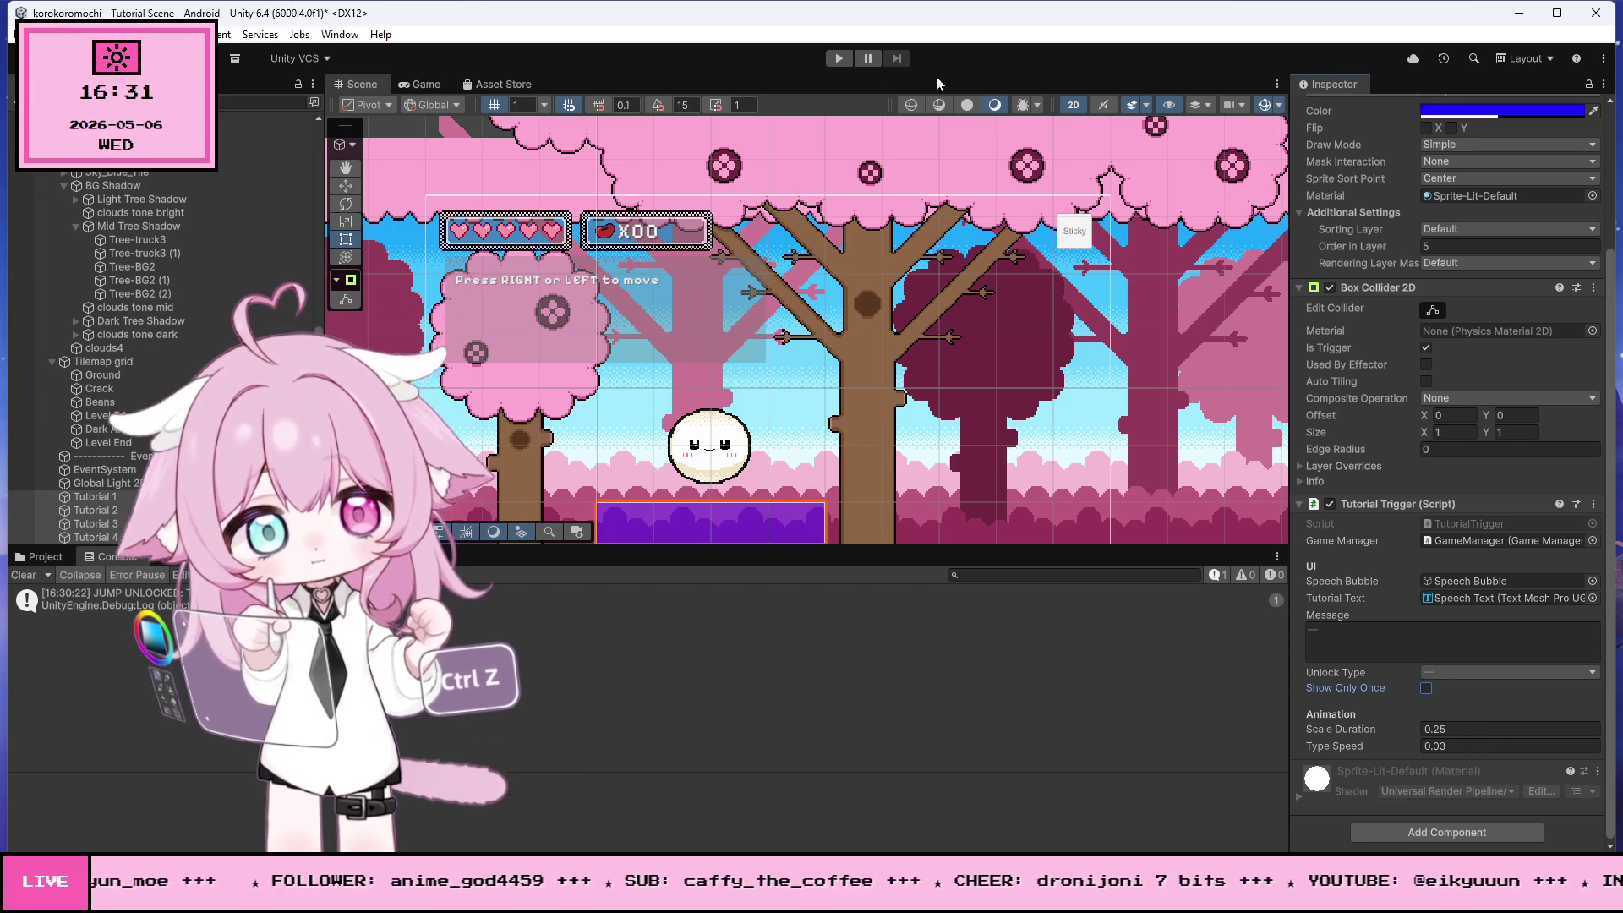
- Play the scene, roll the player right and left through the move prompt, then stop
click(838, 58)
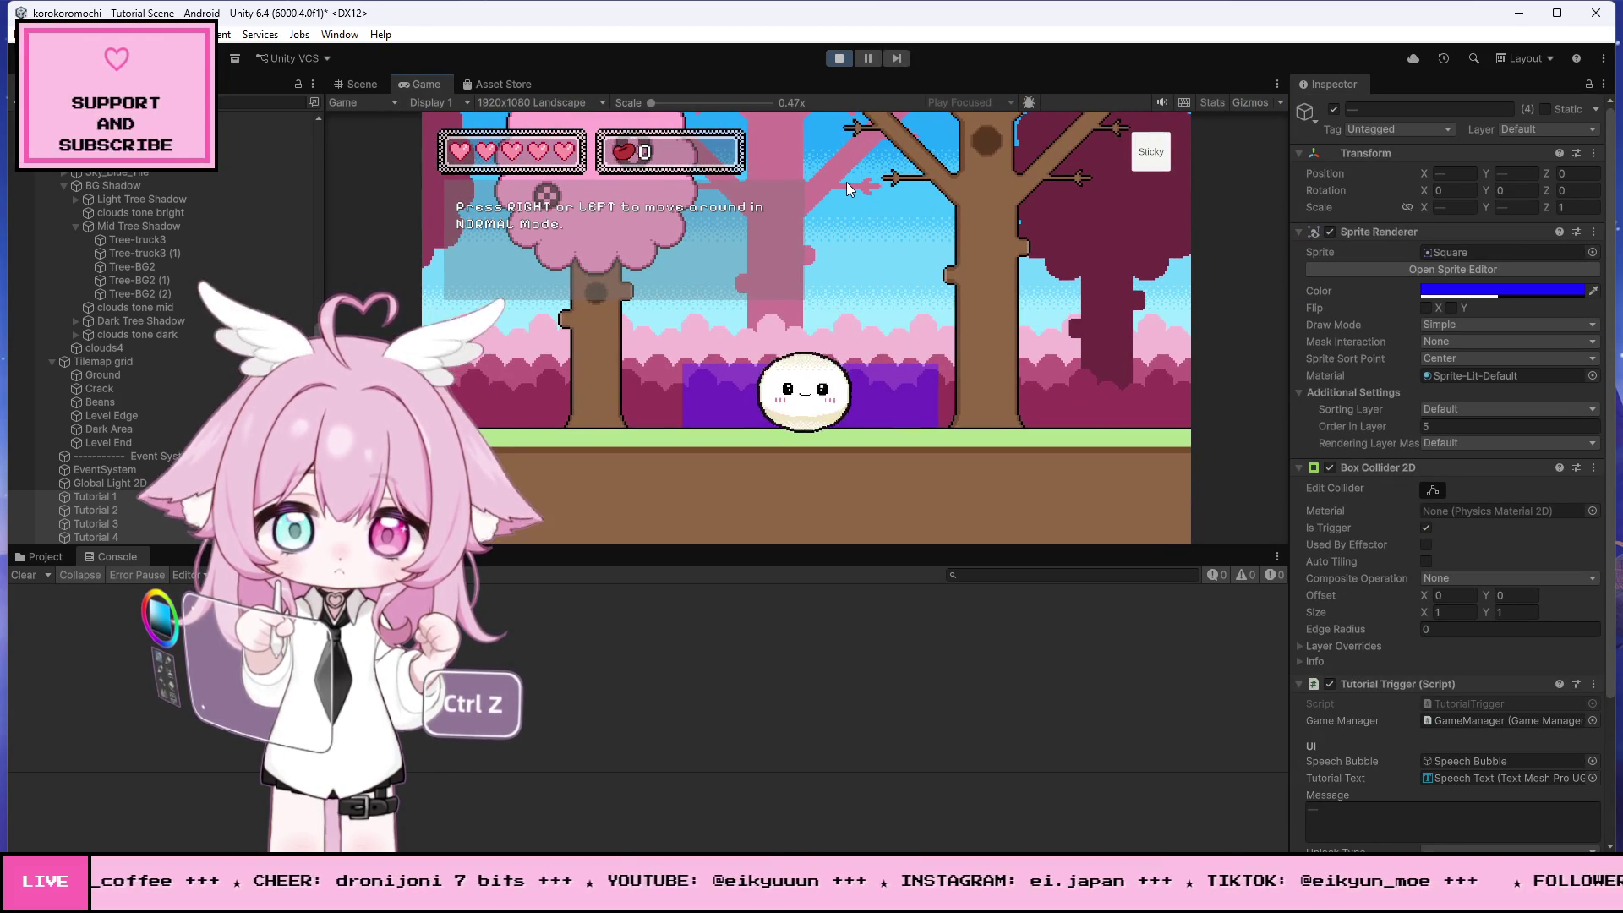
key(Right)
key(Left)
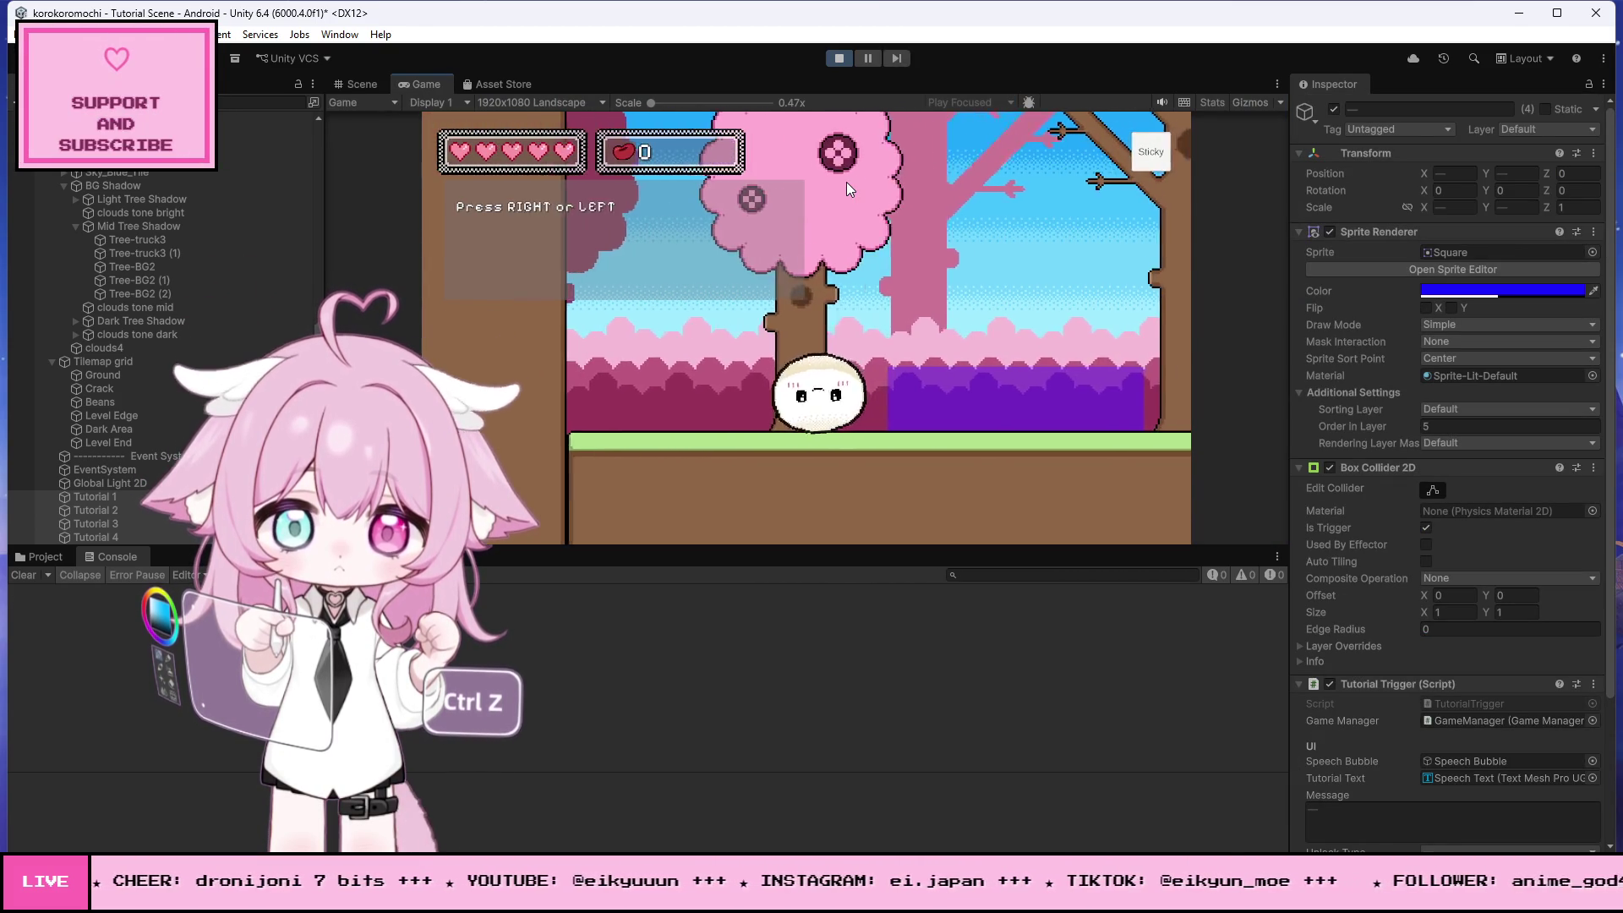
key(Right)
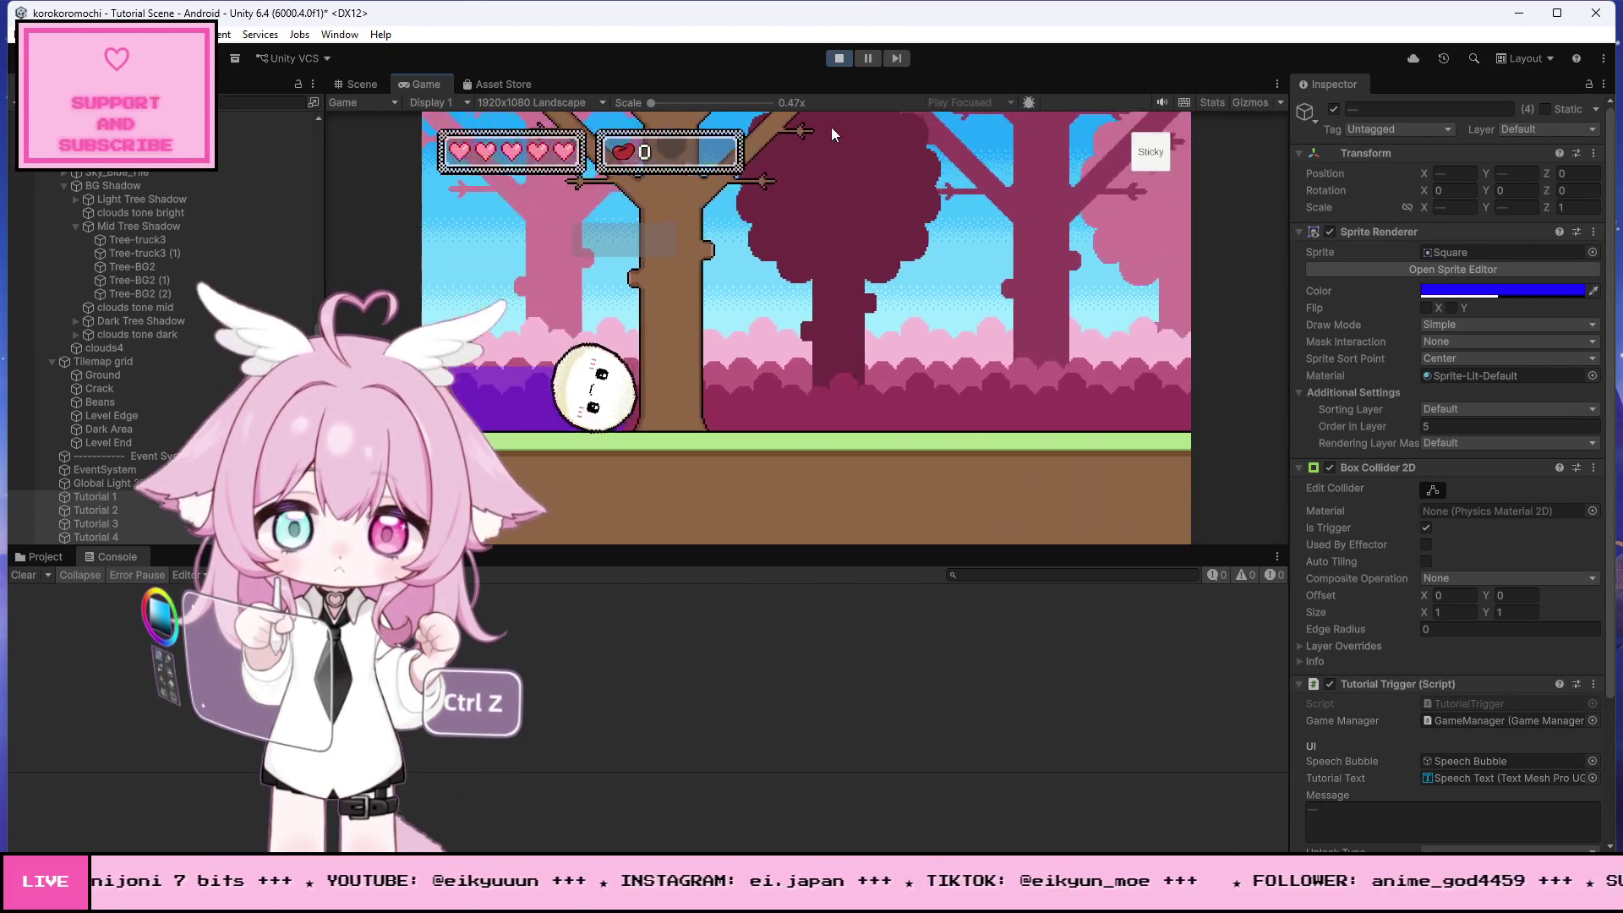
key(Left)
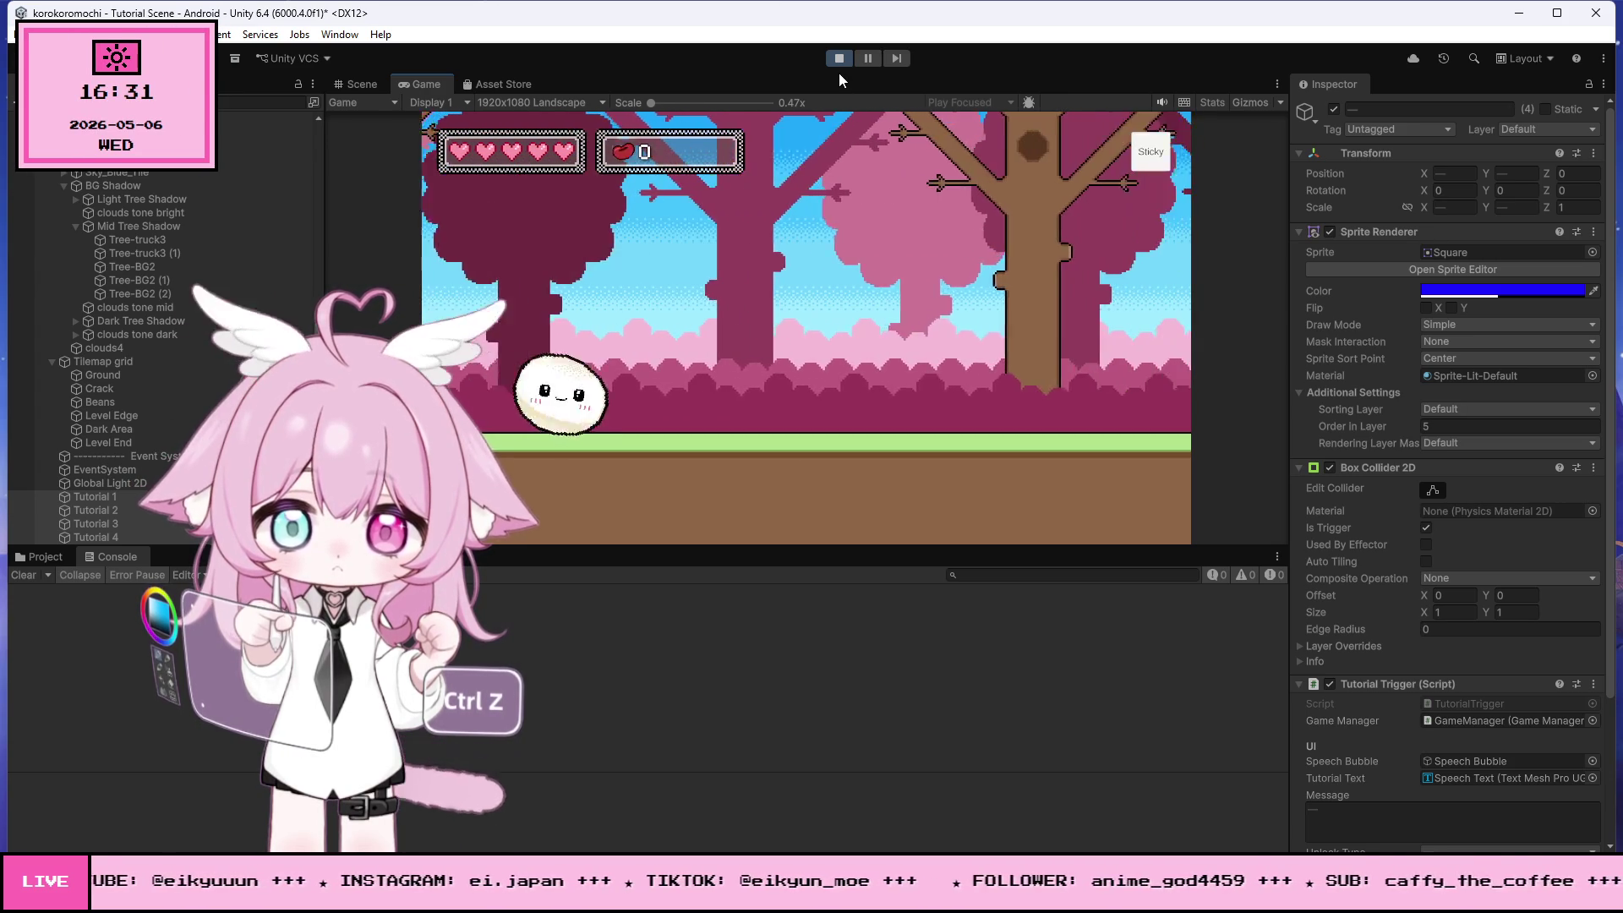
click(837, 59)
scroll(1411, 626, down, 3)
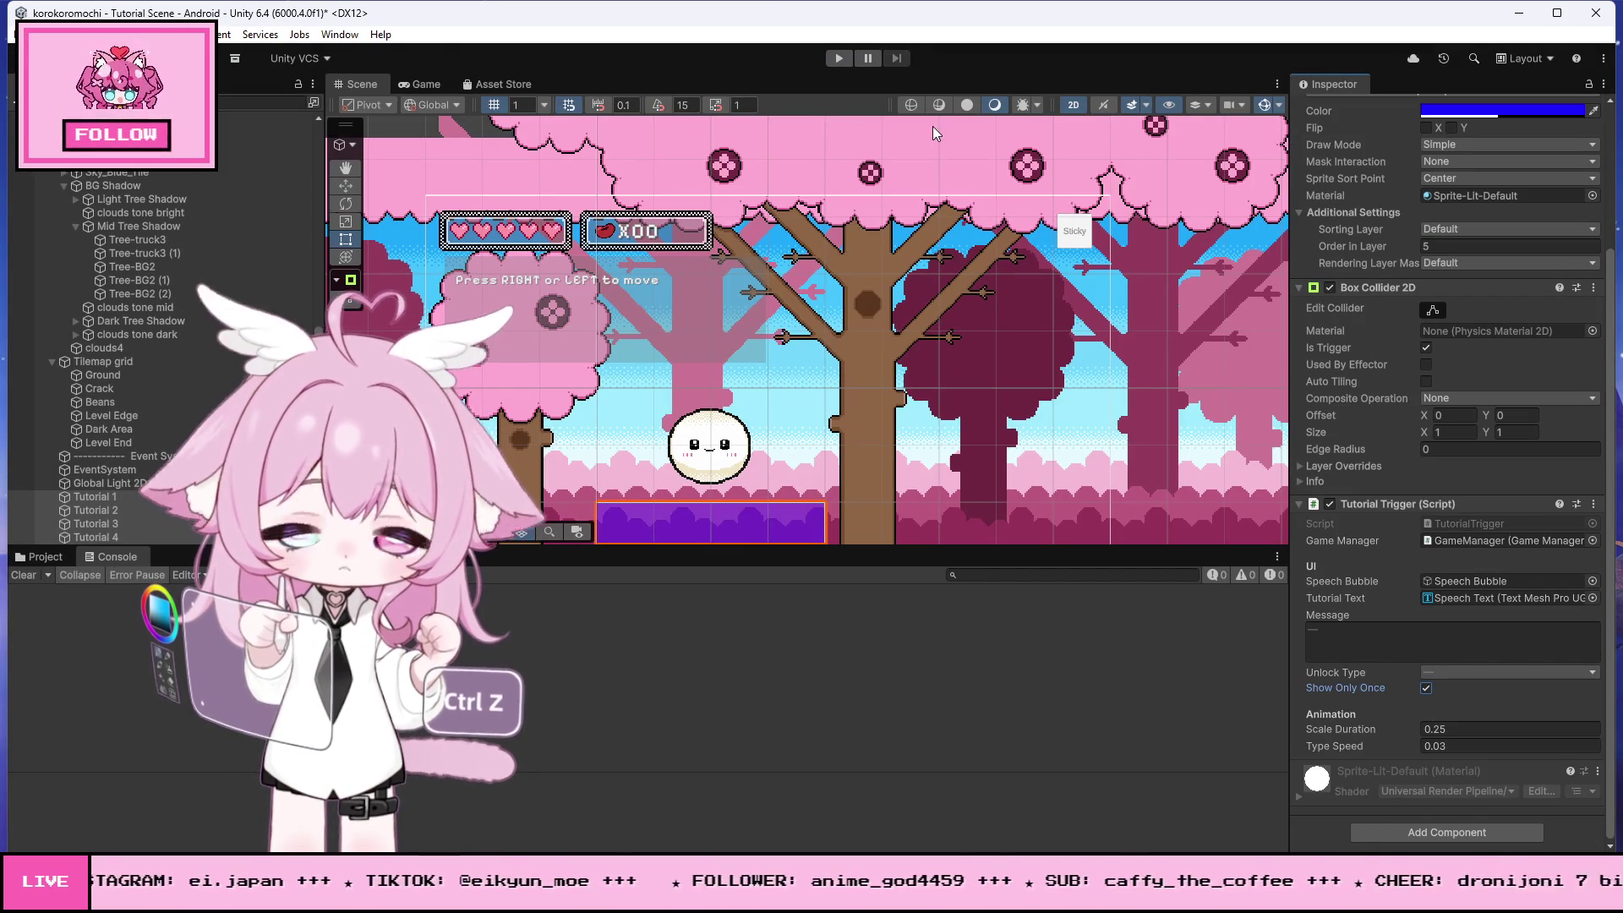
- Start Play mode, view the running game in the Scene view, then restart the play test
click(839, 58)
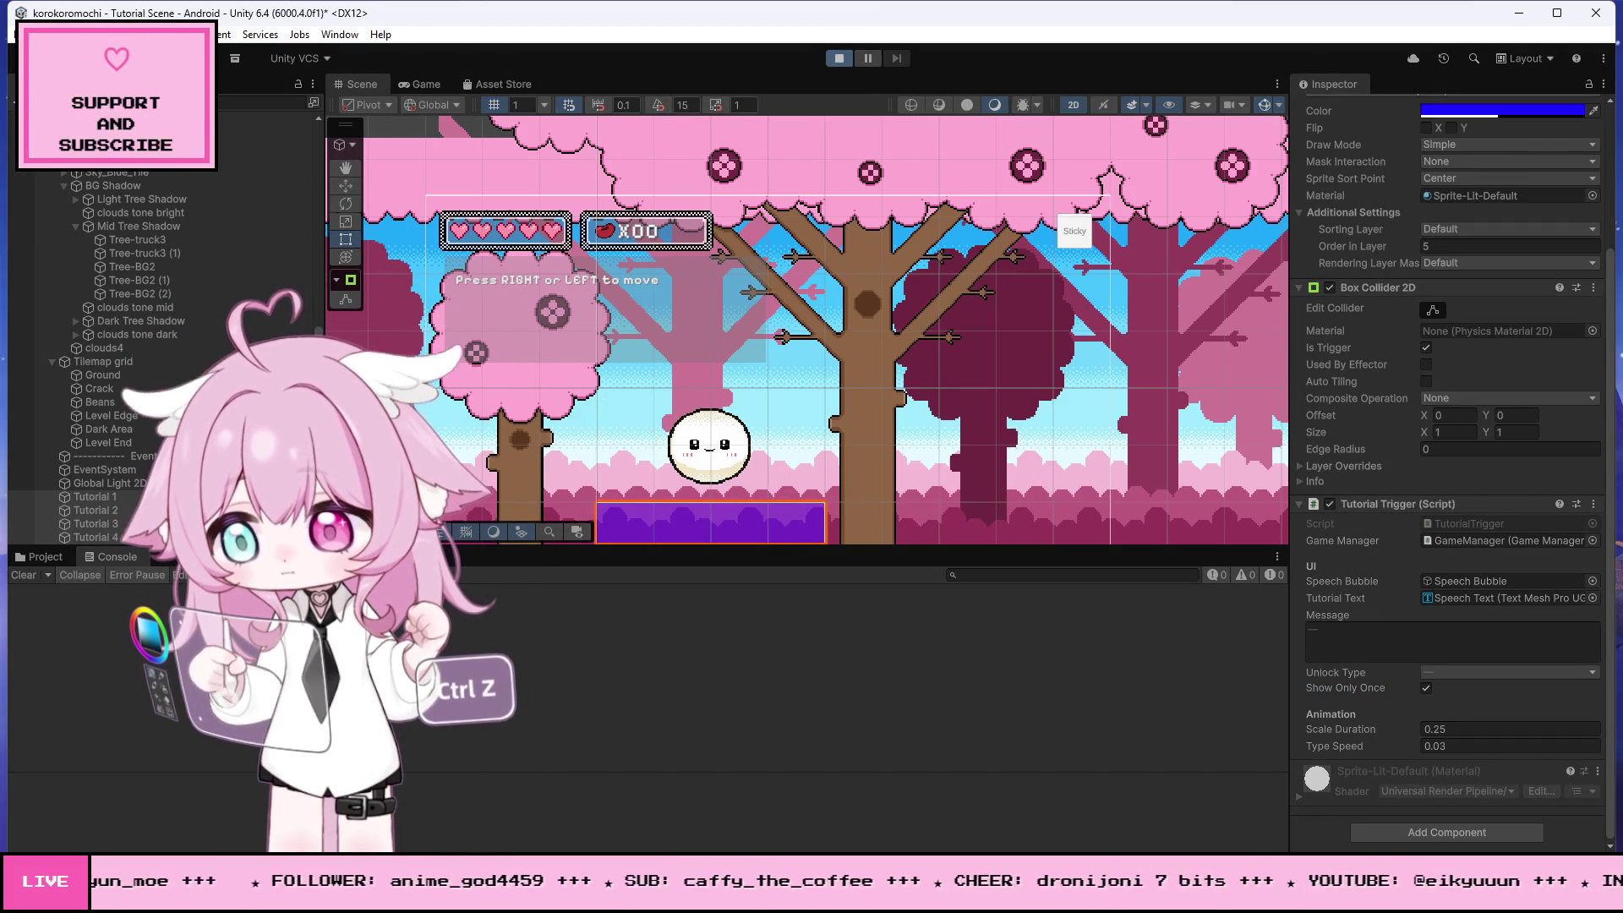
key(ctrl+1)
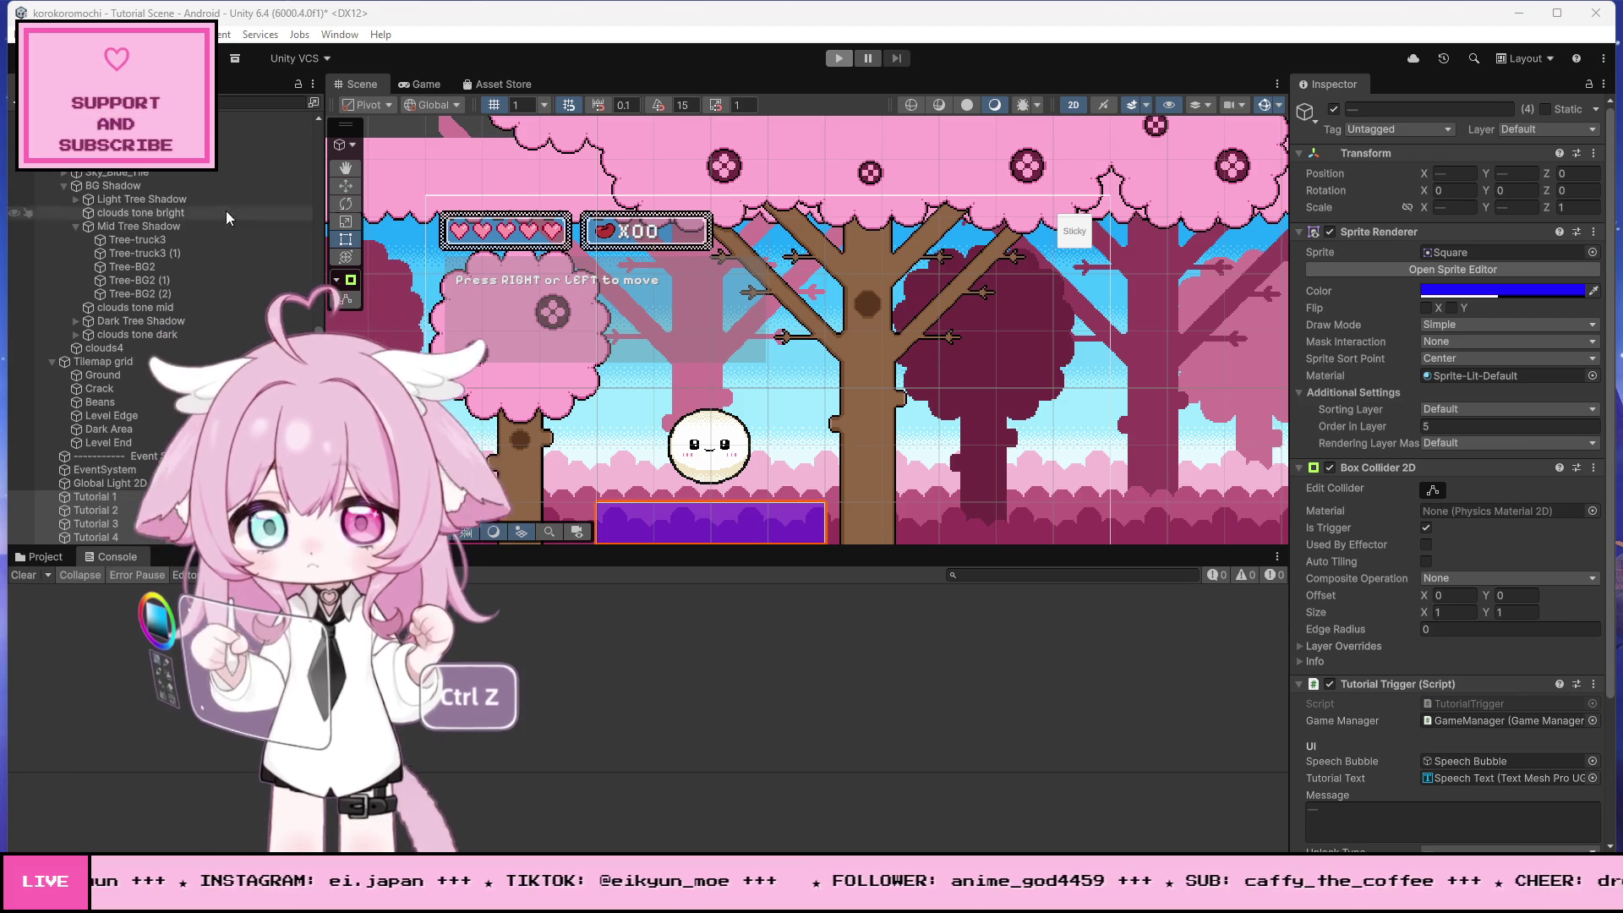
click(837, 59)
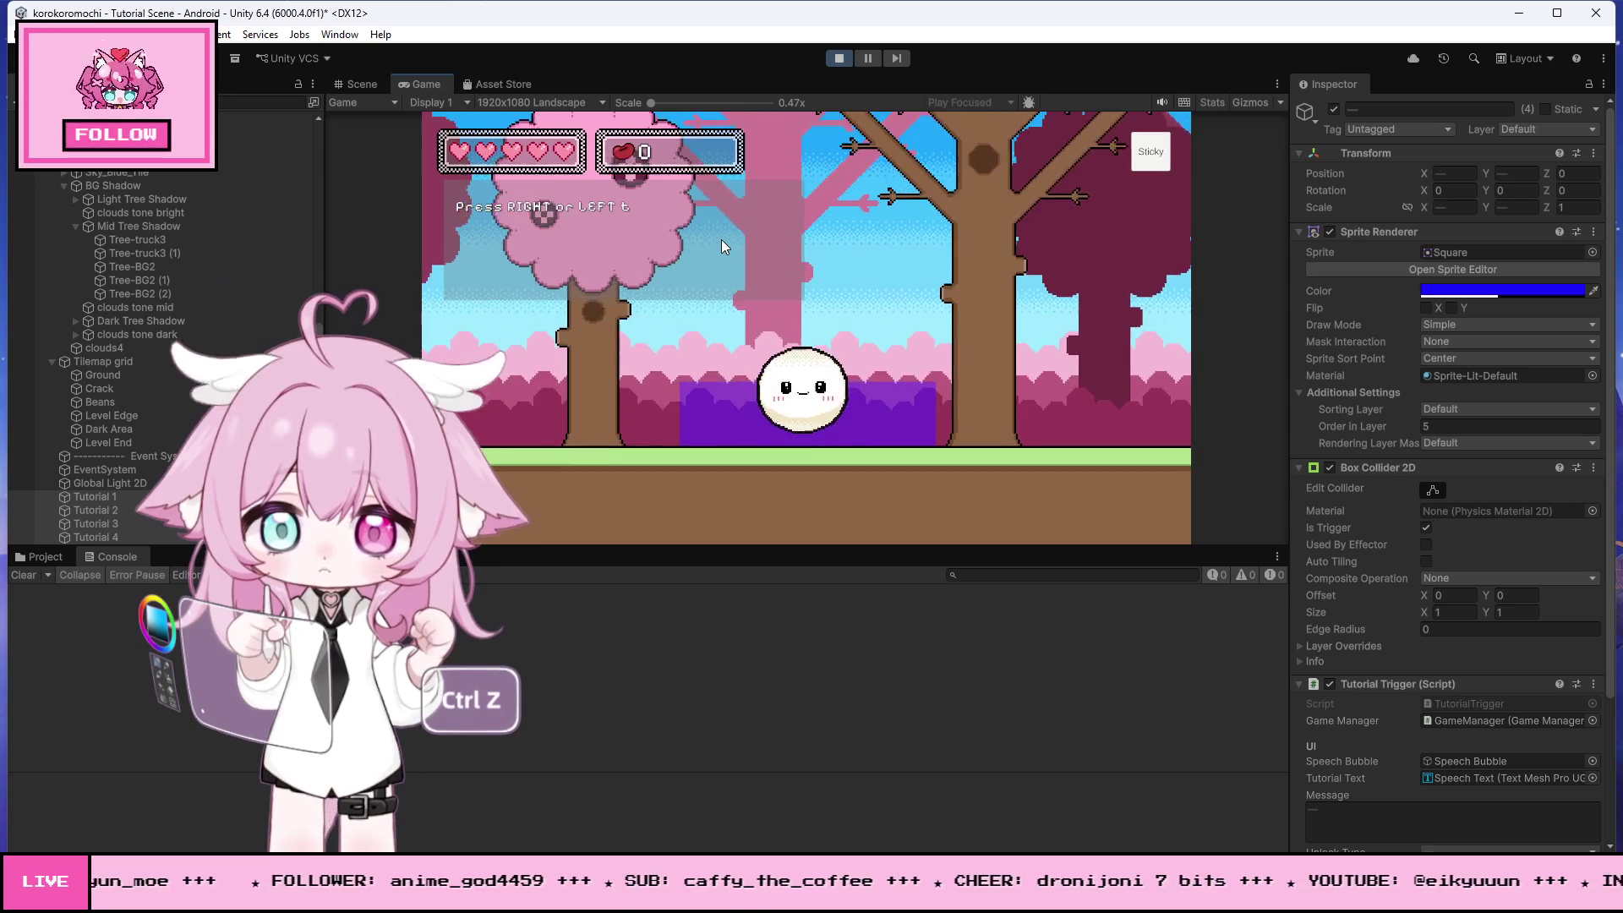
- Roll the ball through the level, jump at the 'Tap on screen to JUMP' prompt, then stop
key(Left)
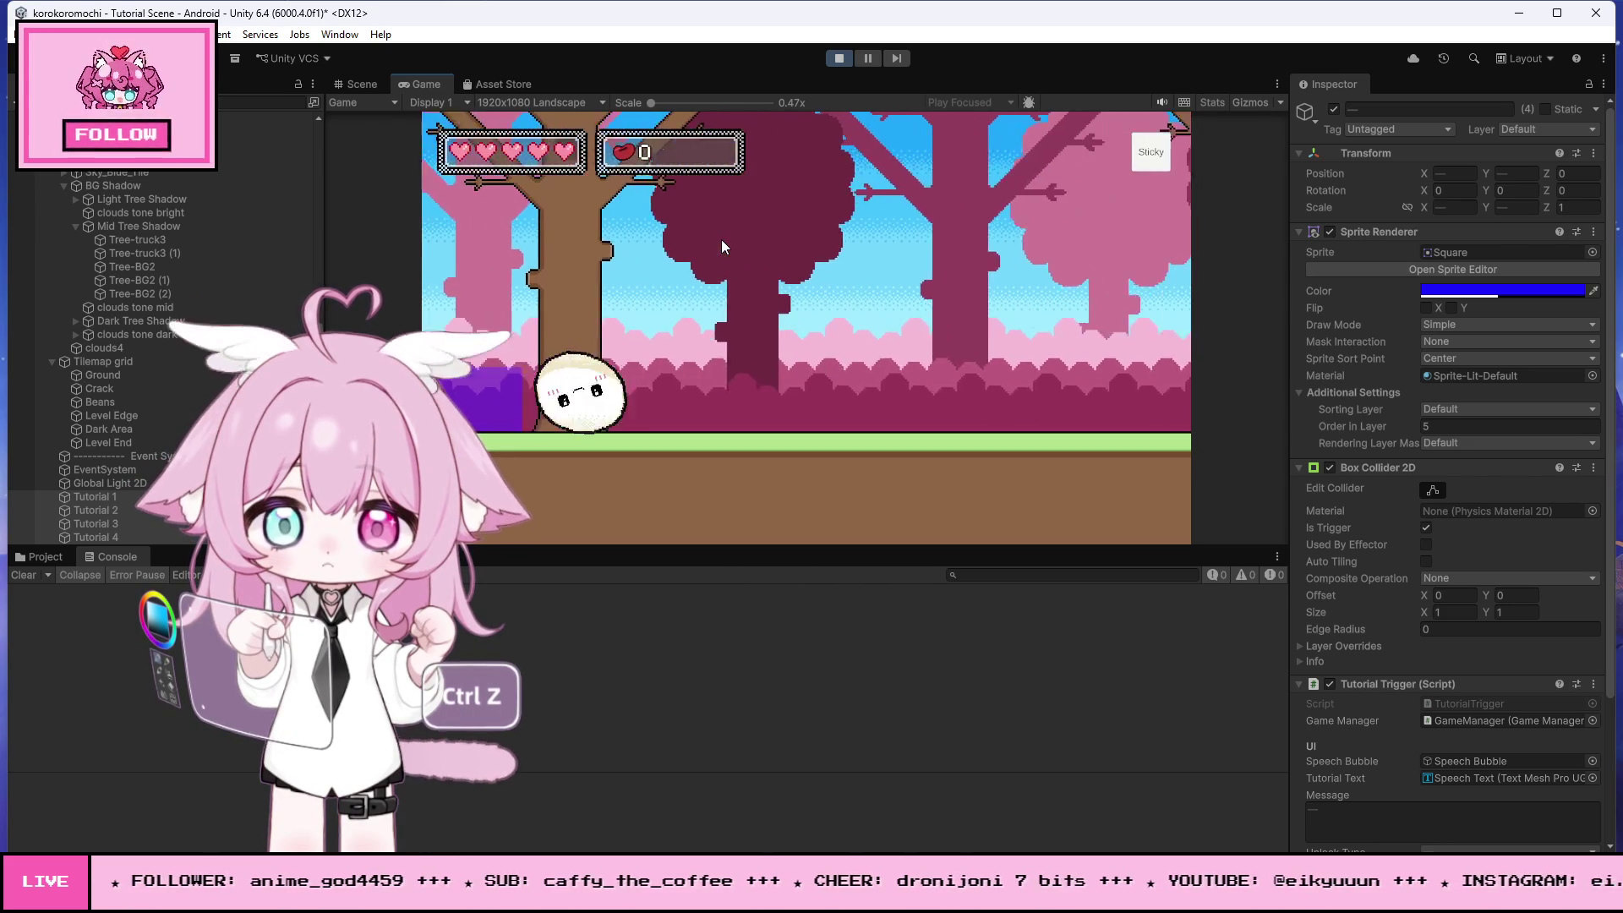
key(Right)
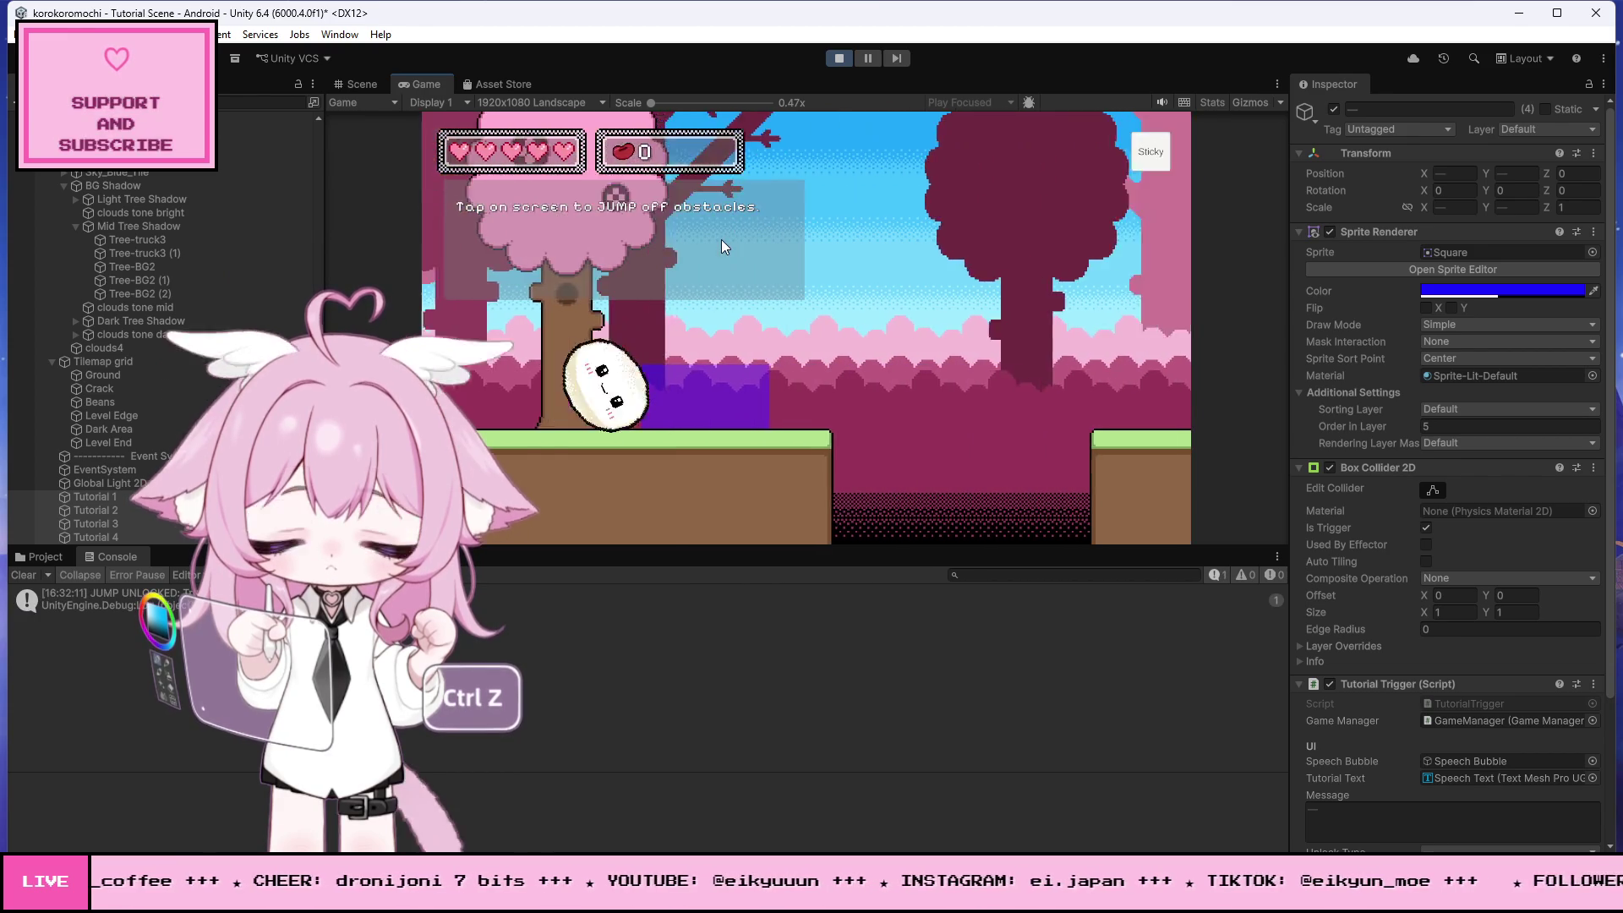
click(721, 240)
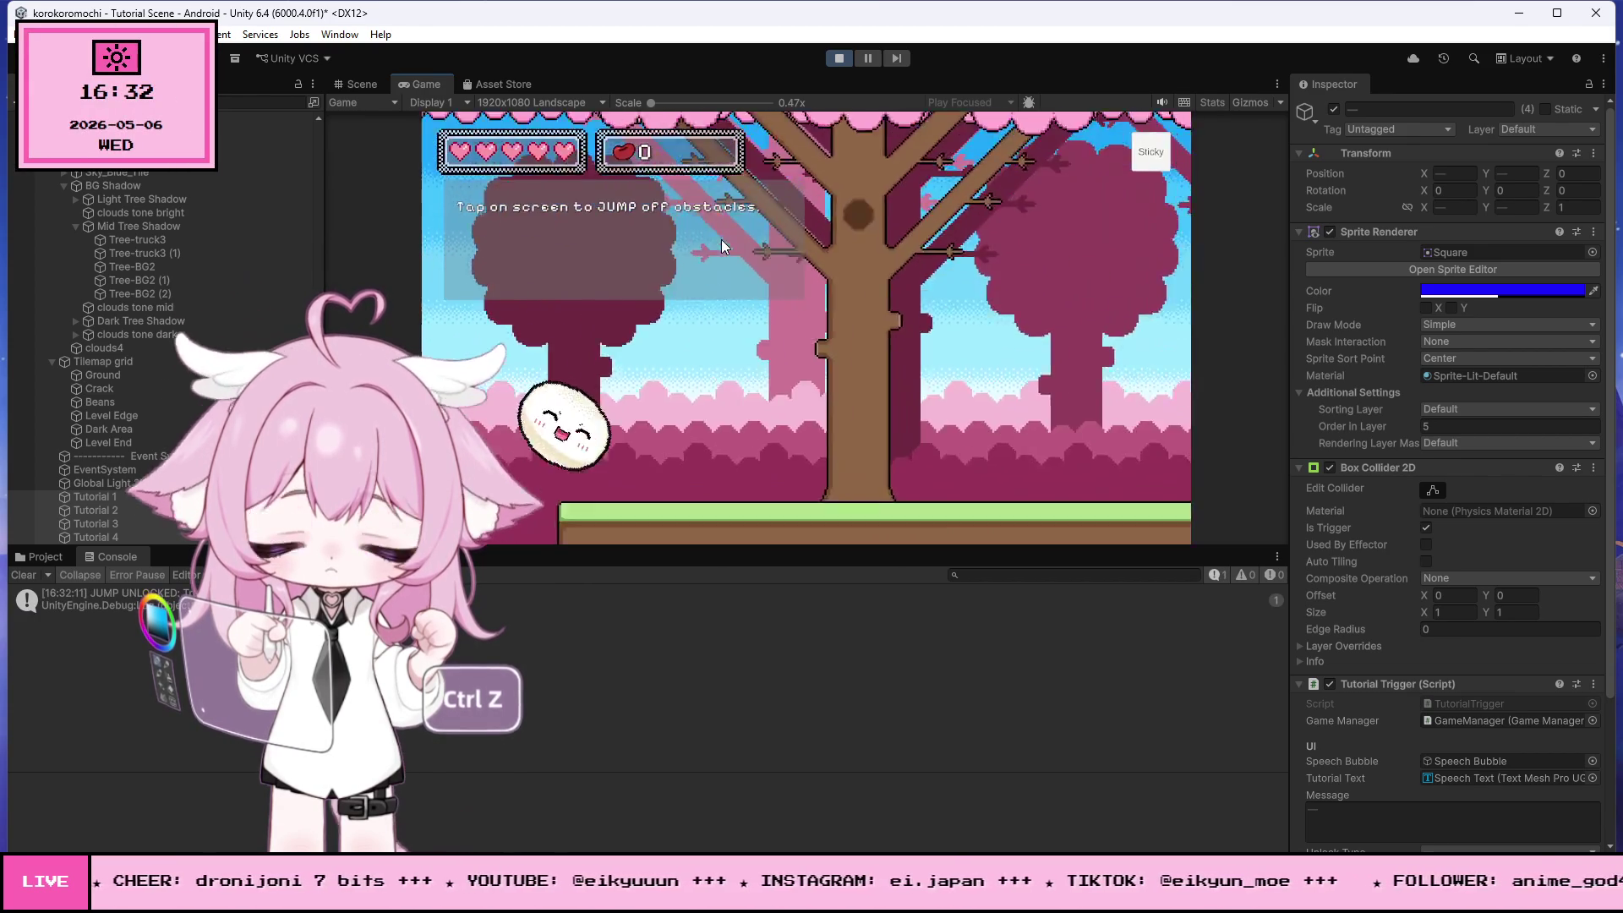
click(838, 58)
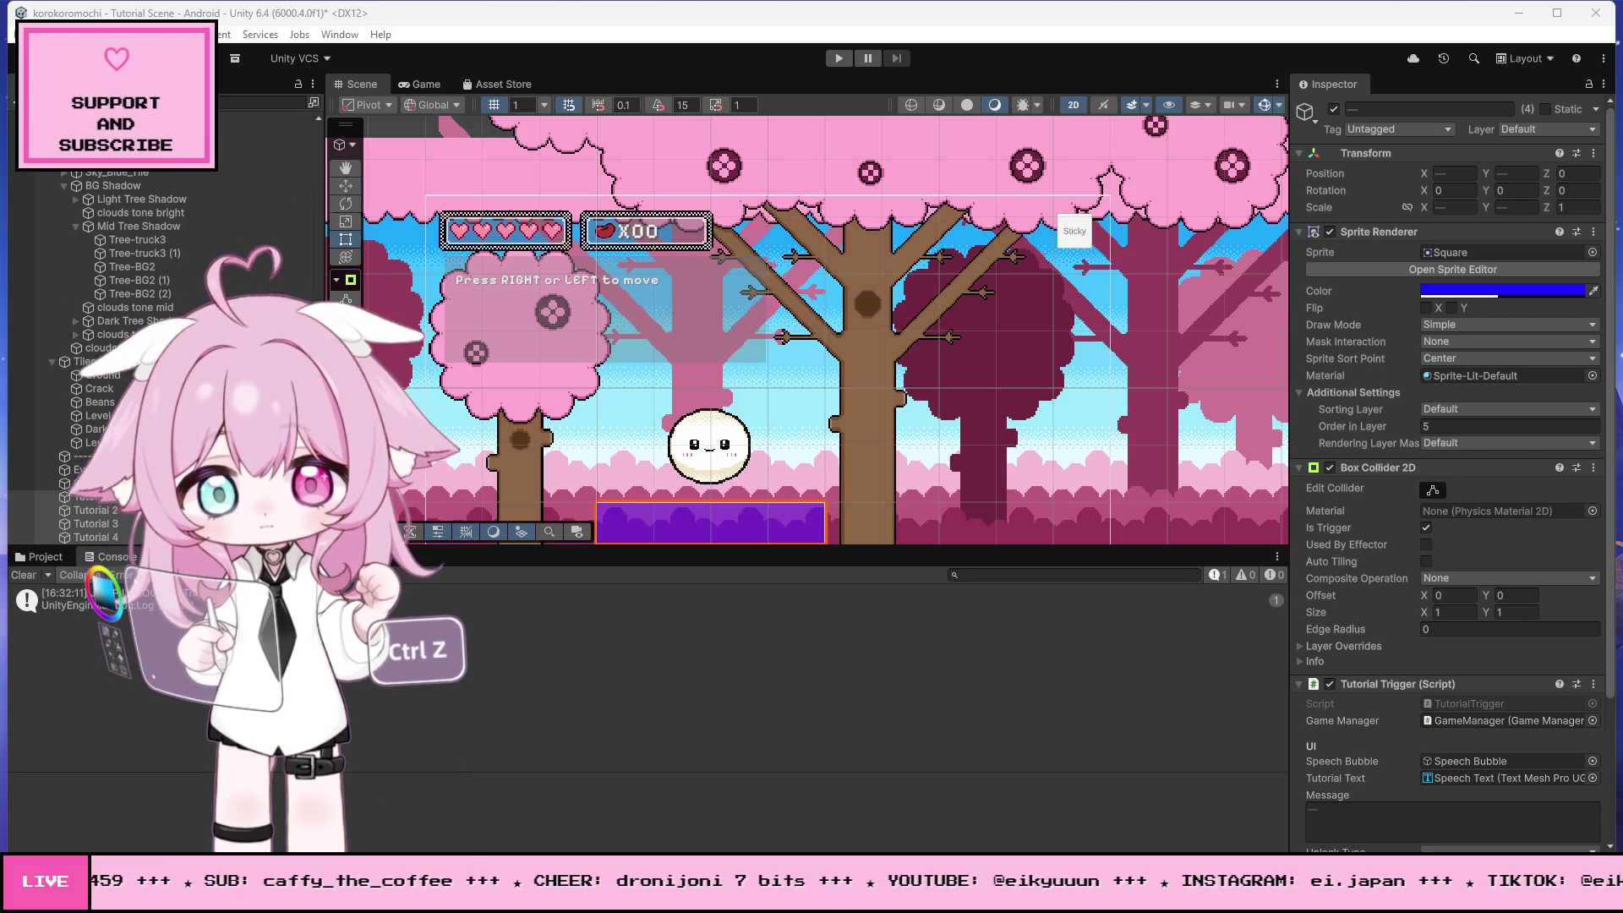
key(alt+Tab)
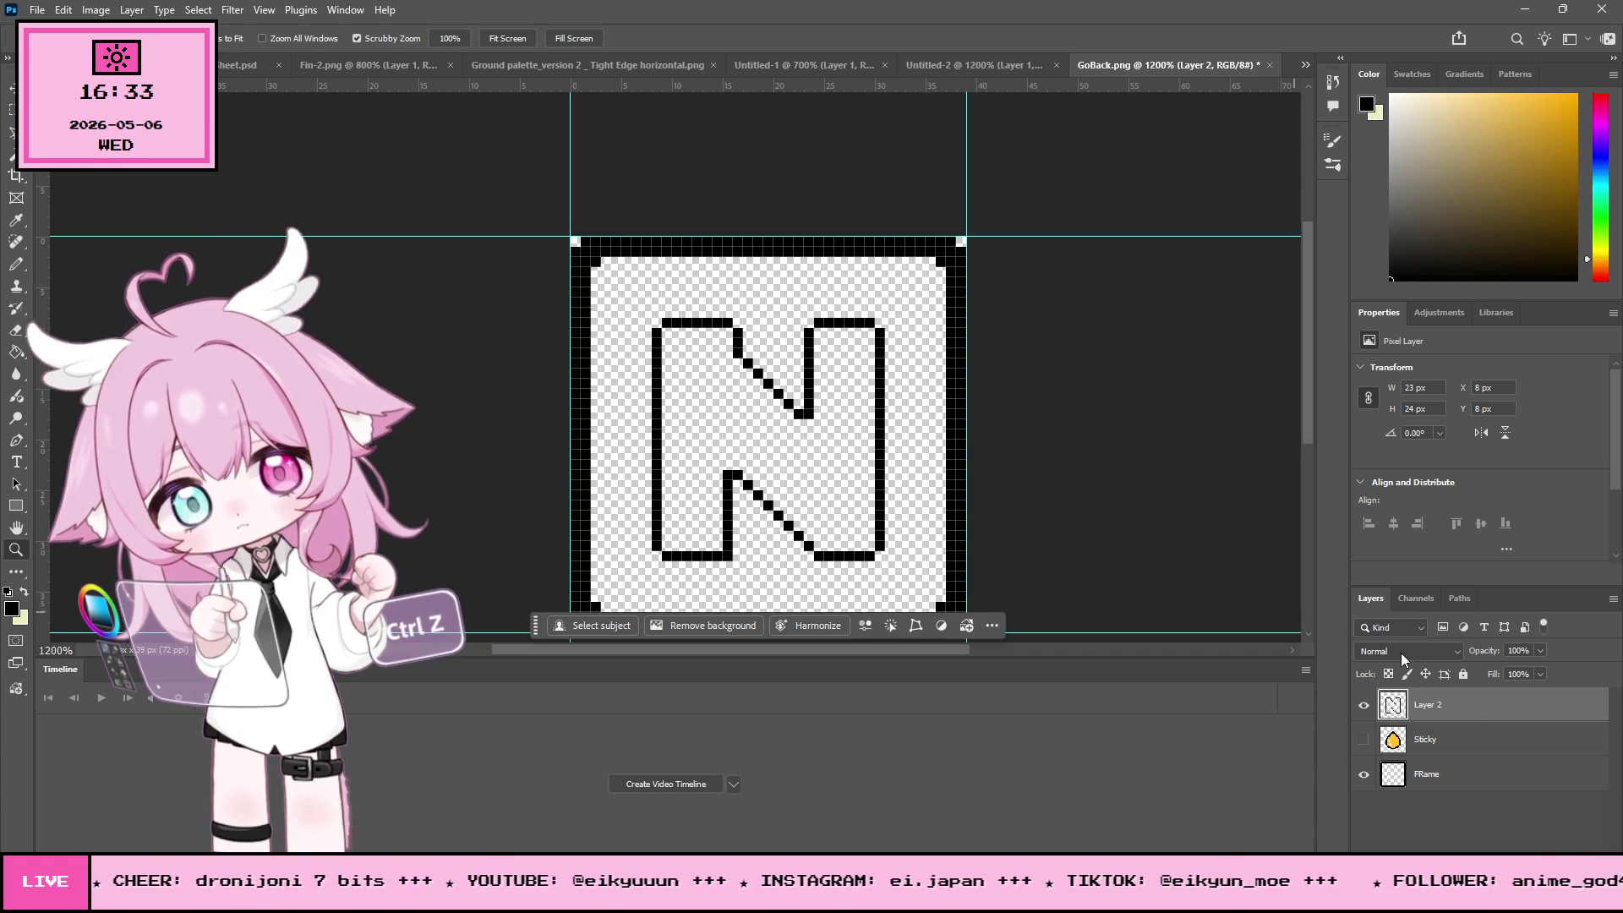
- With the Pencil (B), add pixels at the end of the N's upper diagonal, then zoom in
key(b)
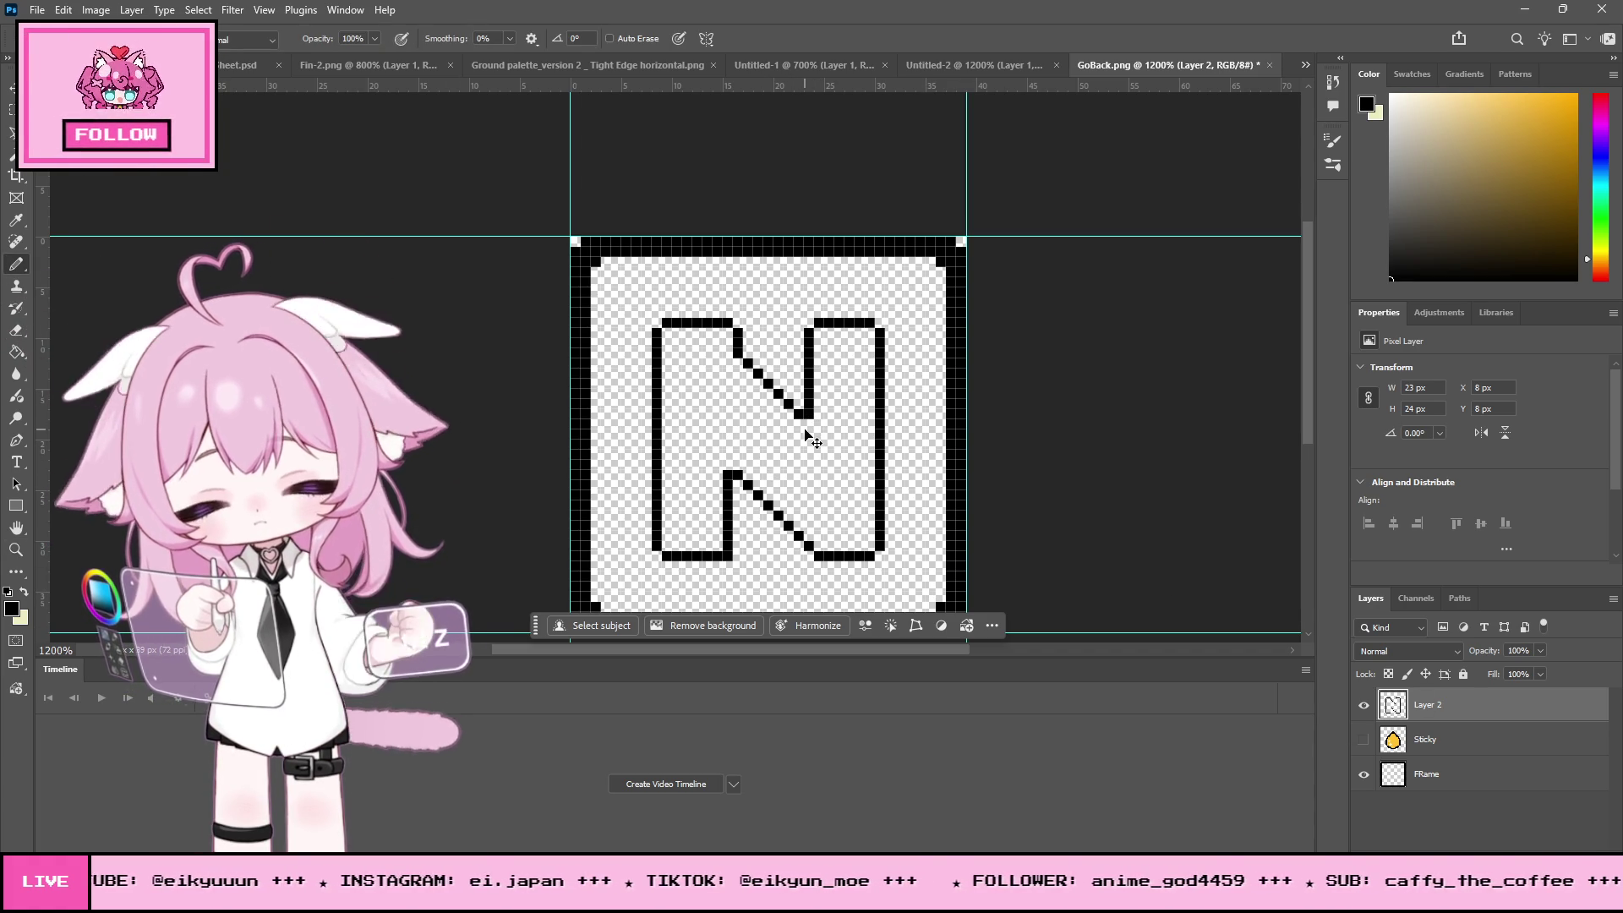
click(809, 421)
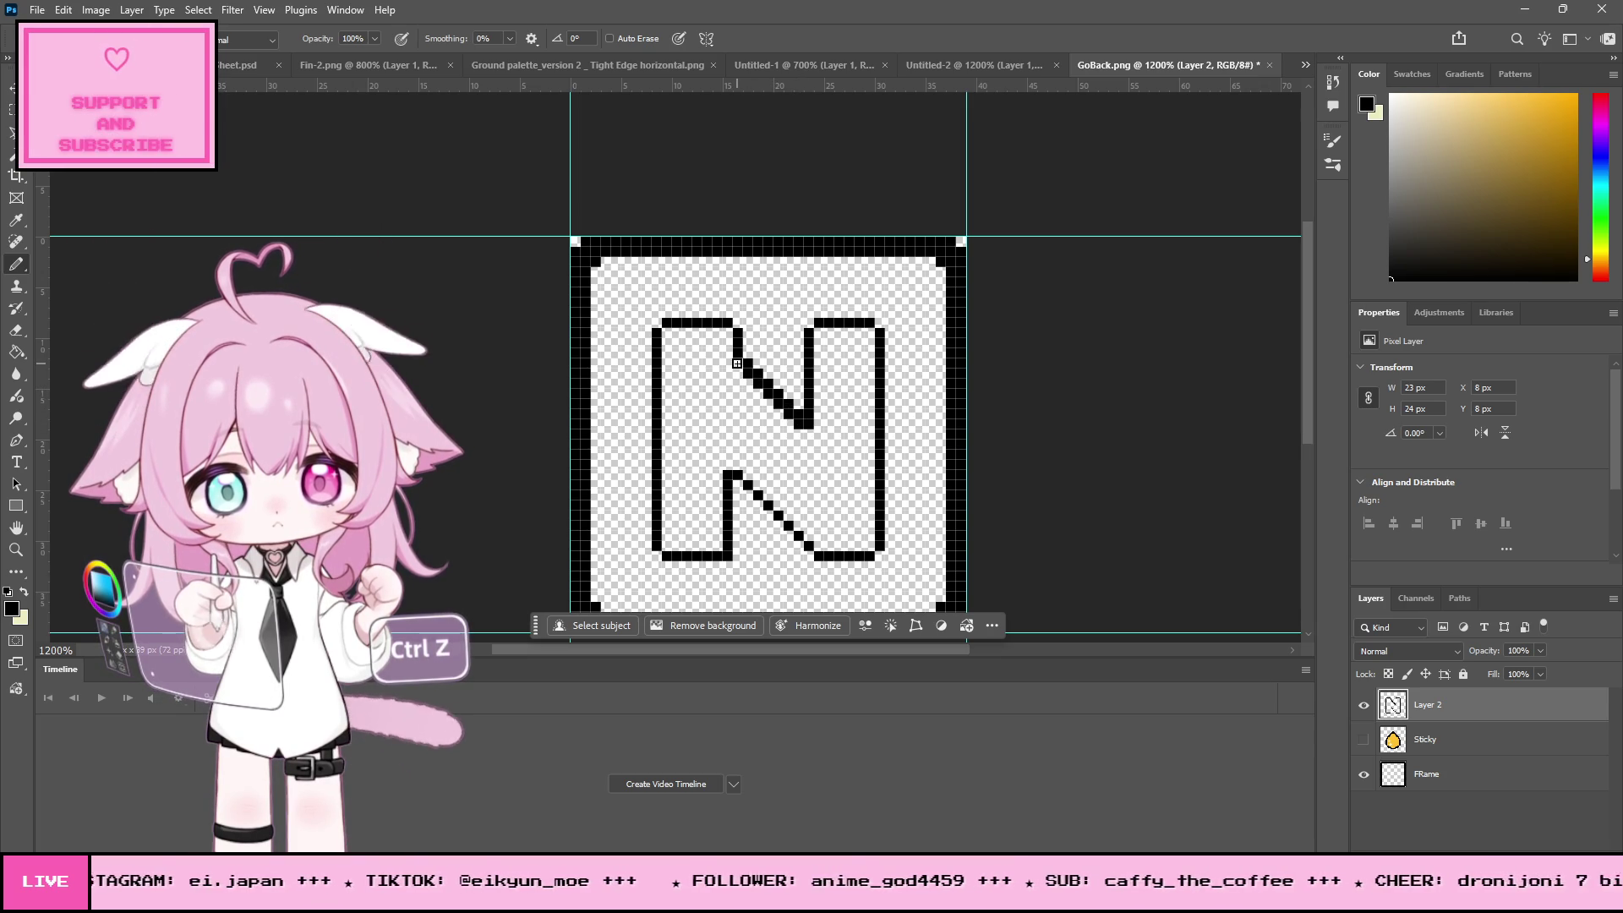
click(17, 331)
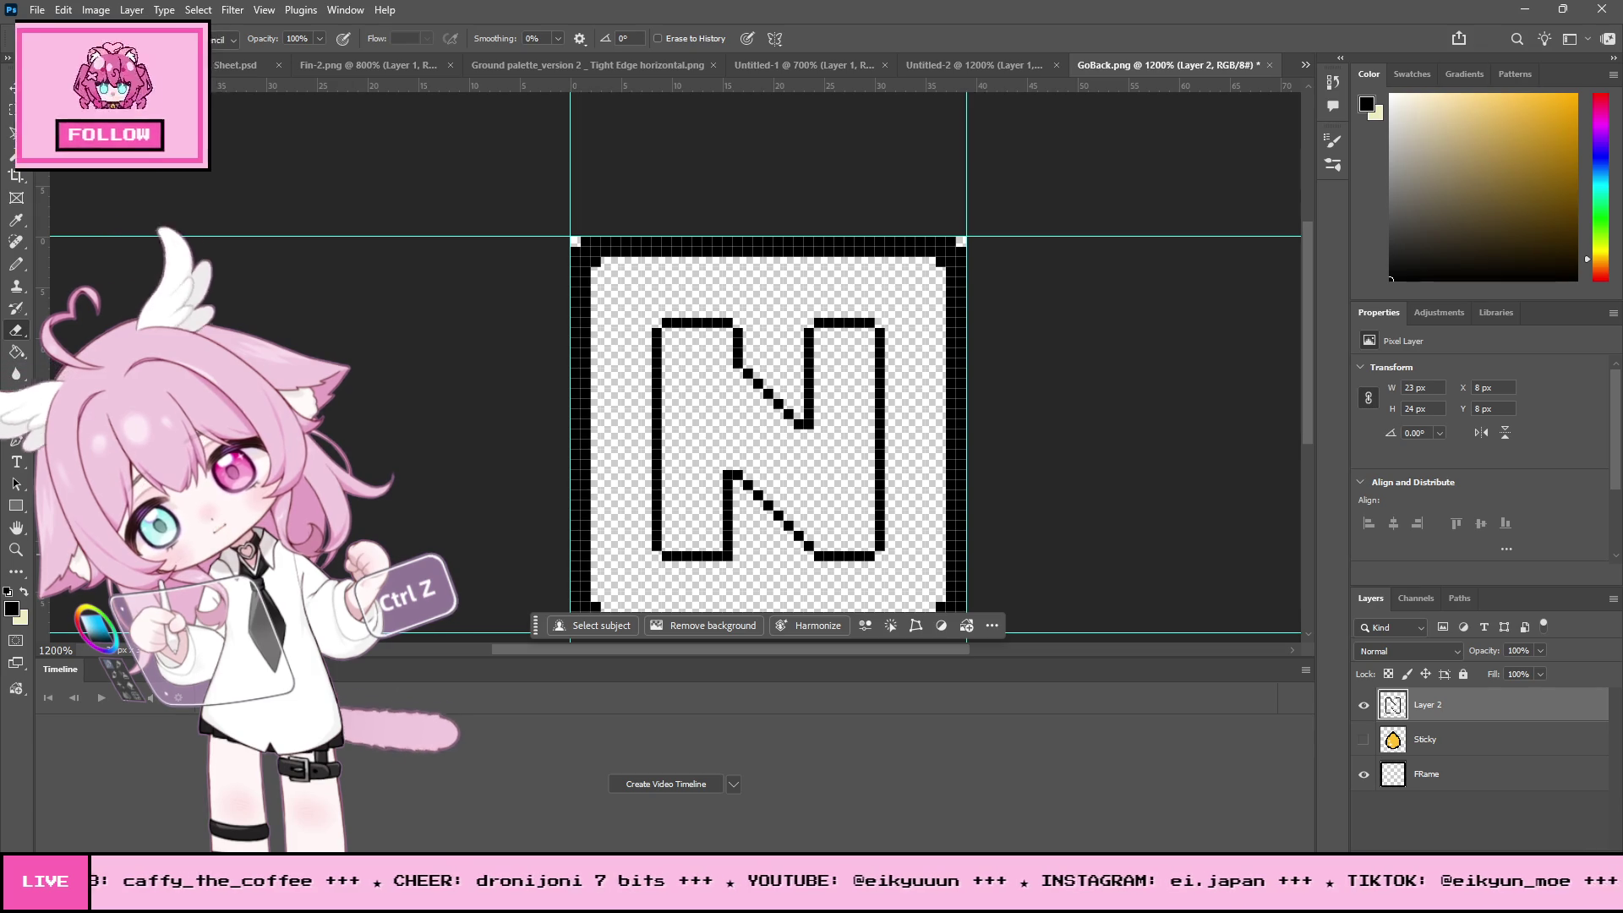
click(20, 552)
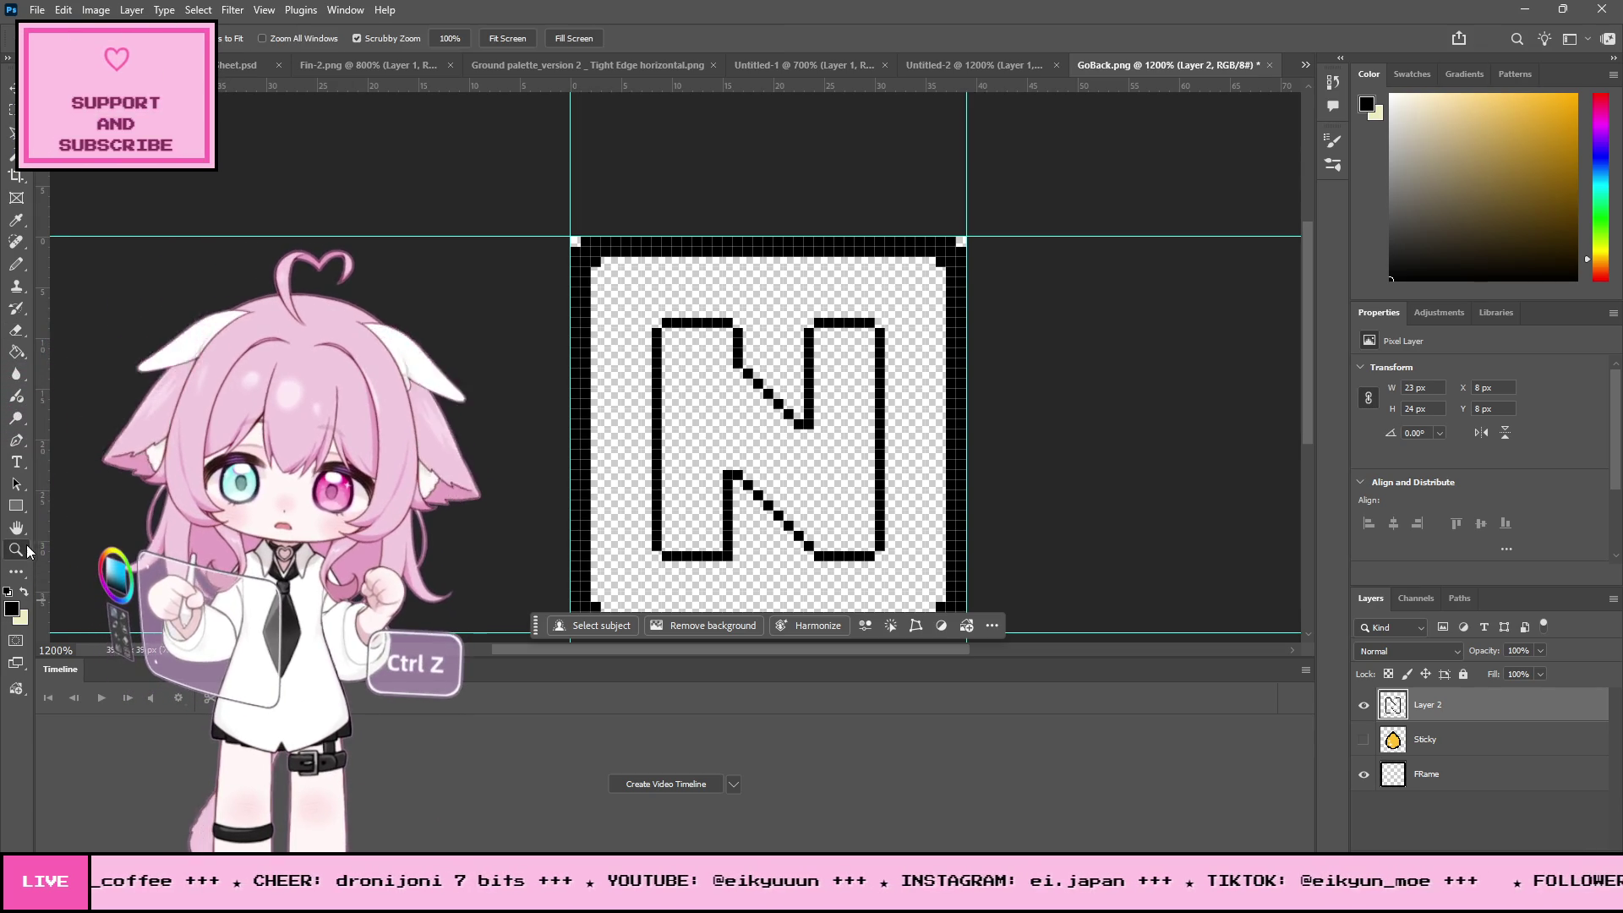
scroll(879, 420, down, 5)
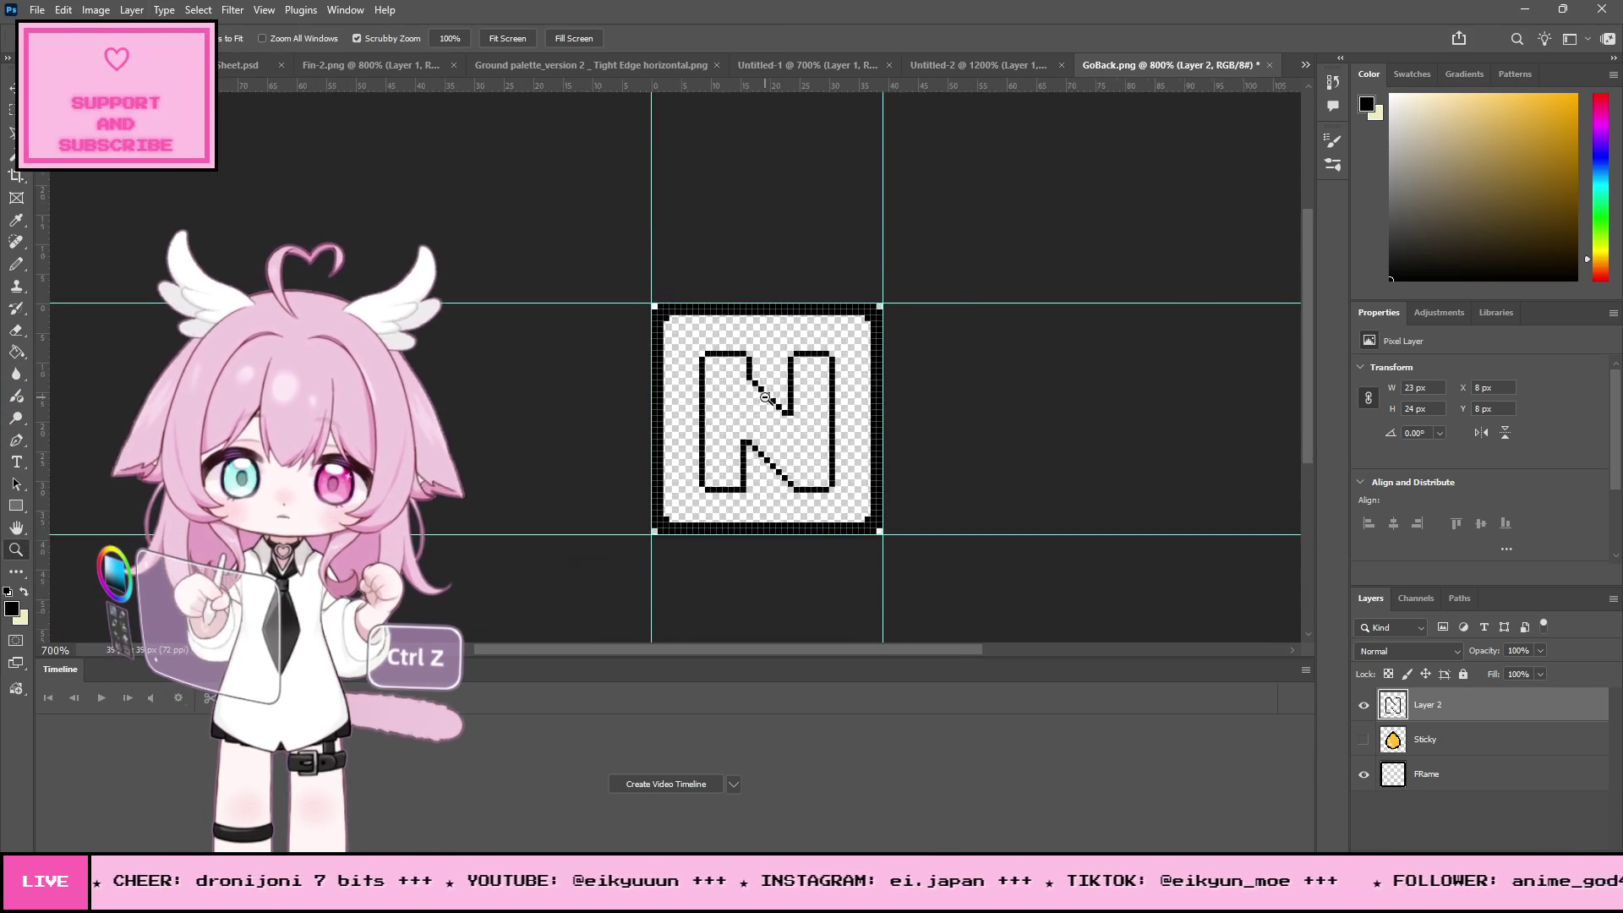
scroll(879, 420, down, 1)
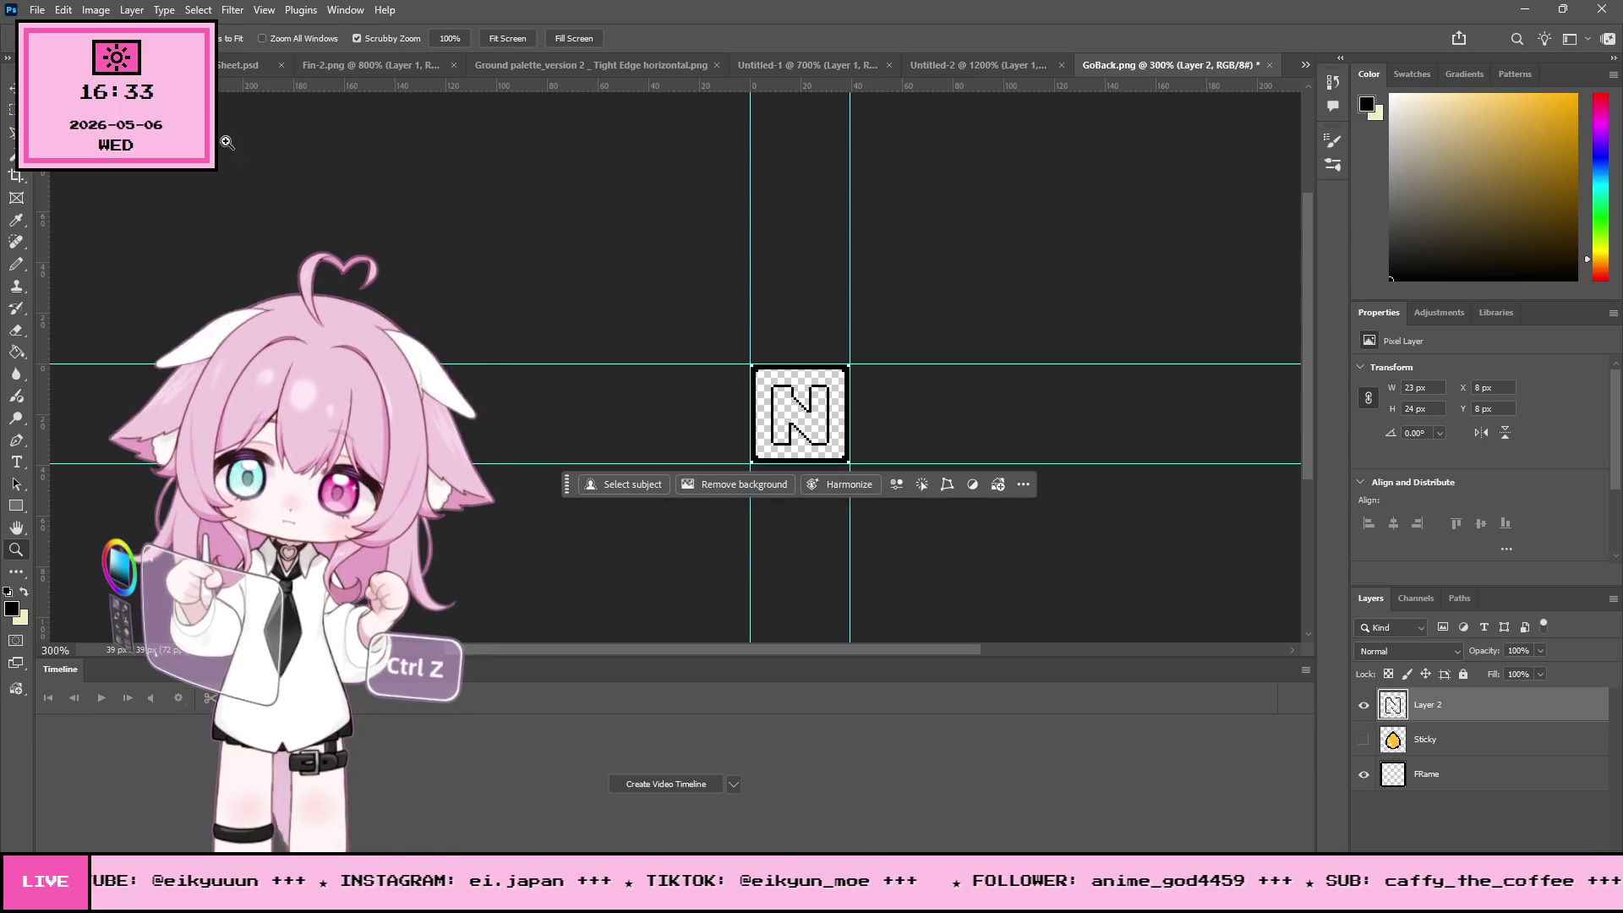
scroll(859, 409, up, 5)
scroll(859, 409, up, 1)
- Extend the N's left leg, fill the lower diagonal gaps, and add pixels along its right edge and top
click(16, 266)
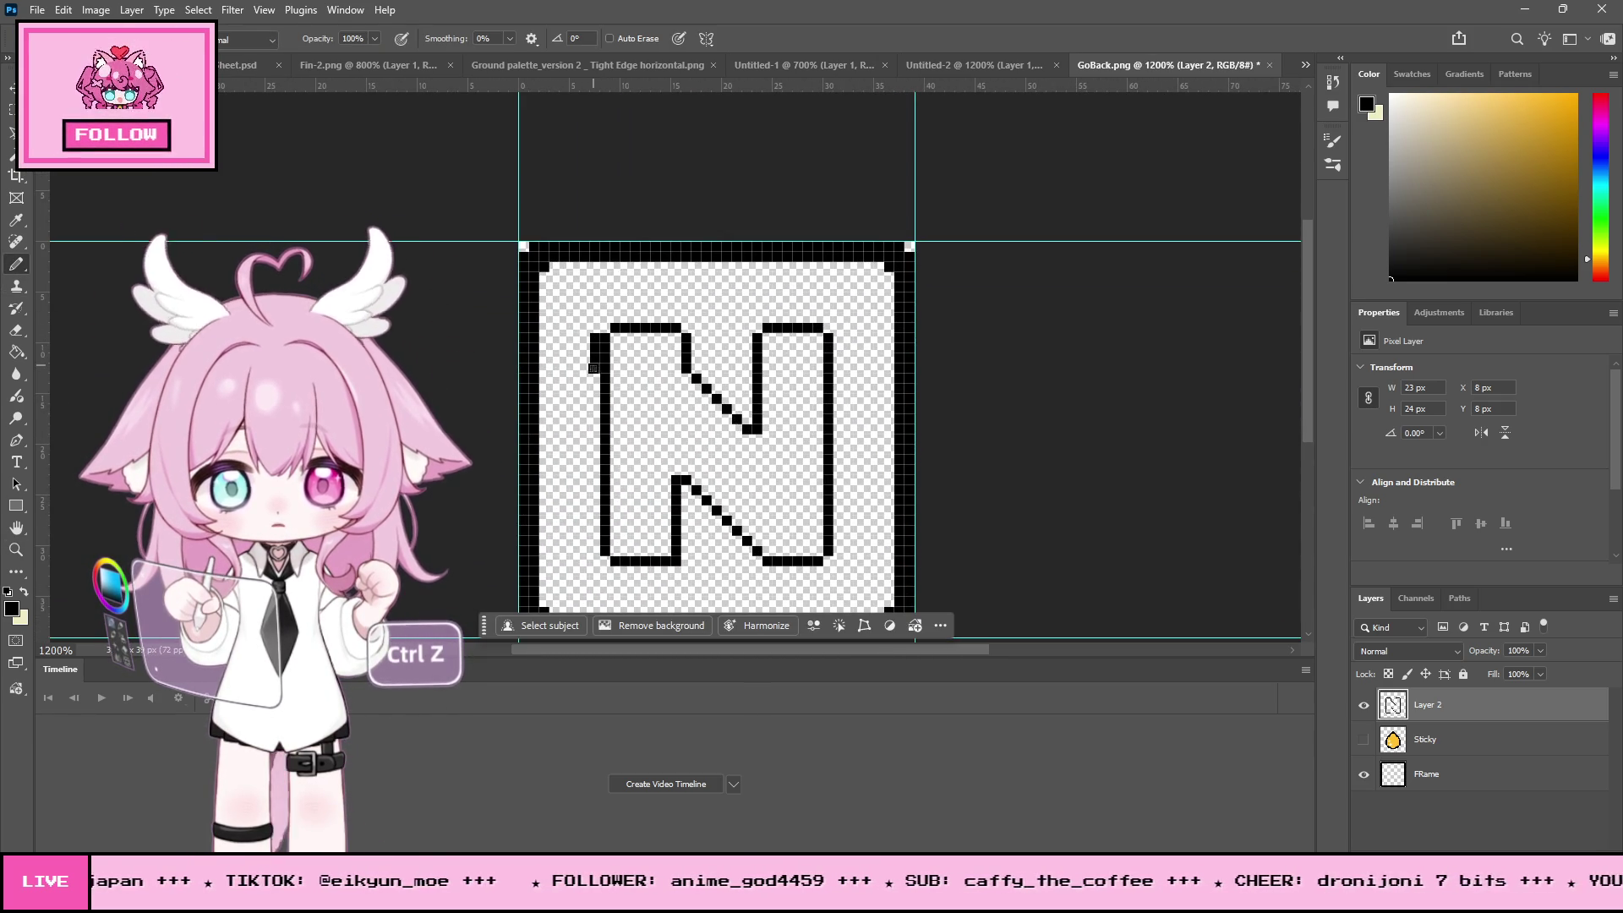
drag(592, 529, 602, 563)
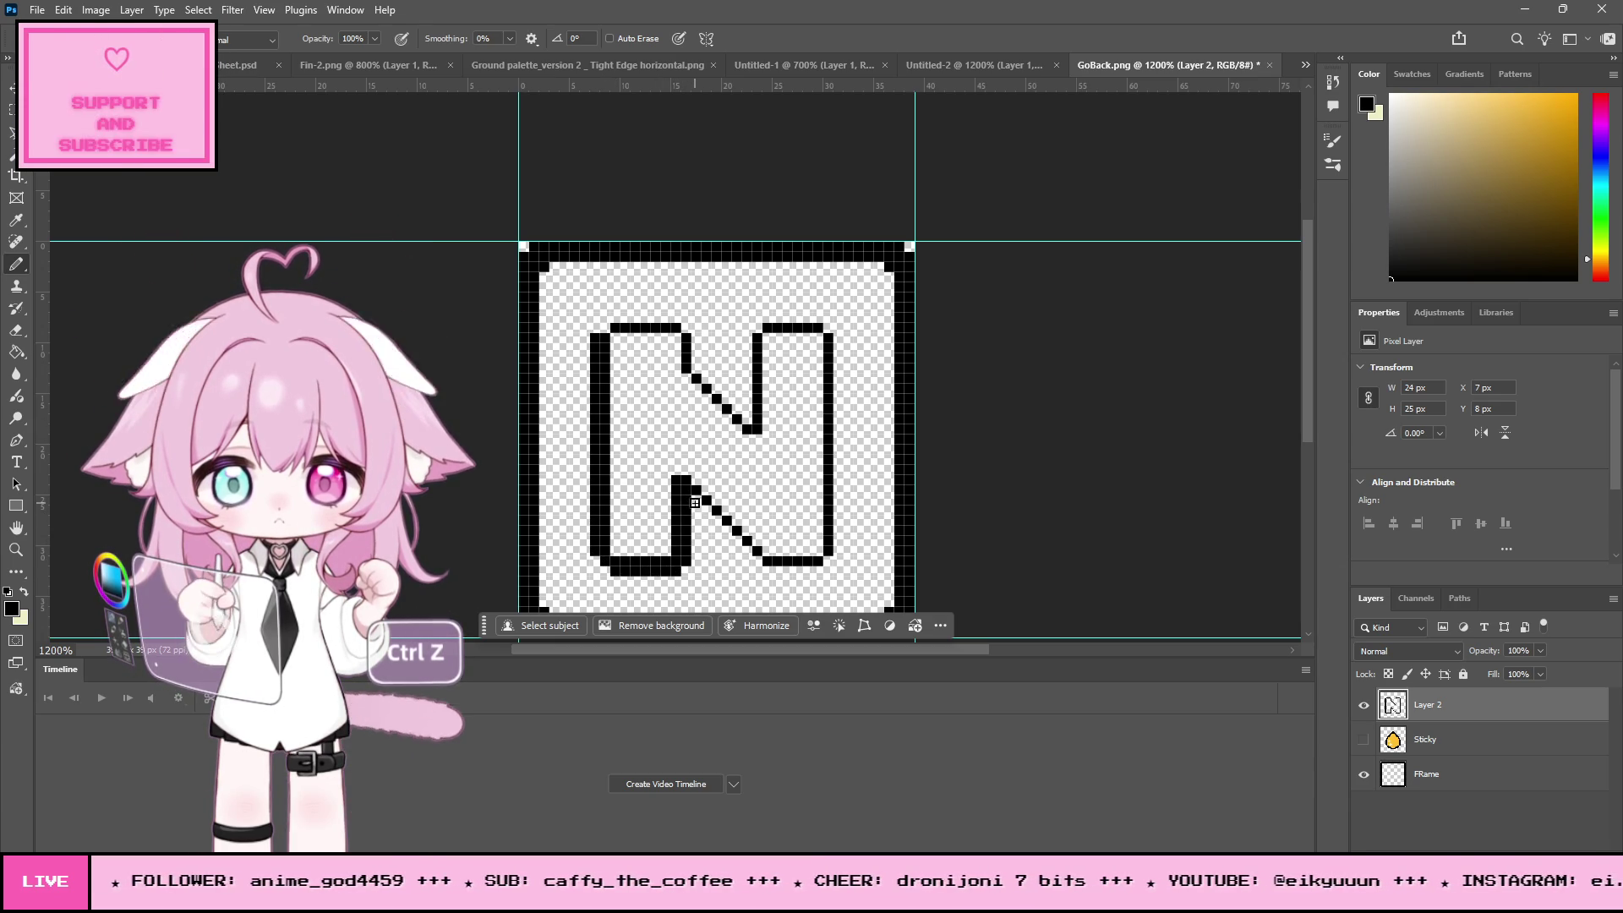
drag(709, 510, 729, 532)
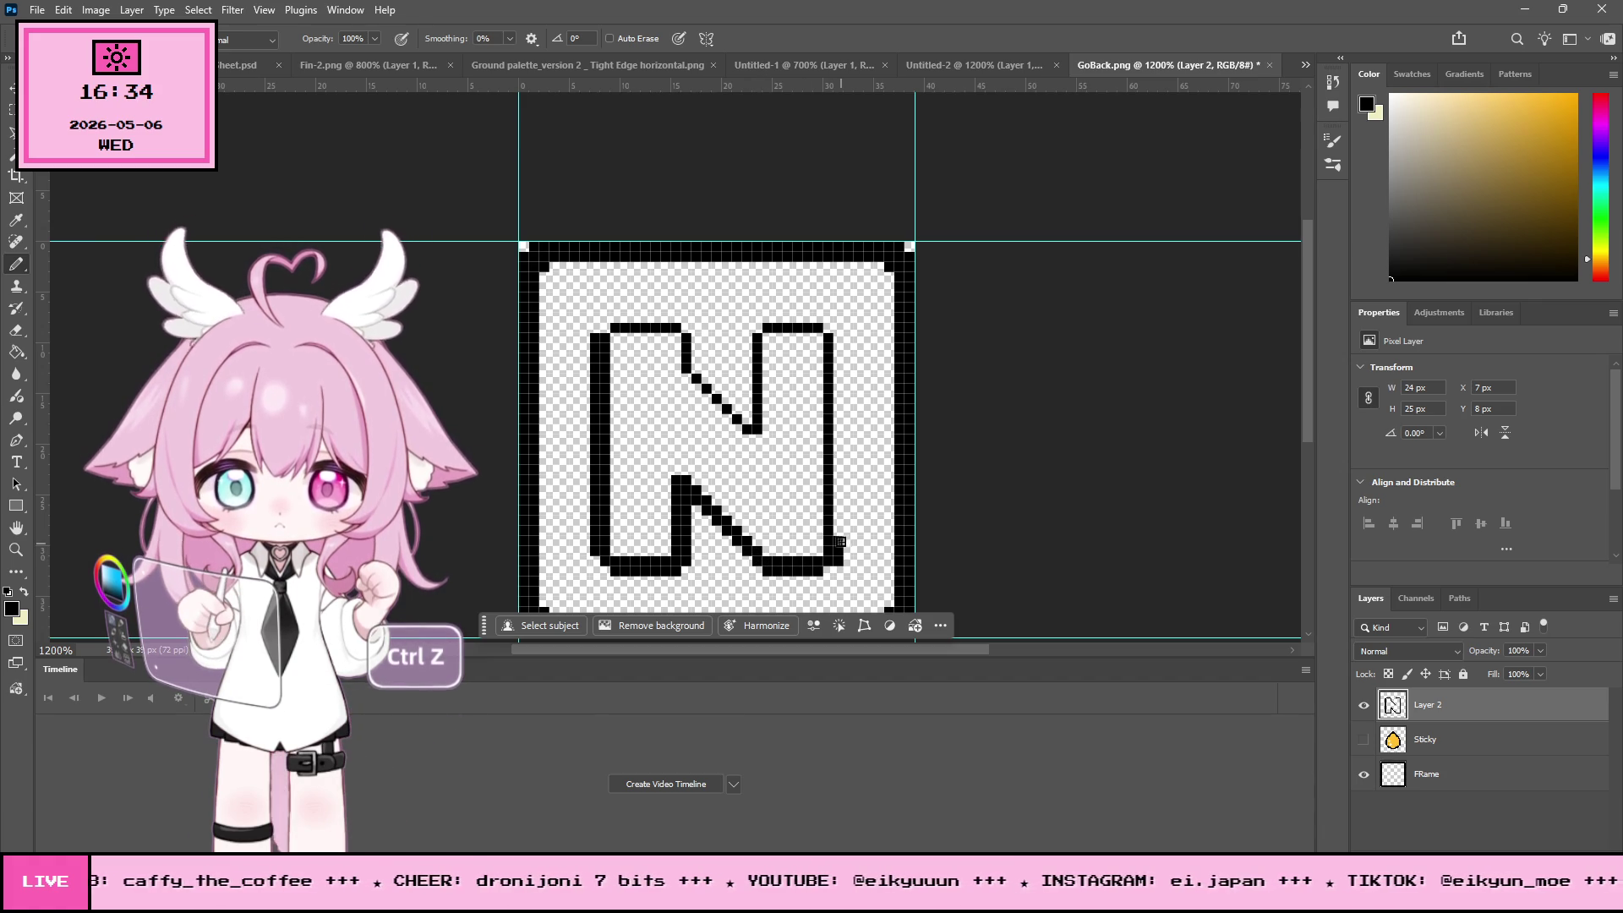
key(ctrl+z)
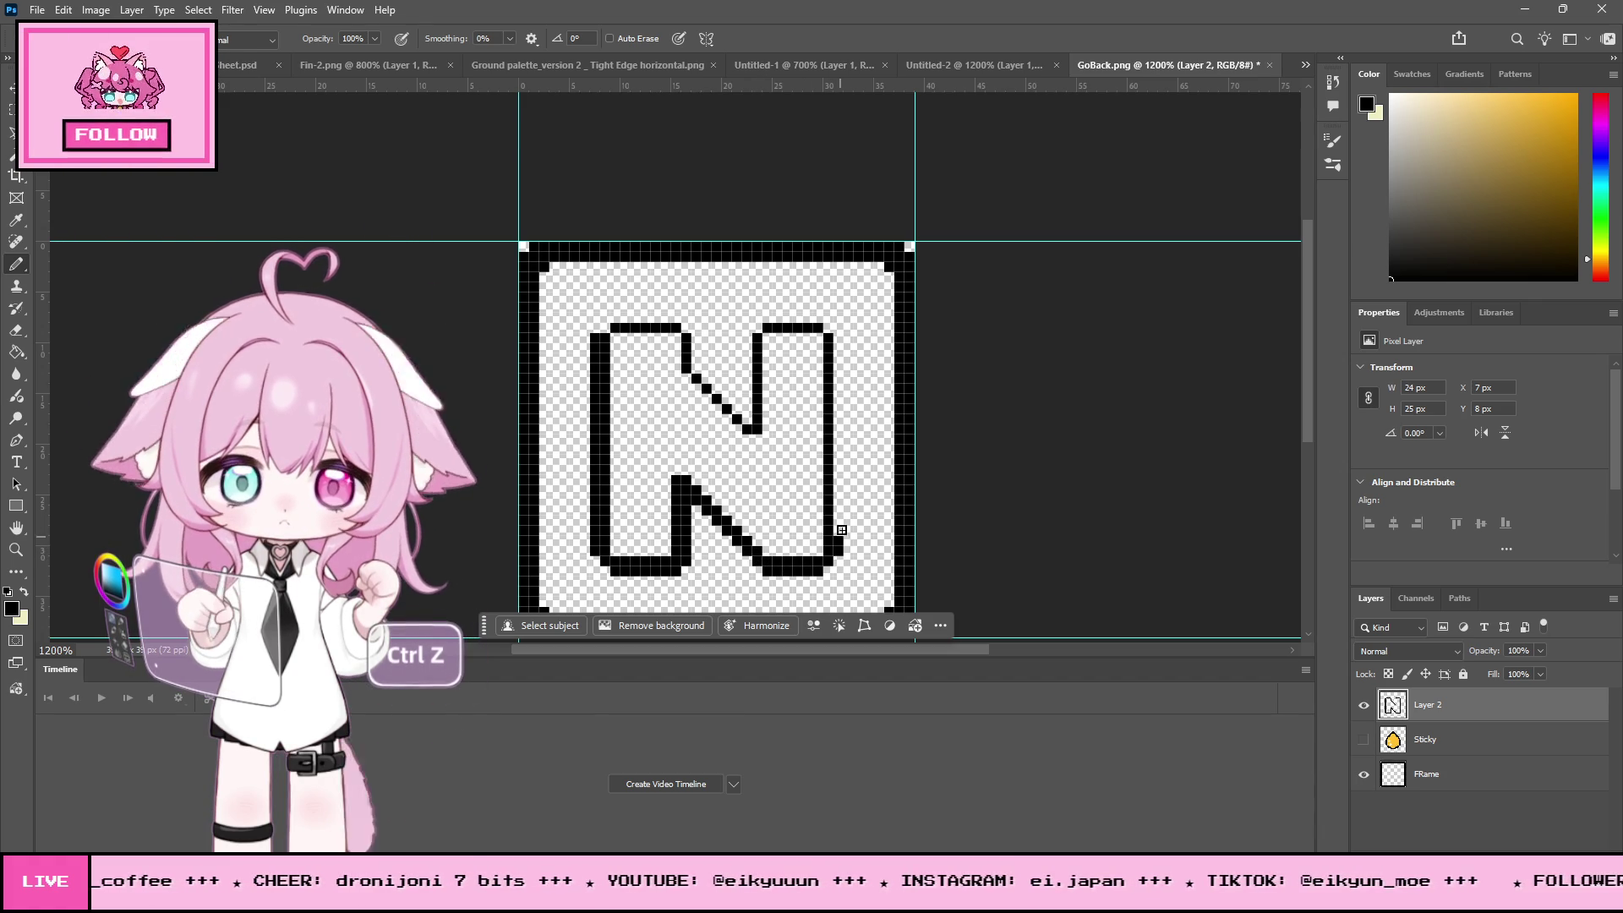
drag(841, 549, 841, 520)
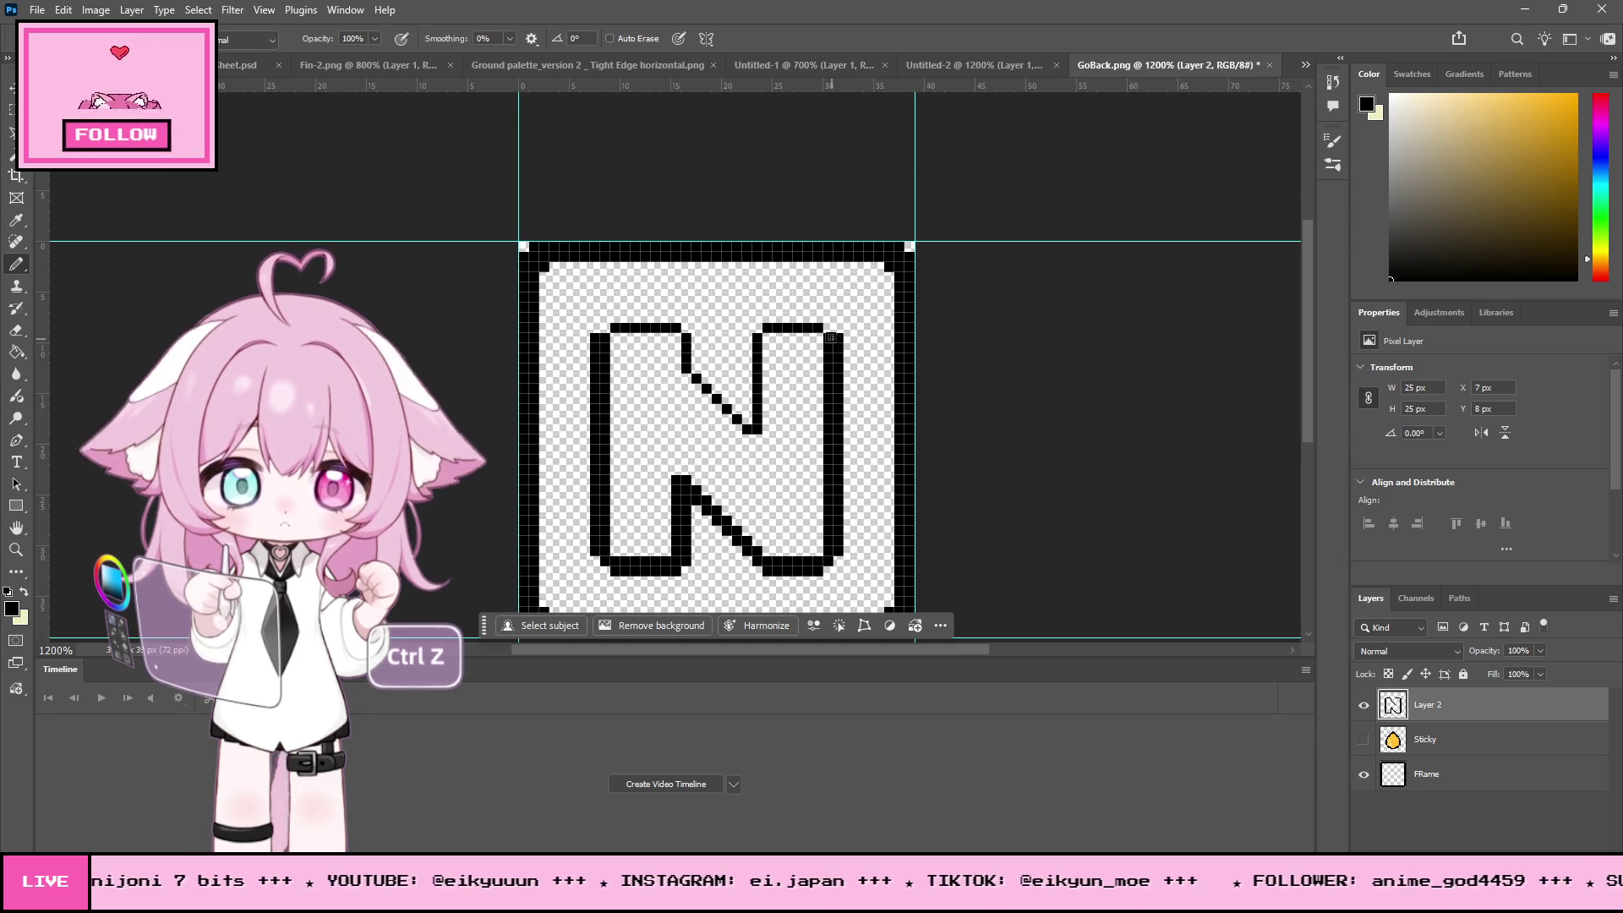
drag(822, 317, 771, 316)
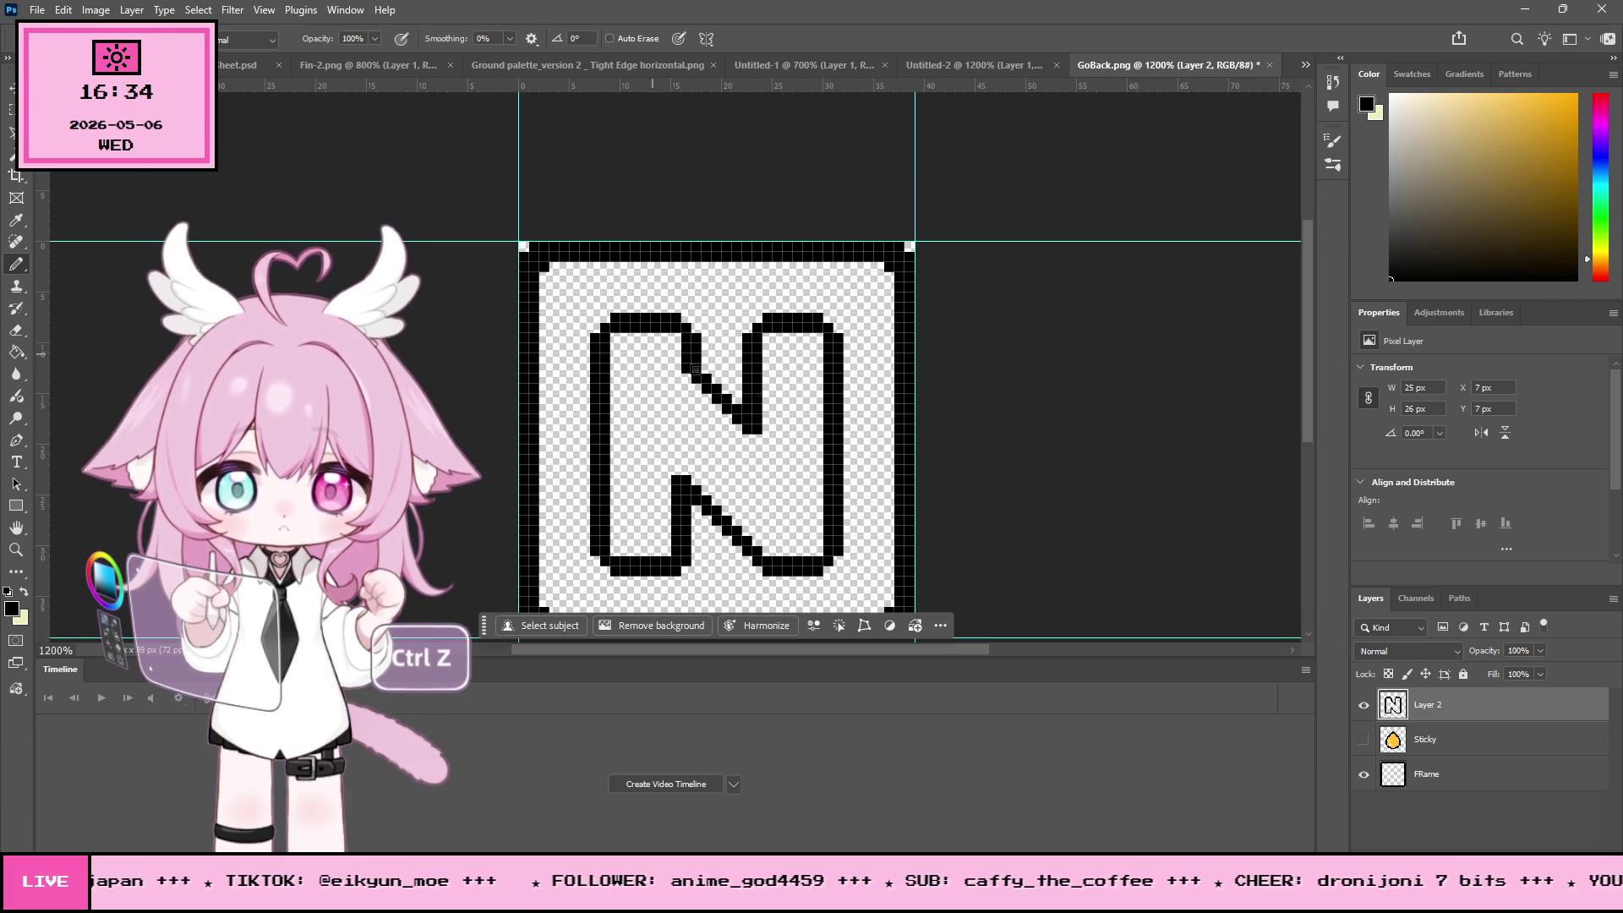
scroll(801, 405, down, 3)
scroll(720, 272, up, 1)
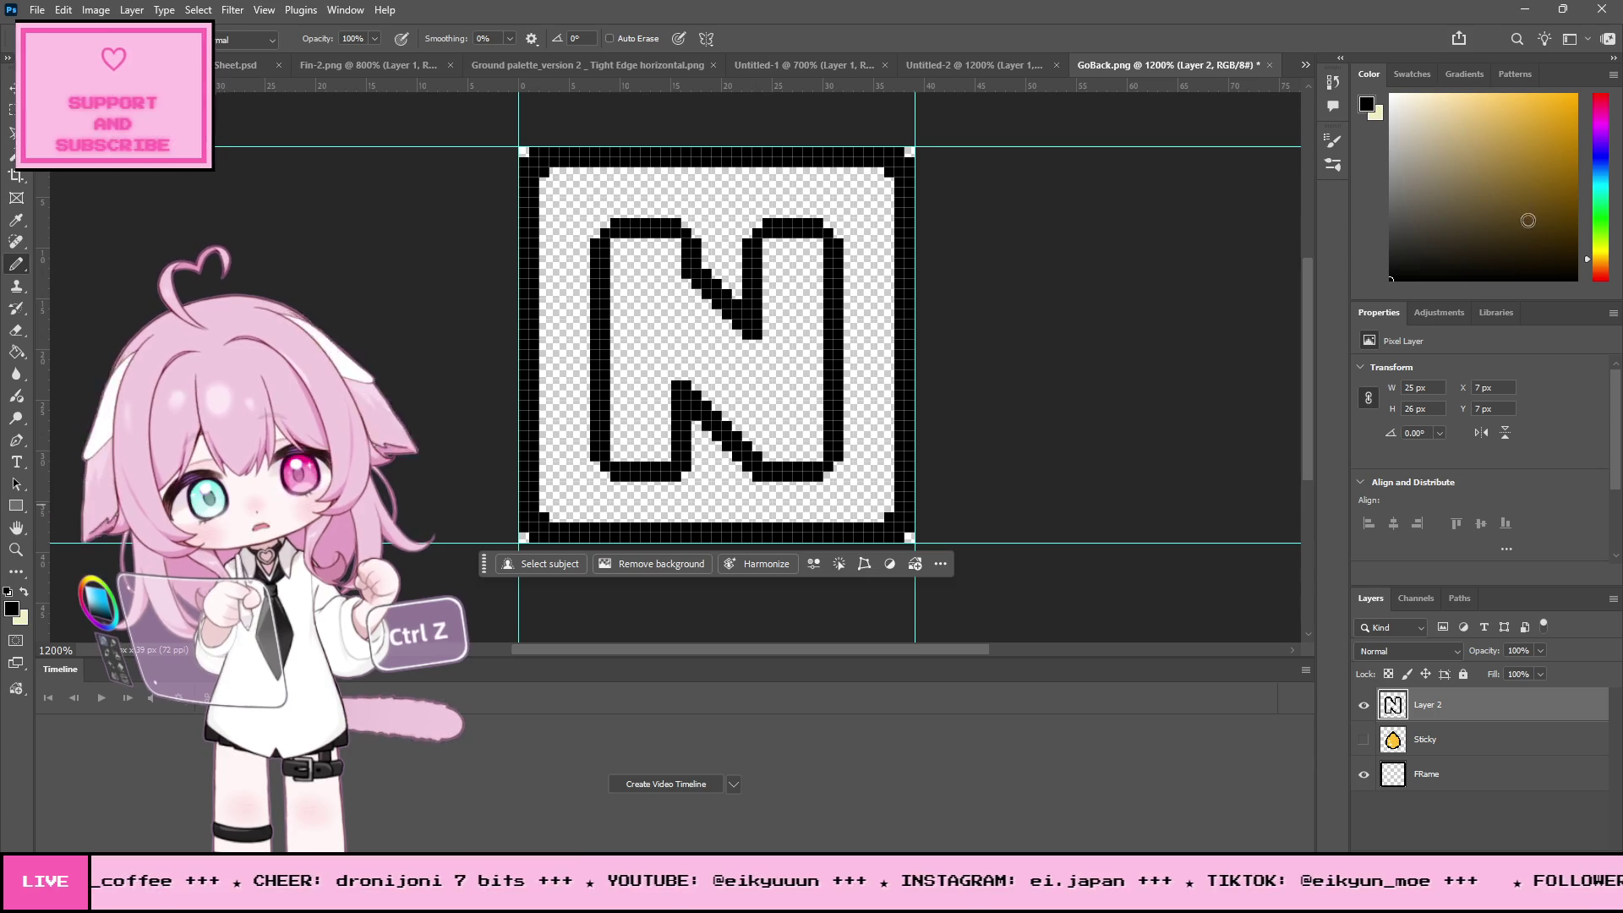
- Choose magenta, pencil a stroke along the N's edge, and bucket-fill the N's interior magenta
click(1597, 115)
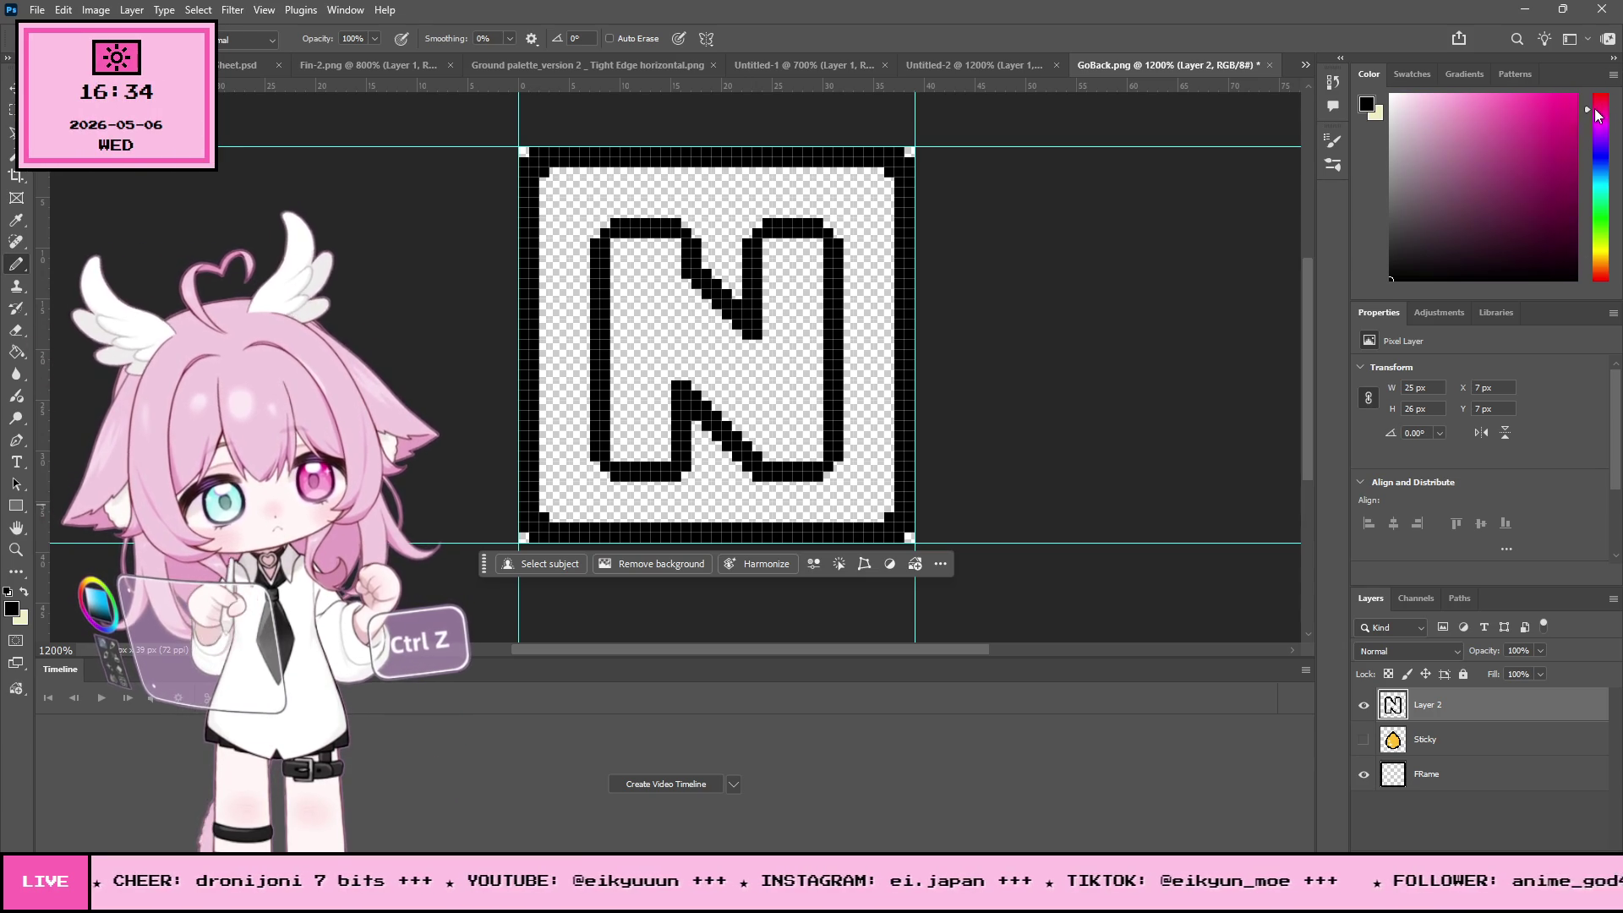
click(1552, 122)
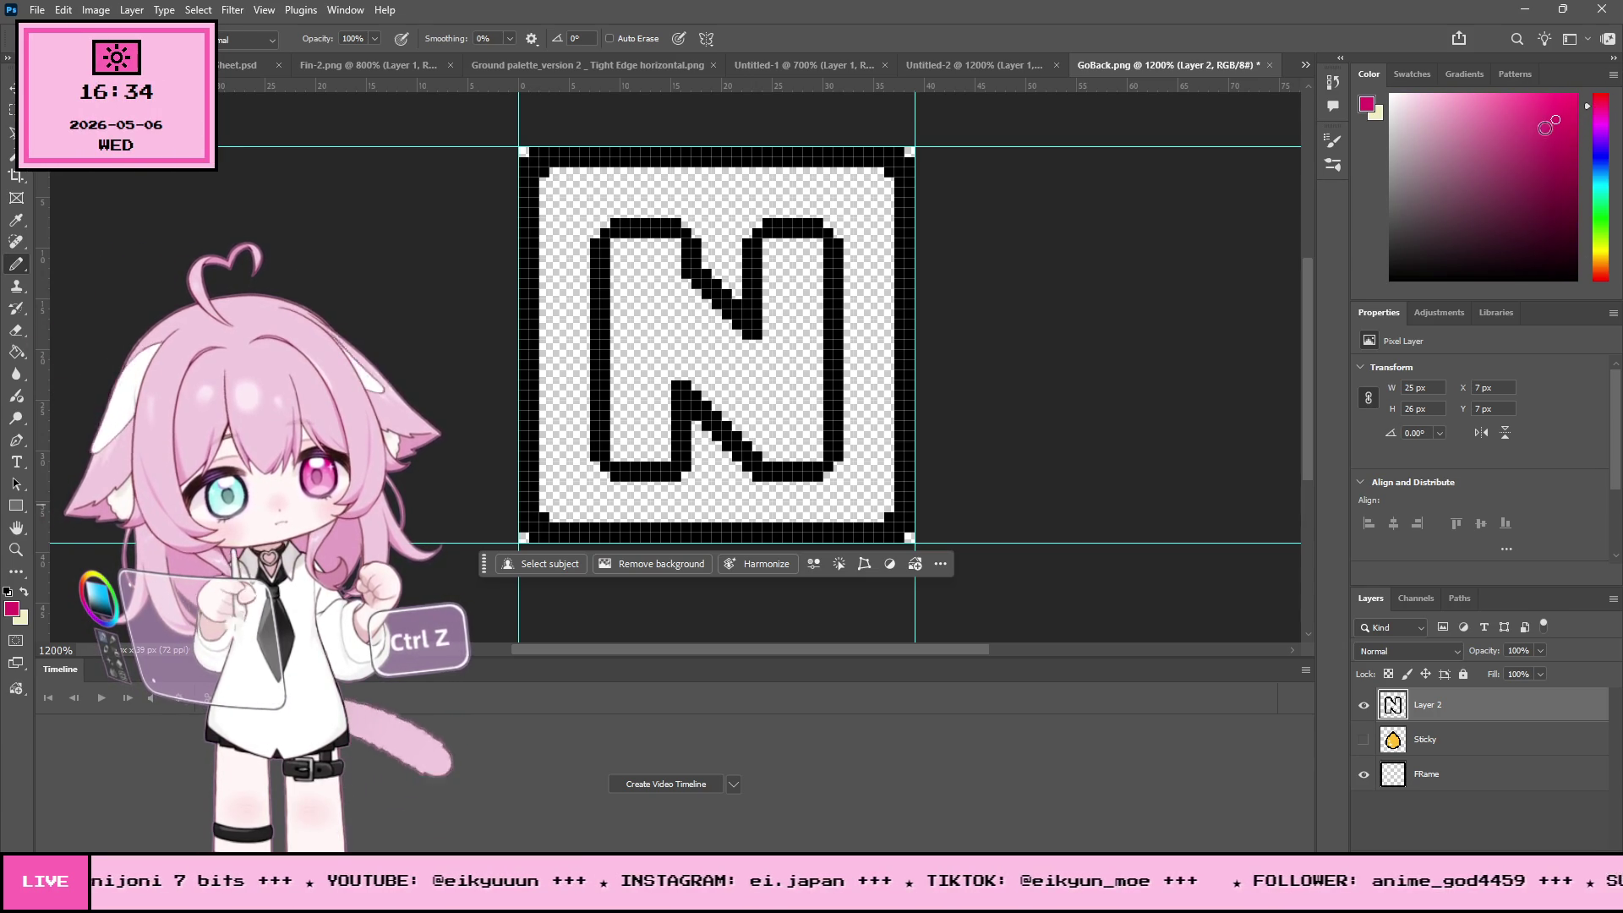
mouse_move(615, 243)
mouse_down()
mouse_move(619, 454)
mouse_move(670, 456)
mouse_move(666, 376)
mouse_move(718, 398)
mouse_move(773, 457)
mouse_move(816, 455)
mouse_move(812, 251)
mouse_move(769, 245)
mouse_move(769, 341)
mouse_move(724, 331)
mouse_move(671, 248)
mouse_up()
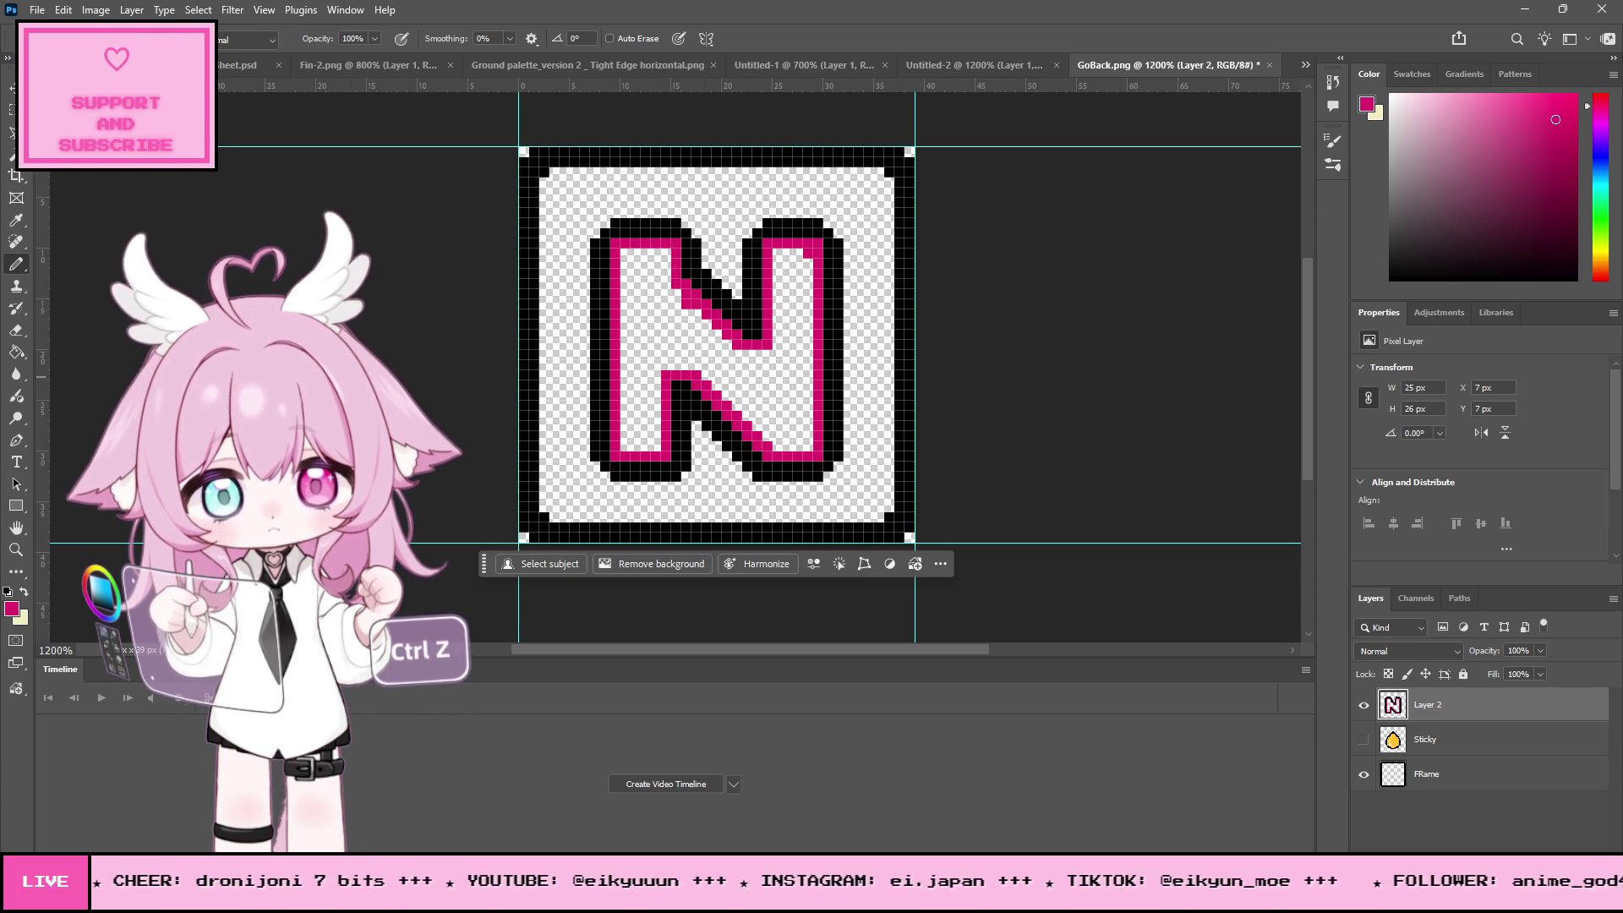
key(g)
click(645, 296)
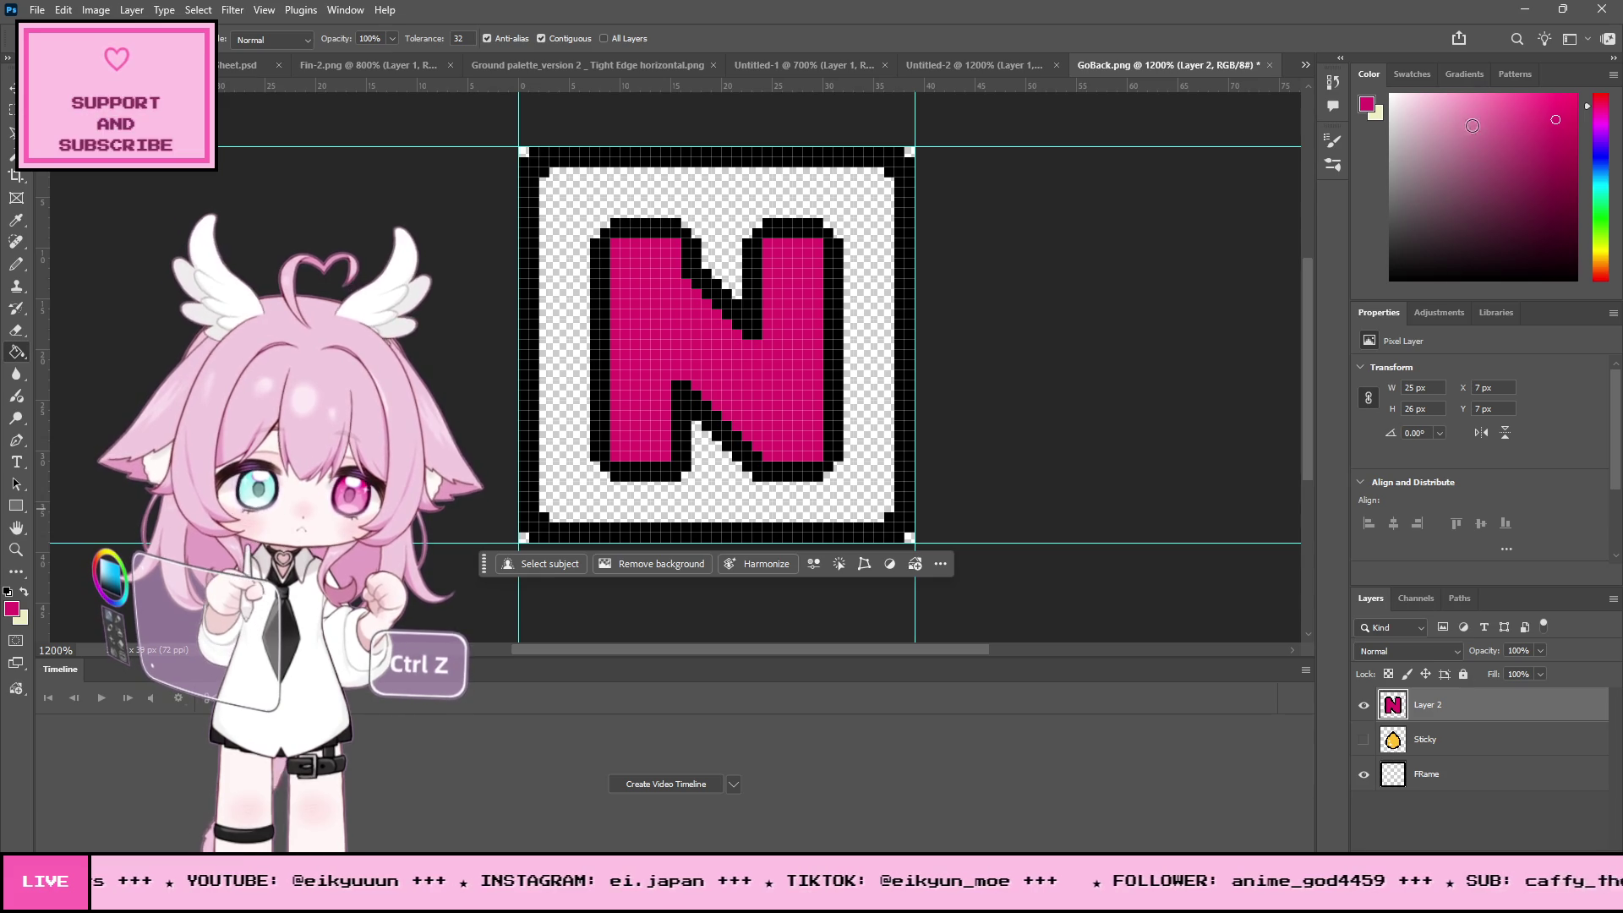
- Pencil a light-pink plus highlight on the N, compare it with the Sticky drop layer, then minimize Photoshop
click(15, 263)
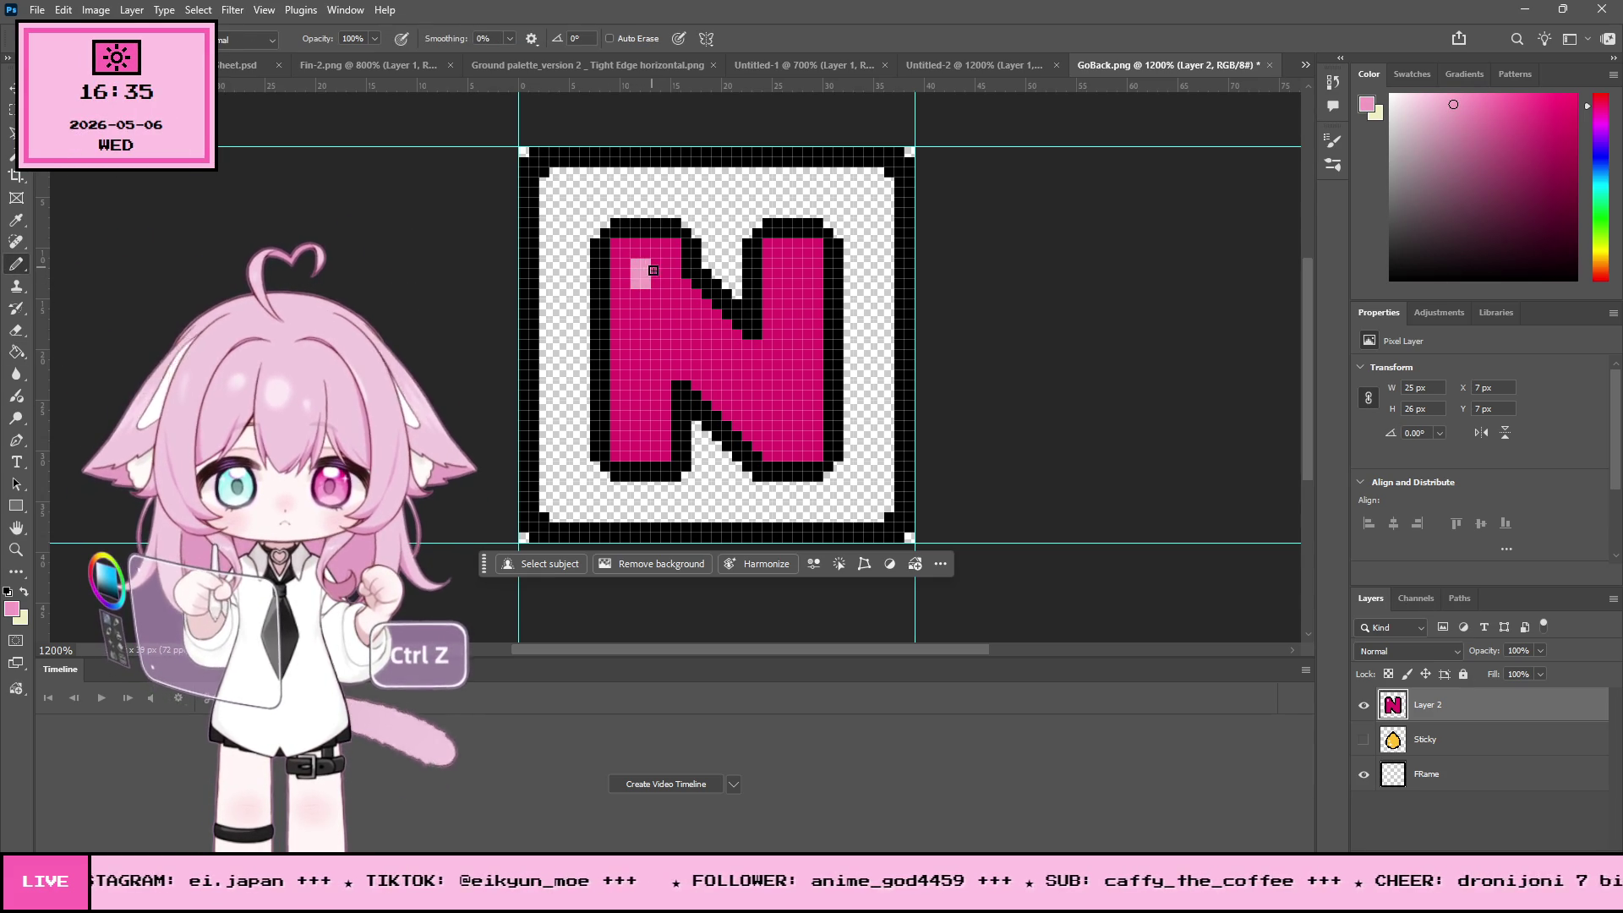
drag(639, 273, 640, 283)
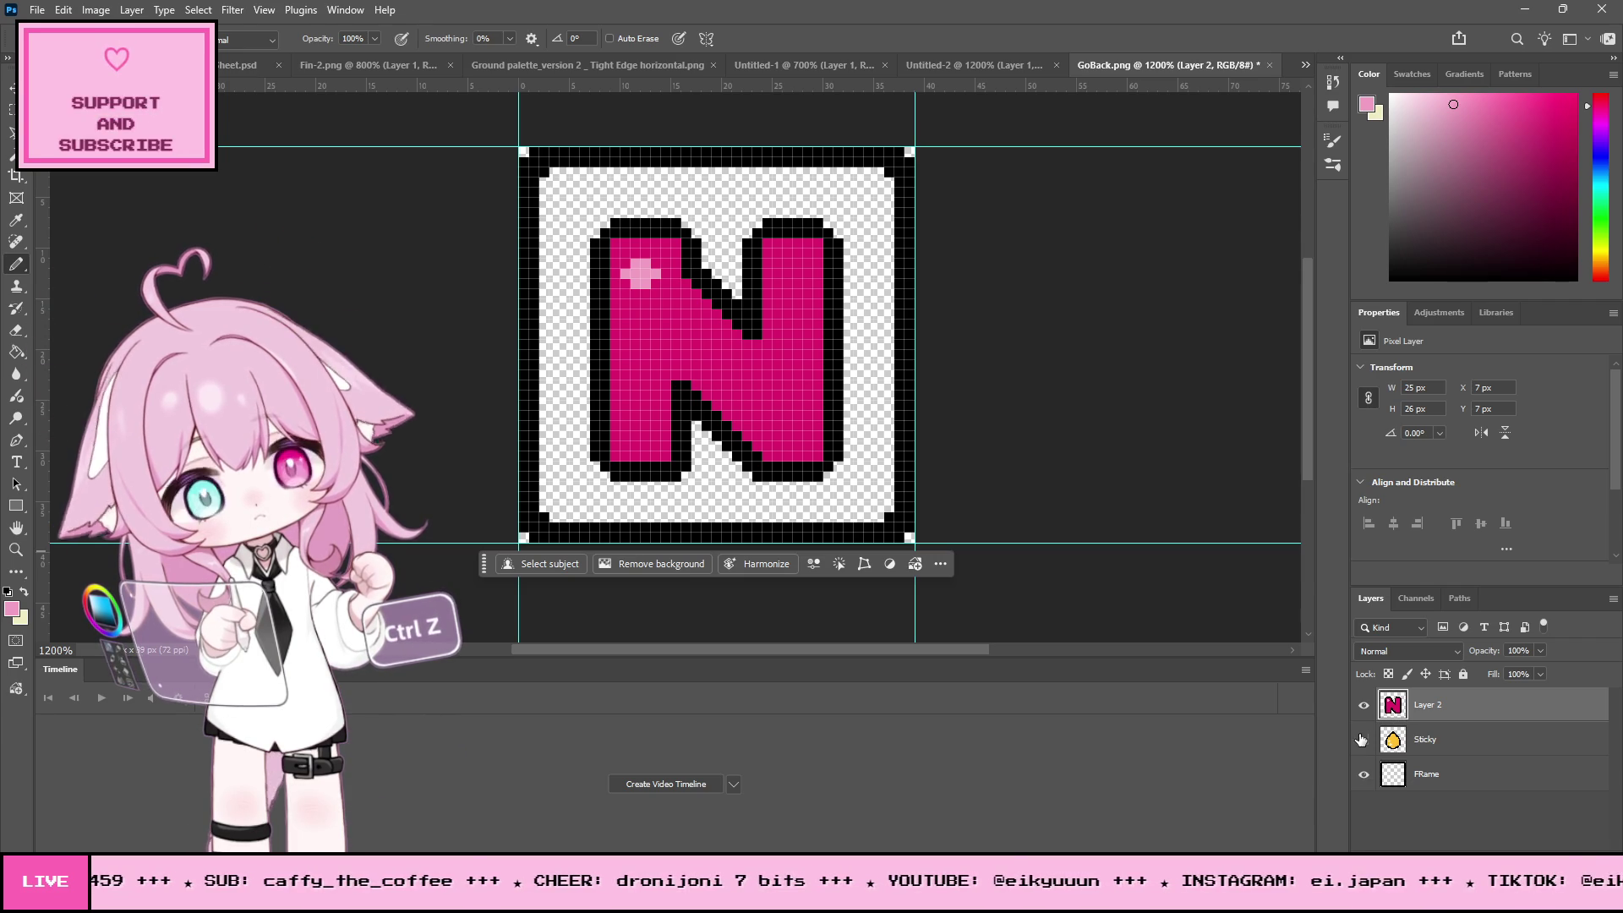
click(1363, 705)
click(1364, 740)
click(1364, 740)
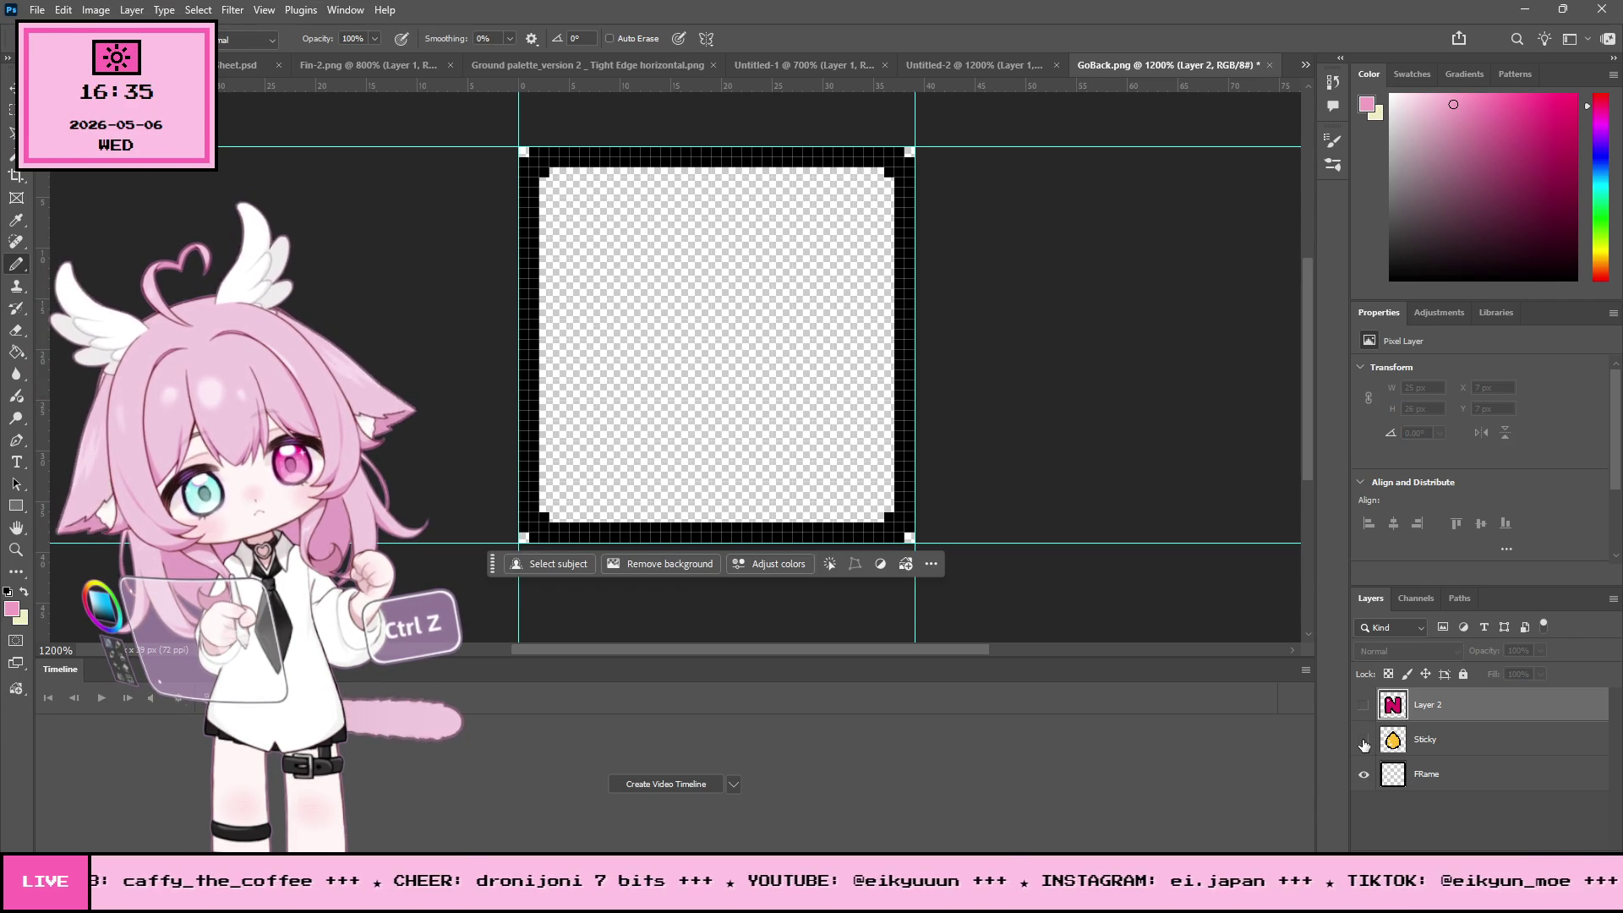
click(1364, 735)
click(1363, 705)
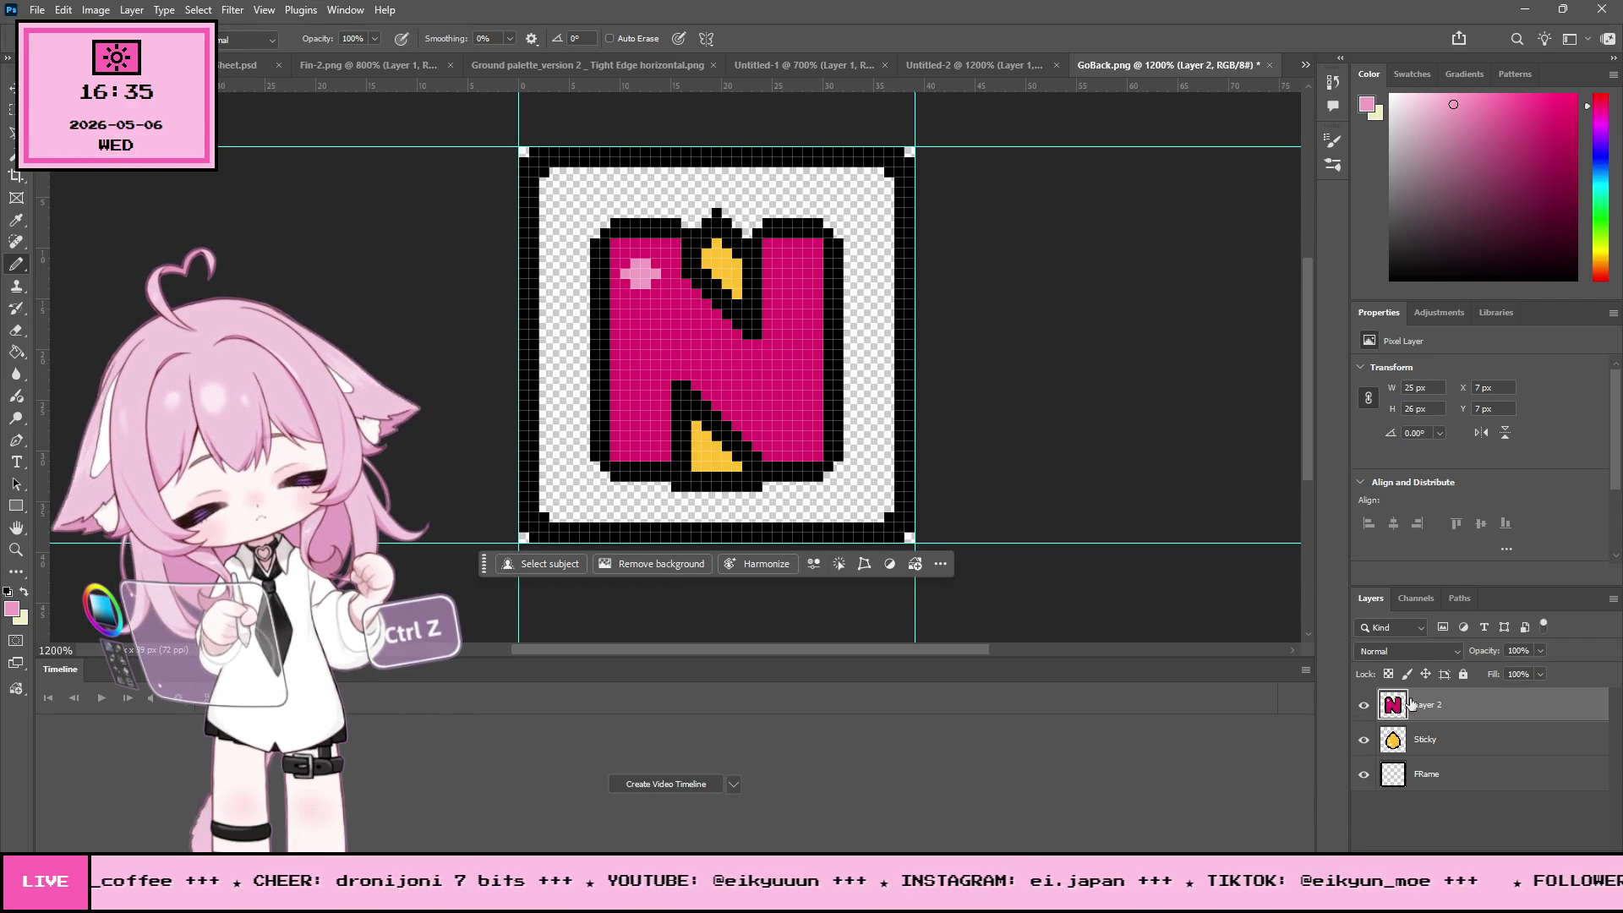
click(1364, 705)
click(1364, 740)
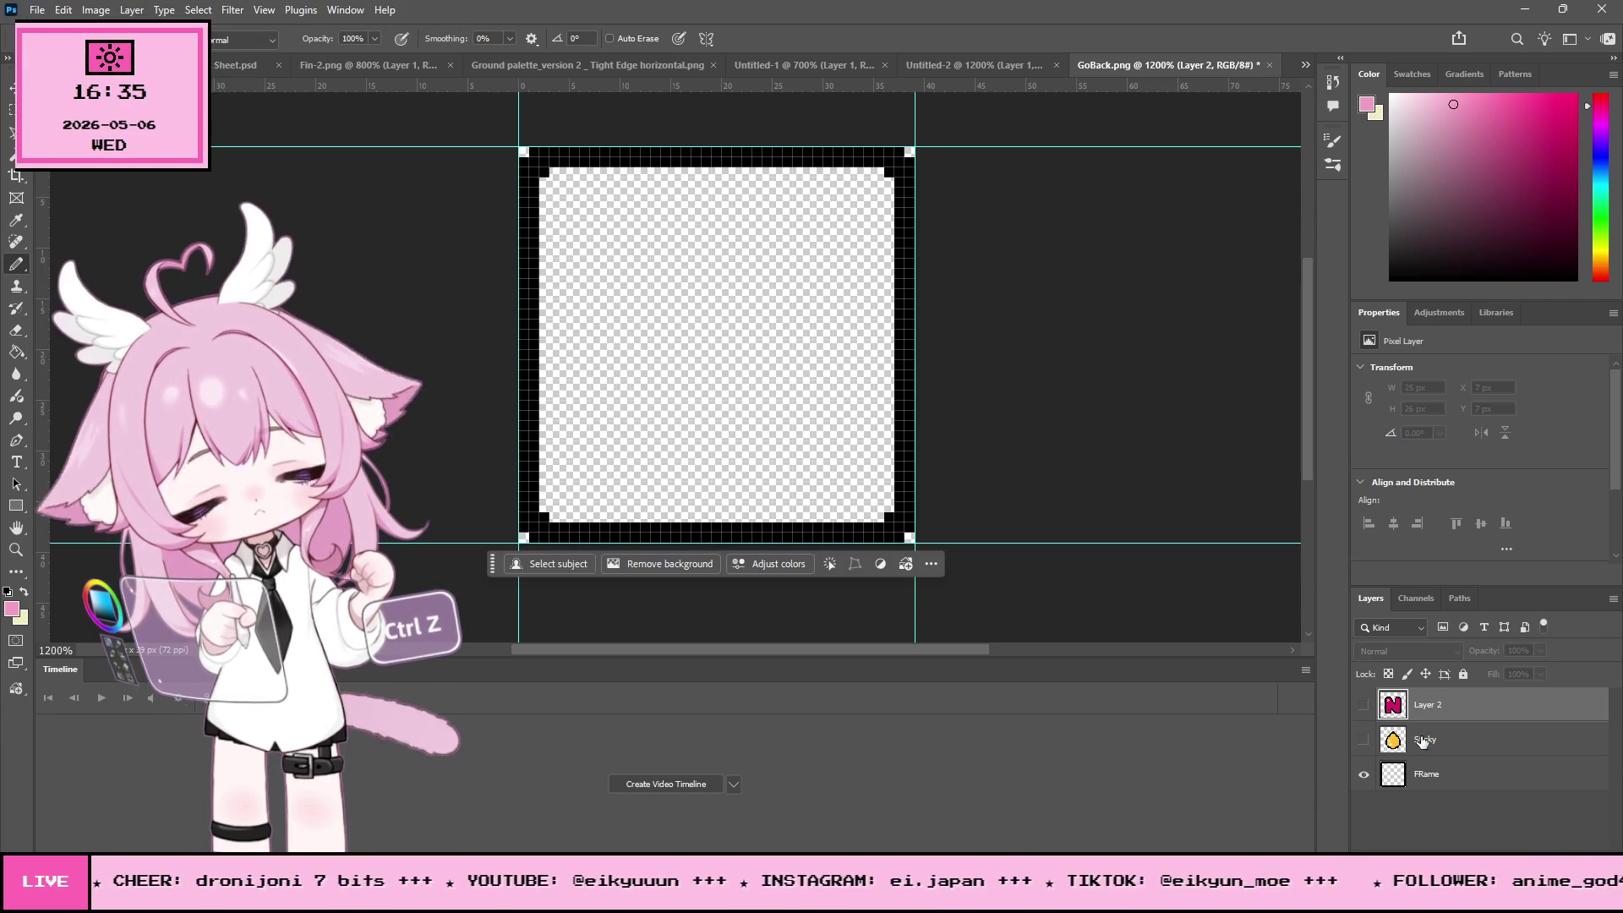
click(1544, 11)
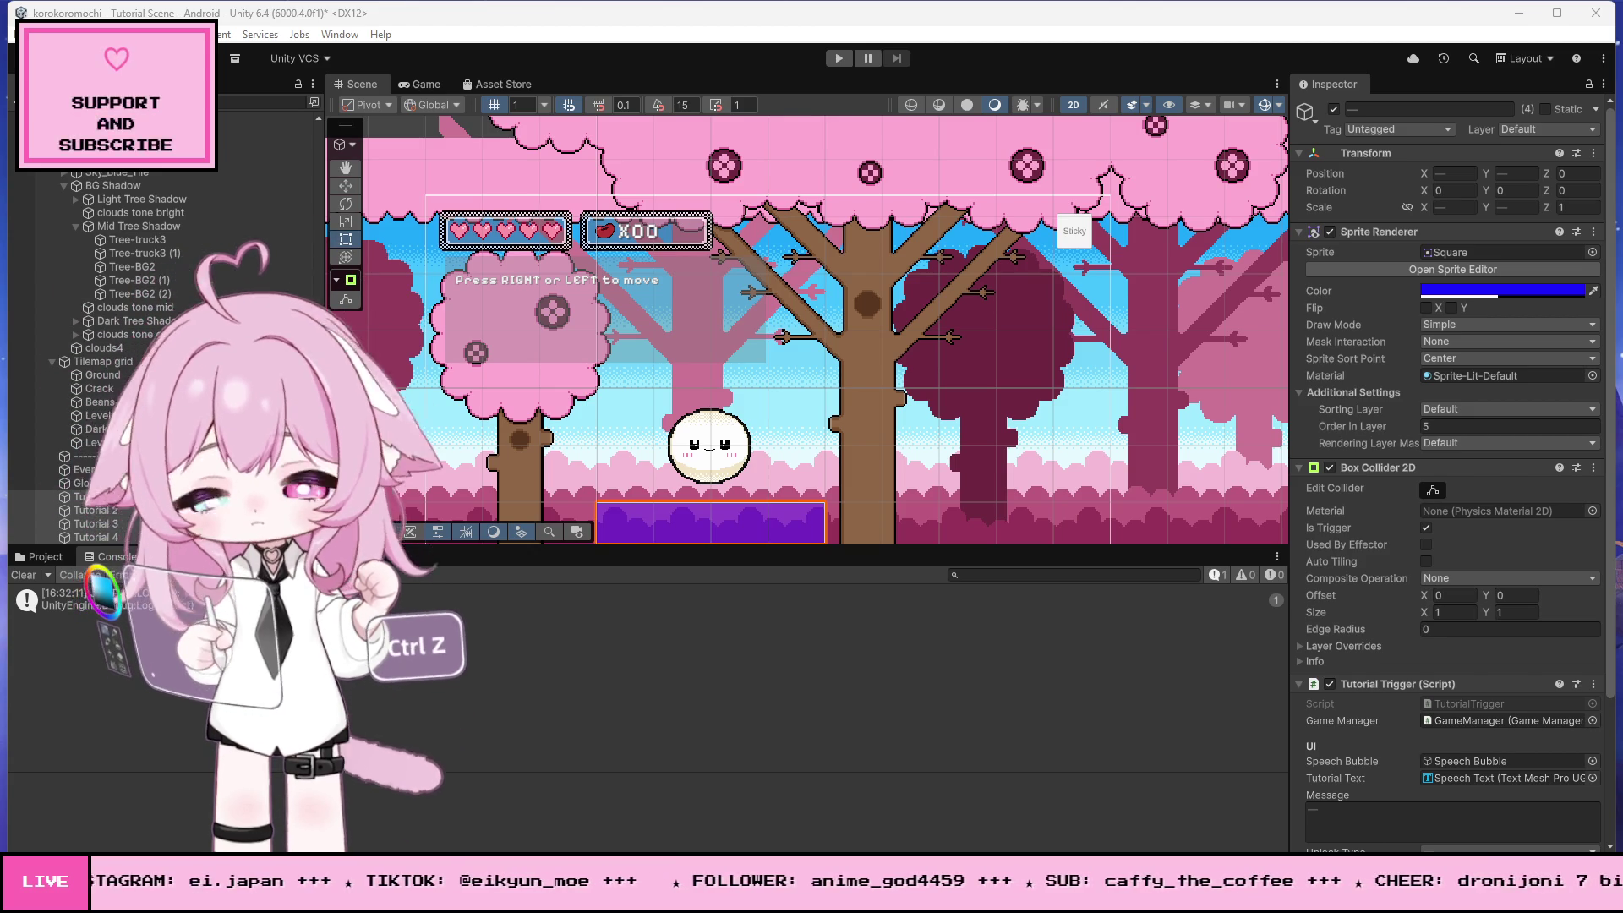
- Save all TutorialTrigger changes in Visual Studio, return to Unity, and start Play mode
key(alt+Tab)
key(ctrl+f)
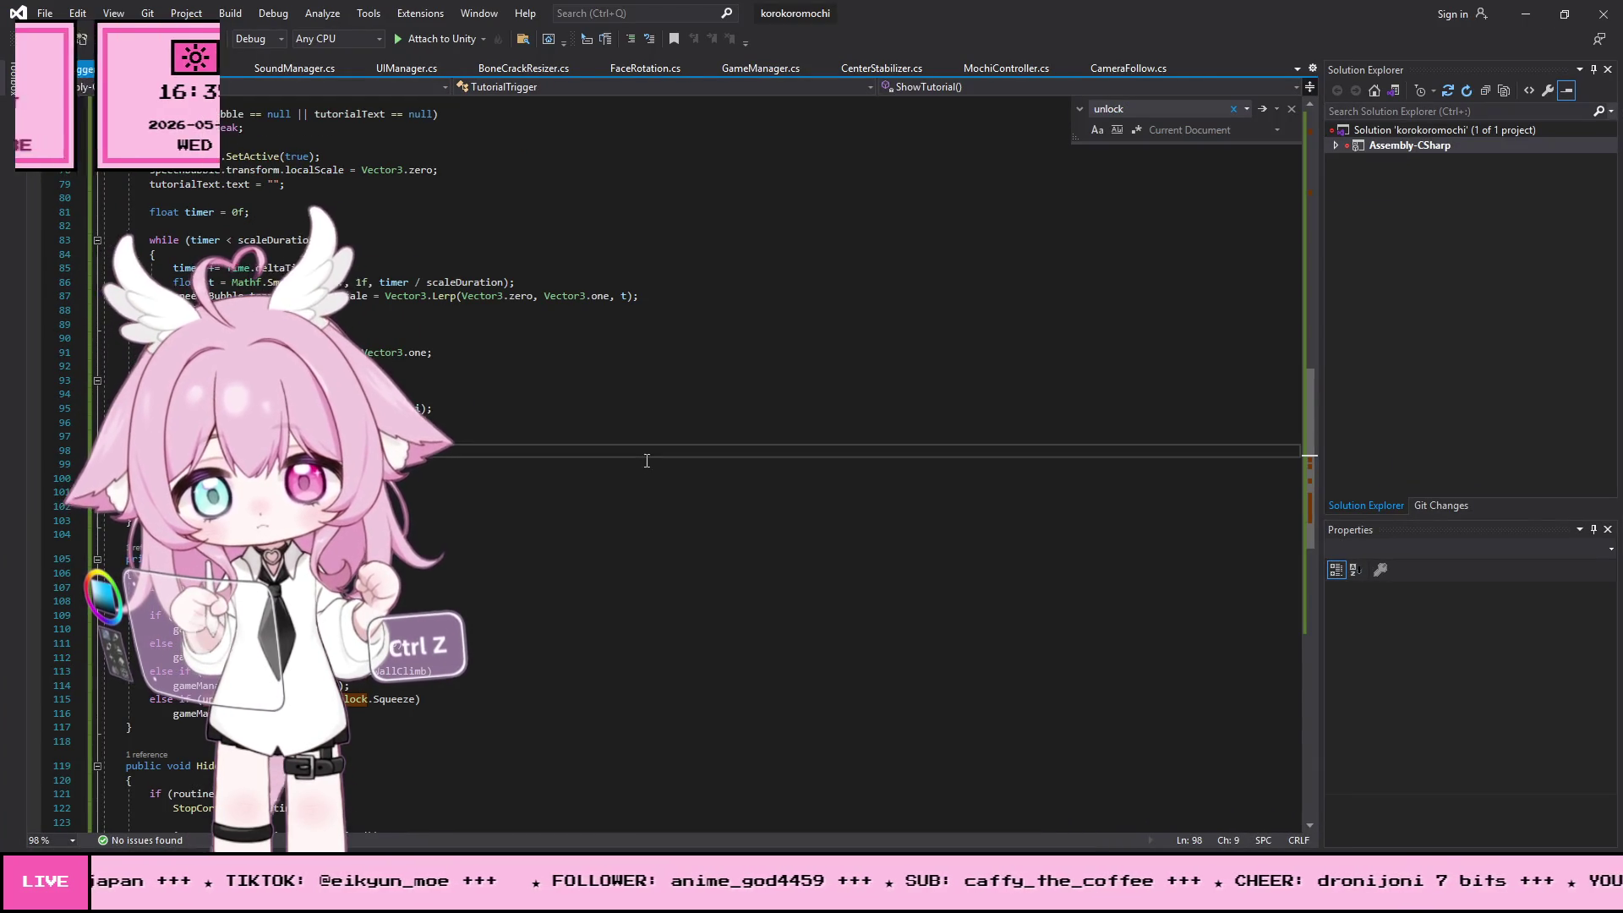
key(ctrl+z)
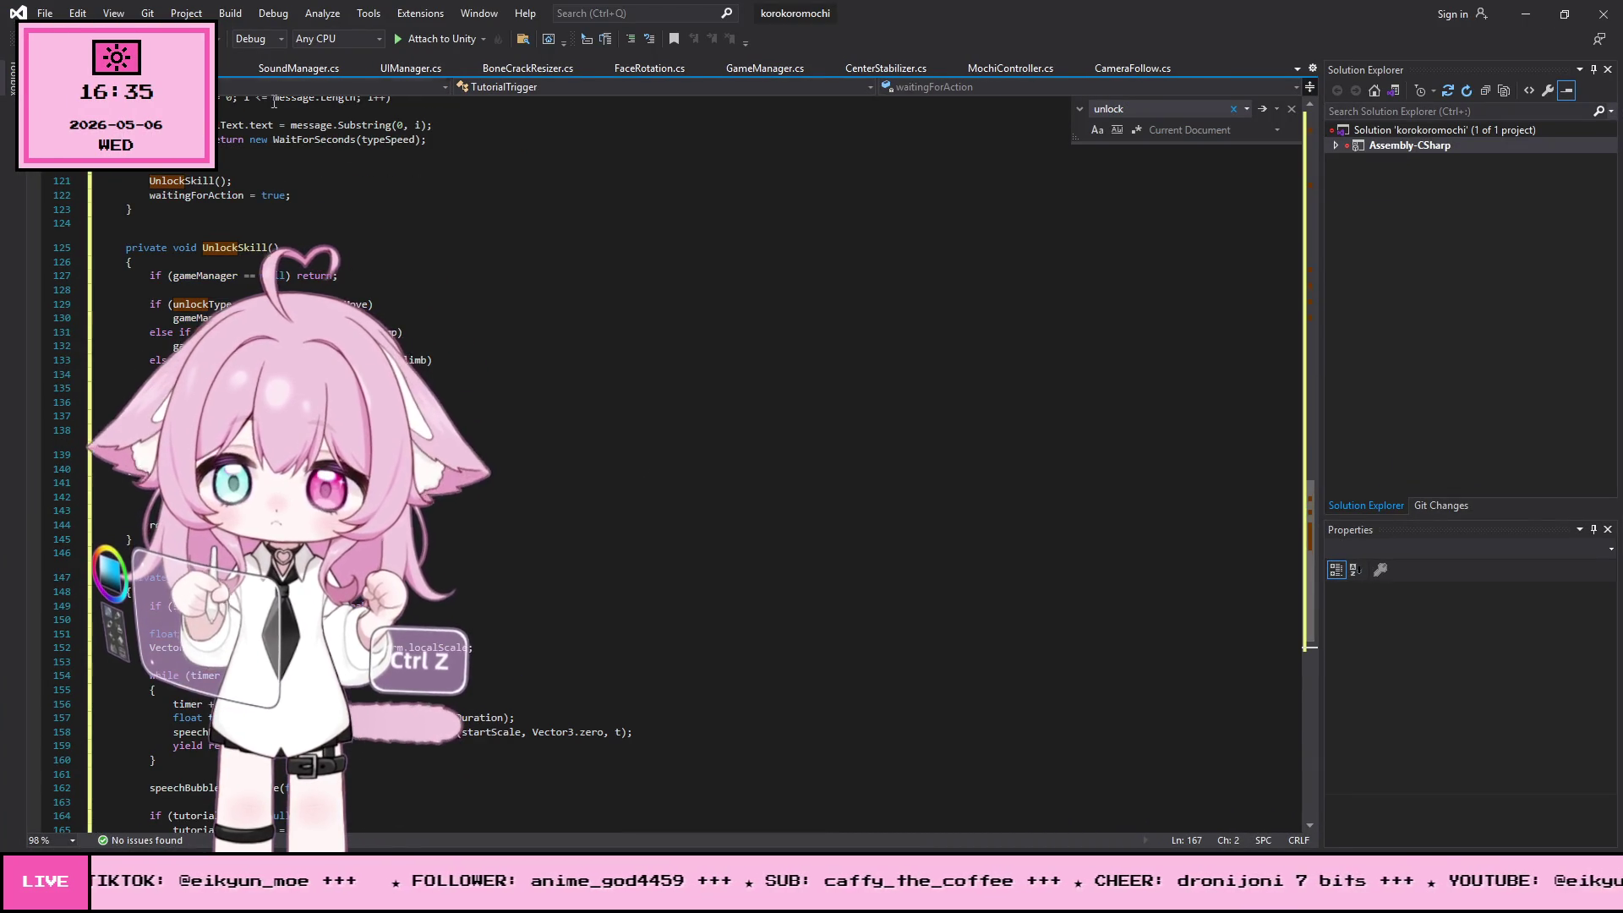
click(77, 13)
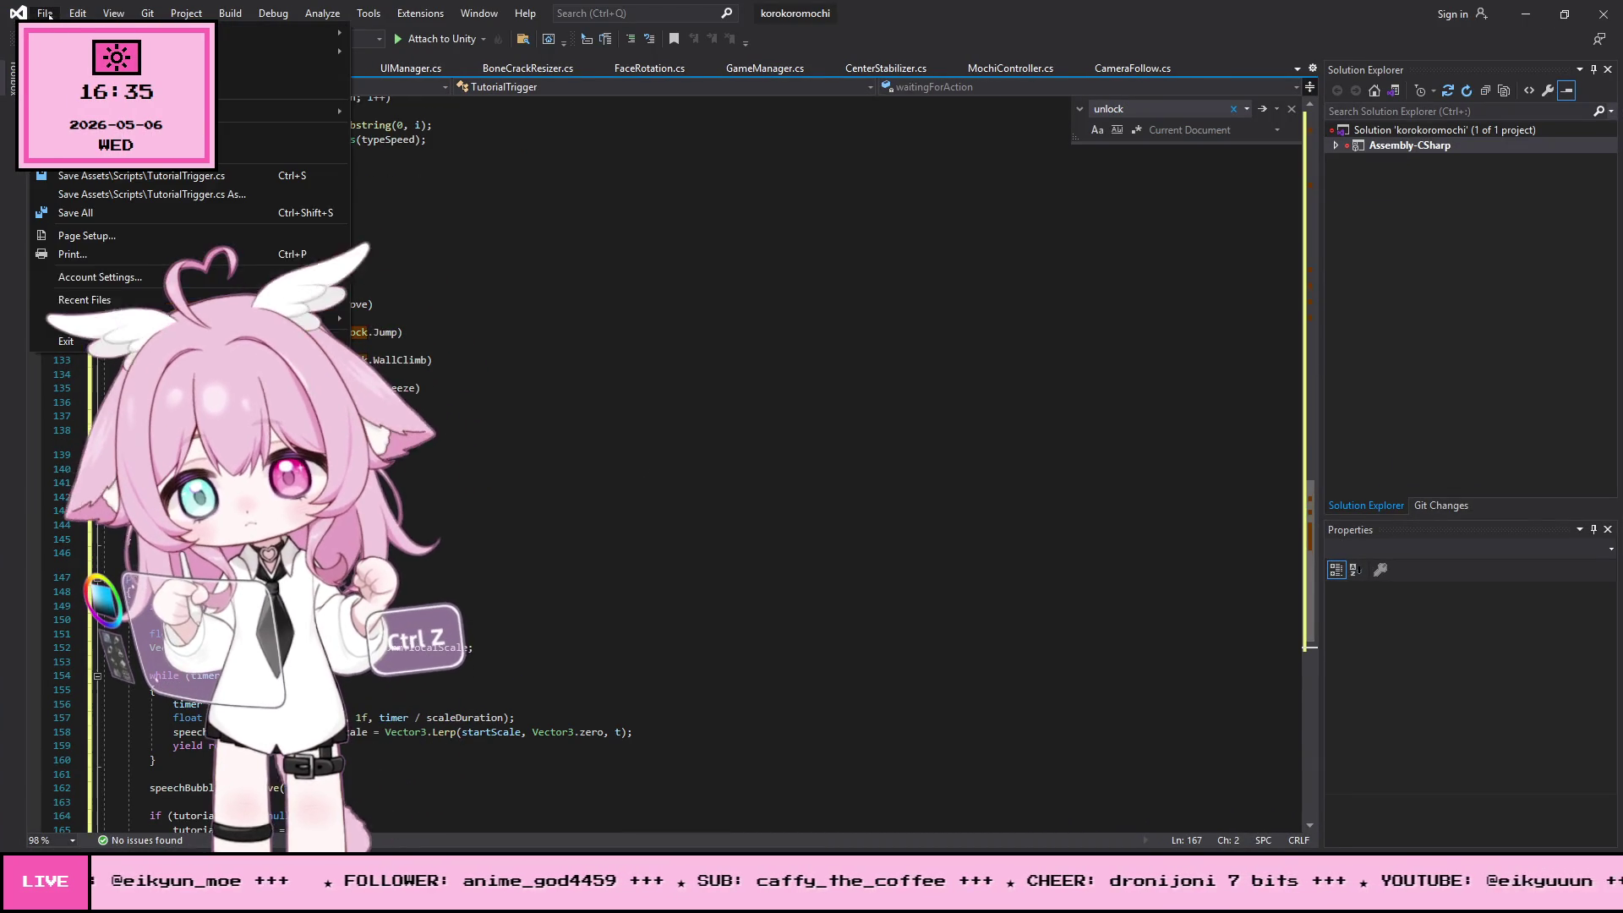
click(82, 214)
click(1525, 13)
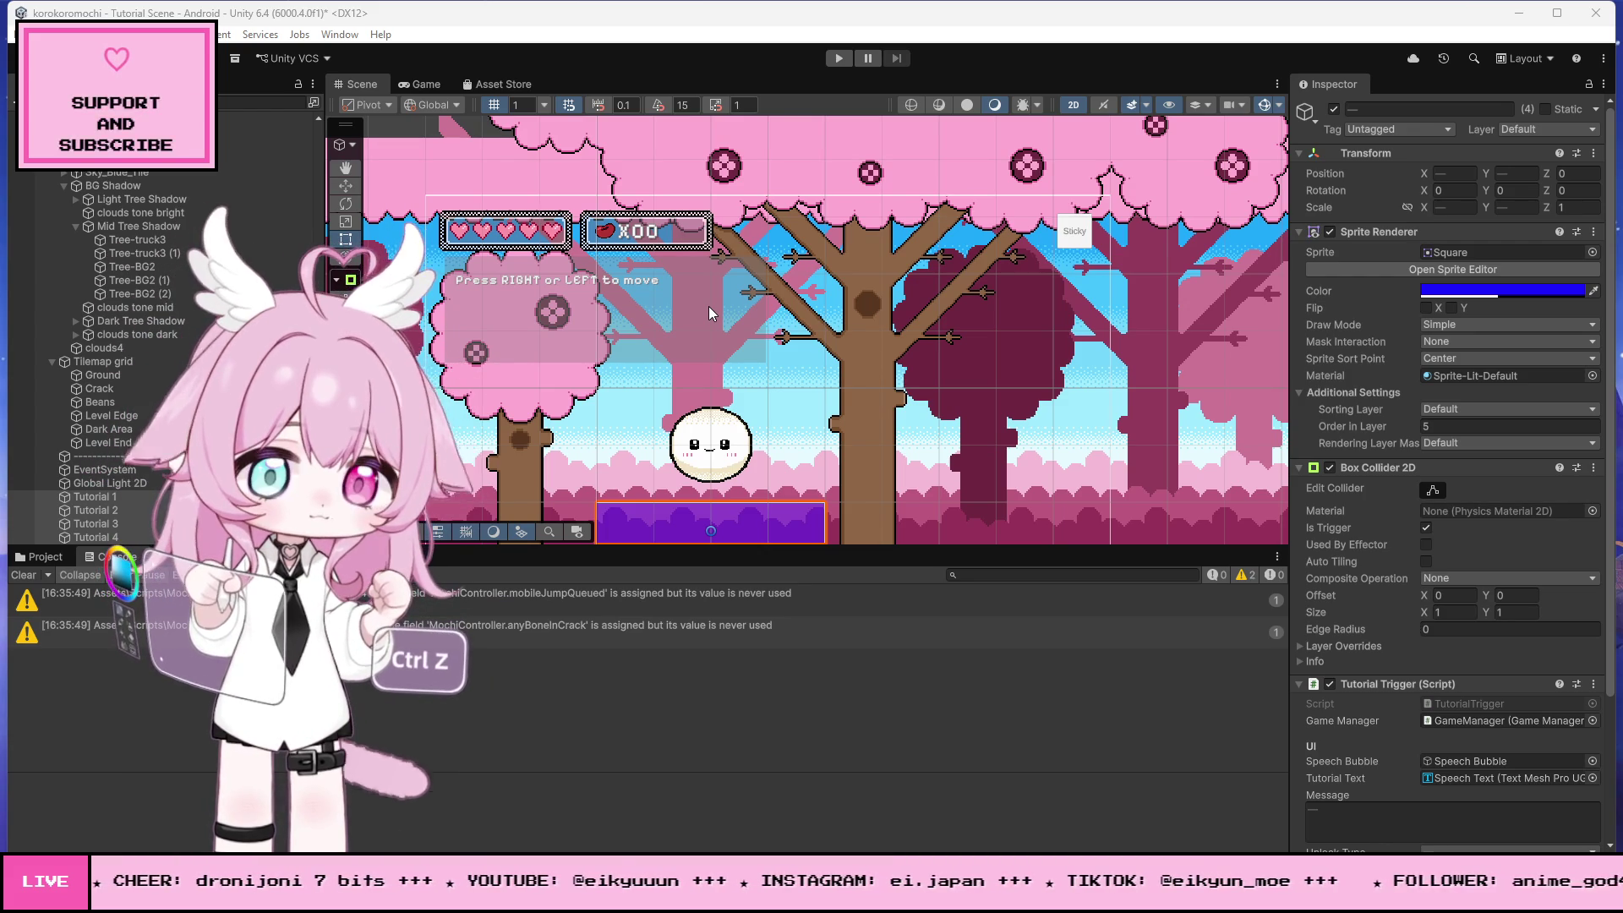
click(836, 56)
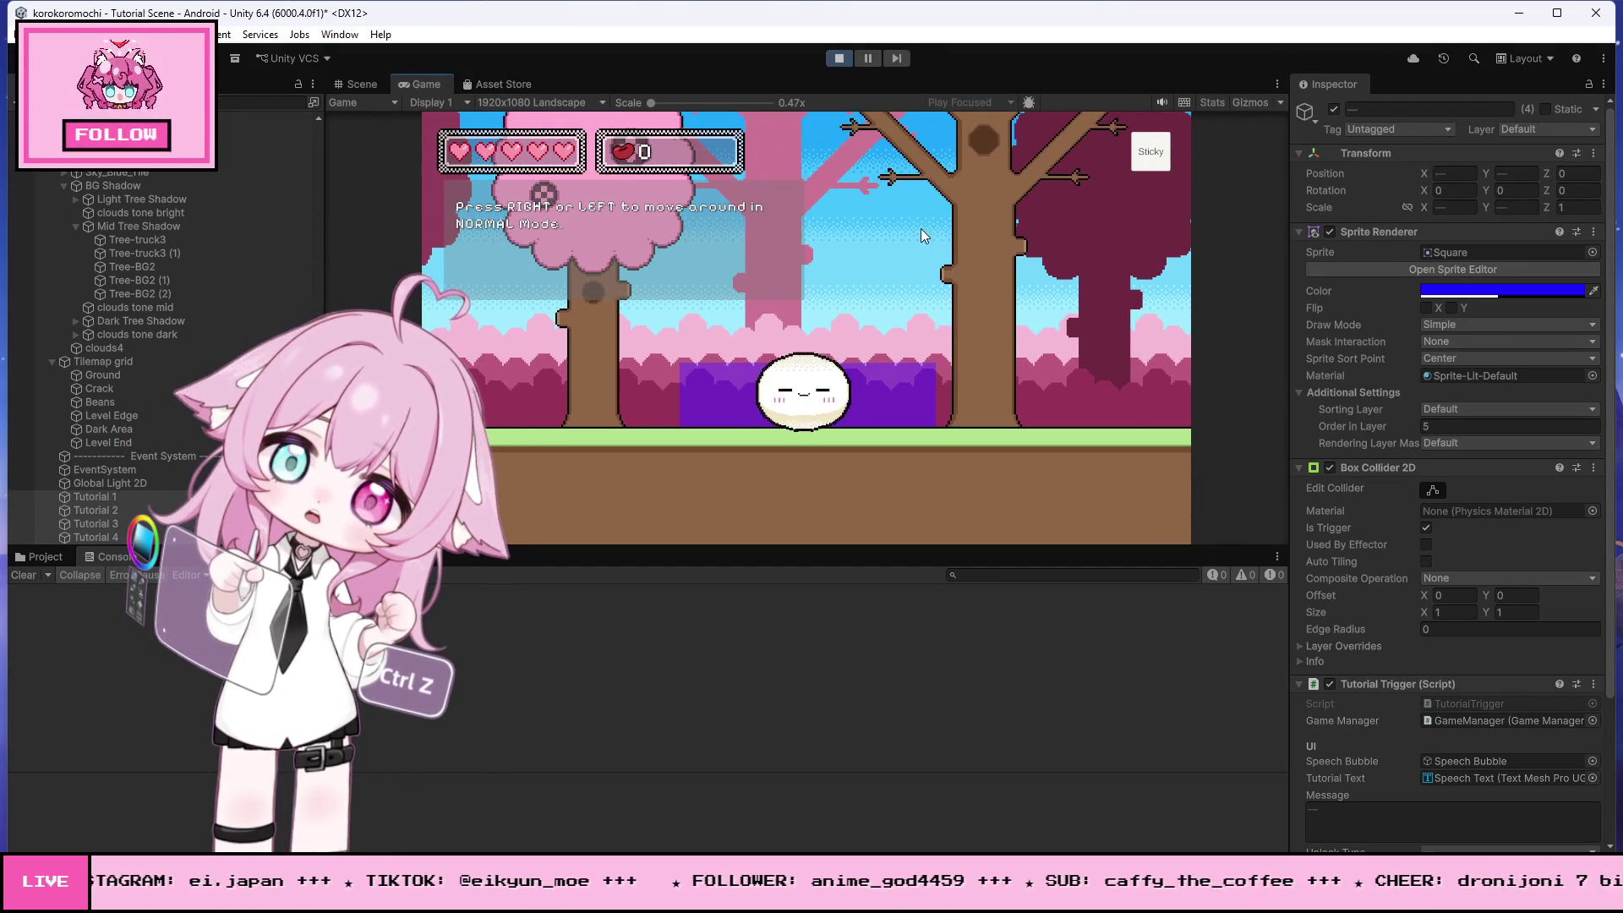
- Roll the mochi onto the purple jump trigger, jump across the platforms and pit, and swipe up the wall
key(Left)
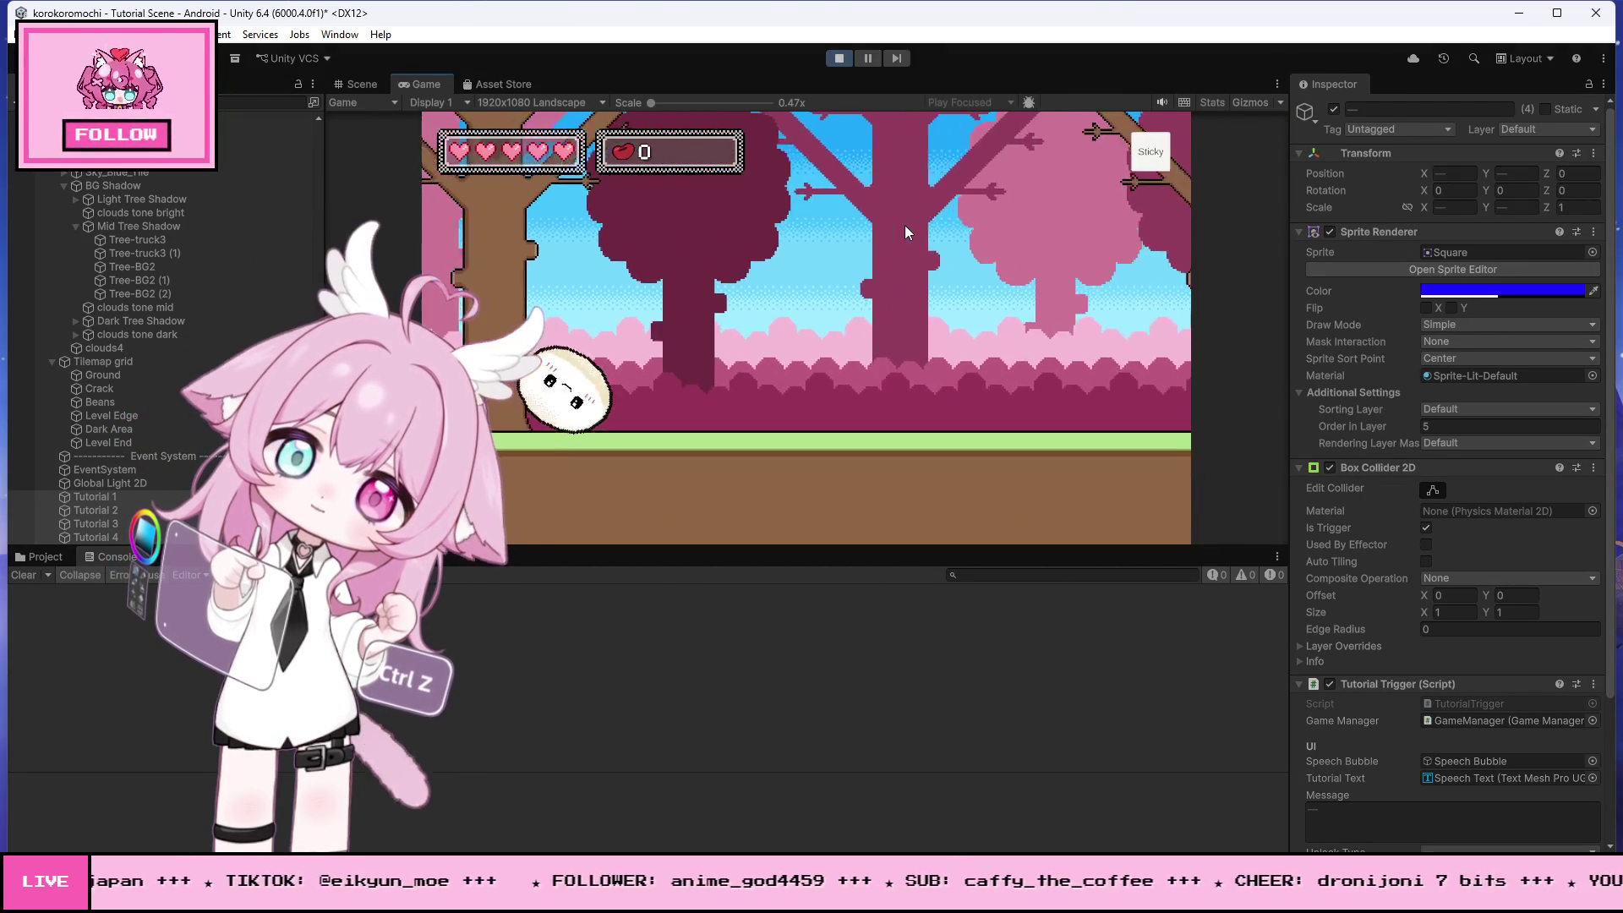
key(Right)
key(Right)
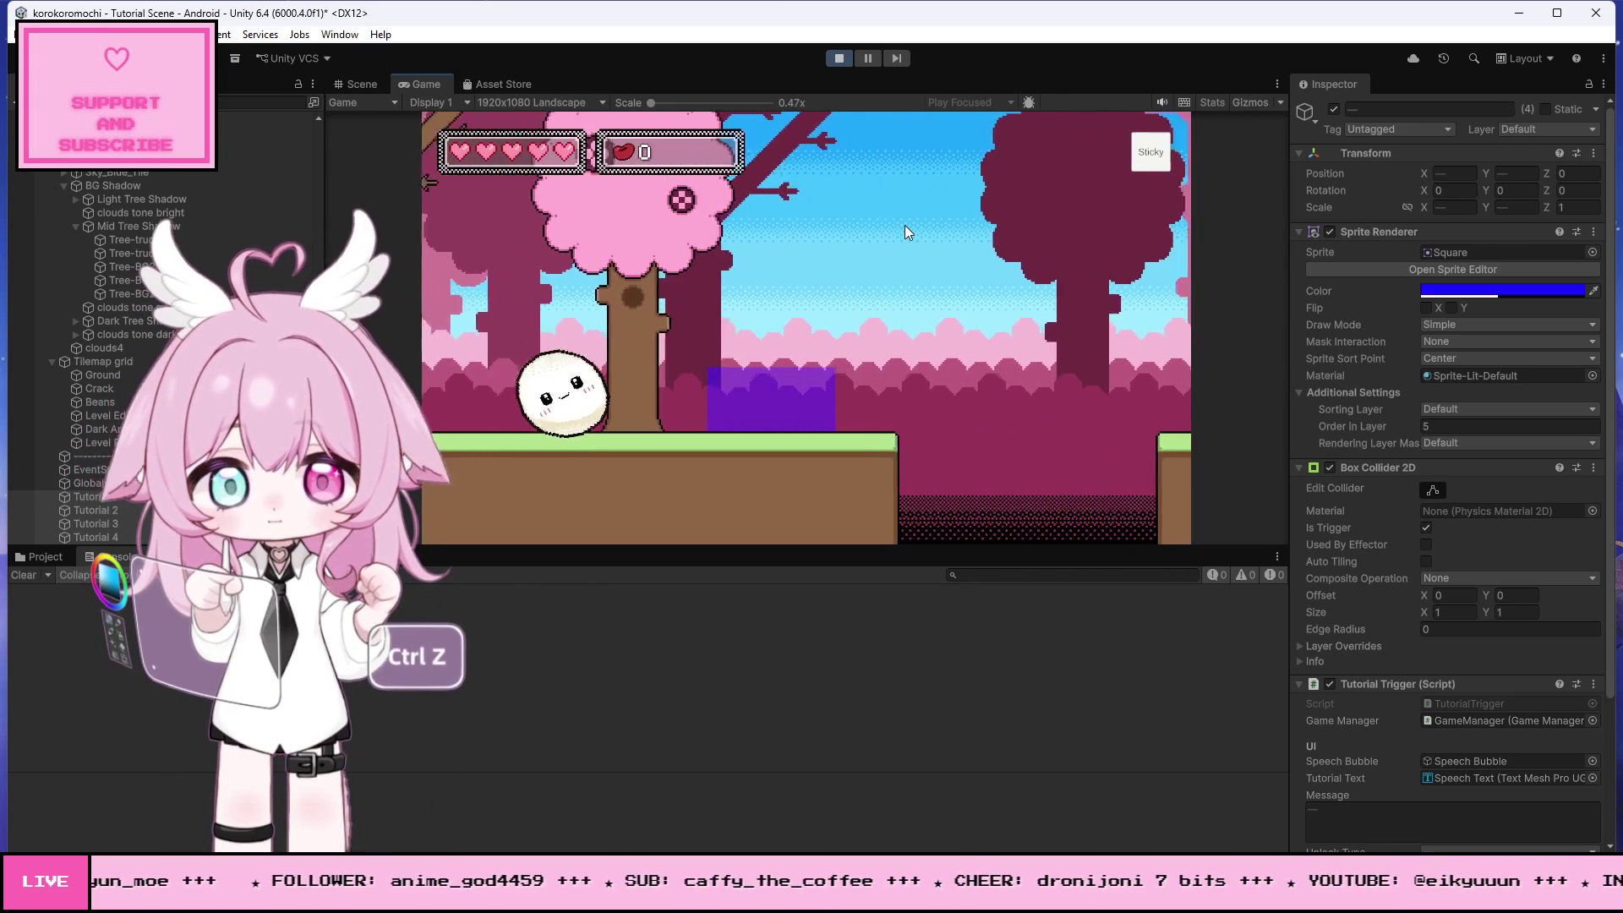
key(Right)
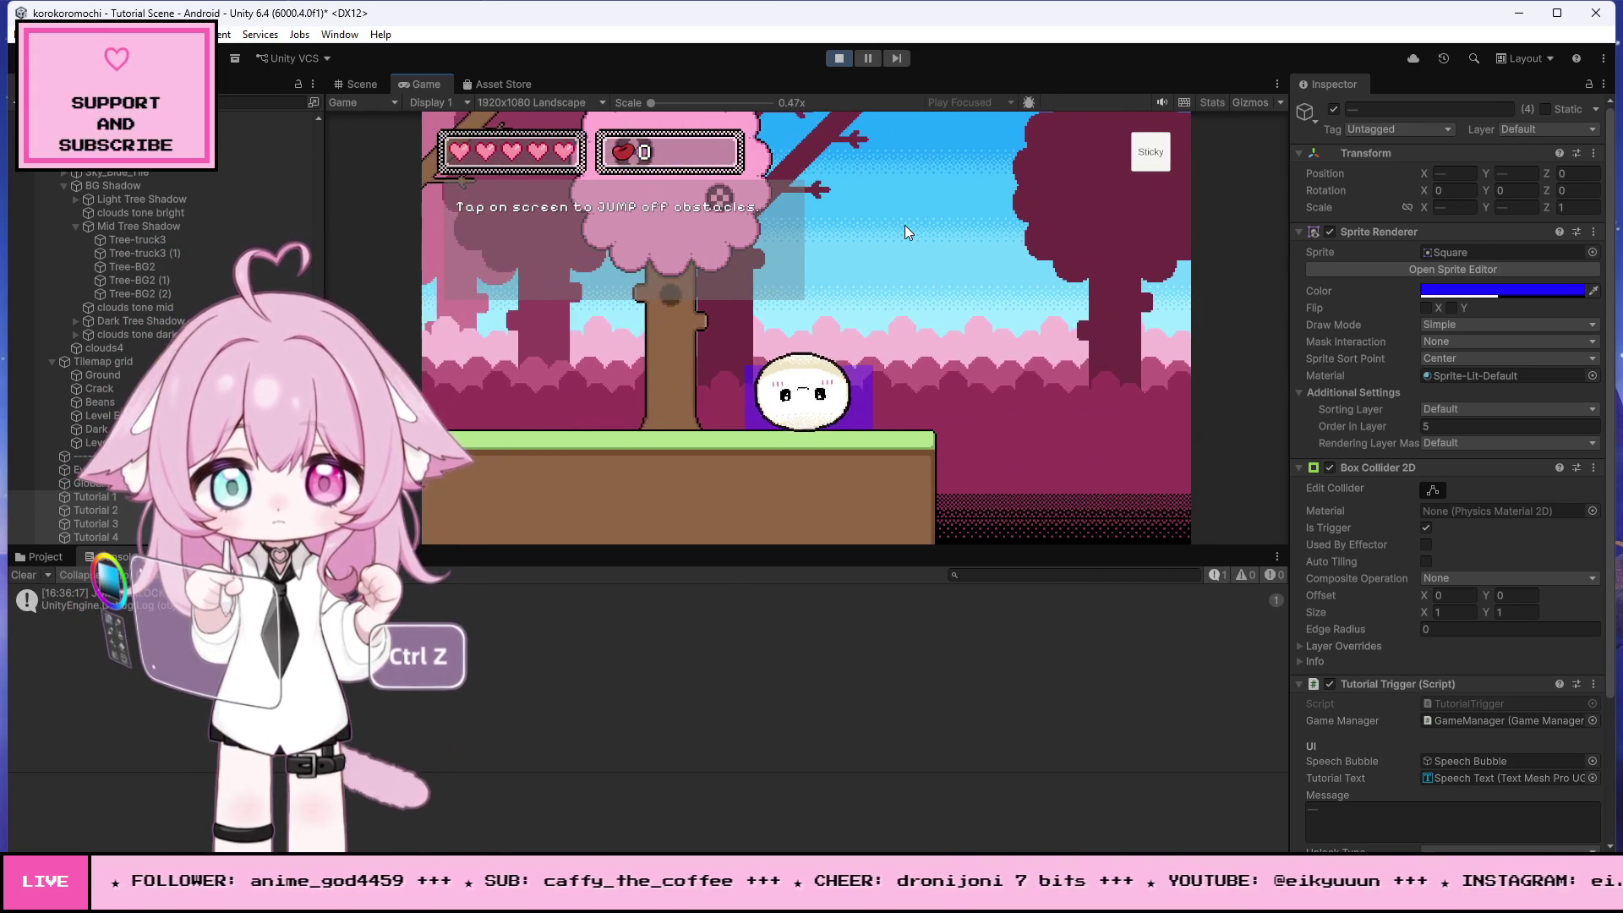
click(904, 225)
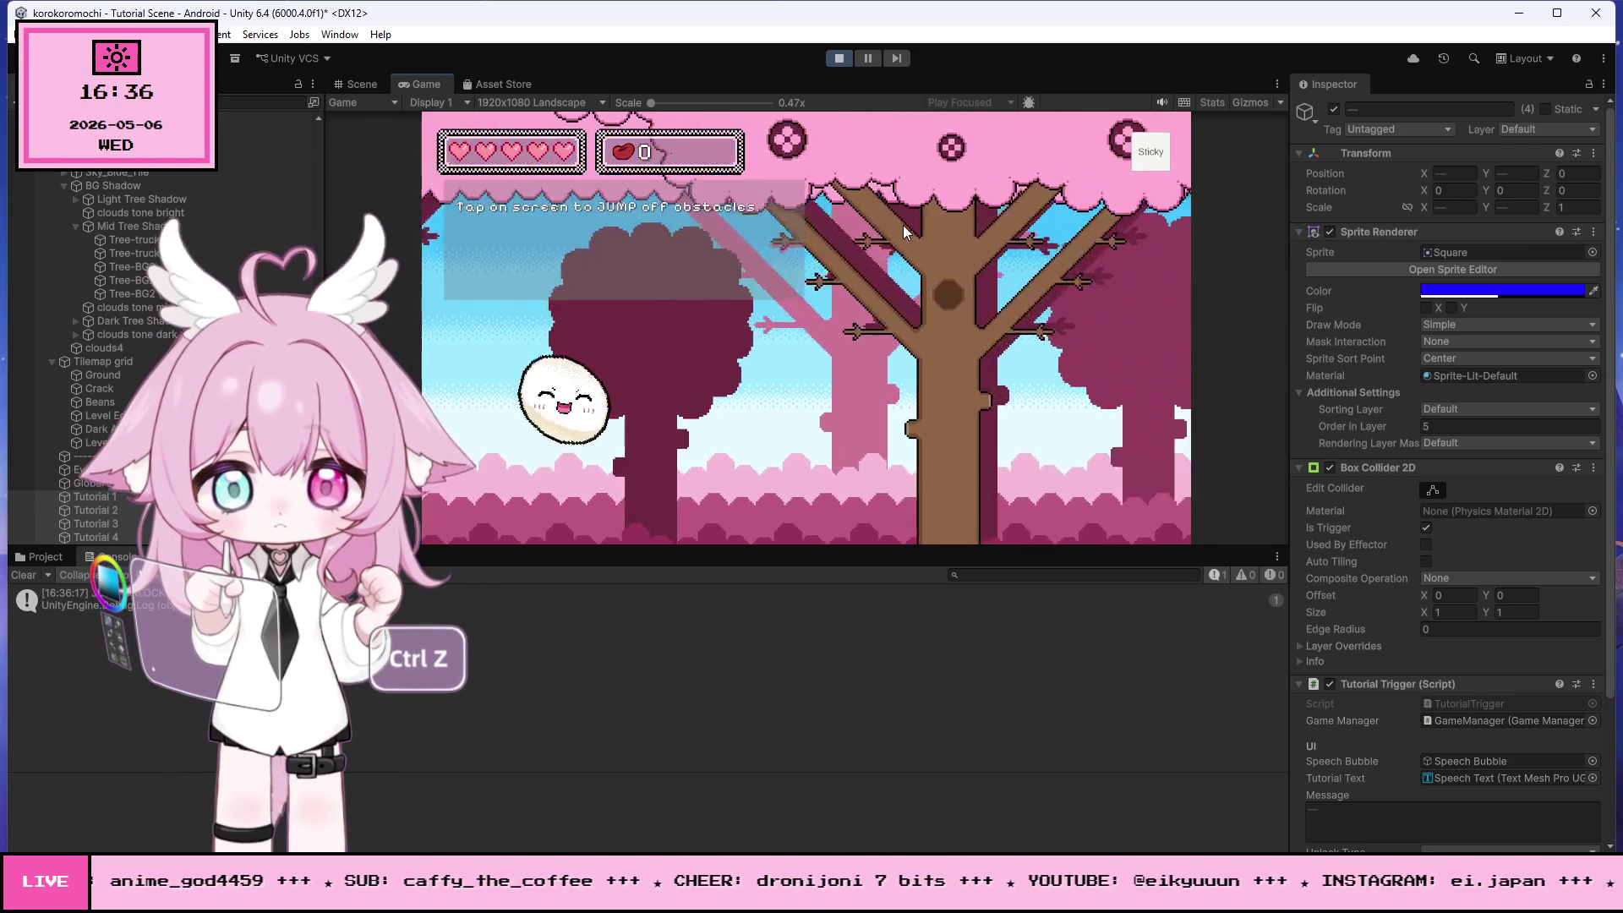
click(903, 225)
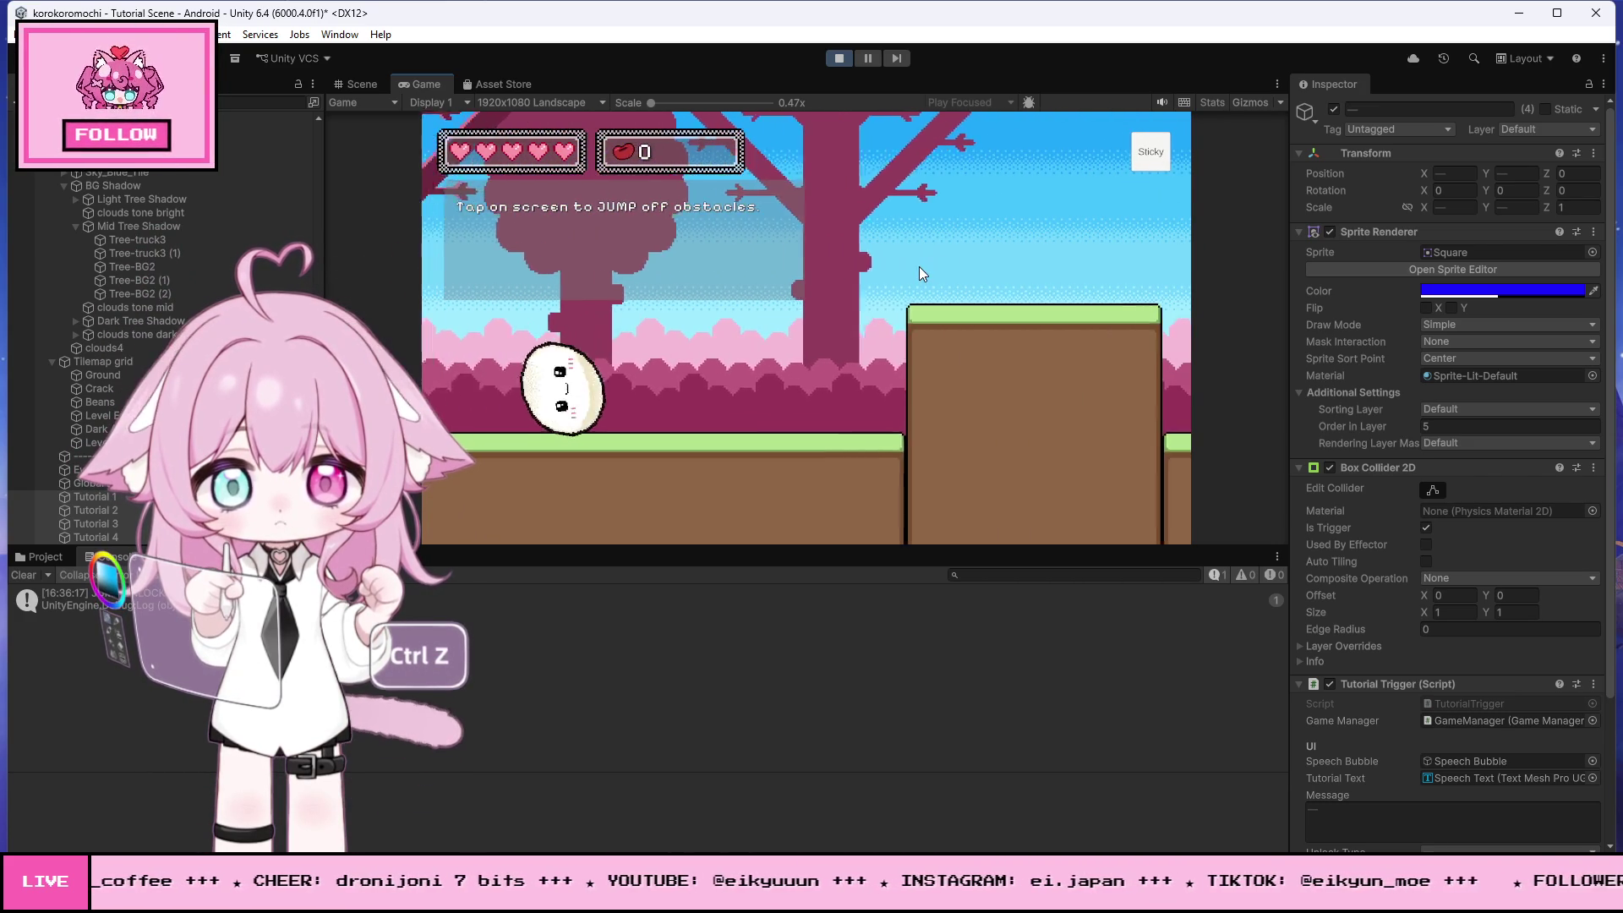
click(906, 256)
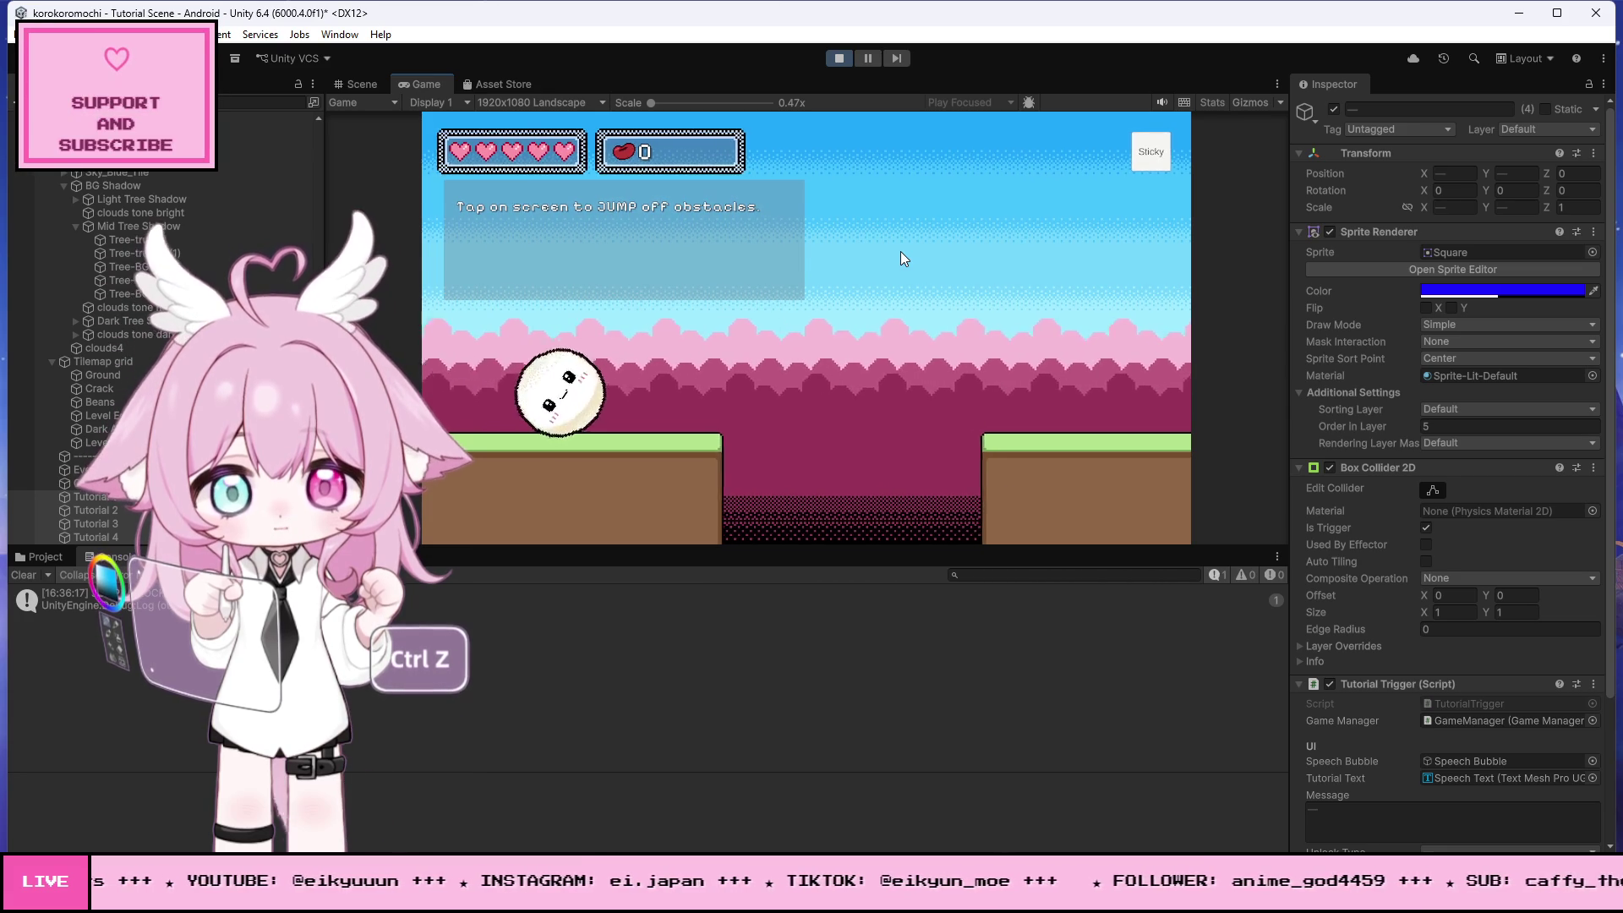
click(901, 254)
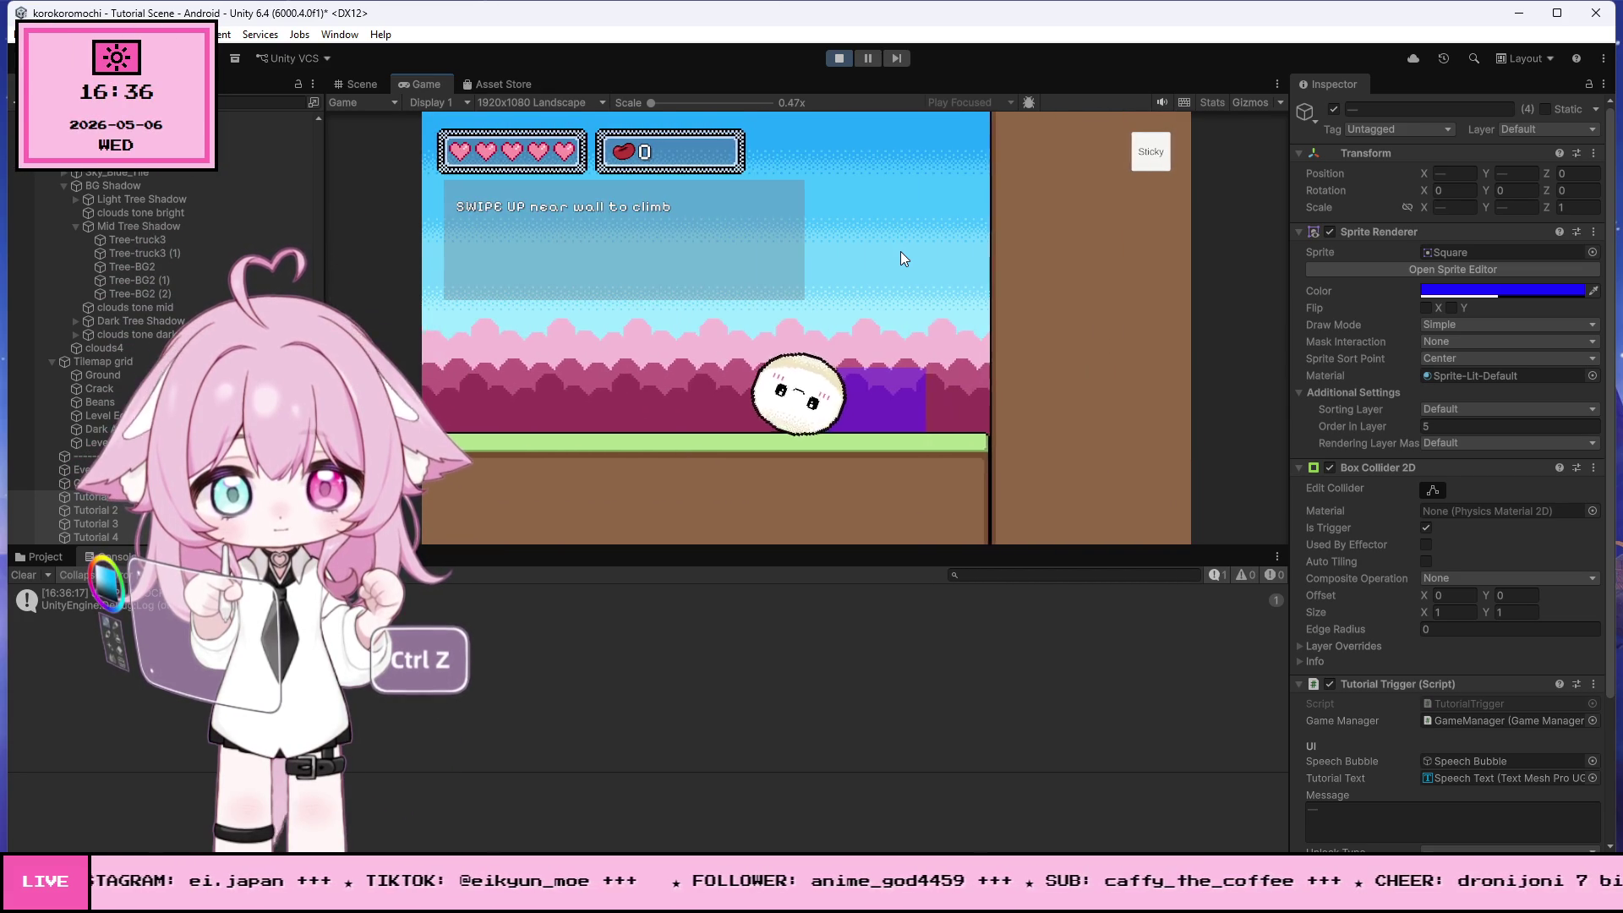
drag(794, 435, 773, 245)
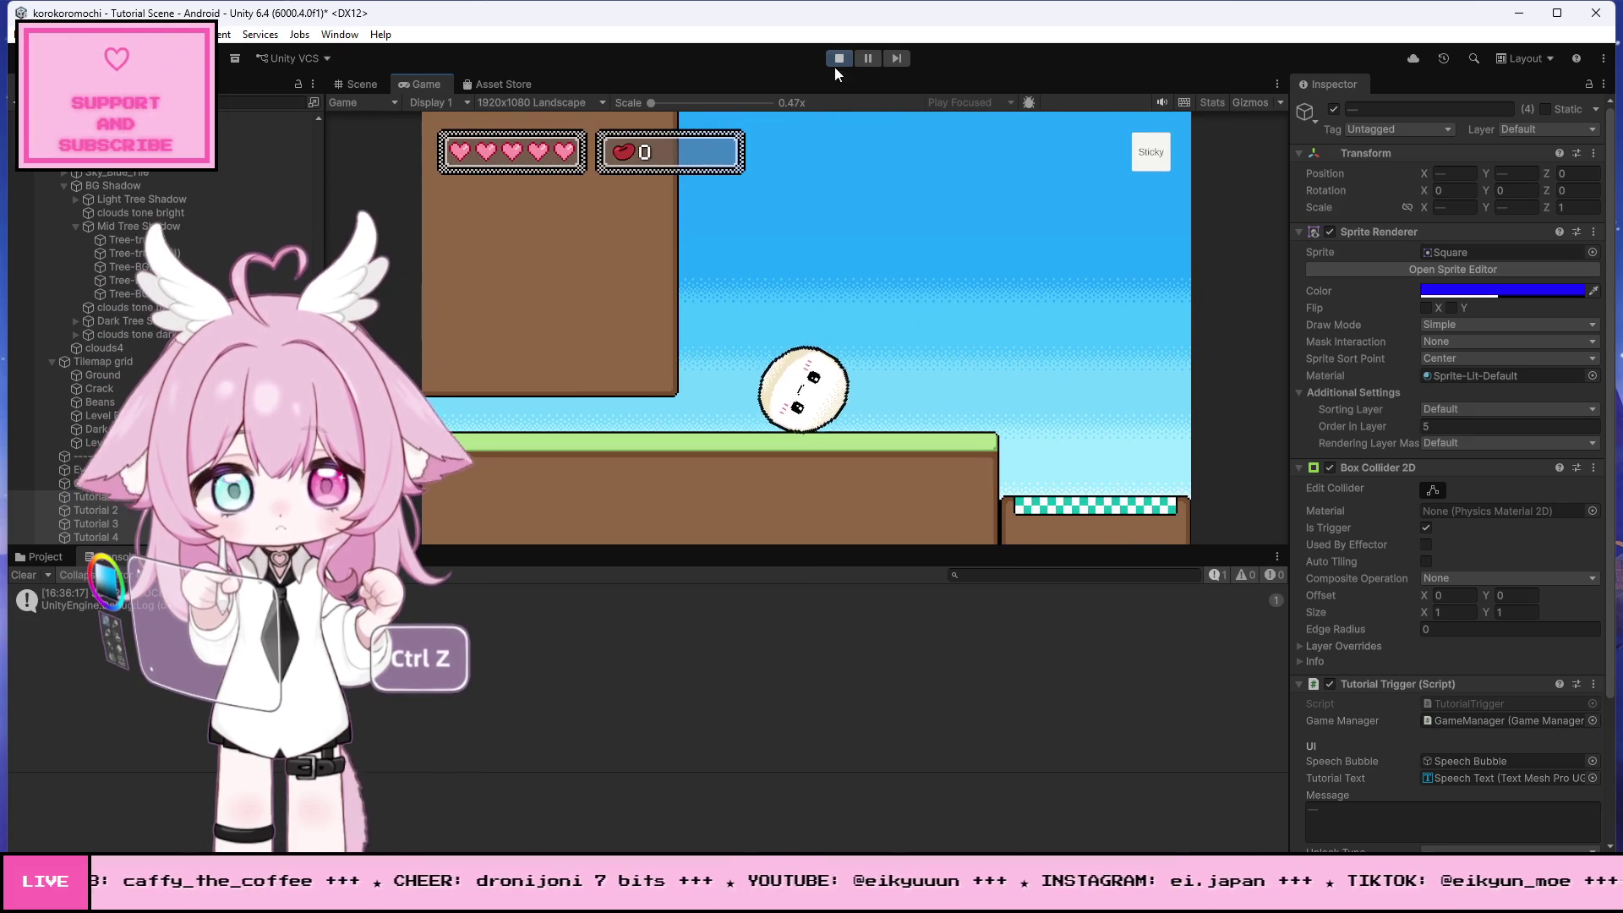
- Stop Play mode and select the Tutorial 4 trigger, briefly opening and closing the Tile Palette
click(838, 58)
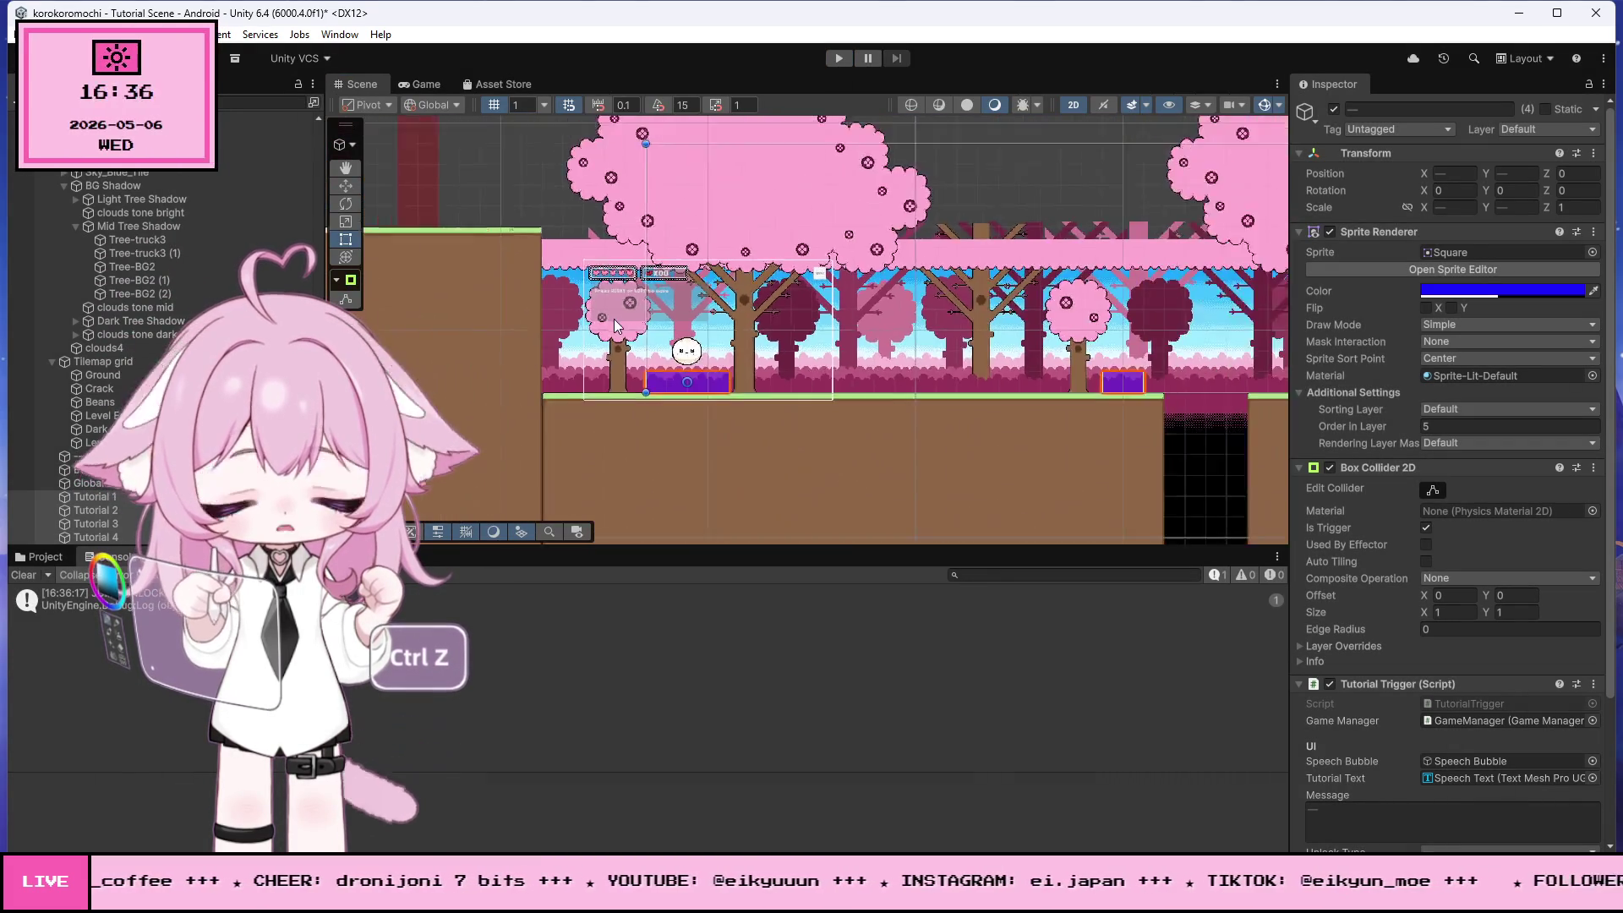
scroll(614, 318, down, 10)
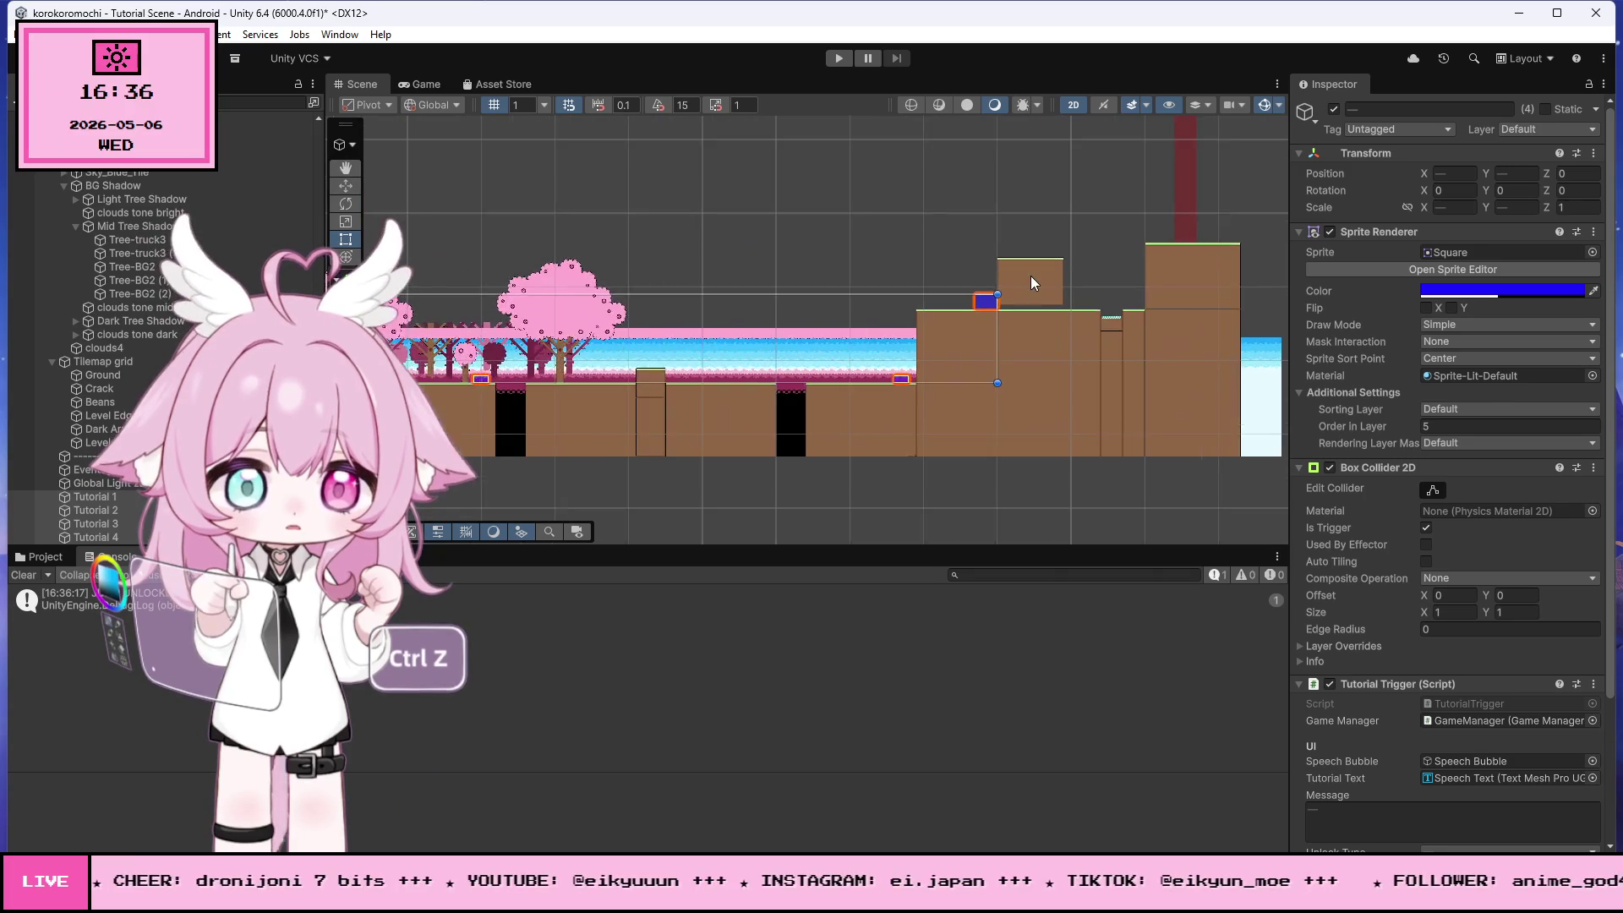
scroll(1031, 275, up, 8)
scroll(991, 306, up, 2)
click(875, 331)
scroll(923, 314, up, 3)
scroll(993, 288, up, 1)
click(340, 36)
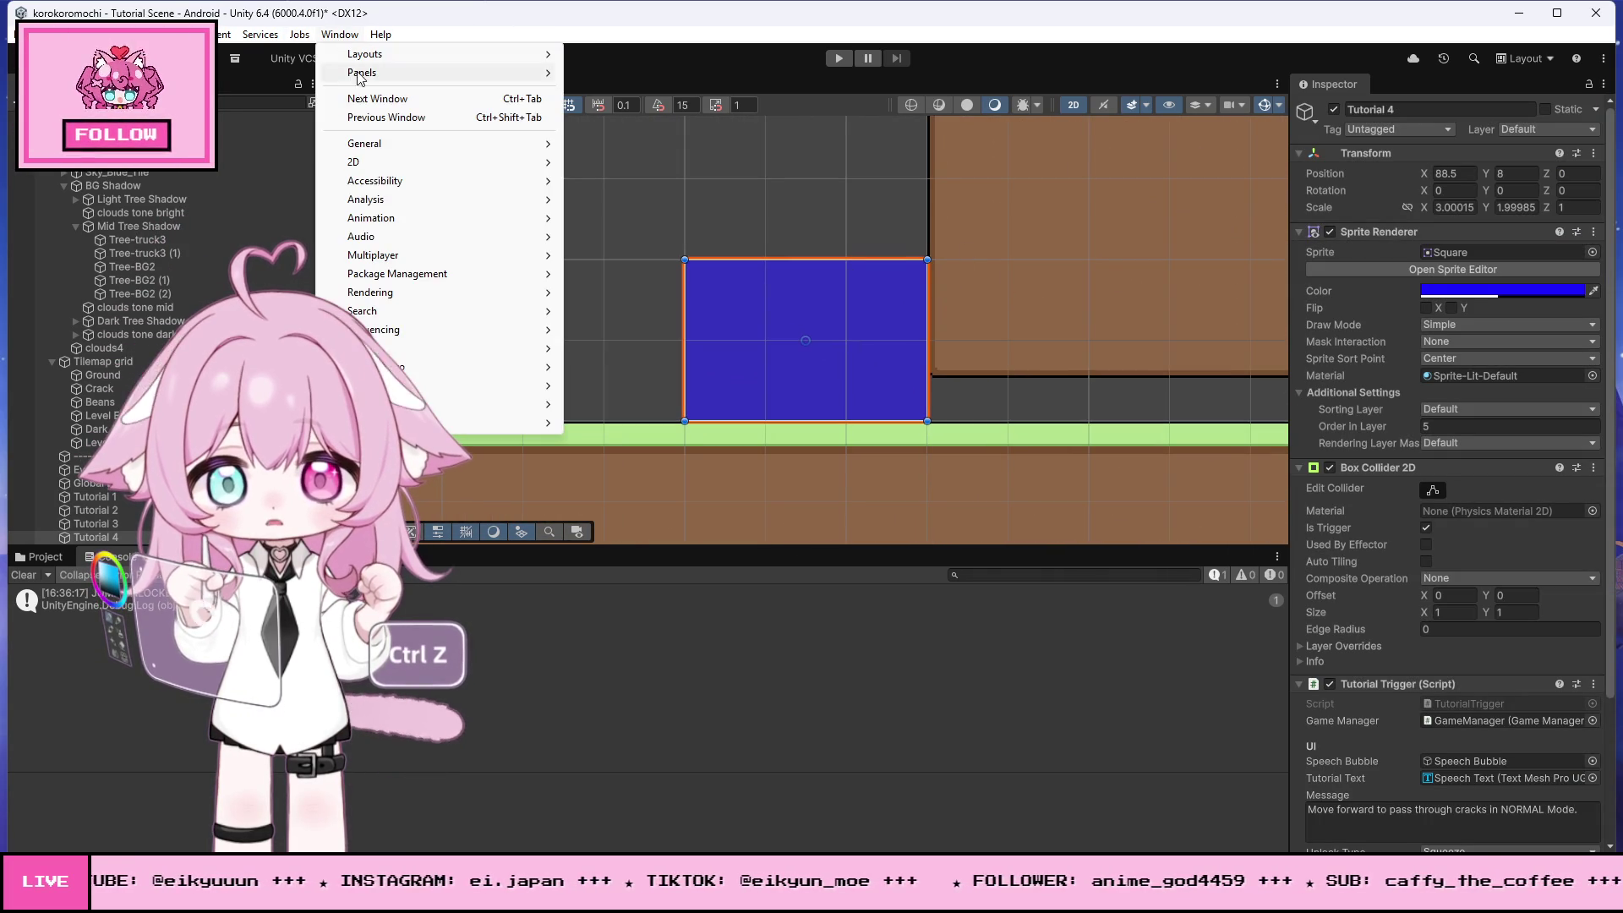
mouse_move(377, 169)
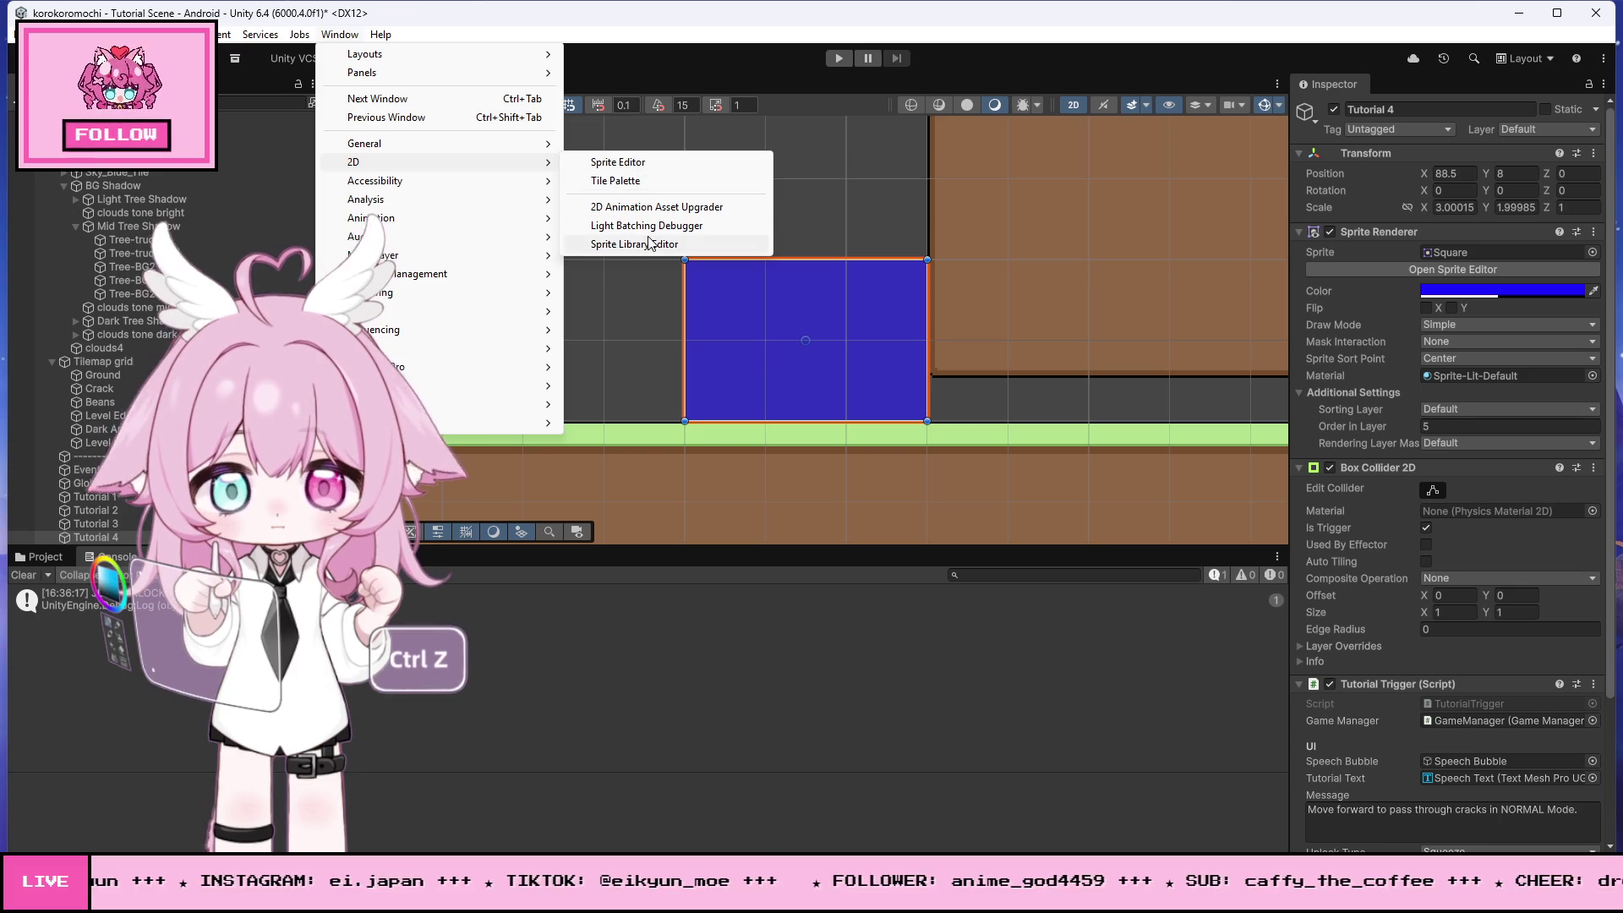
click(625, 181)
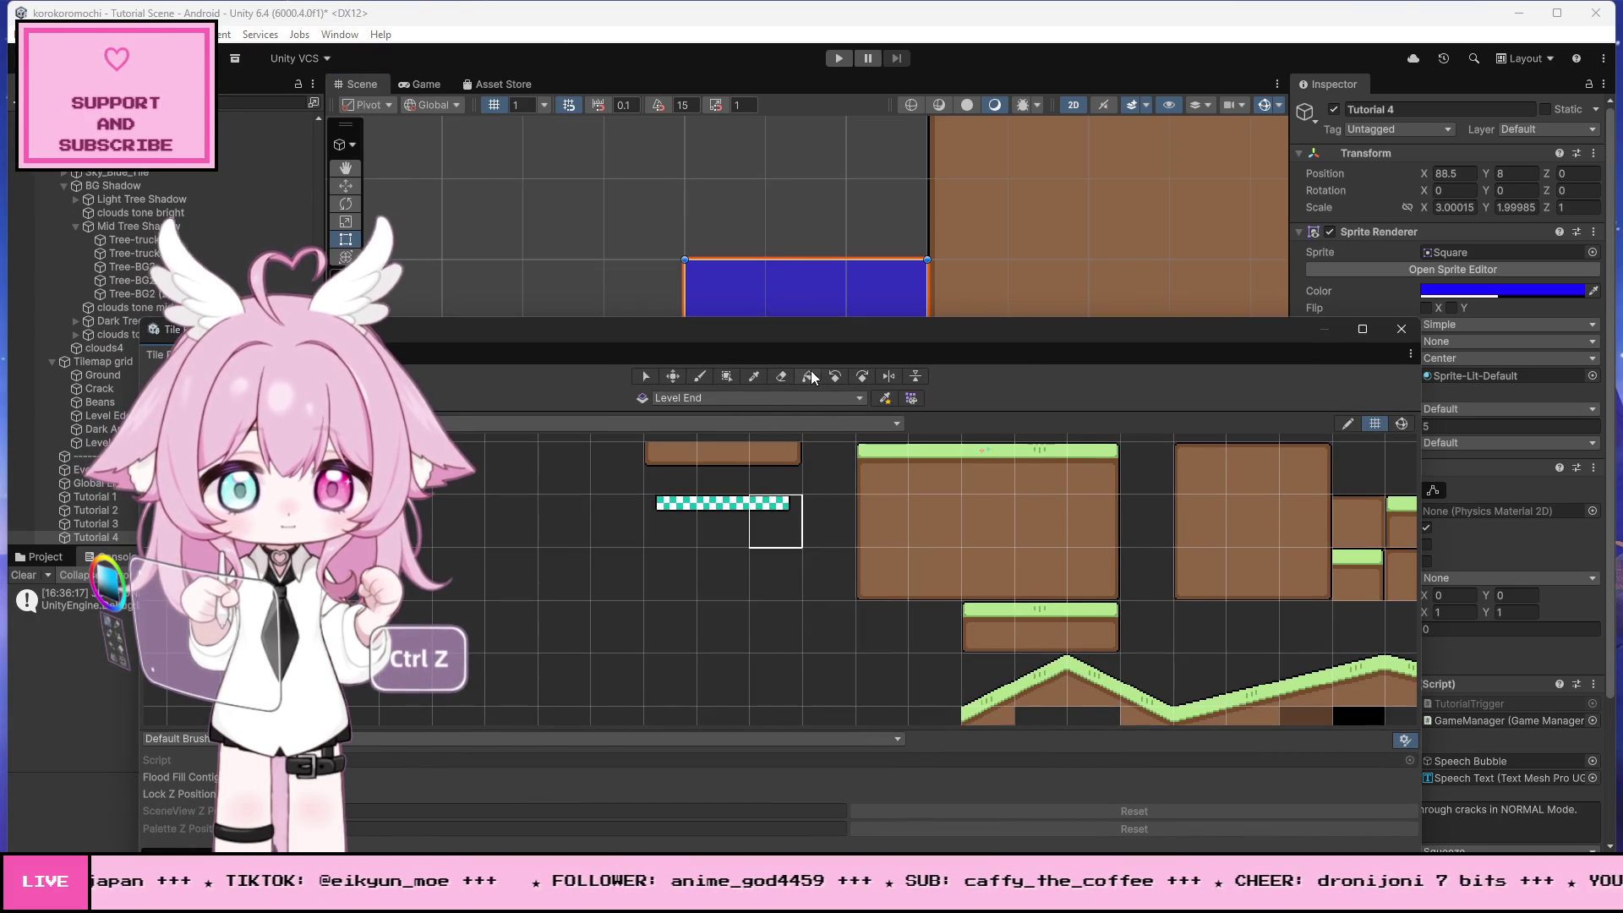
click(1400, 328)
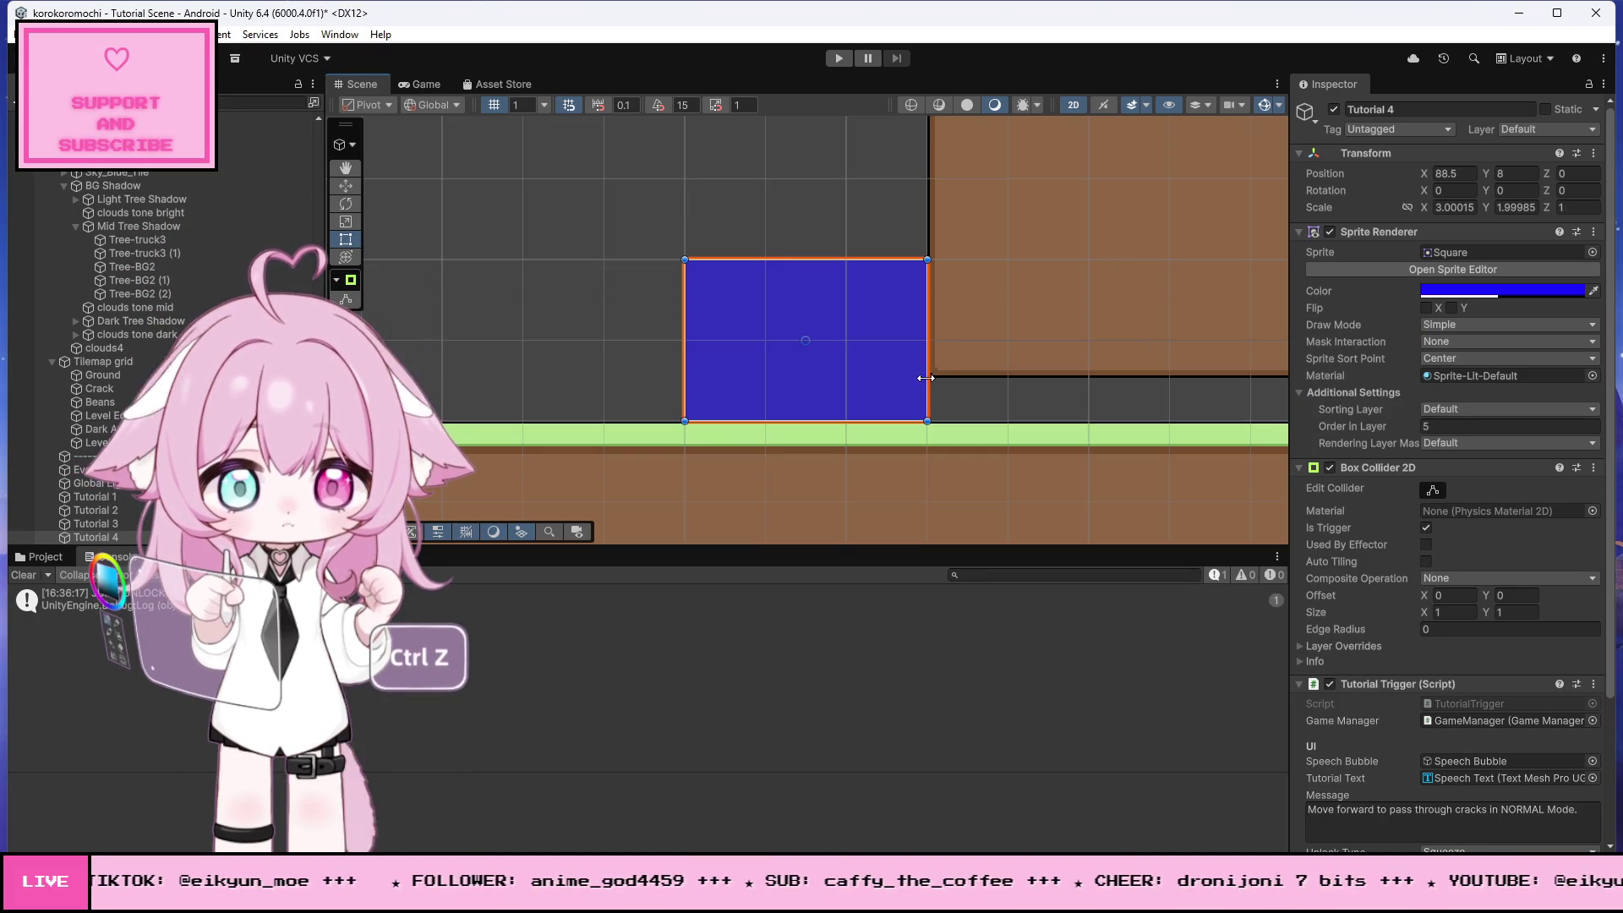
- Reshape Tutorial 4: narrow its right side, widen it left, and stretch it up to about 3.6 Scale Y
drag(926, 378, 850, 370)
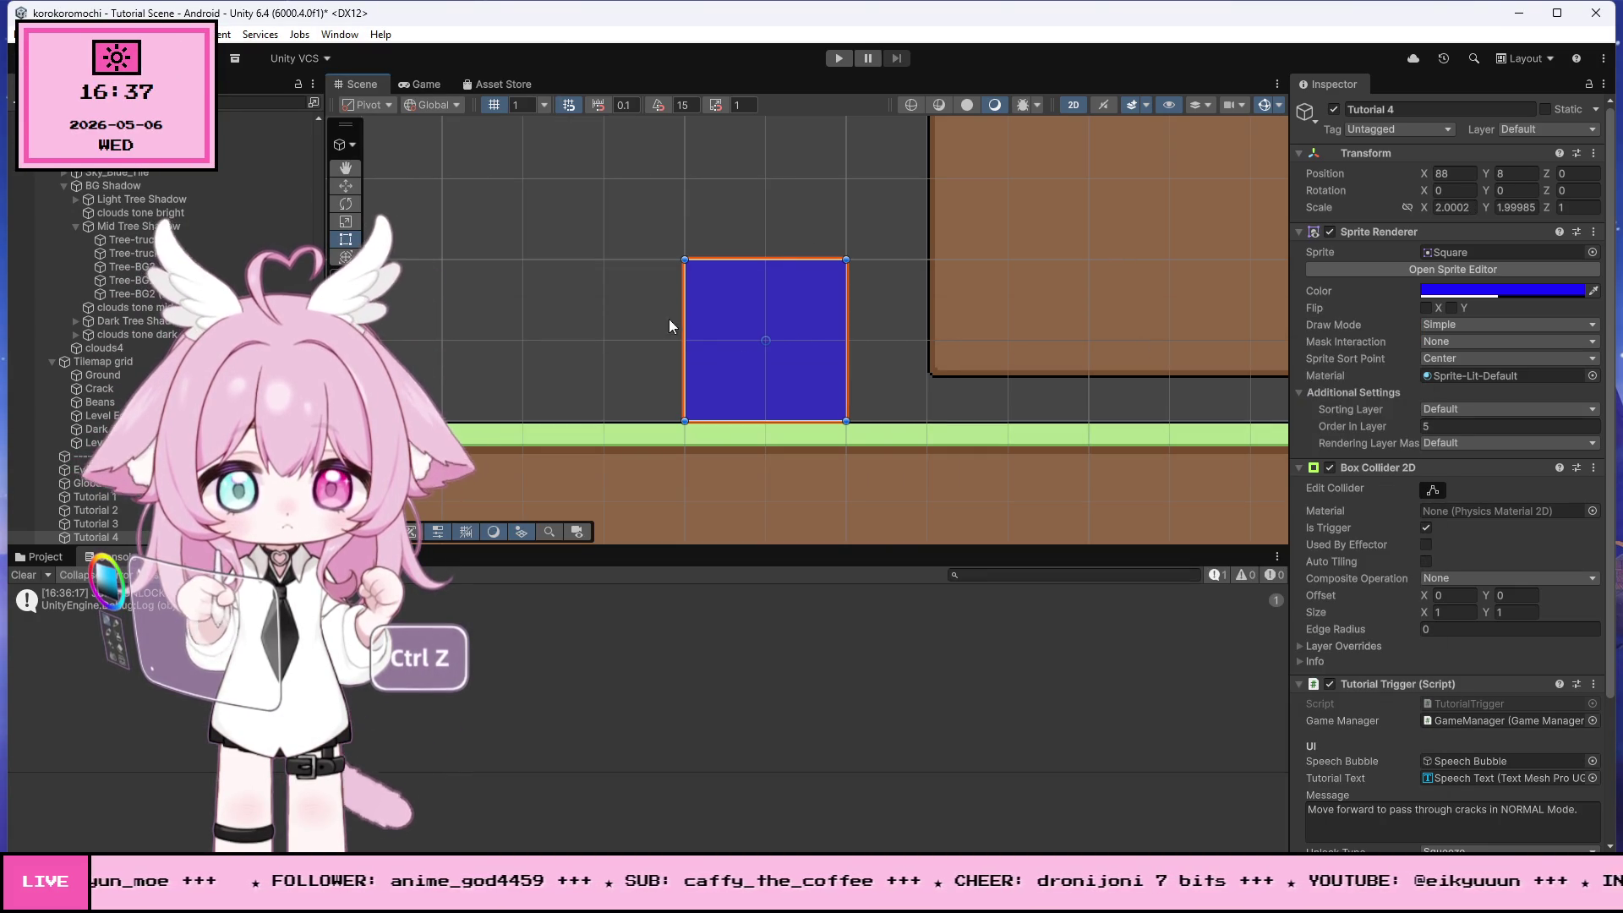
drag(686, 307, 619, 303)
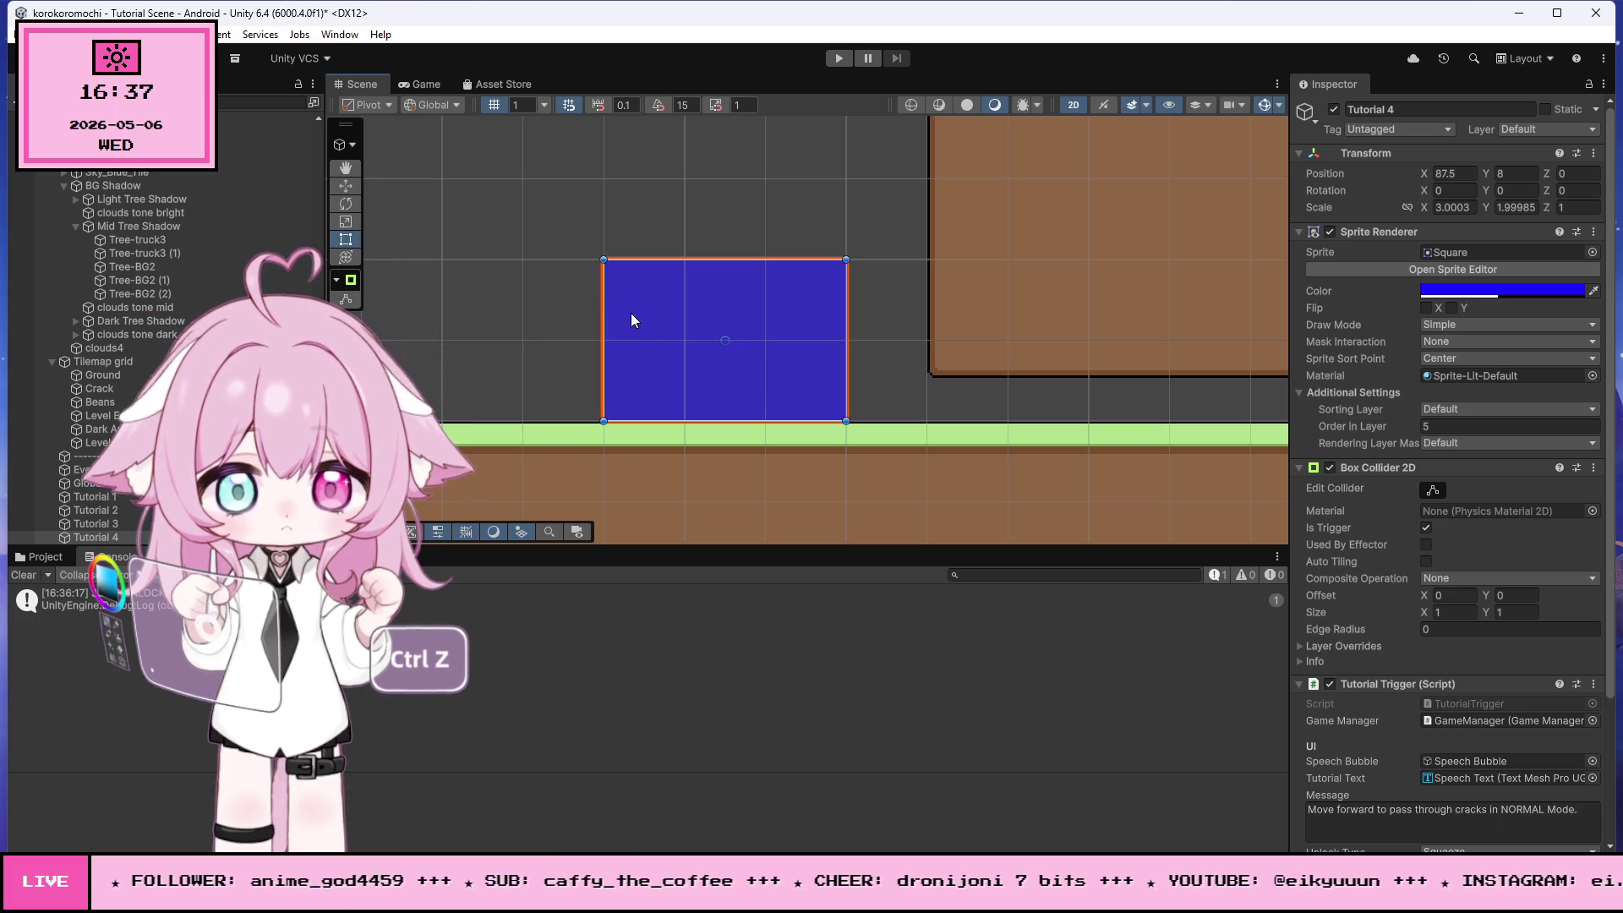
scroll(990, 404, down, 5)
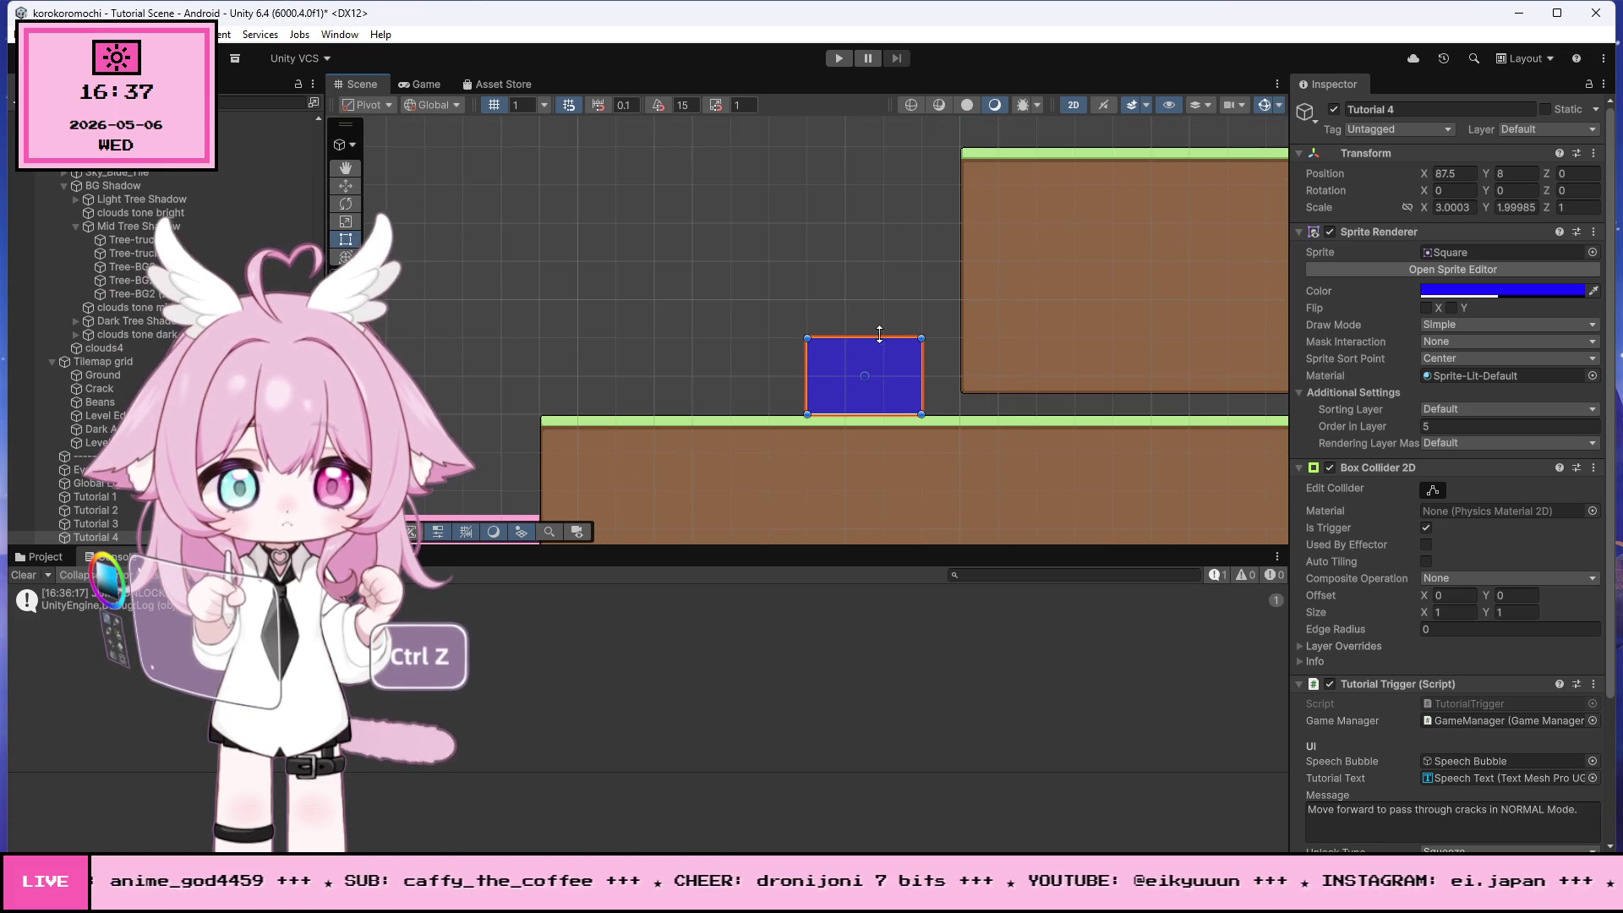
drag(873, 331, 871, 158)
click(626, 269)
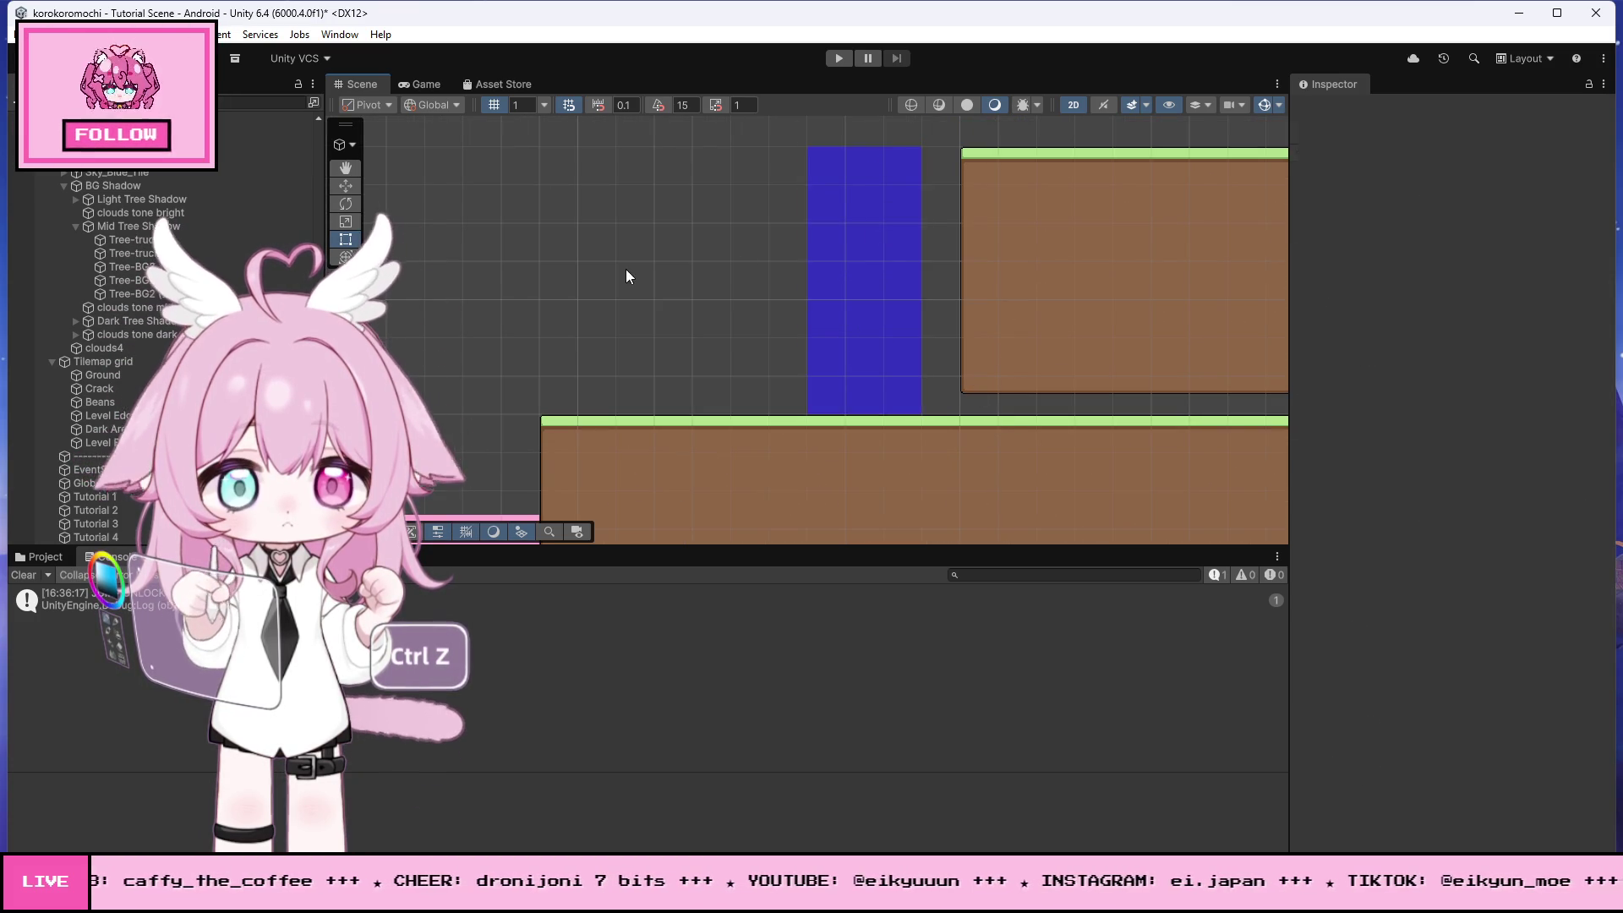
- Select the purple Tutorial 3 trigger and drag its top upward to a Scale Y of about 7
scroll(764, 282, down, 5)
scroll(811, 311, up, 4)
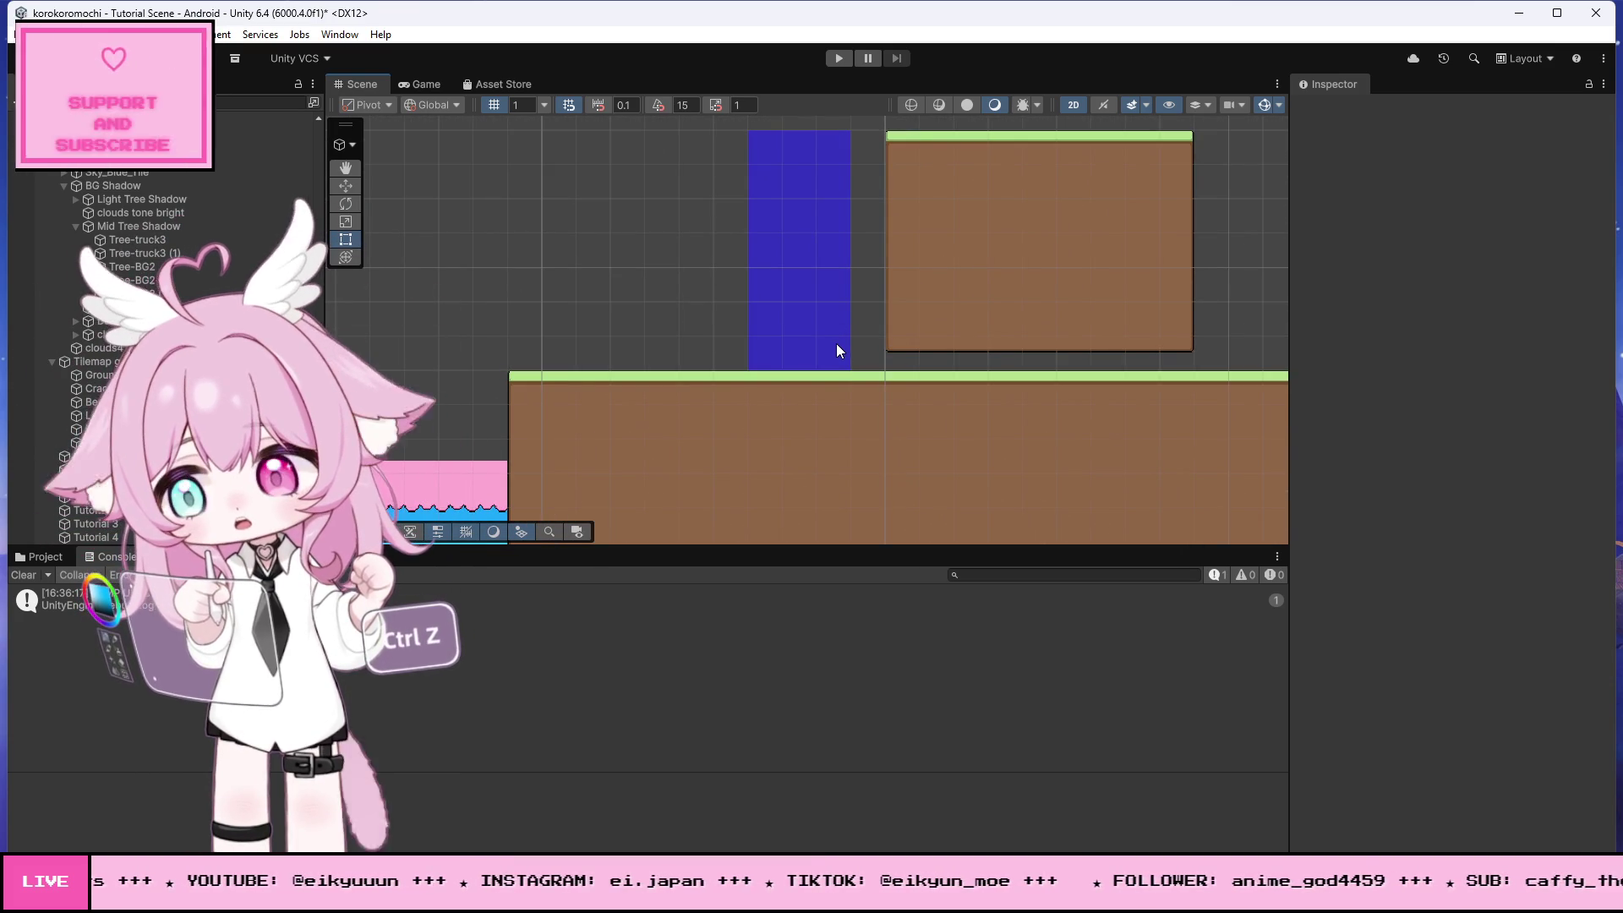
scroll(836, 350, down, 2)
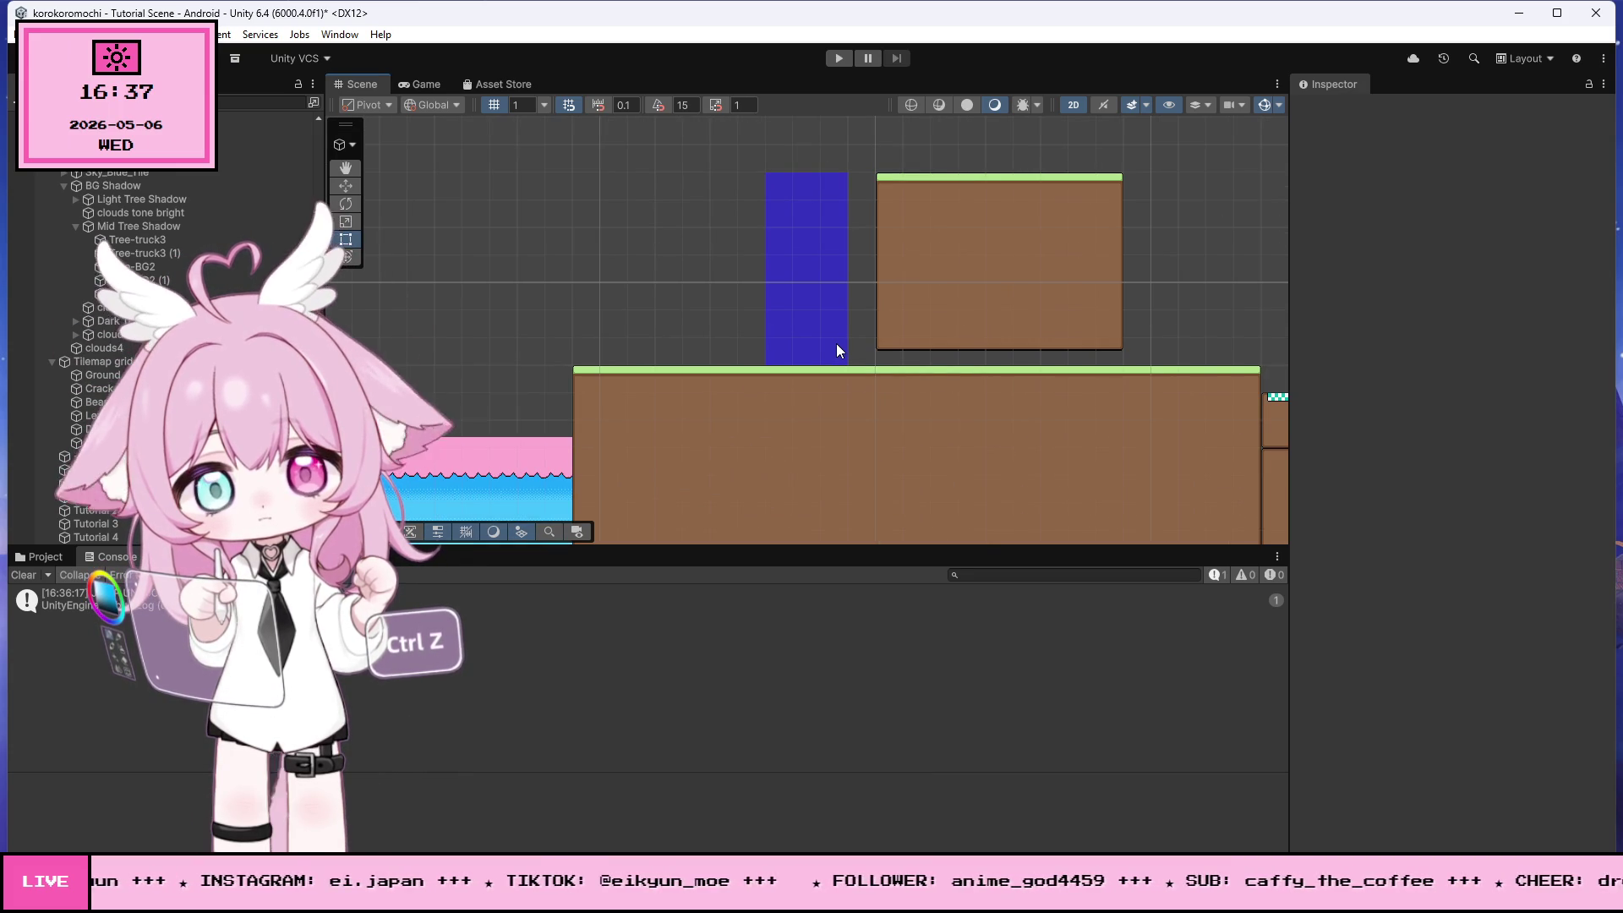
scroll(916, 323, down, 3)
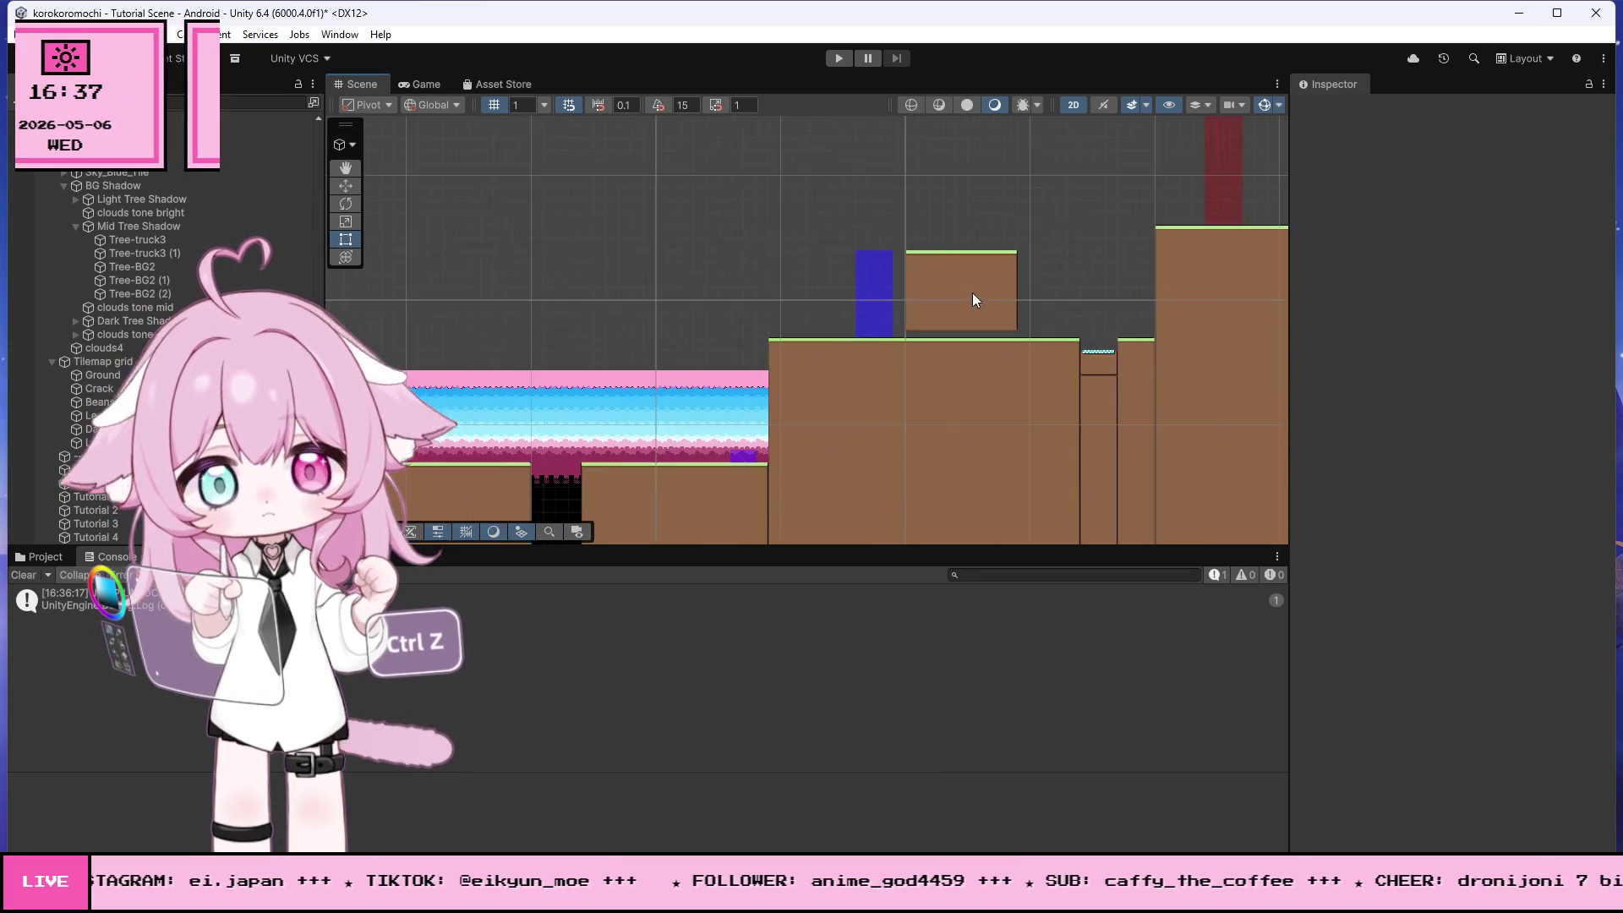
scroll(687, 453, up, 5)
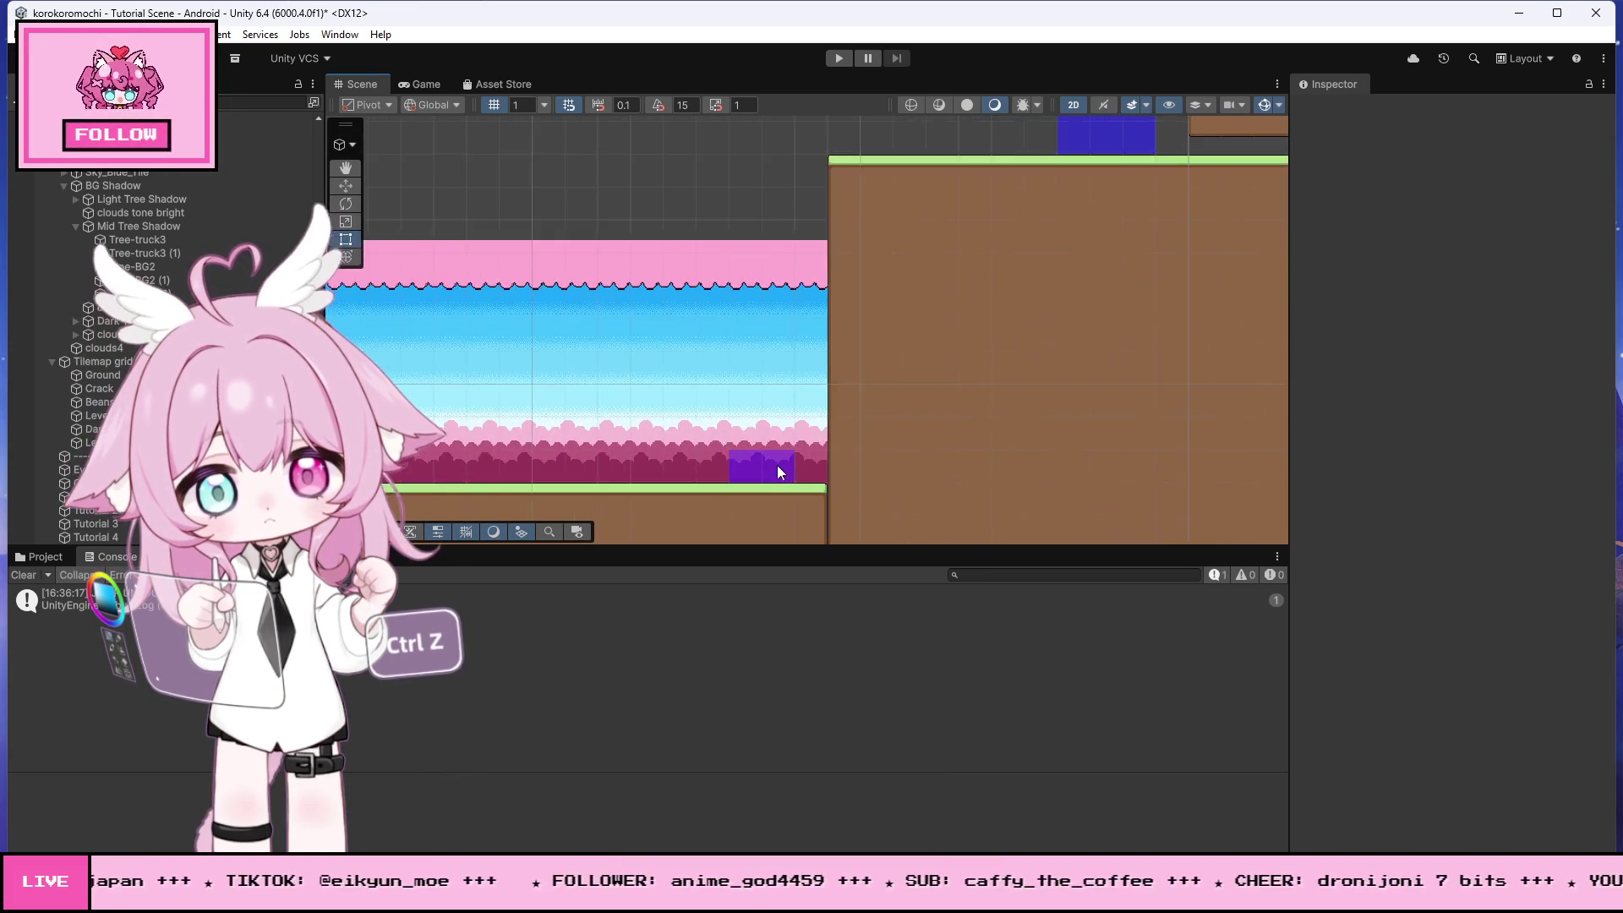
click(778, 474)
drag(778, 444, 798, 145)
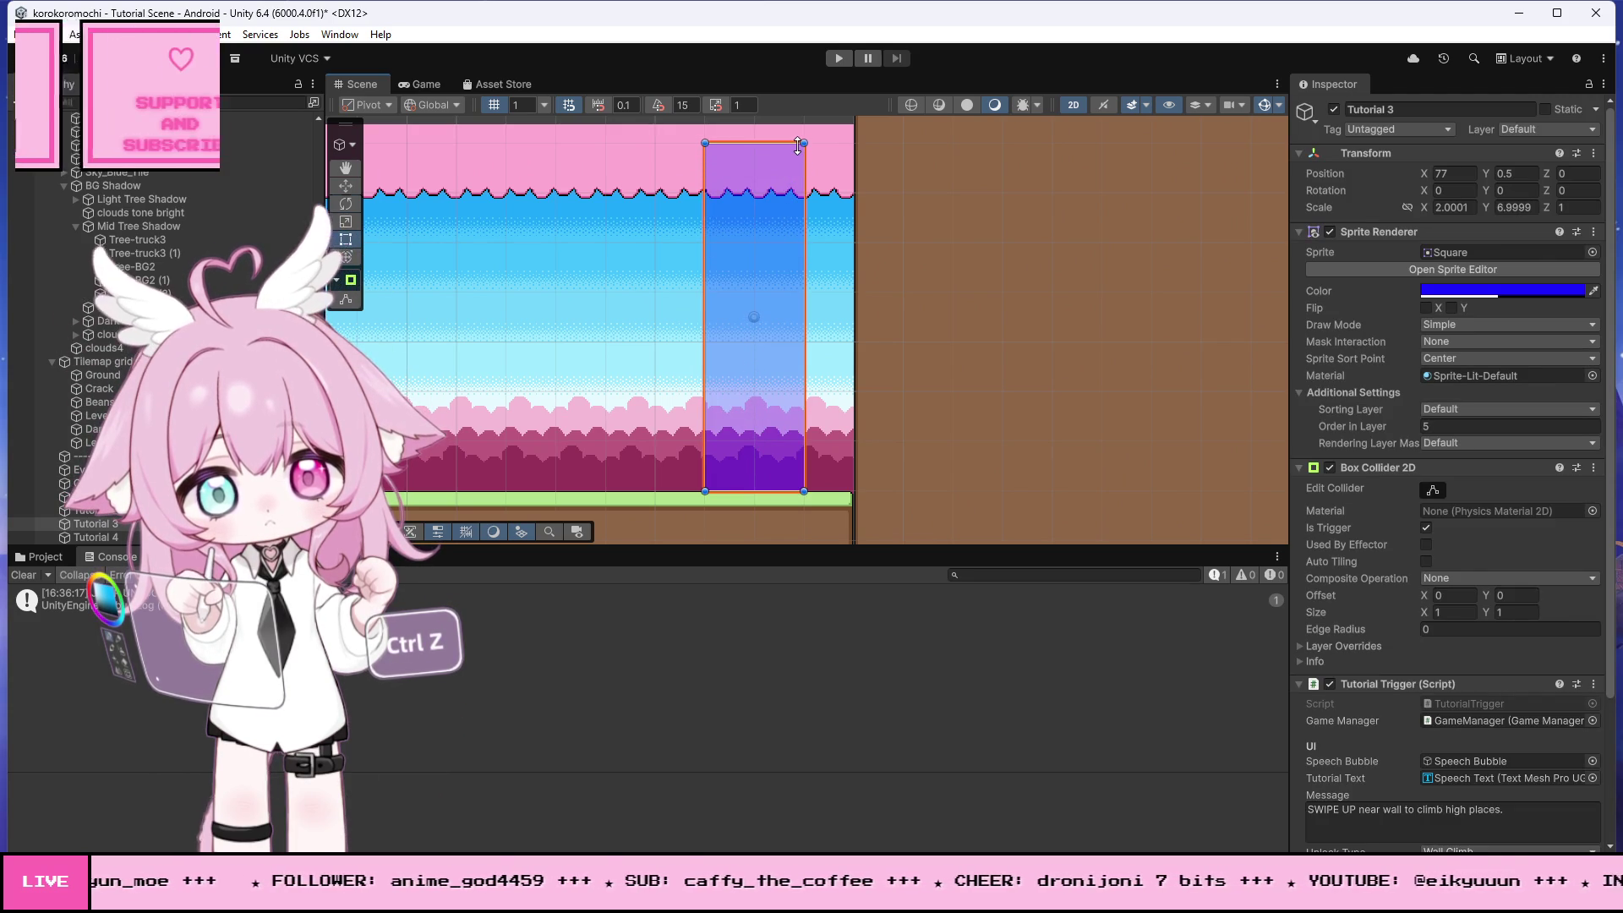
scroll(1017, 347, down, 8)
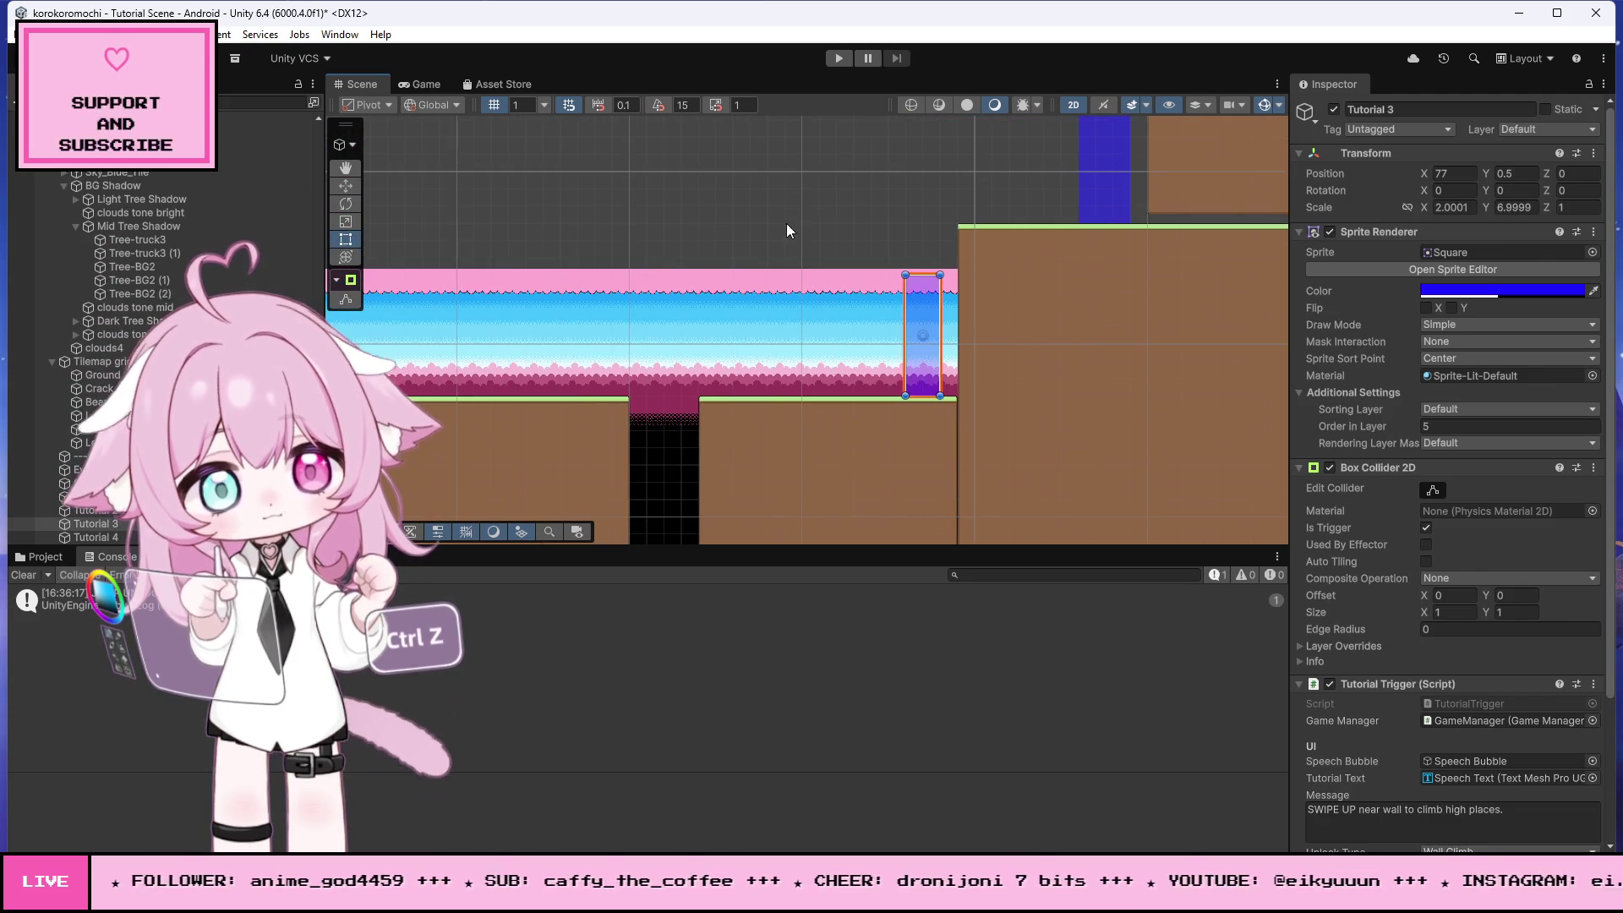
click(789, 247)
scroll(1040, 291, down, 3)
scroll(433, 379, up, 4)
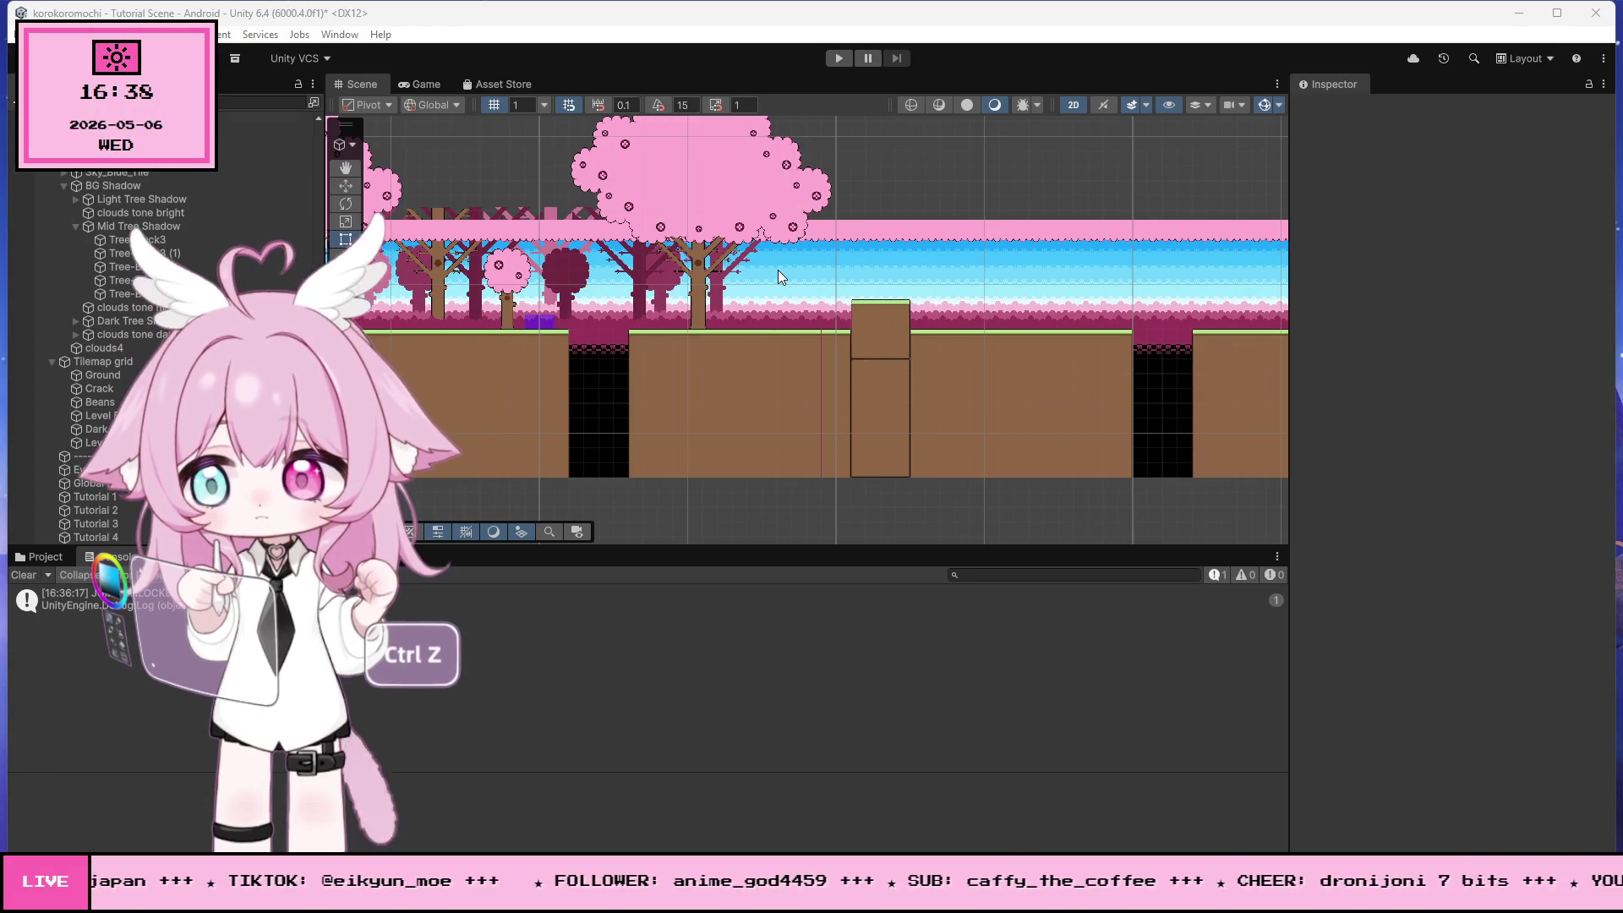
scroll(824, 319, down, 3)
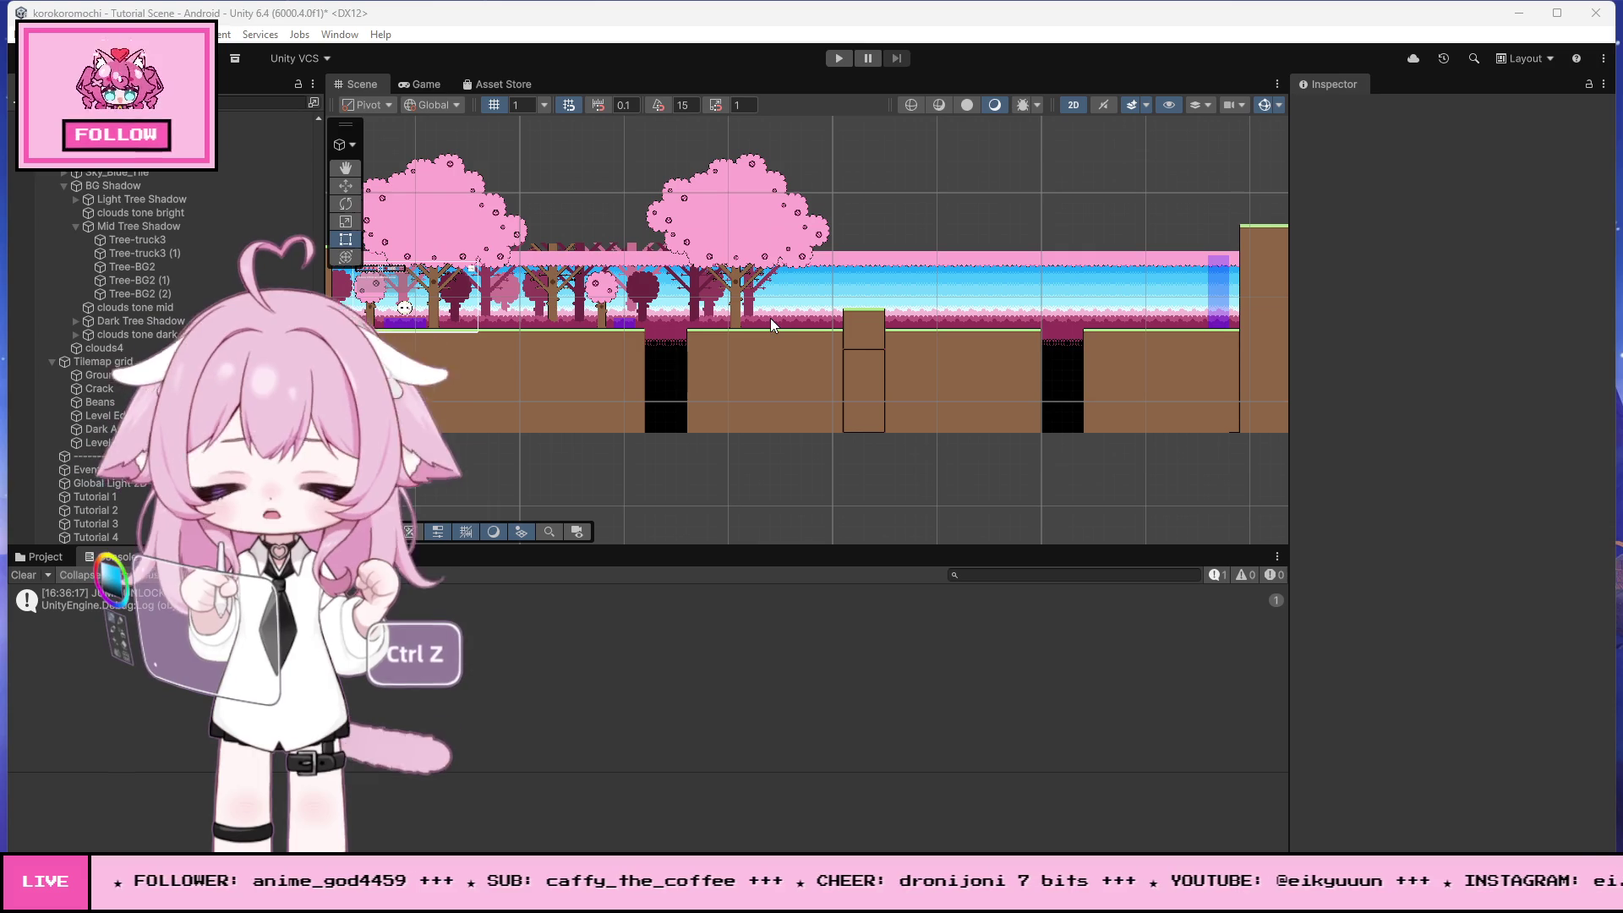
scroll(802, 346, down, 1)
scroll(974, 353, down, 2)
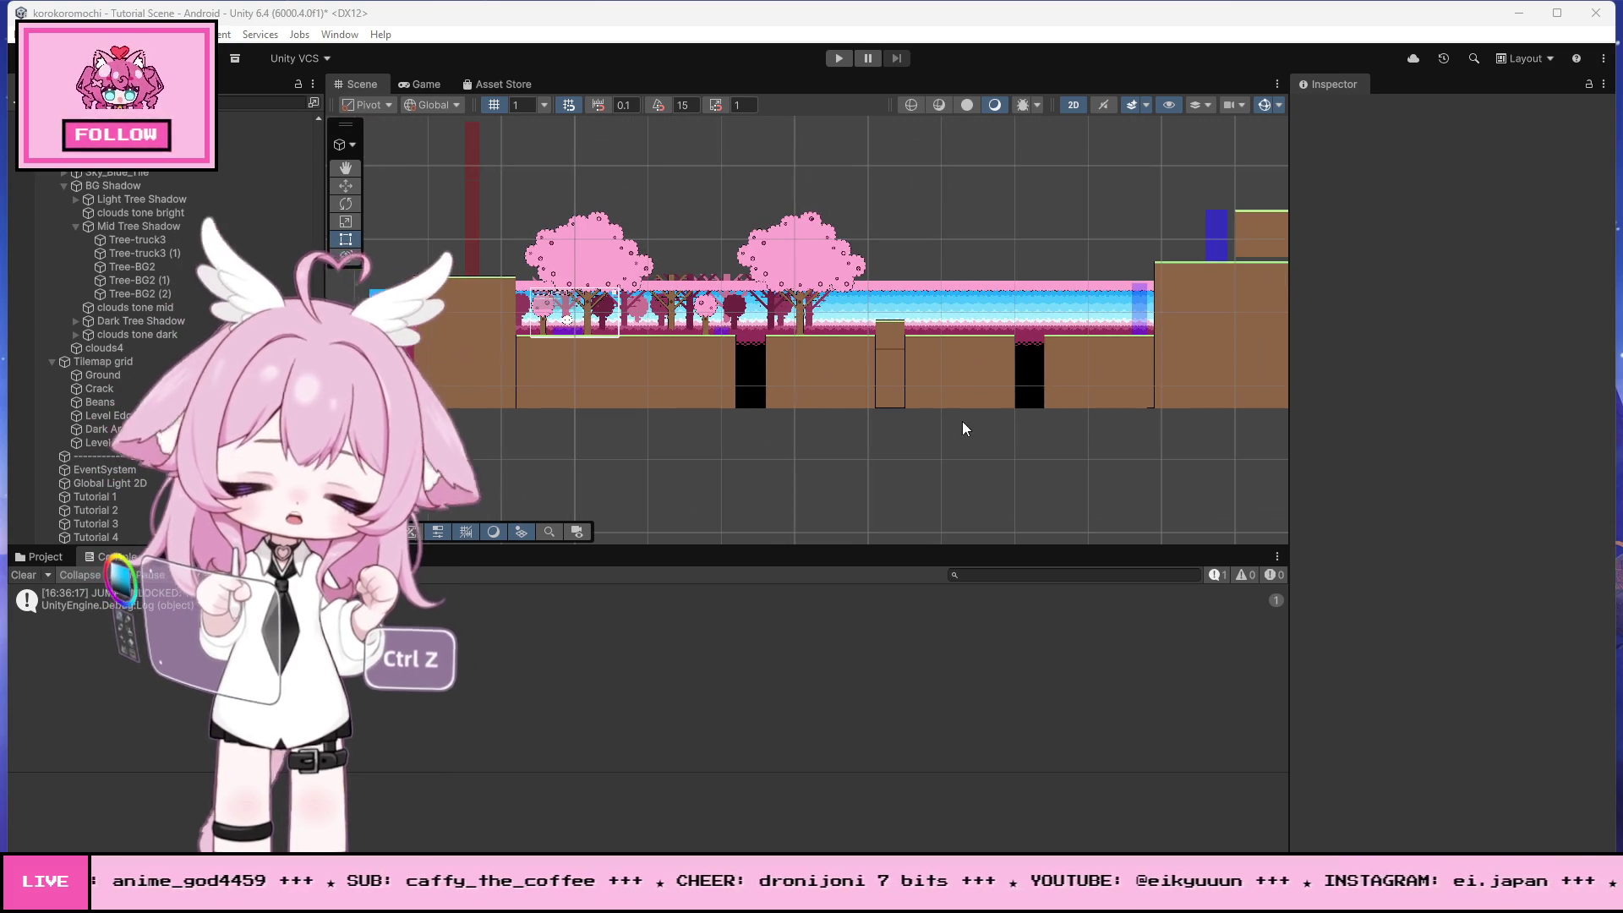
scroll(526, 362, up, 1)
scroll(526, 363, up, 6)
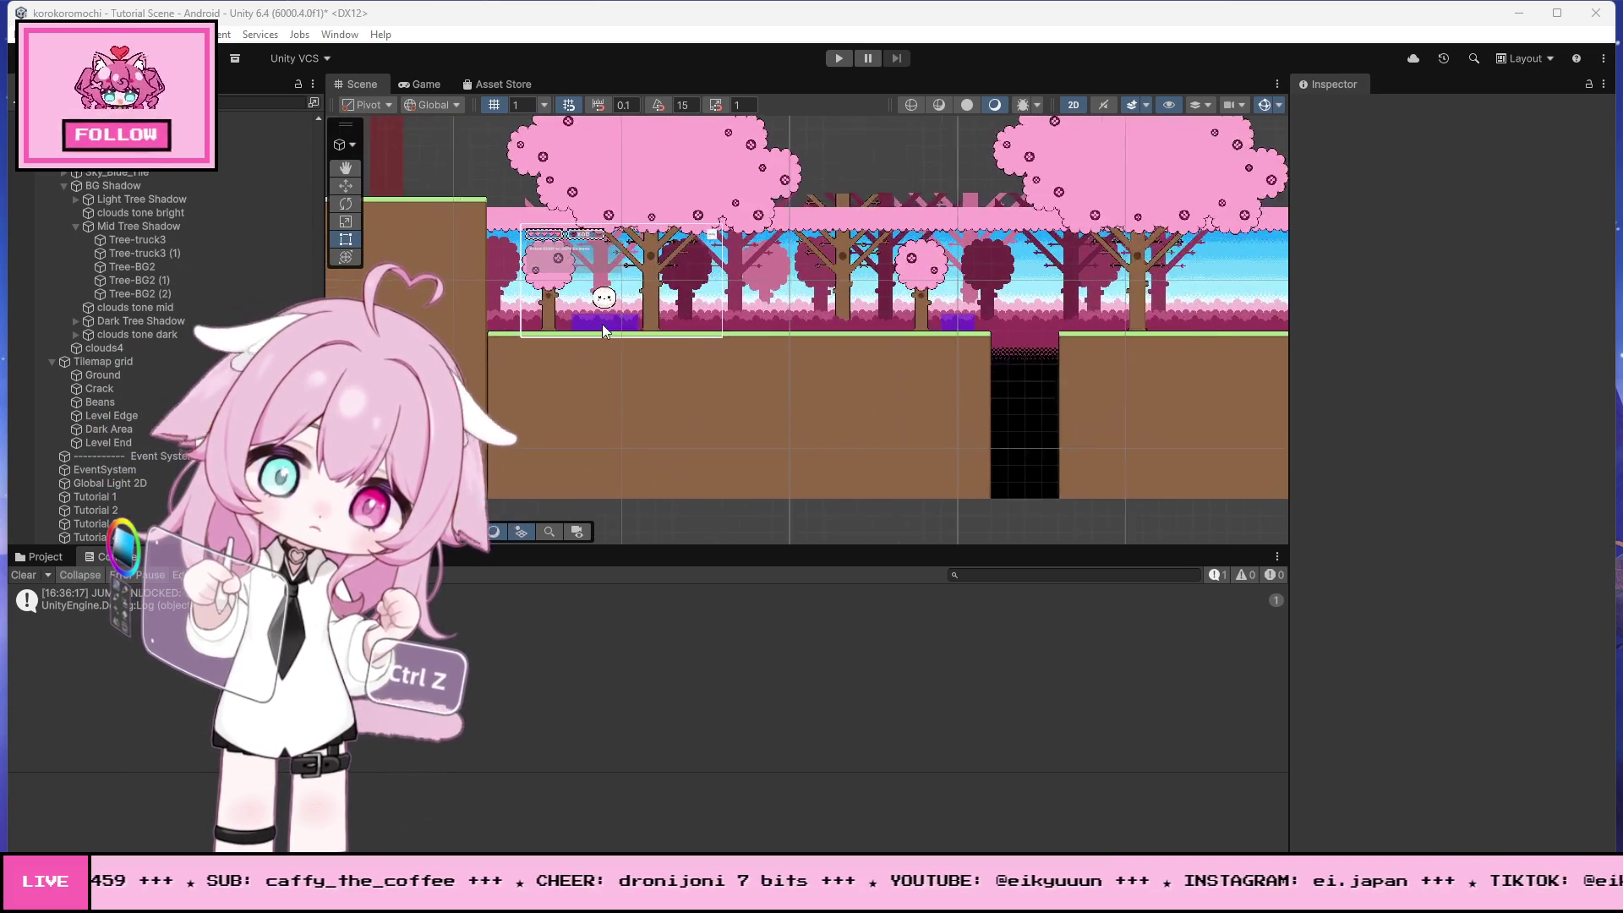
scroll(607, 365, up, 3)
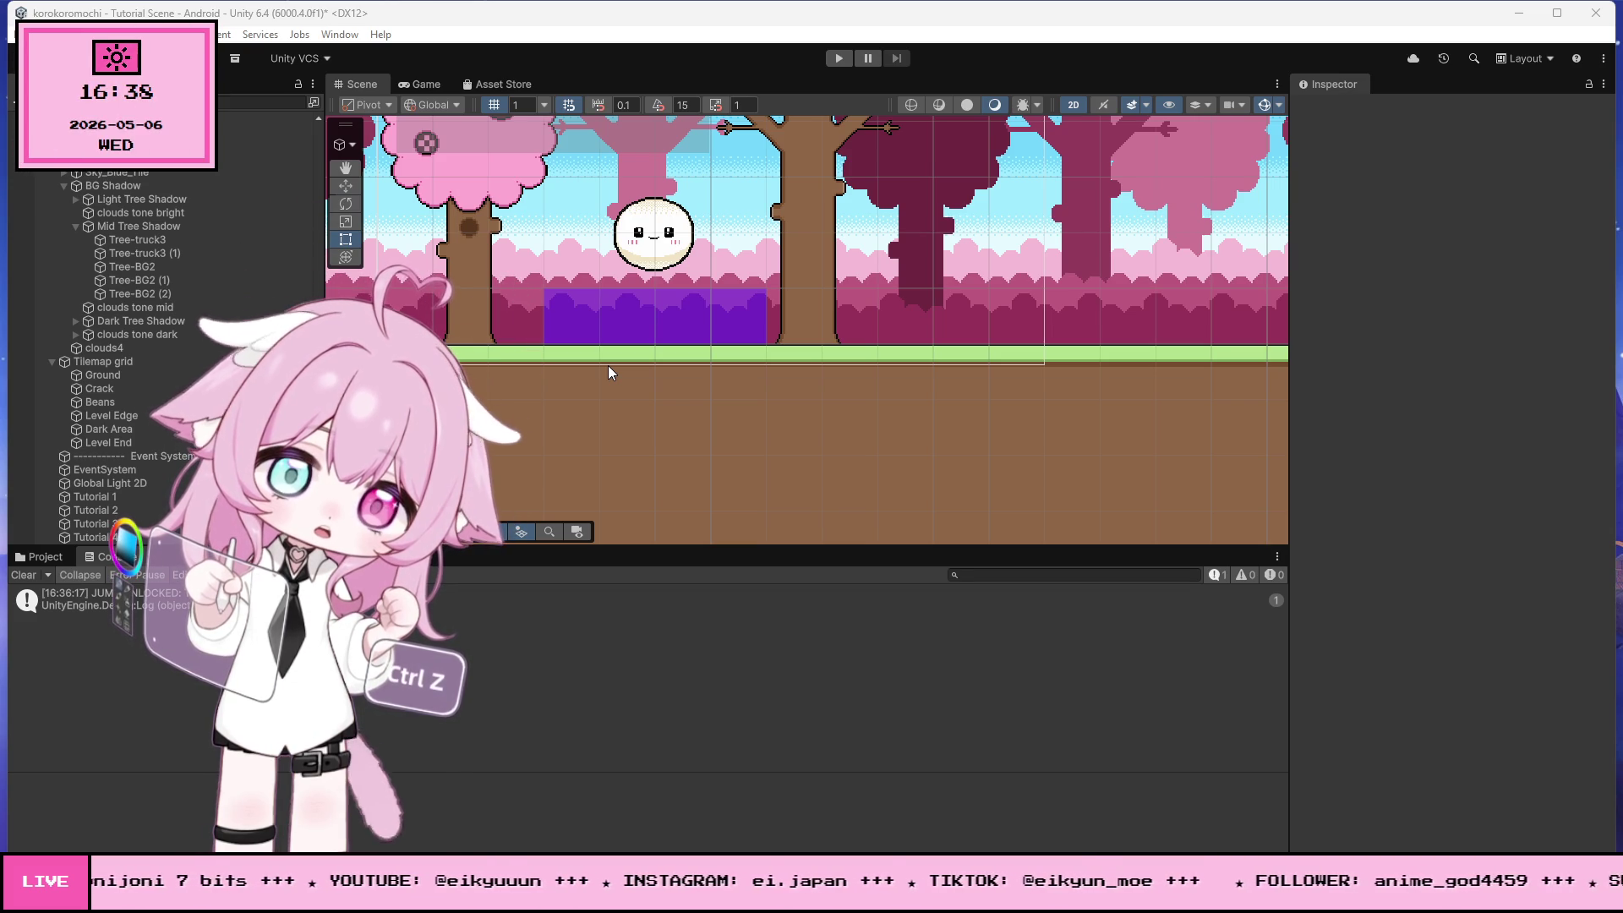
scroll(728, 293, down, 8)
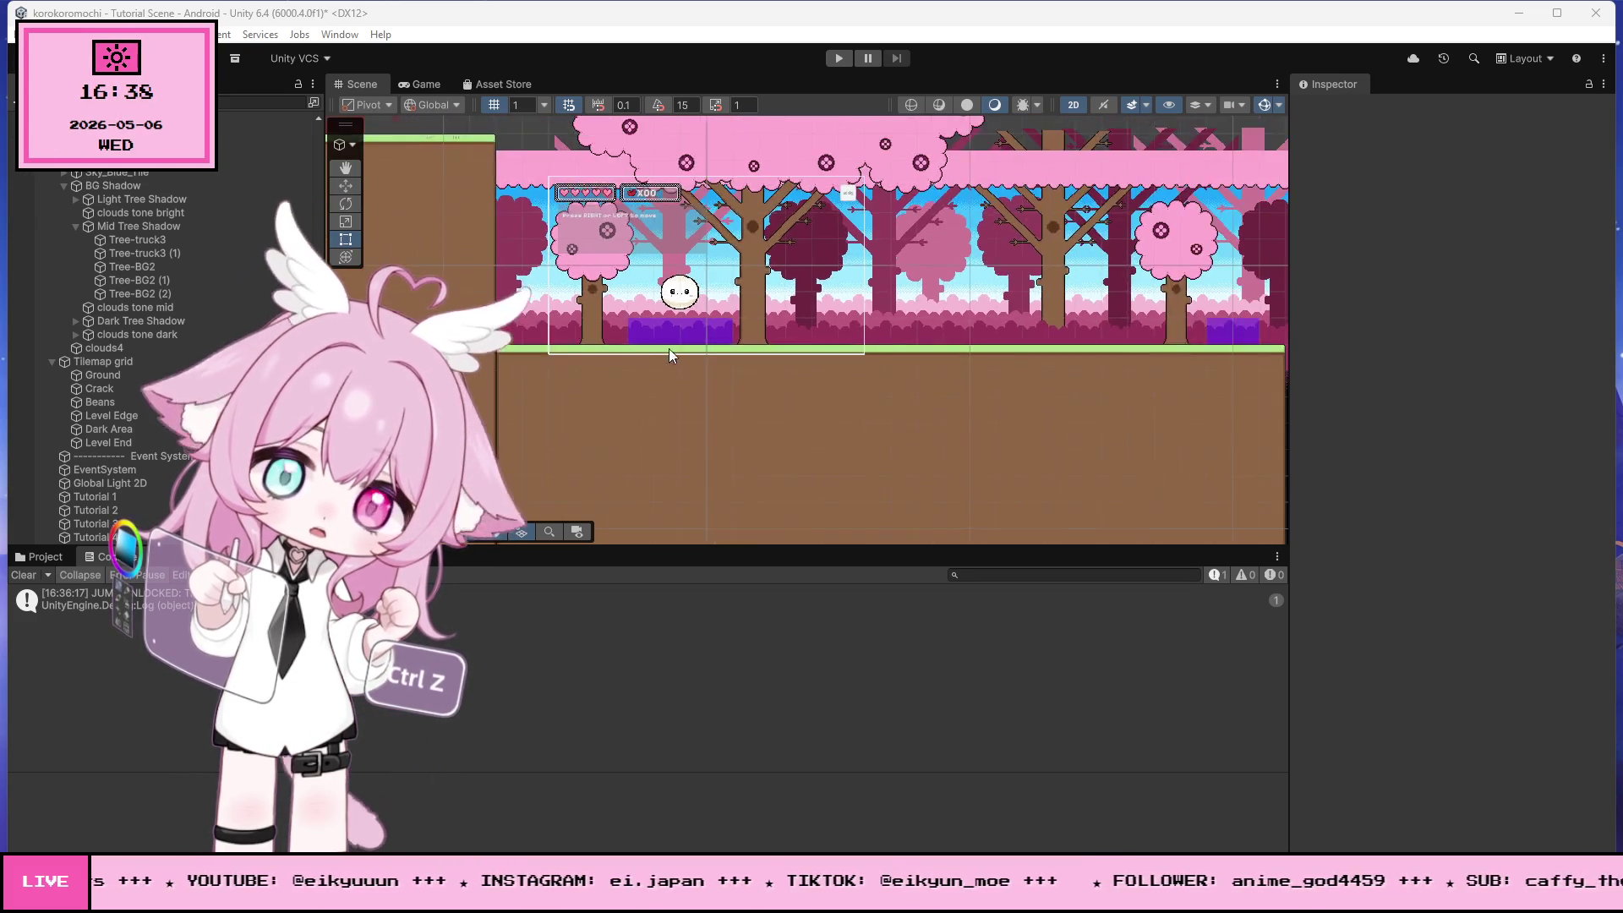
scroll(1031, 317, up, 8)
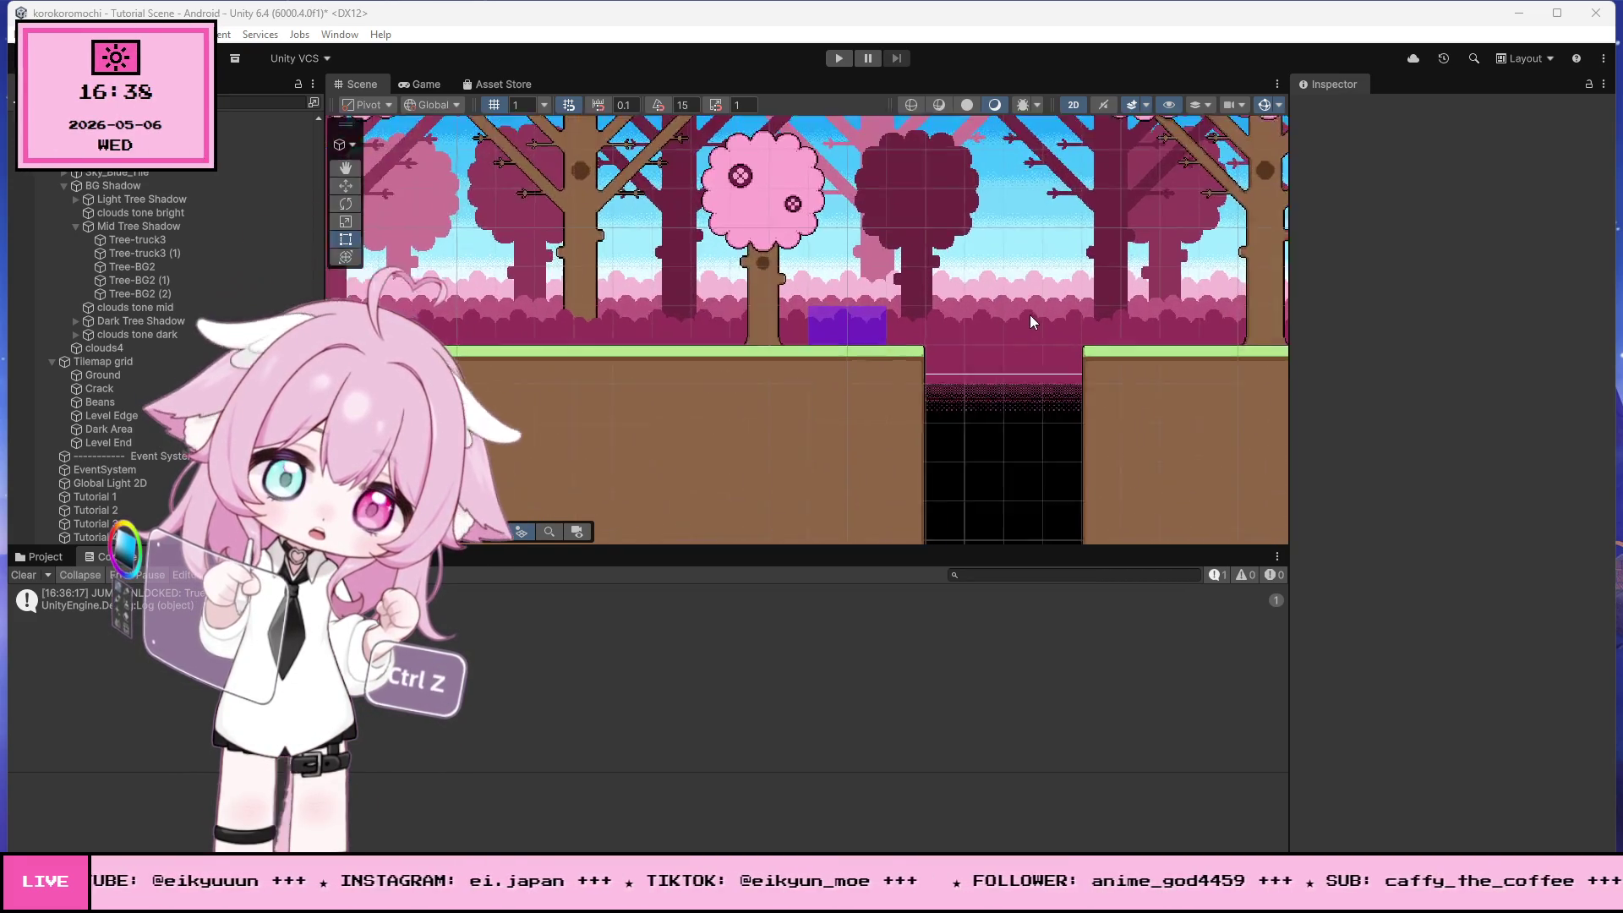
scroll(1019, 318, down, 5)
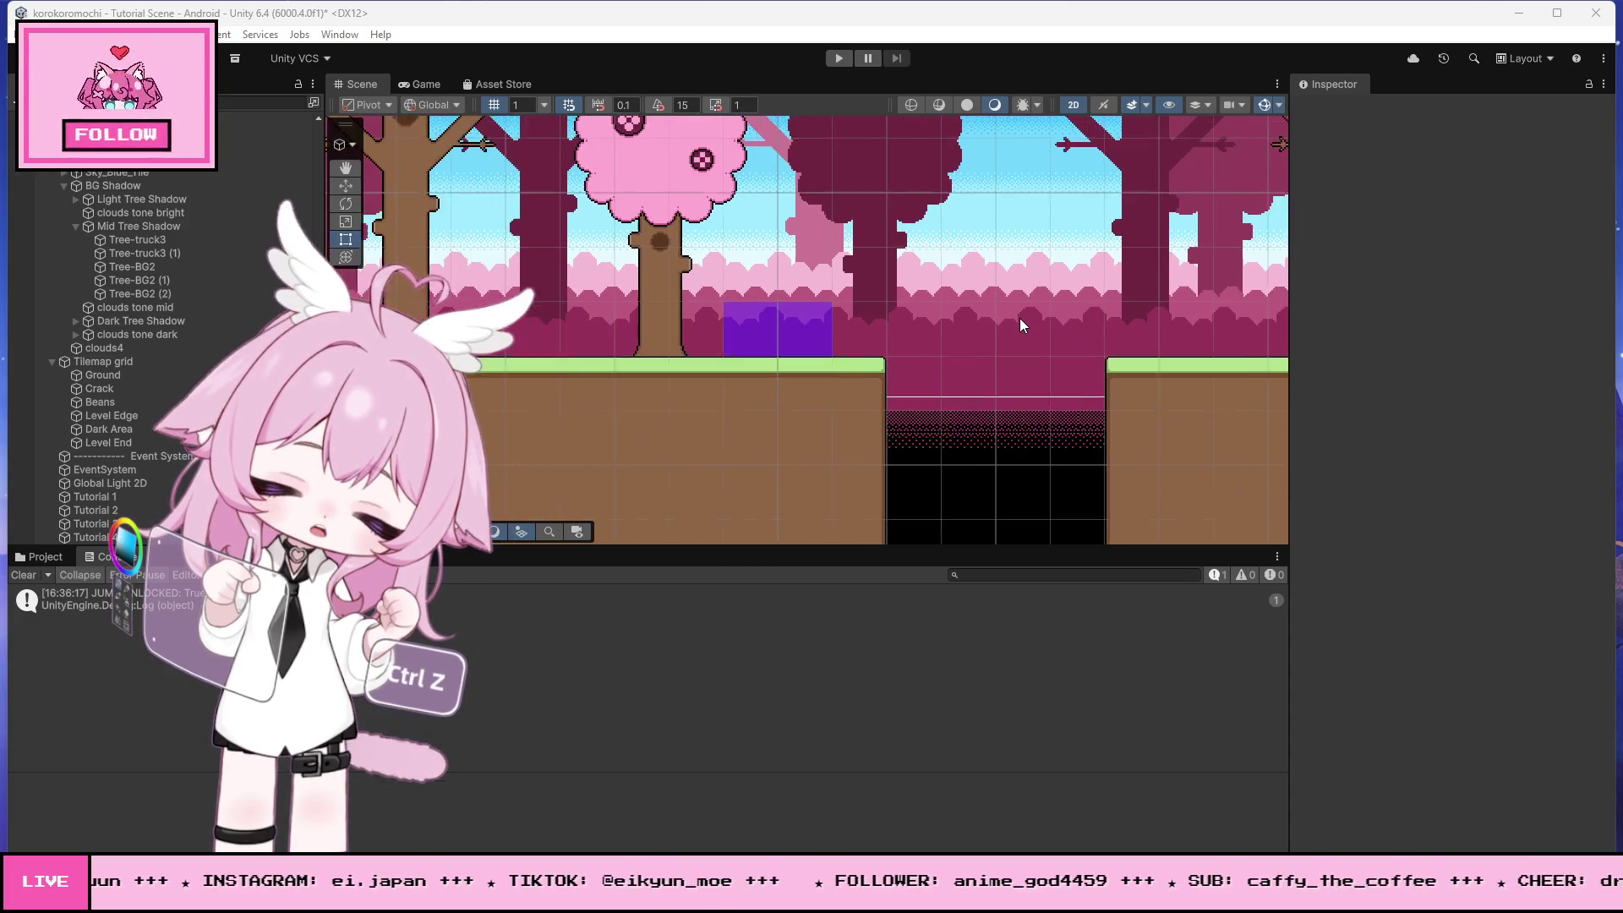
scroll(1019, 325, down, 4)
scroll(607, 287, up, 4)
scroll(607, 288, up, 3)
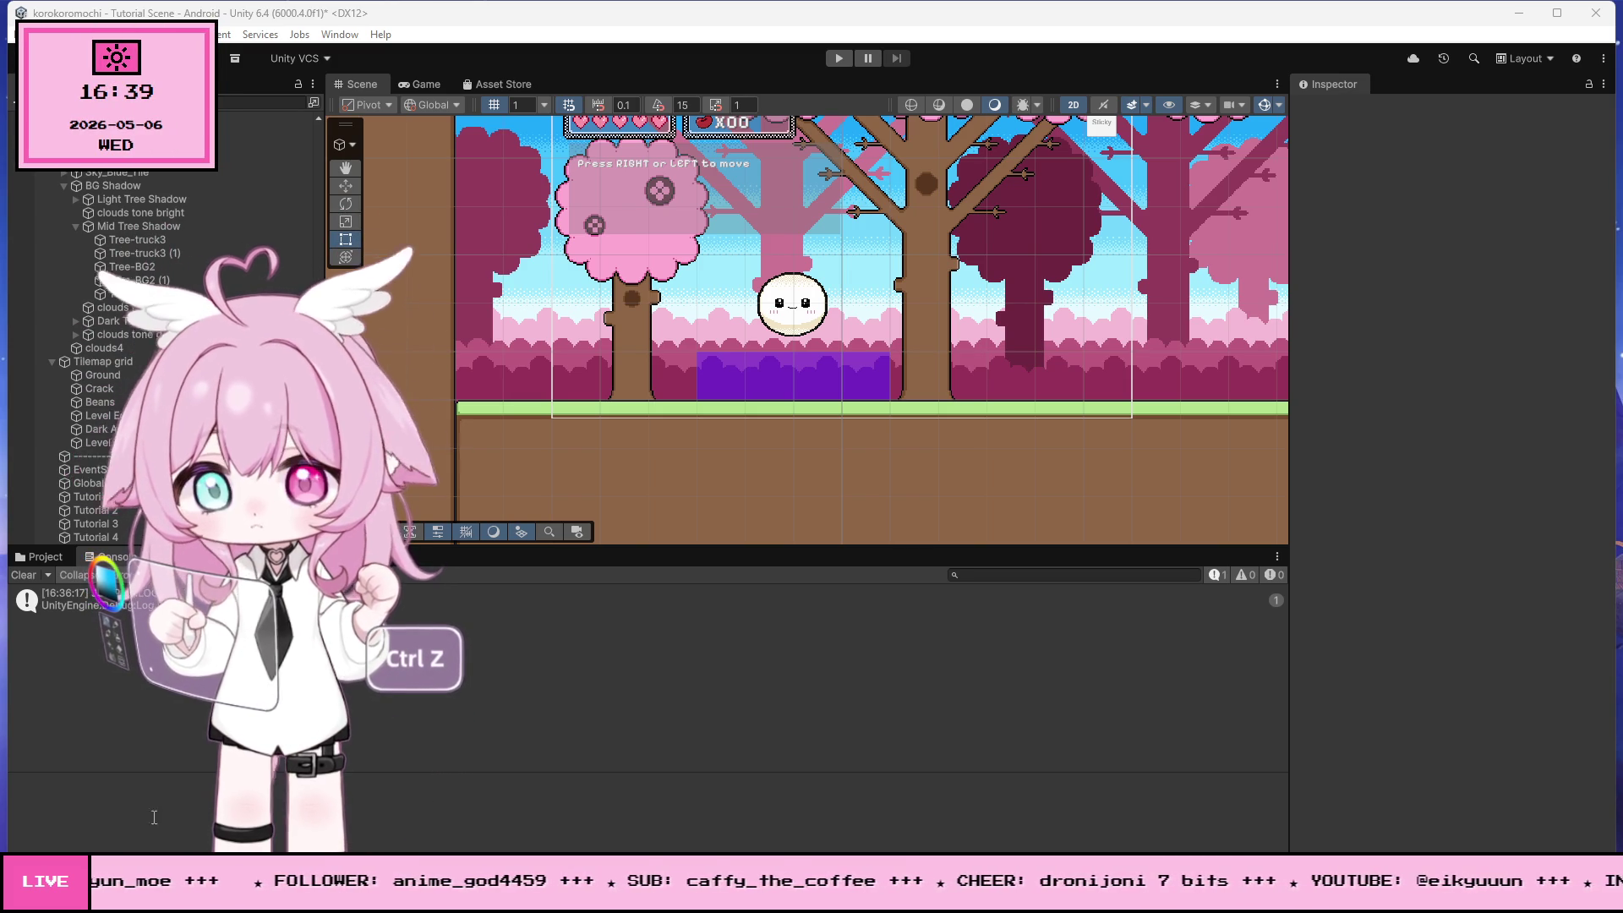
key(alt+Tab)
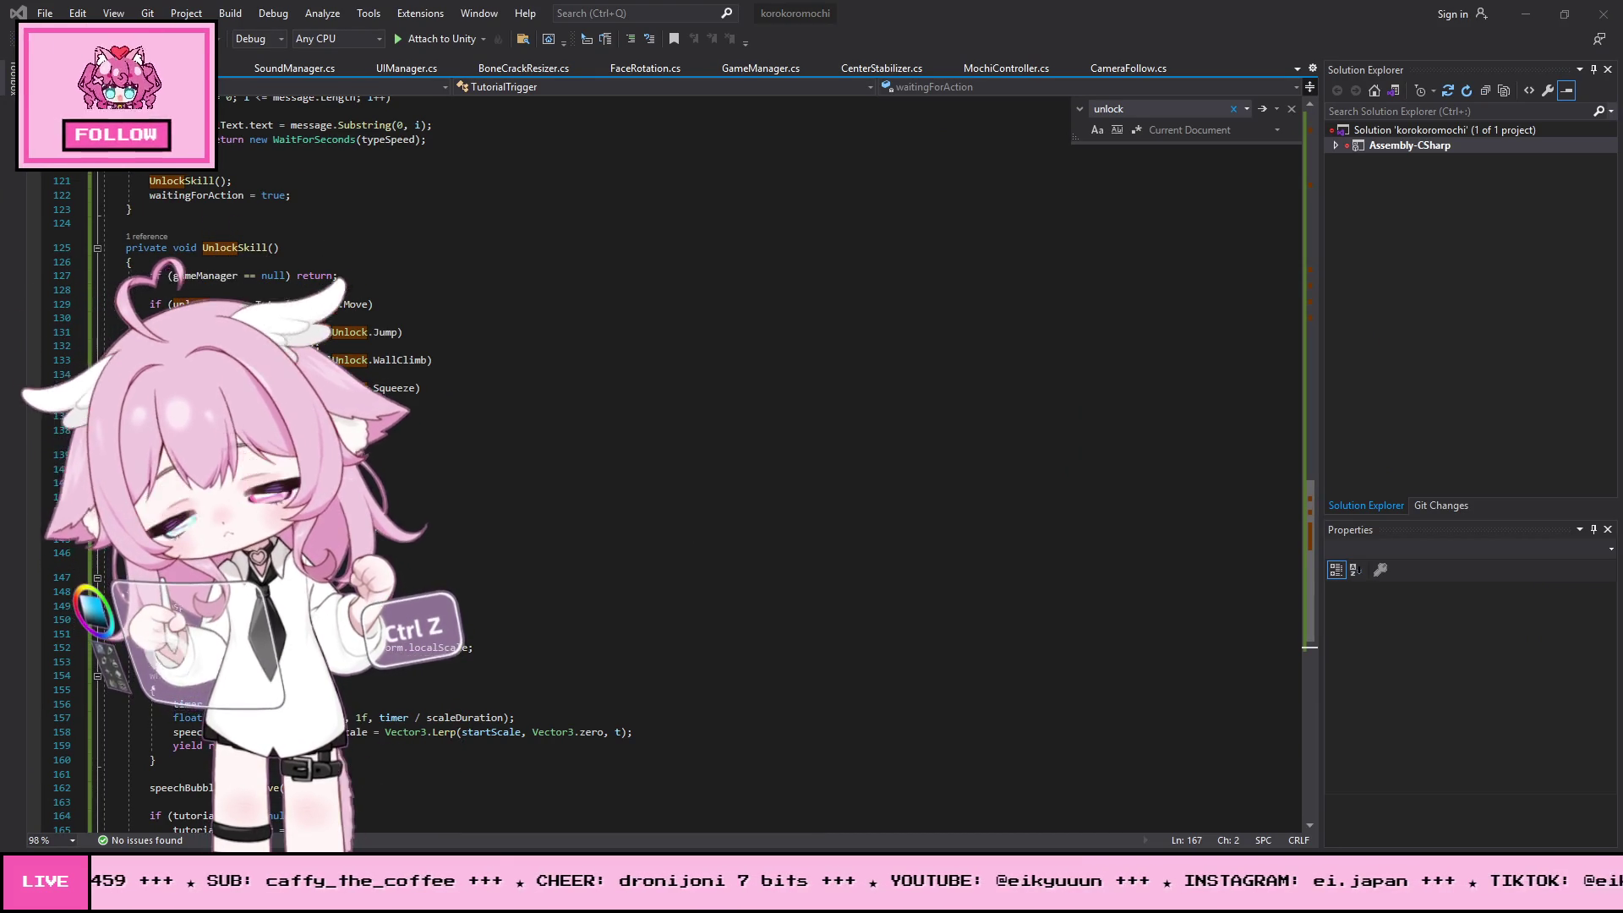
- Delete the MochiState.Airborne comparison from TutorialTrigger's jump-unlock condition on line 56
click(459, 317)
key(ctrl+z)
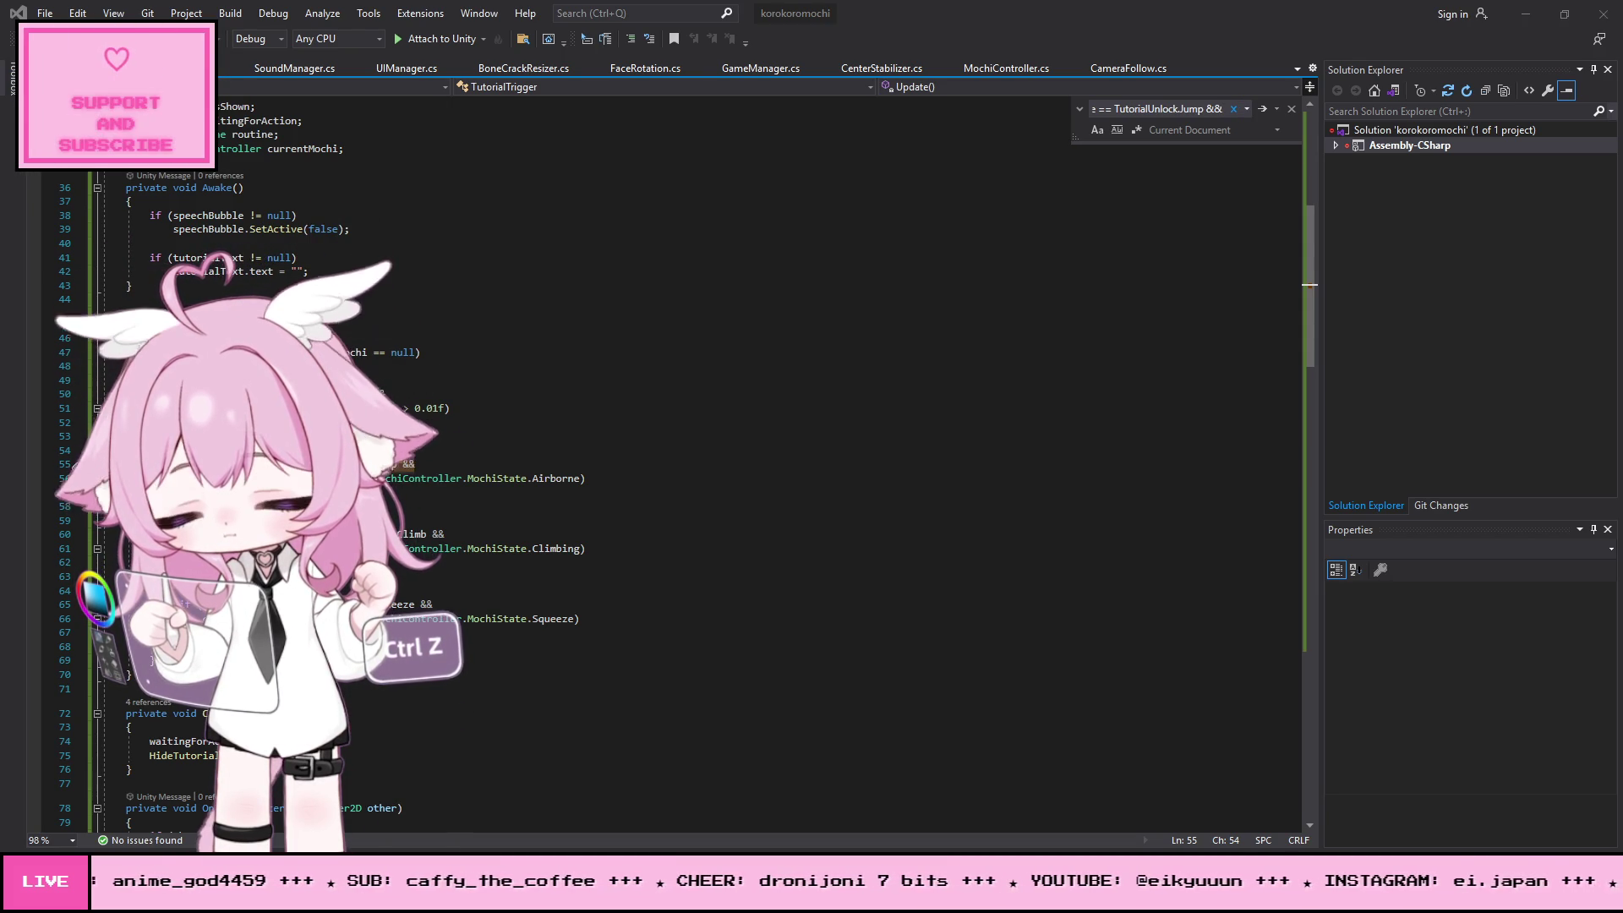
click(583, 475)
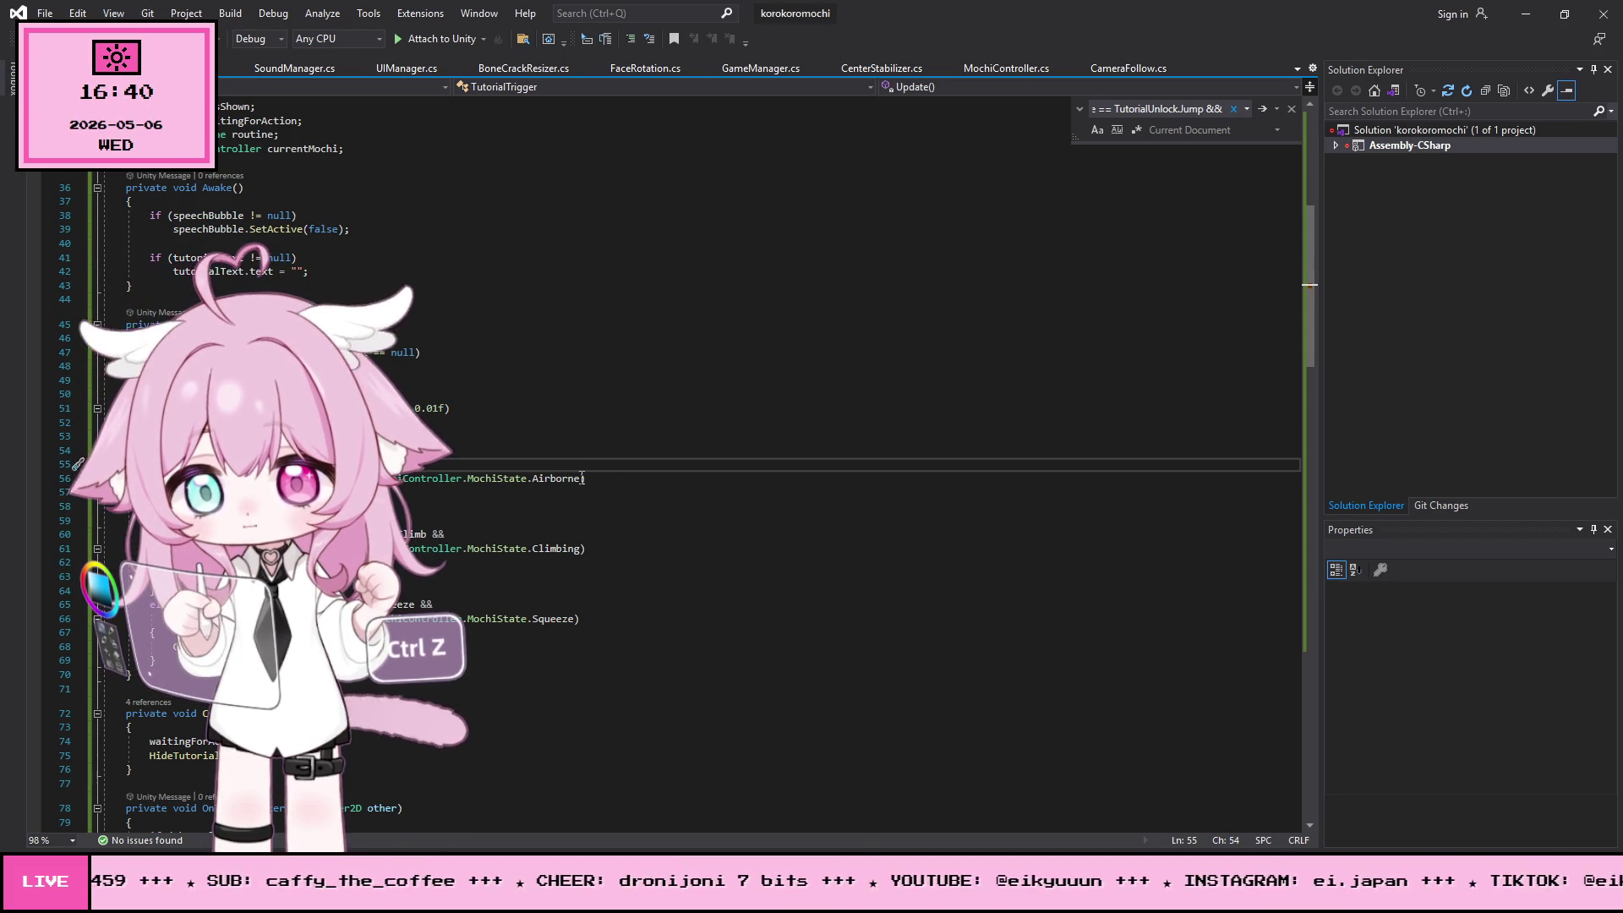
double_click(584, 475)
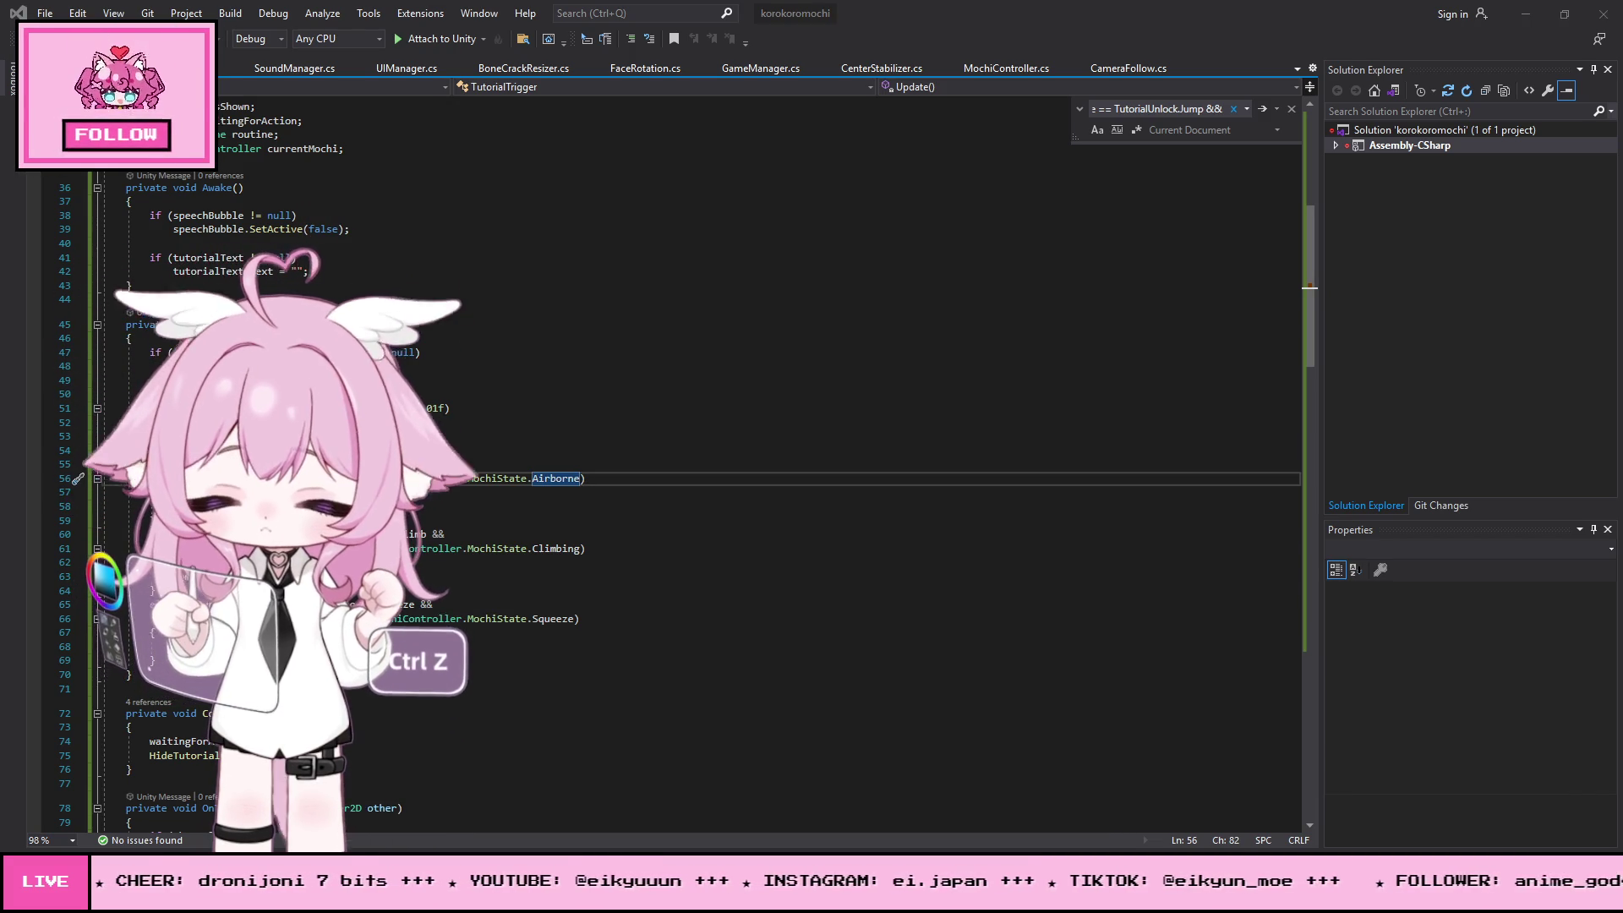
drag(398, 478, 628, 478)
key(BackSpace)
click(653, 440)
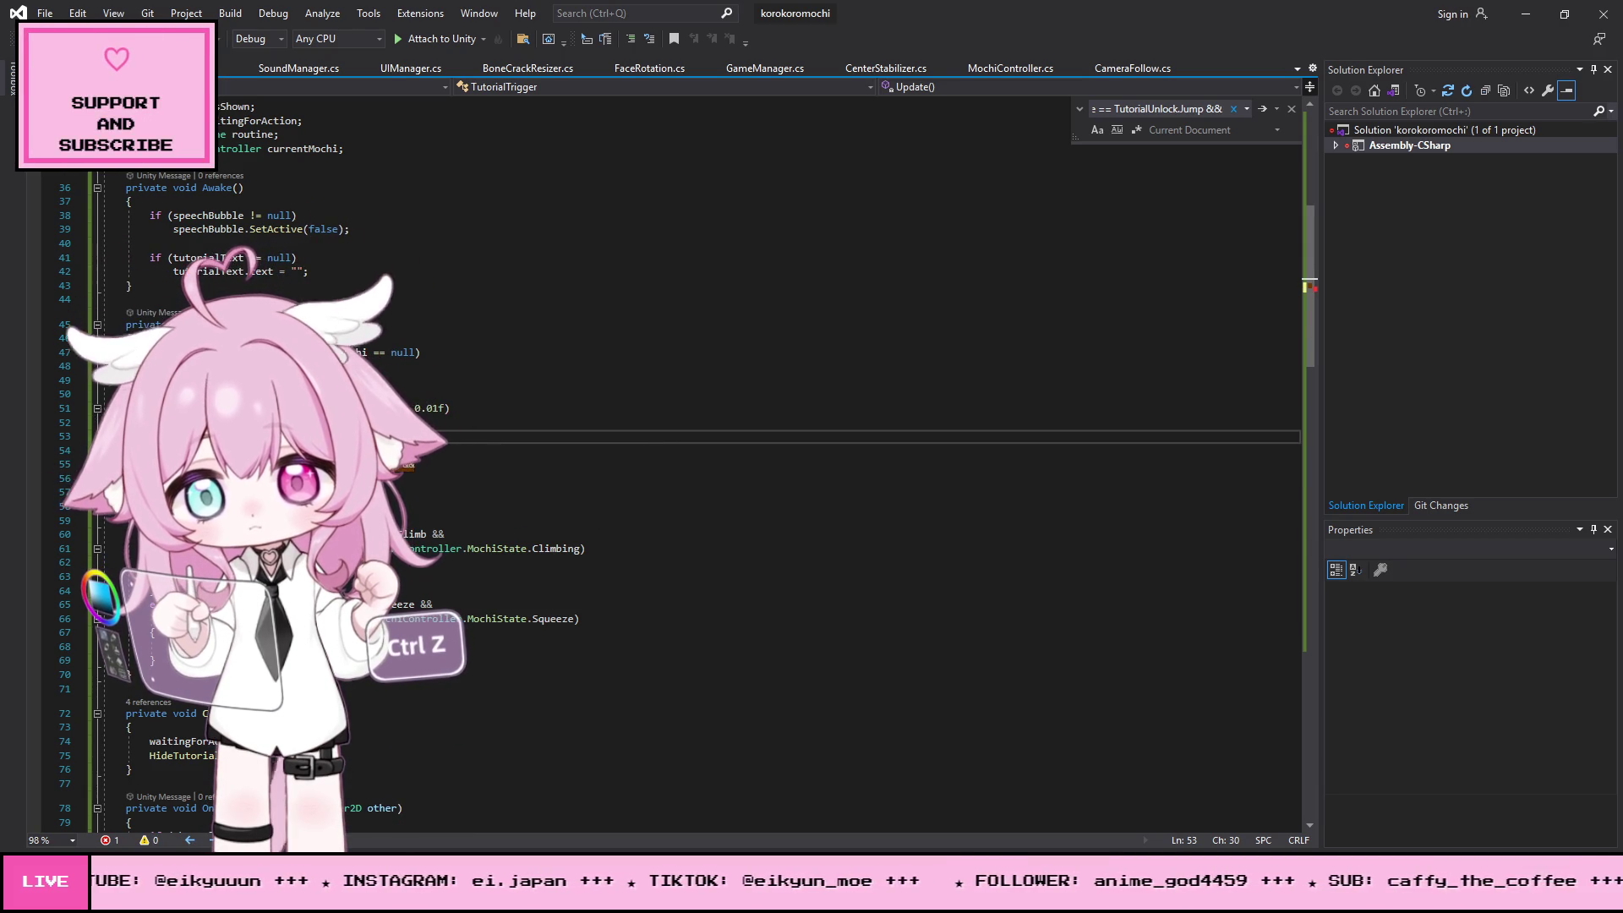
mouse_move(398, 478)
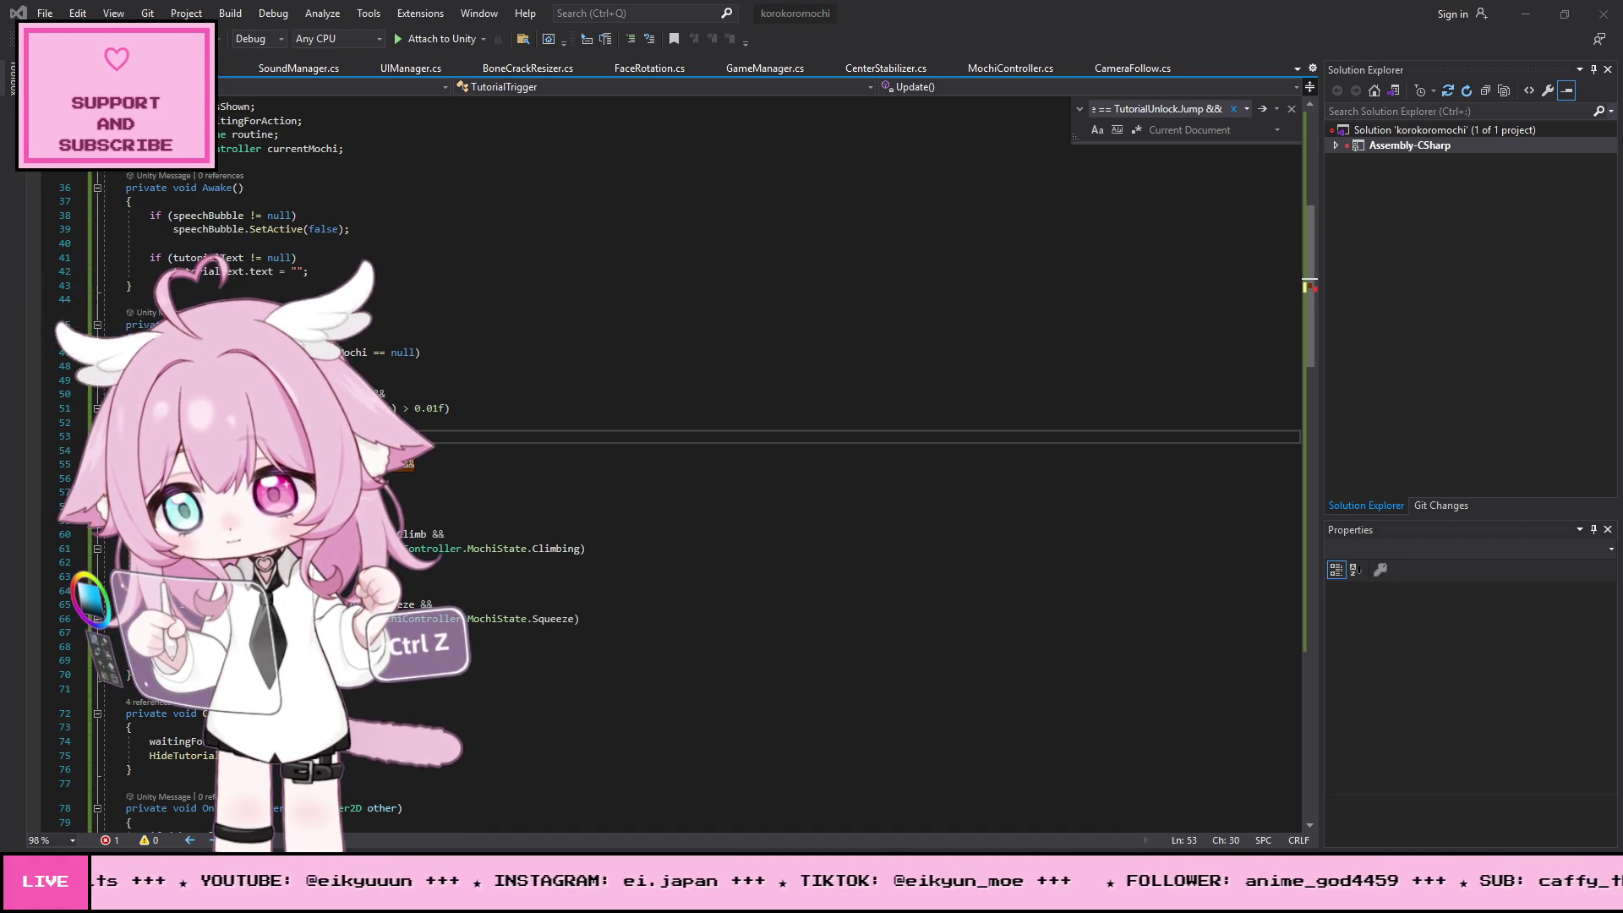
- Insert an IsJumpingUp() method after IsTouchingCrack() near the end of MochiController.cs
click(1010, 68)
scroll(1098, 338, down, 5)
mouse_move(1326, 311)
mouse_down()
mouse_move(1295, 664)
mouse_move(1260, 776)
mouse_up()
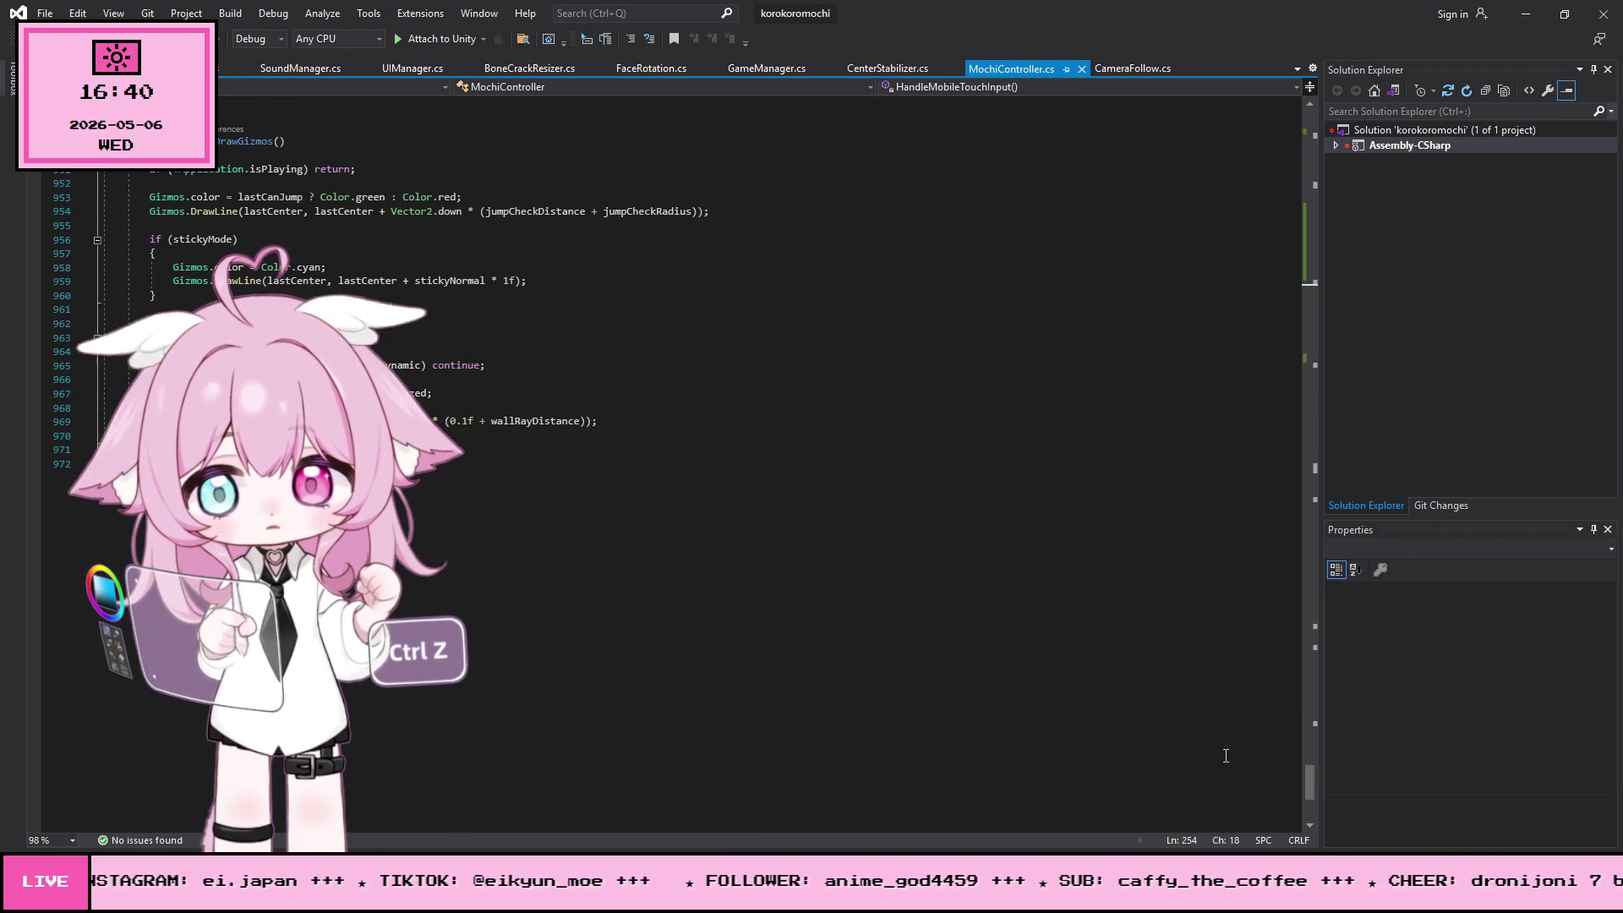
scroll(1260, 777, up, 12)
scroll(120, 534, up, 3)
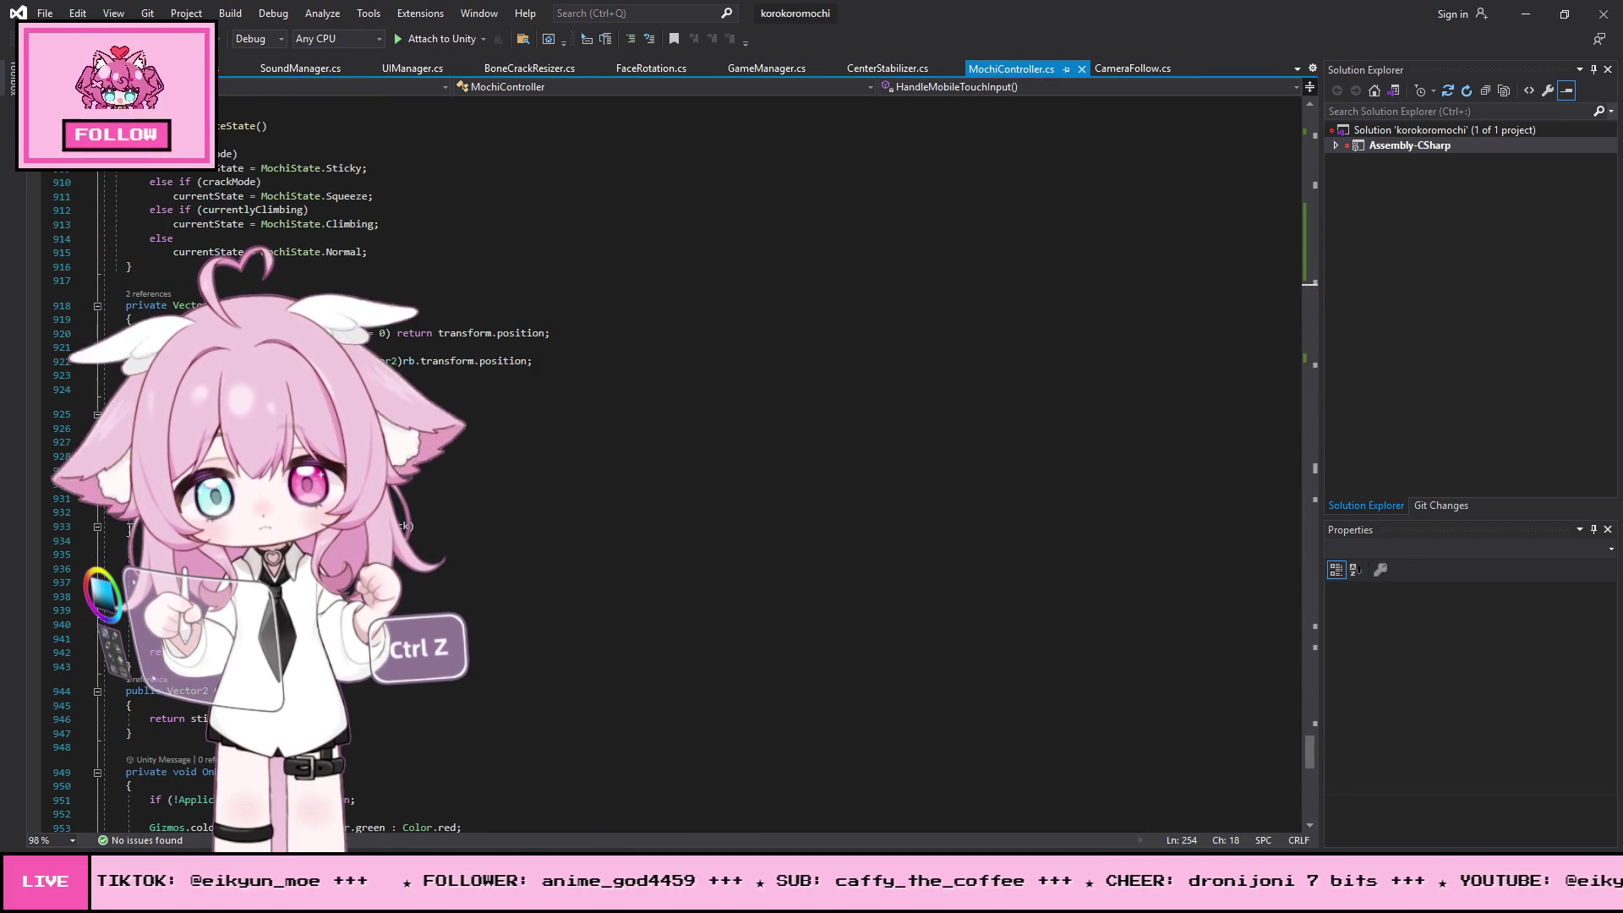
scroll(120, 535, up, 6)
scroll(120, 535, down, 9)
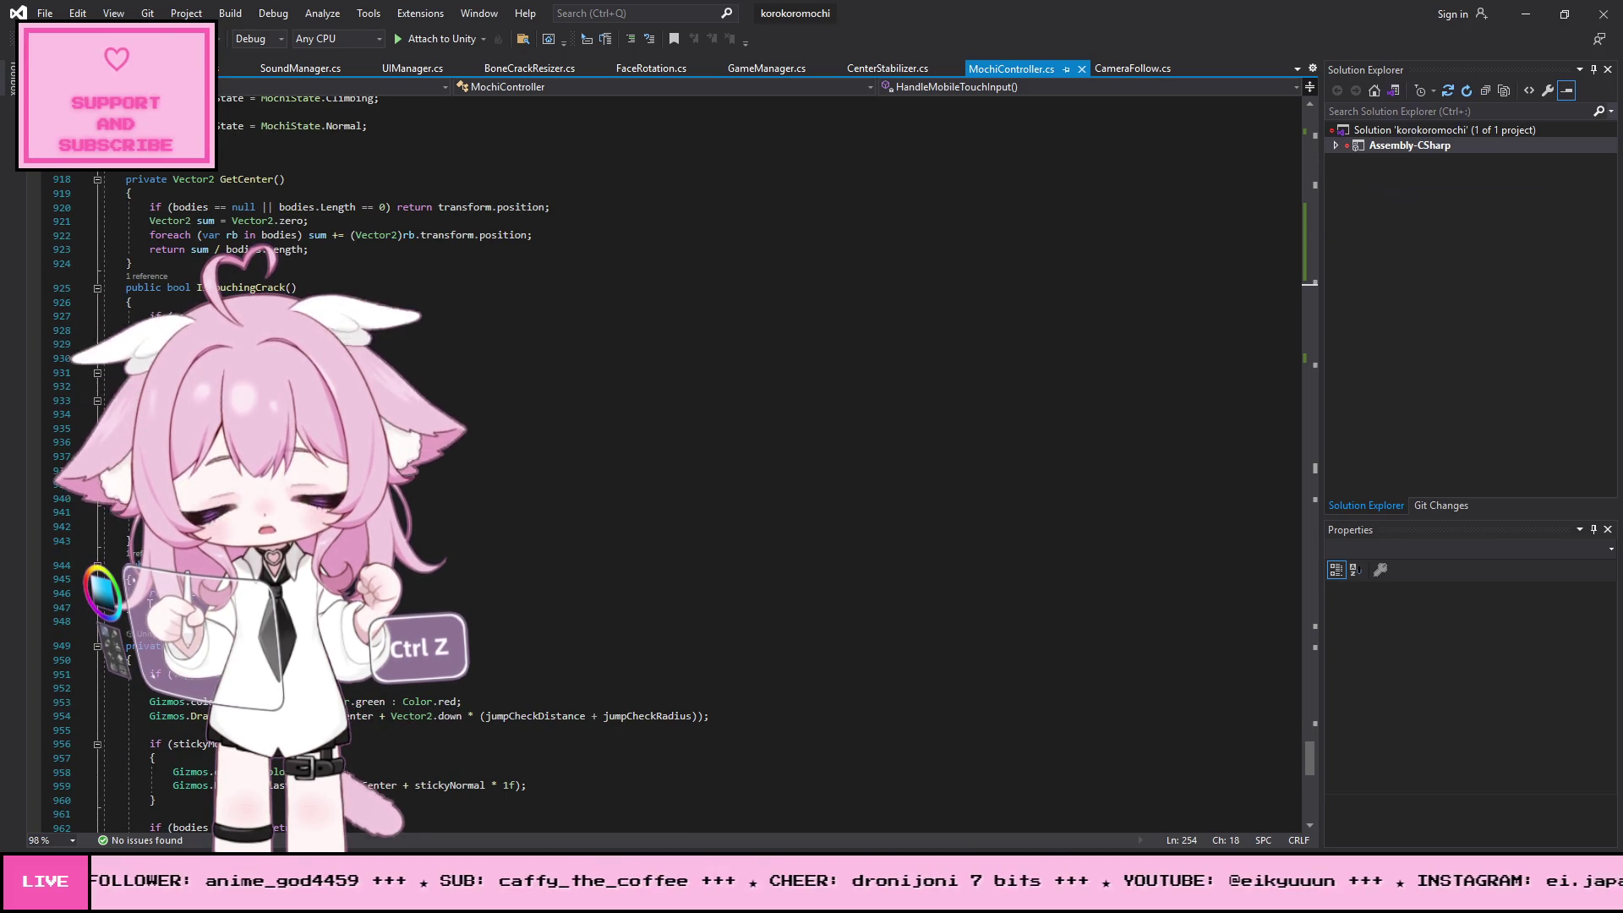
click(149, 607)
key(Return)
key(ctrl+z)
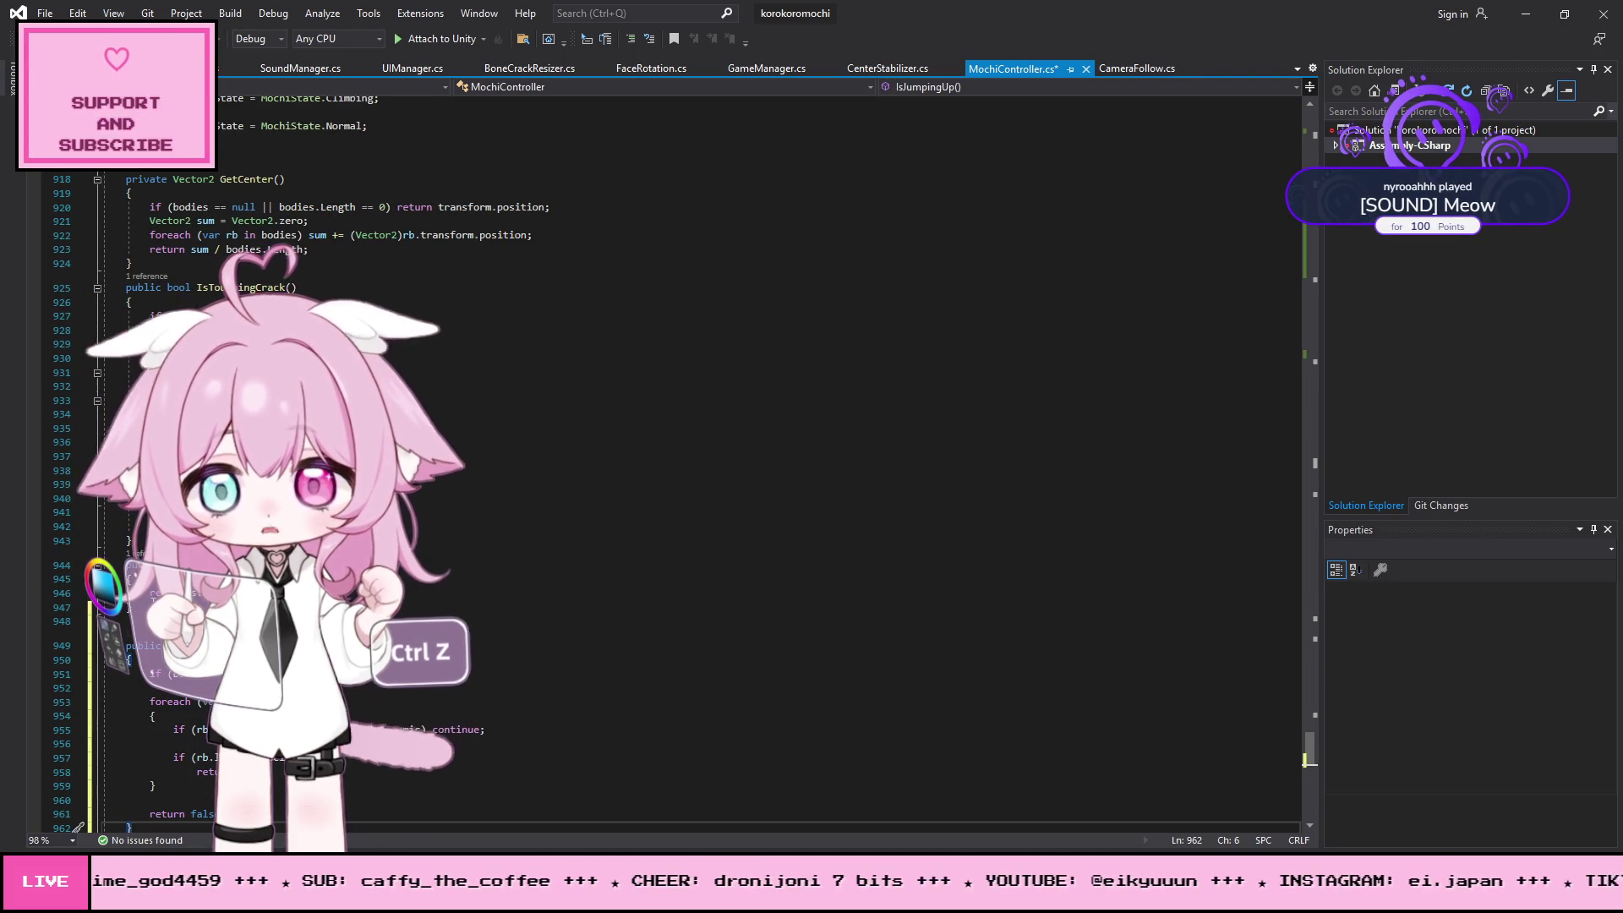
scroll(681, 388, down, 5)
scroll(312, 264, up, 3)
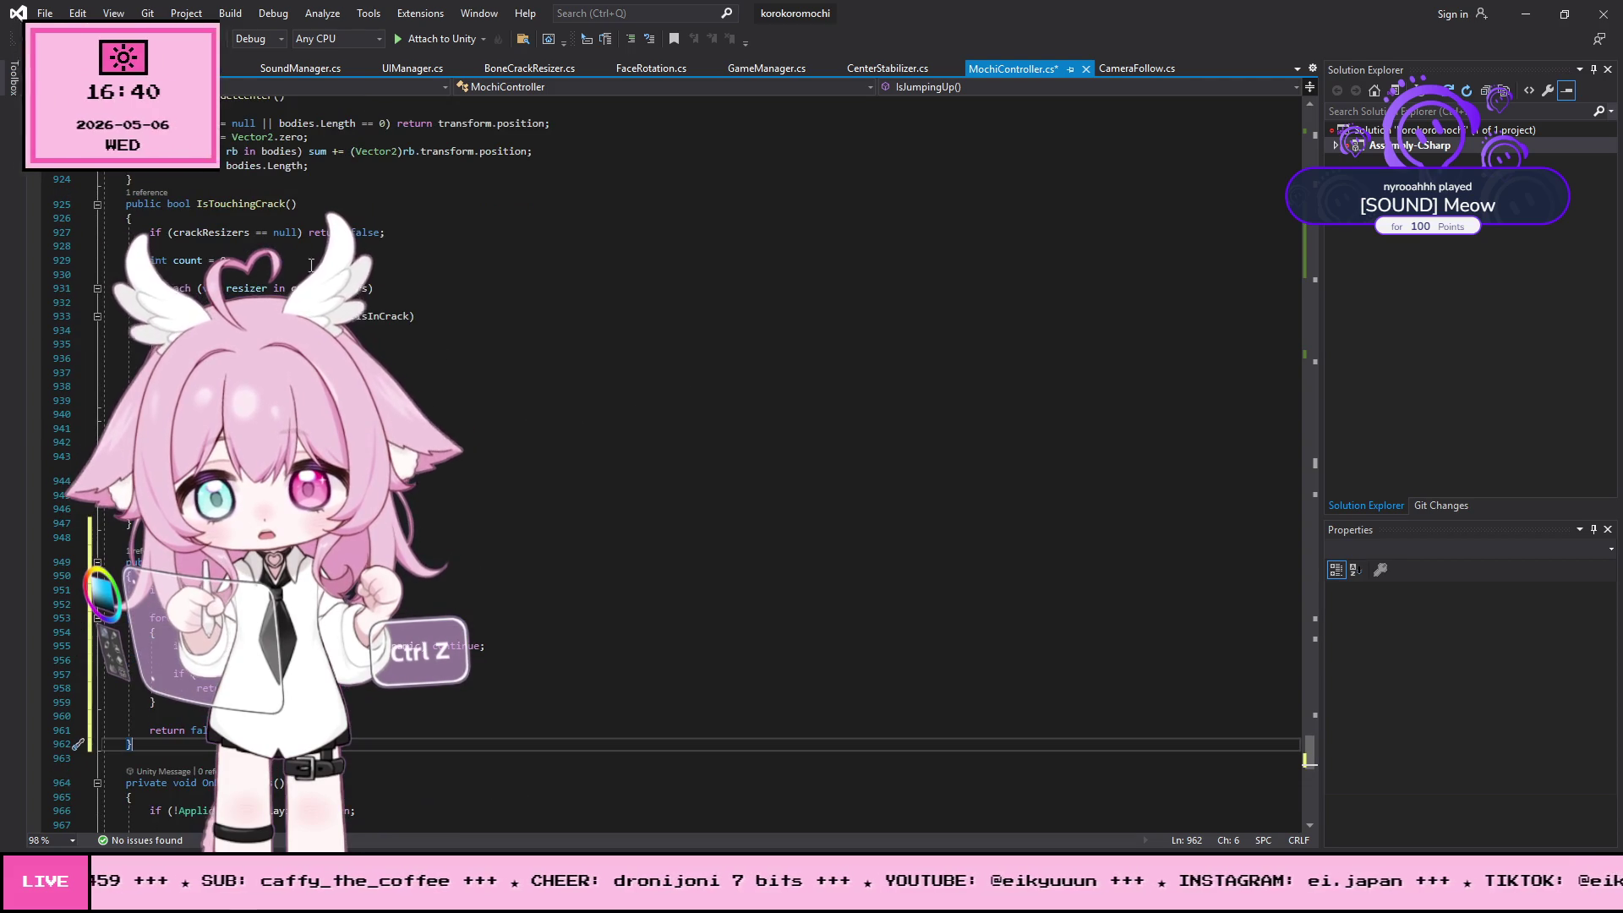
- Save all modified scripts with File > Save All and return to Unity
click(44, 13)
click(84, 216)
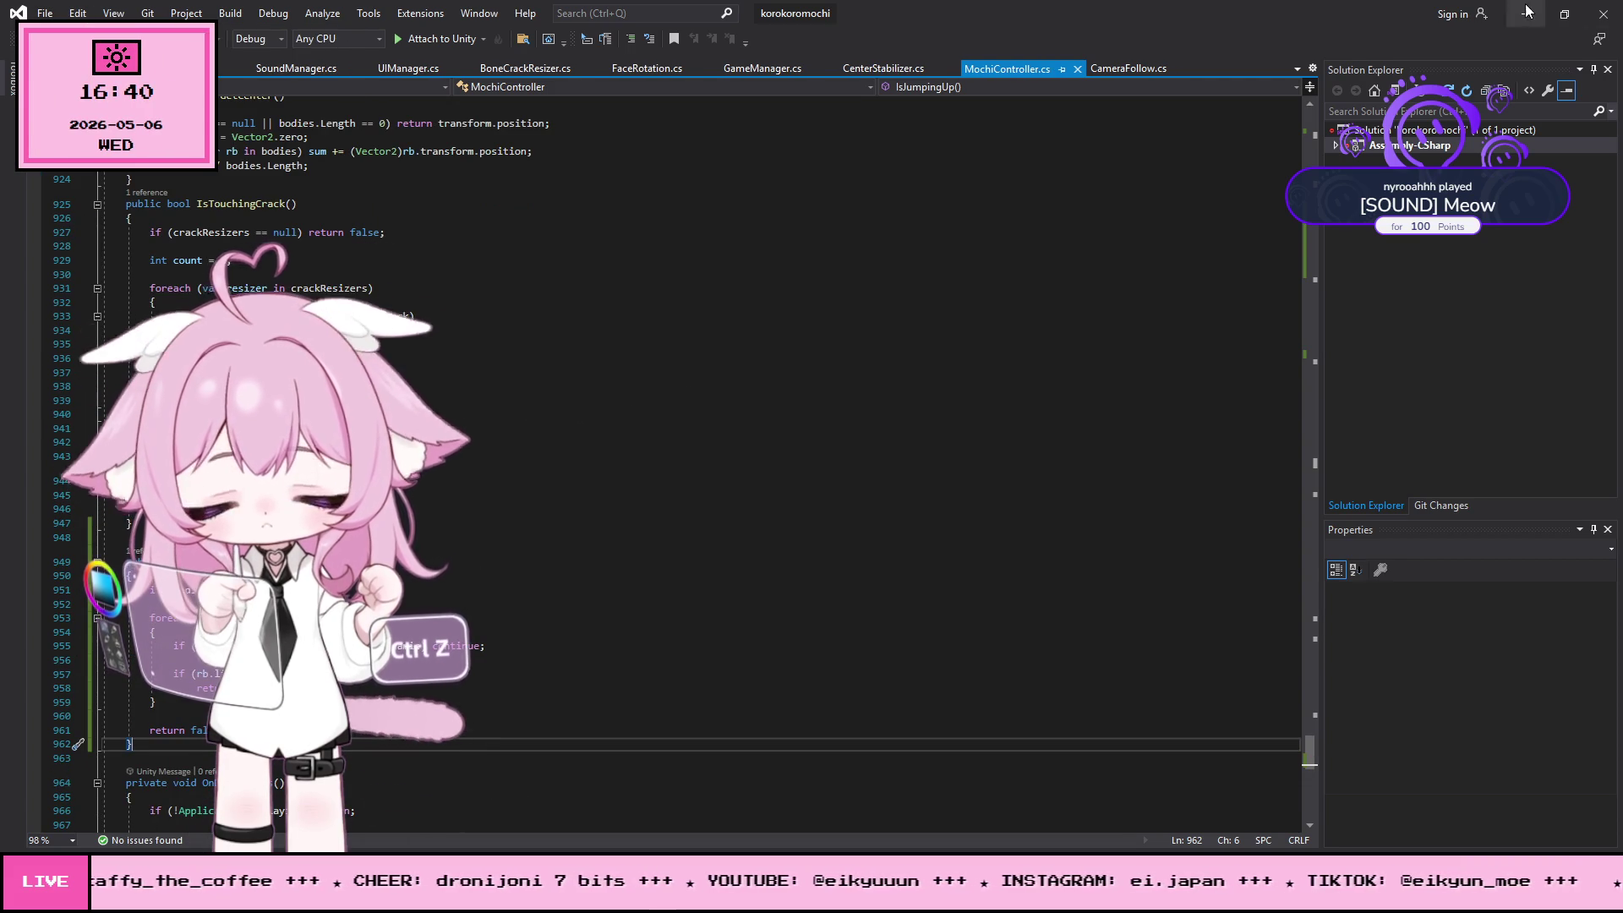
click(1525, 13)
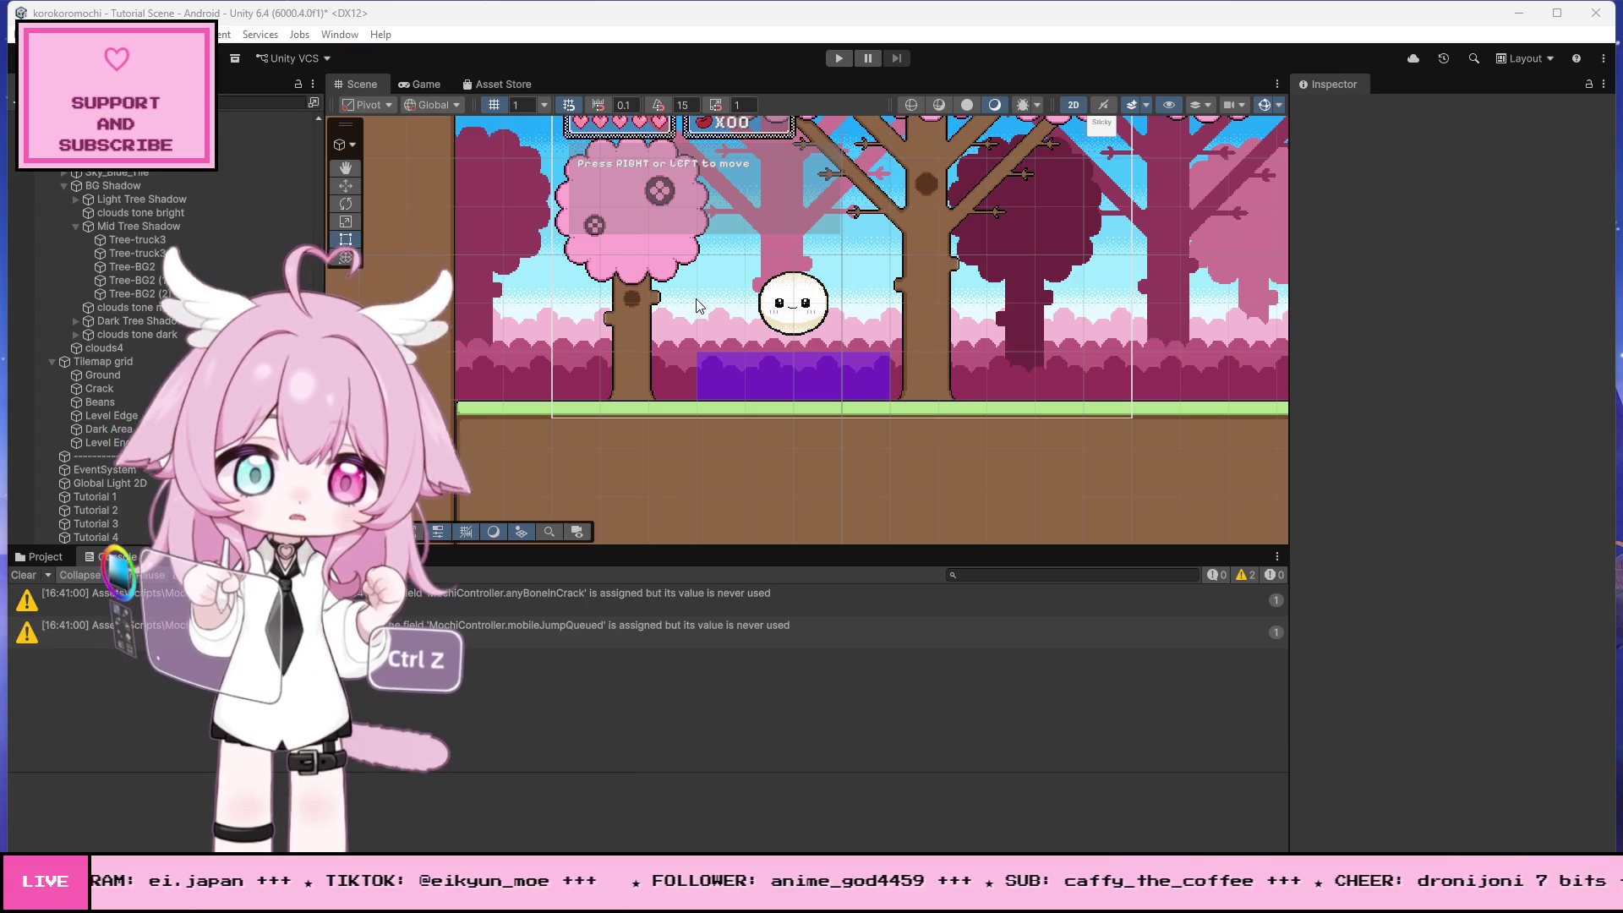
- Play-test by rolling the mochi right to the gap and tapping to jump, then stop
click(849, 61)
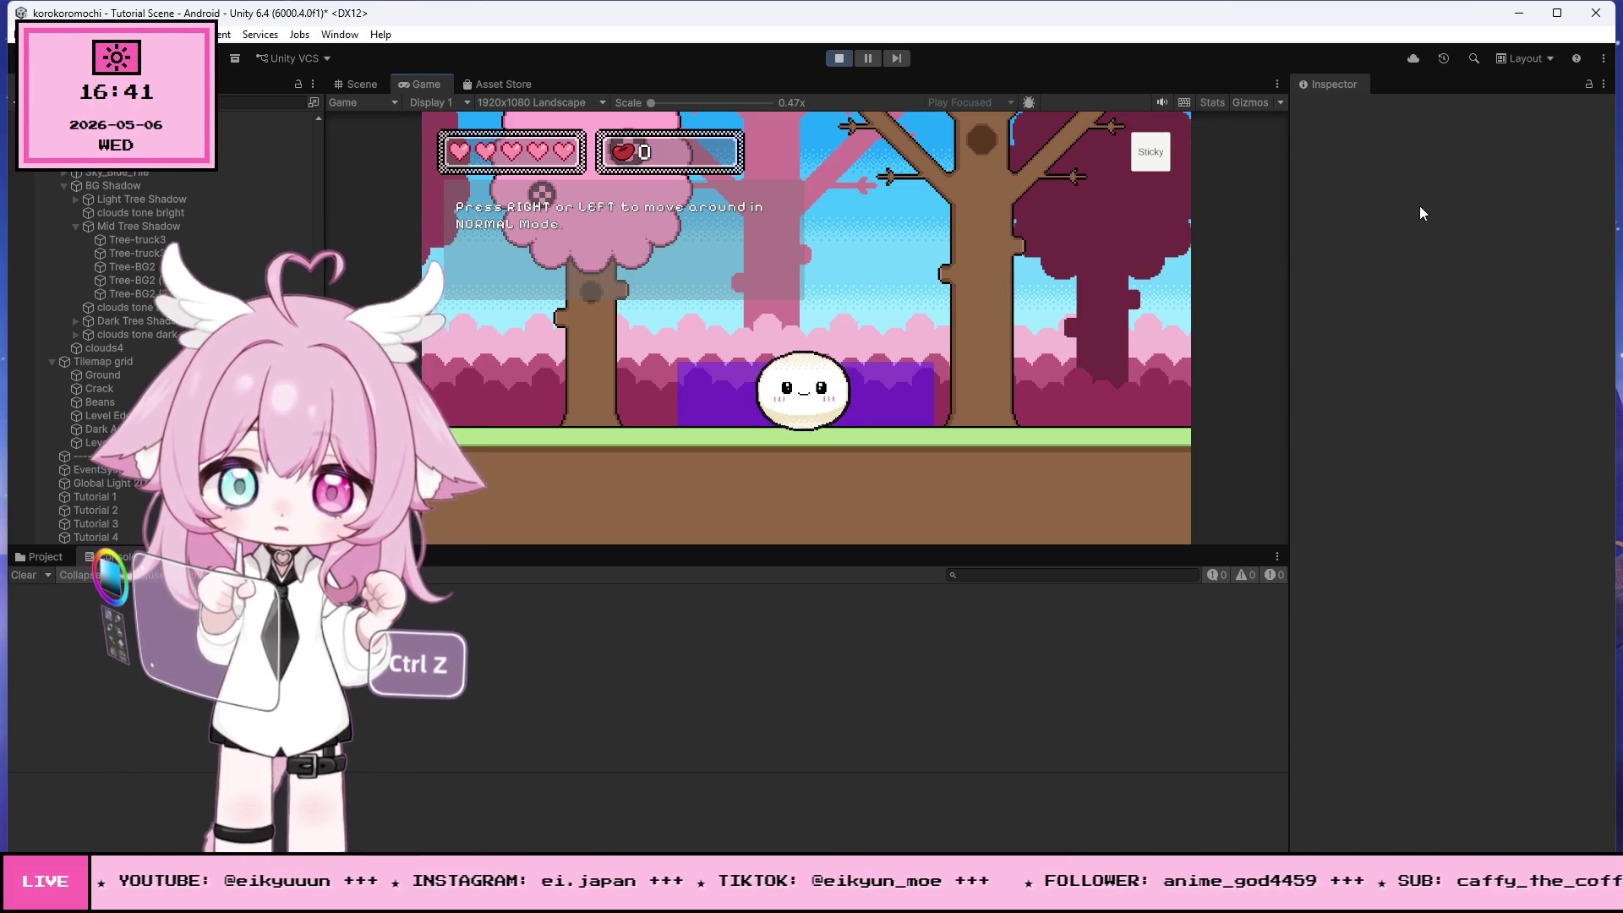
key(Right)
key(Left)
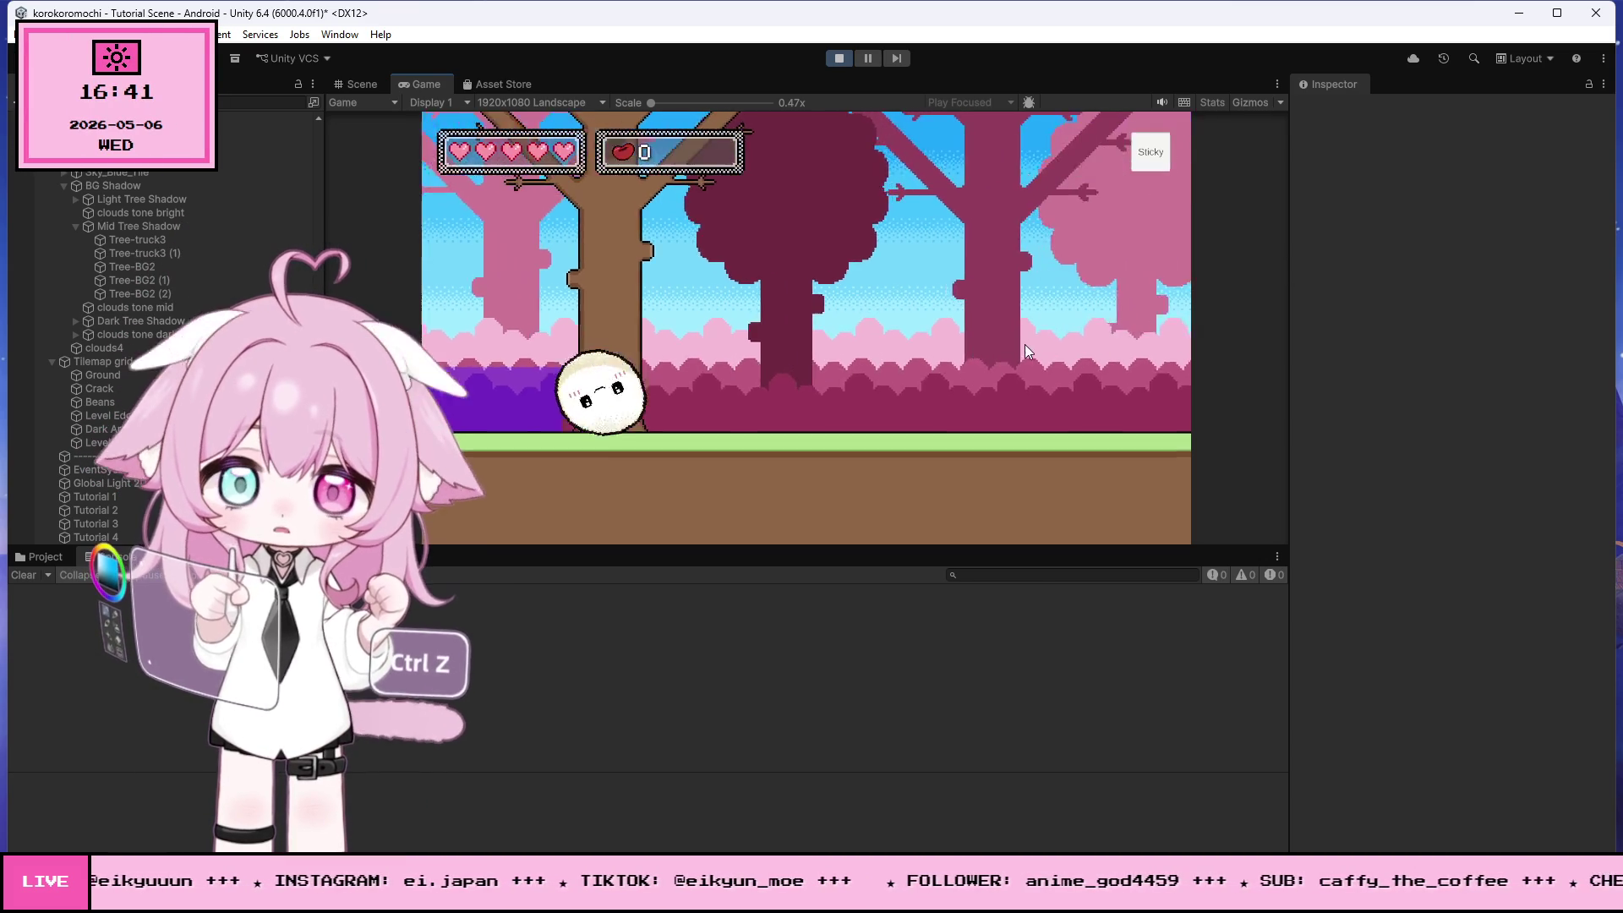
key(Right)
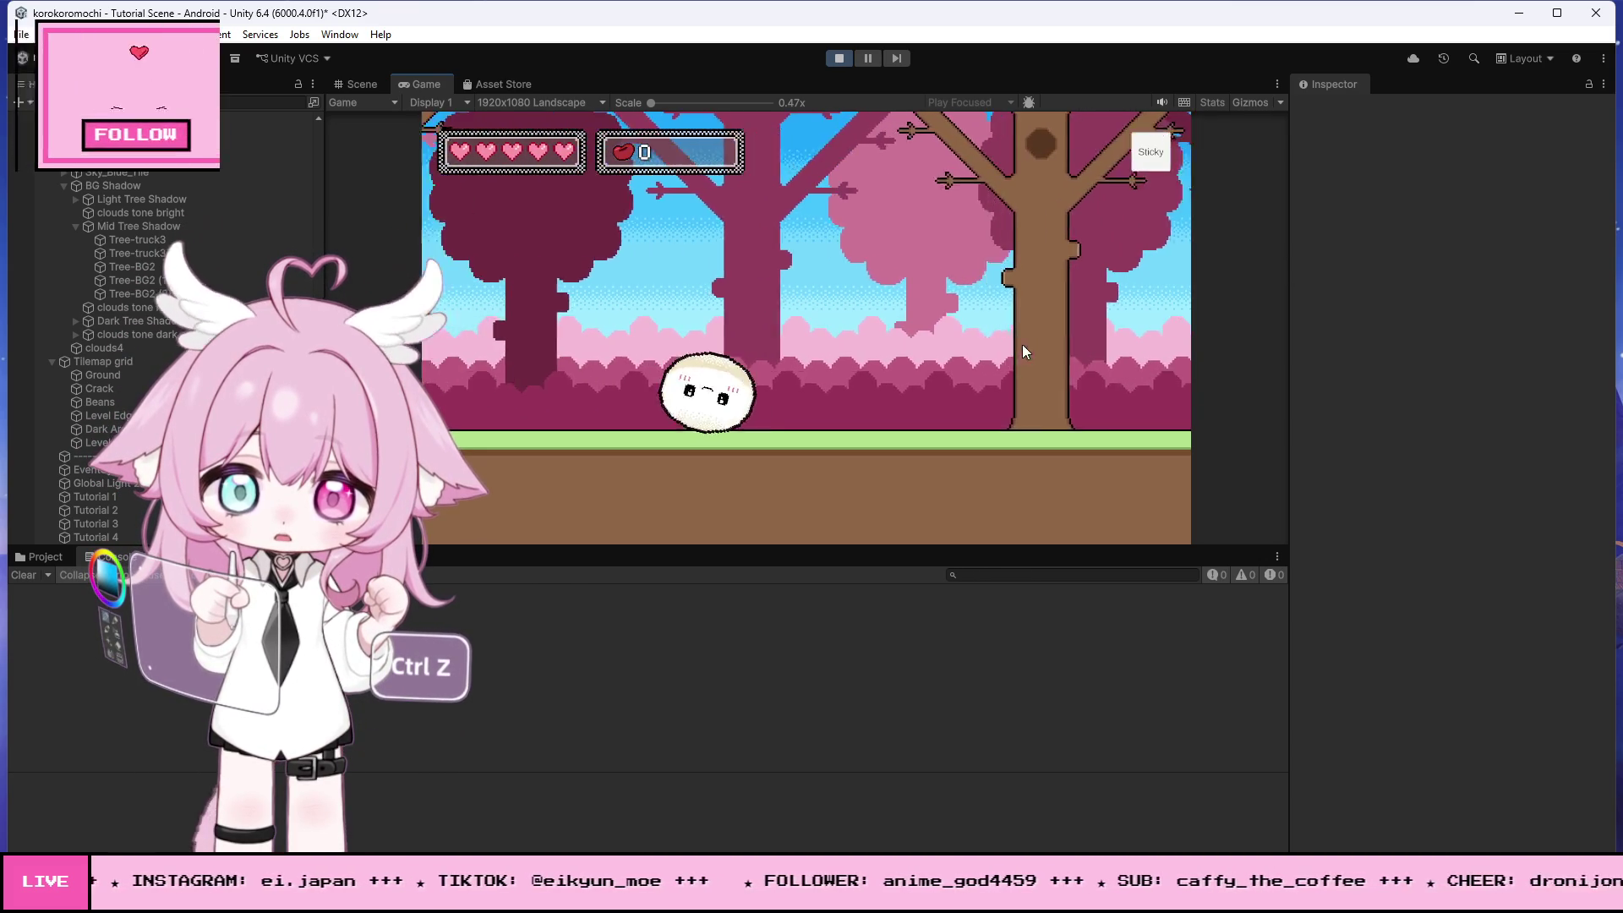
key(Right)
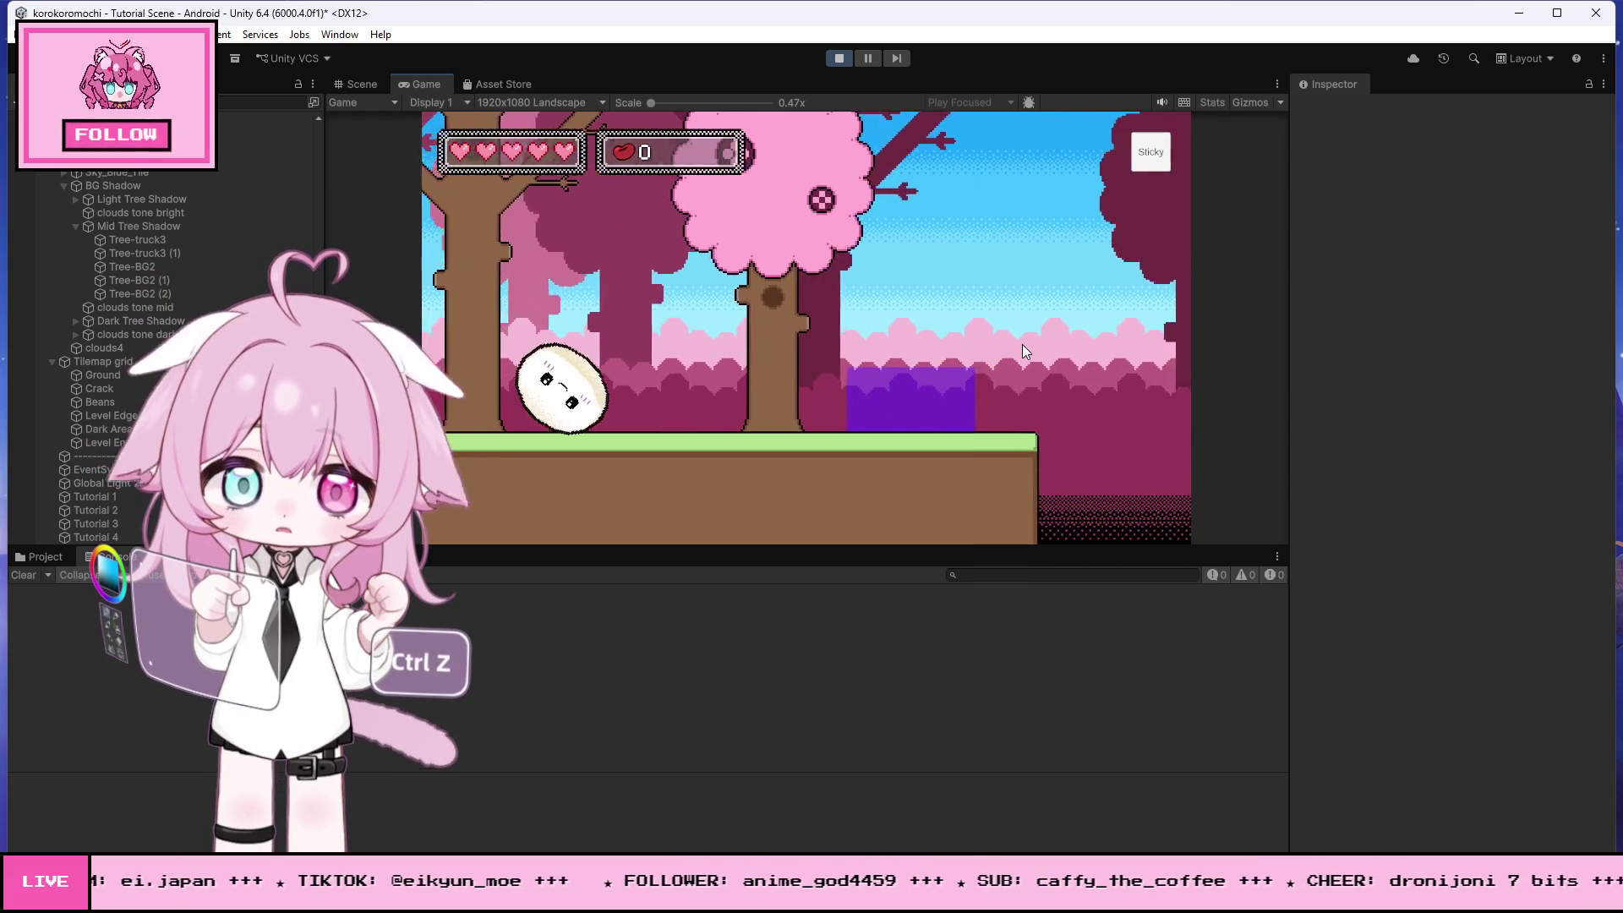
key(Right)
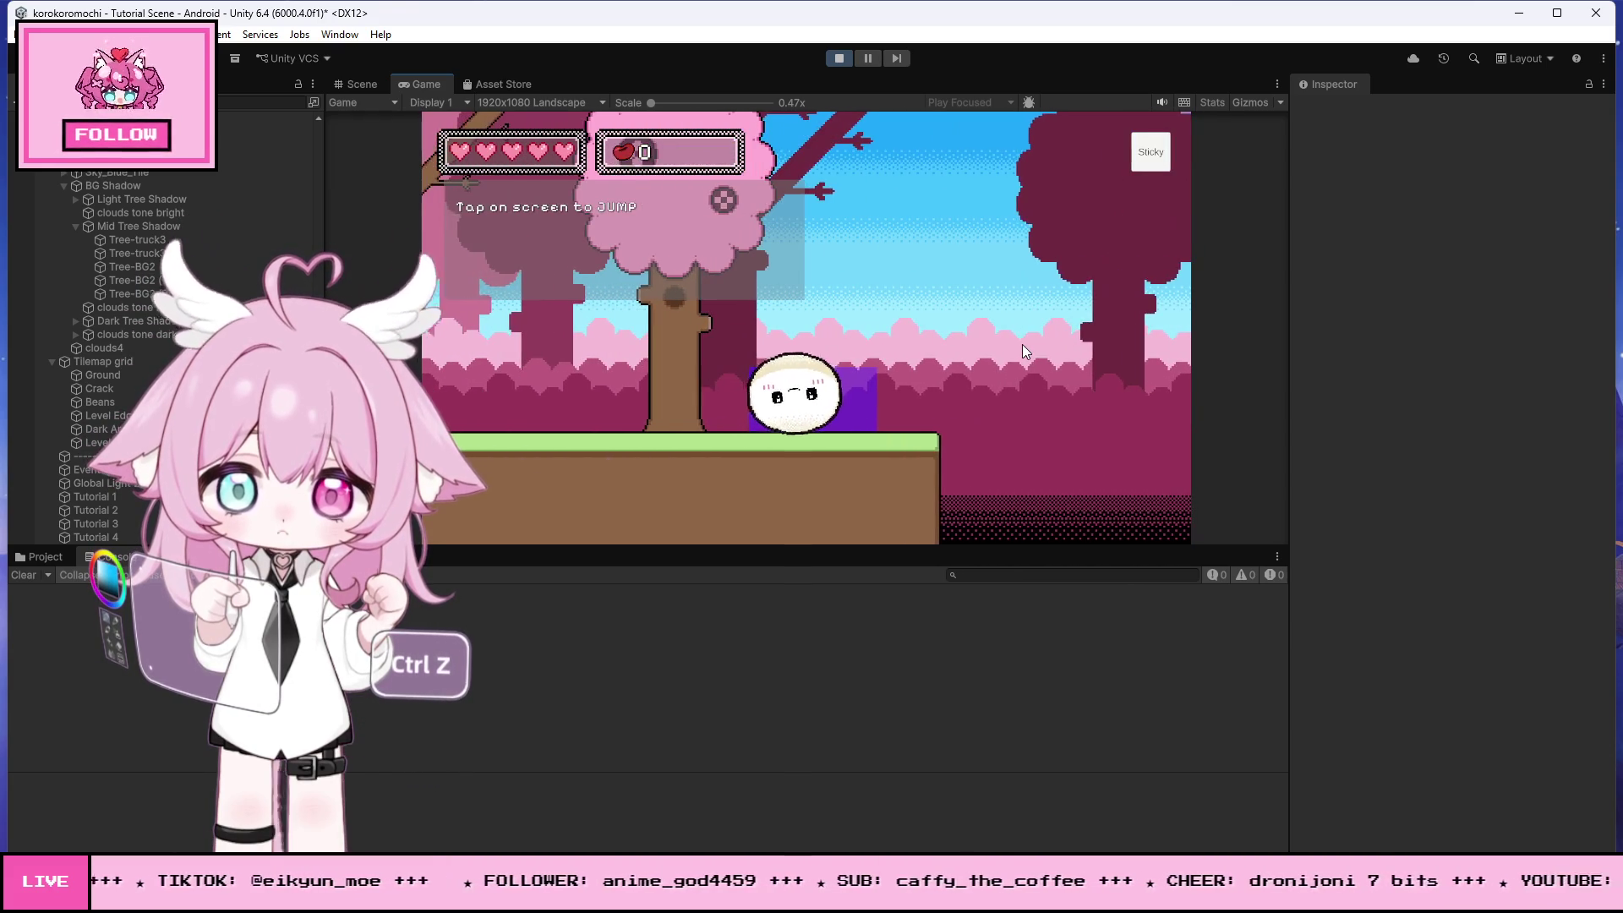
click(1022, 343)
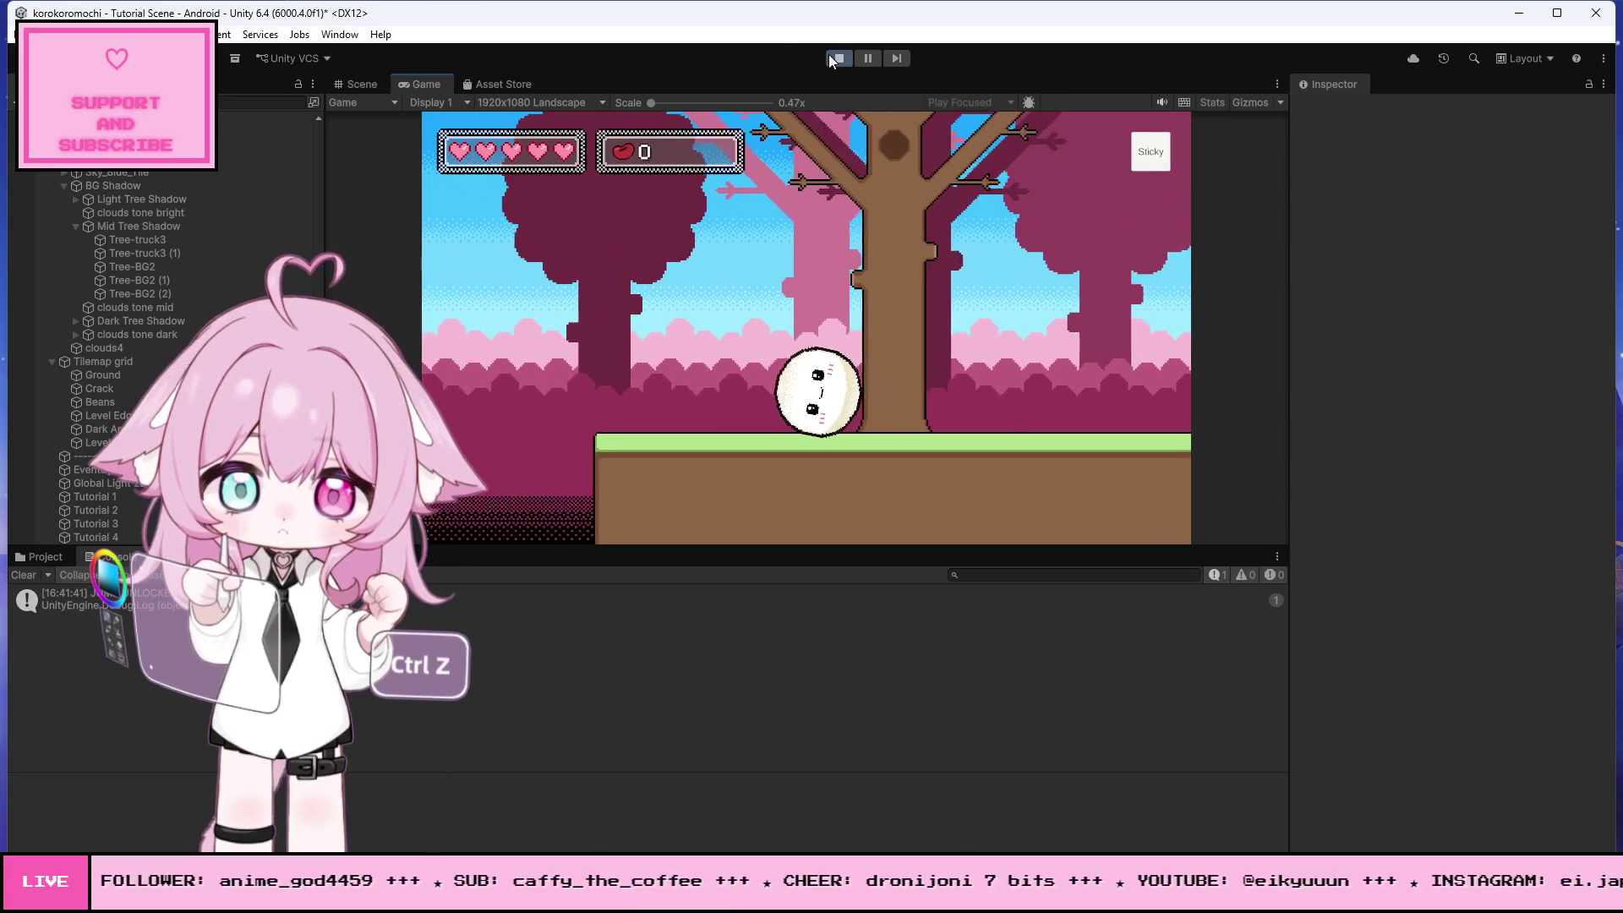
click(831, 58)
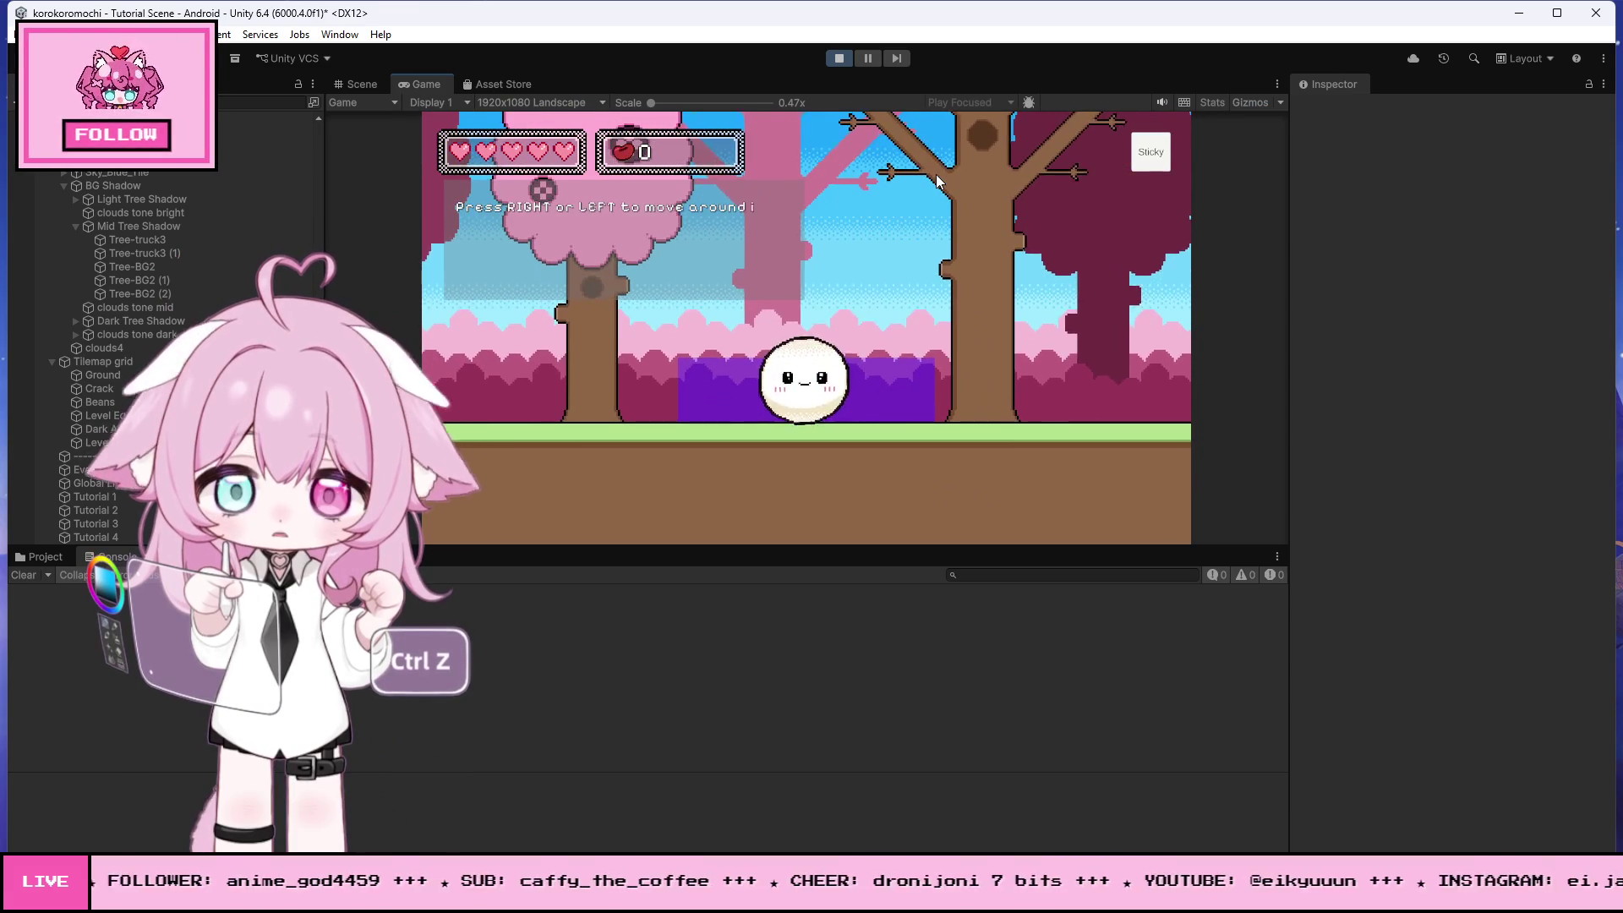
- Retry, rolling right to the gap's edge and carrying the mochi across onto the far platform, then stop
key(Left)
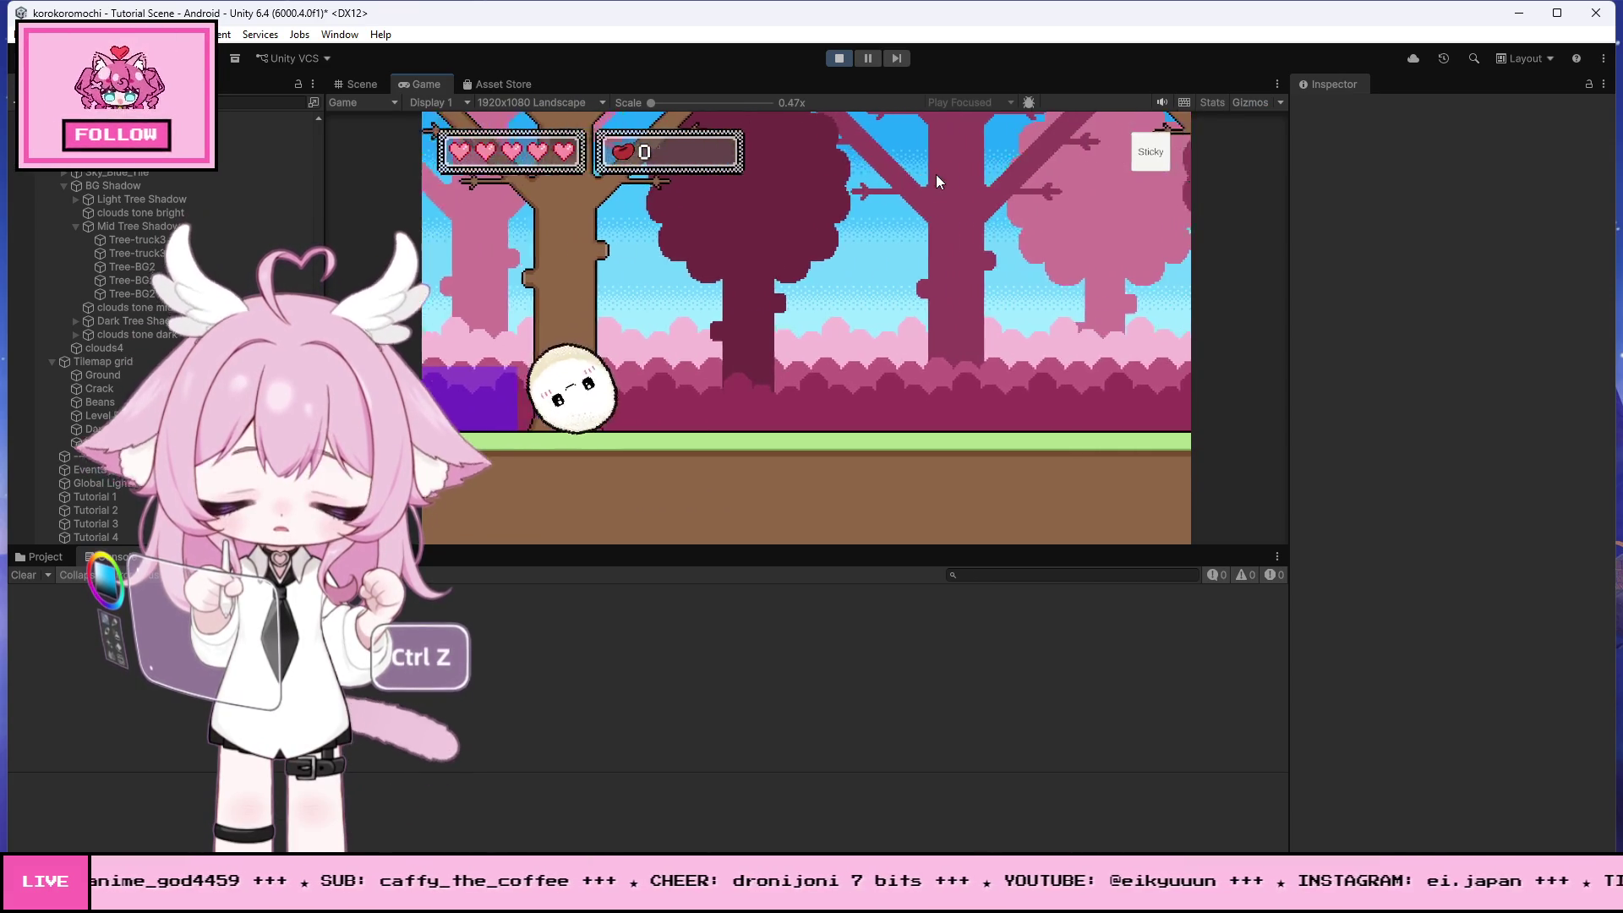
key(Right)
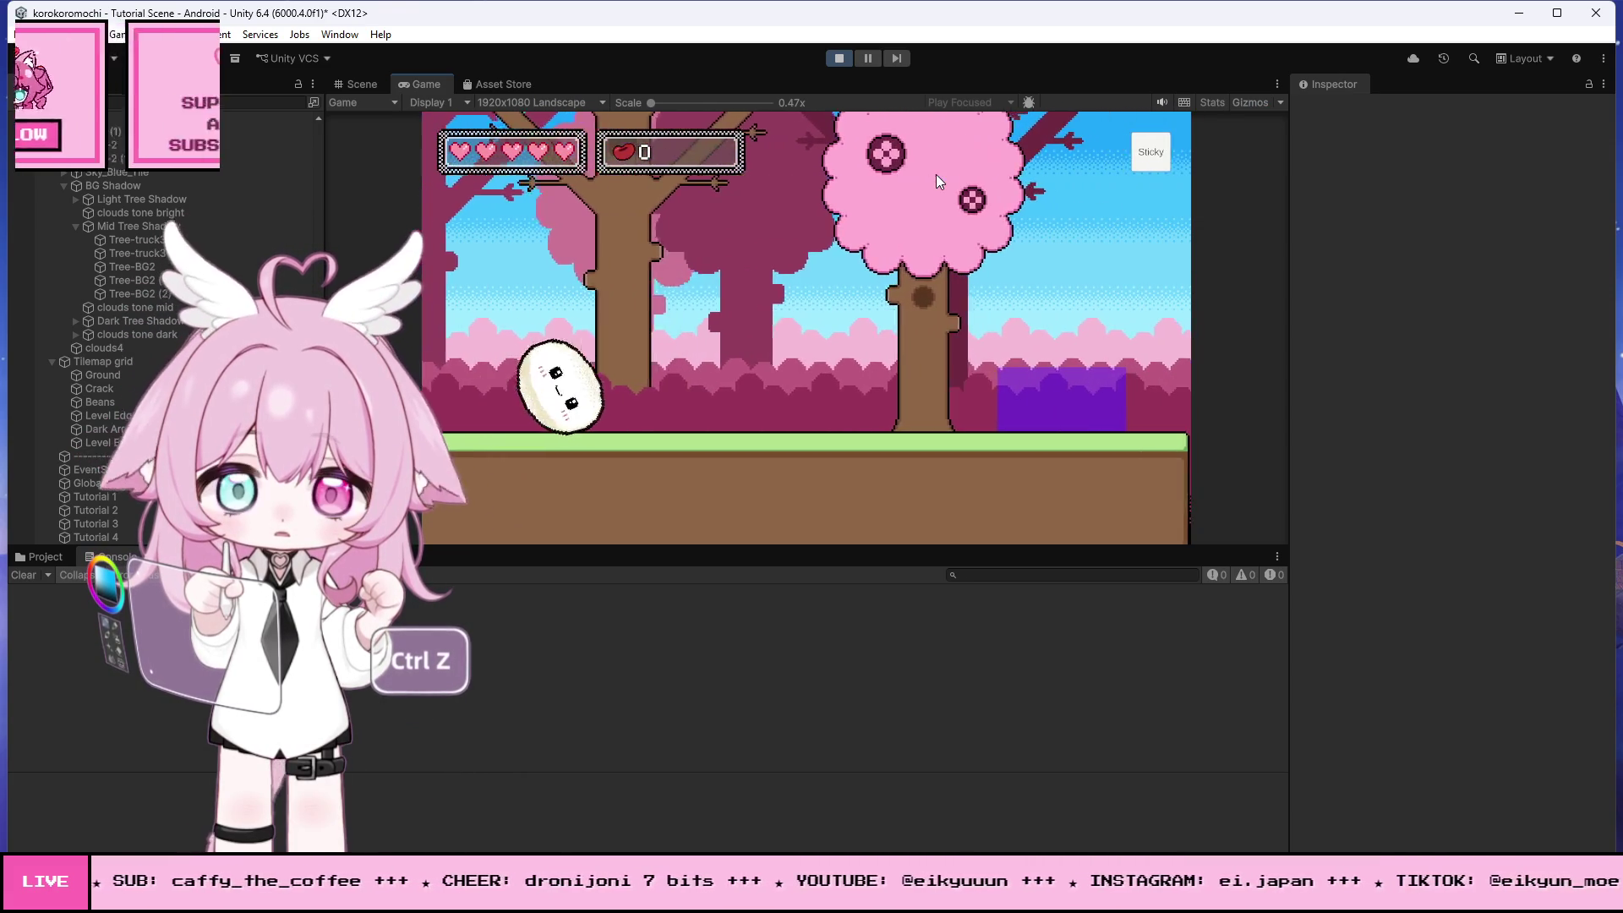
key(Right)
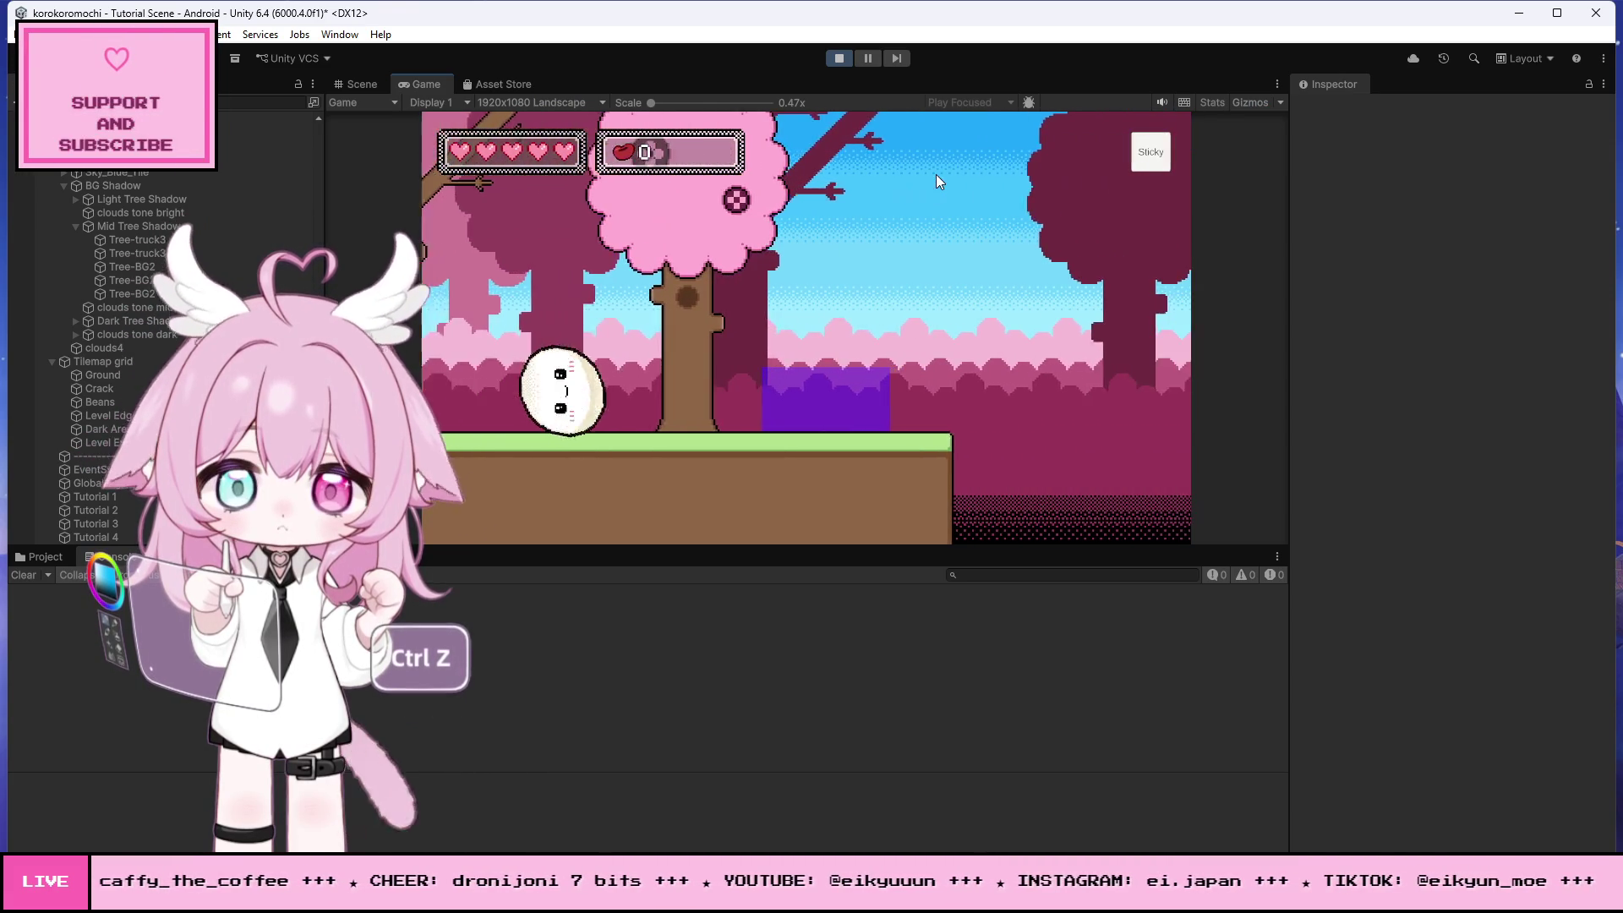
key(Right)
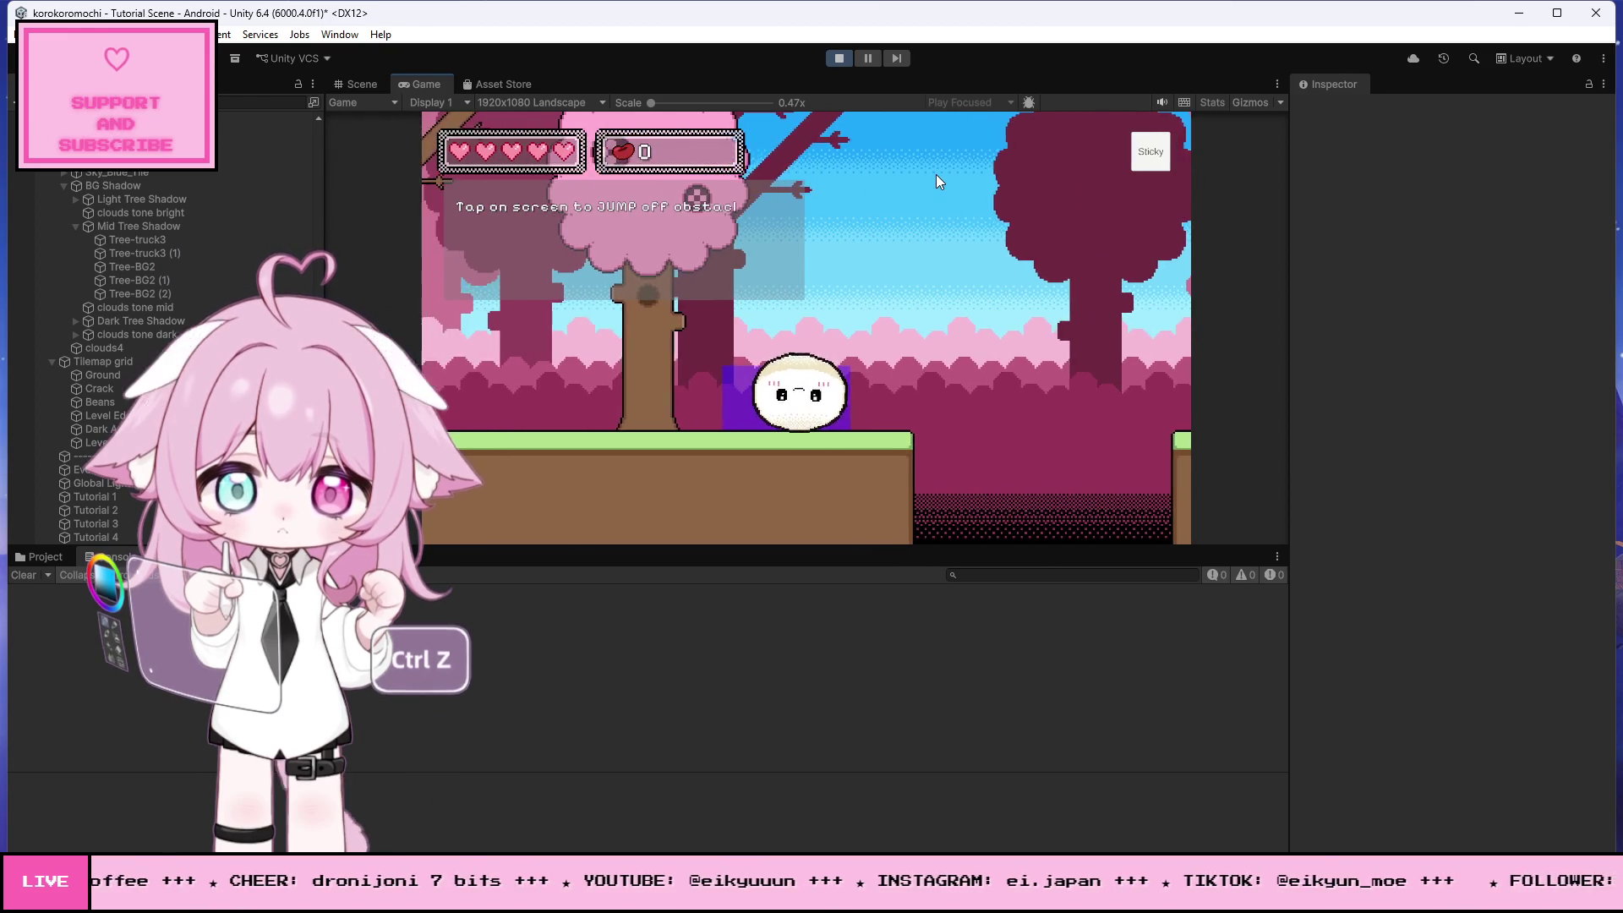
key(space)
key(Right)
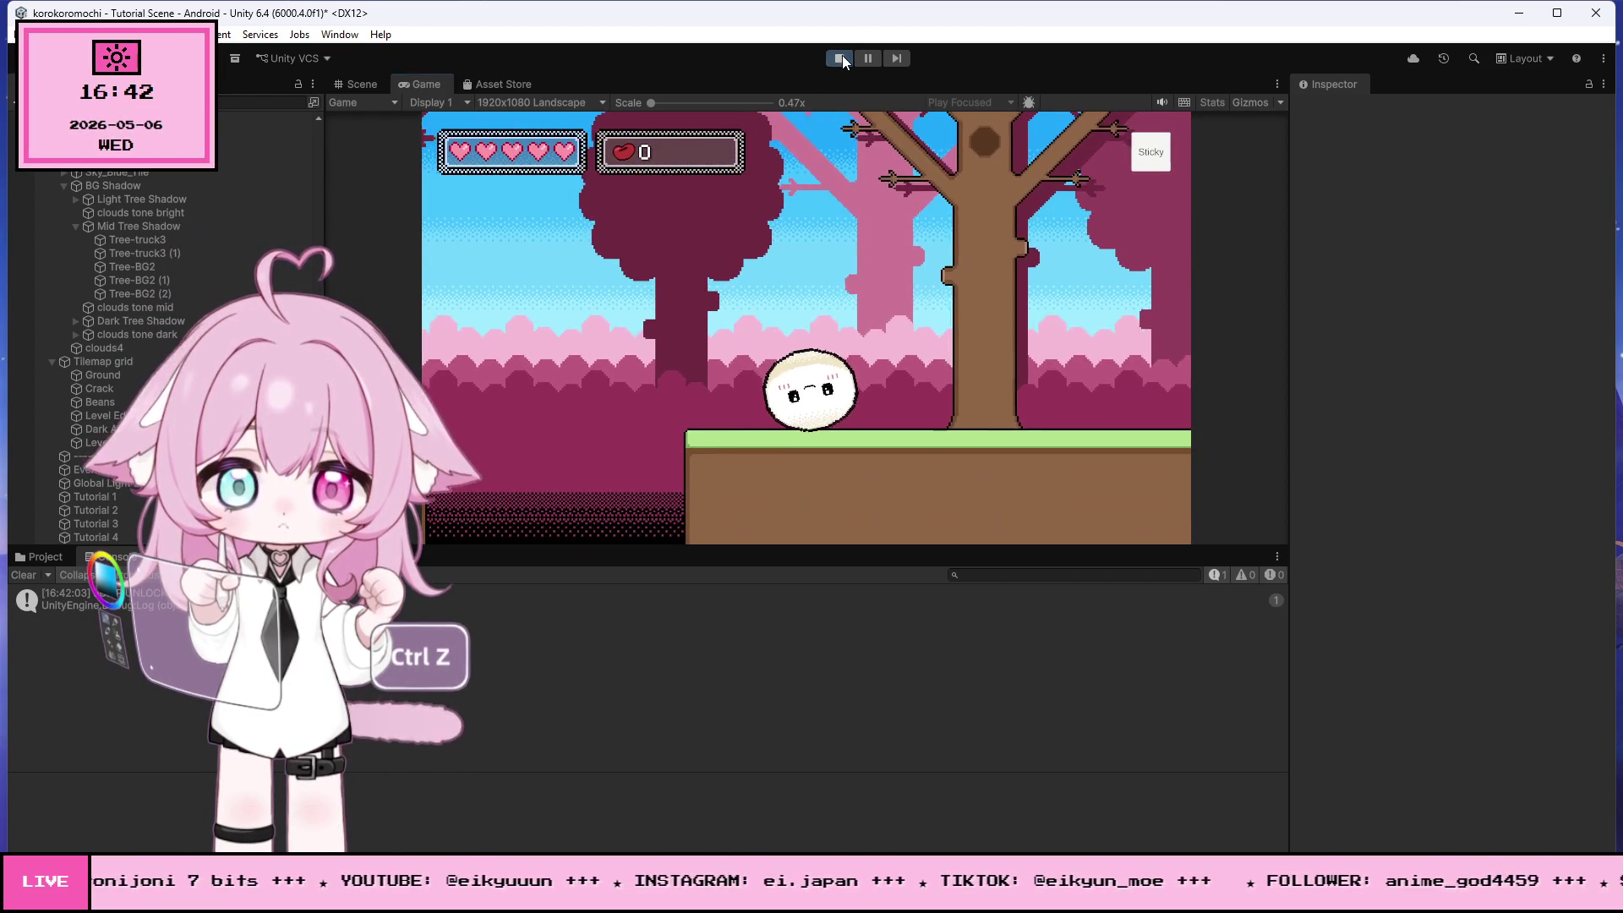
click(842, 58)
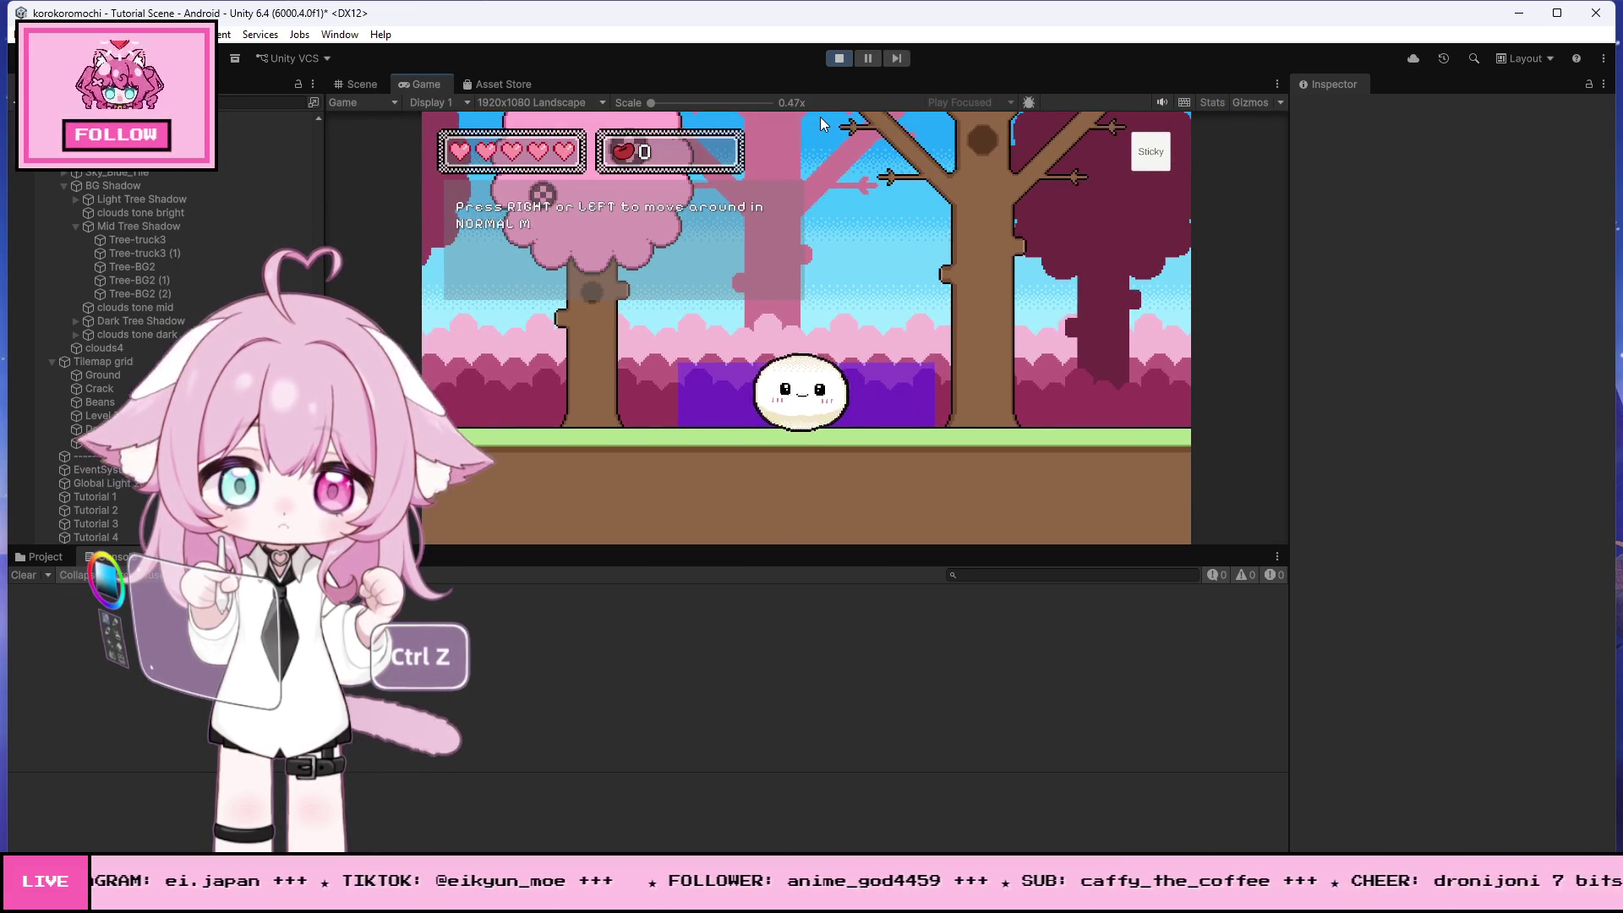
- Run the jump test again, rolling right and tapping to jump, then stop and switch to Visual Studio
key(Left)
key(Right)
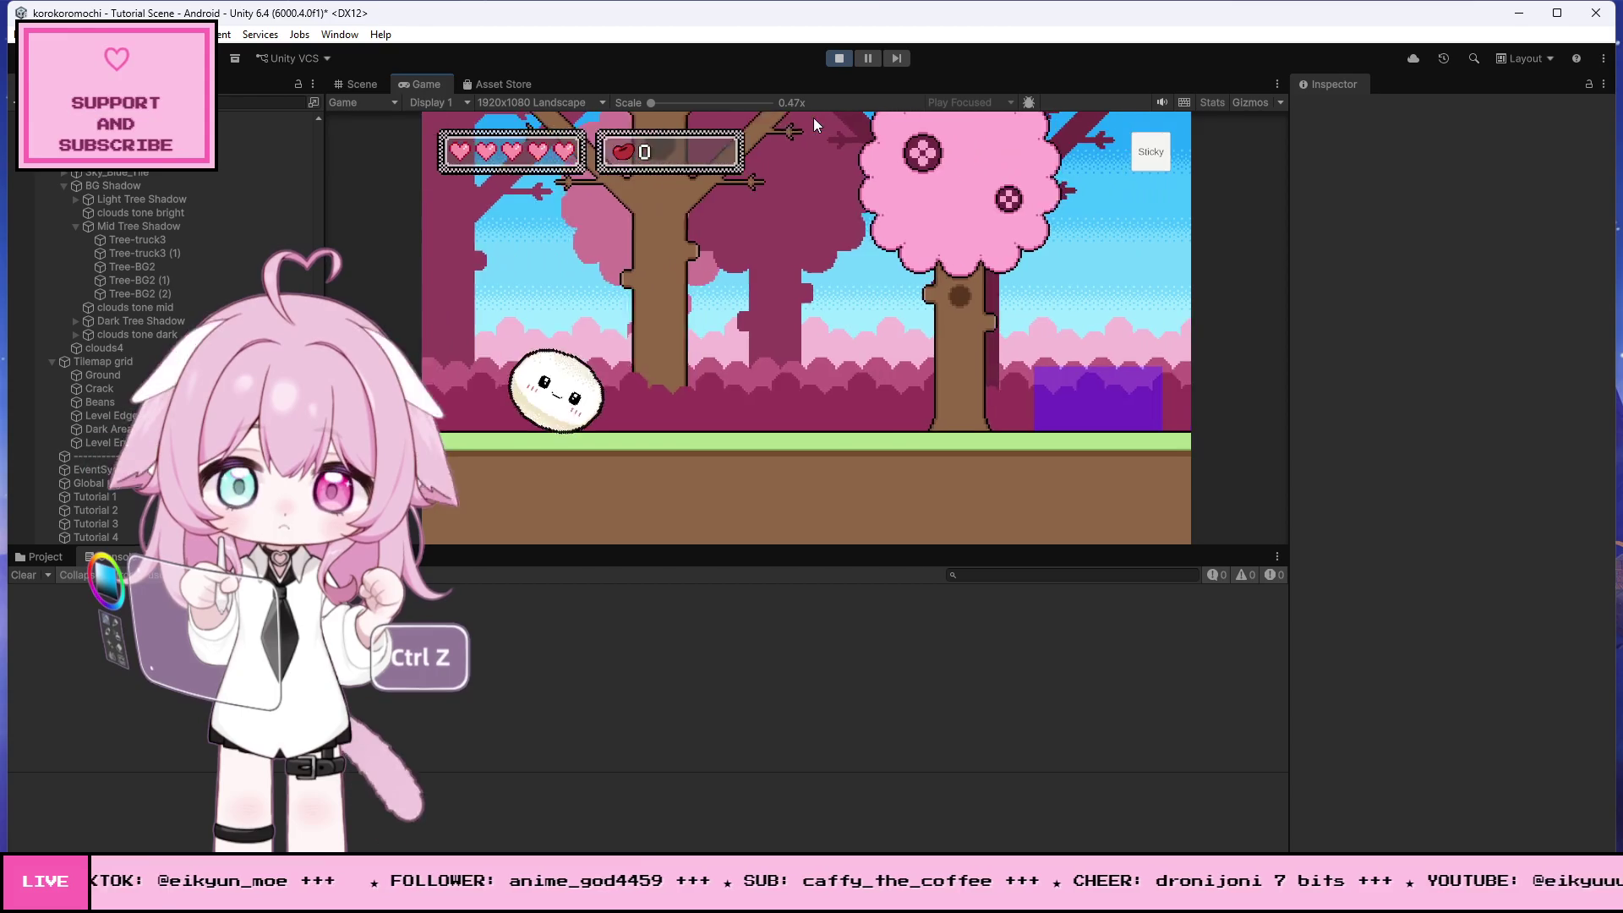
key(Right)
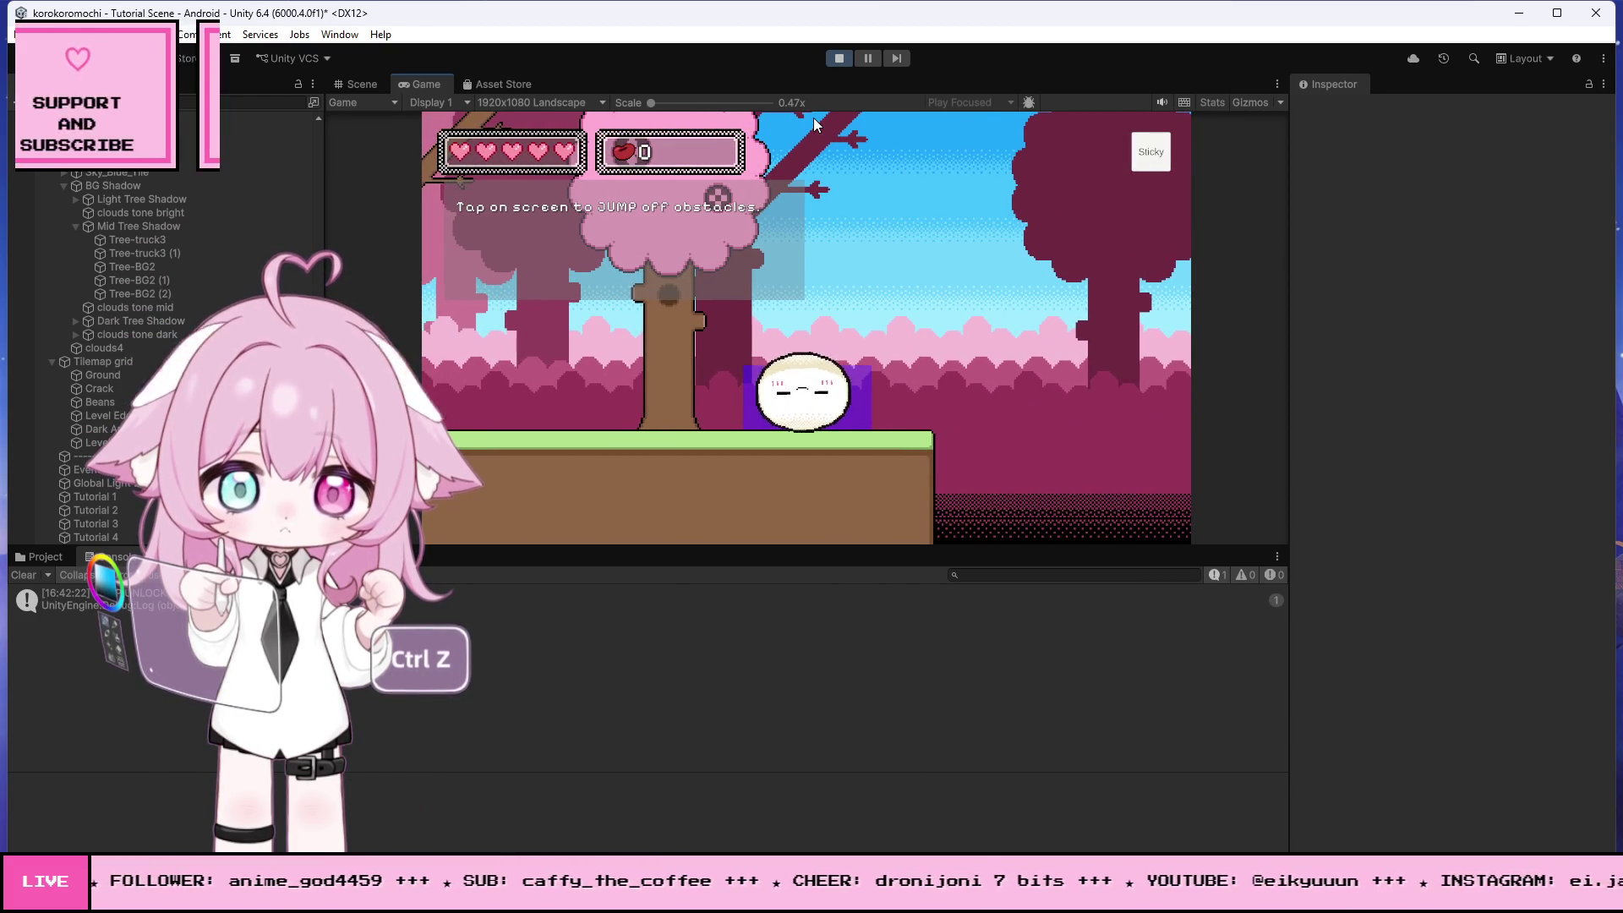
click(813, 125)
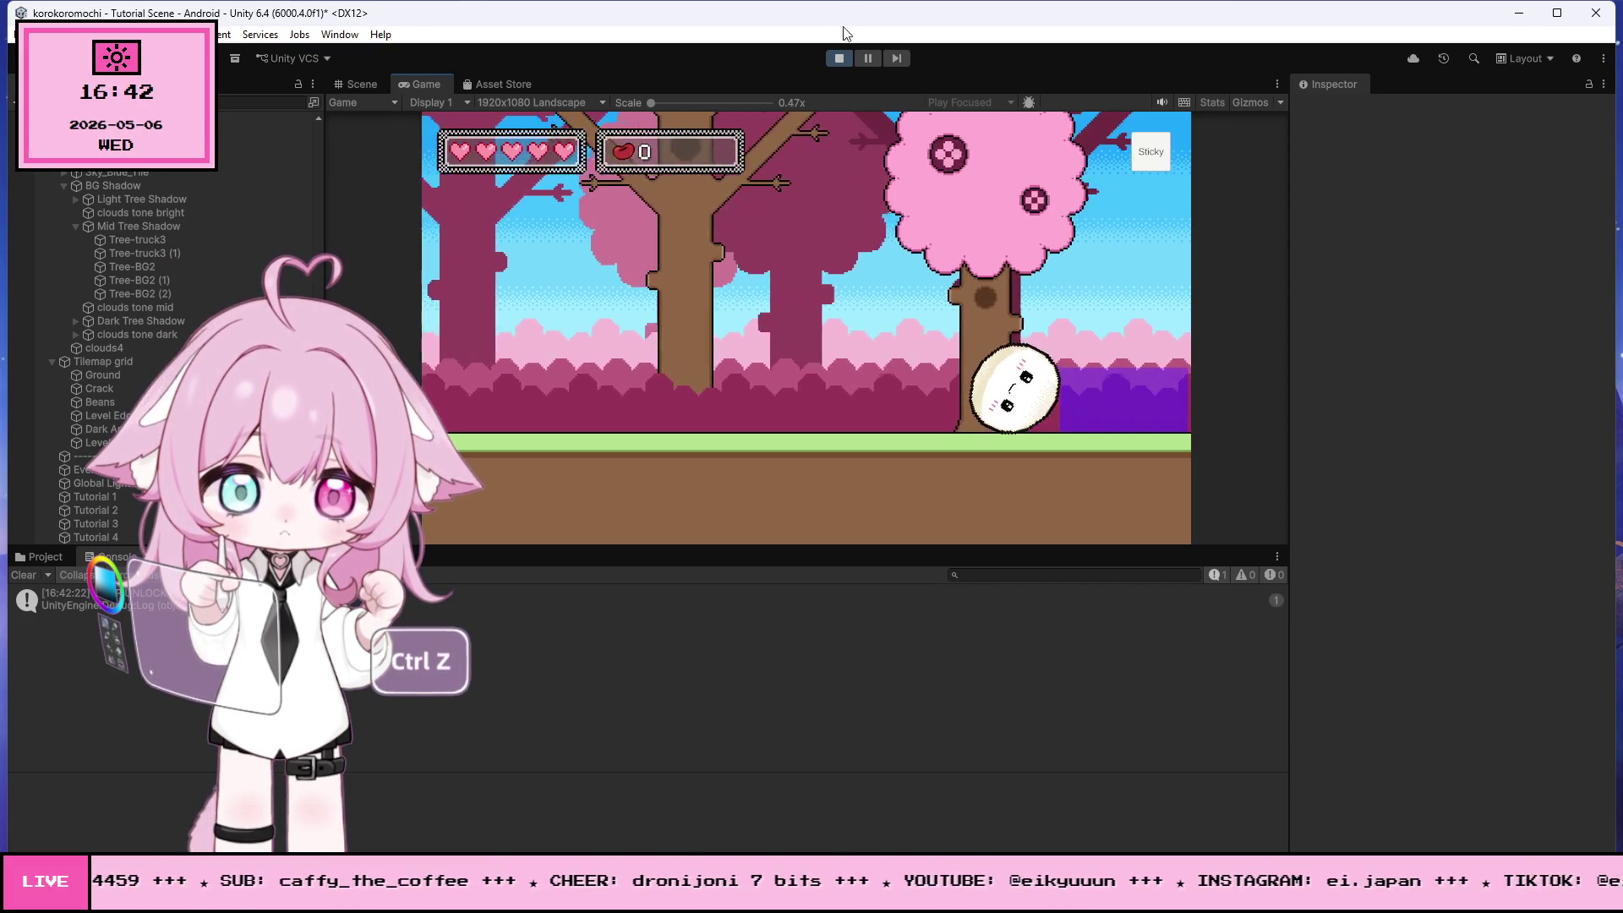
click(839, 58)
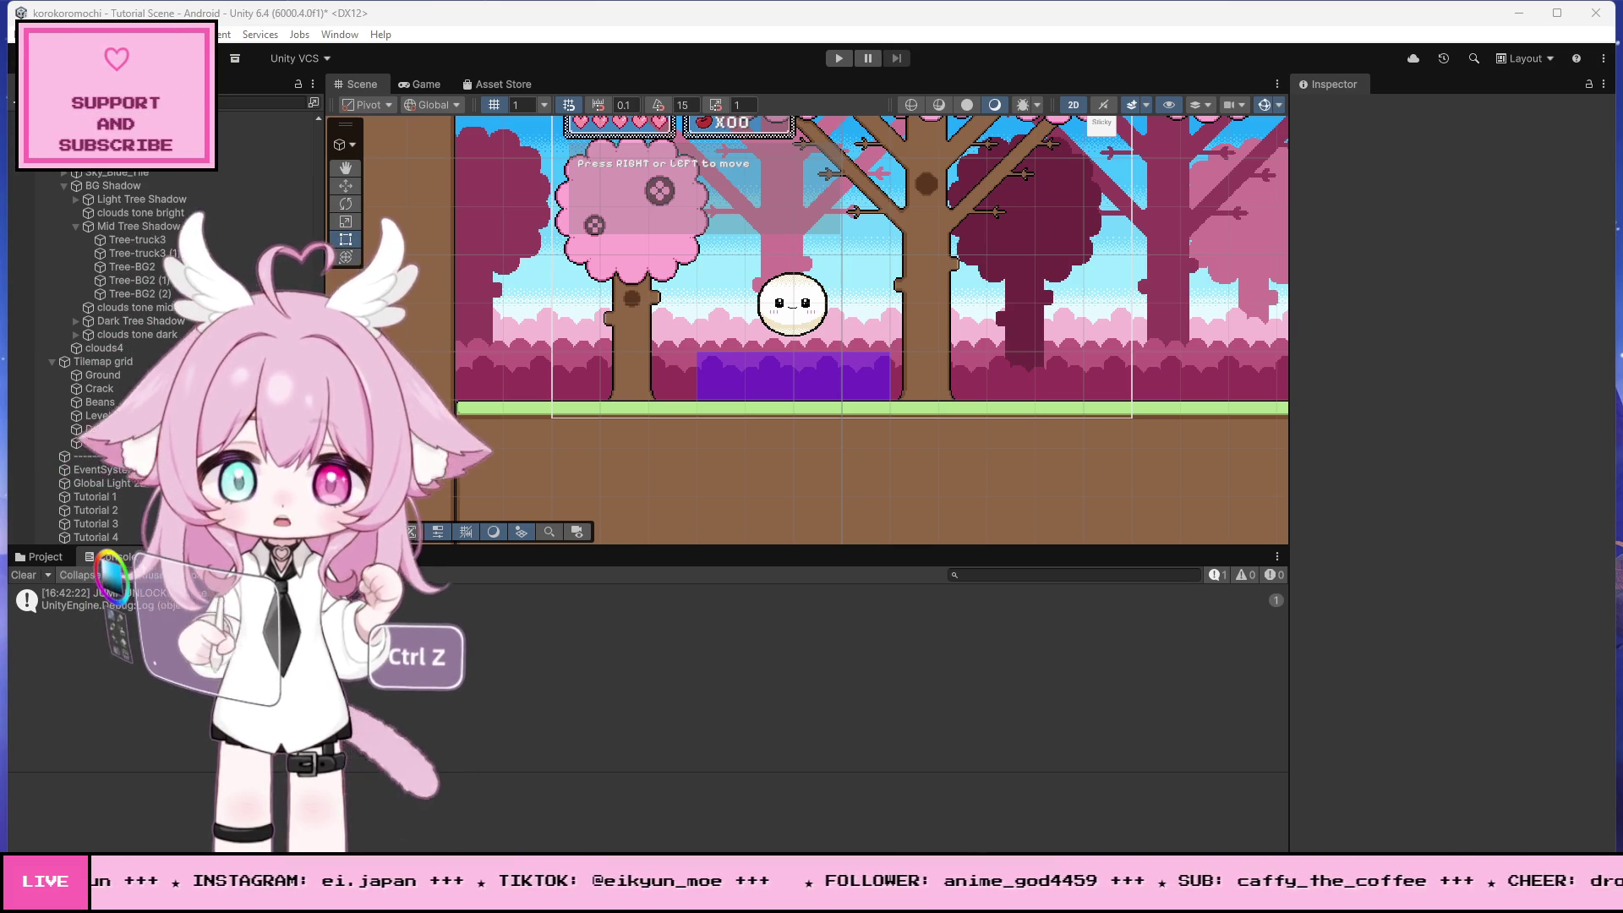
key(alt+Tab)
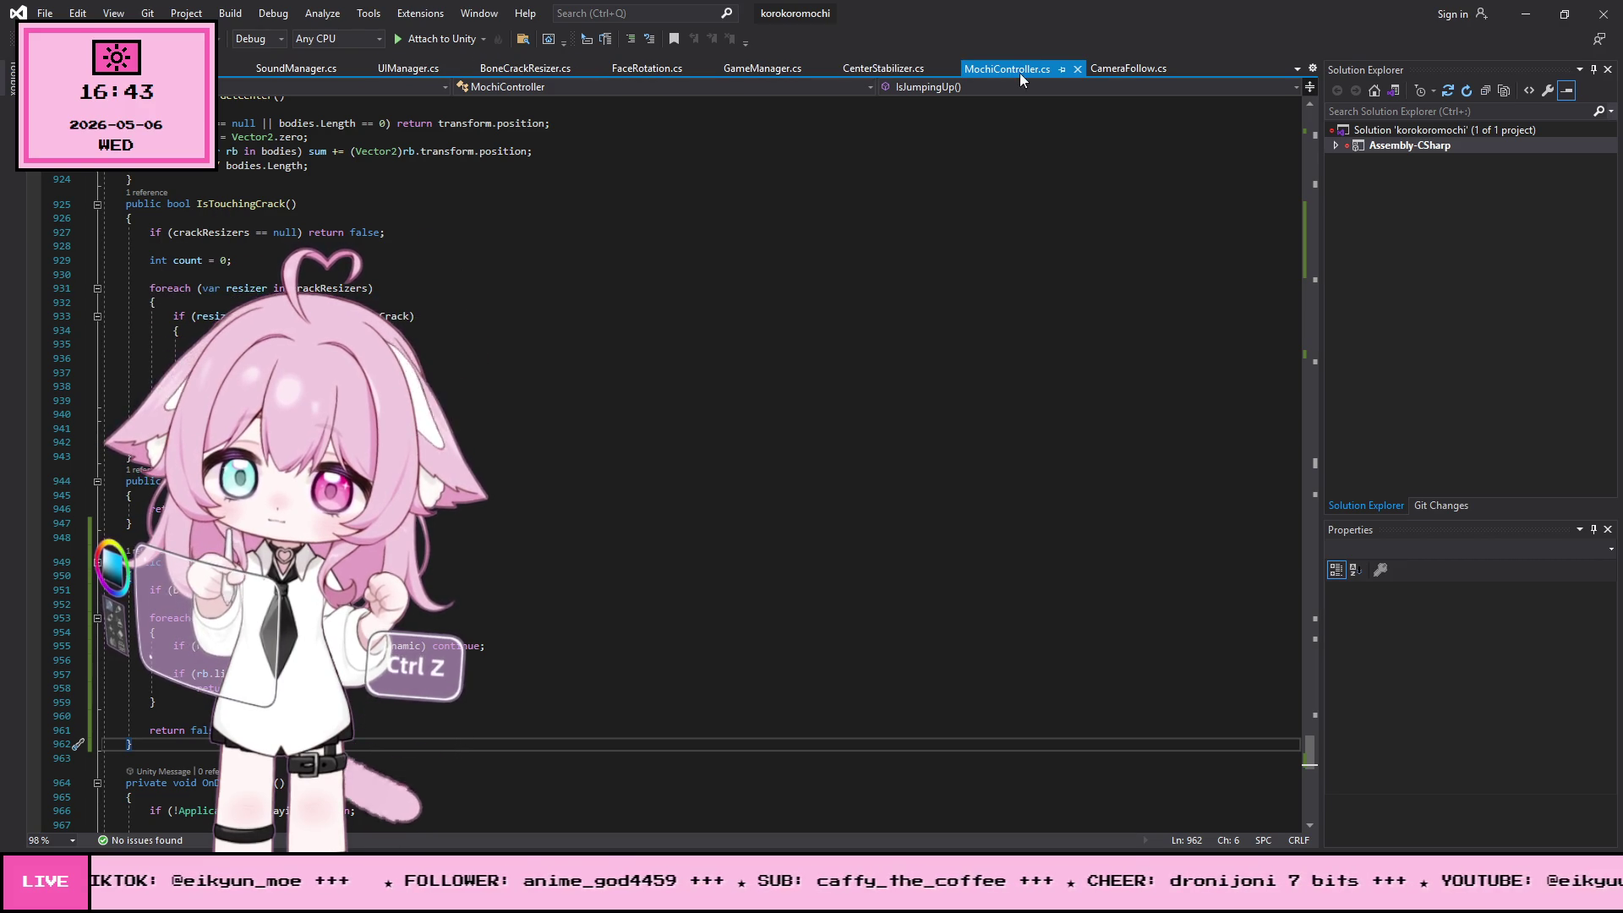
- Add a Jumping entry on a new line after Climbing in the MochiState enum
mouse_move(1311, 728)
mouse_down()
mouse_move(1366, 206)
mouse_move(1335, 104)
mouse_up()
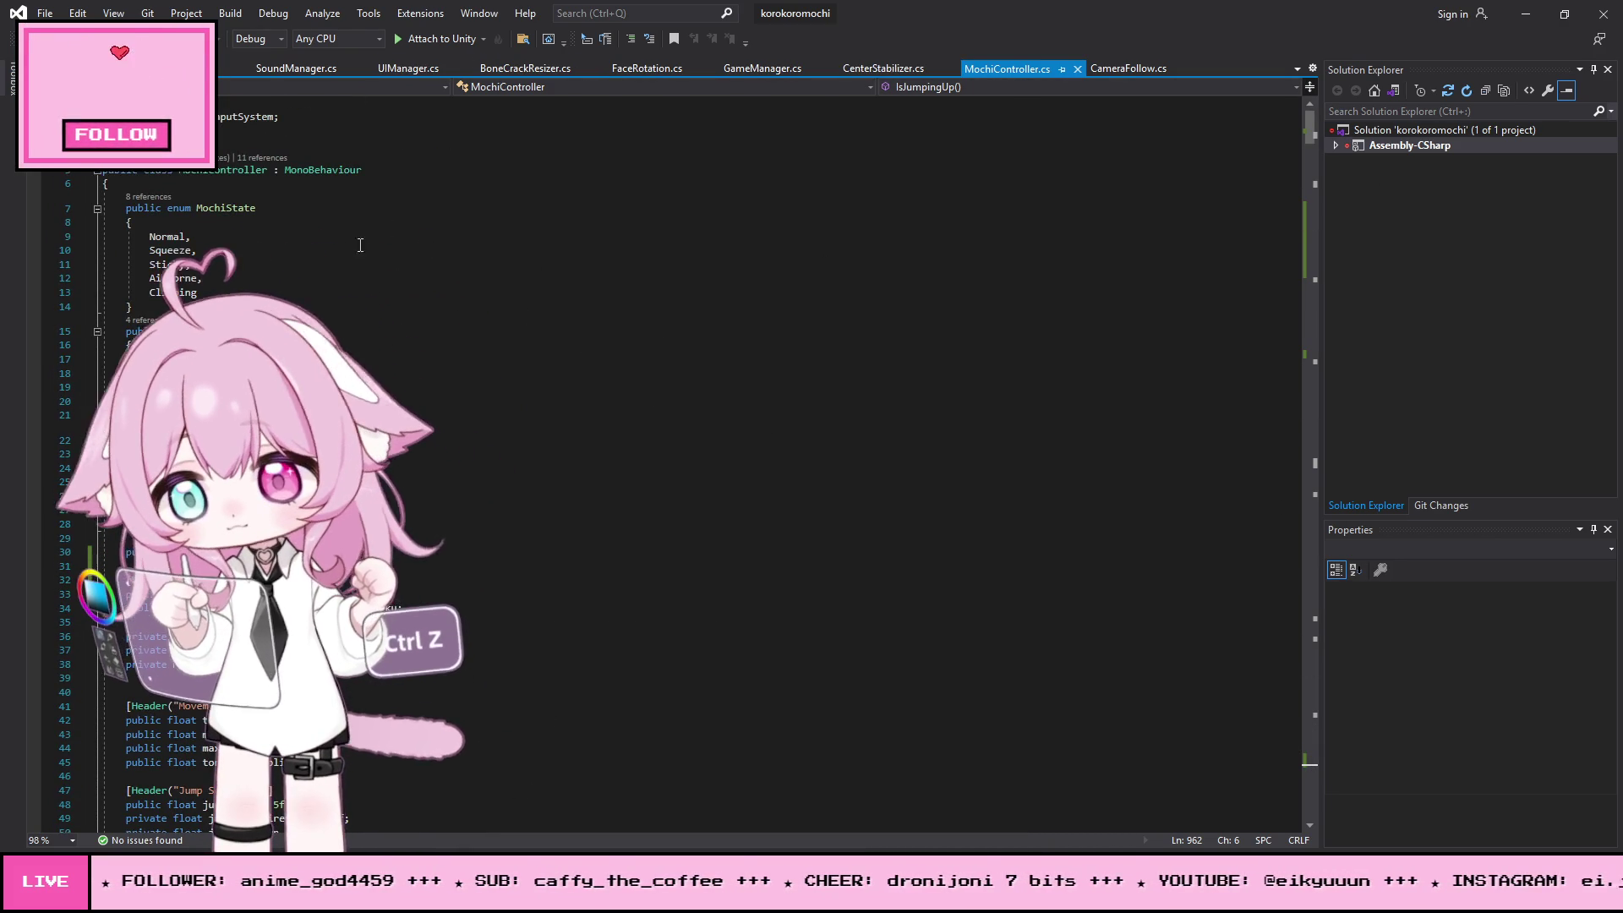
click(207, 288)
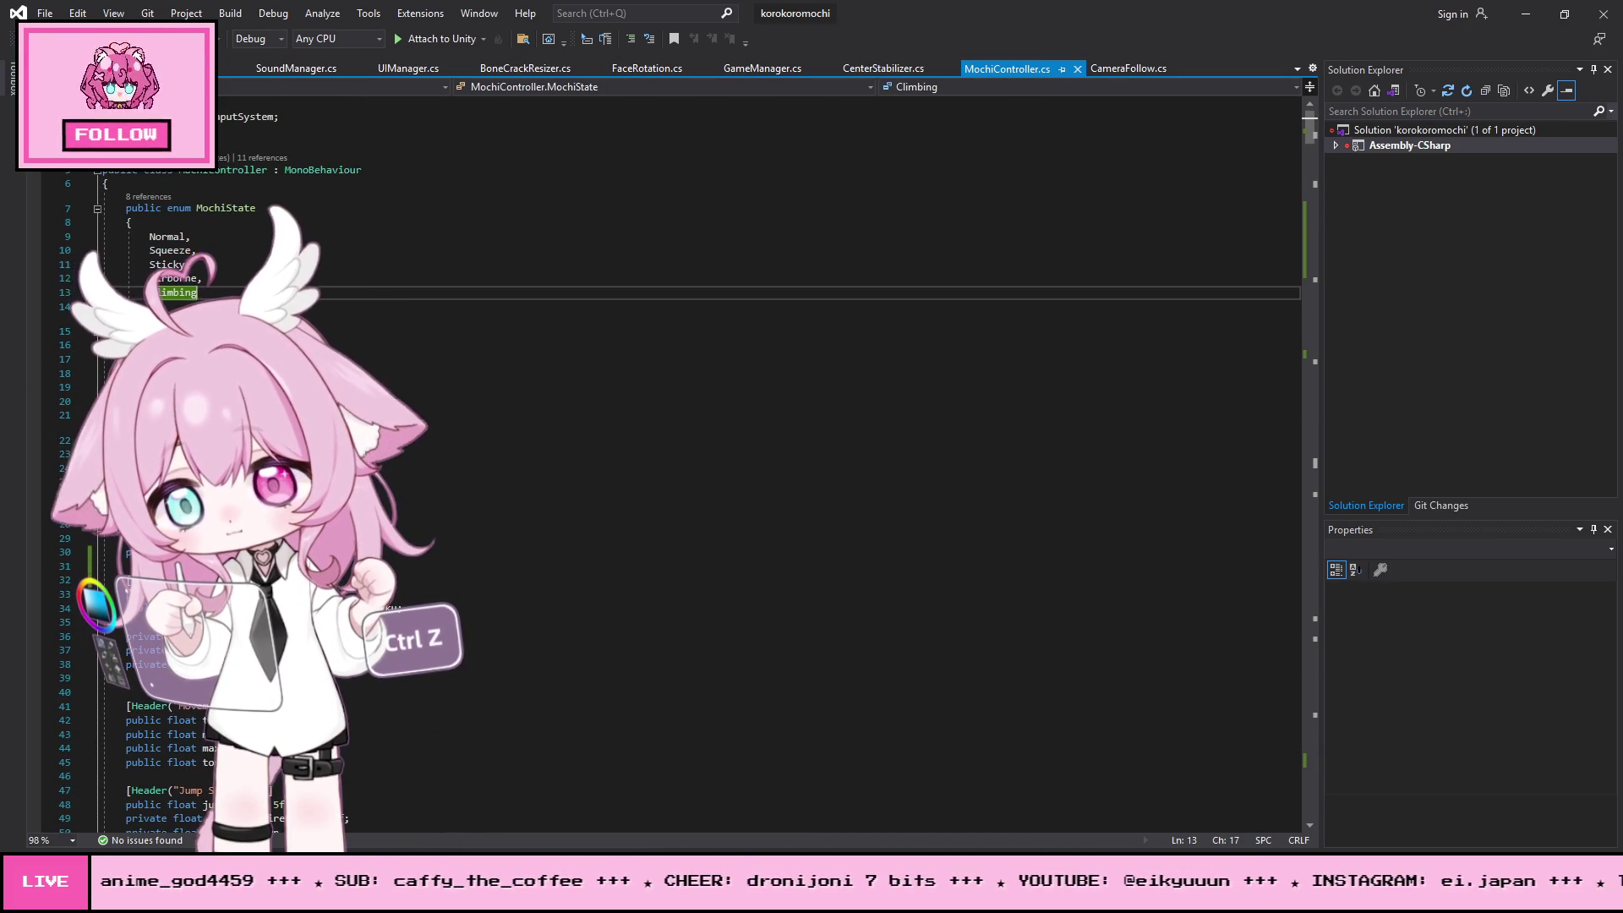
key(Return)
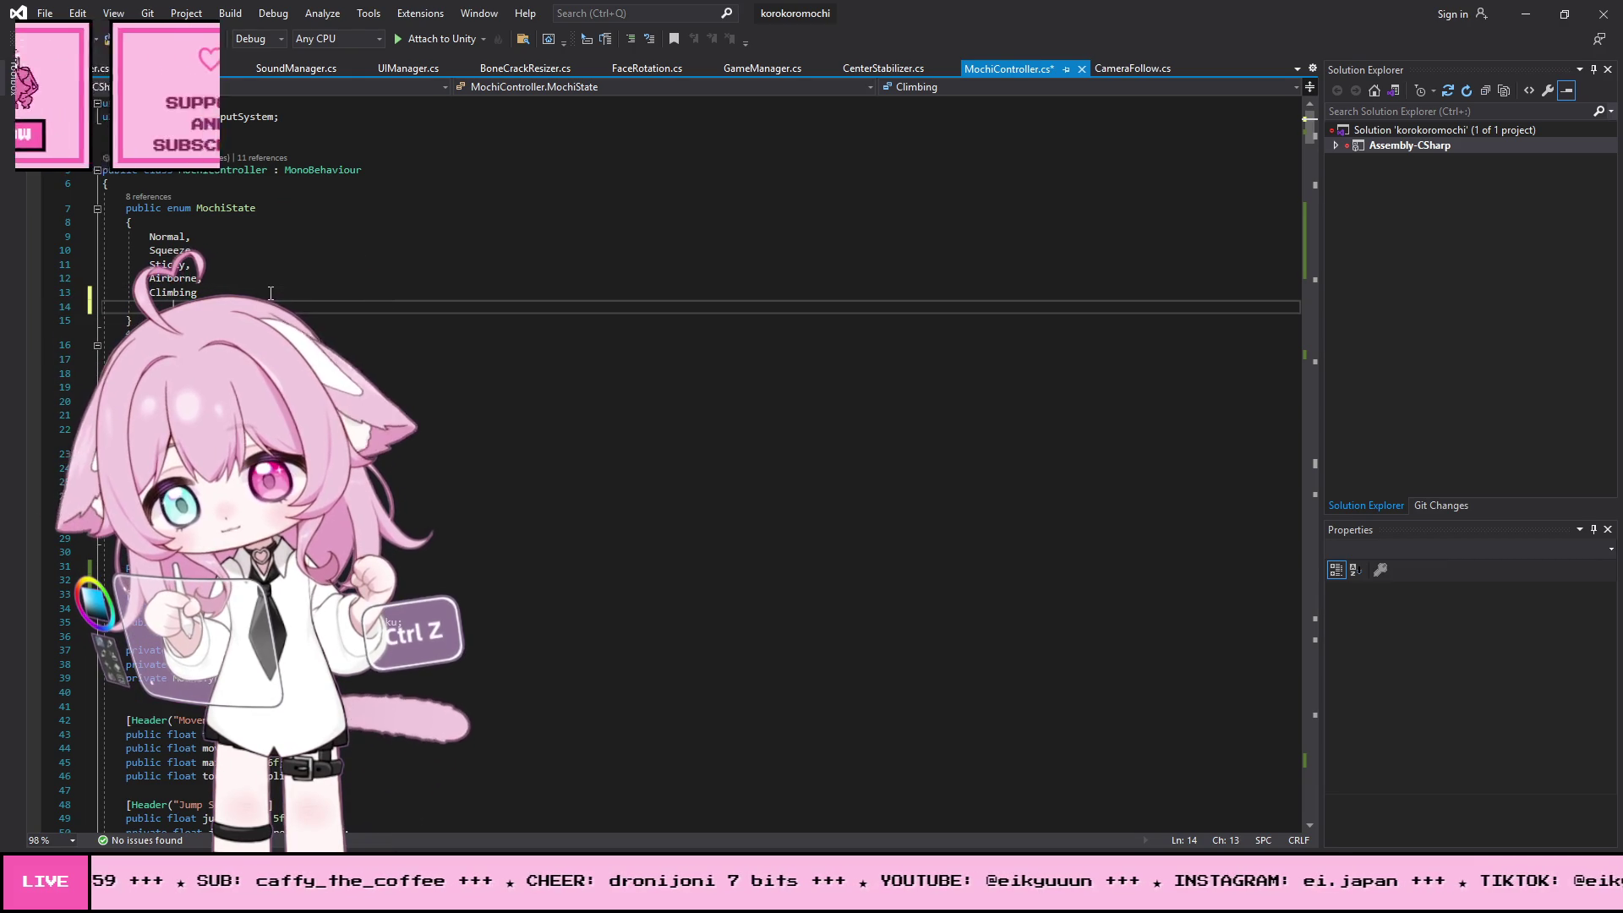
key(ctrl+z)
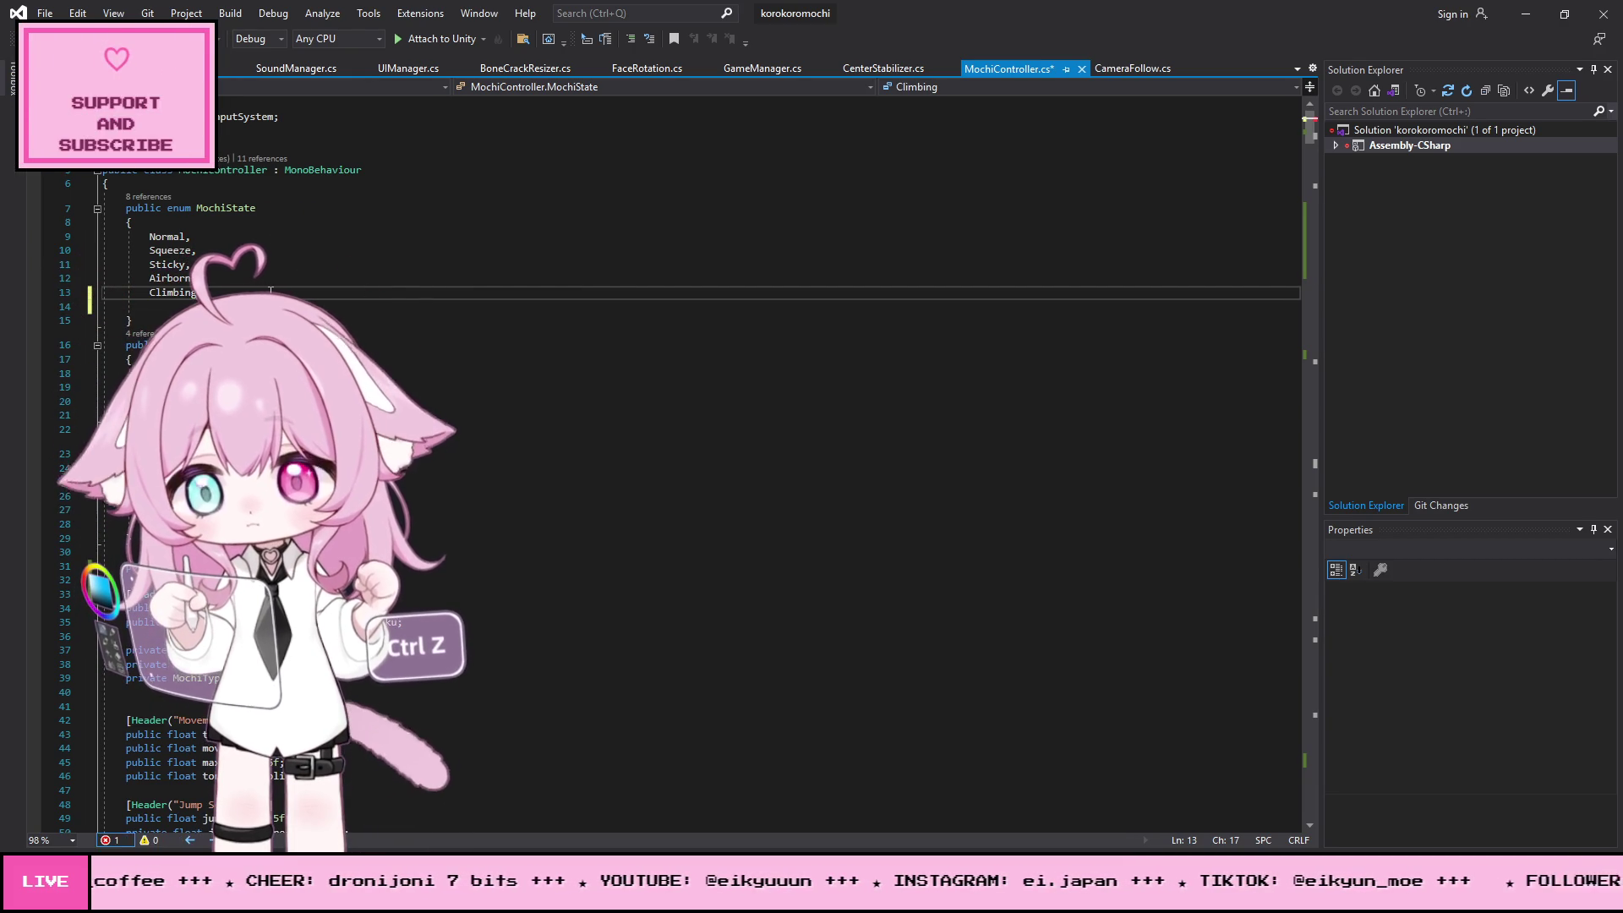
key(Return)
text(Jumping)
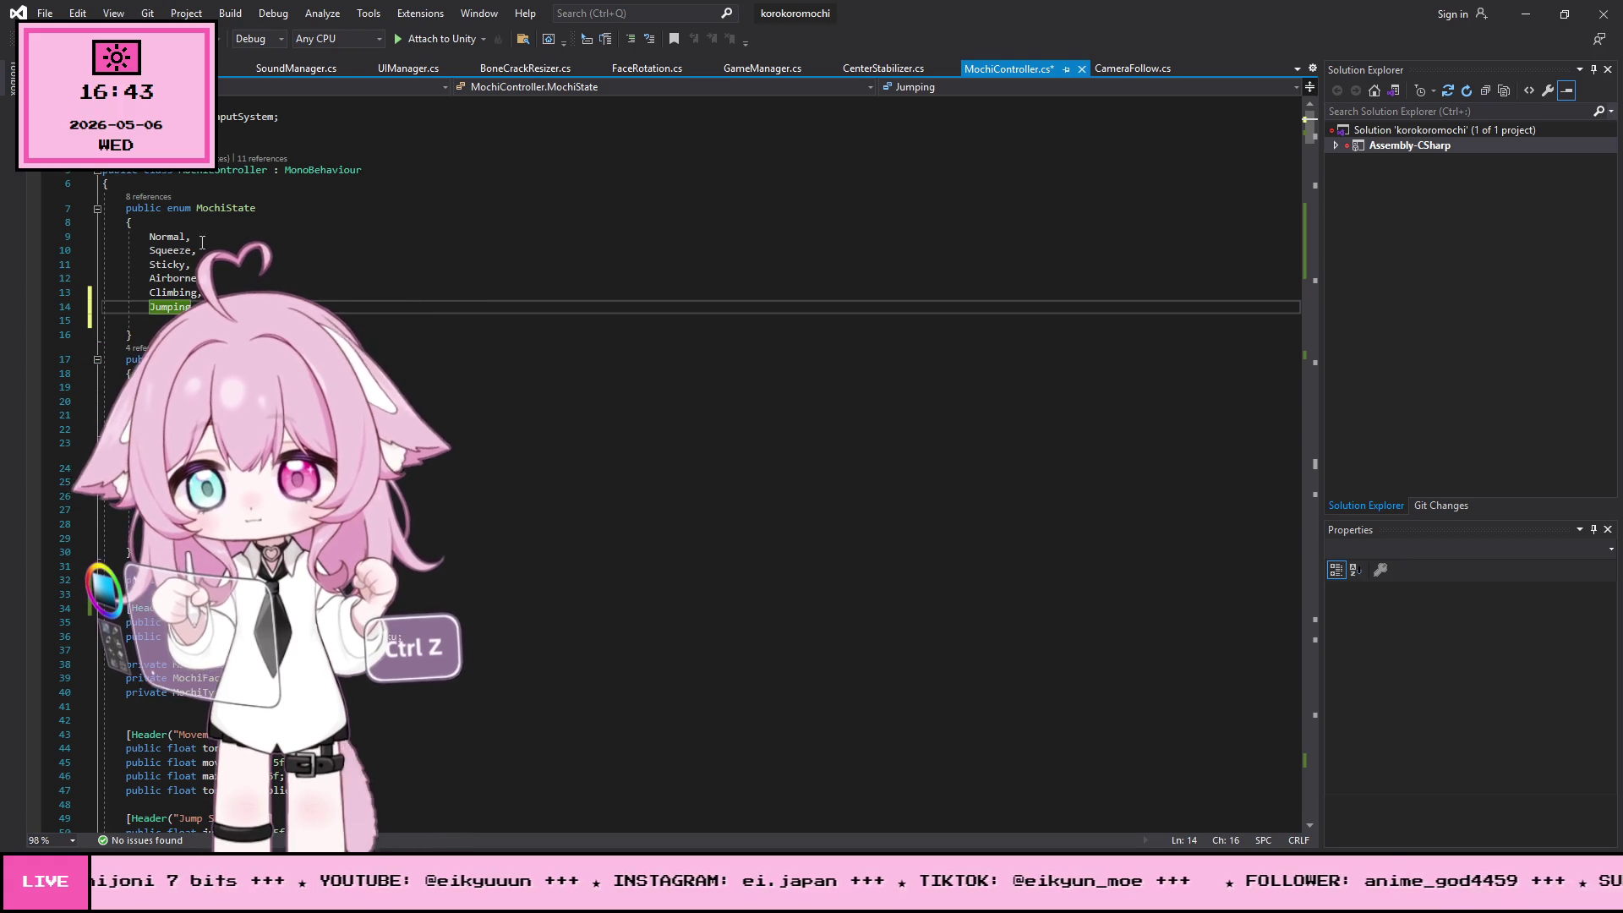
- Select the MochiState enum block, then move down to the gizmo line-drawing code at the script's end
drag(126, 207, 103, 334)
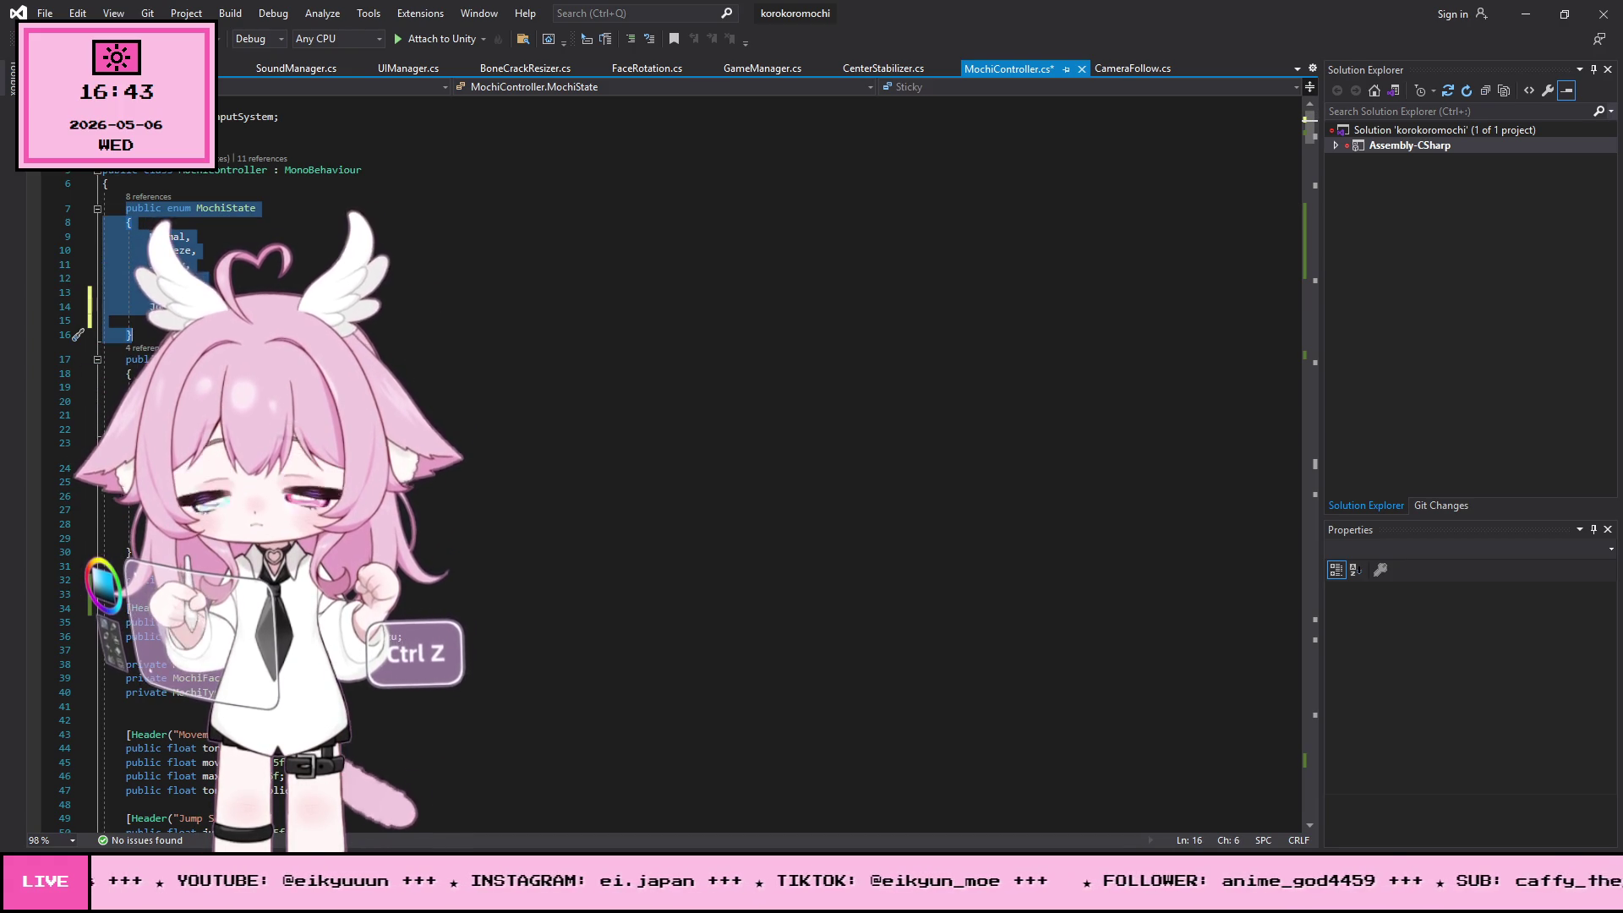
key(alt+Tab)
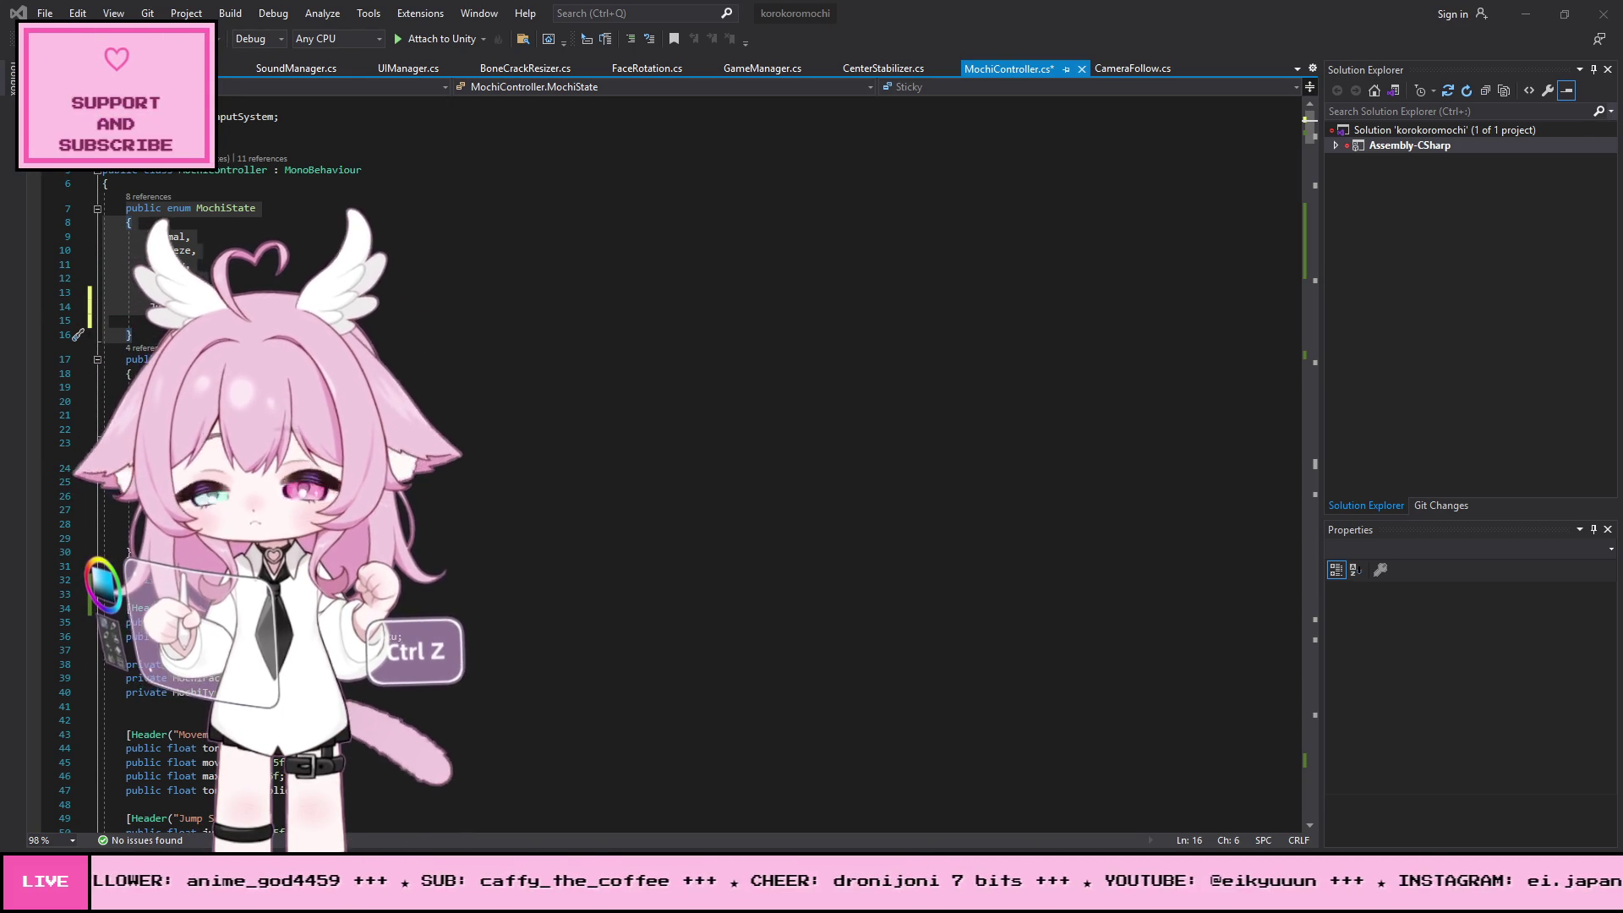
scroll(676, 422, down, 10)
- Search MochiController.cs for the IsJumpingUp() method
mouse_move(1316, 141)
mouse_down()
mouse_move(1264, 652)
mouse_move(1230, 785)
mouse_up()
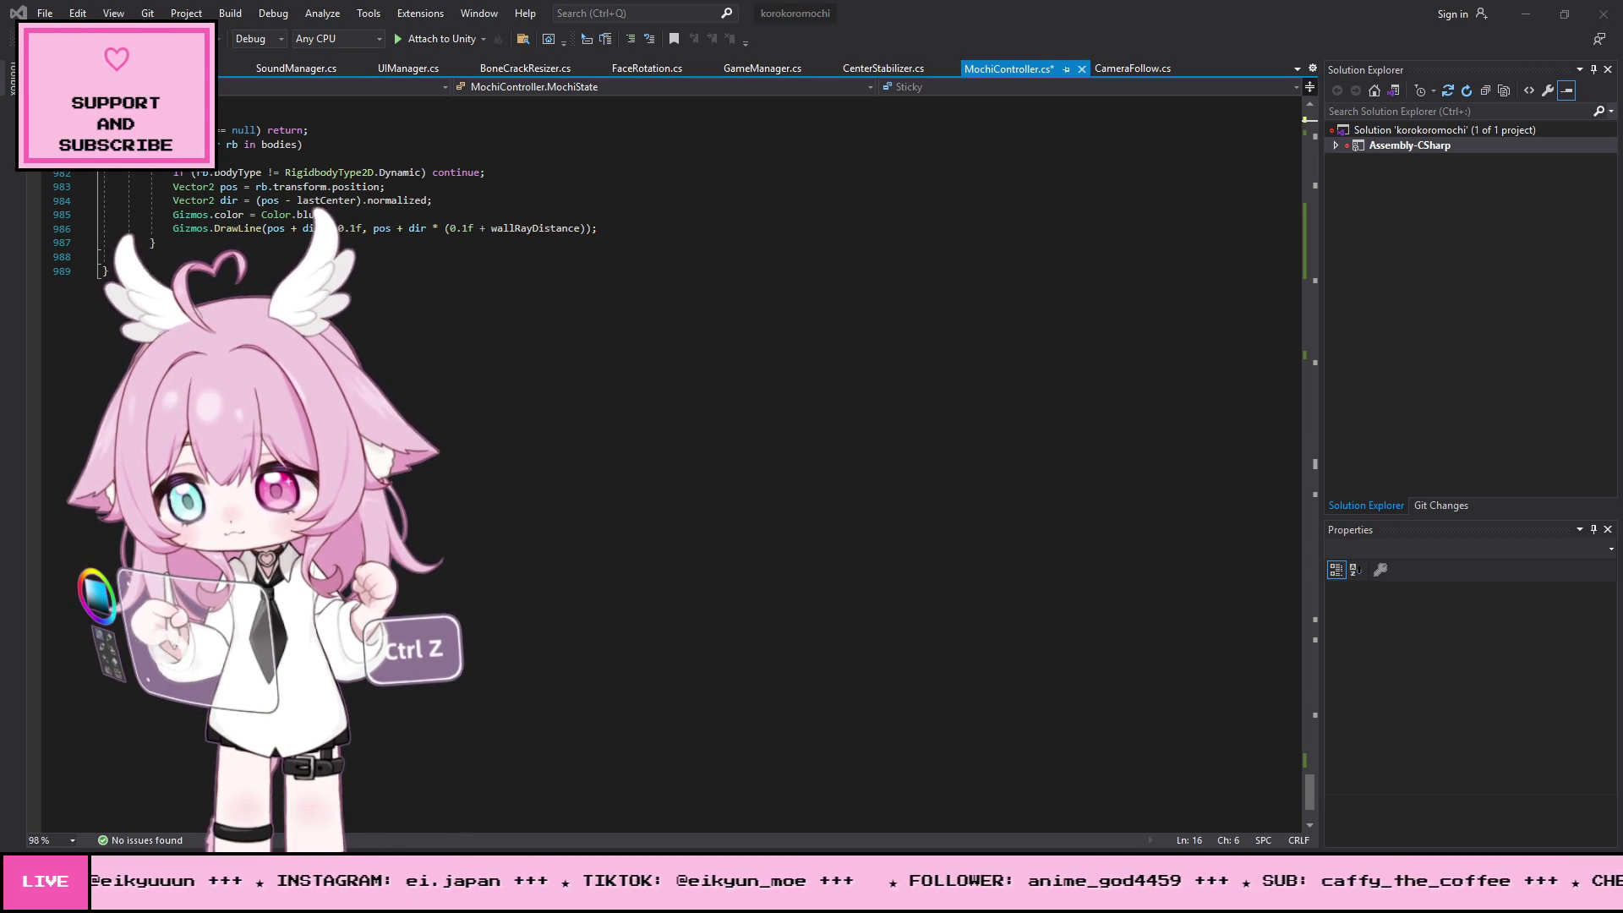
key(ctrl+f)
text(IsJumpingUp())
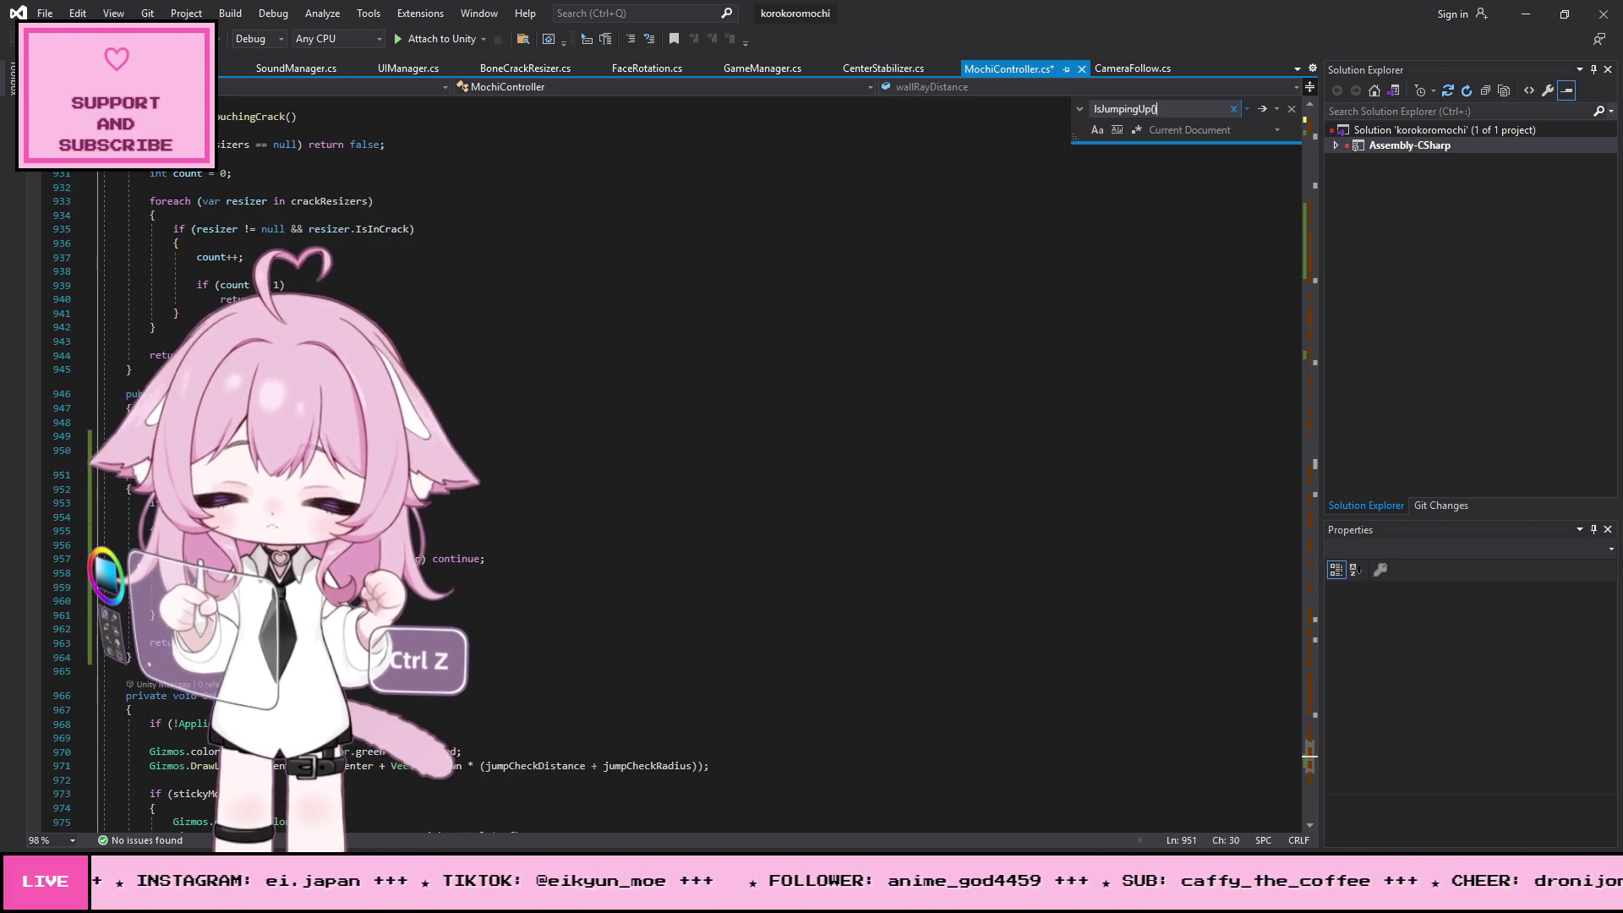
- Delete the IsJumpingUp method body, then undo to restore it
drag(153, 659, 104, 488)
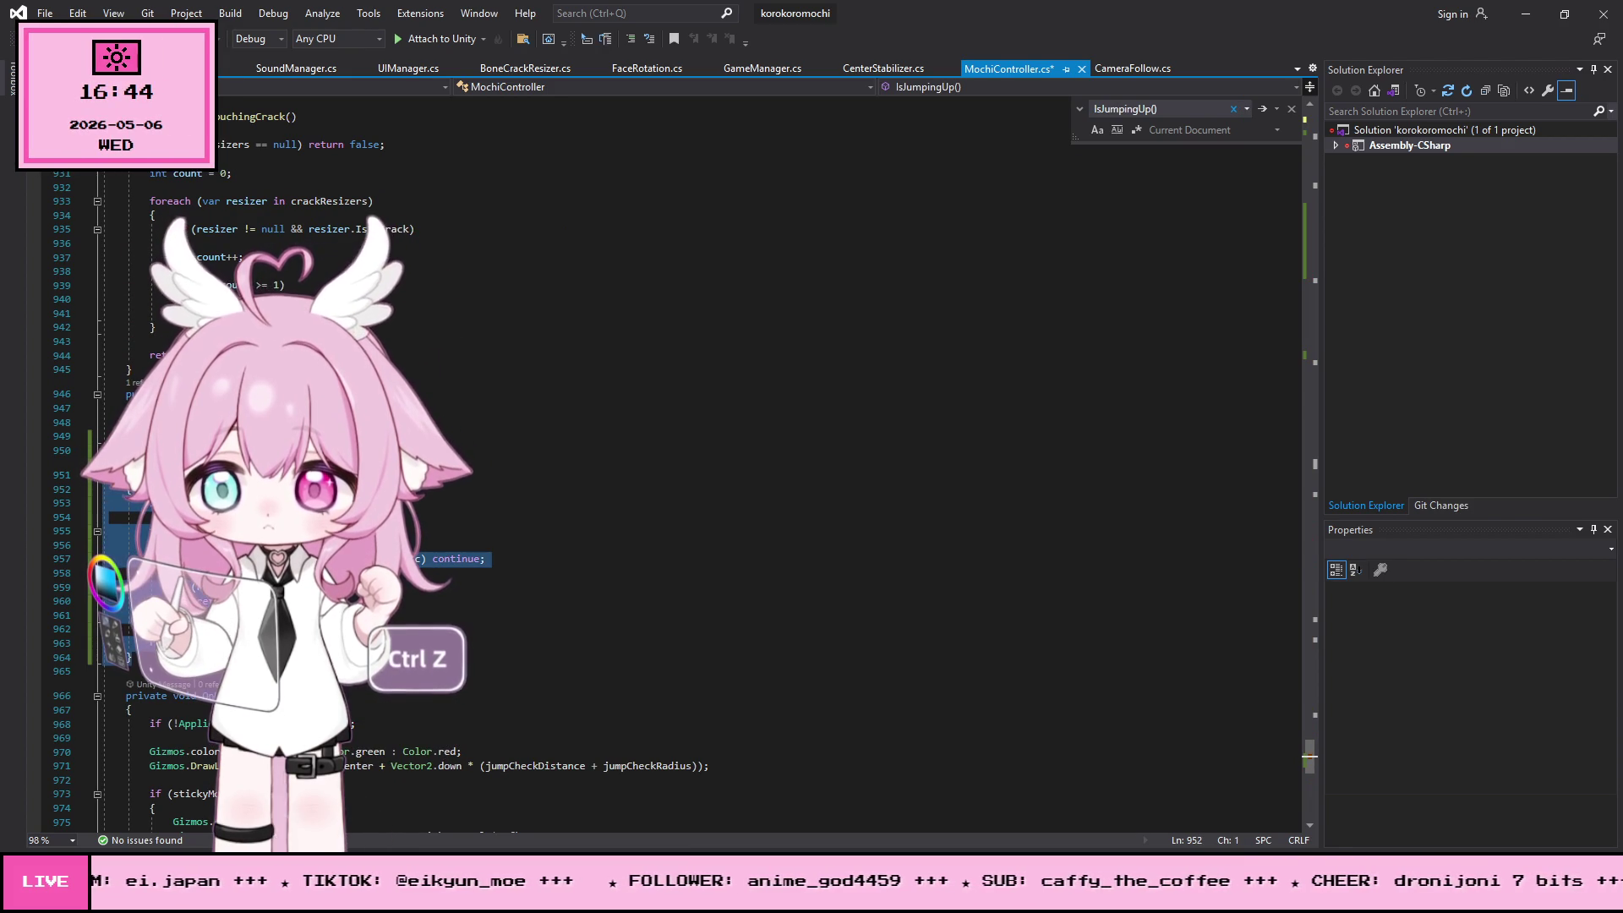
key(Delete)
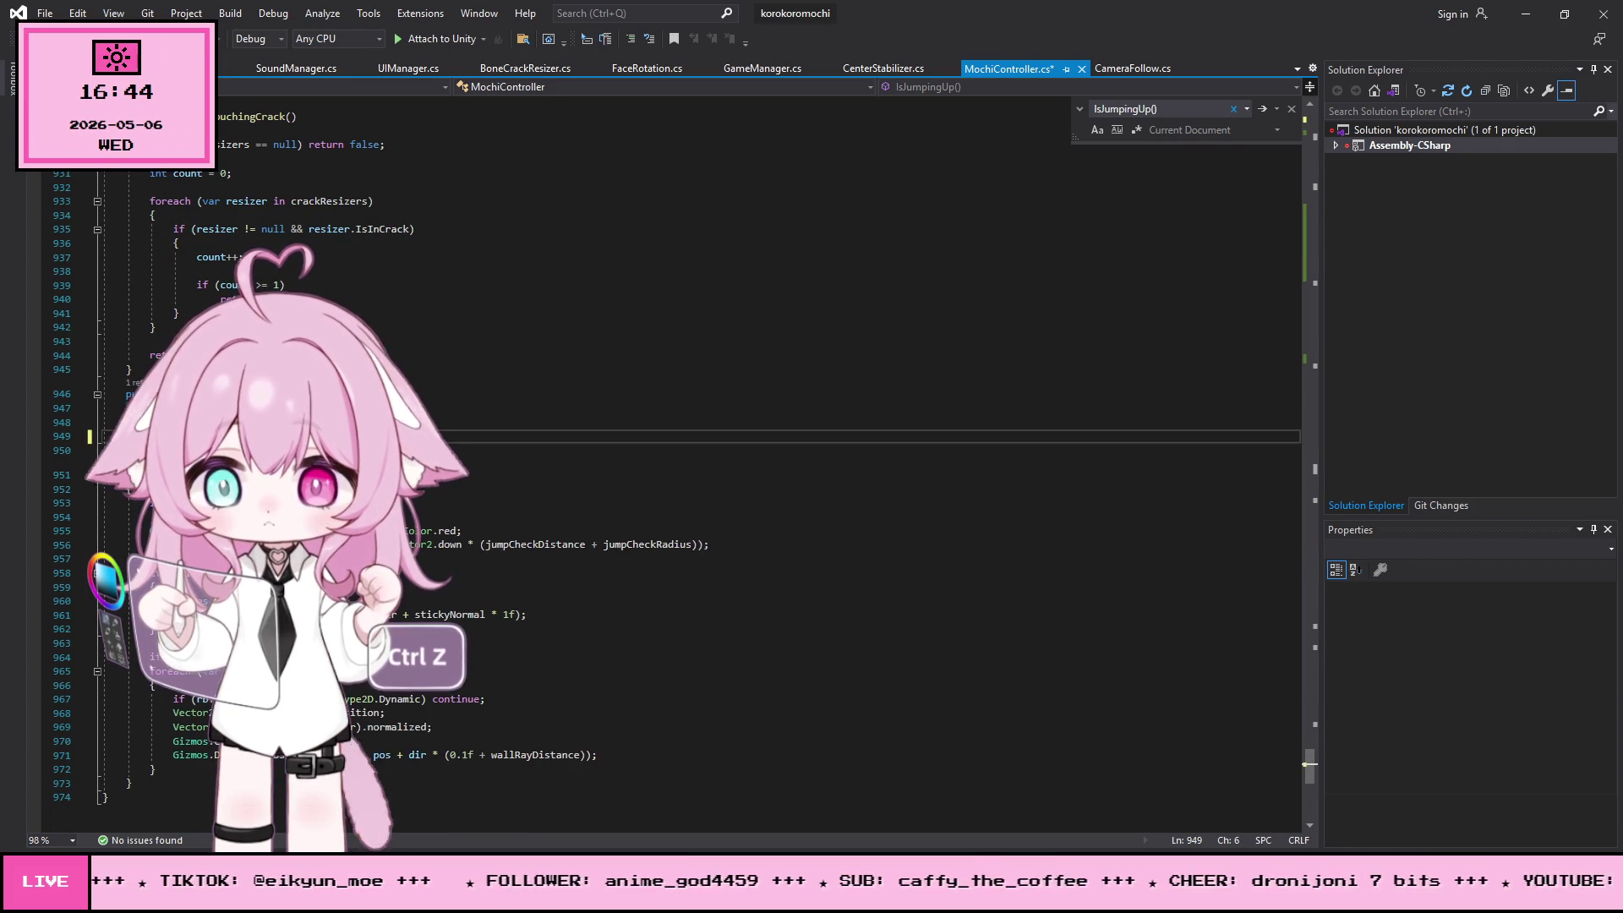
click(601, 336)
key(ctrl+z)
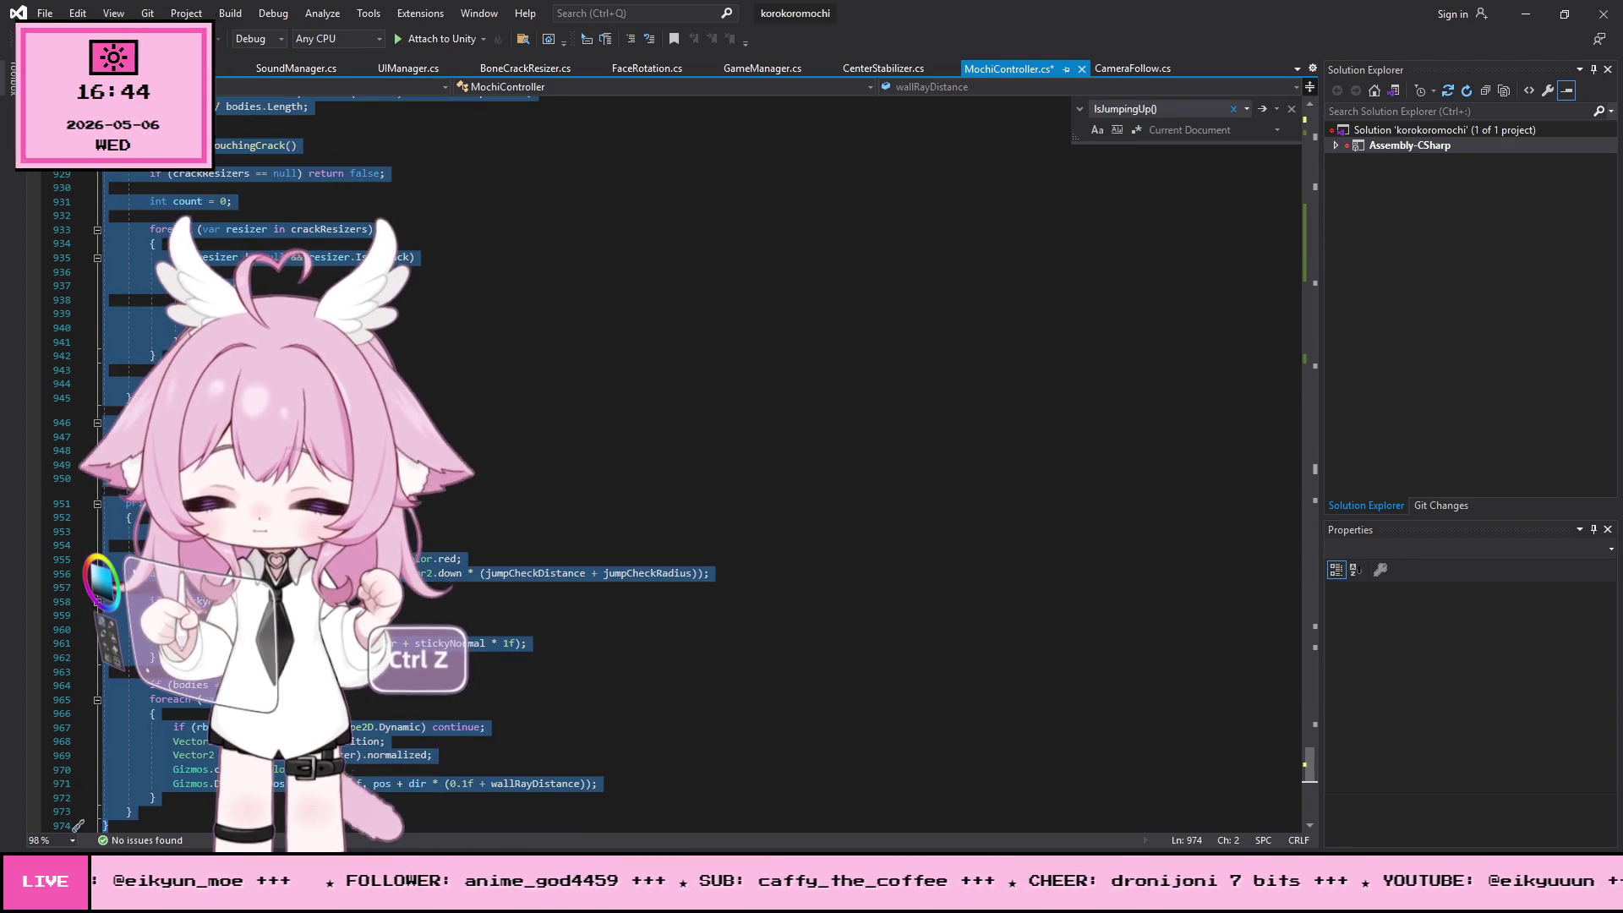
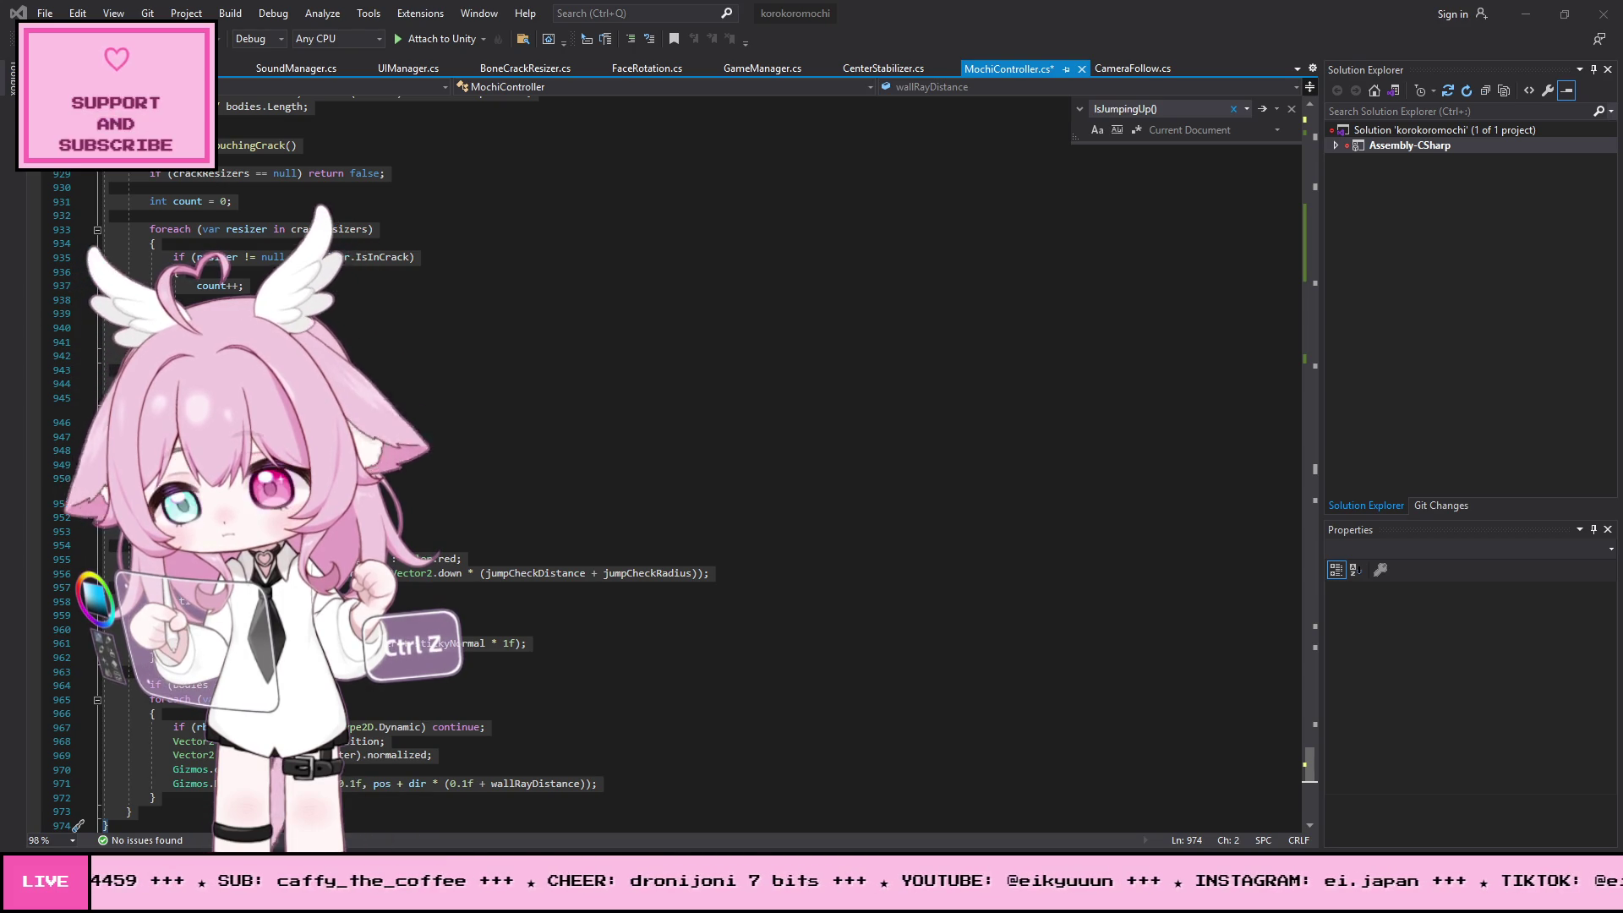
- Undo the last two face-state edits in MochiController's UpdateState(), then bring up TutorialTrigger.cs
click(928, 397)
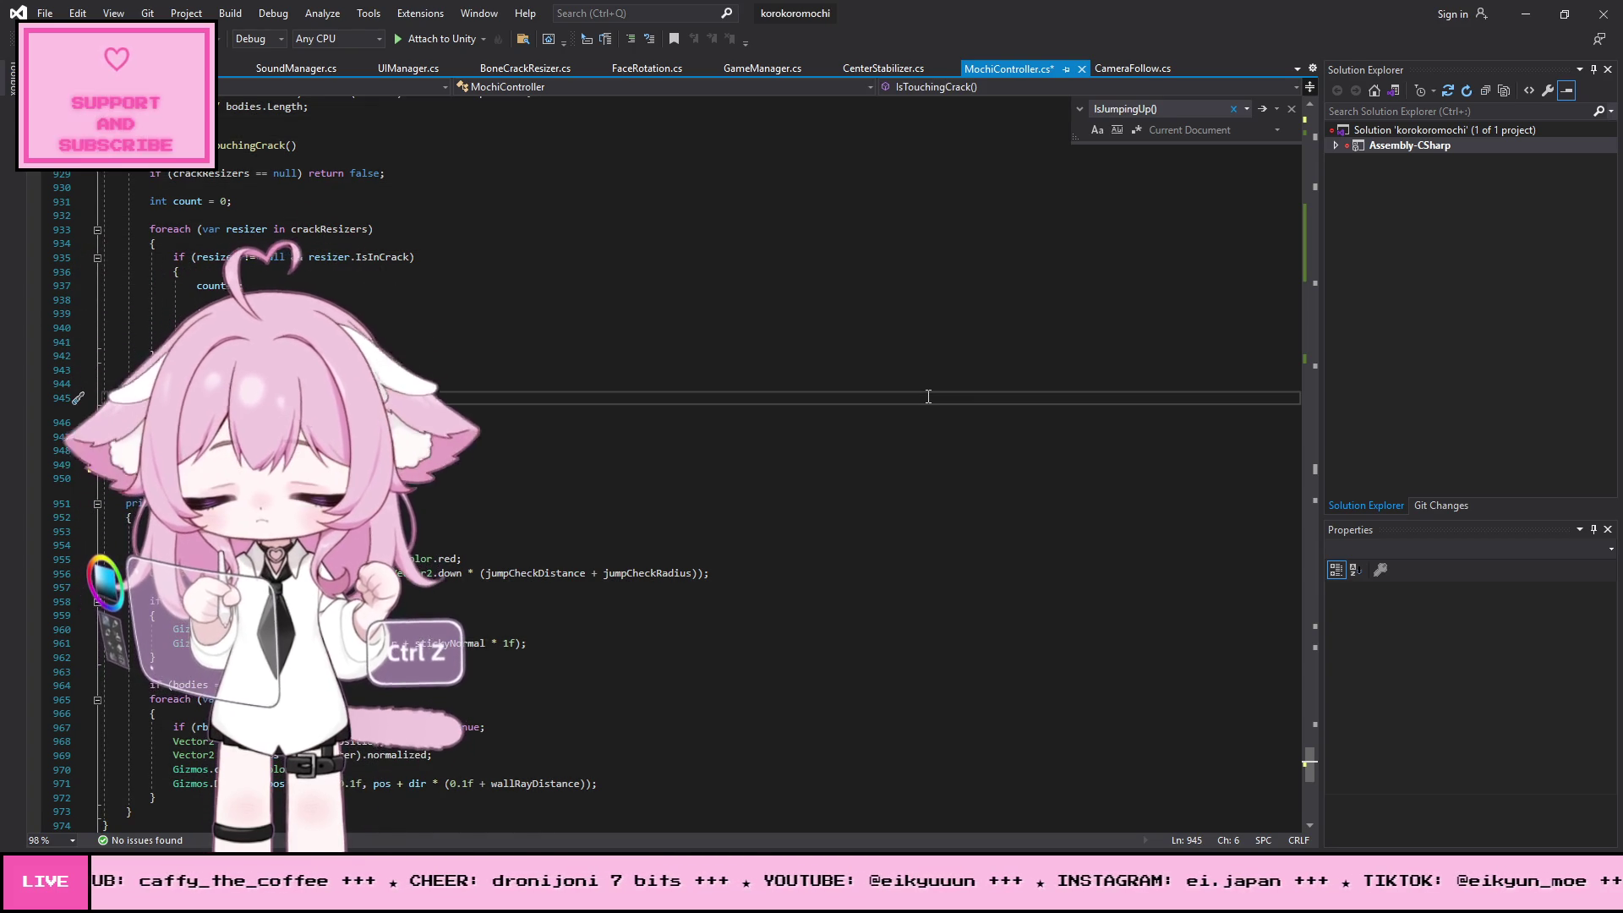
text(updates)
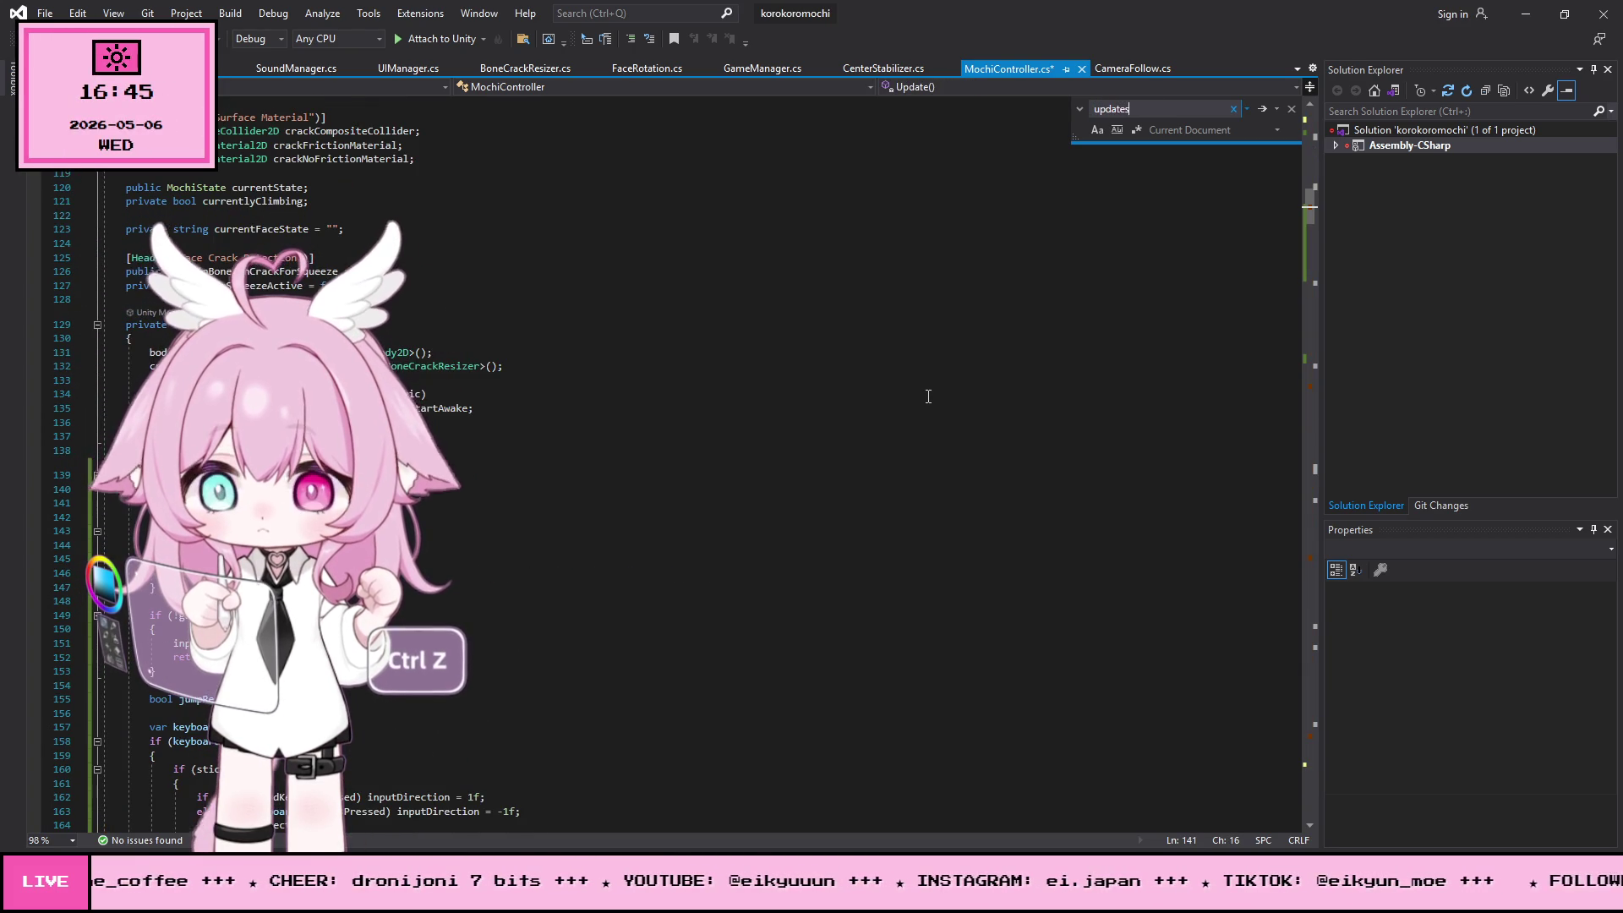
click(143, 502)
key(ctrl+z)
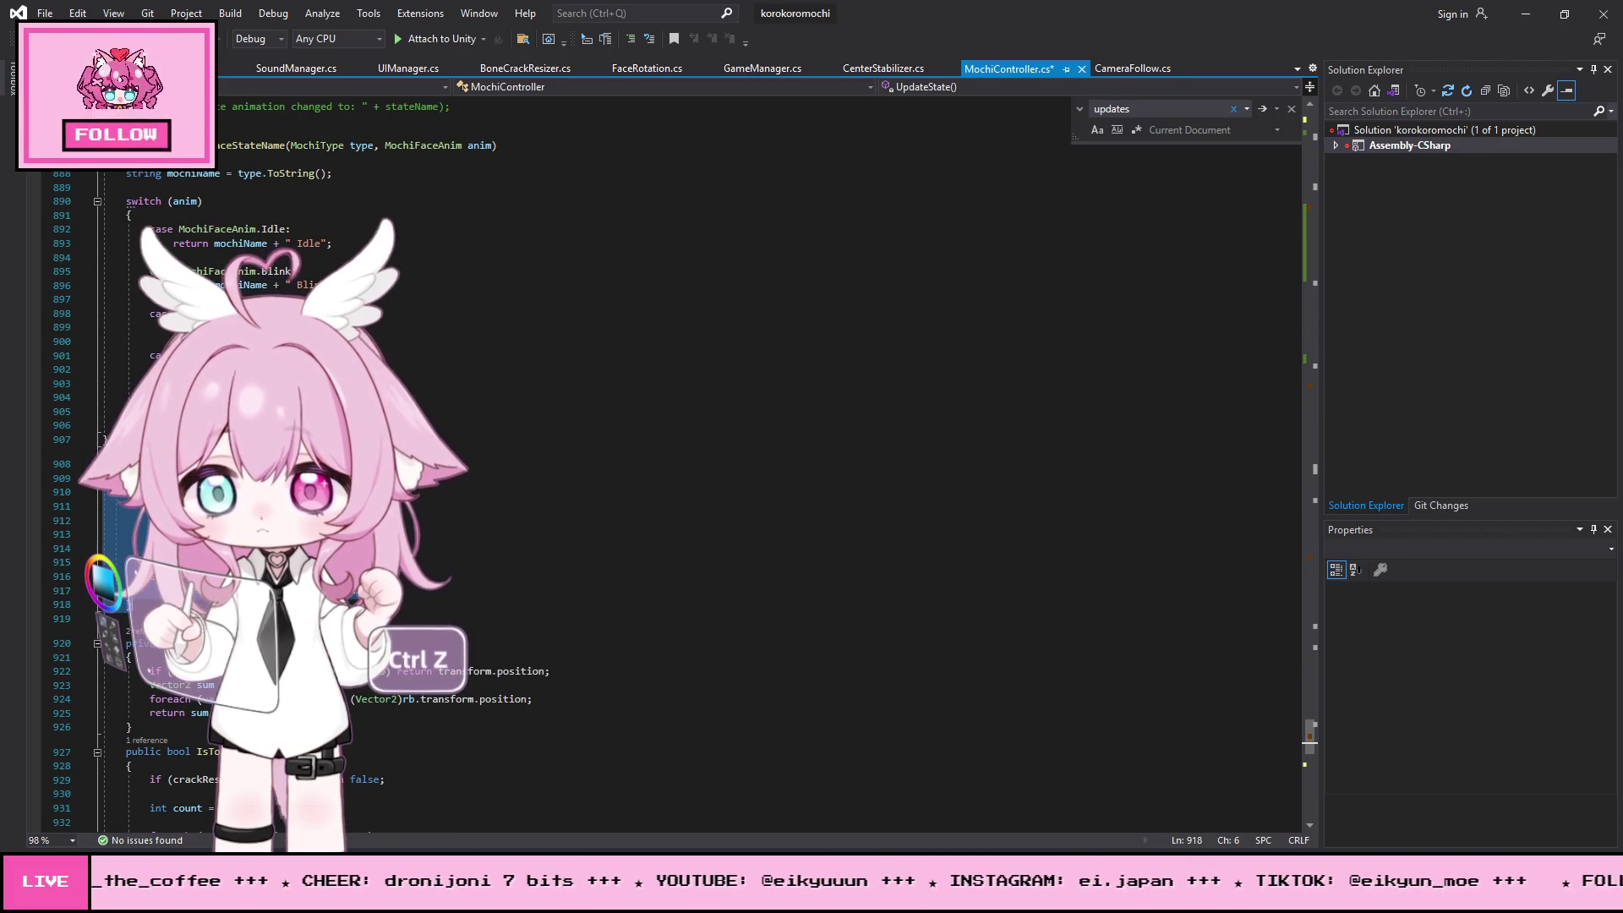
key(ctrl+z)
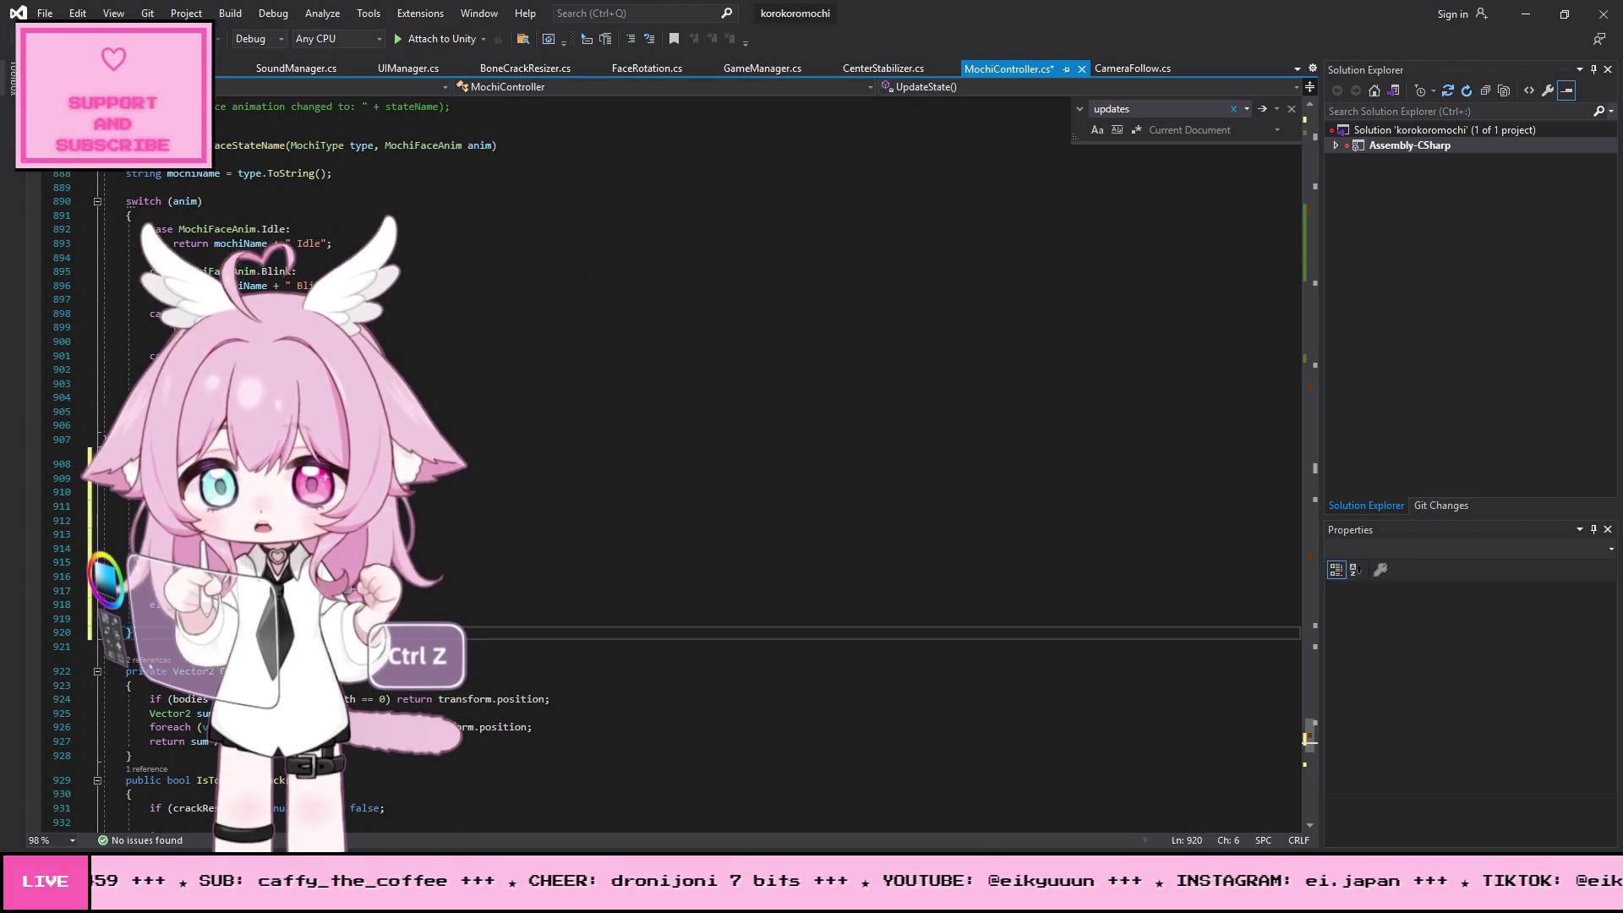
click(65, 69)
- Change line 56's state check from MochiState.Airborne to MochiState.Jumping
click(156, 492)
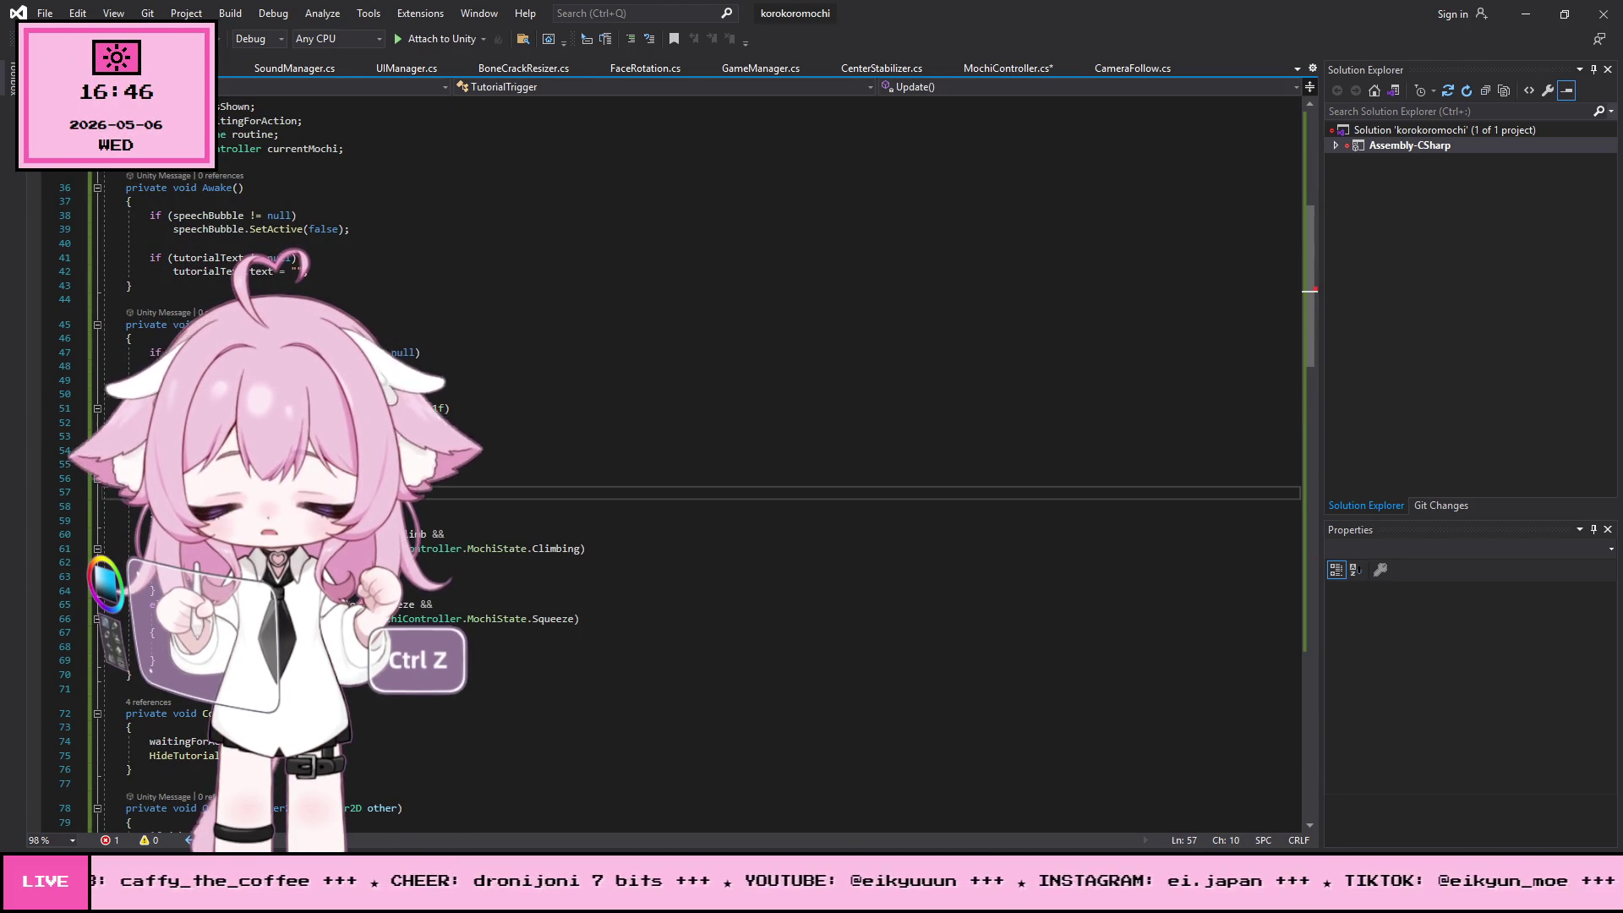
key(ctrl+z)
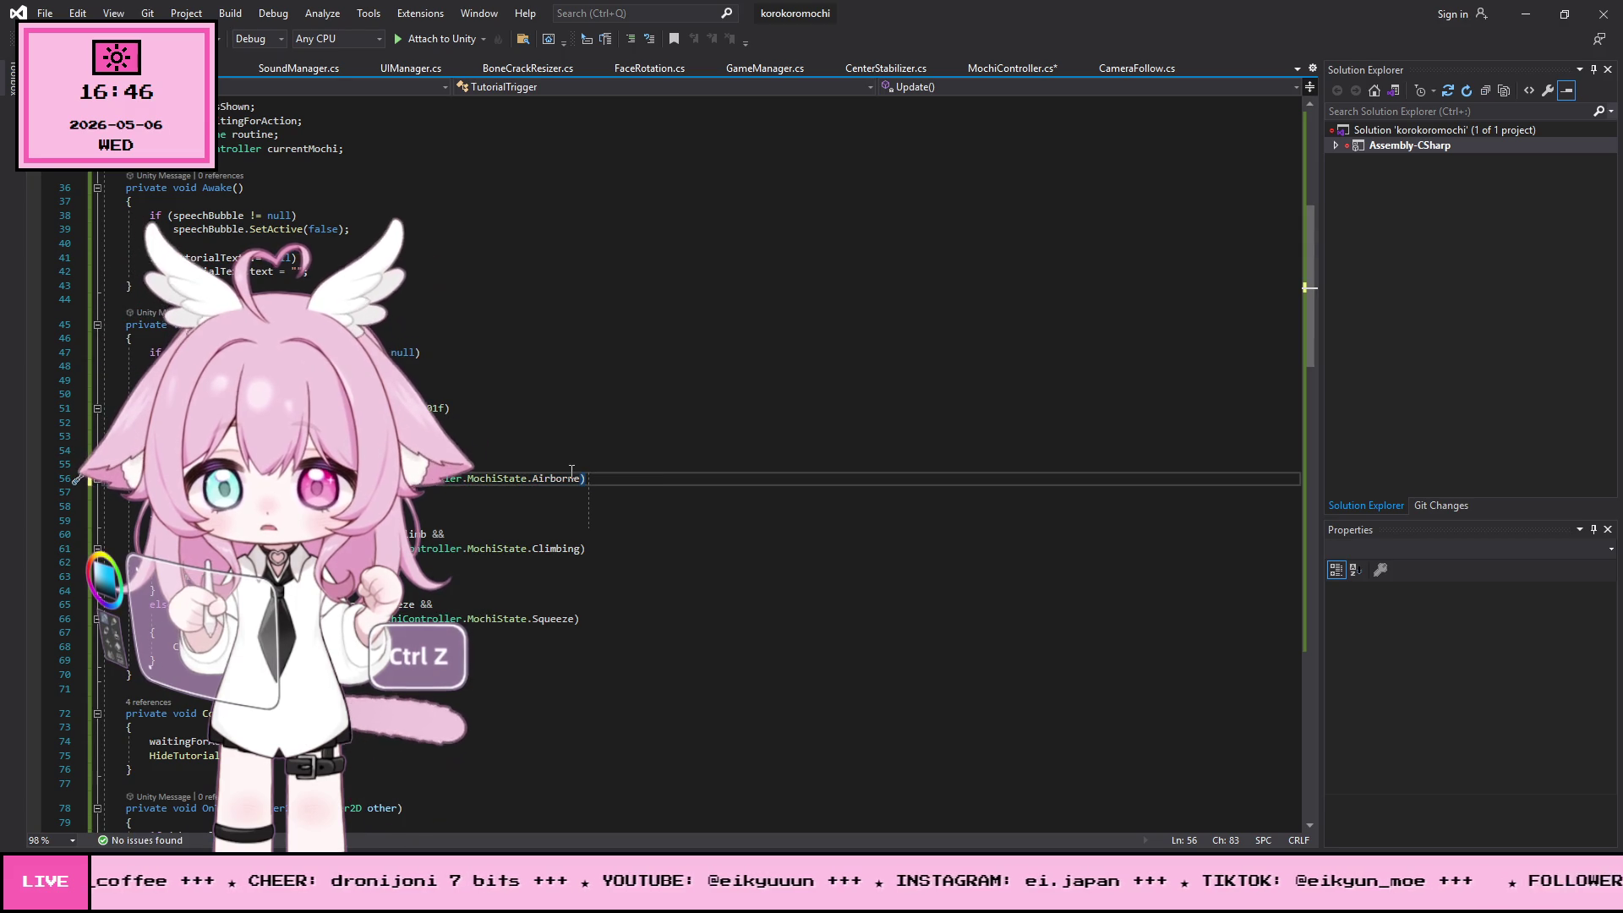
drag(579, 478, 547, 478)
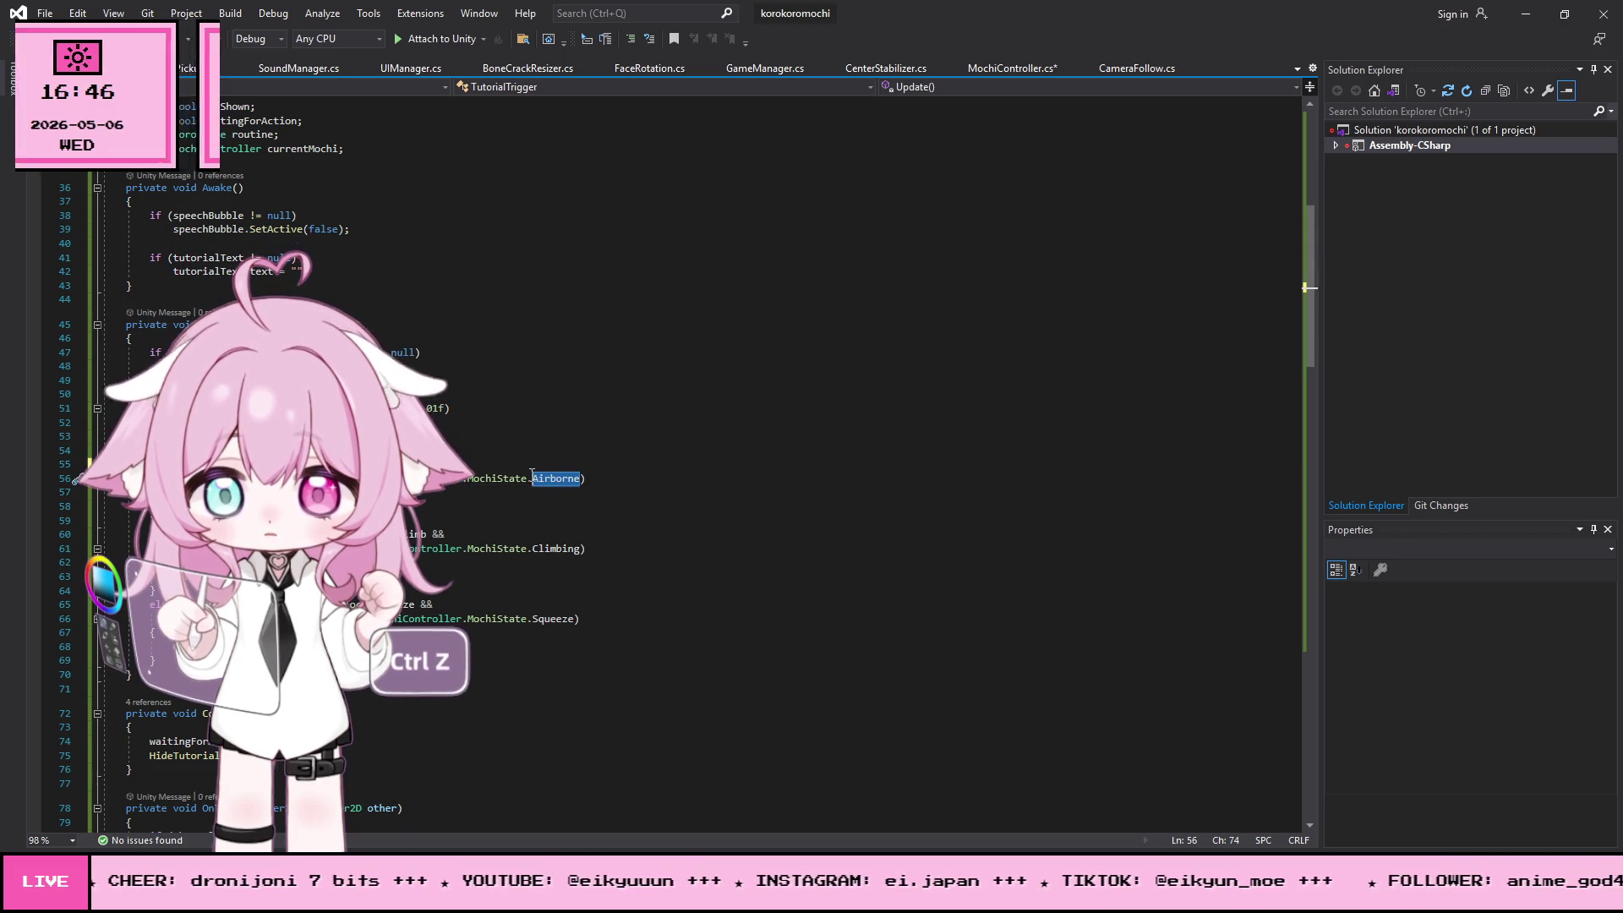
text(.)
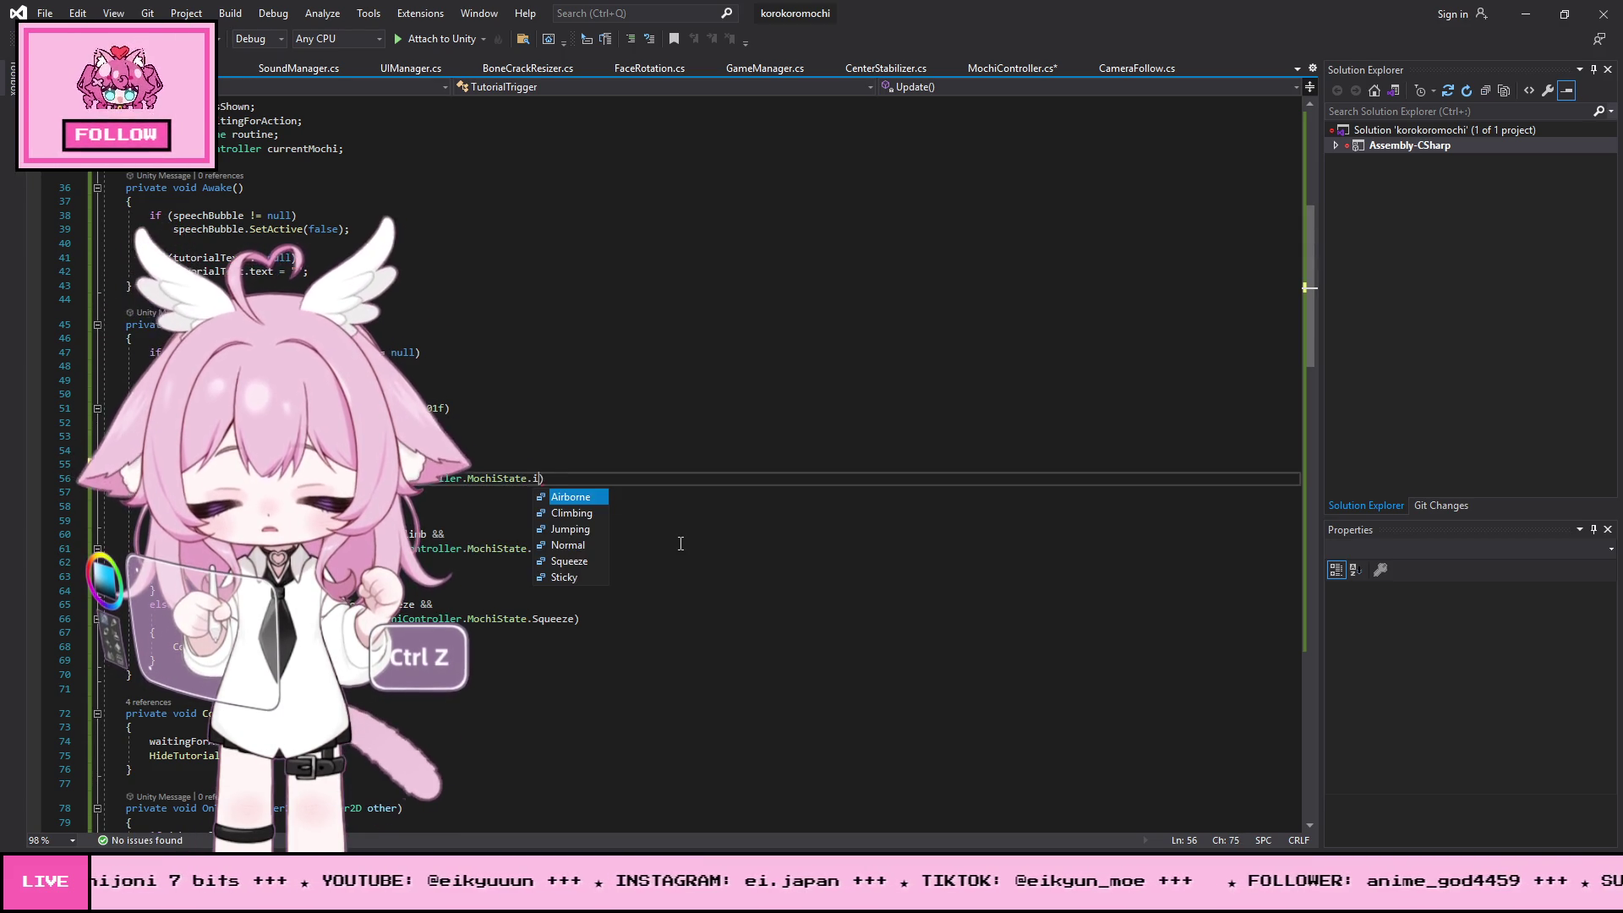
key(Tab)
key(Up)
key(Up)
key(Up)
- Save all modified scripts with File > Save All and return to Unity
click(44, 13)
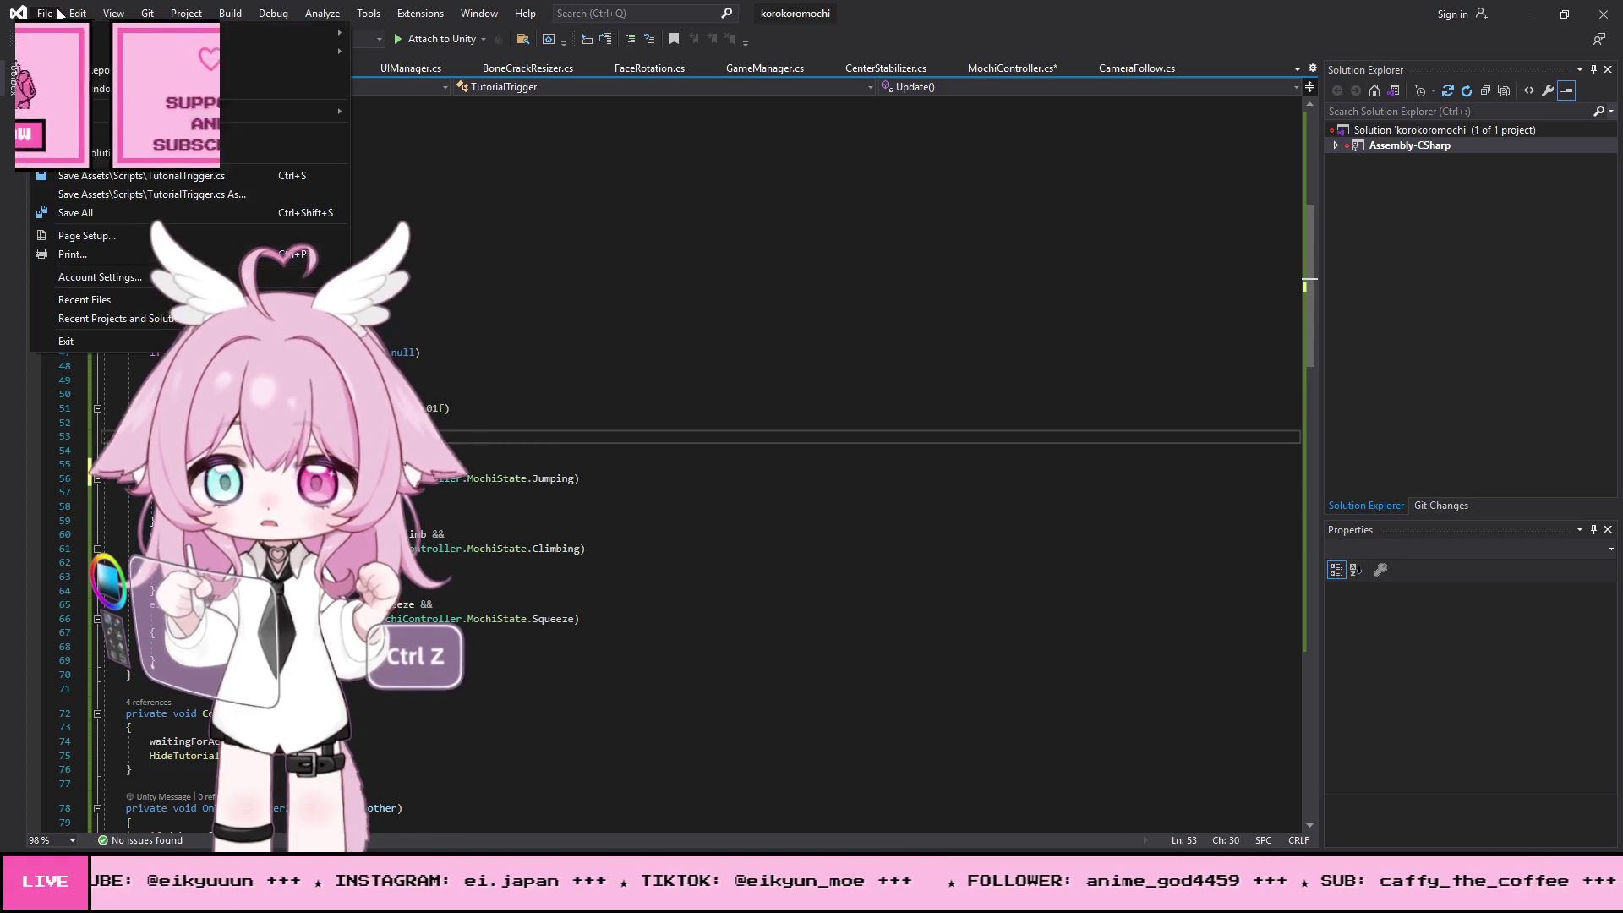
click(75, 212)
click(1525, 14)
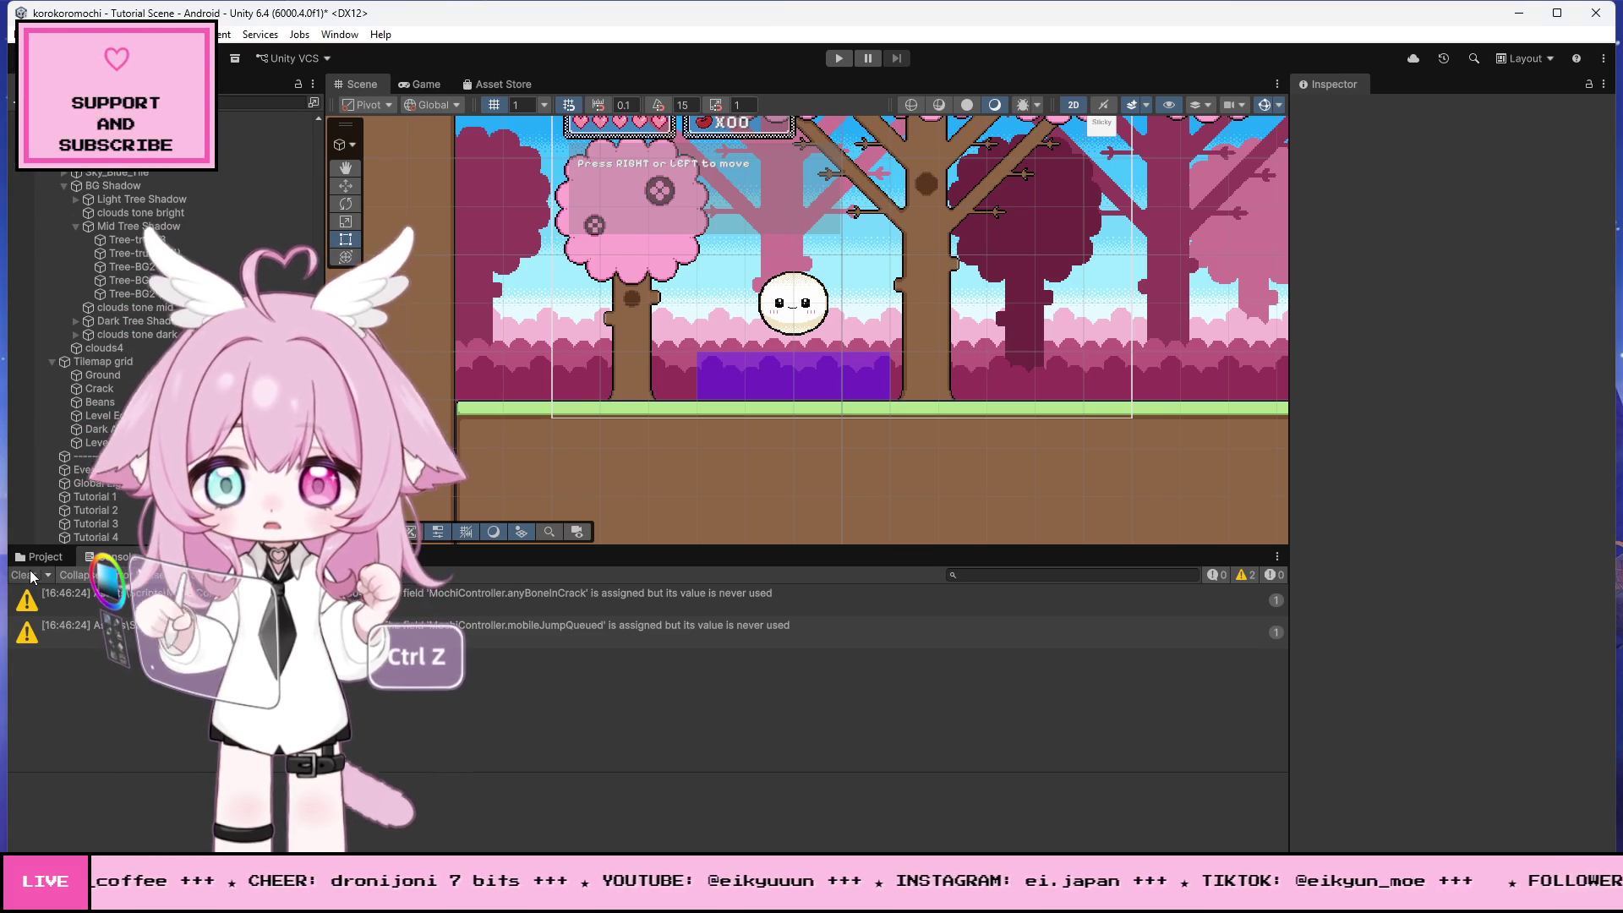
- Clear the anyBoneInCrack and mobileJumpQueued warnings from the Console, then start Play mode
click(33, 571)
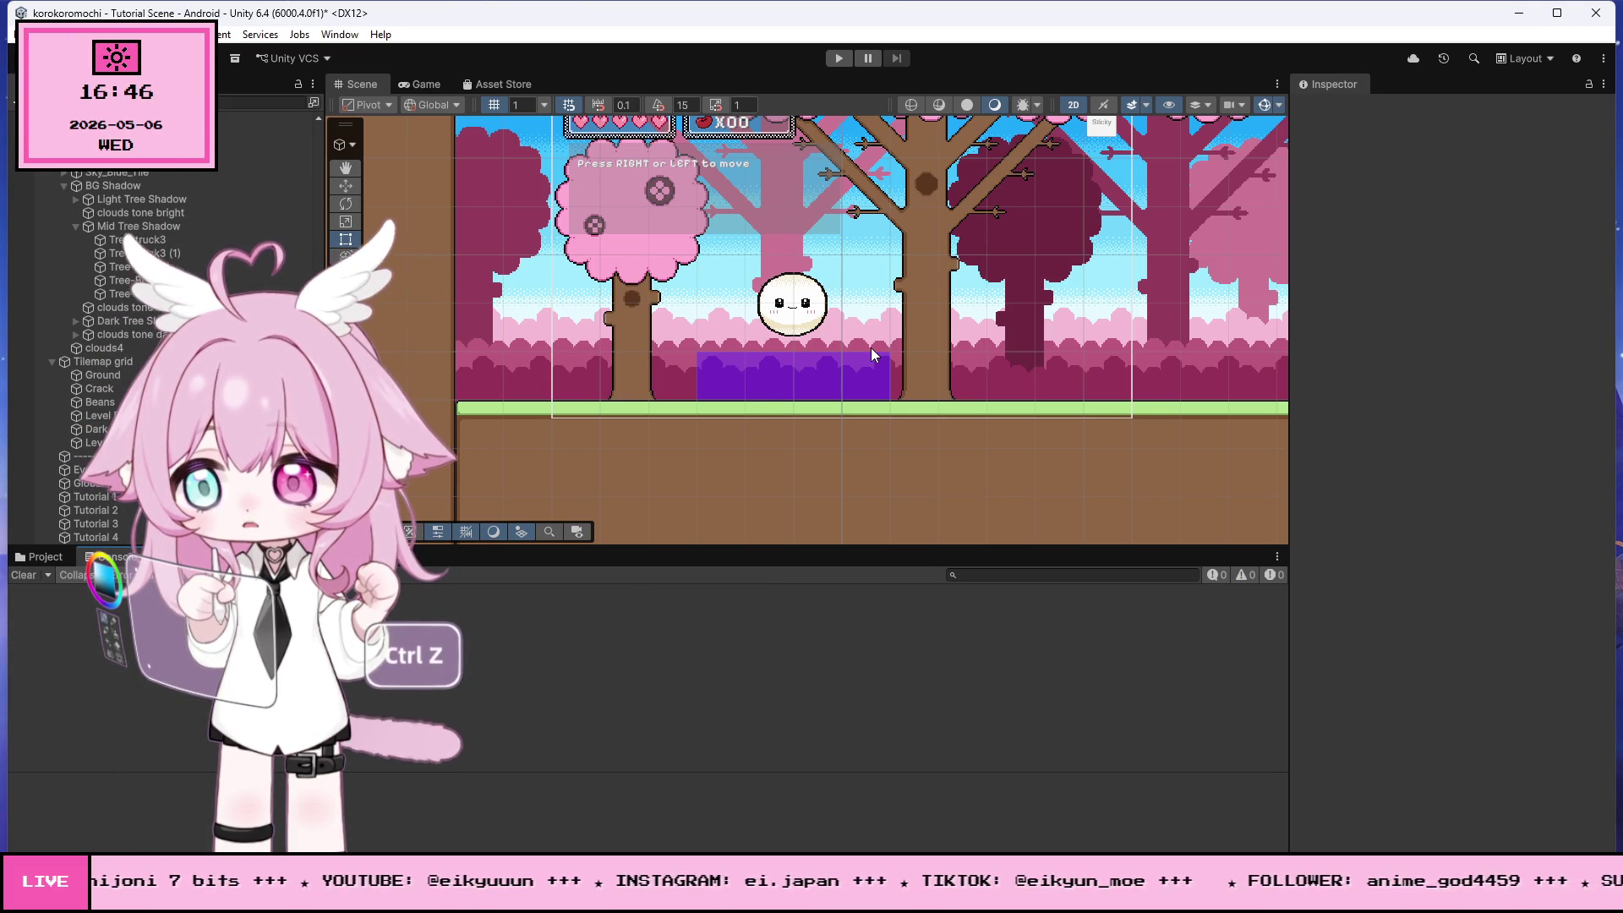
scroll(641, 414, up, 2)
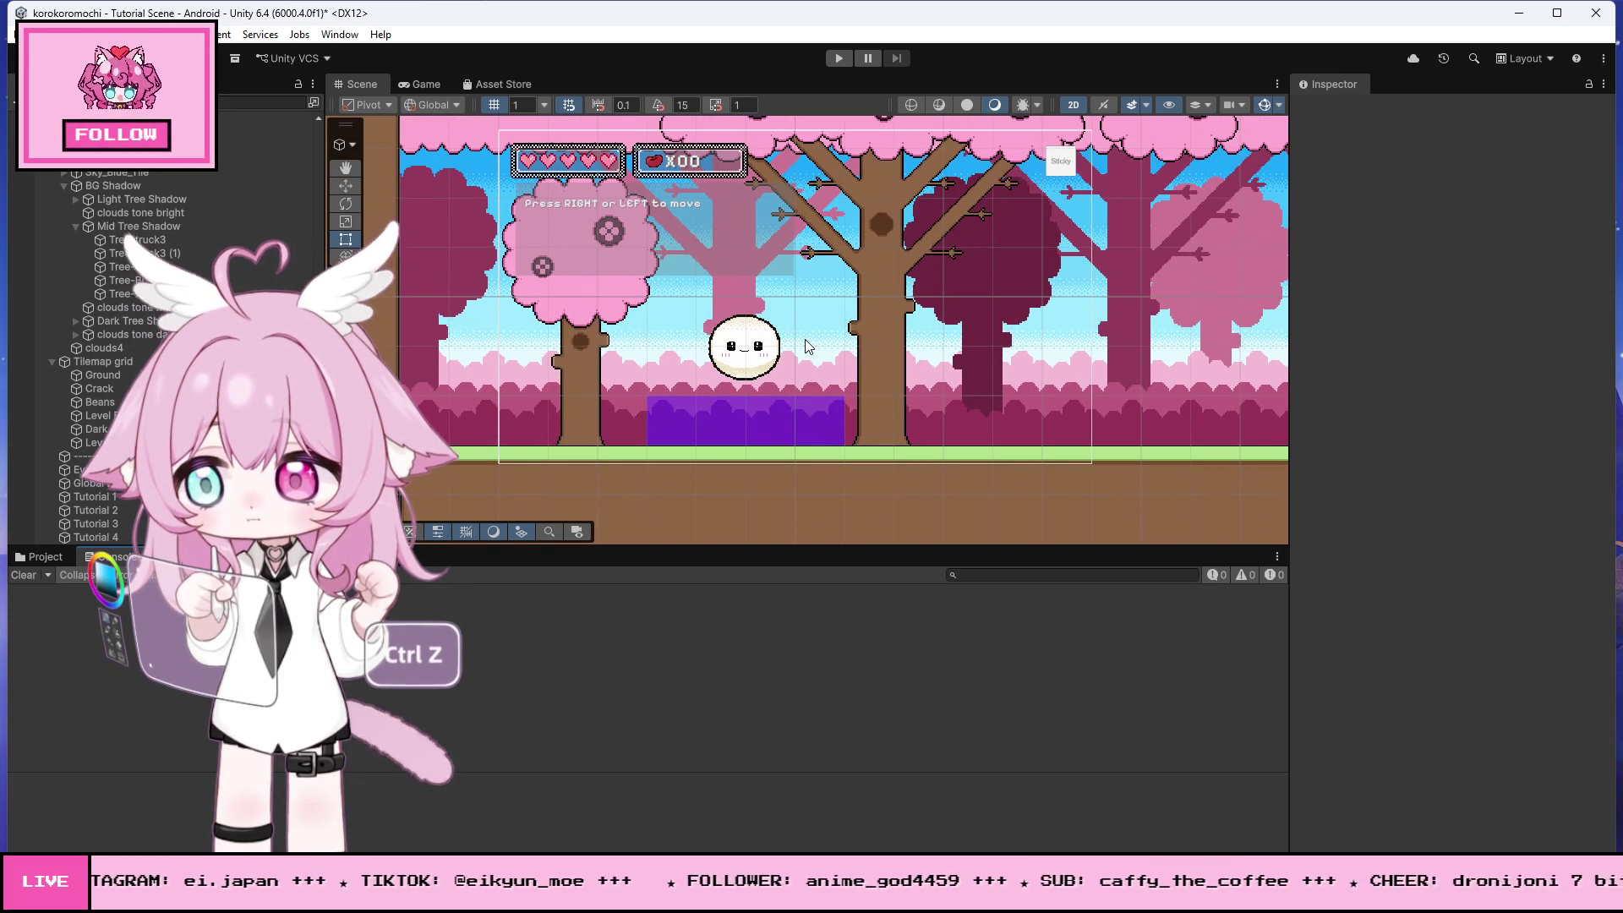
click(838, 58)
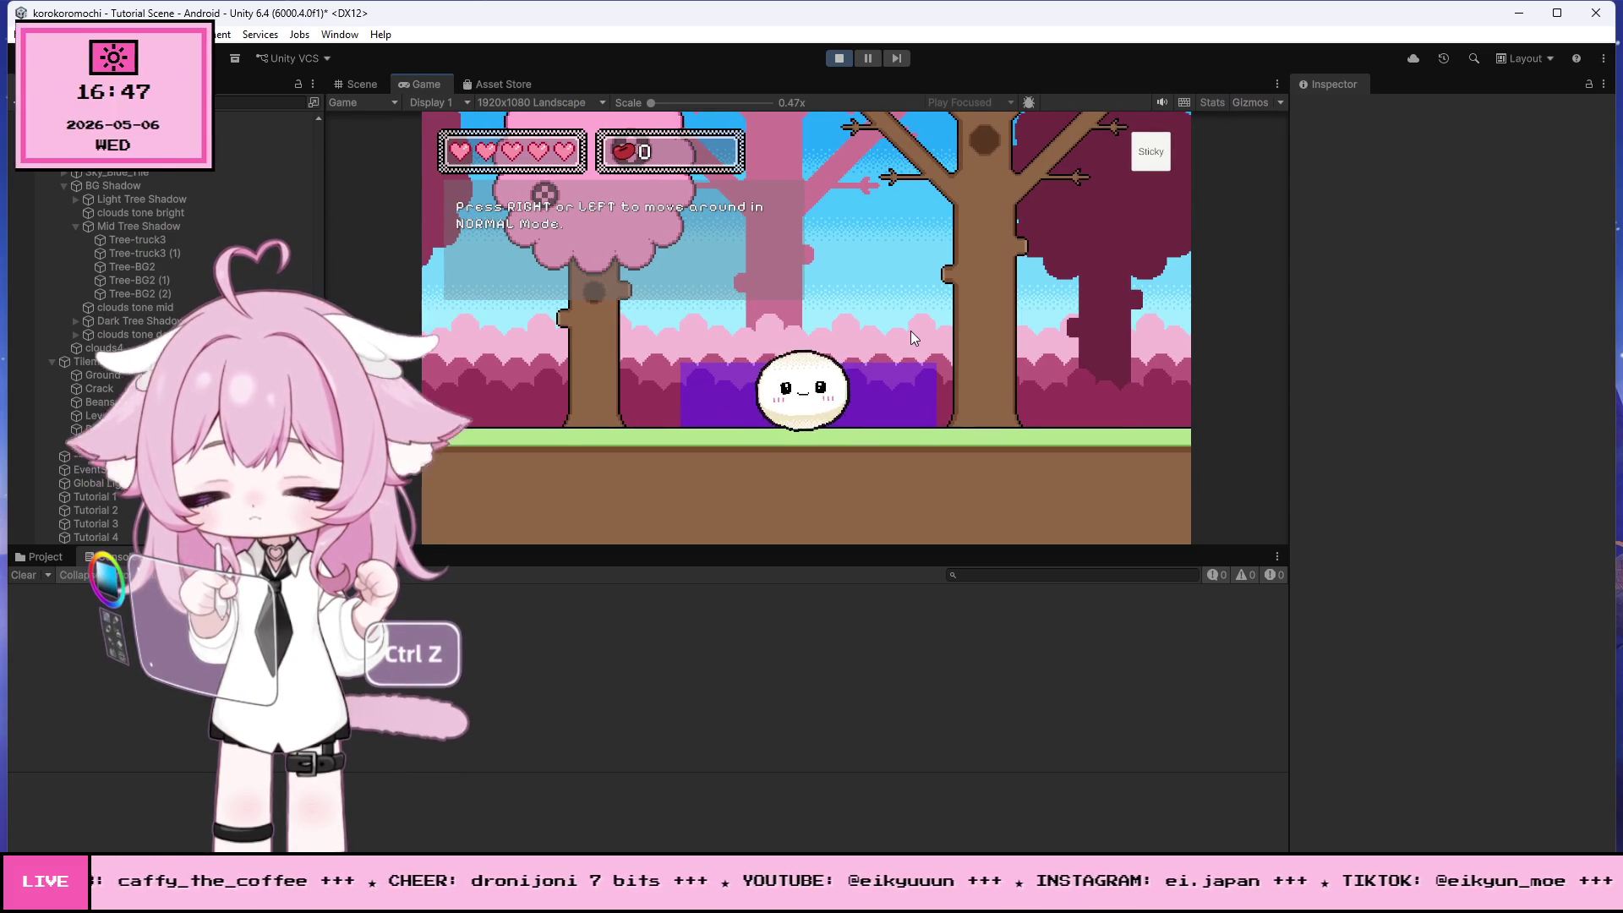
- Roll the mochi left and right, jump onto the block and over the gap, climb the wall, then stop
key(Left)
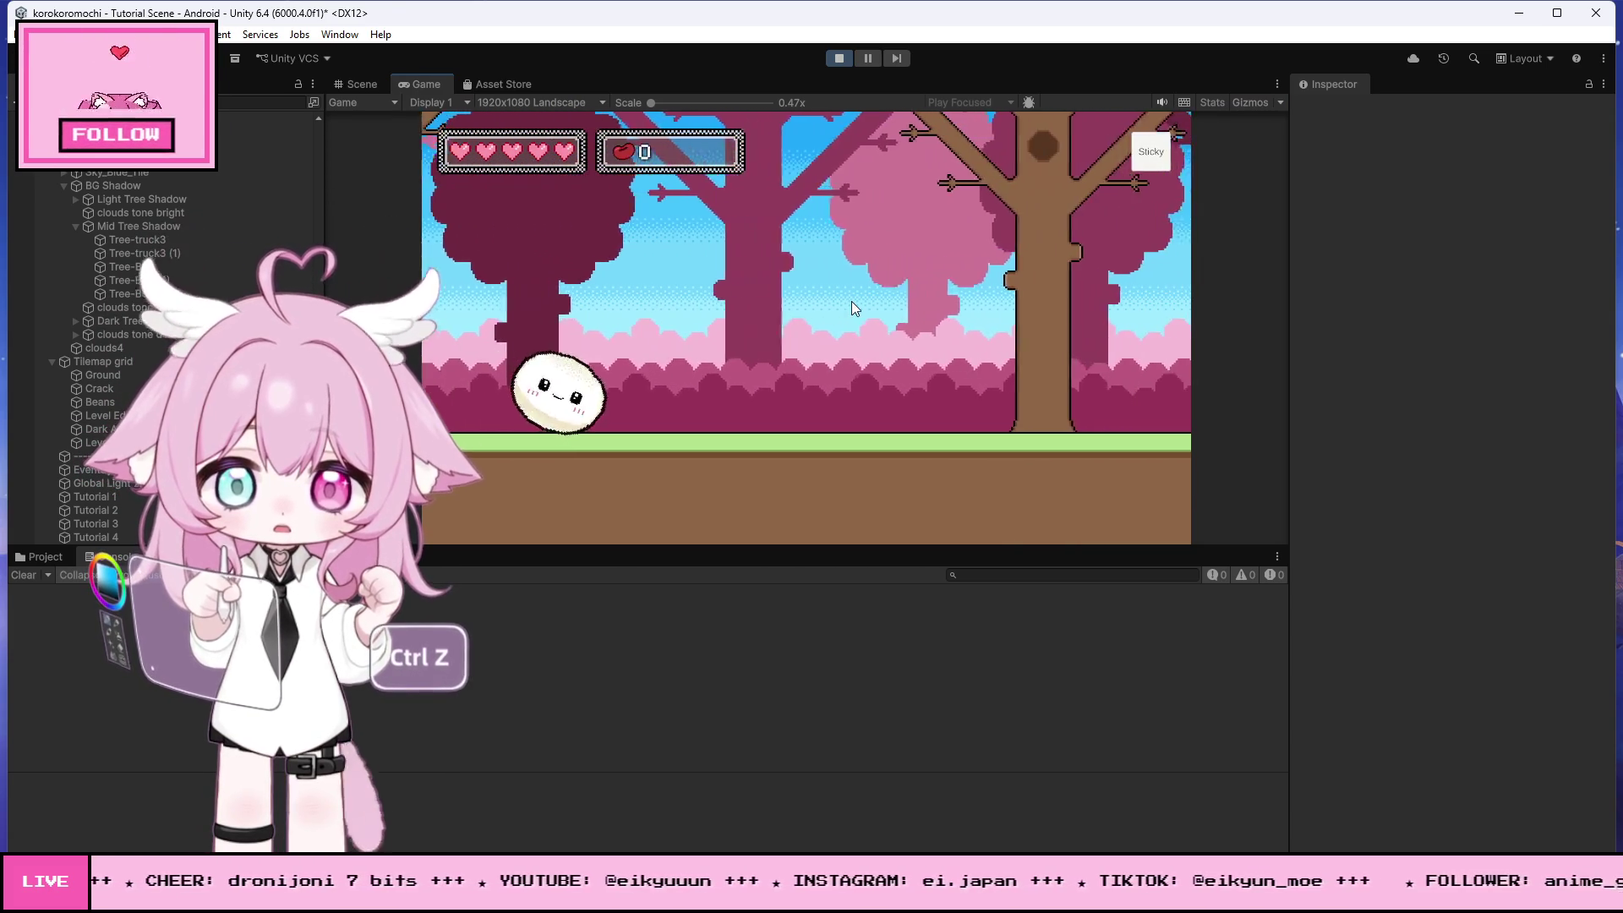
key(Right)
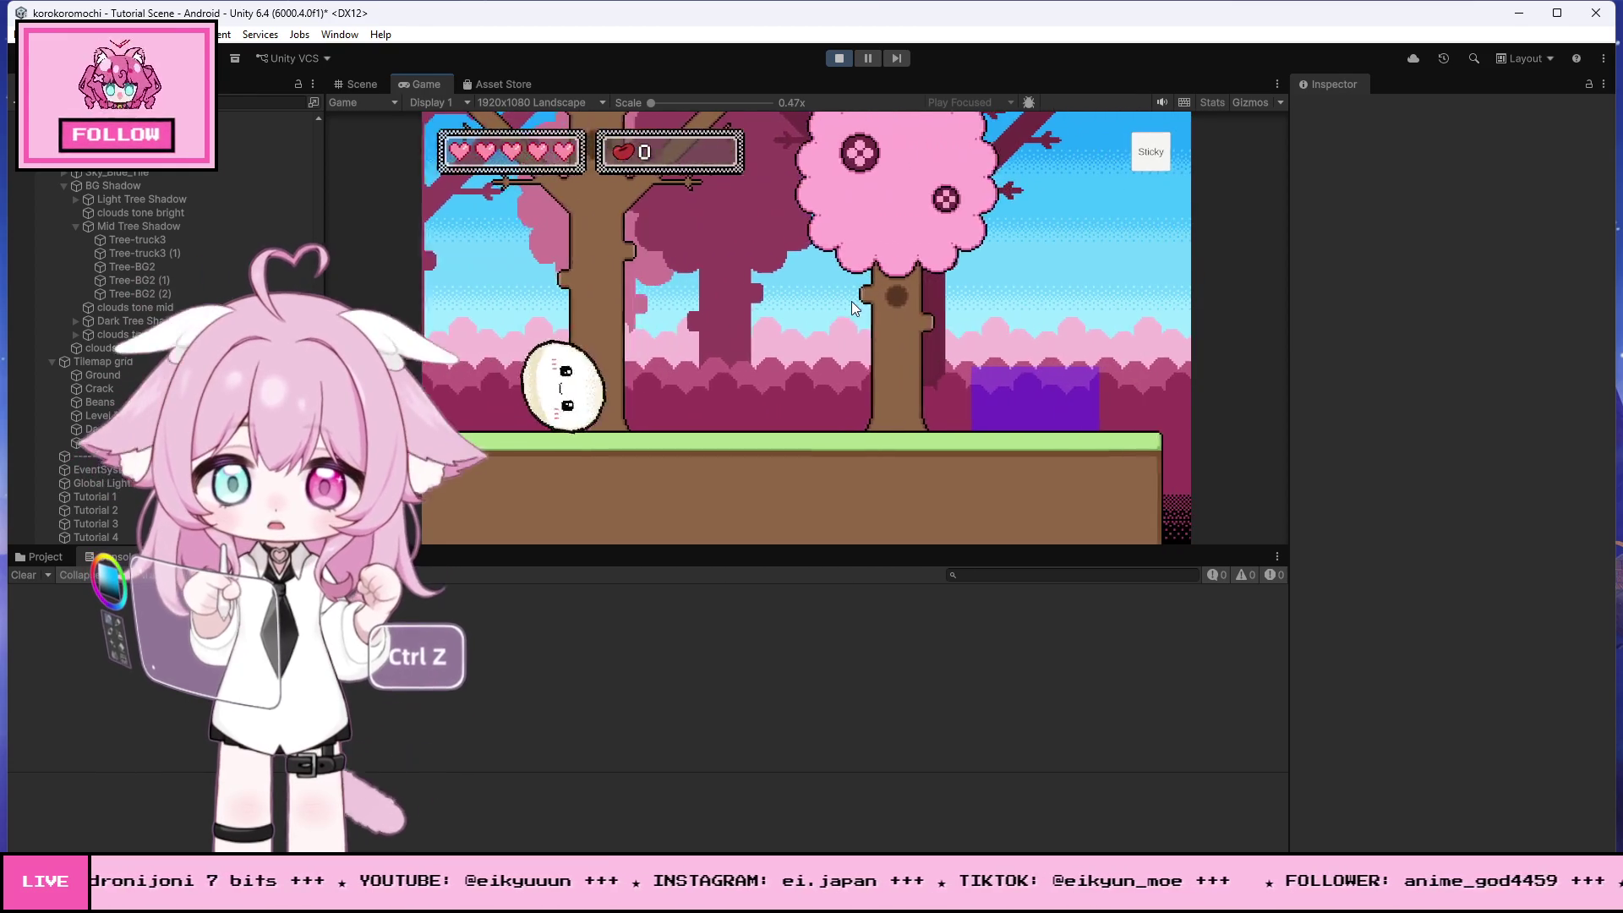
key(Right)
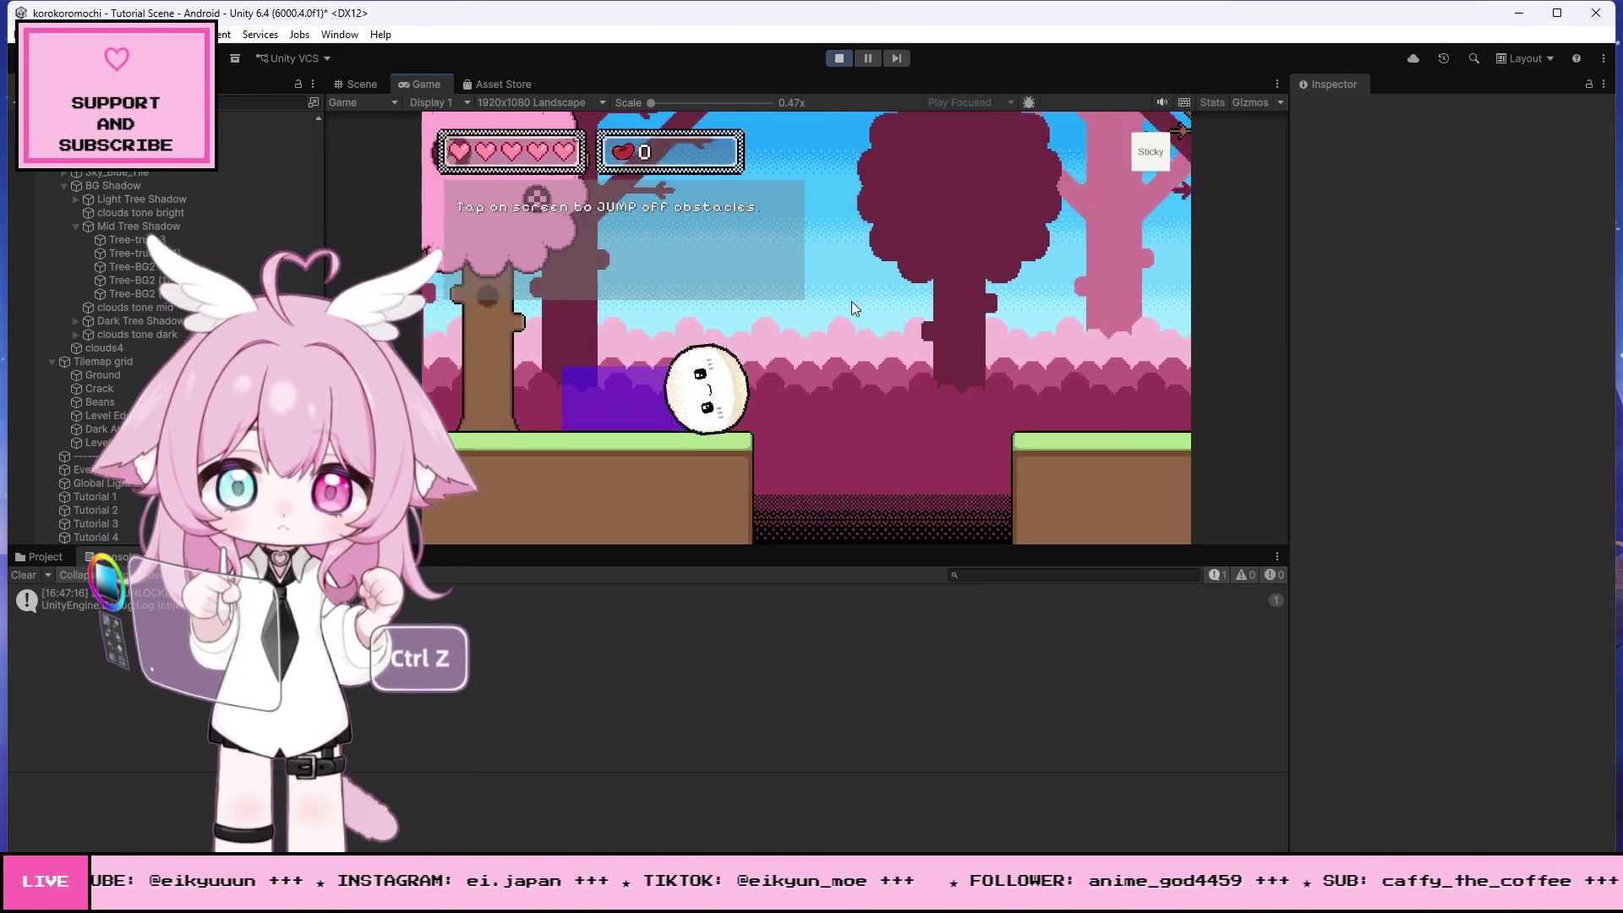
click(850, 301)
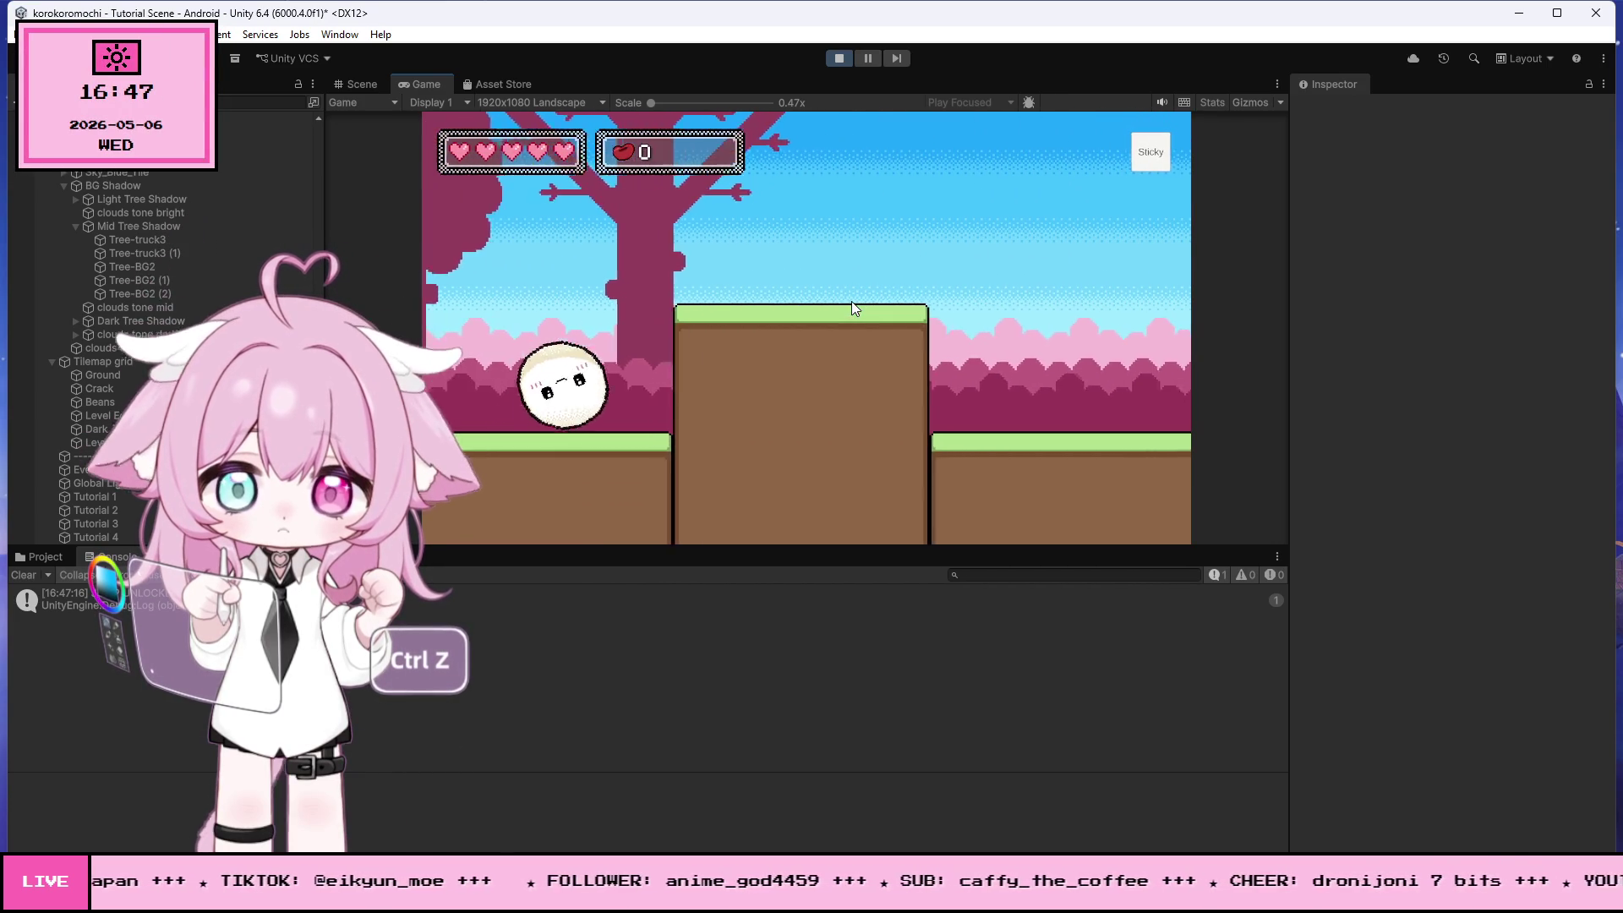
click(850, 300)
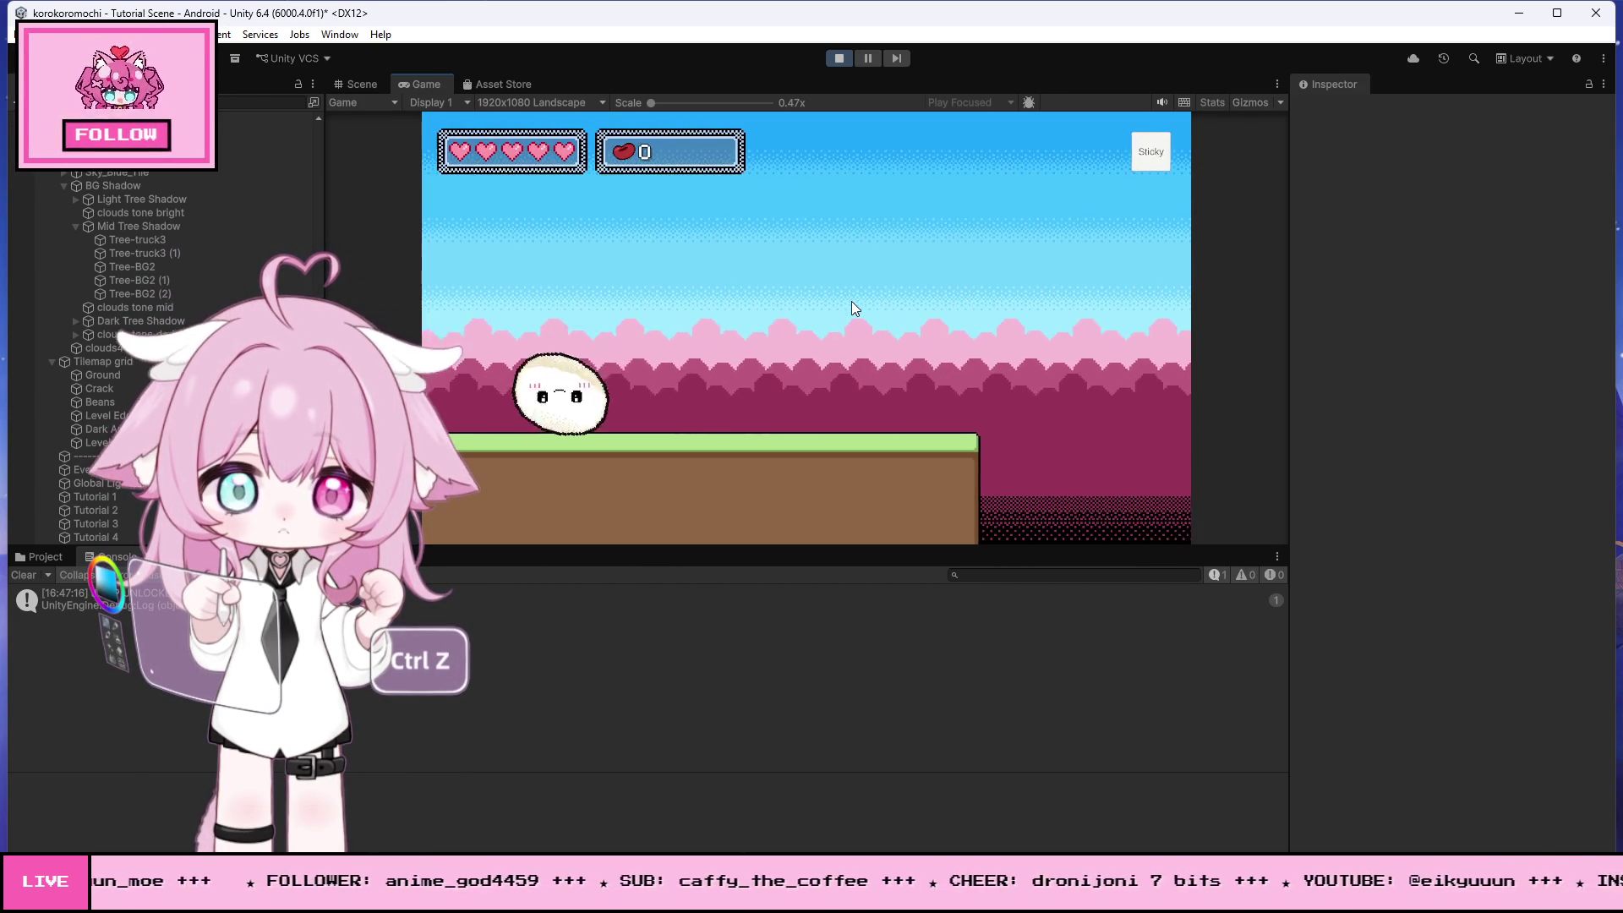
click(851, 301)
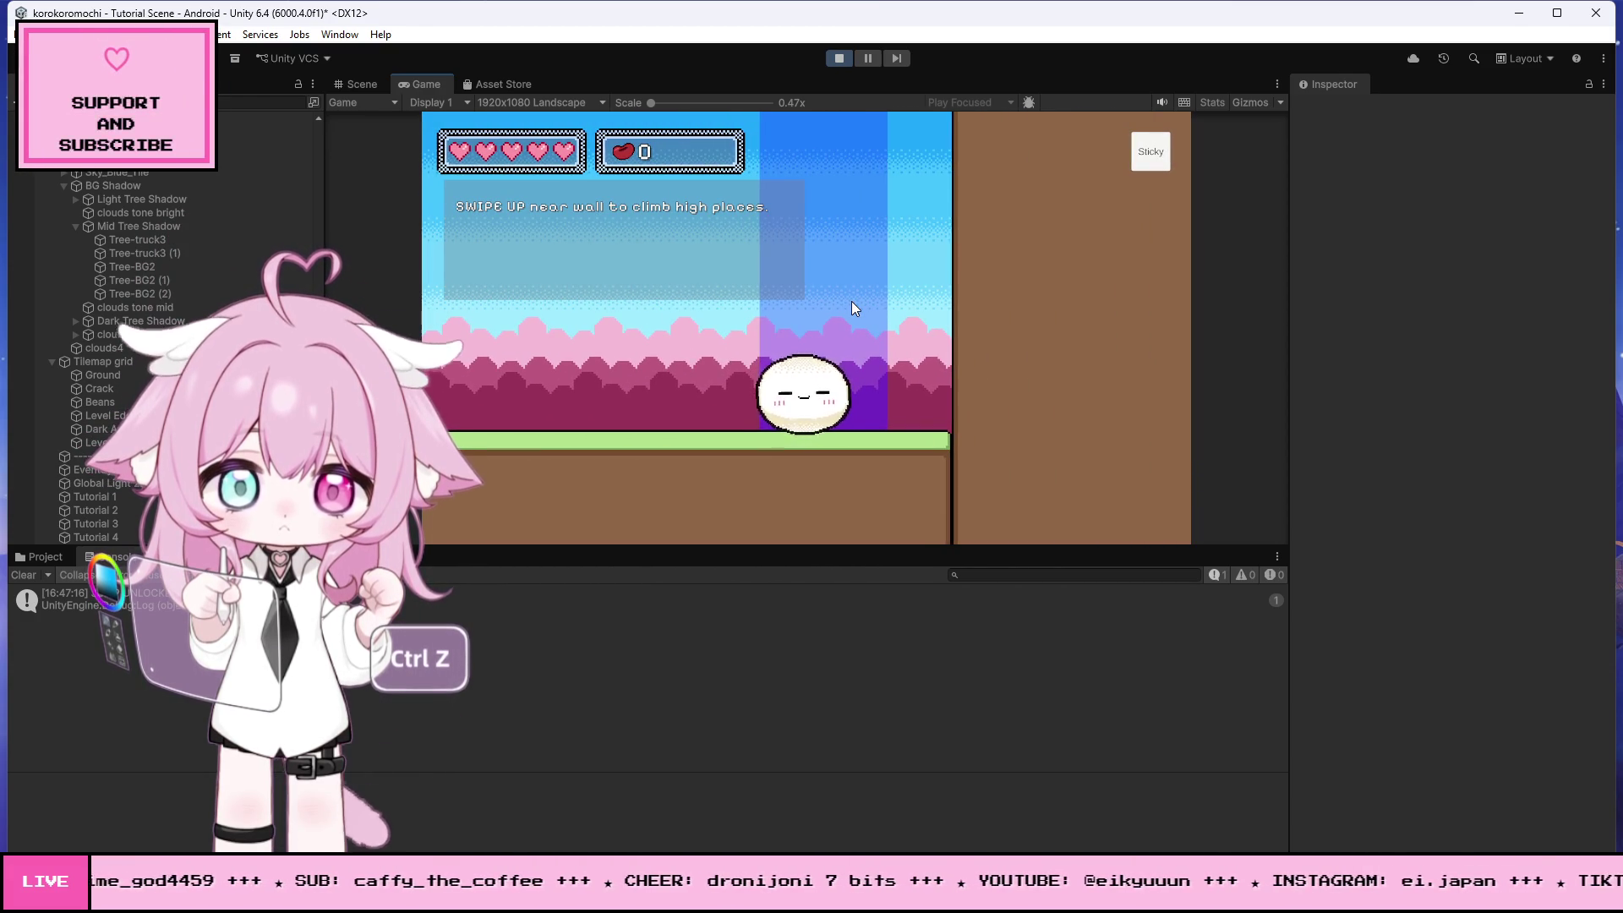
drag(854, 434, 897, 186)
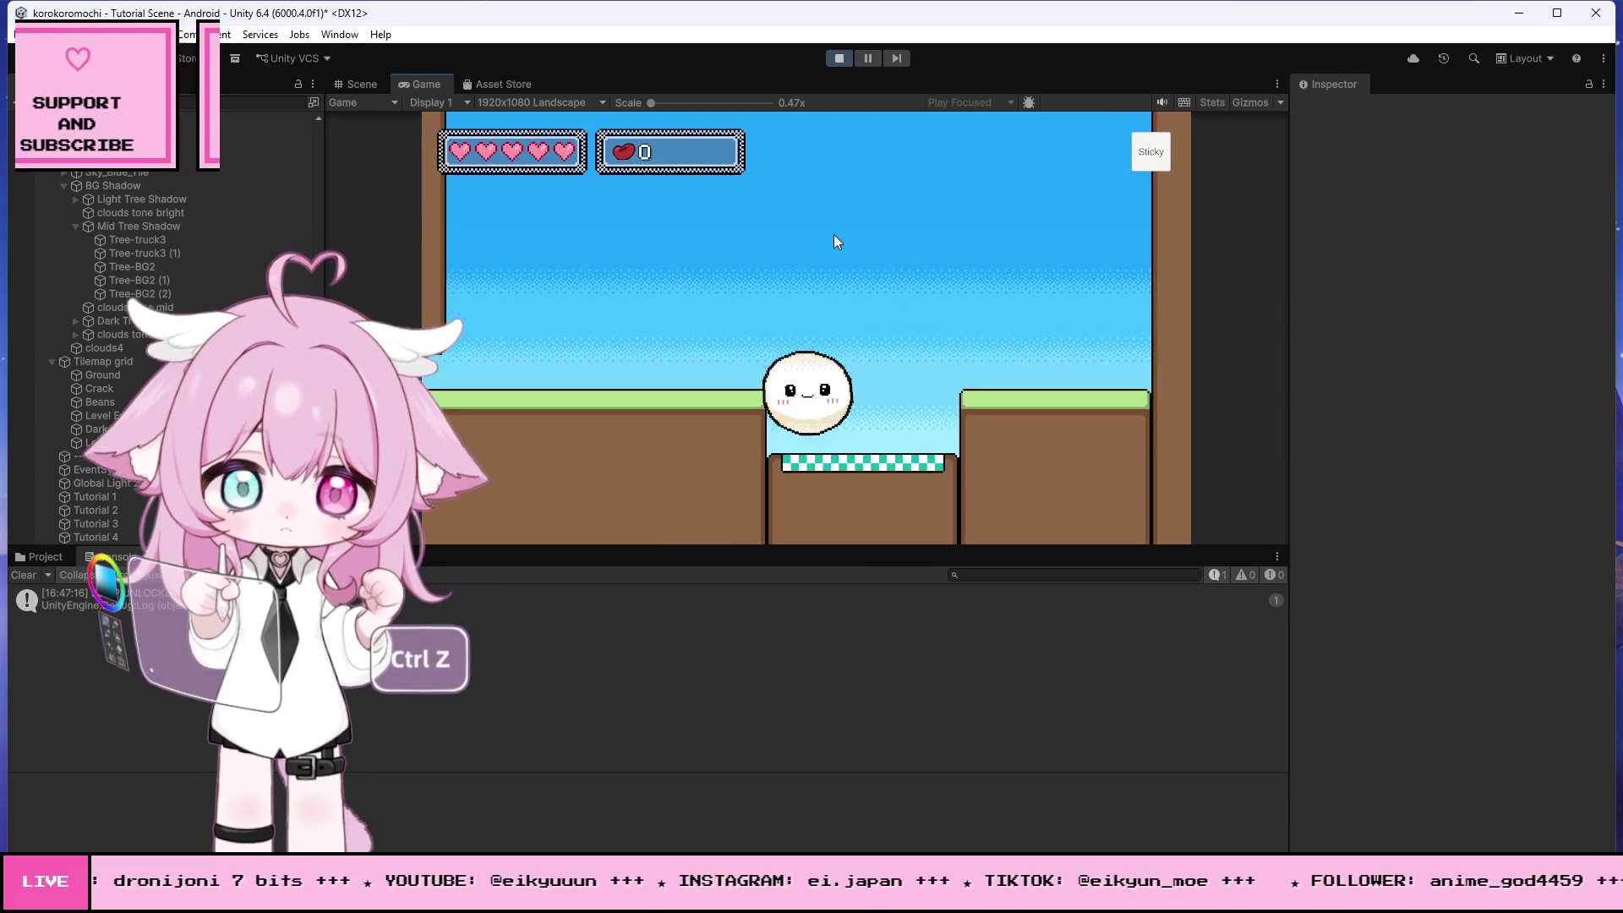
click(839, 58)
- Stretch the Tutorial 2 trigger block taller
scroll(722, 360, down, 3)
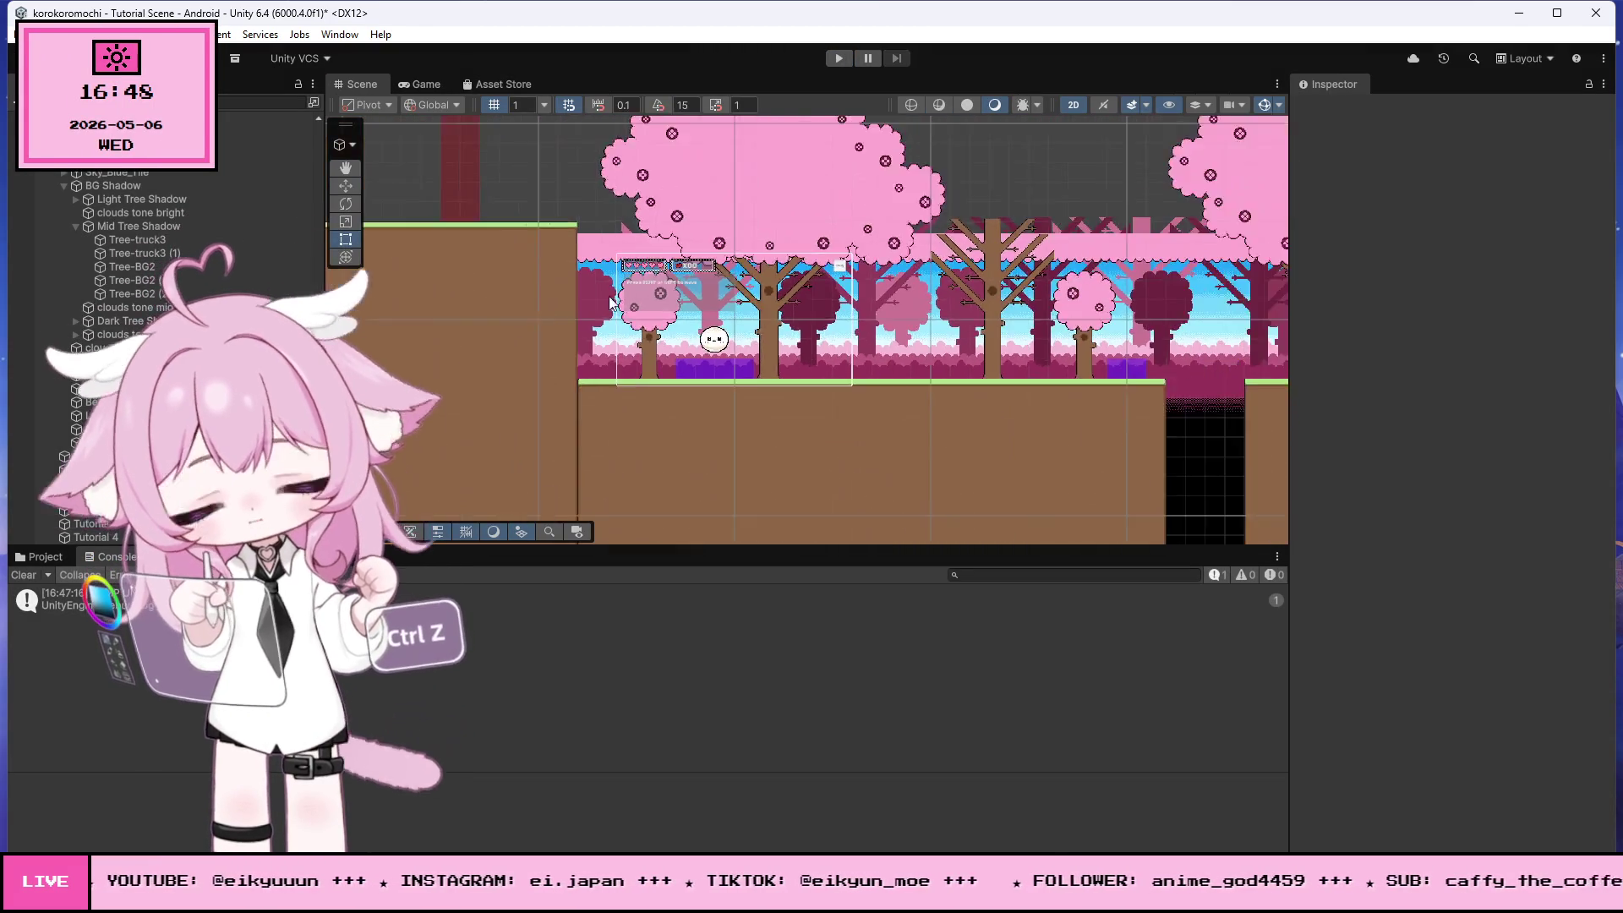
scroll(881, 363, up, 5)
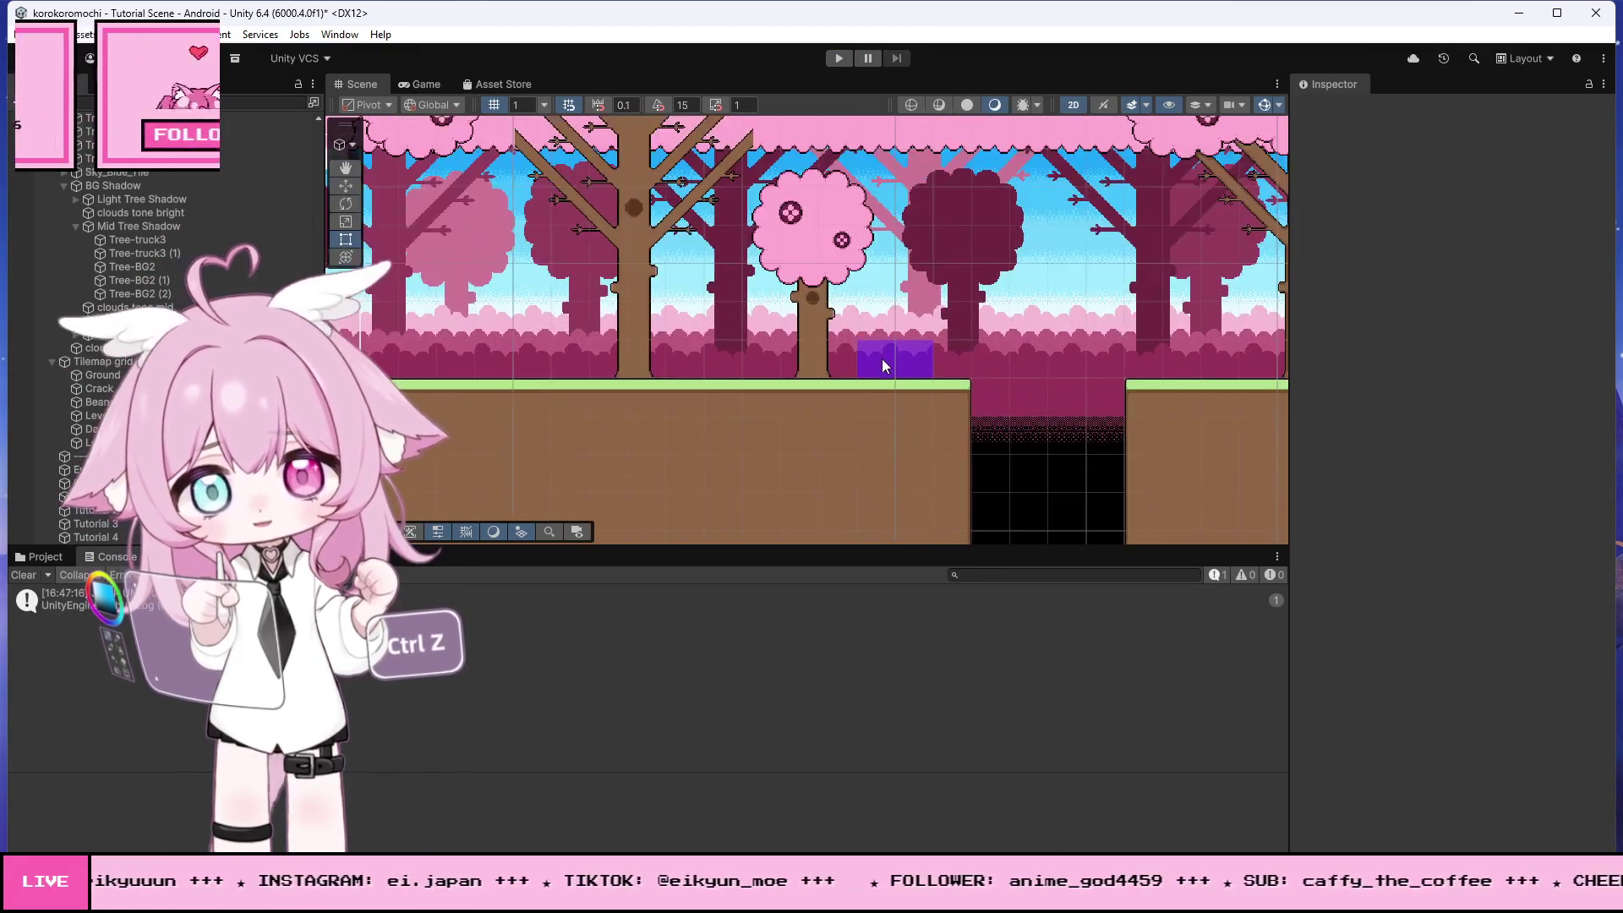
click(840, 359)
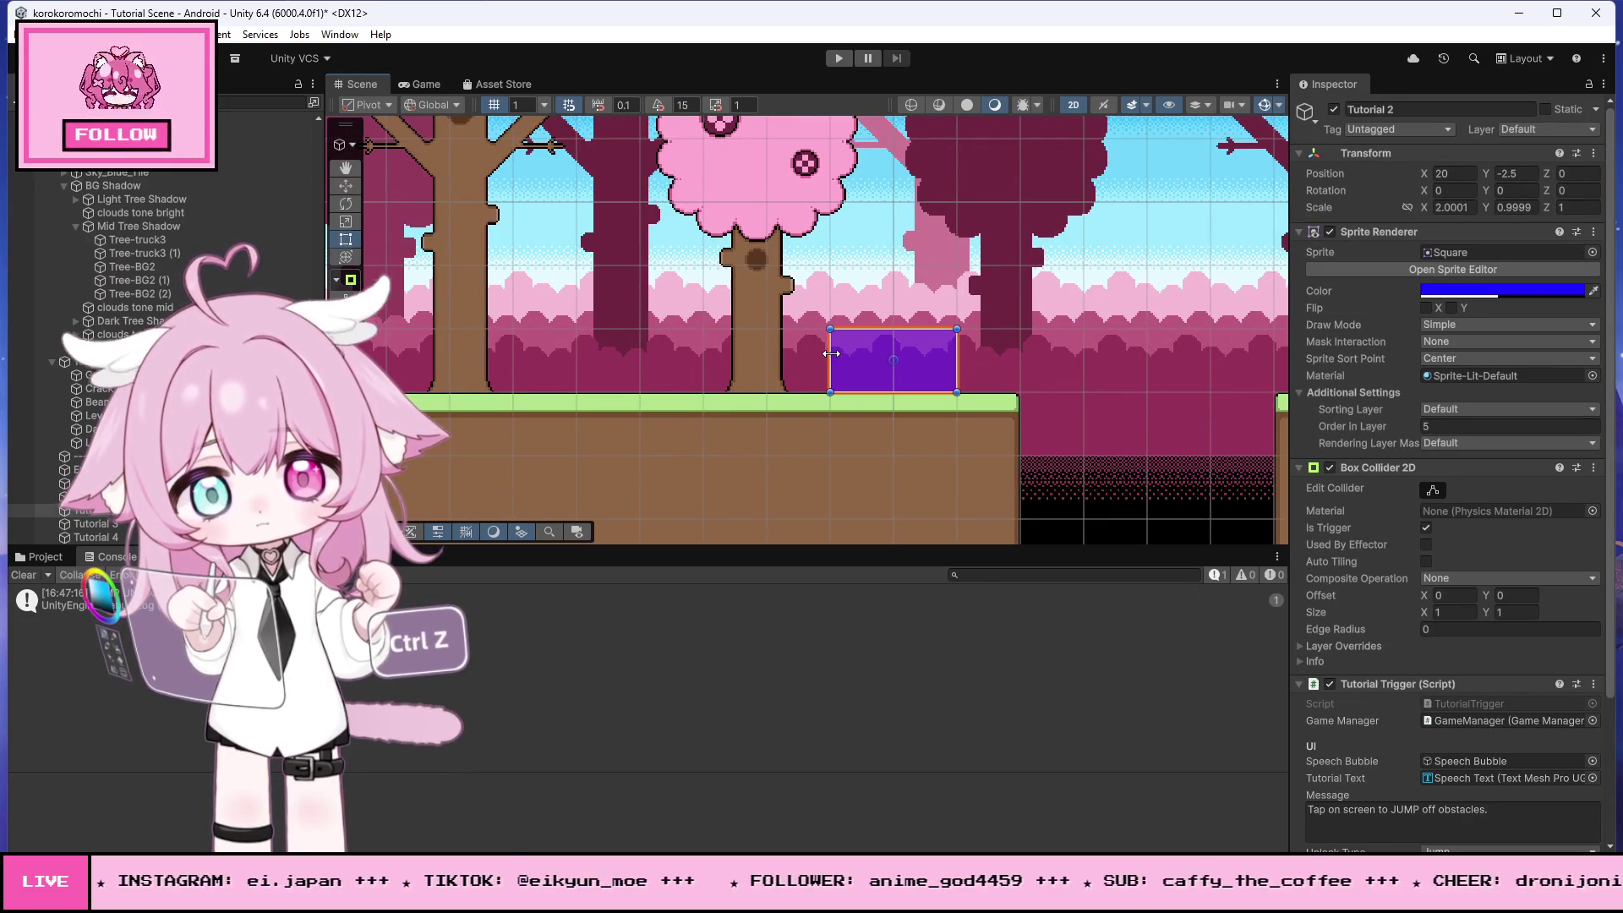
drag(856, 327, 866, 208)
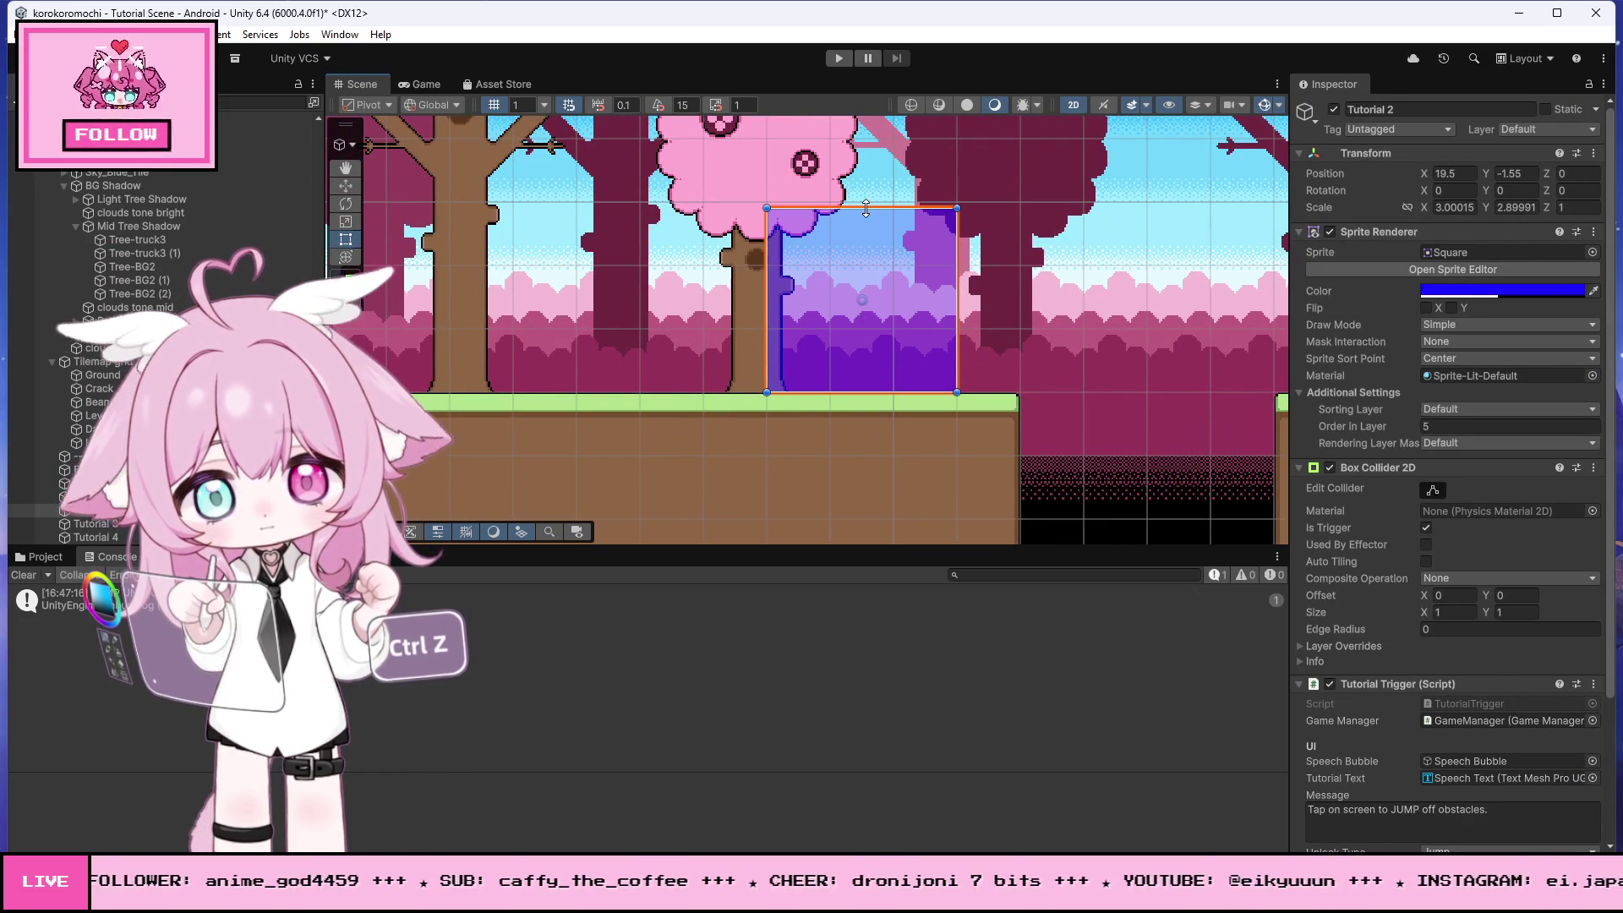
- Widen the Tutorial 3 trigger leftward to an X scale of about 3.9
scroll(591, 337, down, 6)
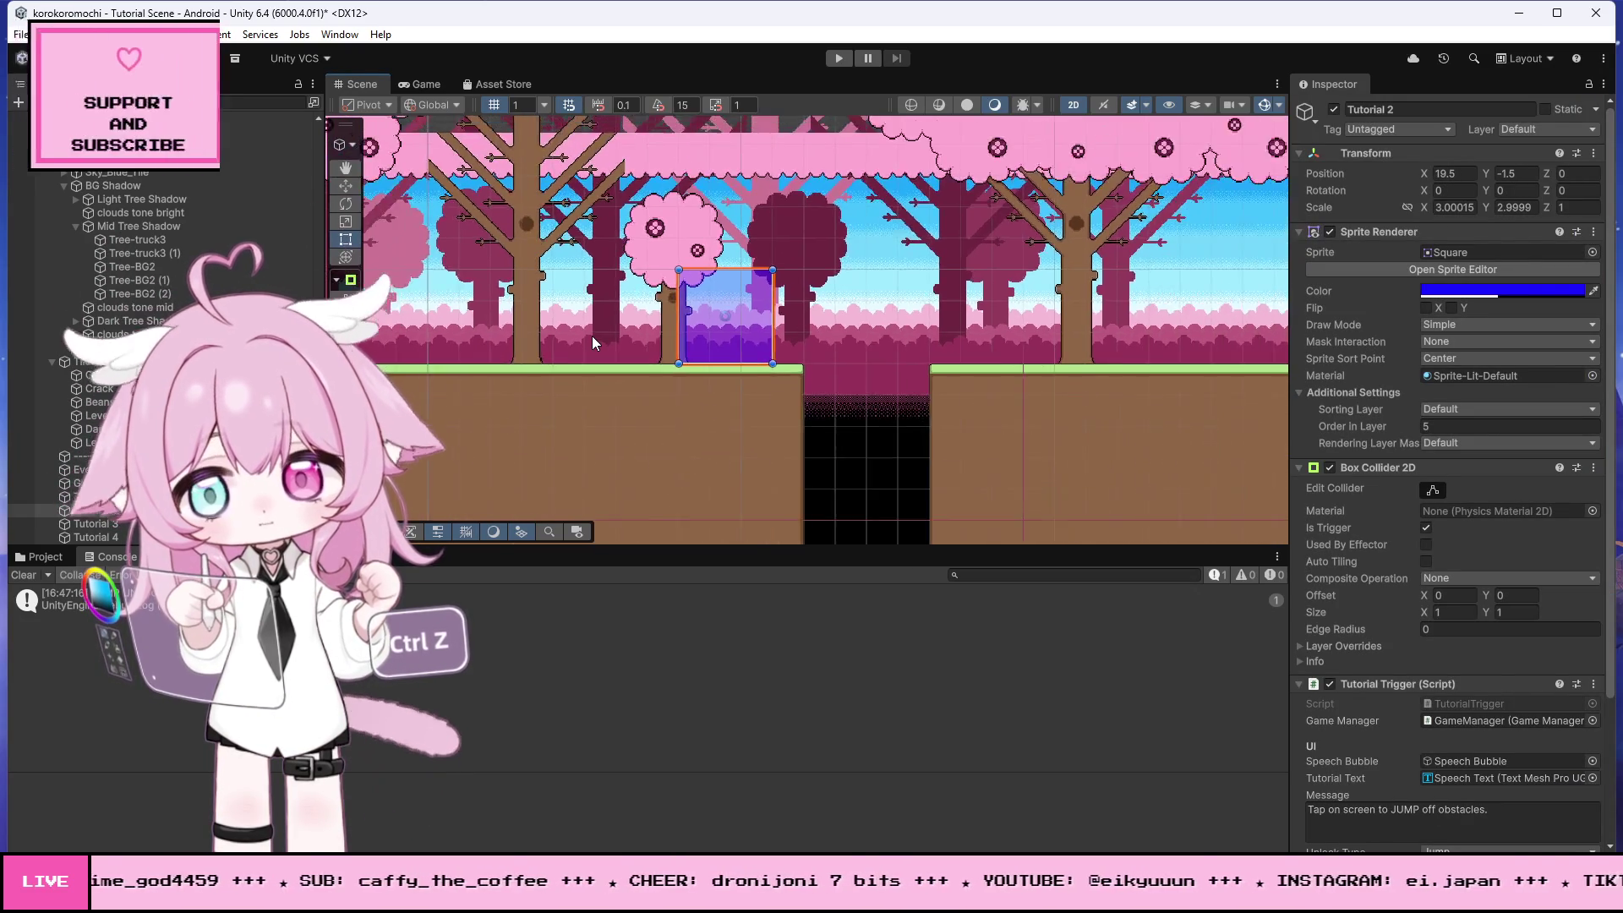
scroll(666, 355, down, 3)
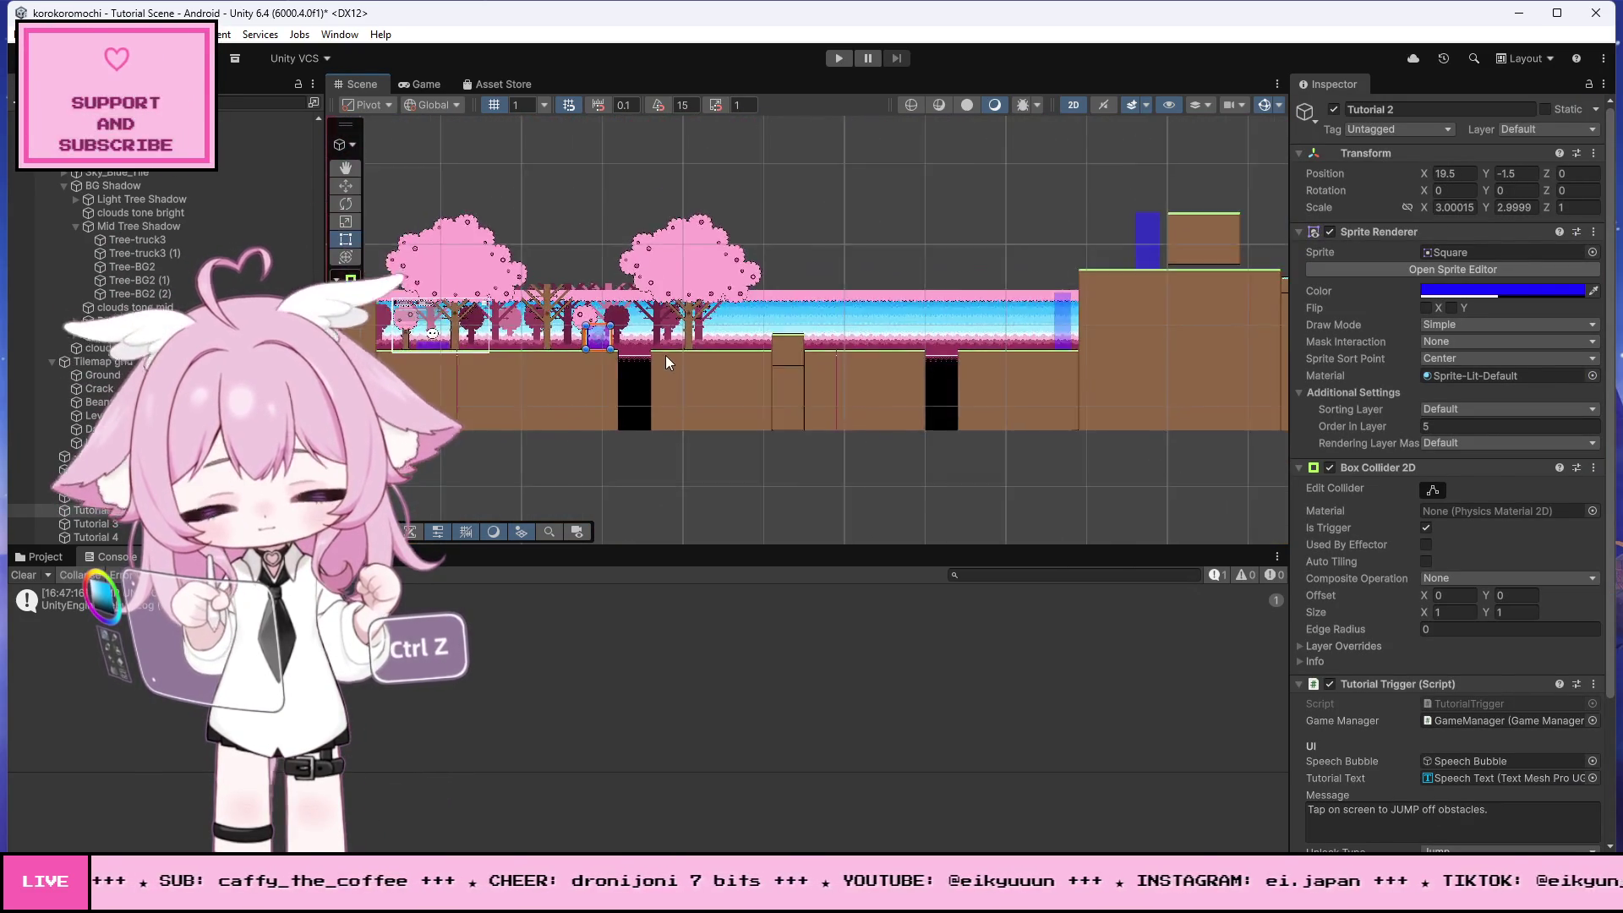
scroll(992, 326, up, 5)
scroll(1001, 333, up, 6)
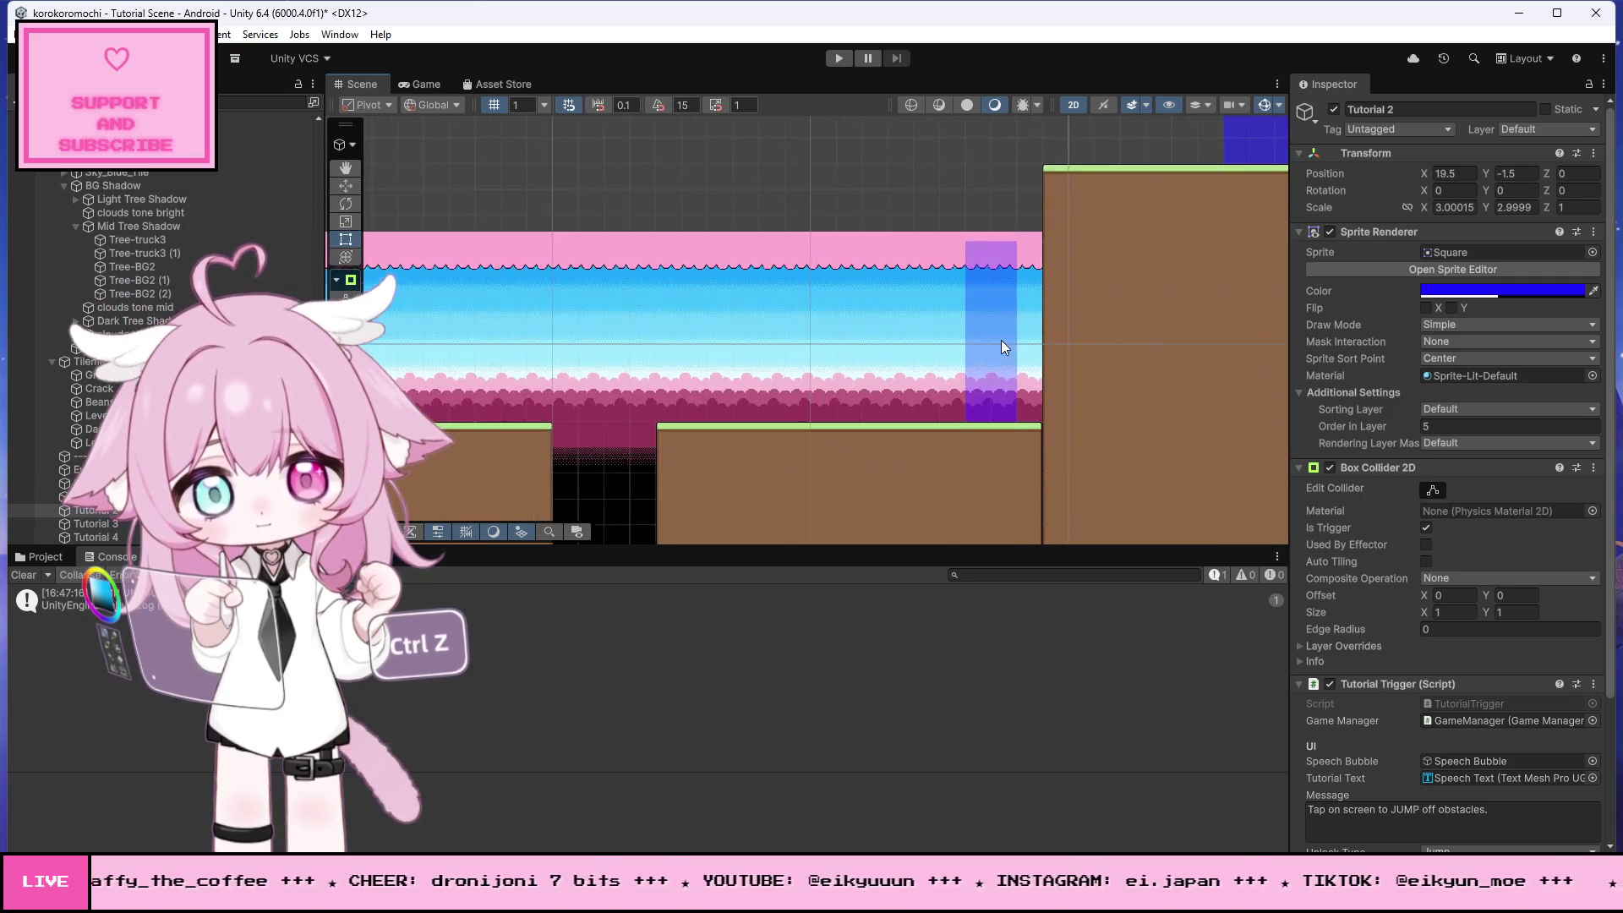
click(948, 313)
drag(941, 295, 862, 291)
- Widen the Tutorial 4 trigger zone leftward to an X scale of about 4.9, then deselect it
scroll(750, 331, down, 2)
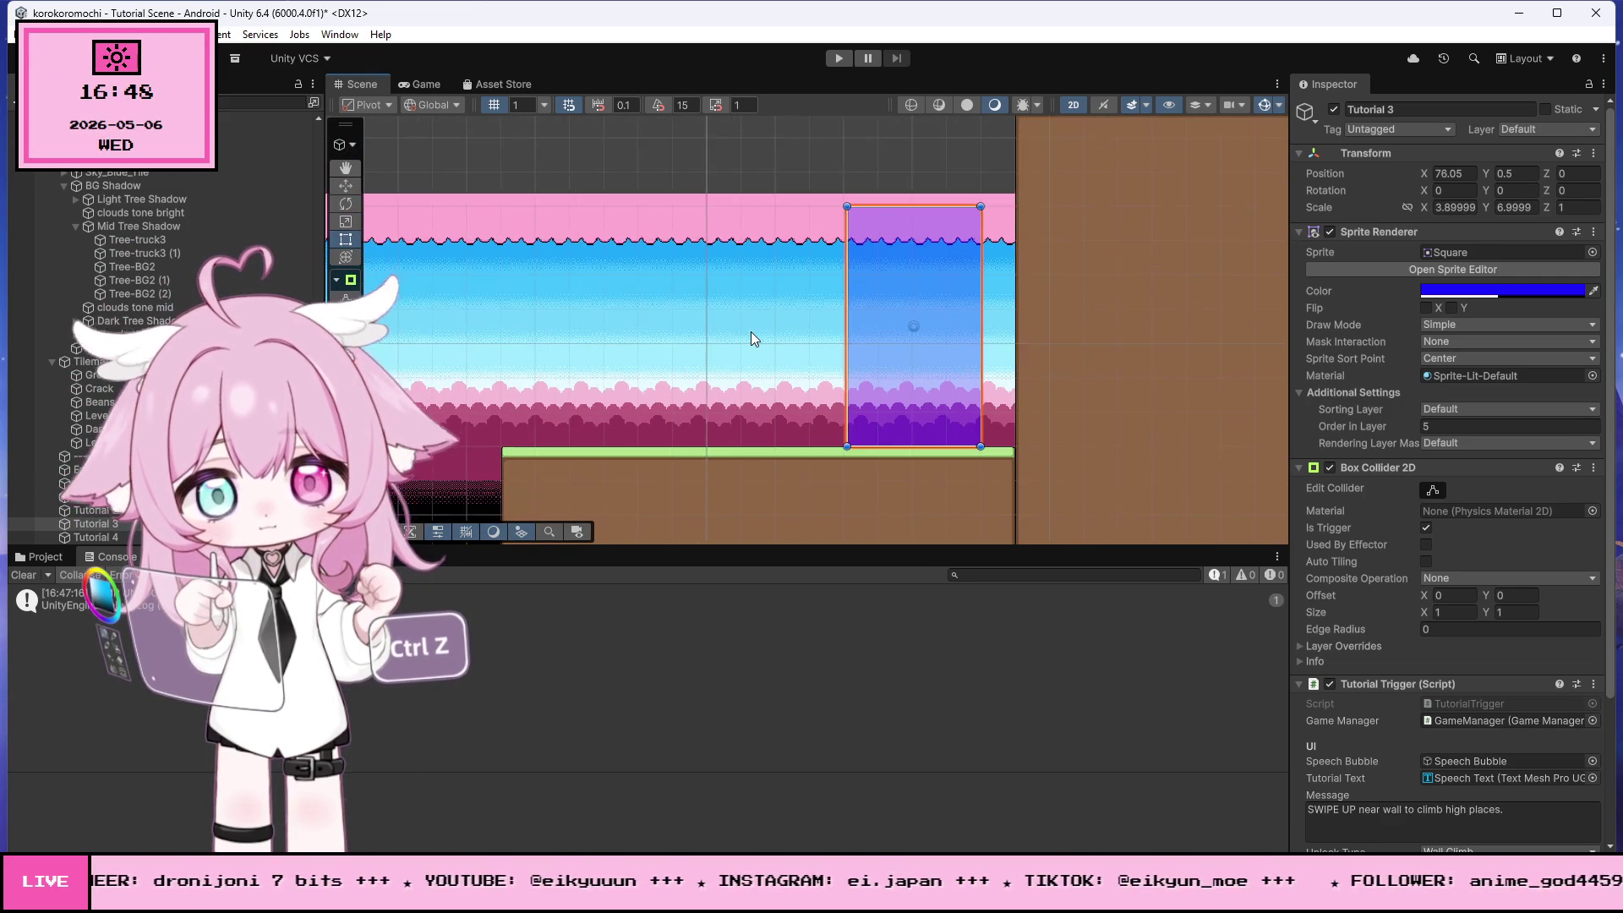
scroll(751, 331, down, 3)
scroll(920, 224, up, 5)
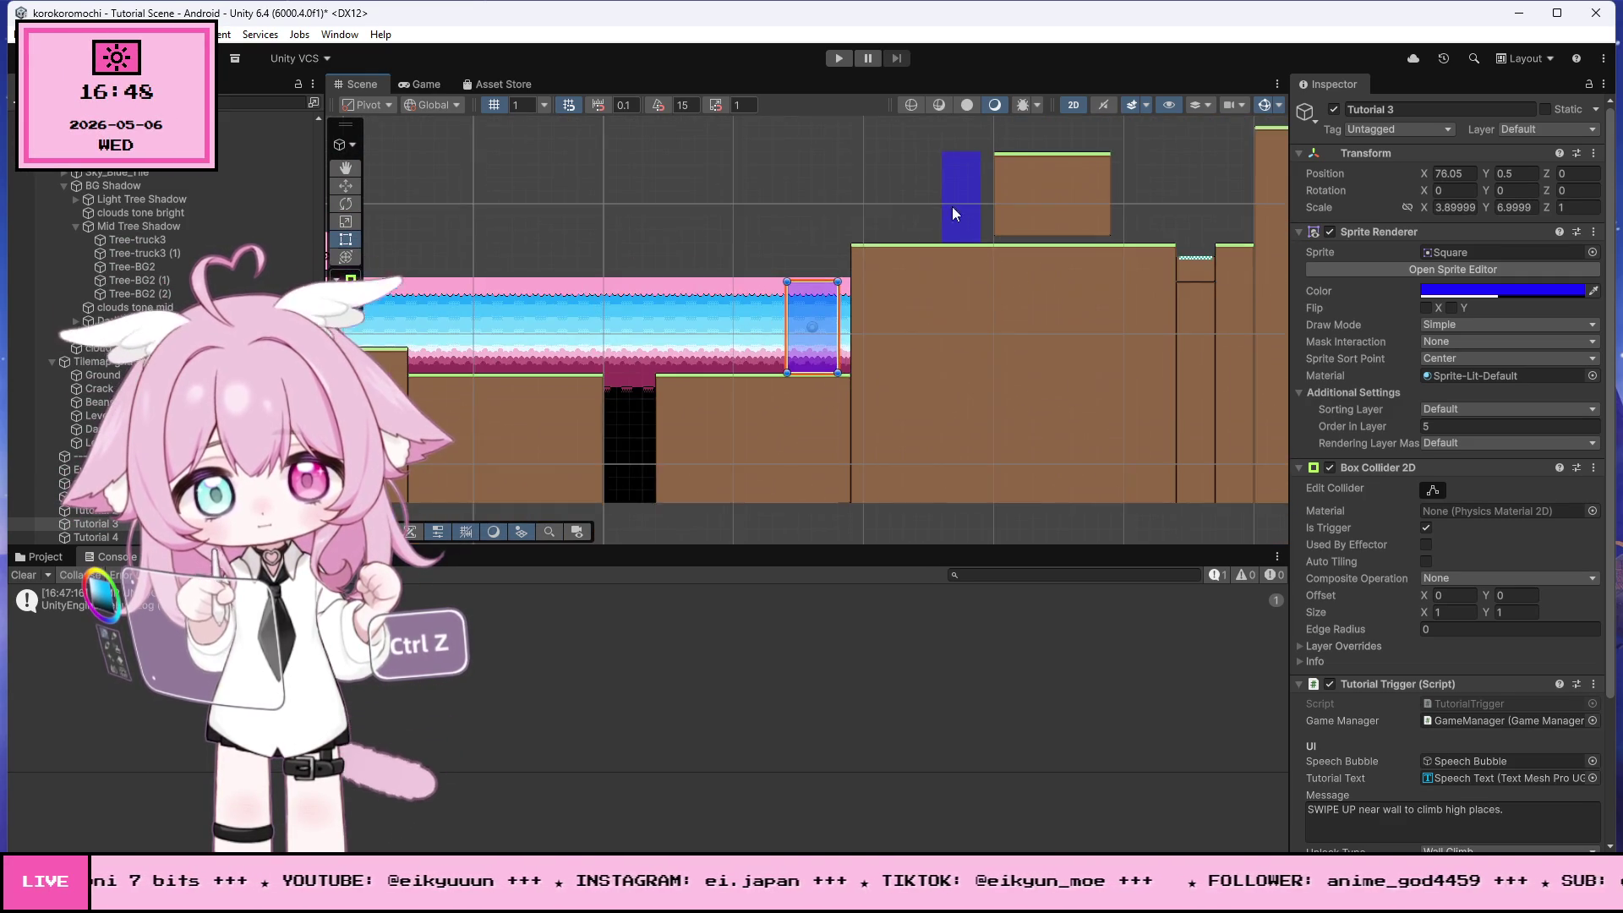
click(962, 201)
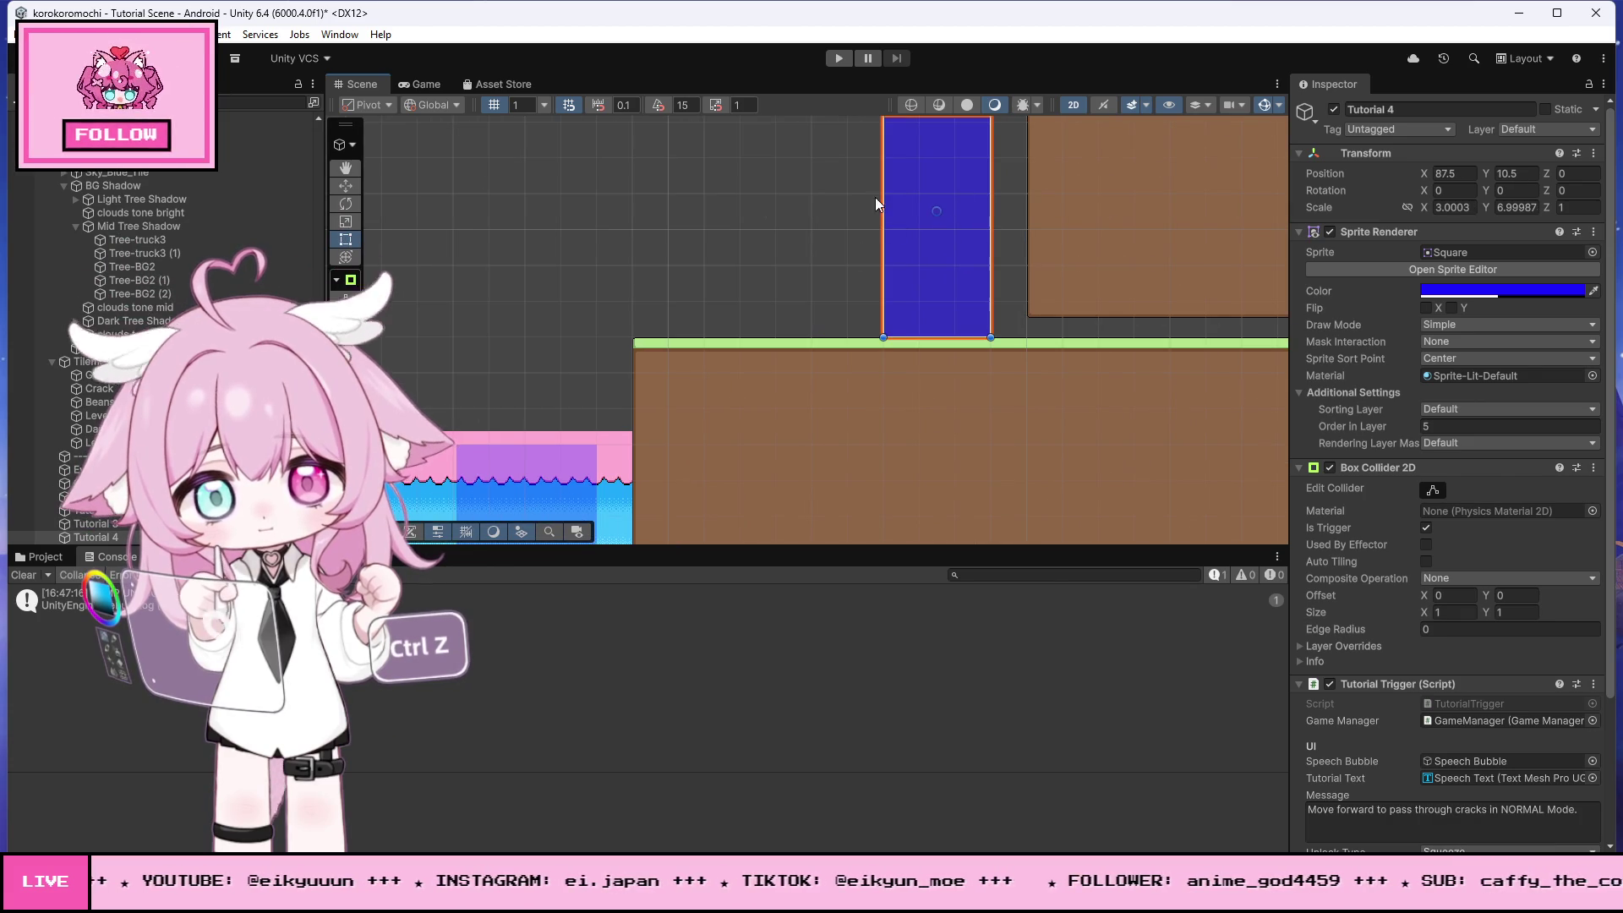
drag(881, 186, 811, 189)
scroll(842, 200, down, 6)
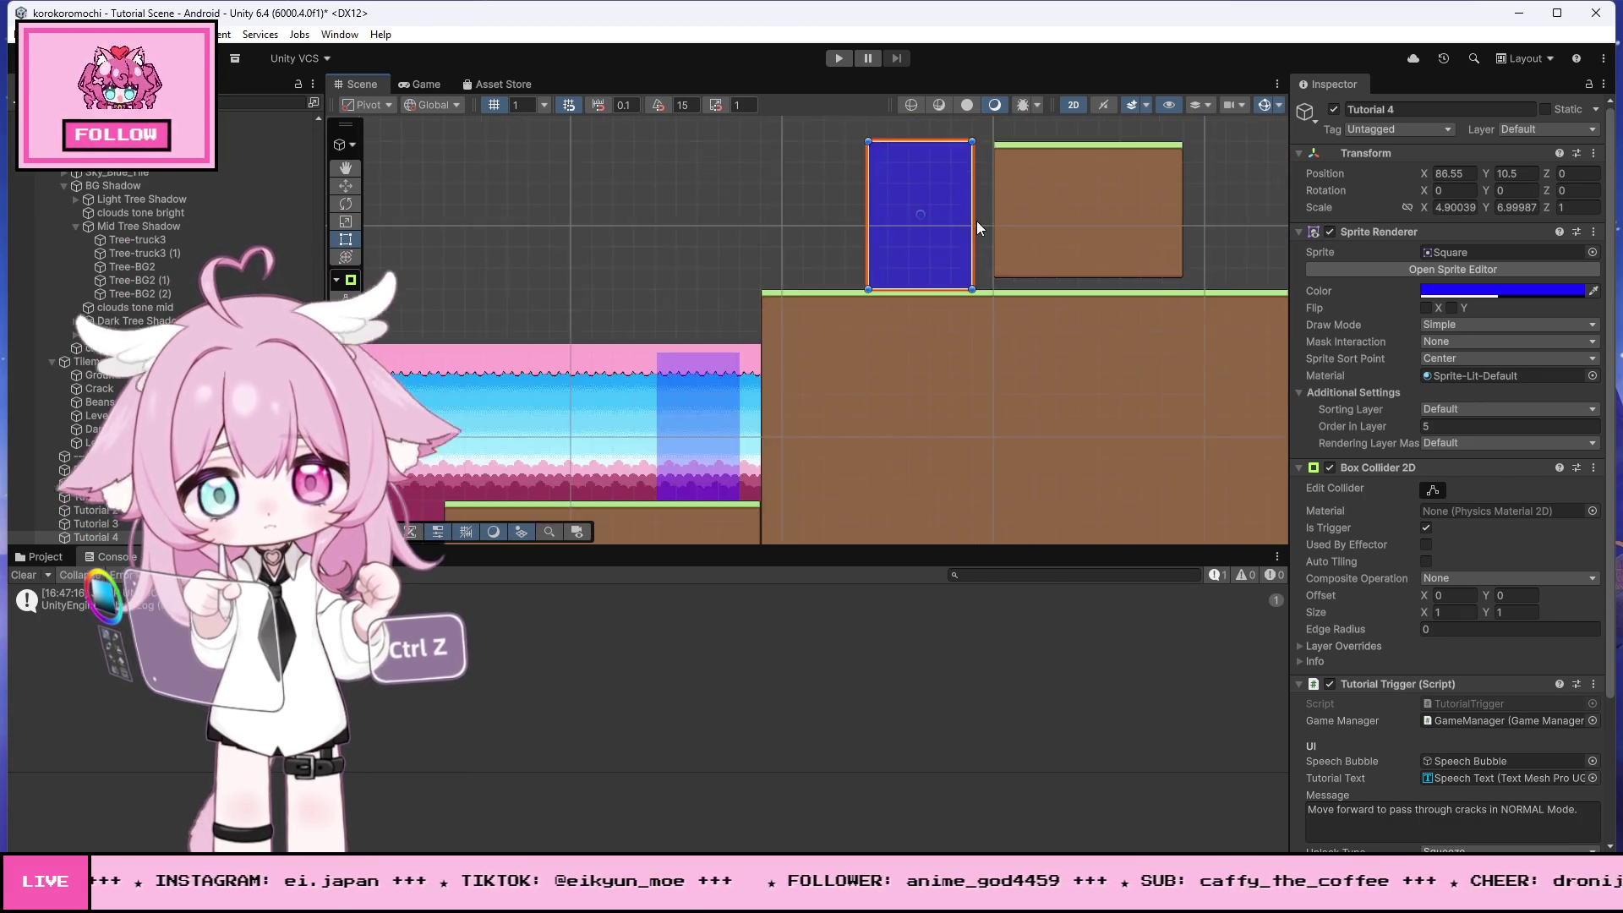
click(781, 196)
scroll(1123, 265, down, 3)
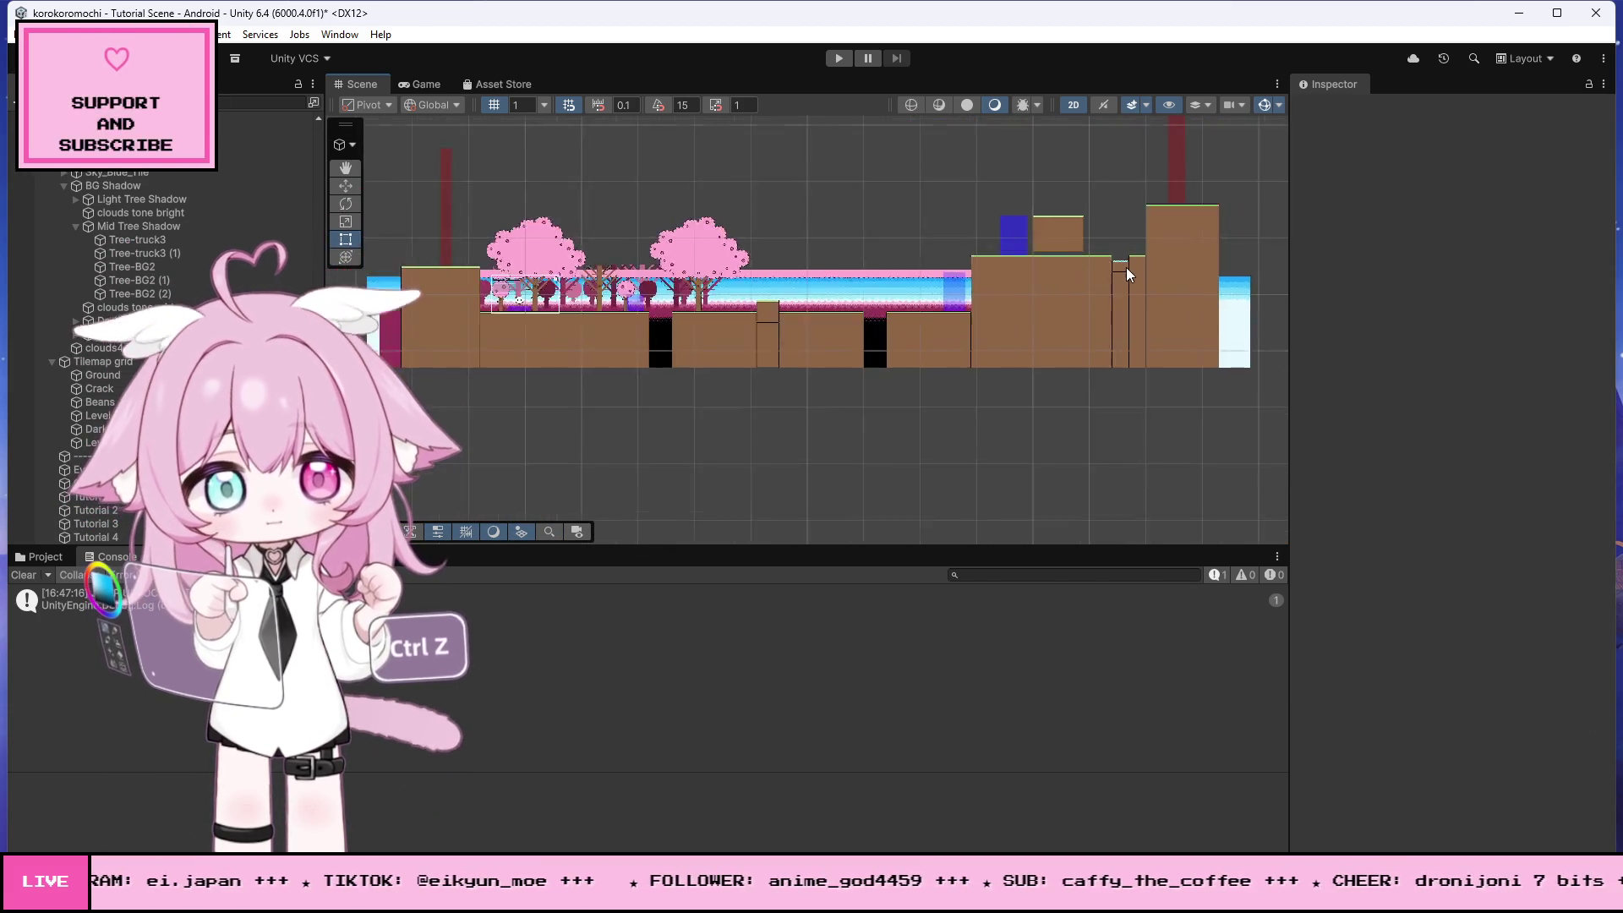
- Zoom around the level in the Scene view, then select Tutorial 1 in the Hierarchy
scroll(736, 311, up, 8)
scroll(735, 311, up, 8)
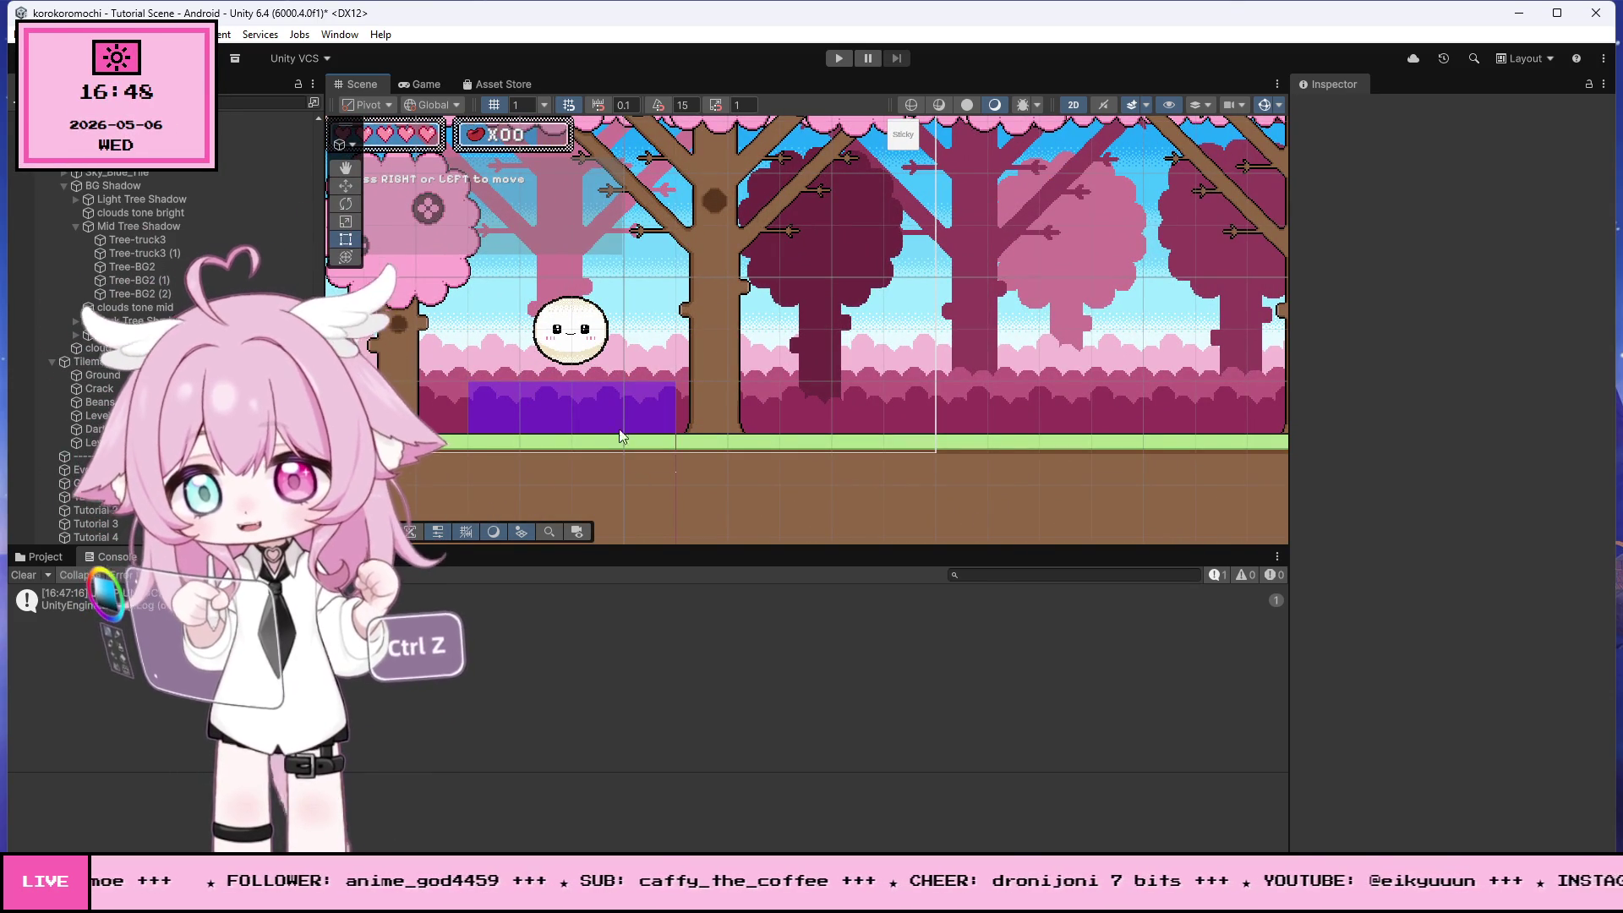
scroll(592, 406, down, 4)
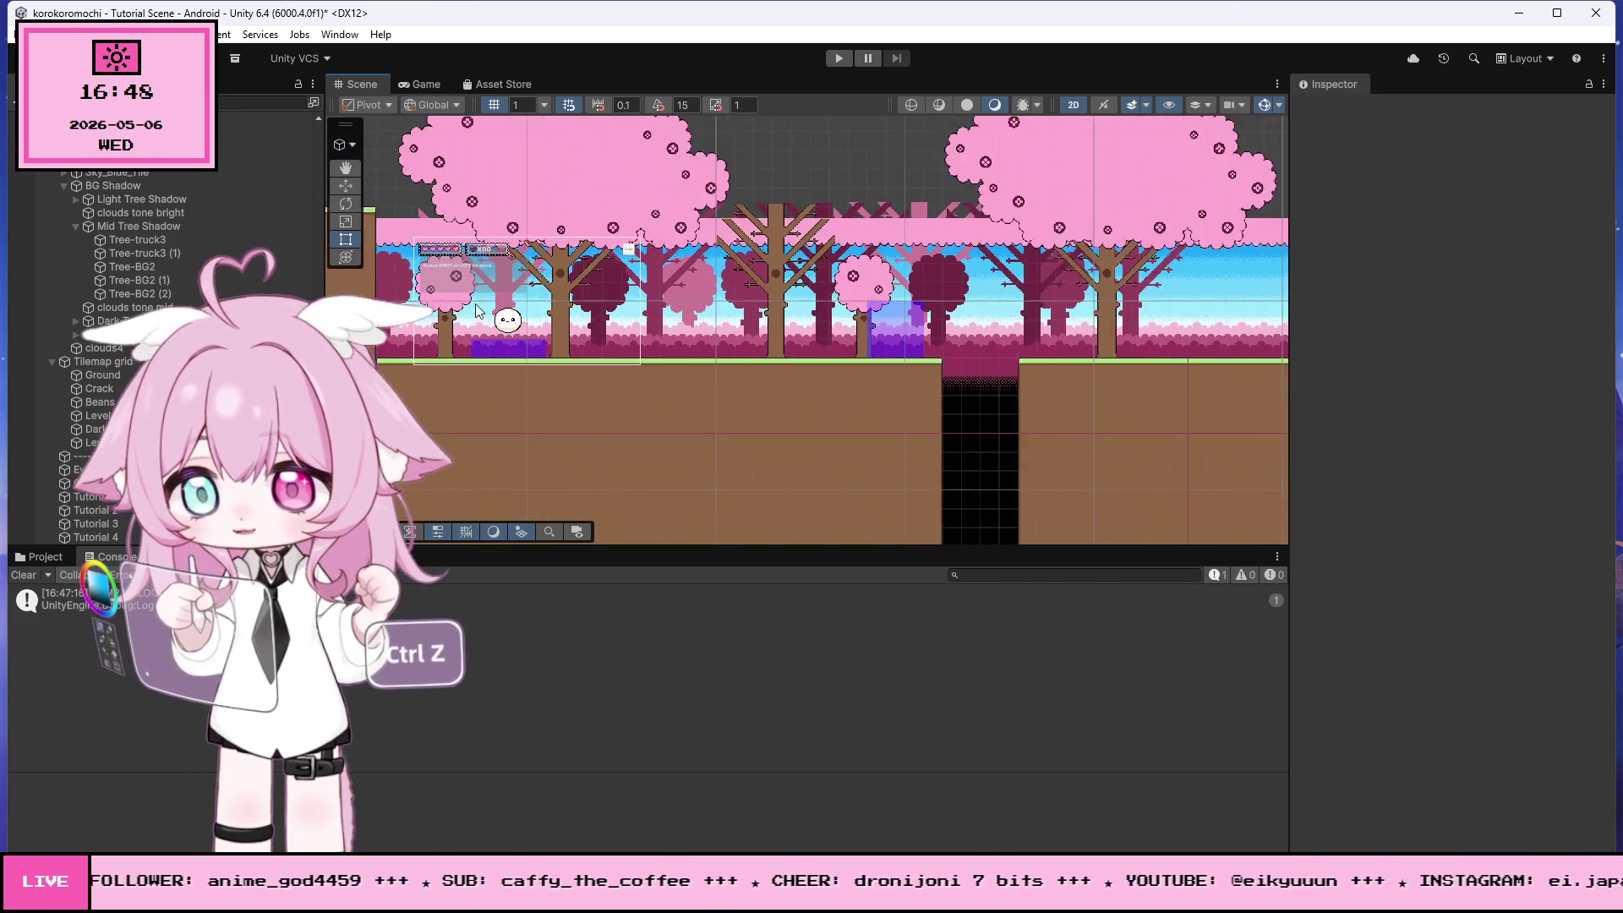
scroll(899, 354, up, 1)
scroll(869, 321, down, 6)
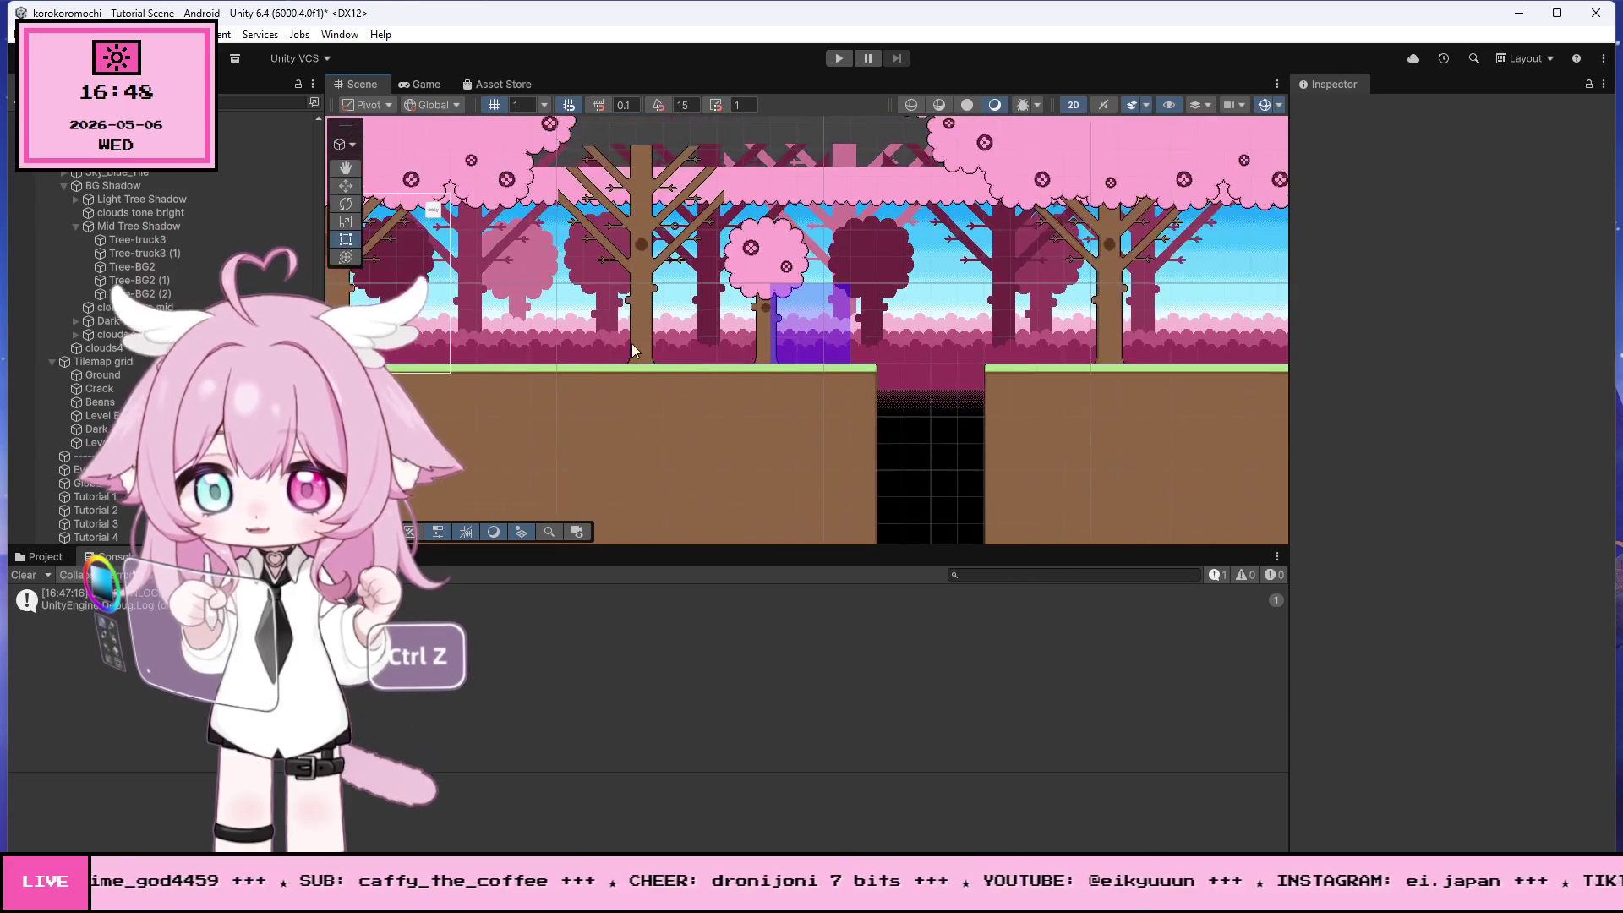
scroll(542, 328, up, 3)
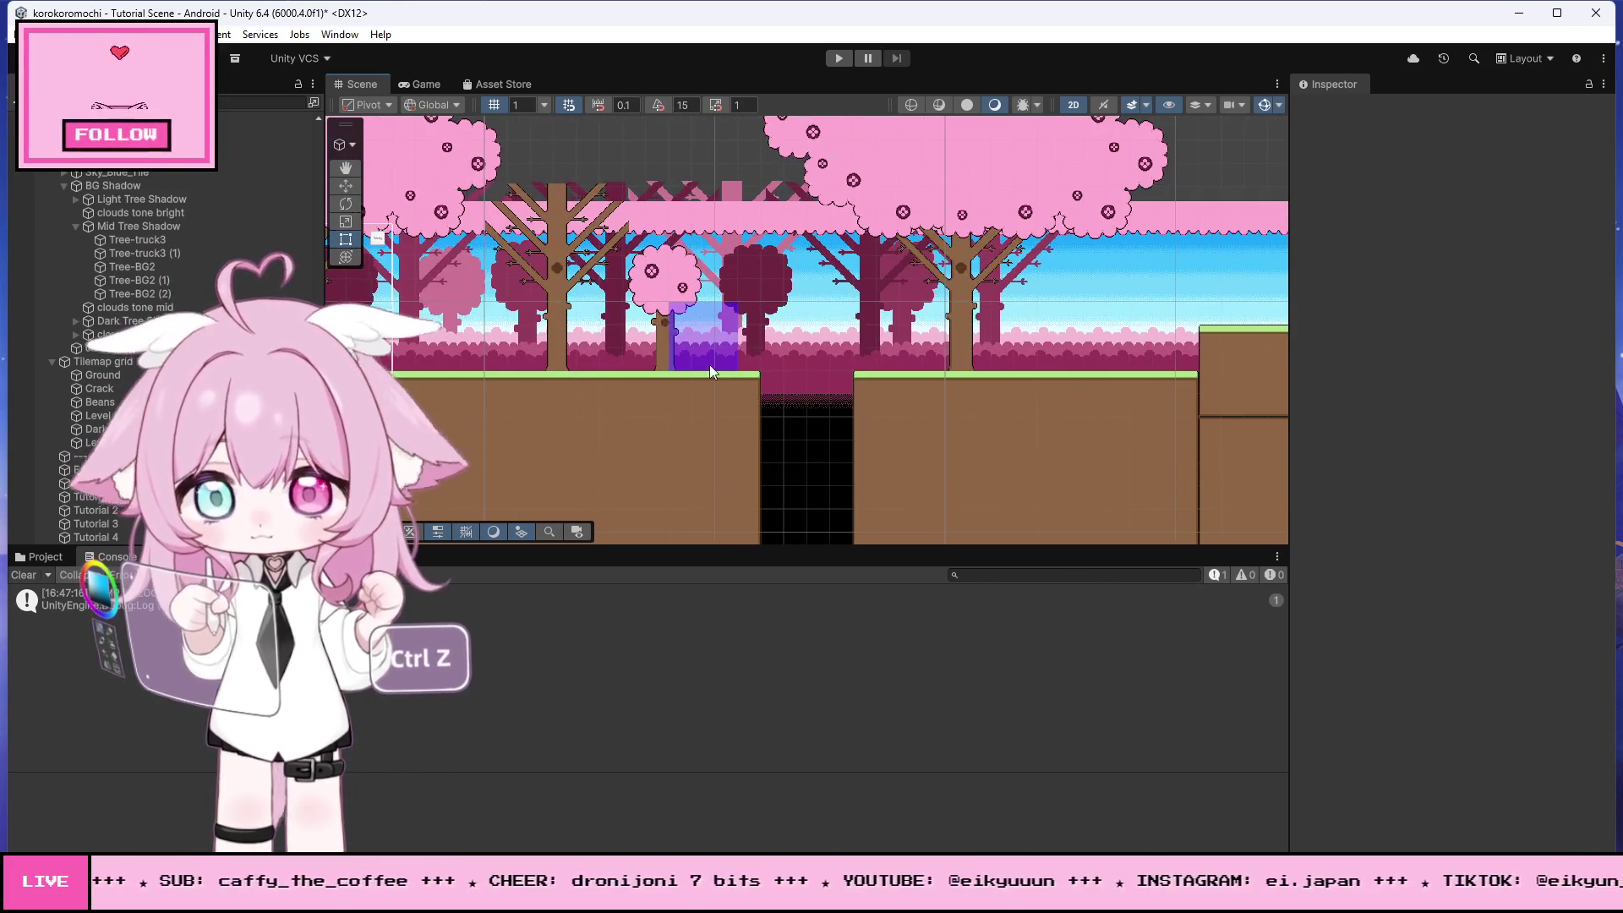
scroll(527, 352, up, 1)
scroll(527, 355, down, 4)
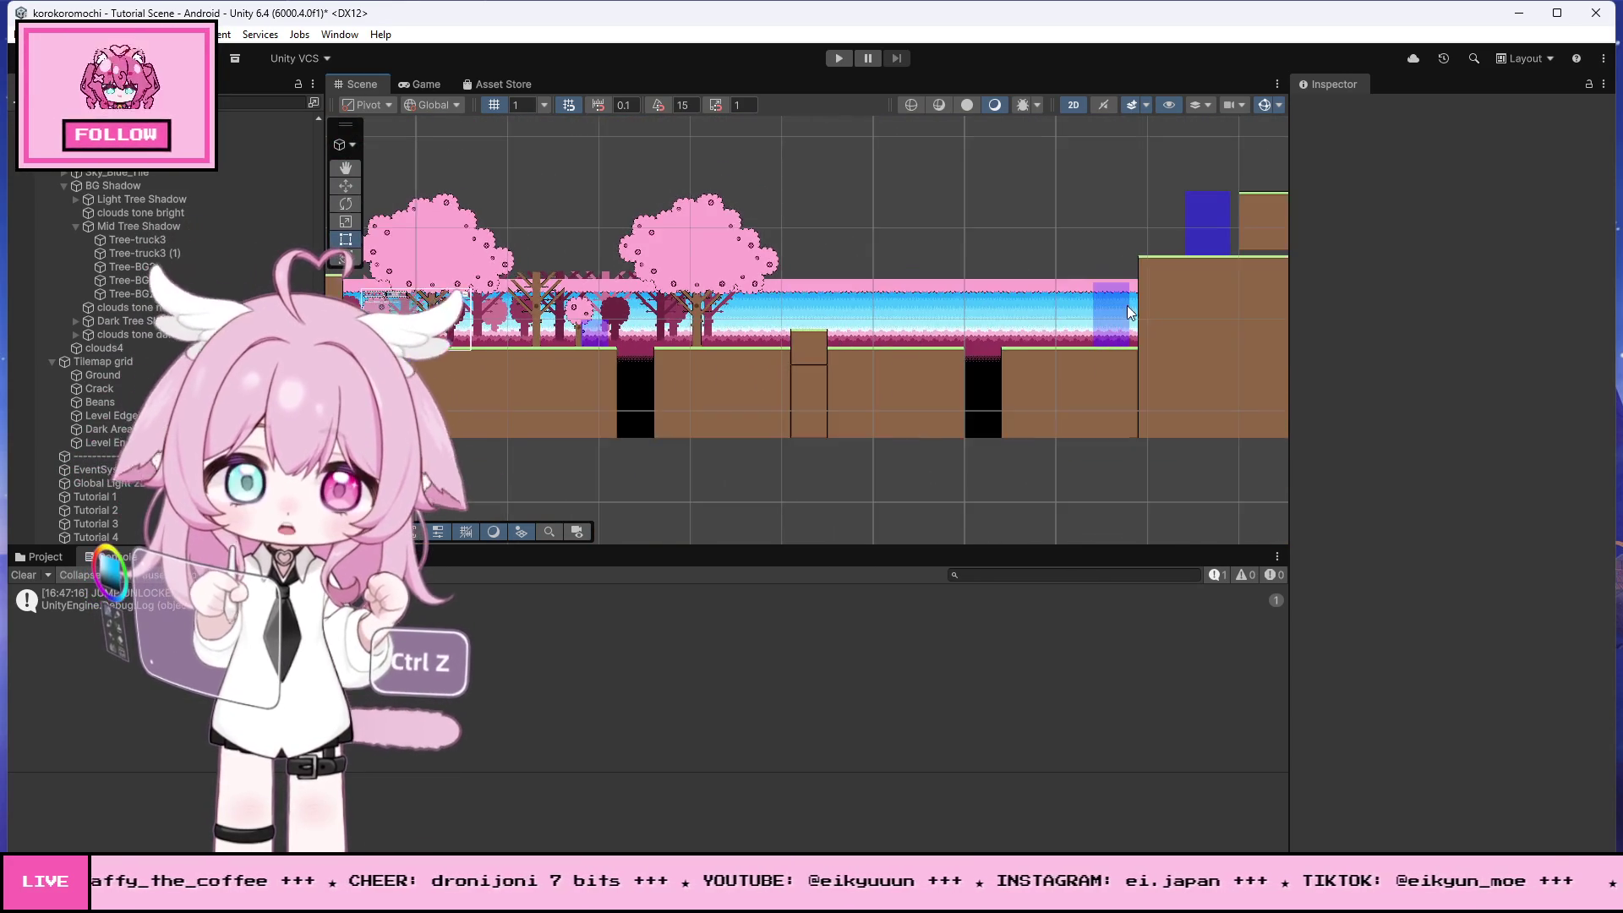
scroll(1153, 304, up, 4)
scroll(1152, 312, up, 2)
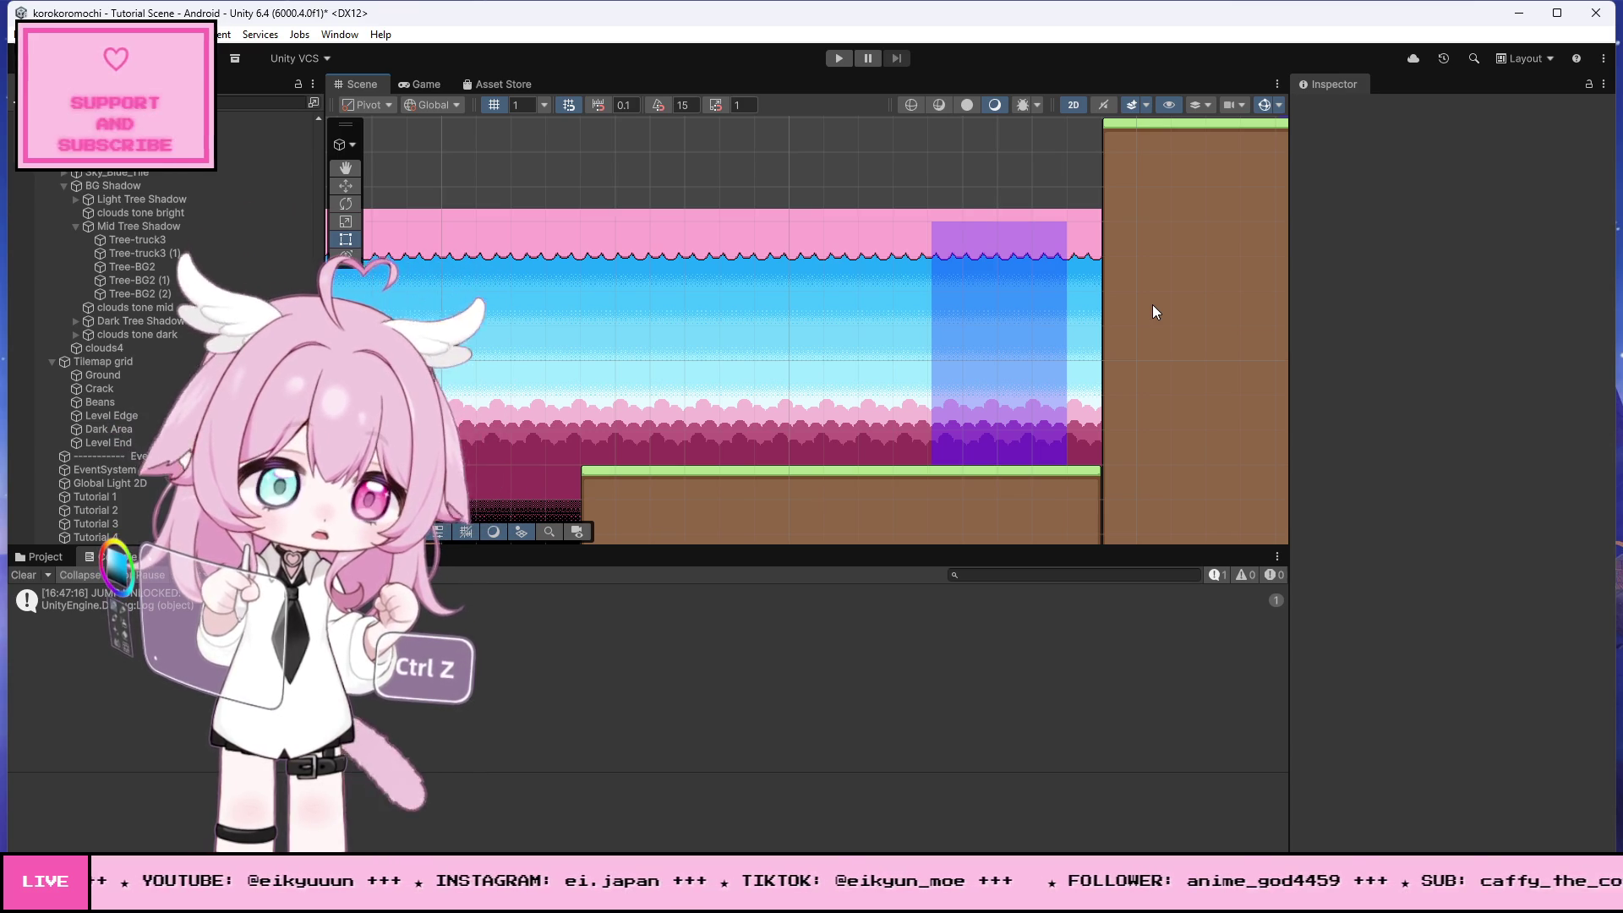
scroll(1155, 309, down, 6)
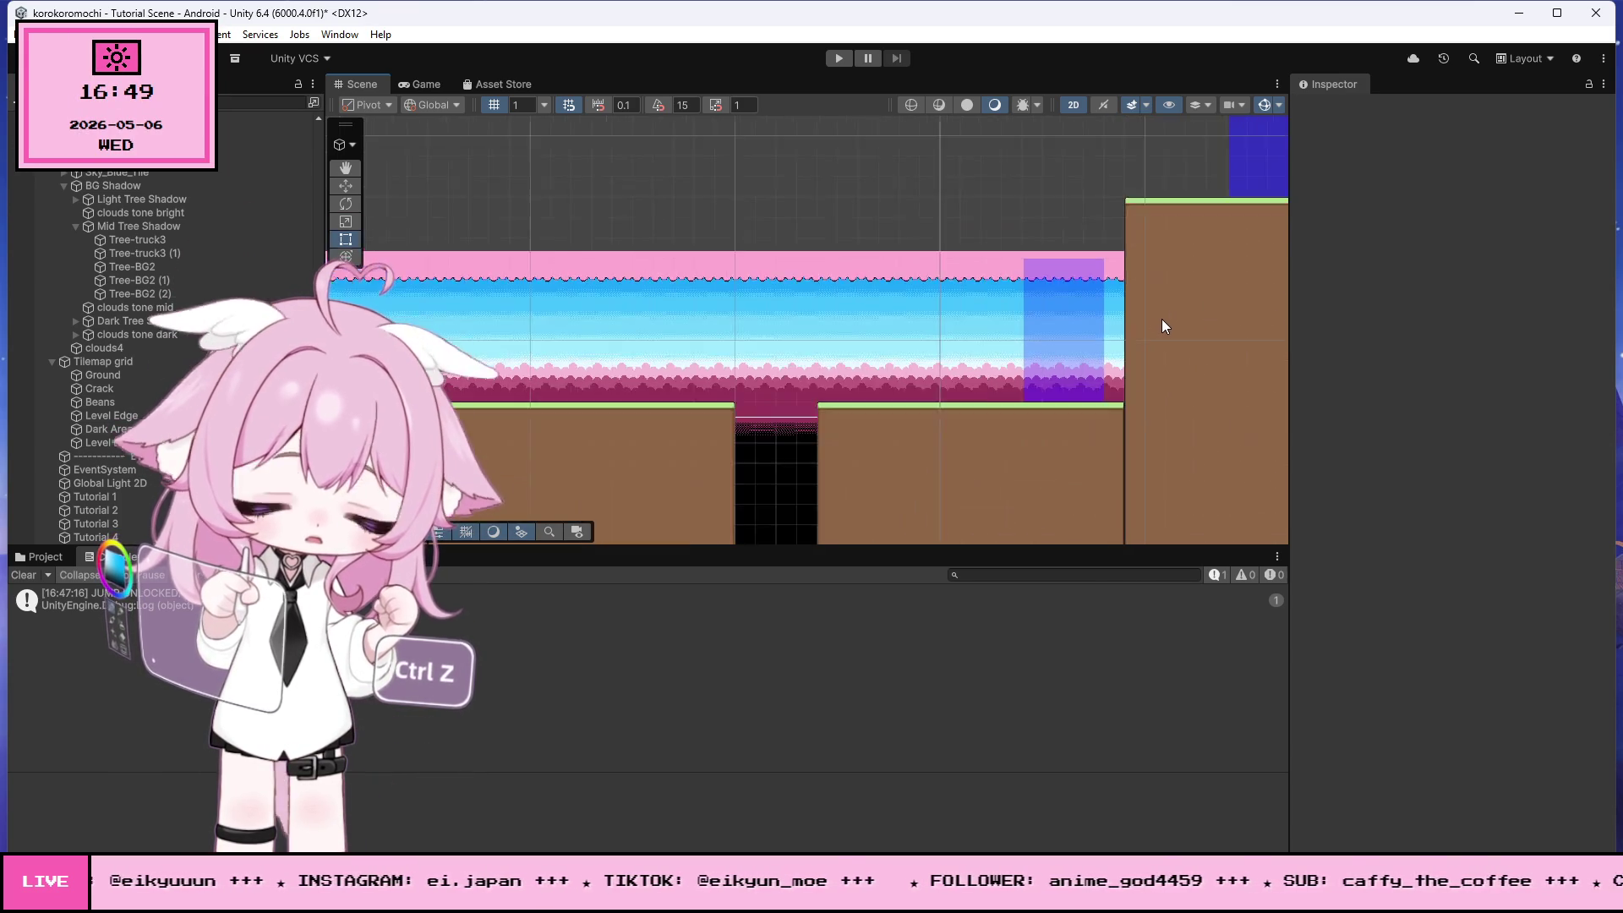
scroll(584, 393, up, 10)
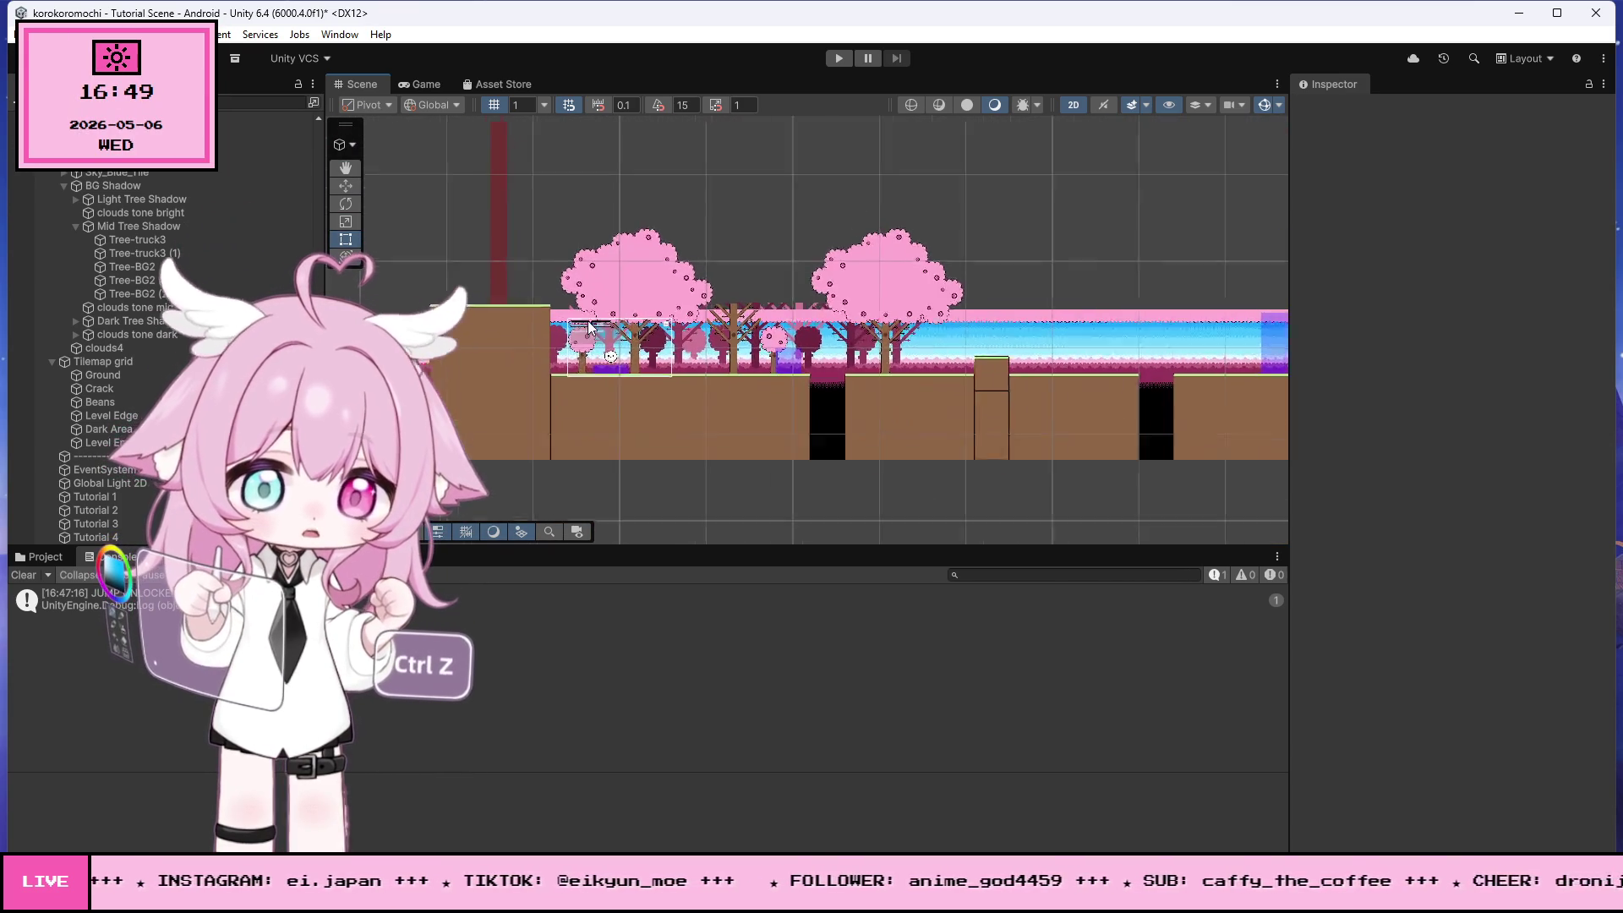
scroll(596, 369, up, 3)
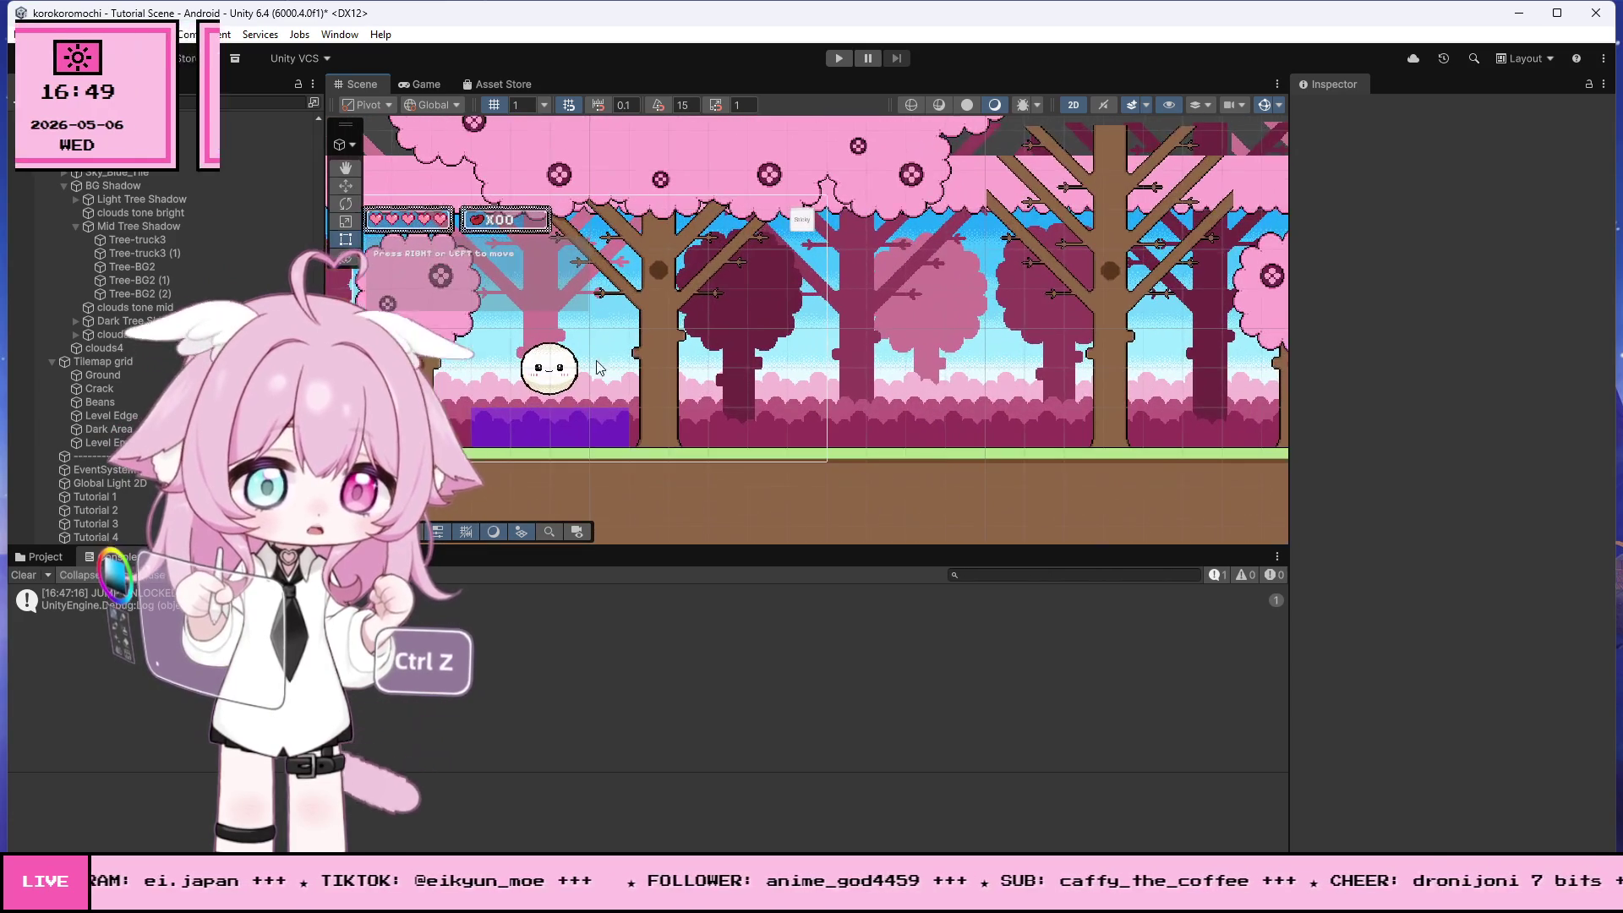
scroll(610, 343, up, 5)
scroll(816, 393, down, 4)
scroll(817, 393, up, 1)
scroll(678, 317, up, 1)
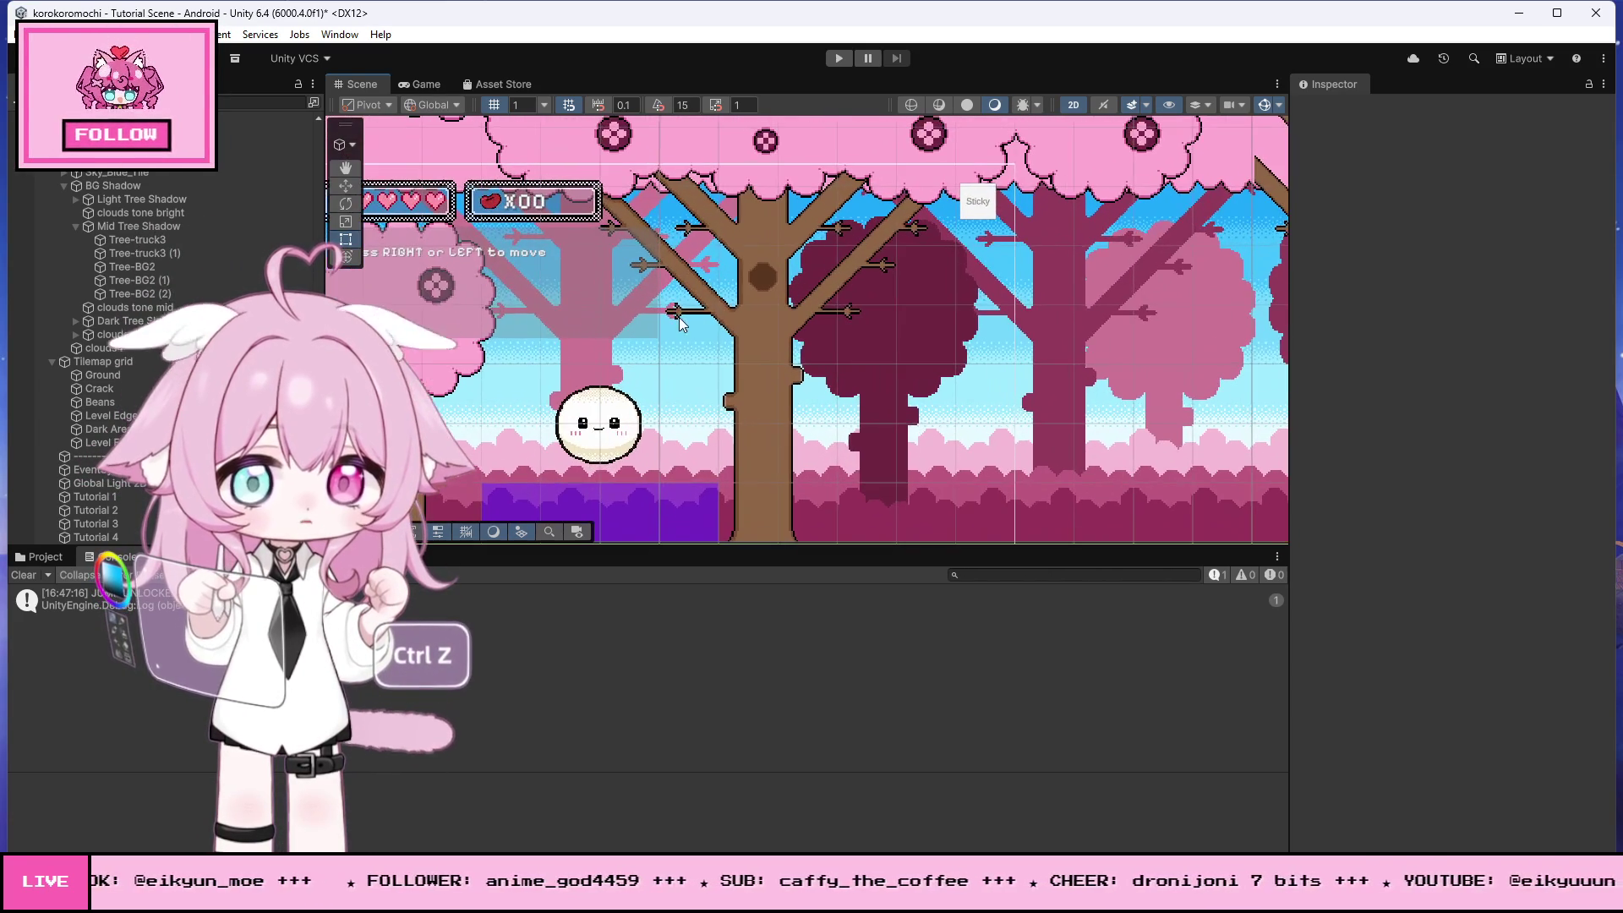
scroll(757, 352, down, 1)
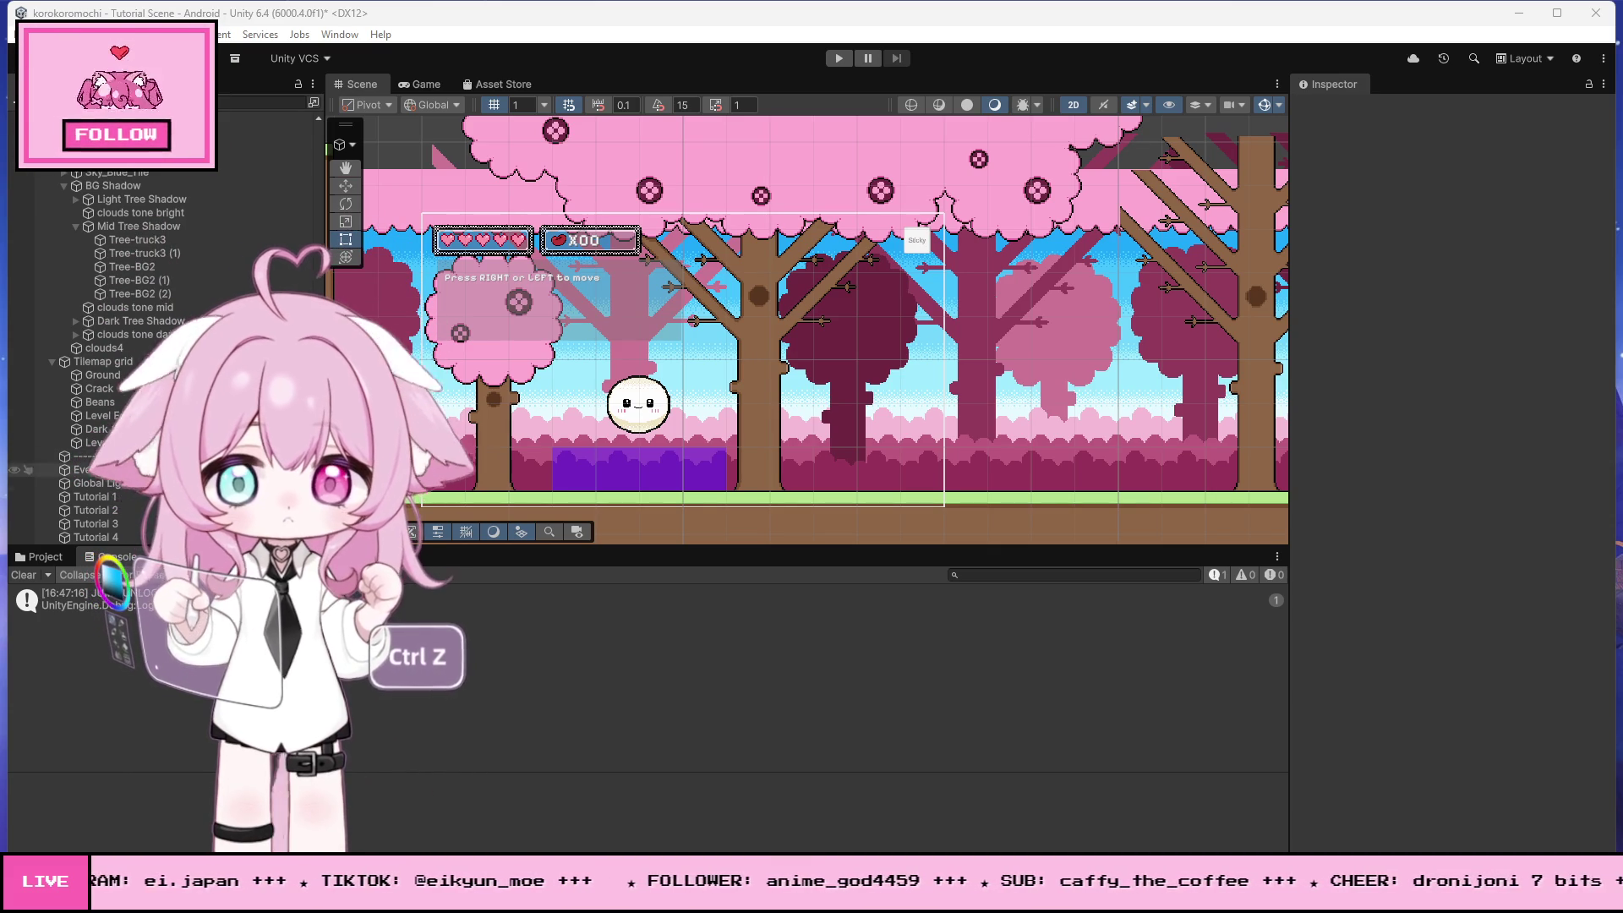
click(95, 496)
scroll(1320, 587, down, 5)
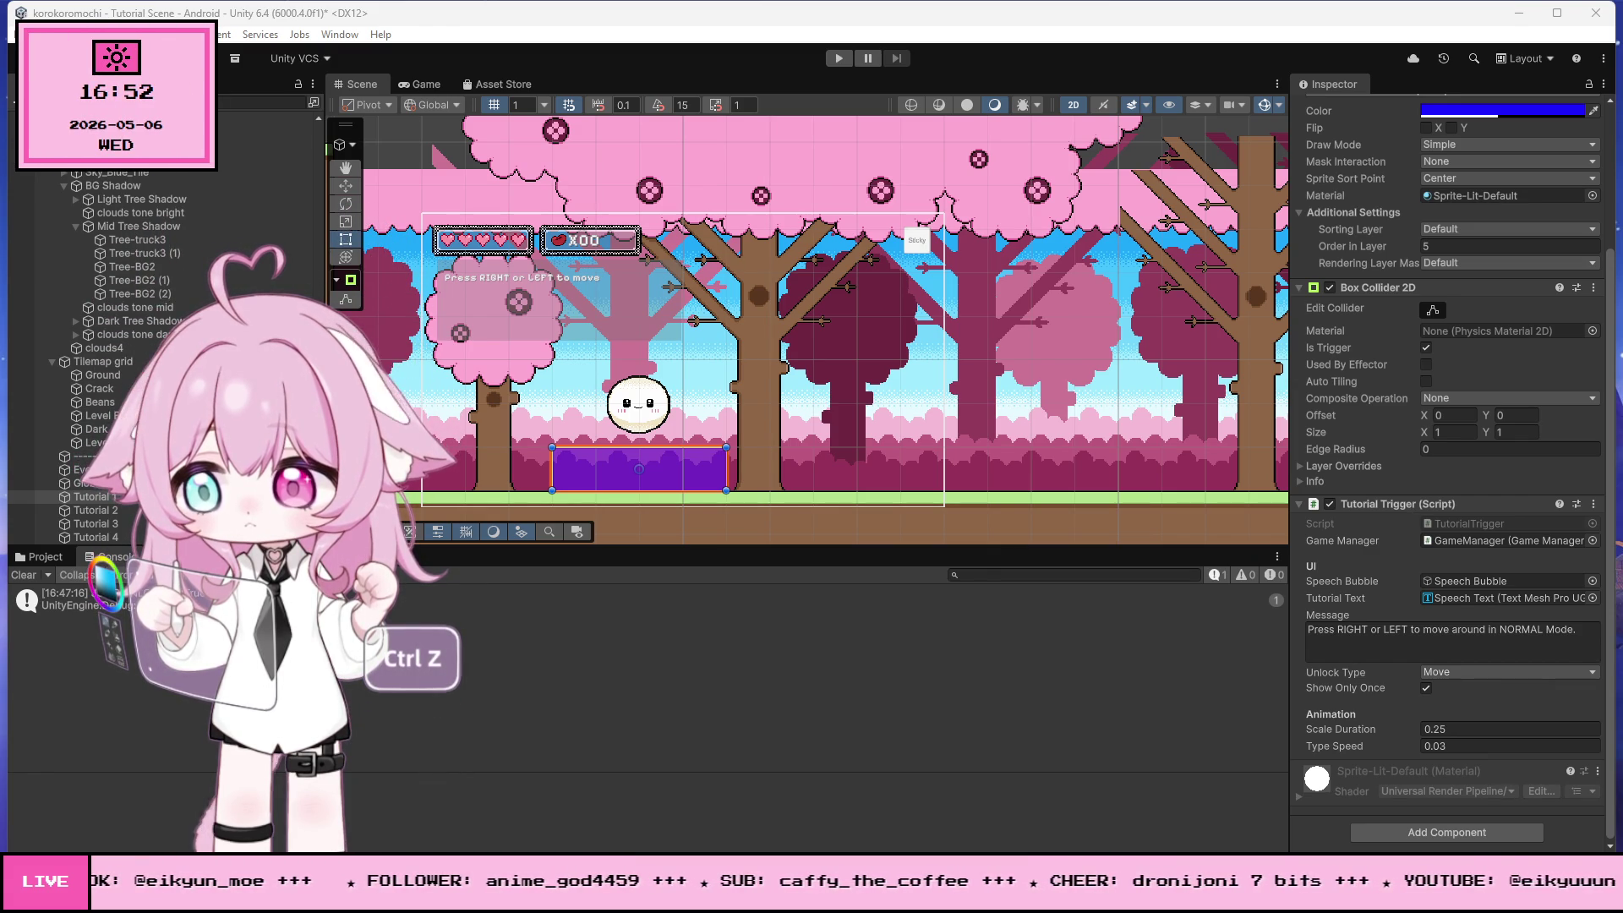
- Review the TutorialTrigger.cs code in Visual Studio from the Update method to the end
key(alt+Tab)
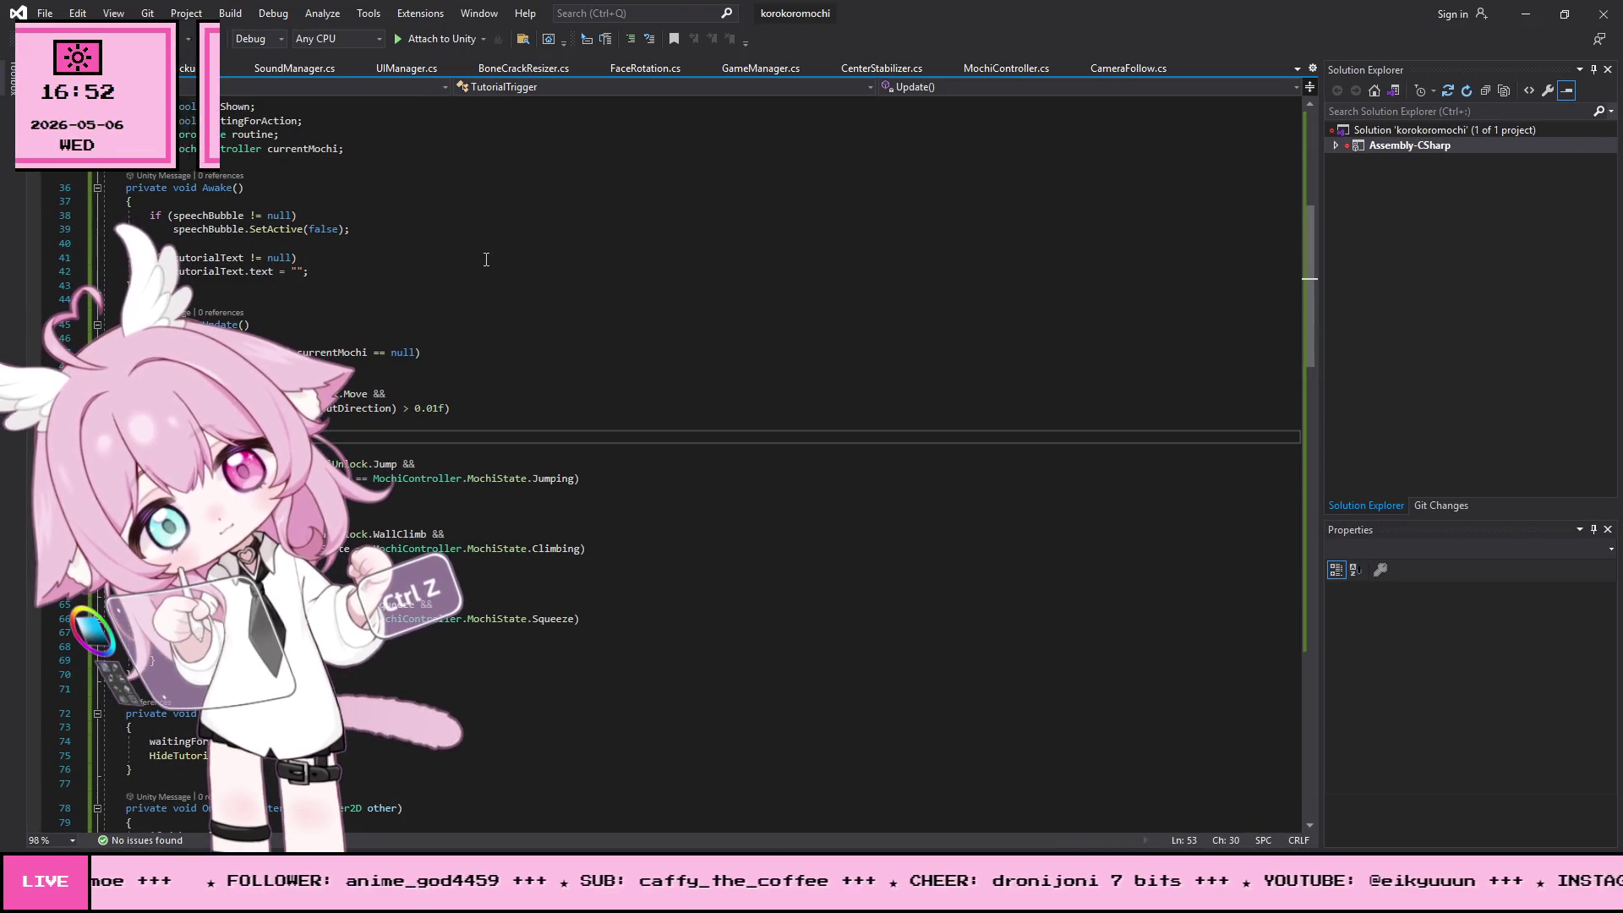
click(670, 337)
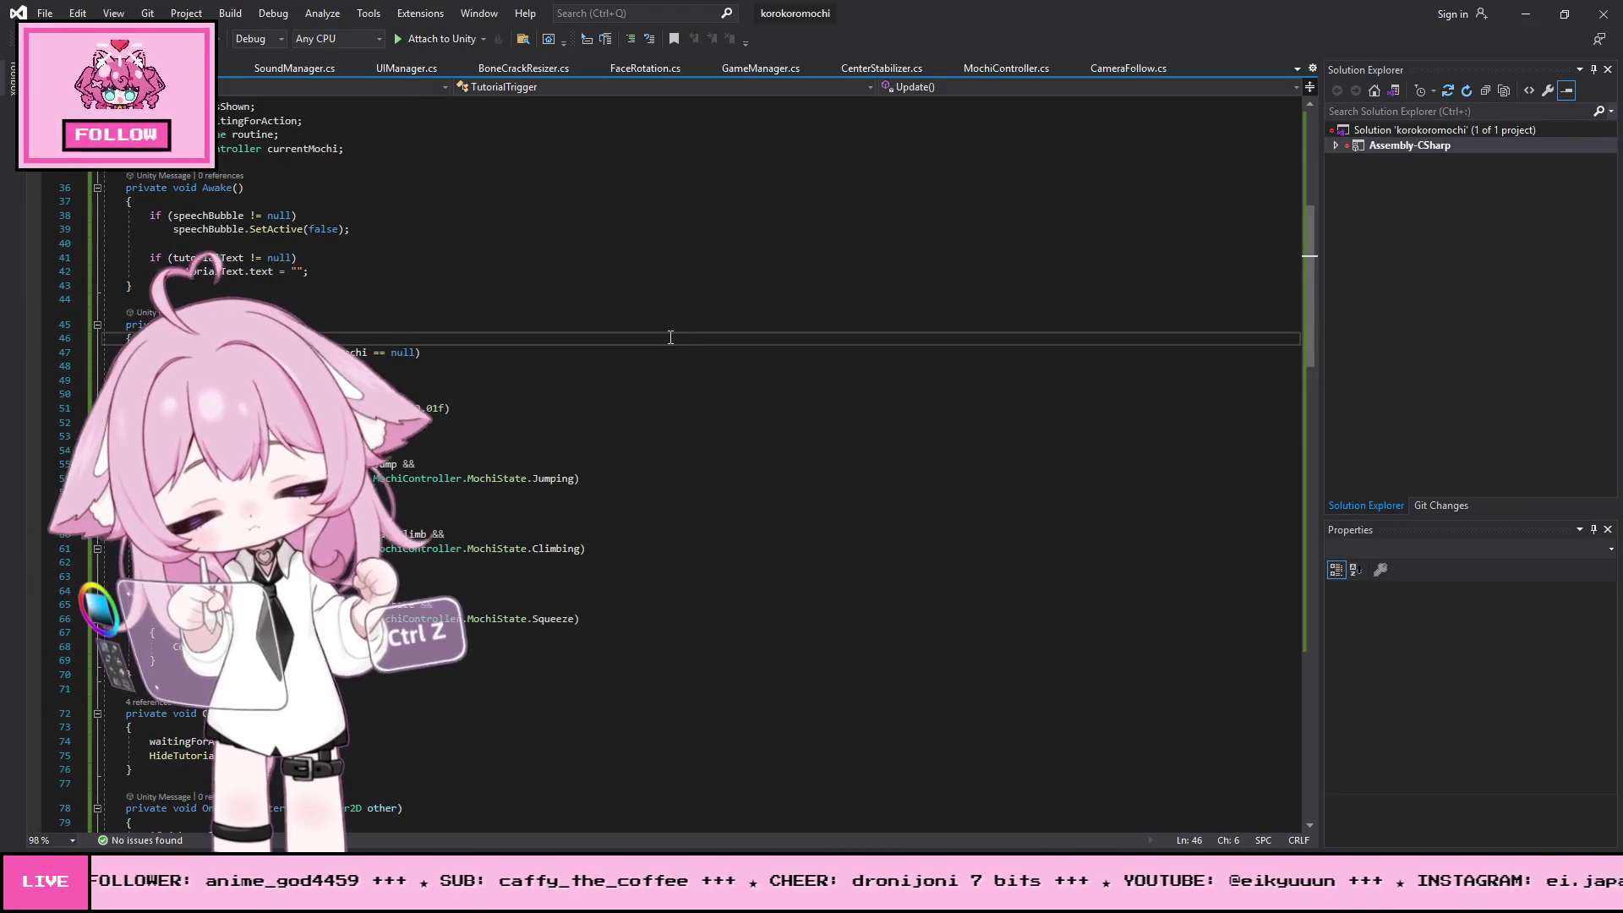
key(ctrl+a)
key(ctrl+End)
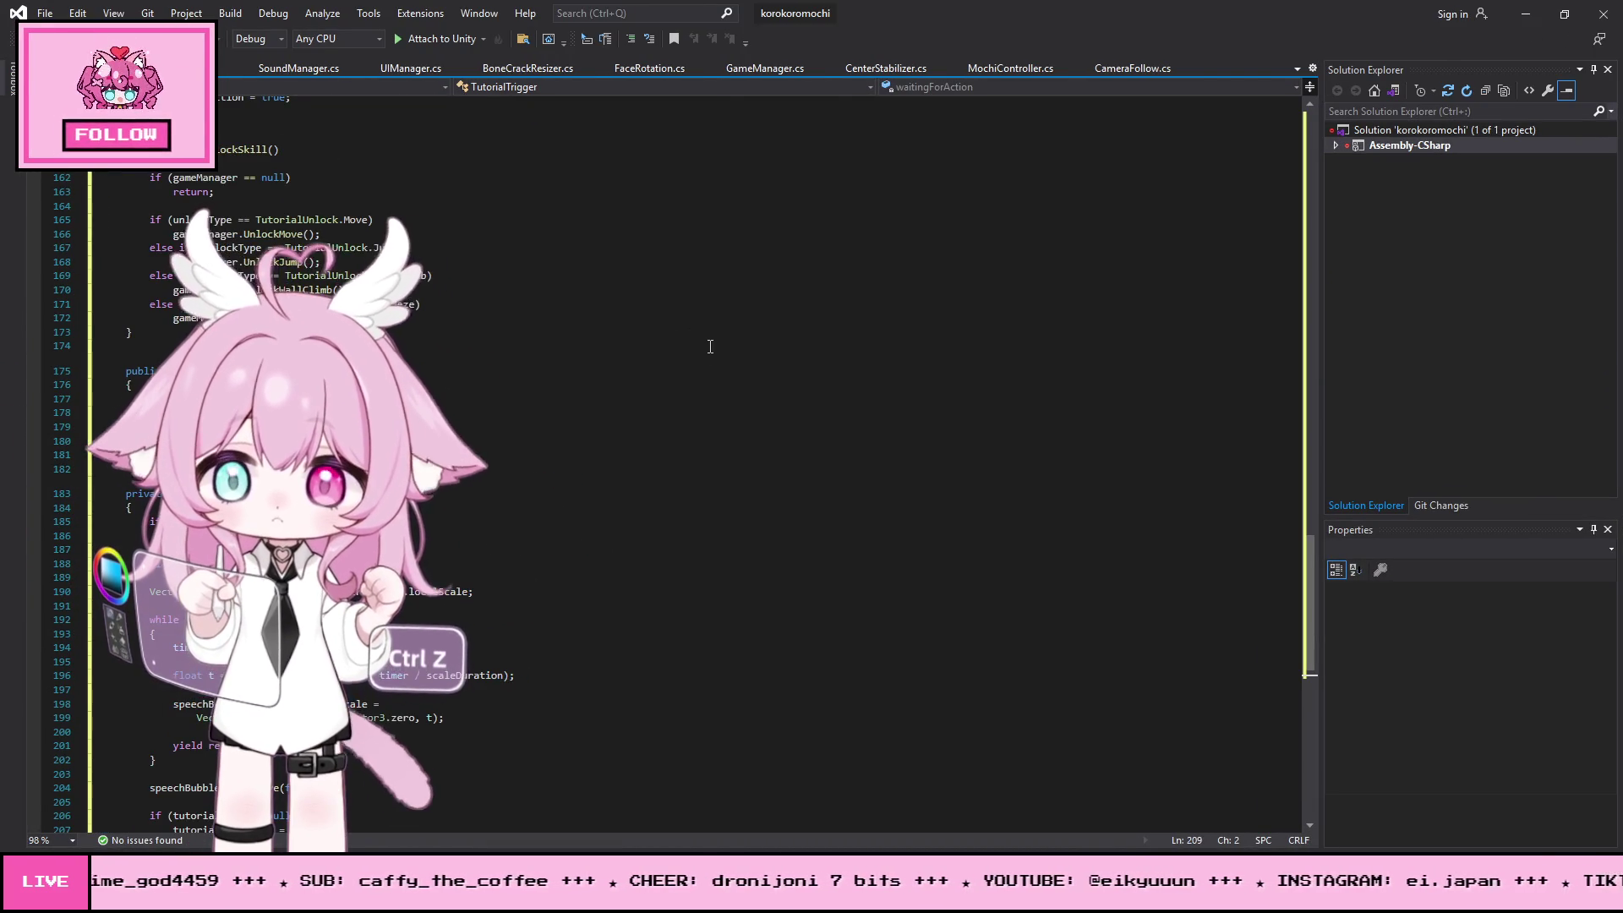
scroll(709, 364, up, 20)
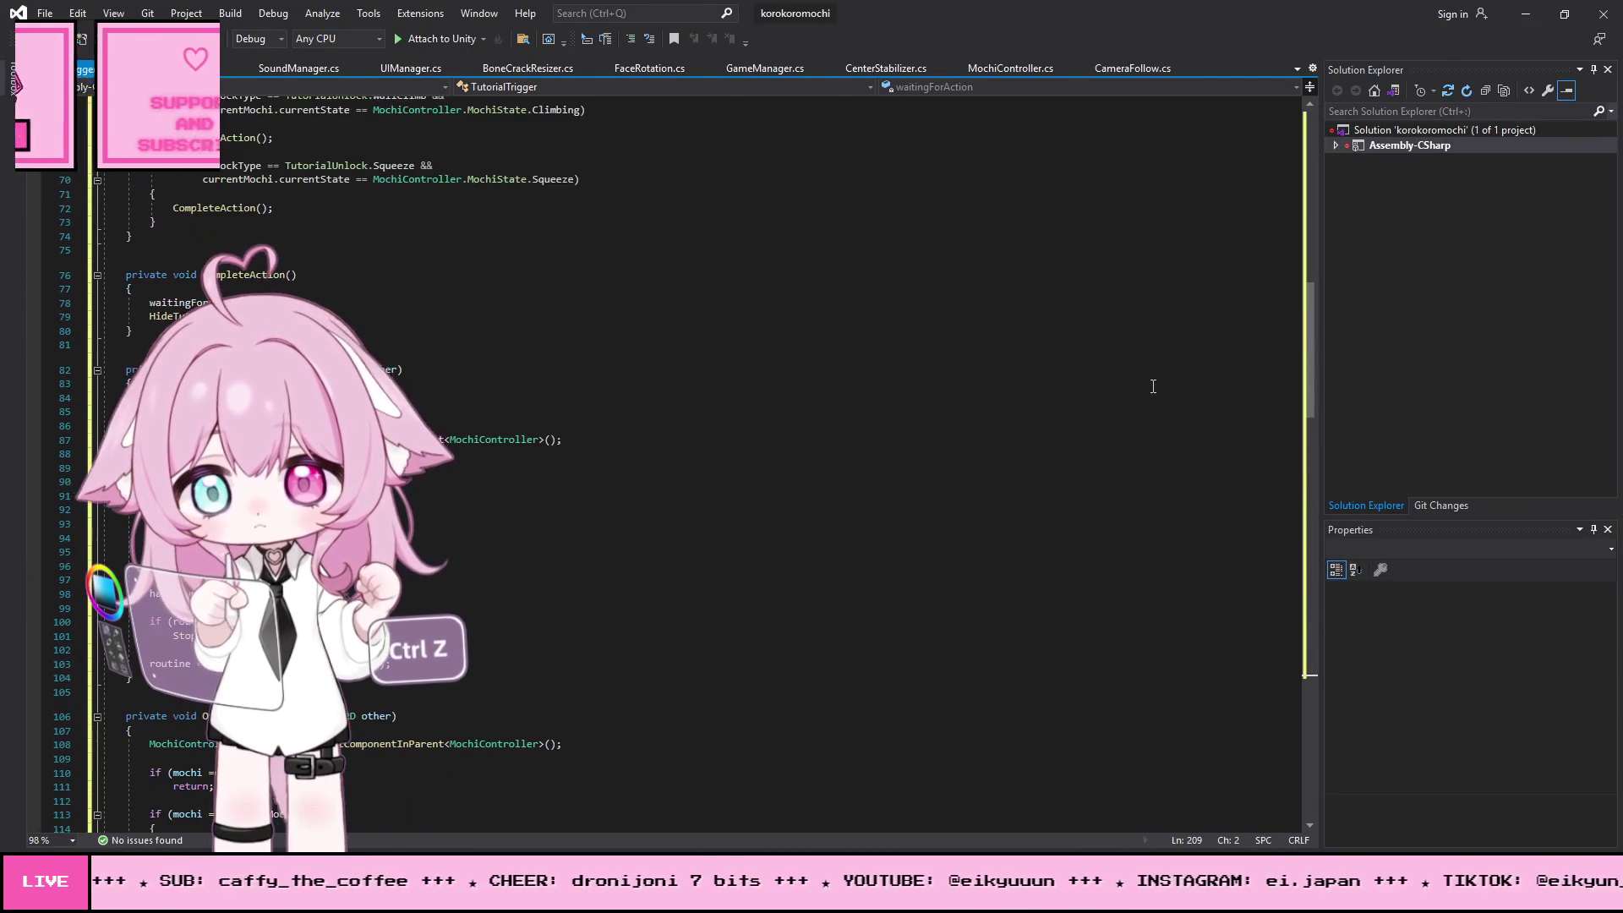
drag(1317, 324, 1317, 149)
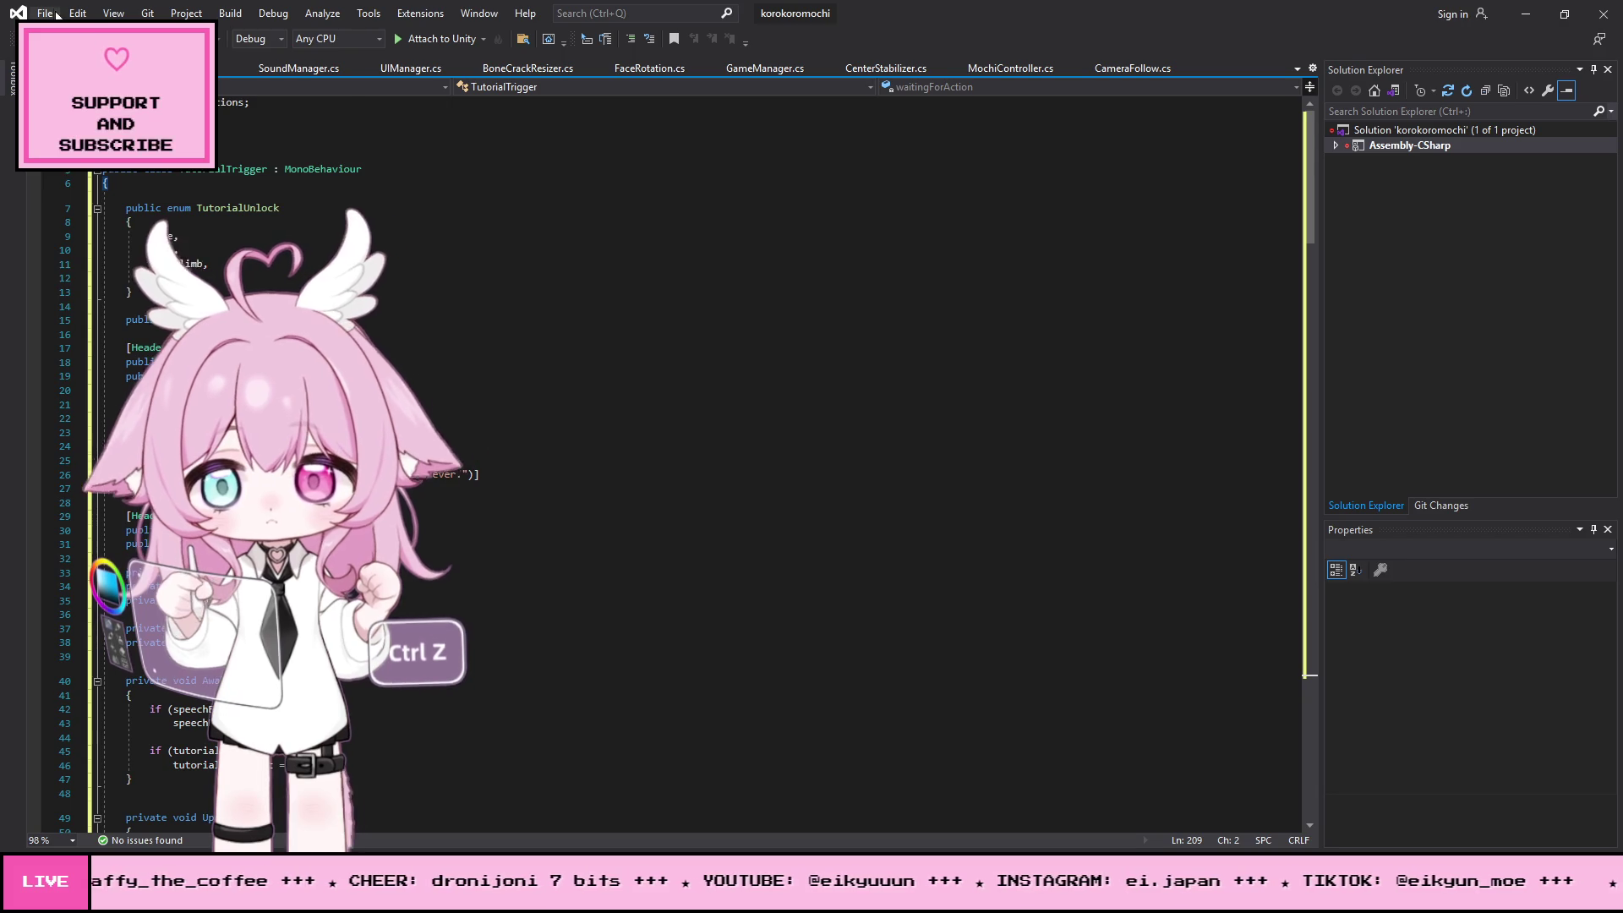
- Minimize Visual Studio so Unity recompiles, and start a Play-mode test run
click(45, 12)
click(45, 12)
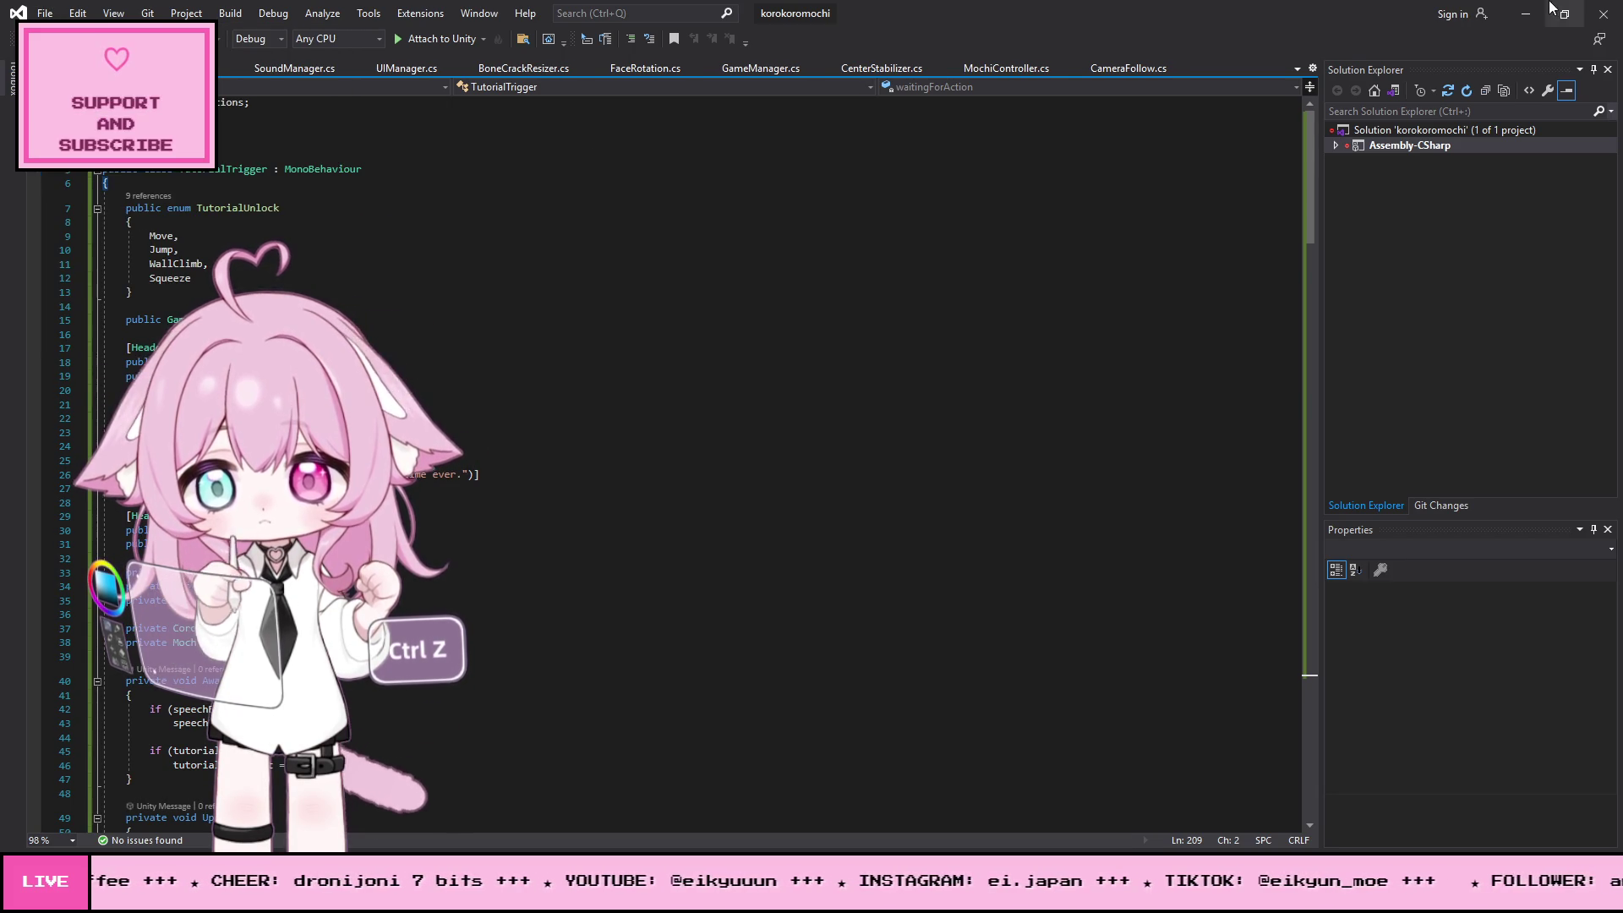
click(1526, 14)
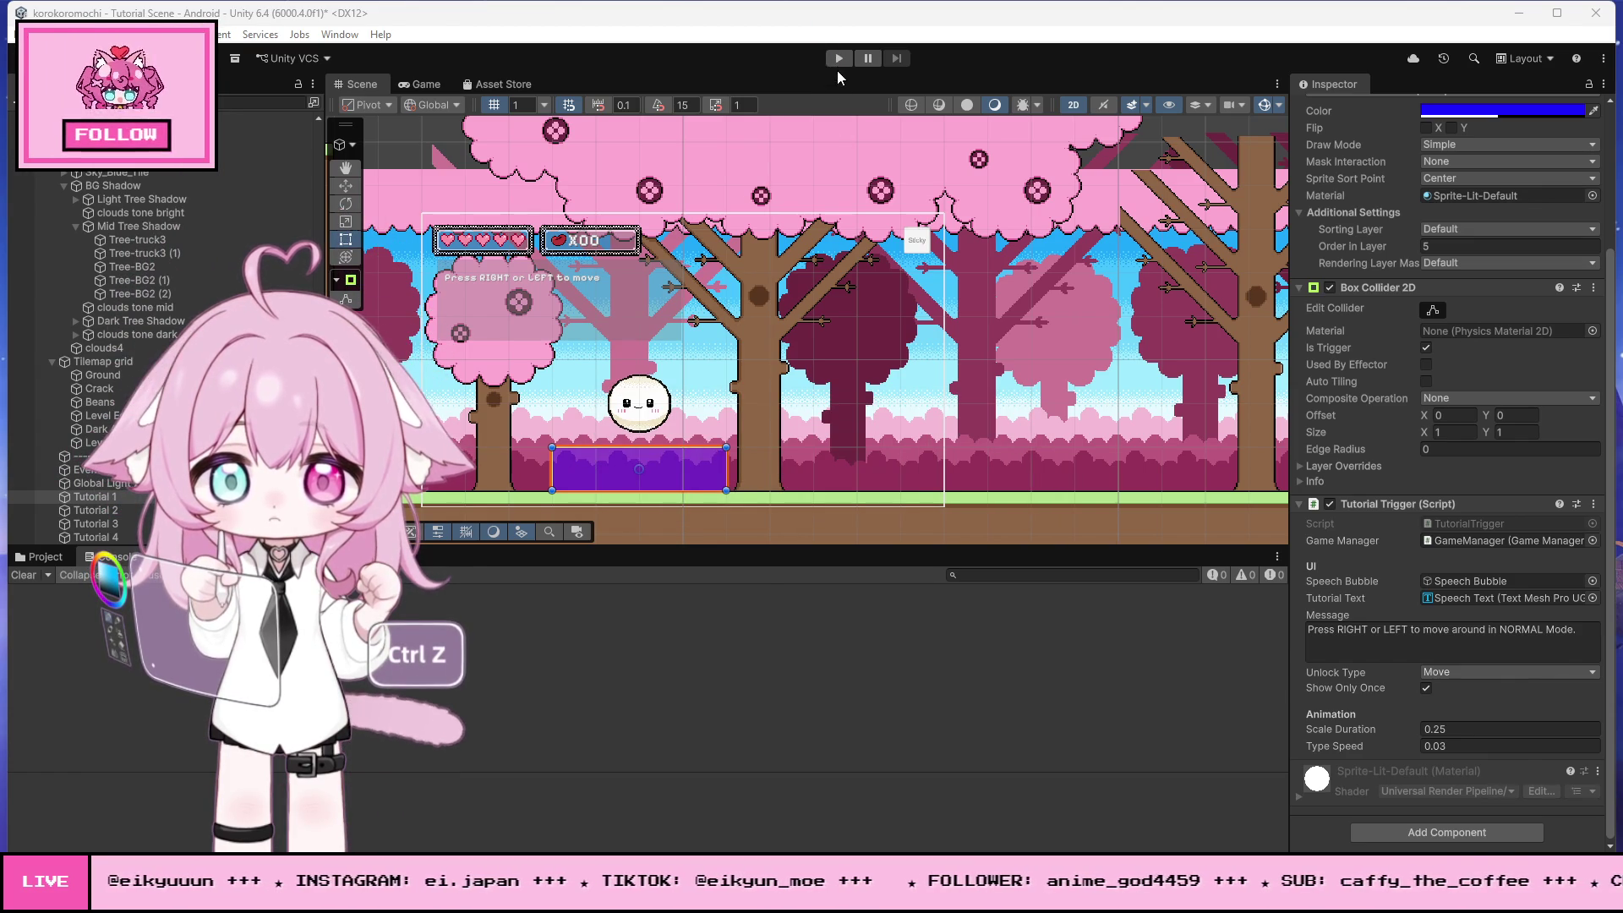
click(839, 57)
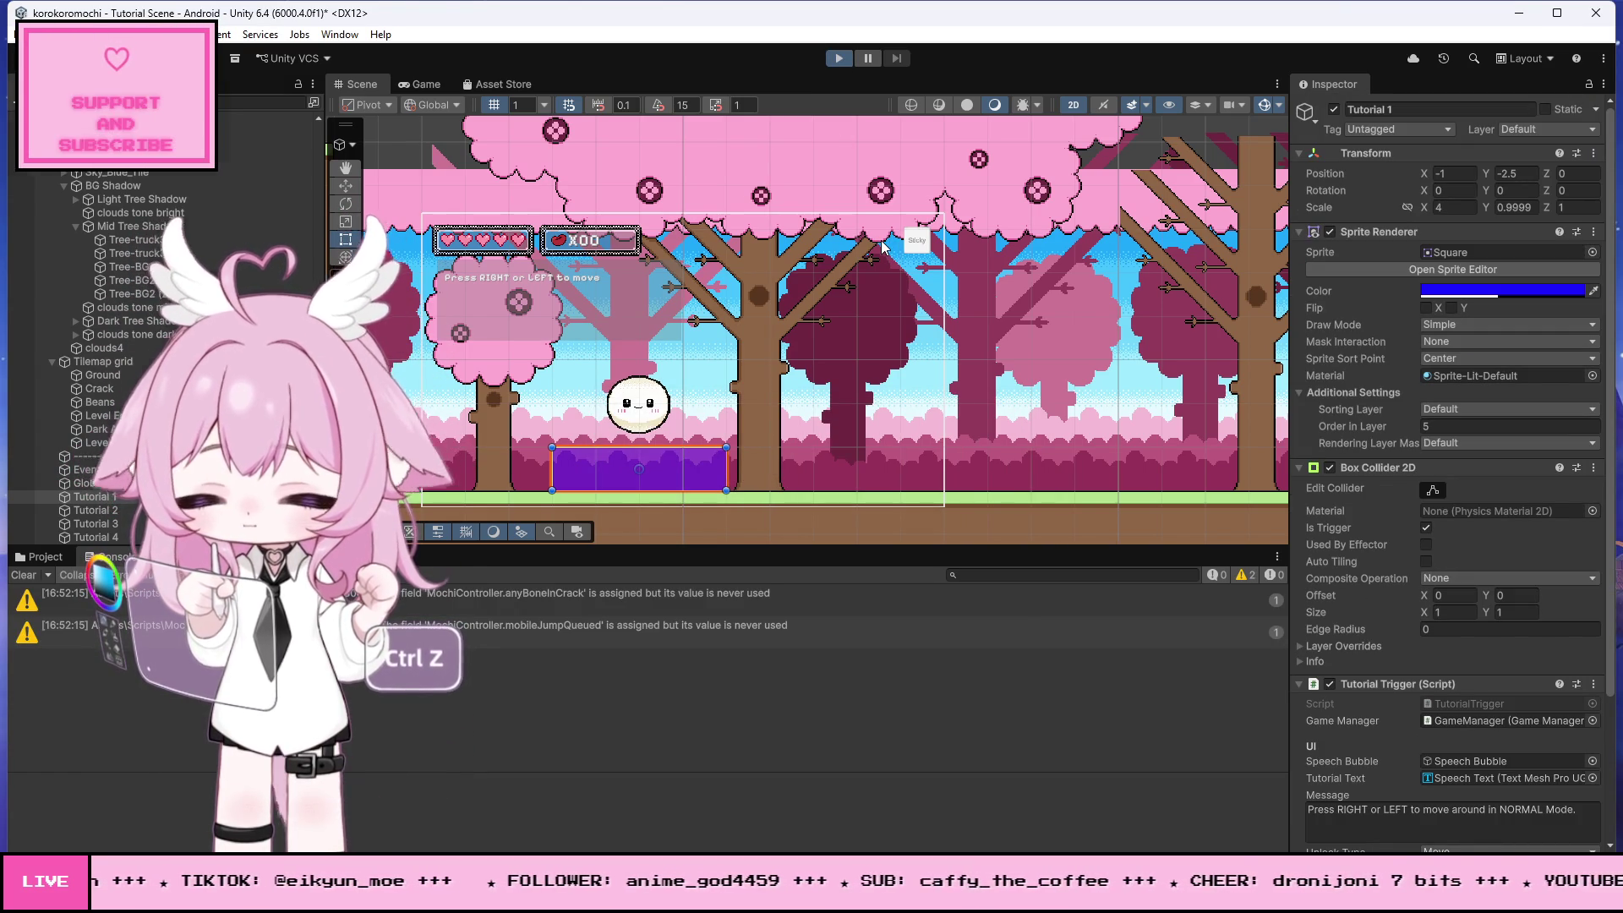
key(ctrl+p)
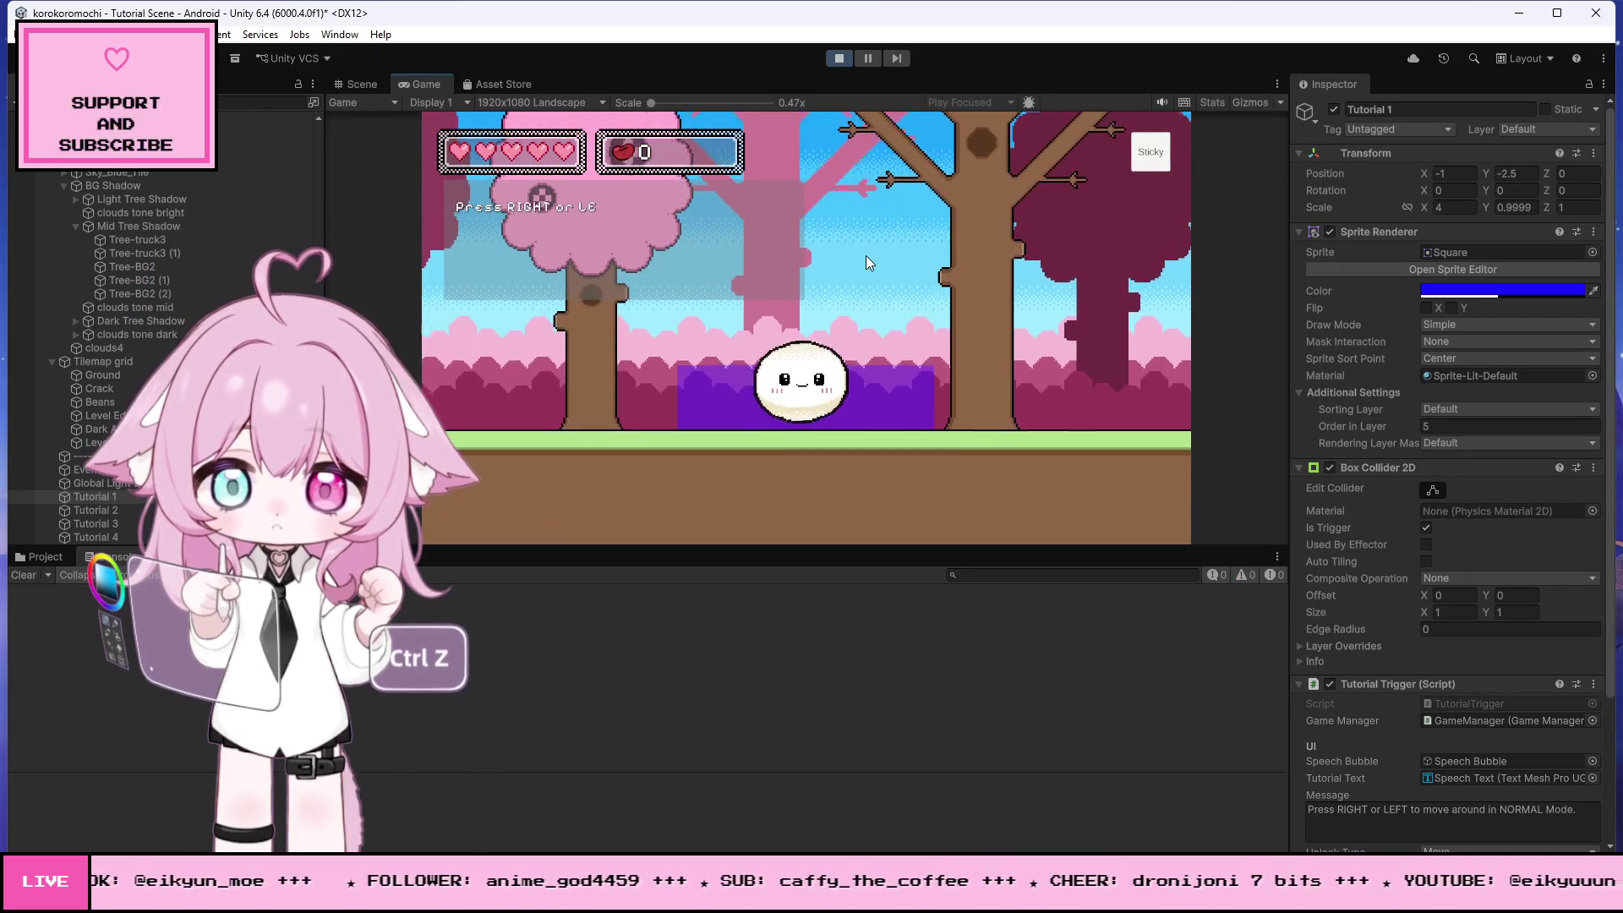
key(Right)
key(Right)
key(Left)
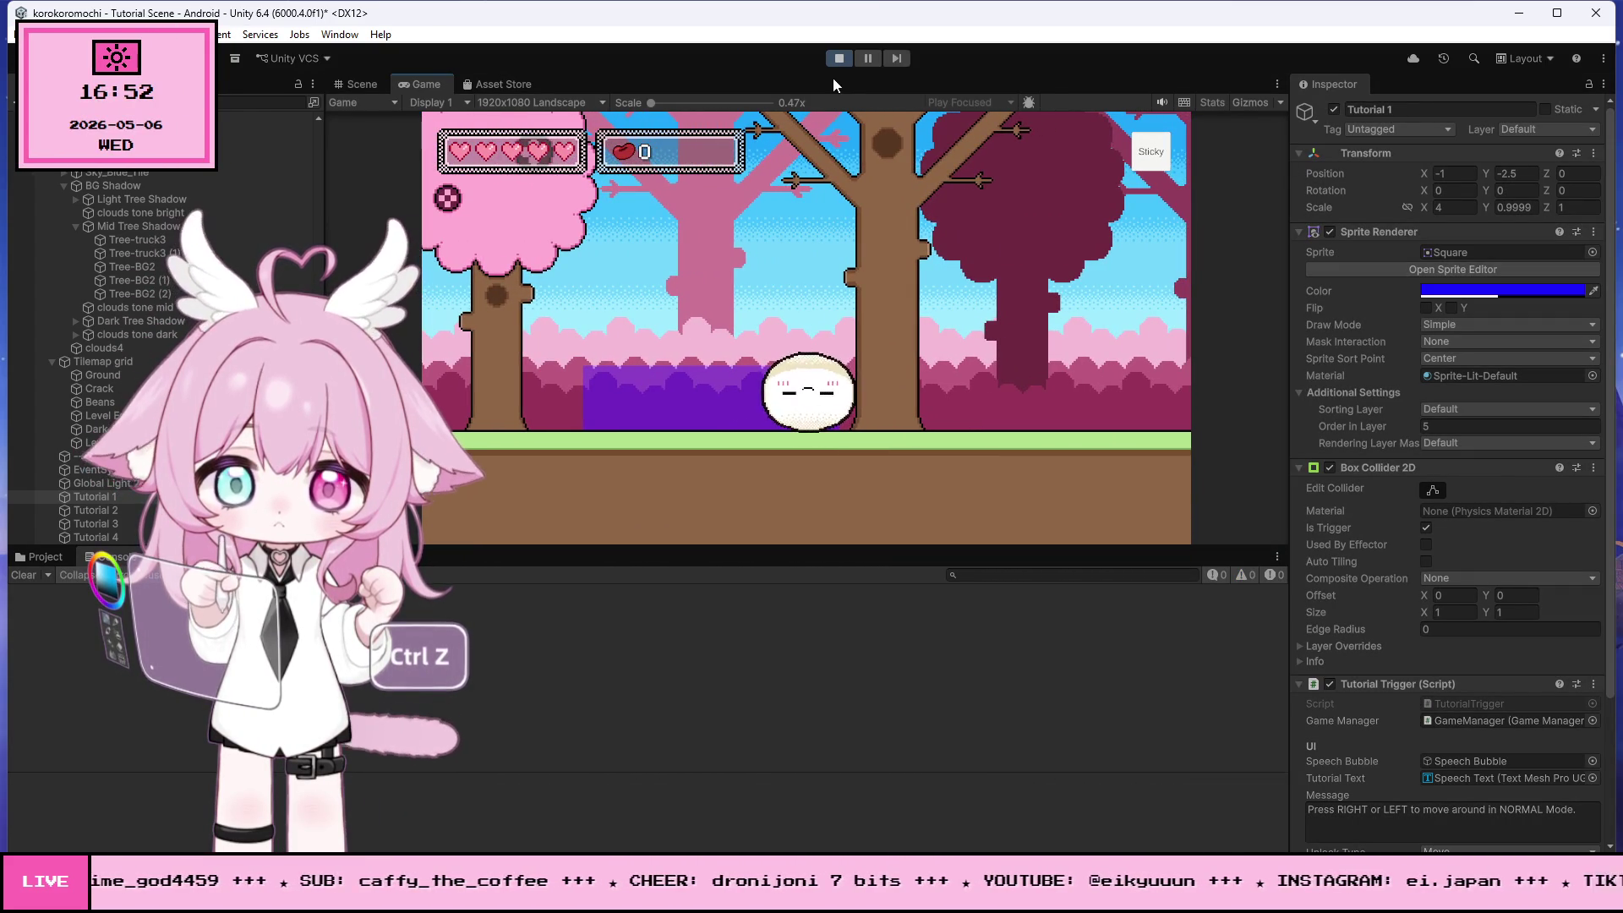
click(839, 59)
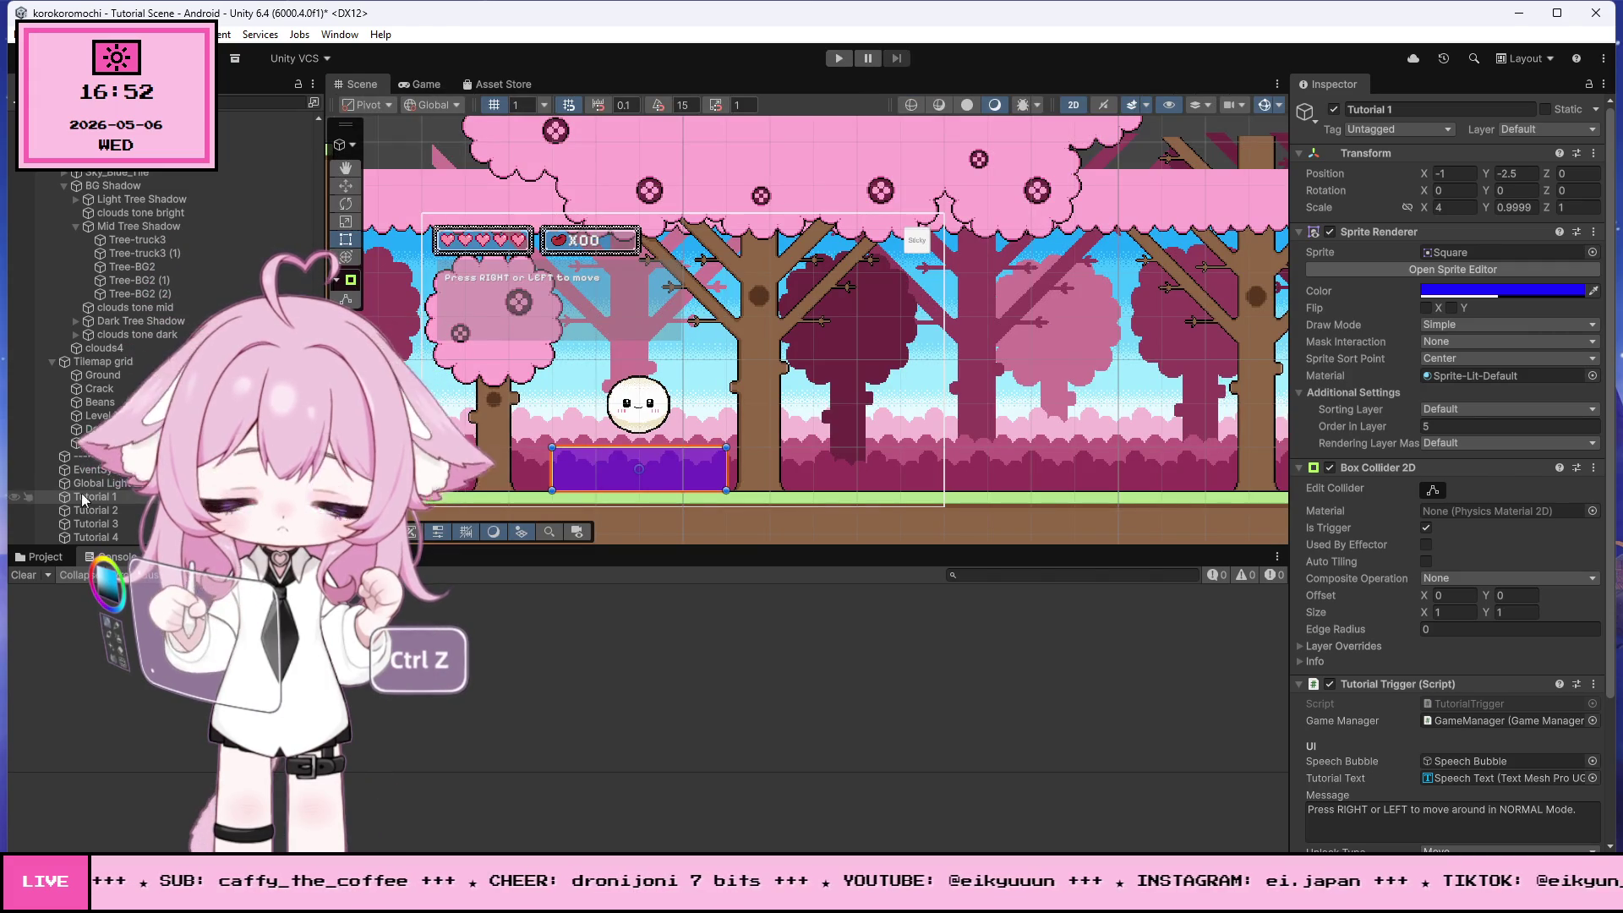
- Roll the mochi out of and back into the first trigger zone three times, then stop Play
scroll(1519, 625, down, 5)
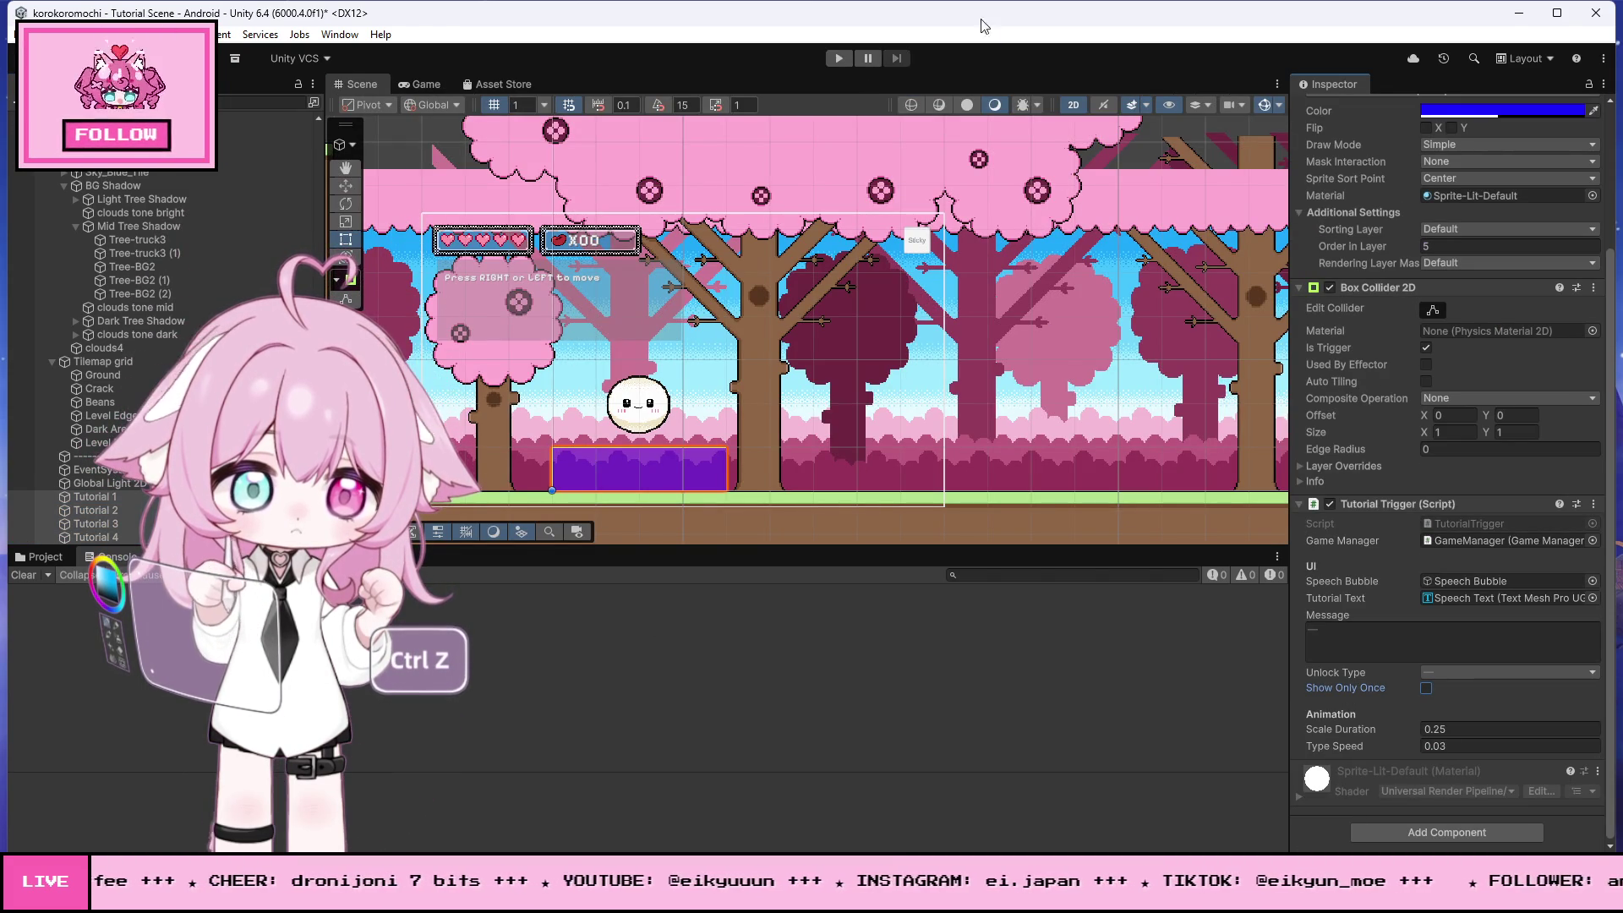
click(838, 58)
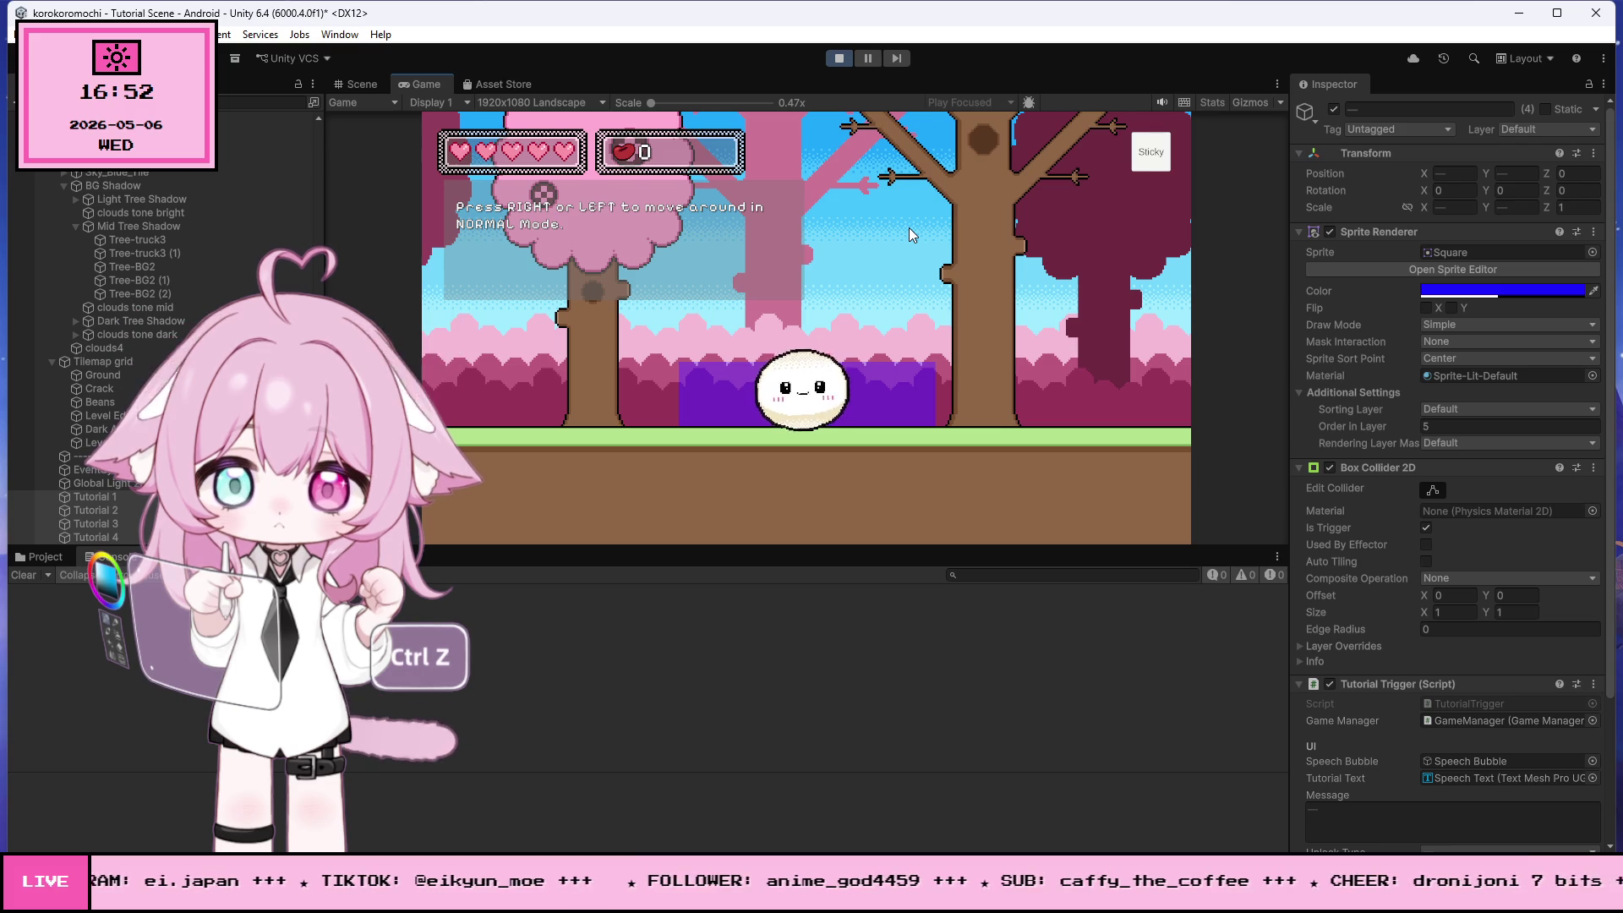
key(Left)
key(Right)
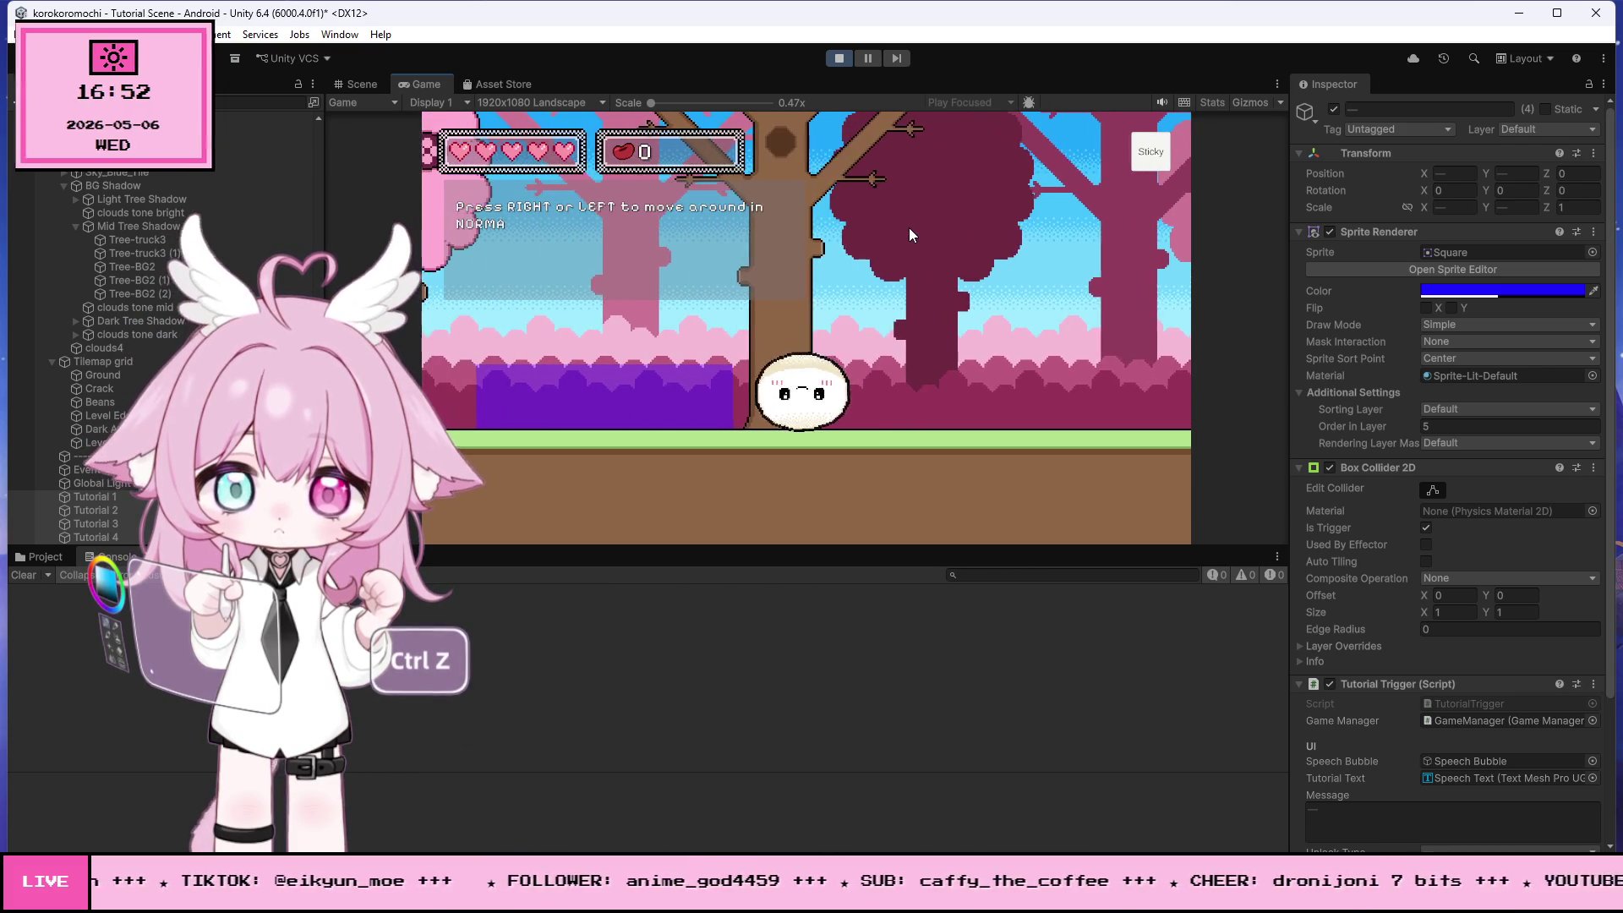
key(Right)
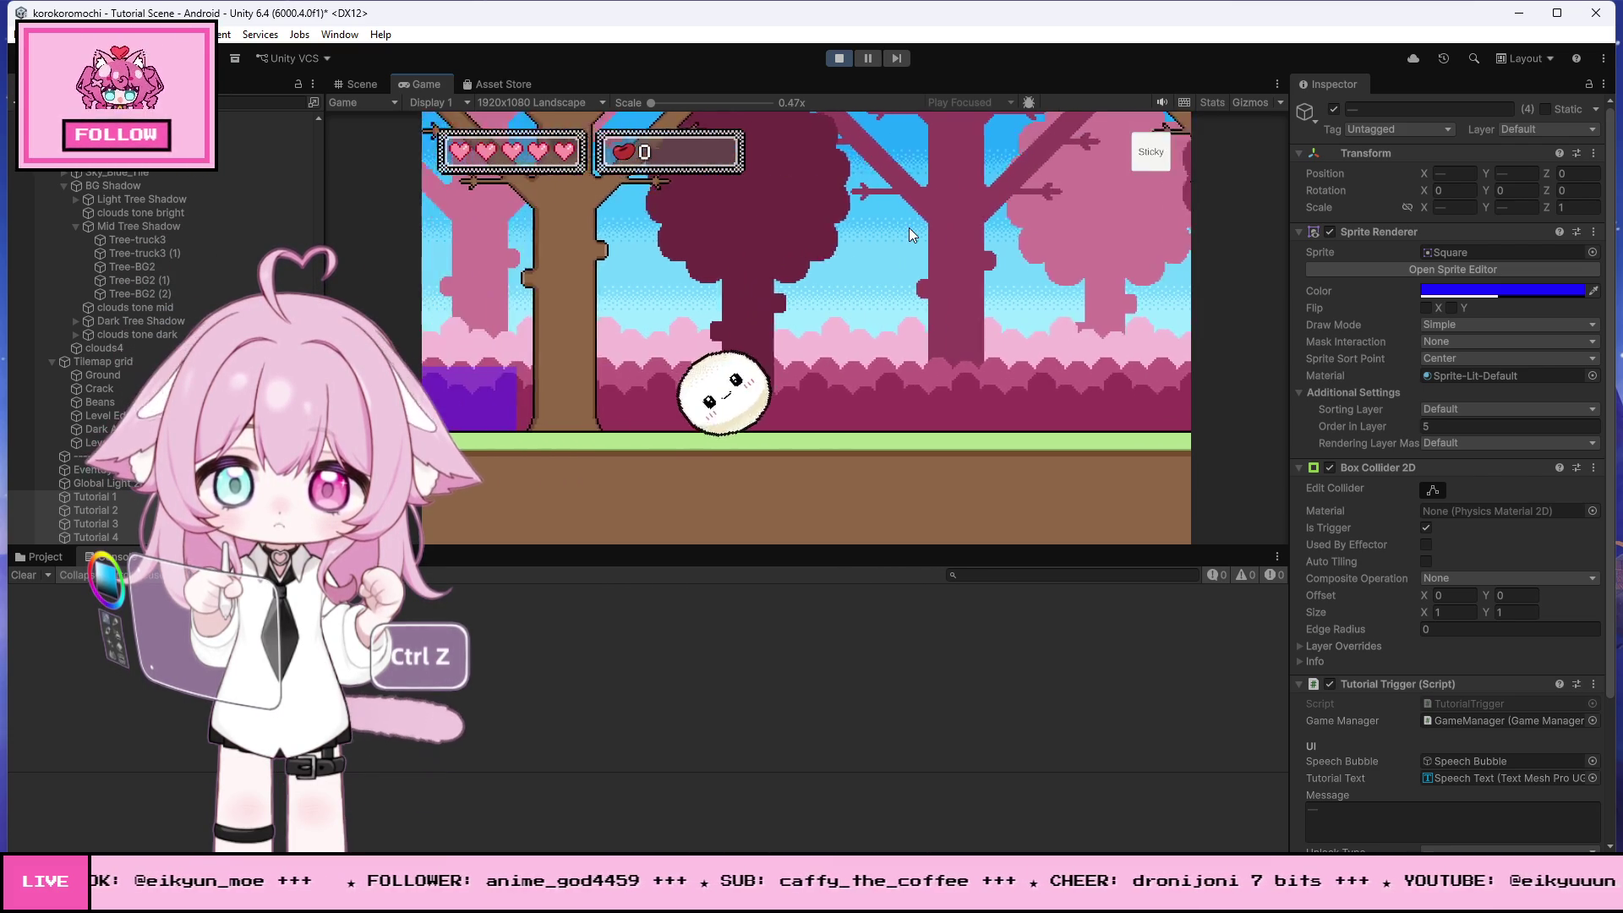
key(Left)
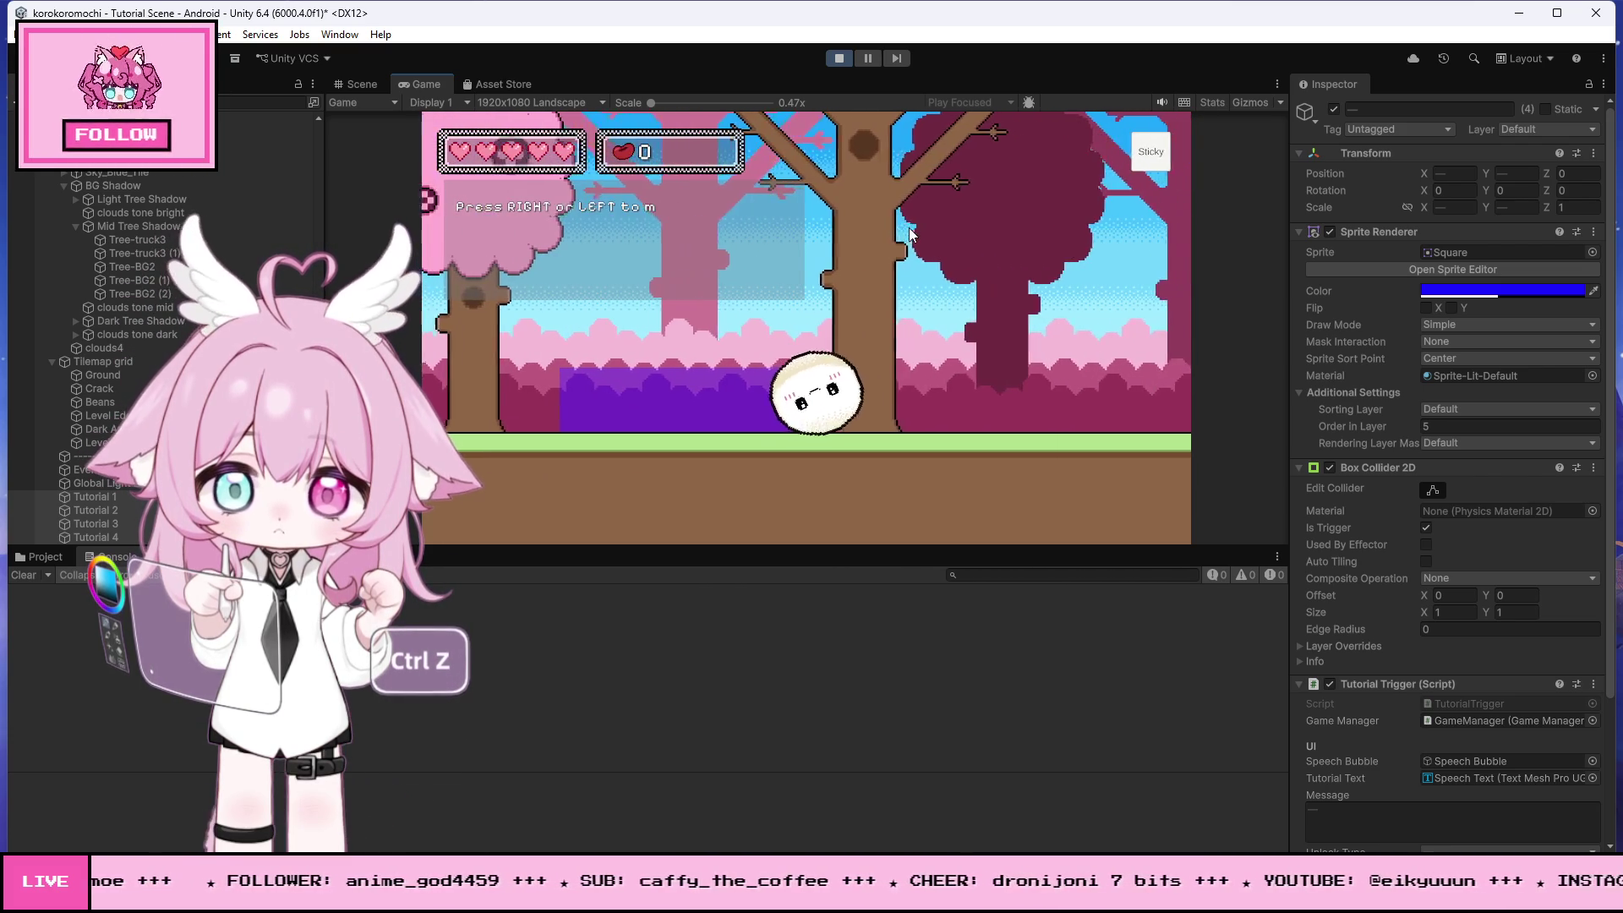
key(Right)
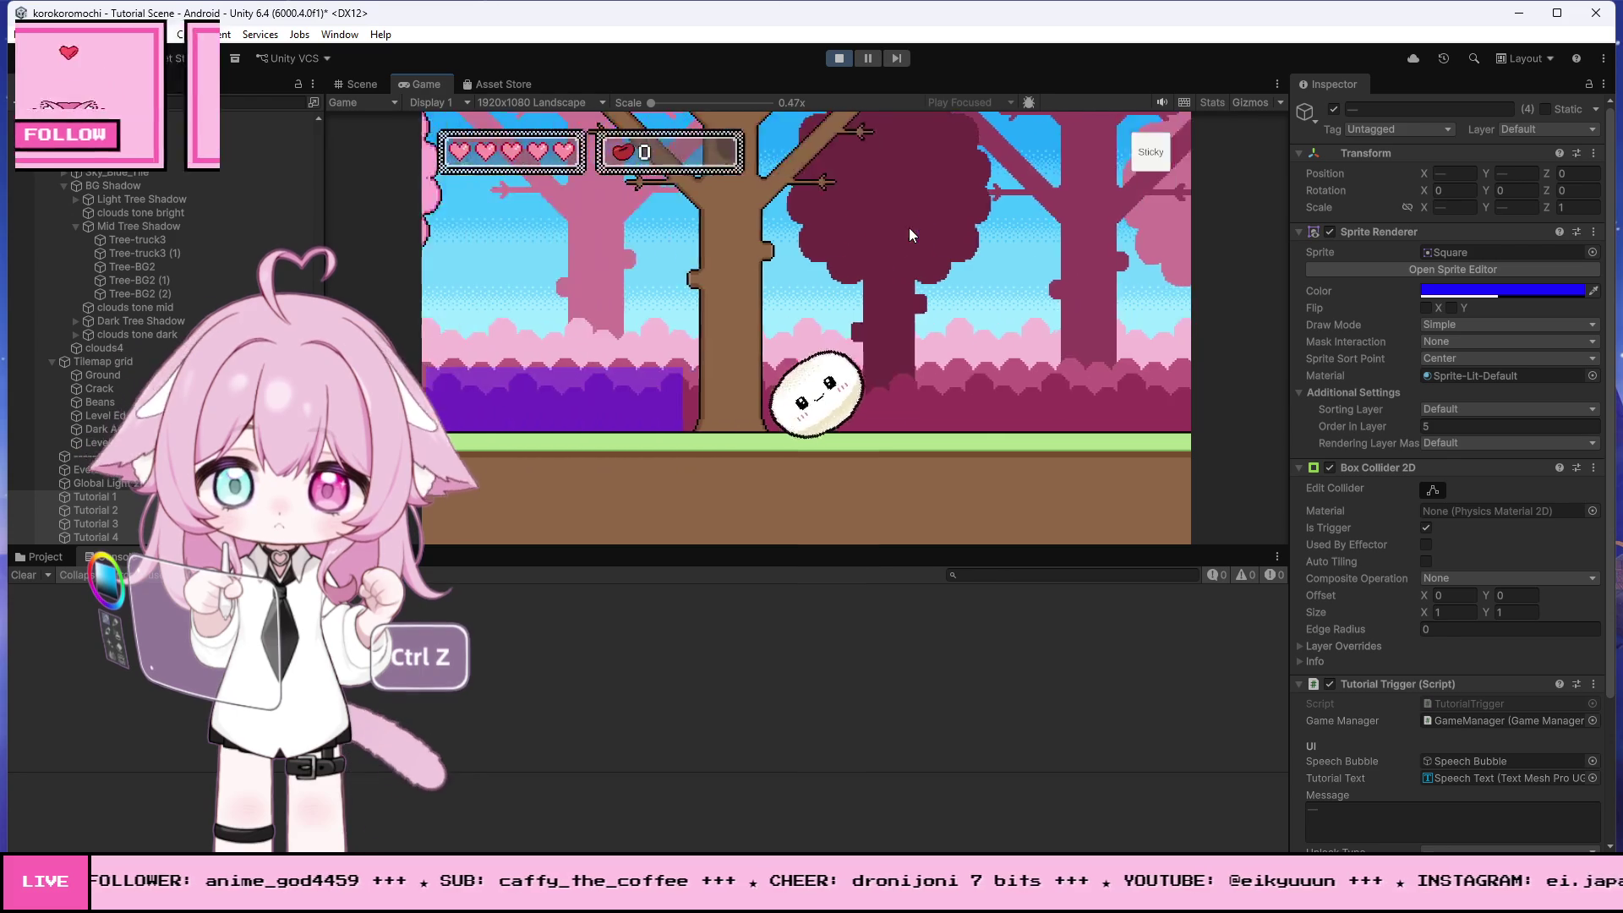
key(Left)
click(838, 59)
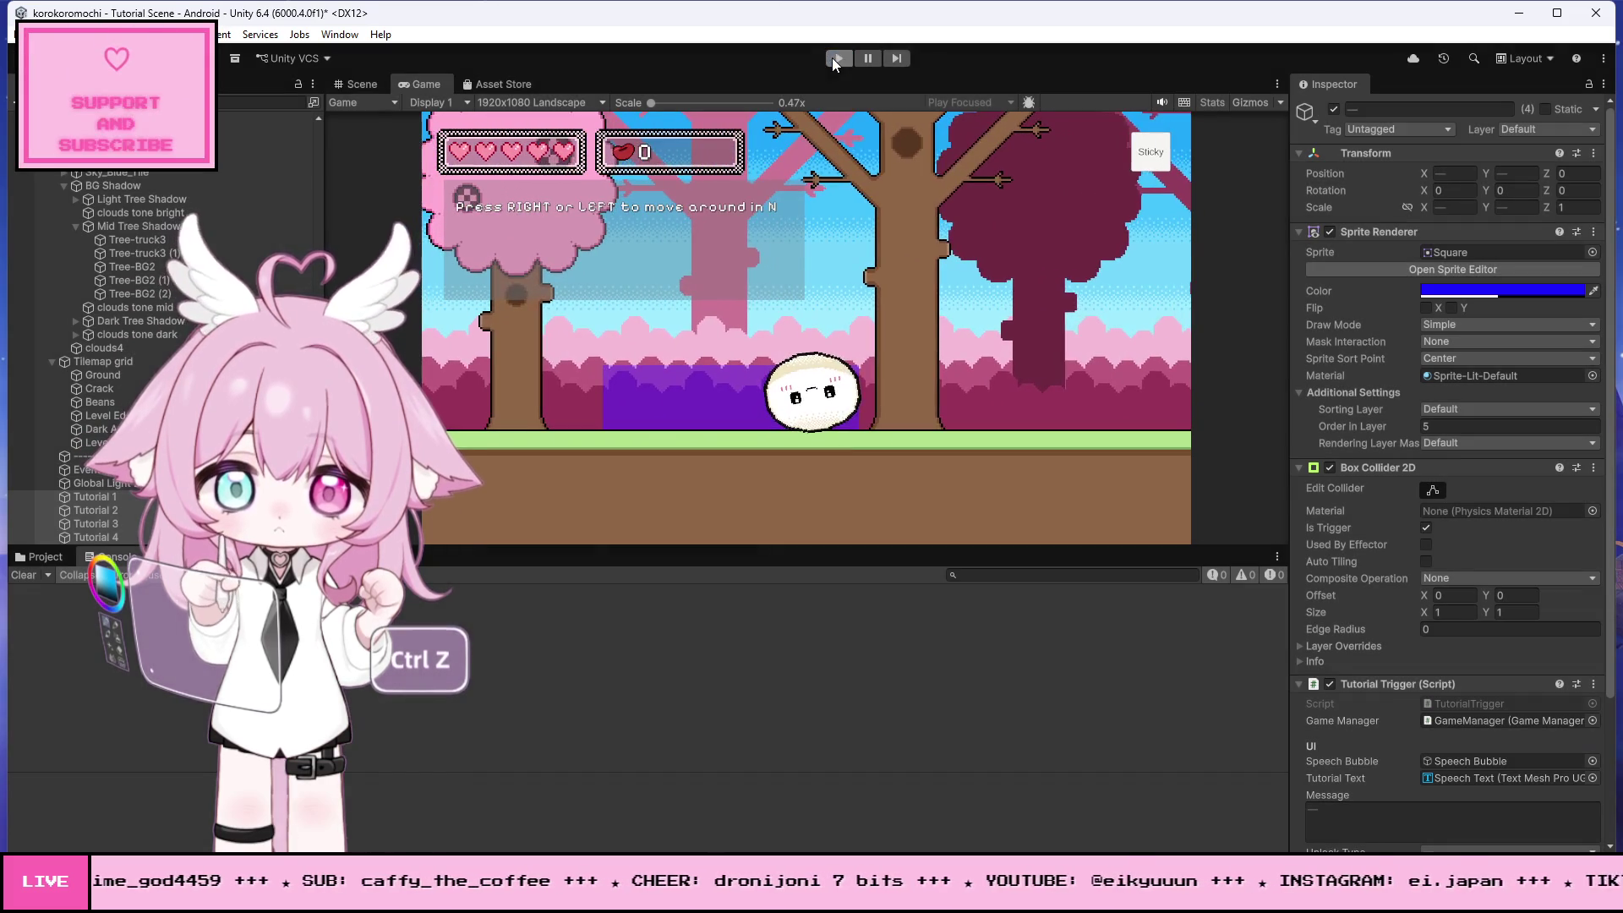
- In the Scene view, stretch Tutorial 1 upward until its Y scale is about 4.1
click(661, 475)
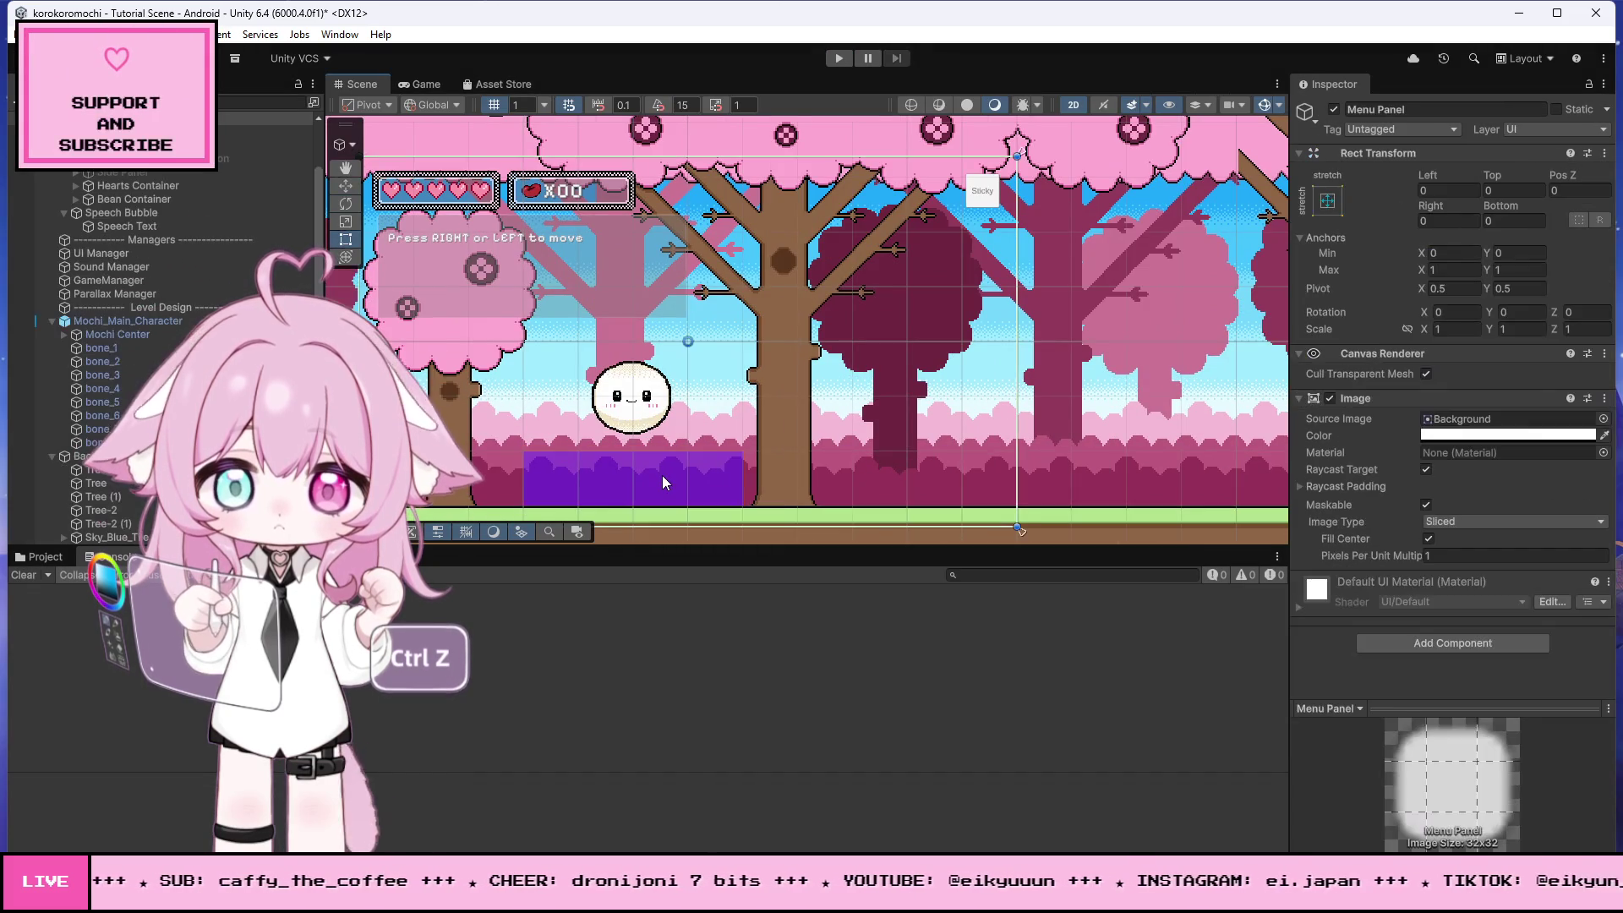
click(655, 473)
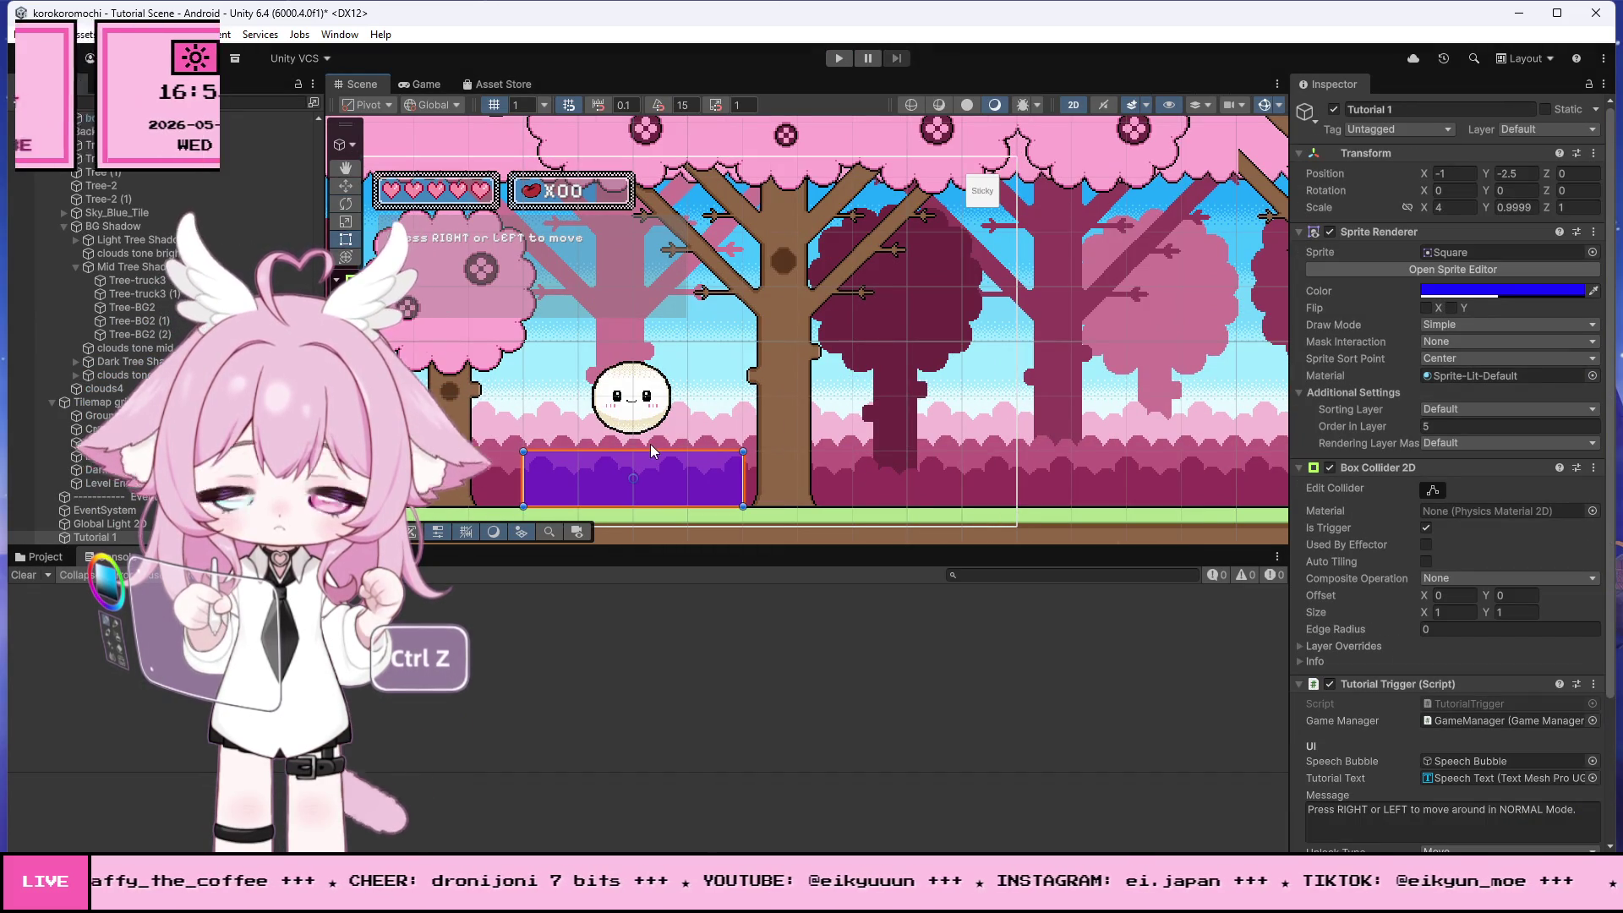
drag(651, 450, 667, 324)
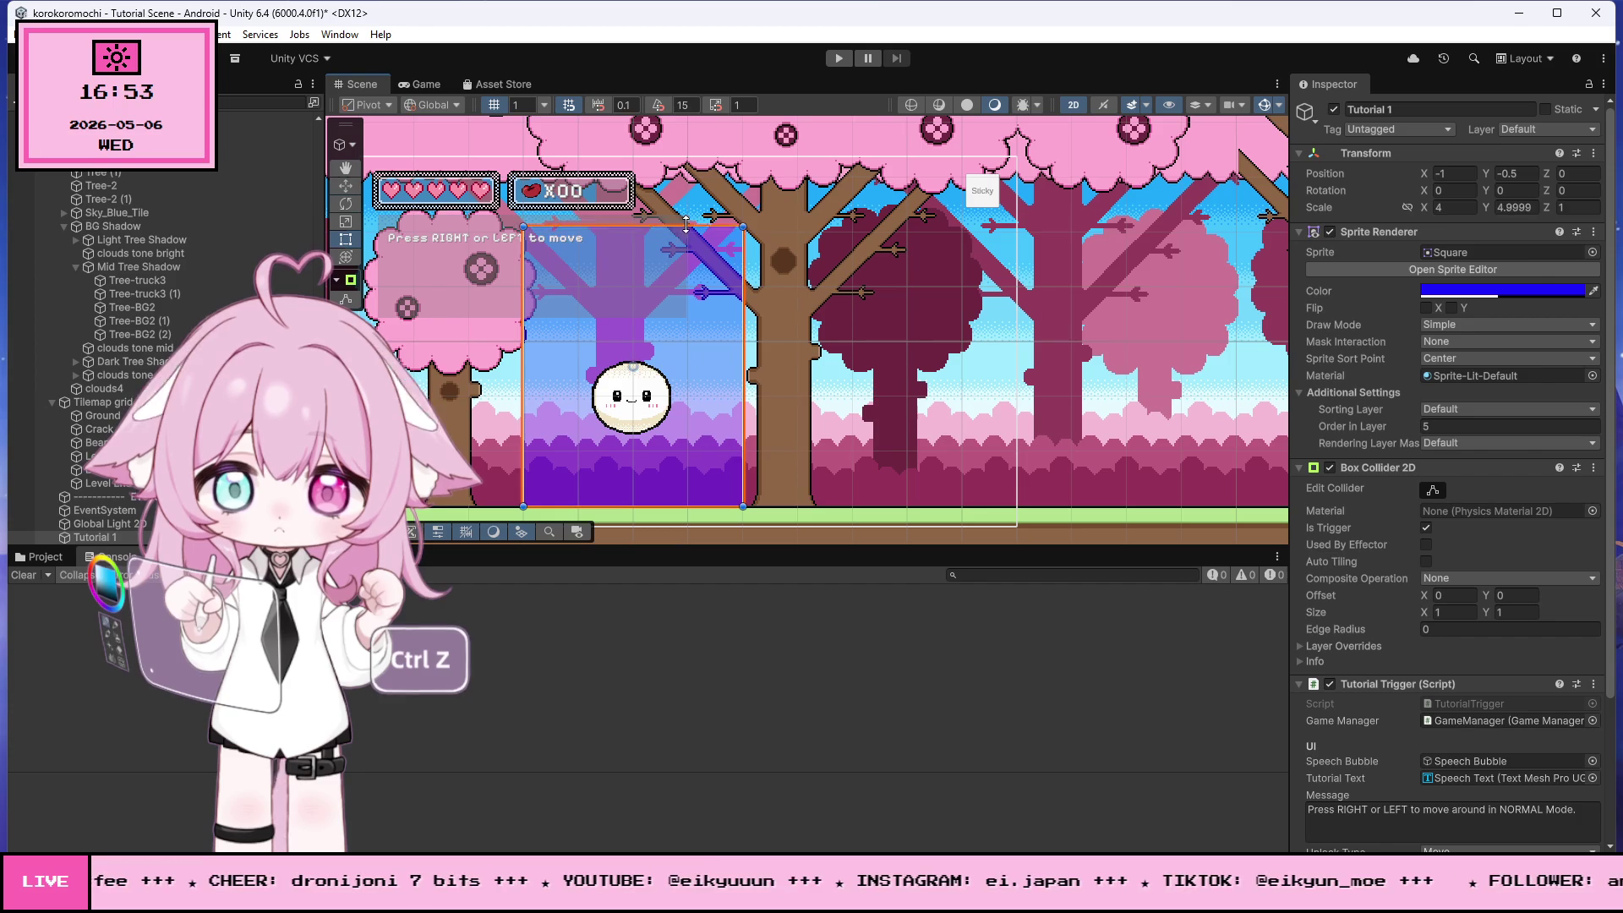
drag(686, 219, 698, 289)
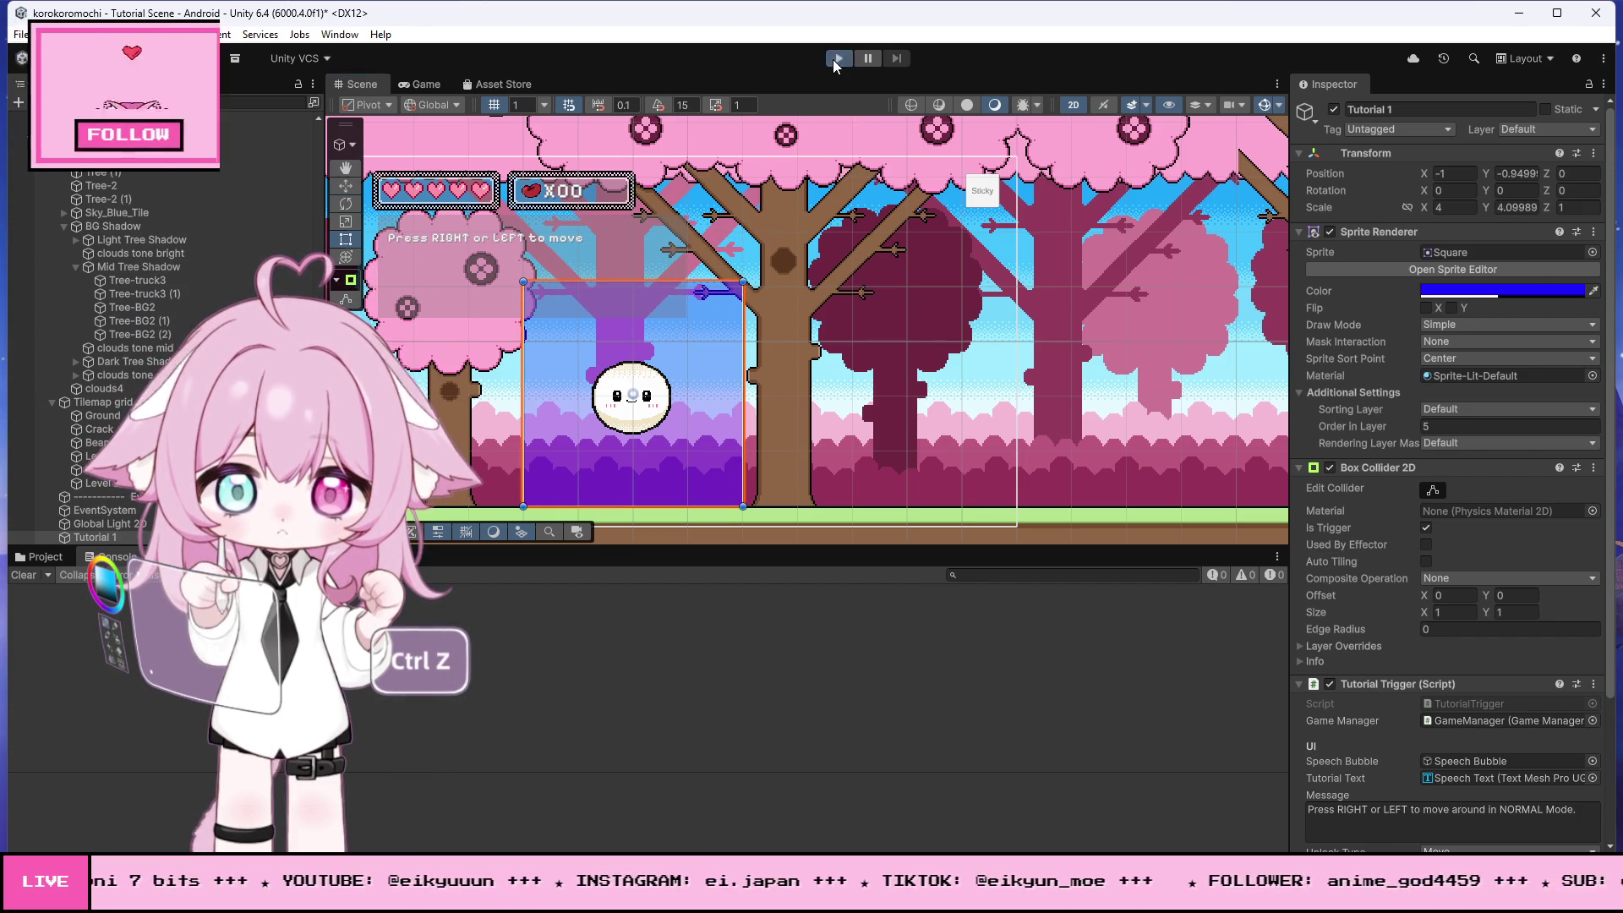
click(836, 59)
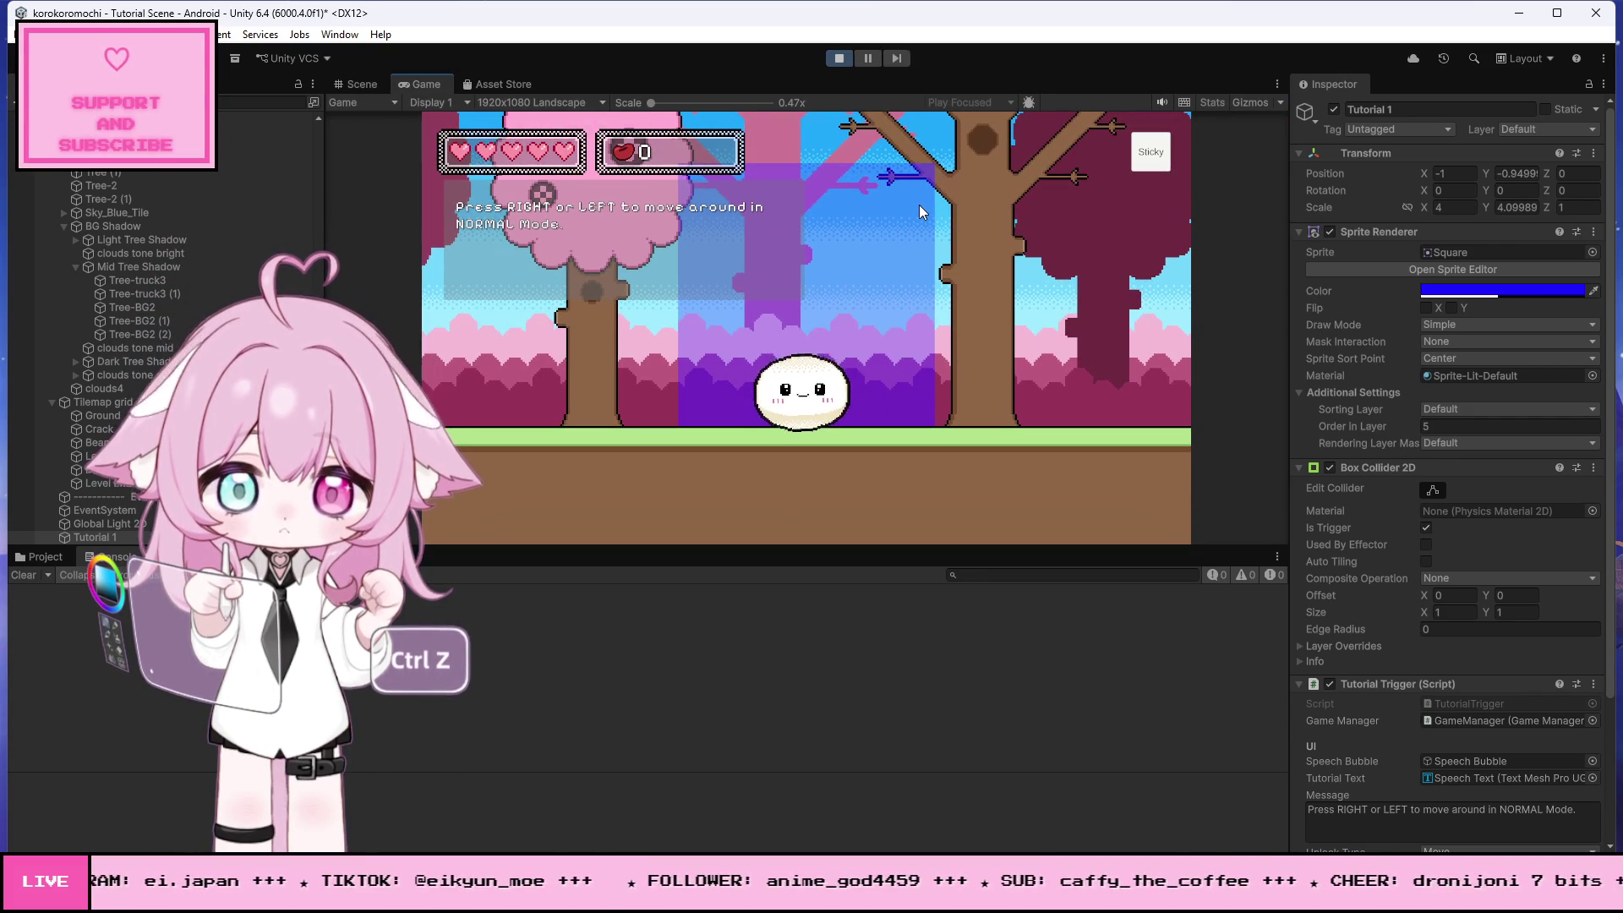
key(Right)
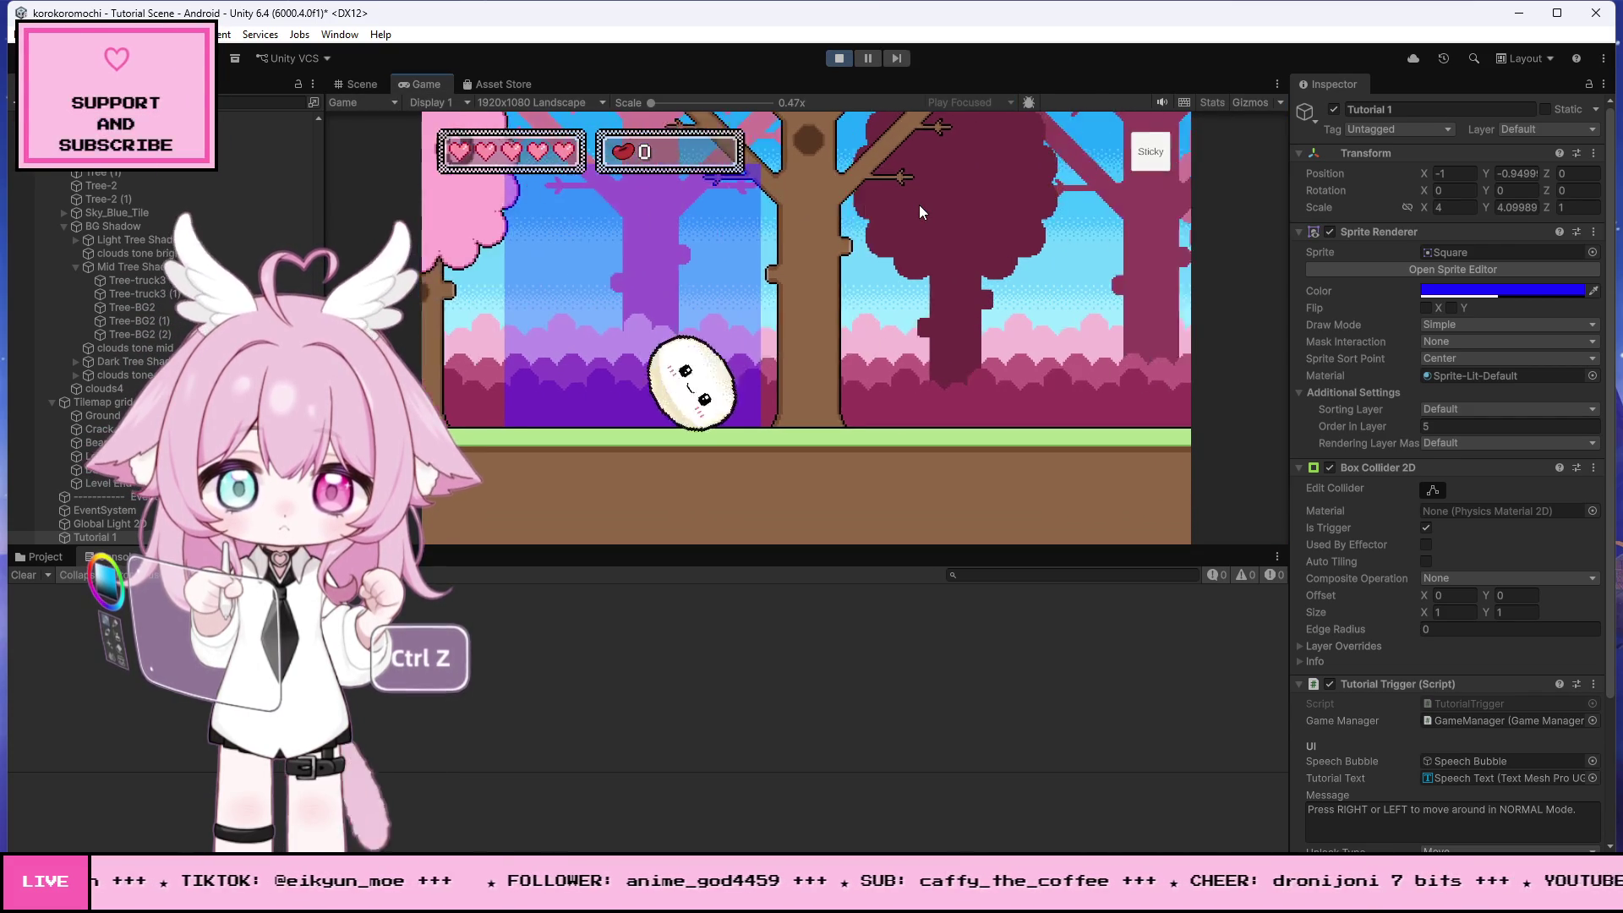
key(Right)
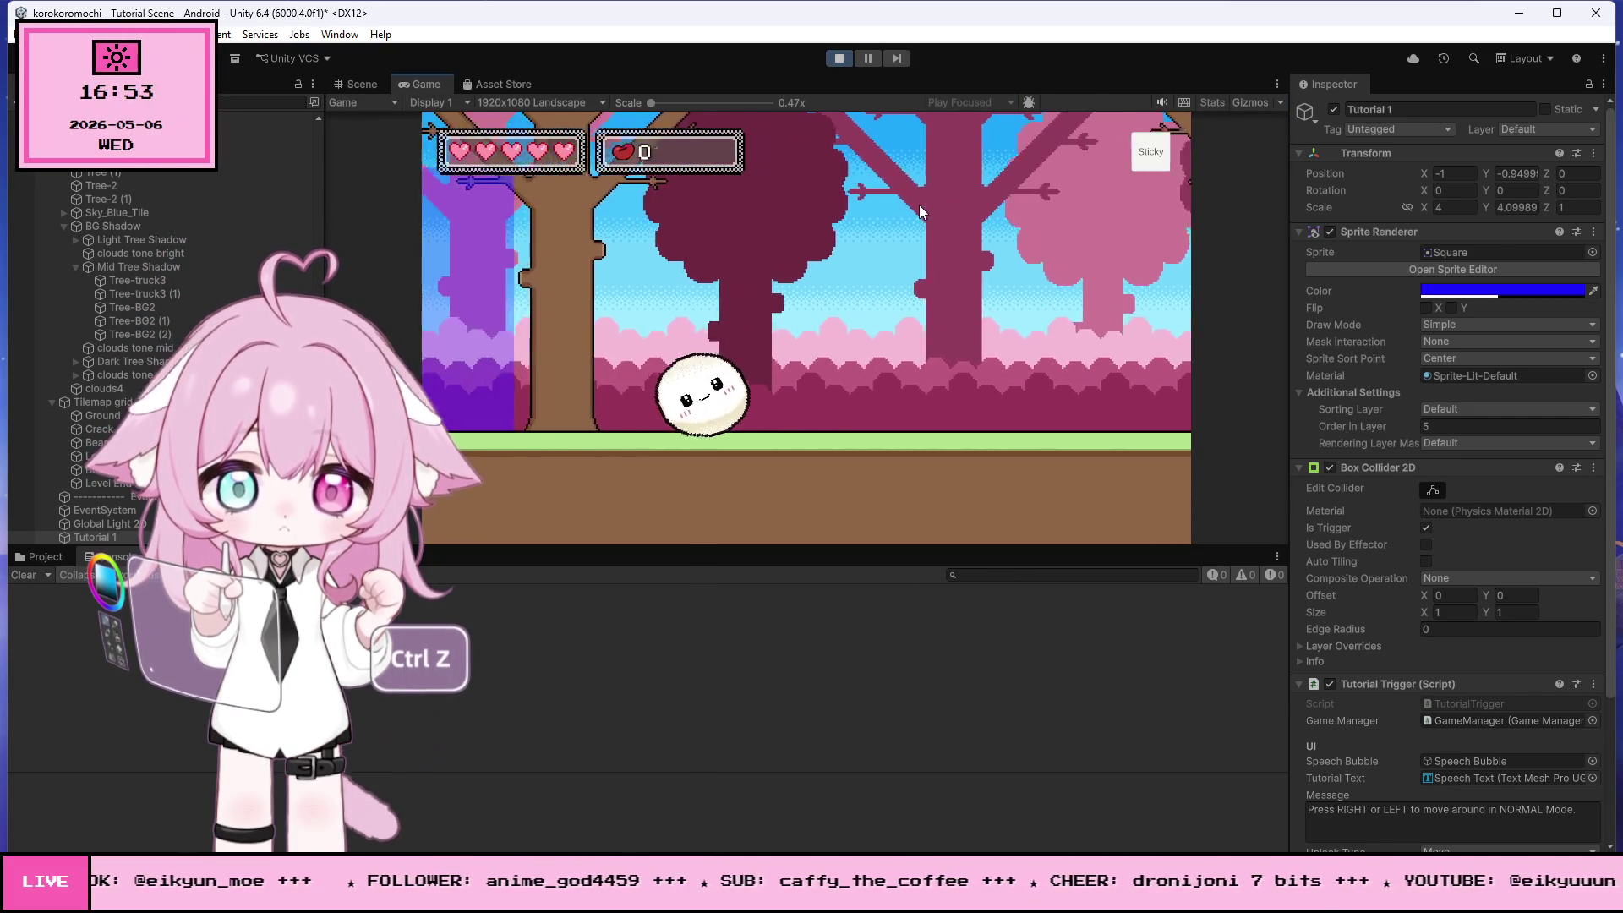
key(Left)
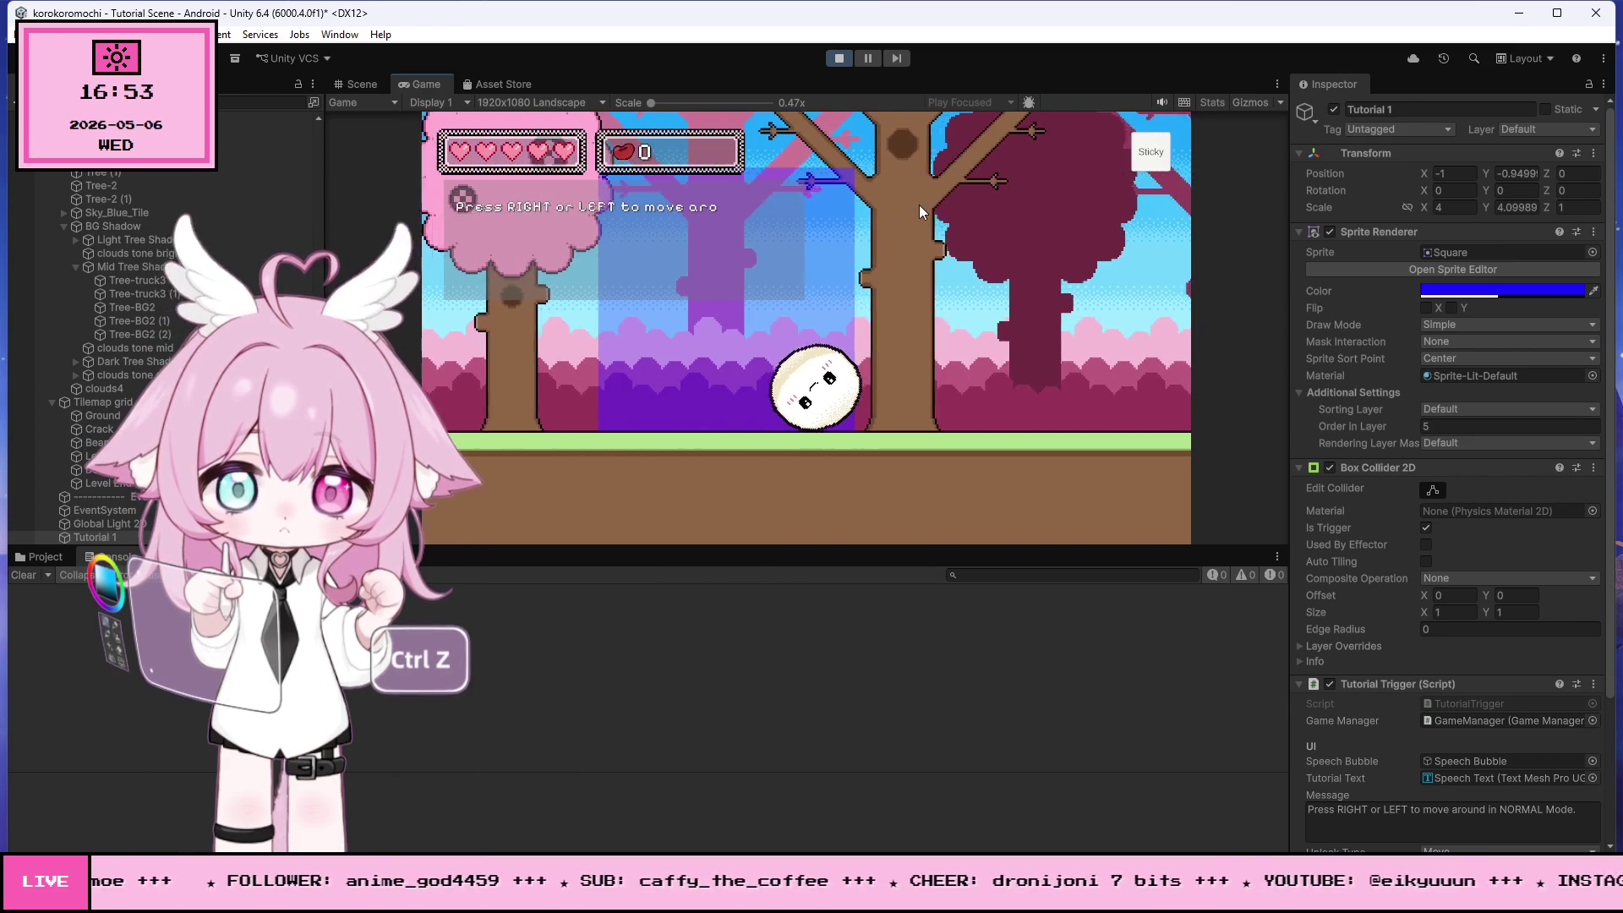
key(Right)
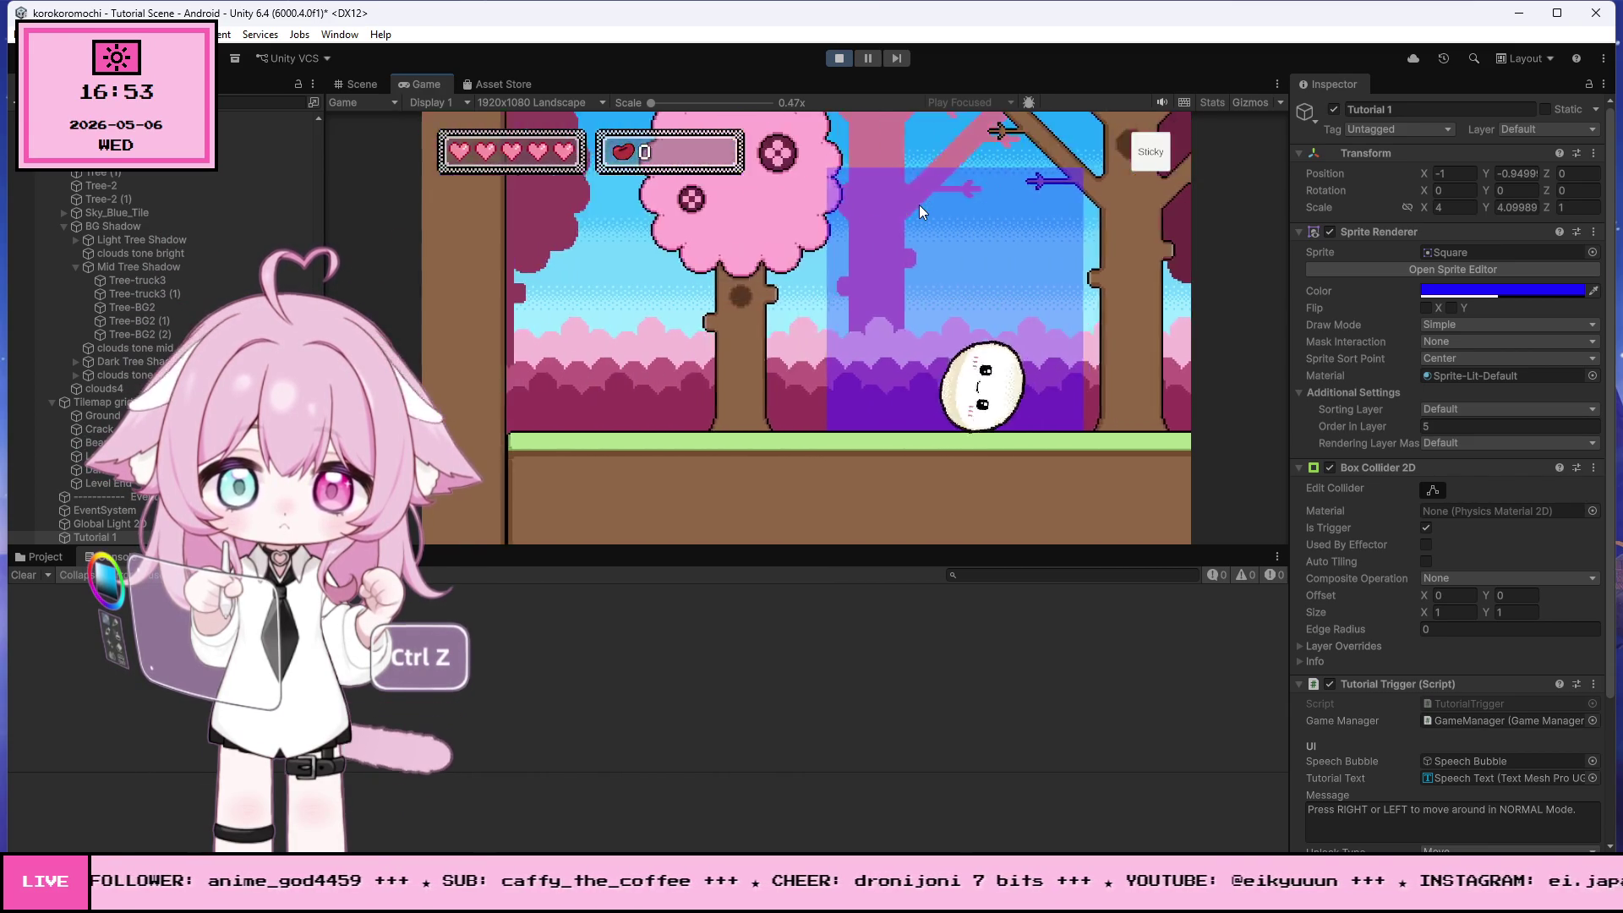
key(Left)
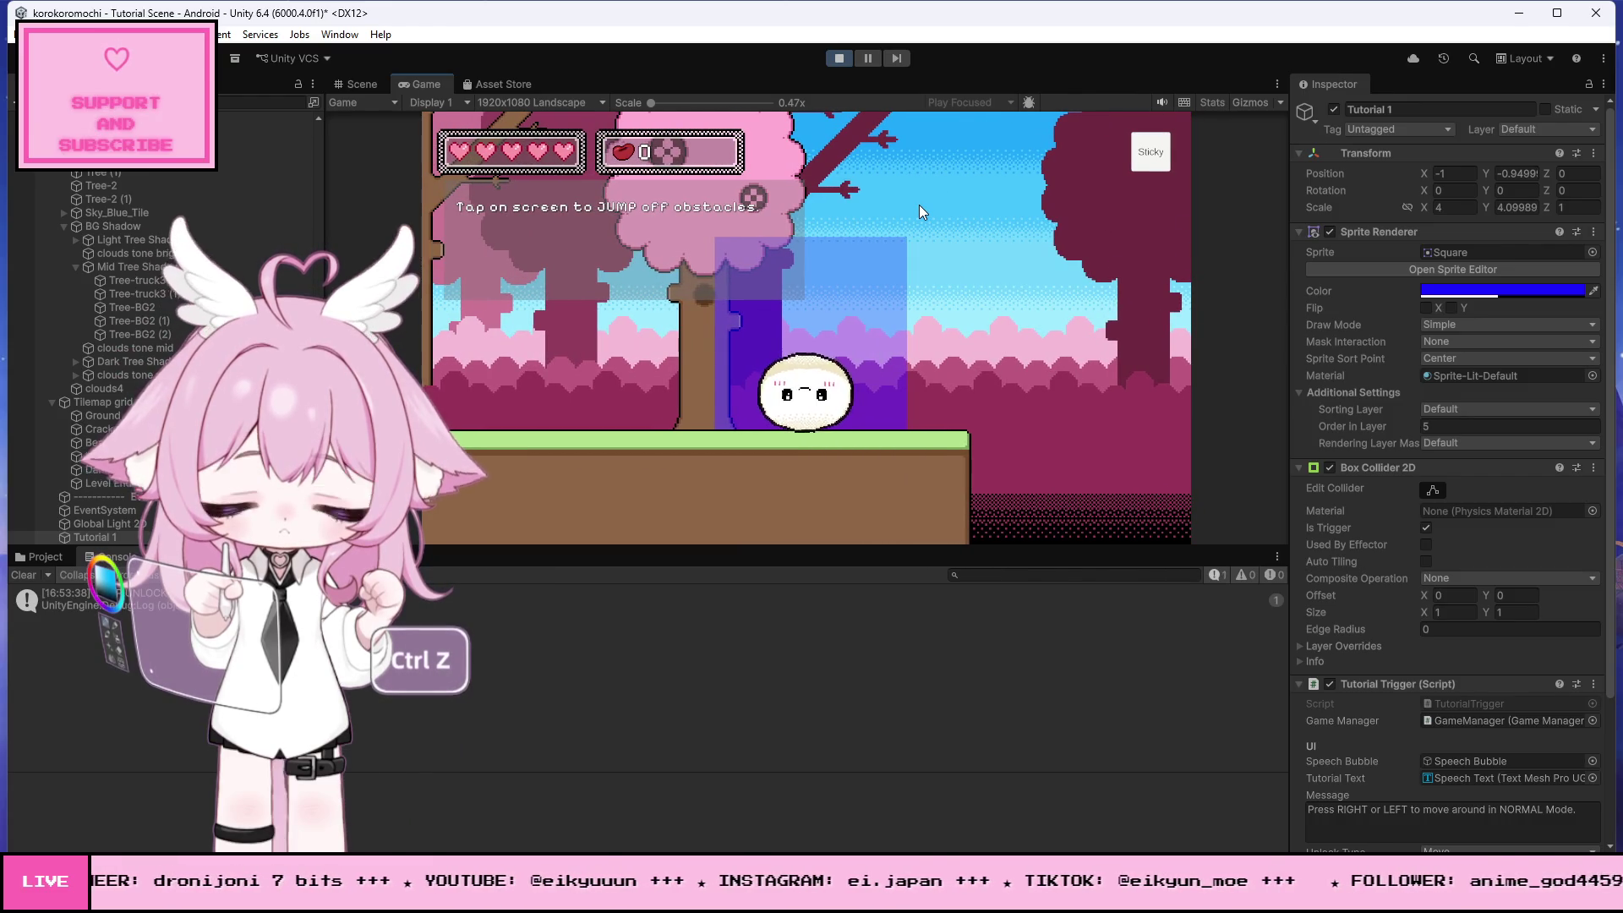
key(Left)
click(920, 204)
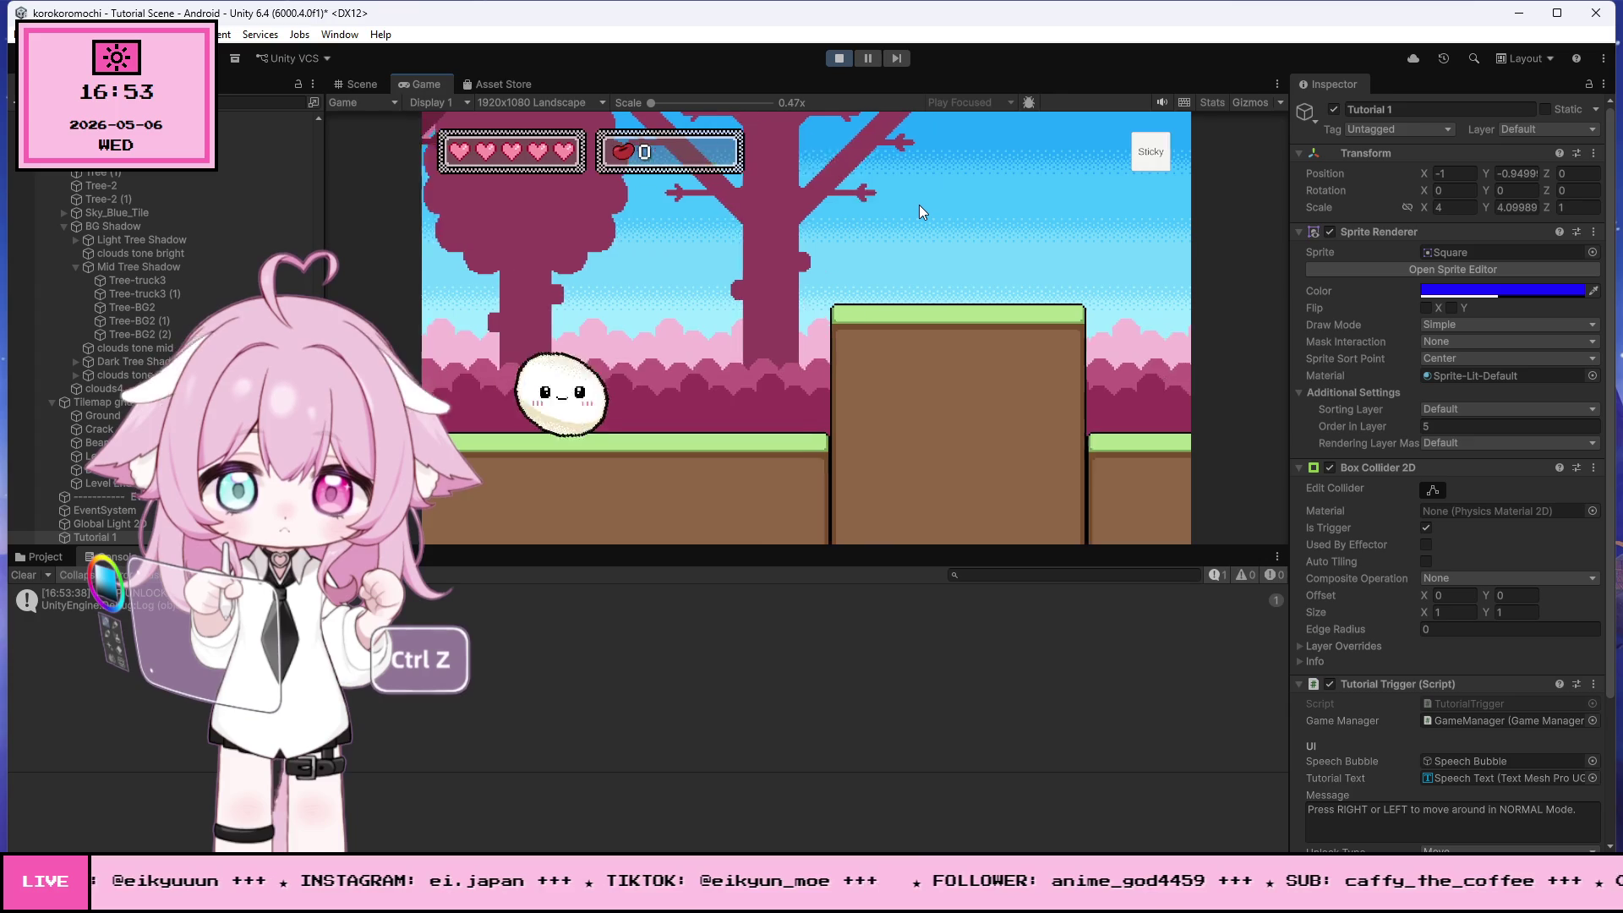
click(920, 204)
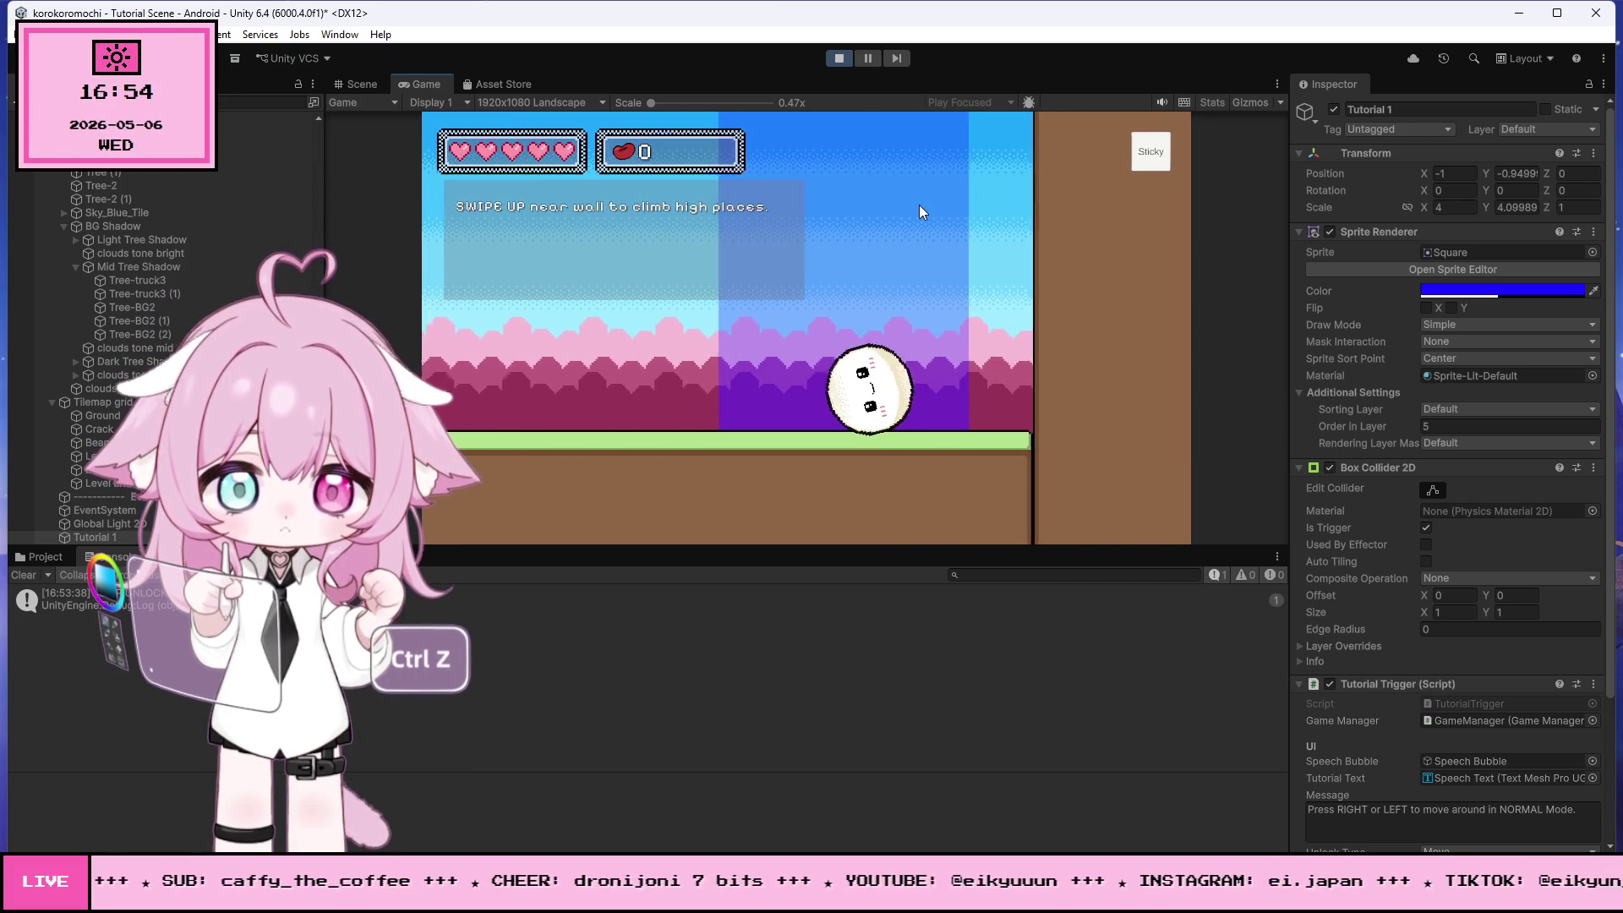
drag(829, 360, 865, 209)
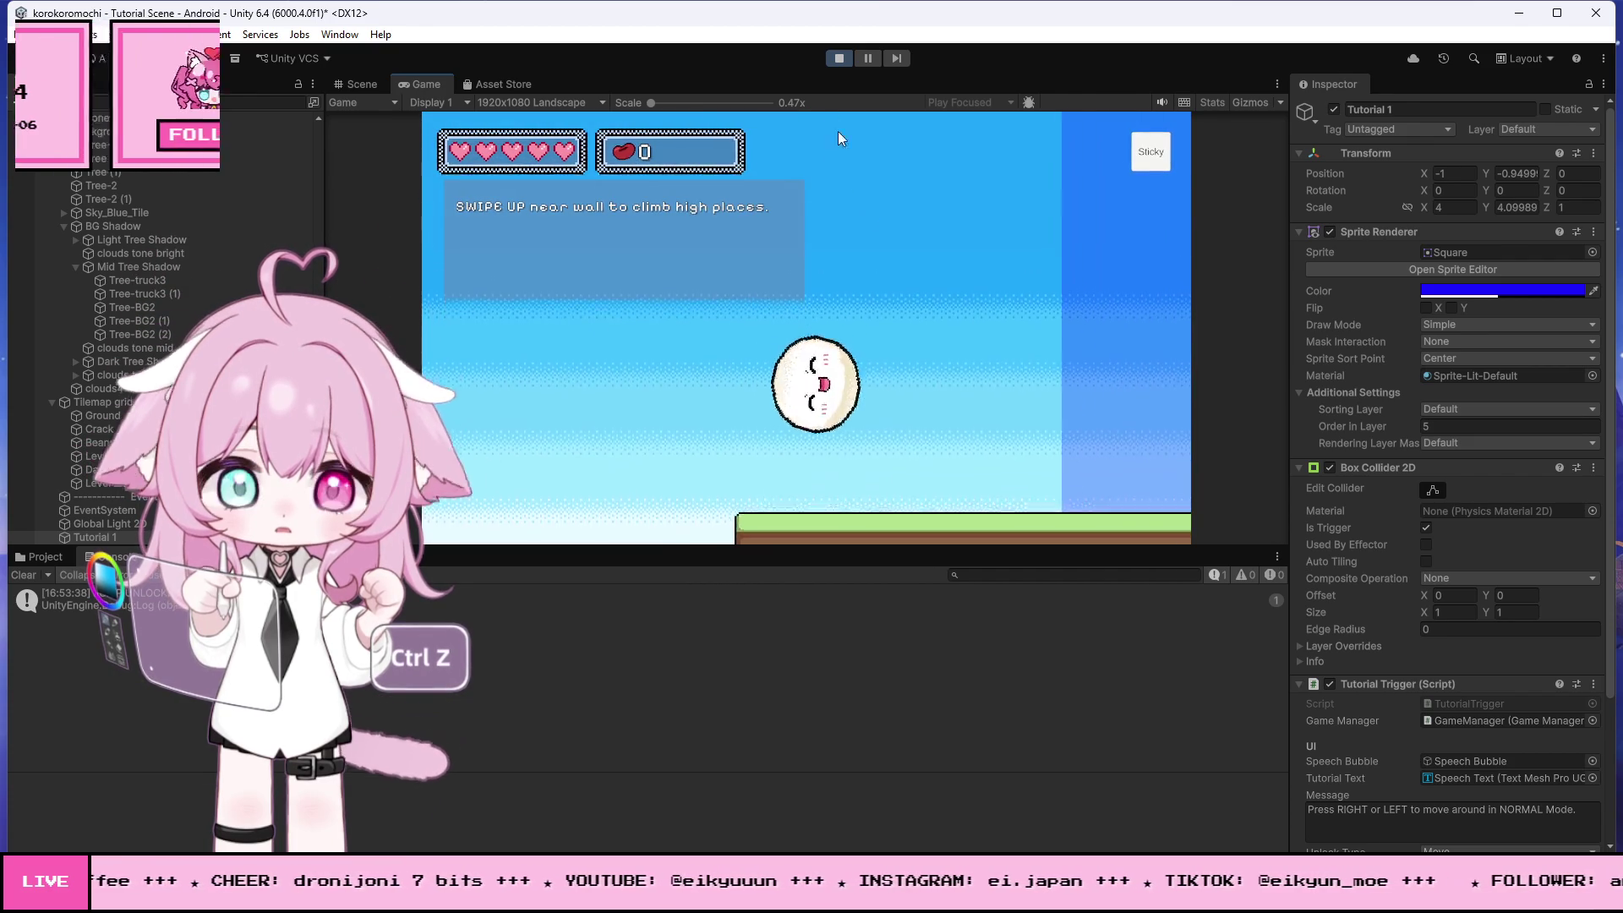
click(836, 57)
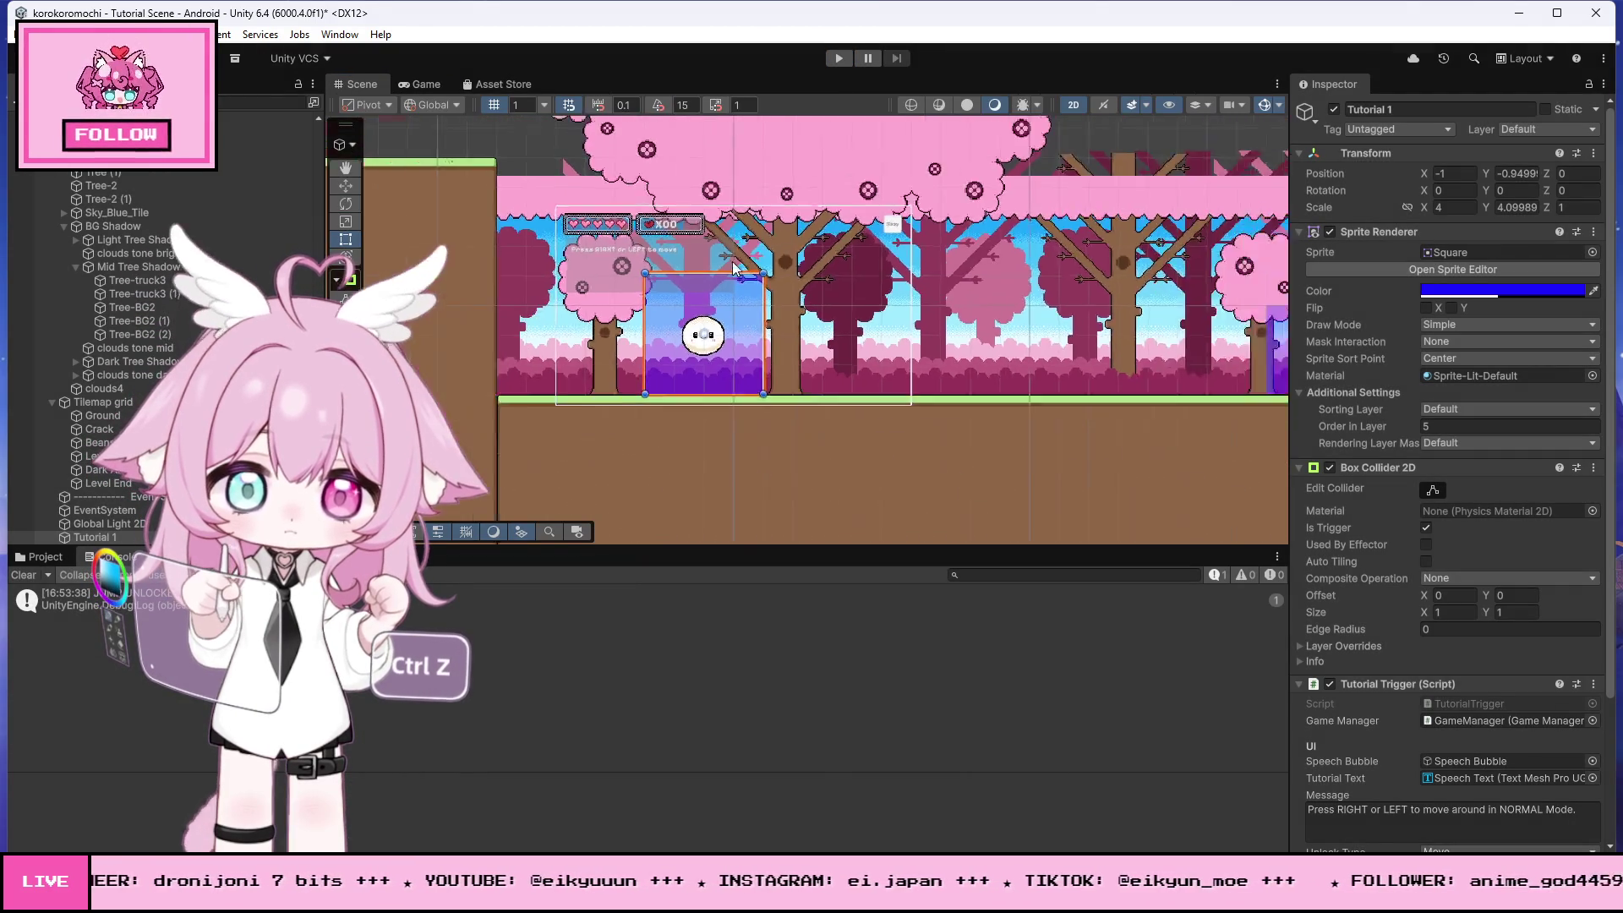
- Run a first test, rolling the mochi left then right into the jump prompt zone, and stop
scroll(601, 259, down, 10)
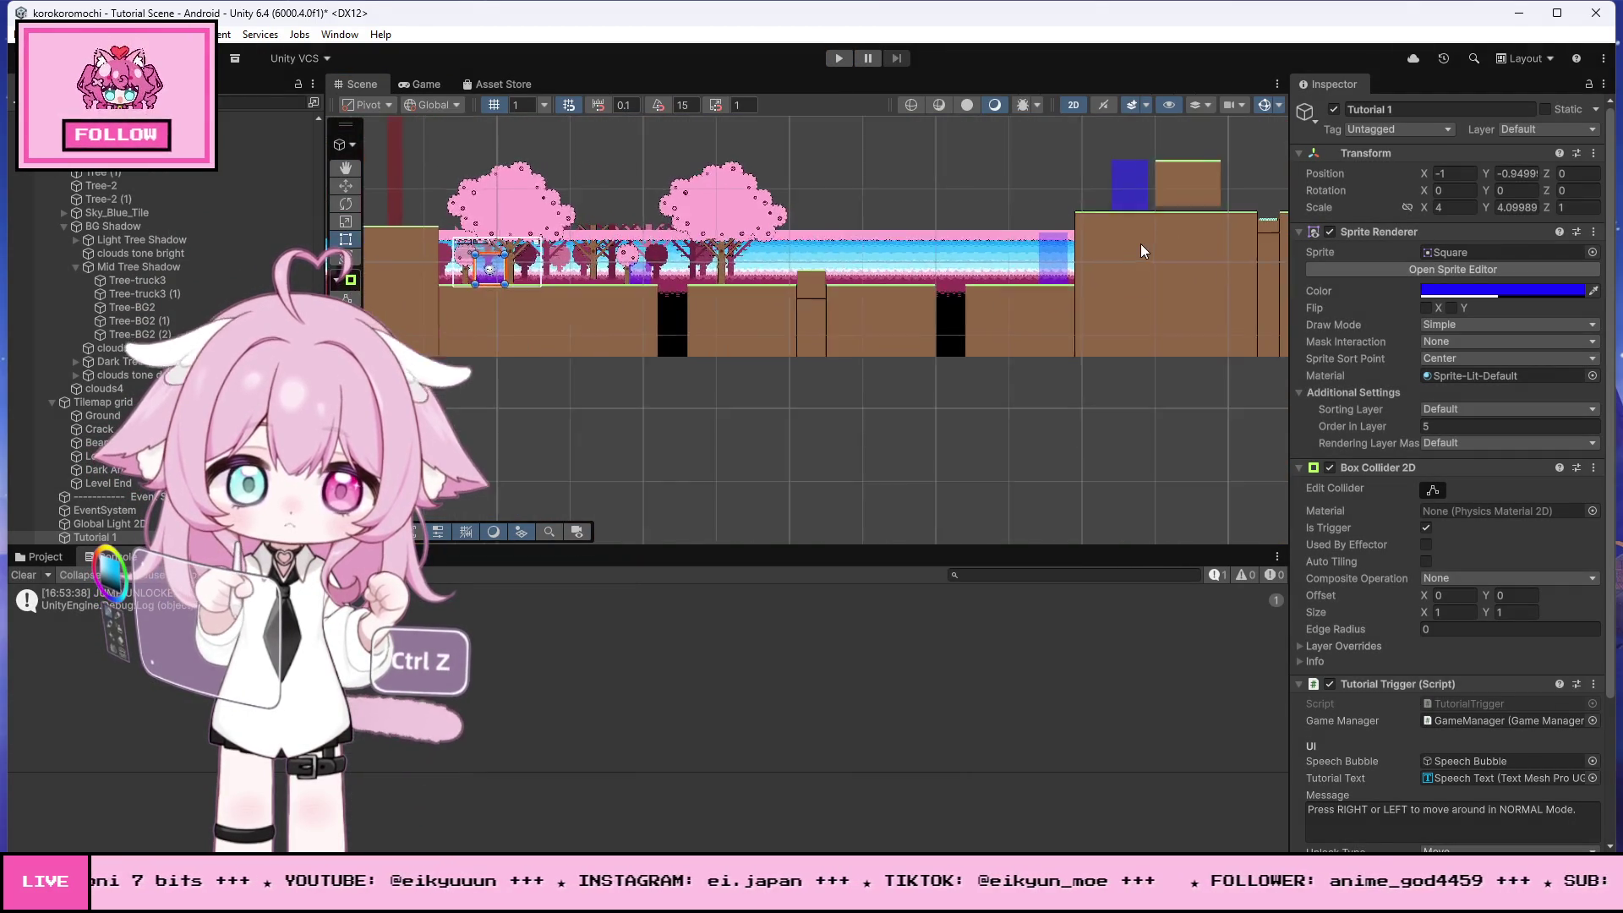
scroll(1141, 245, up, 10)
scroll(996, 297, up, 2)
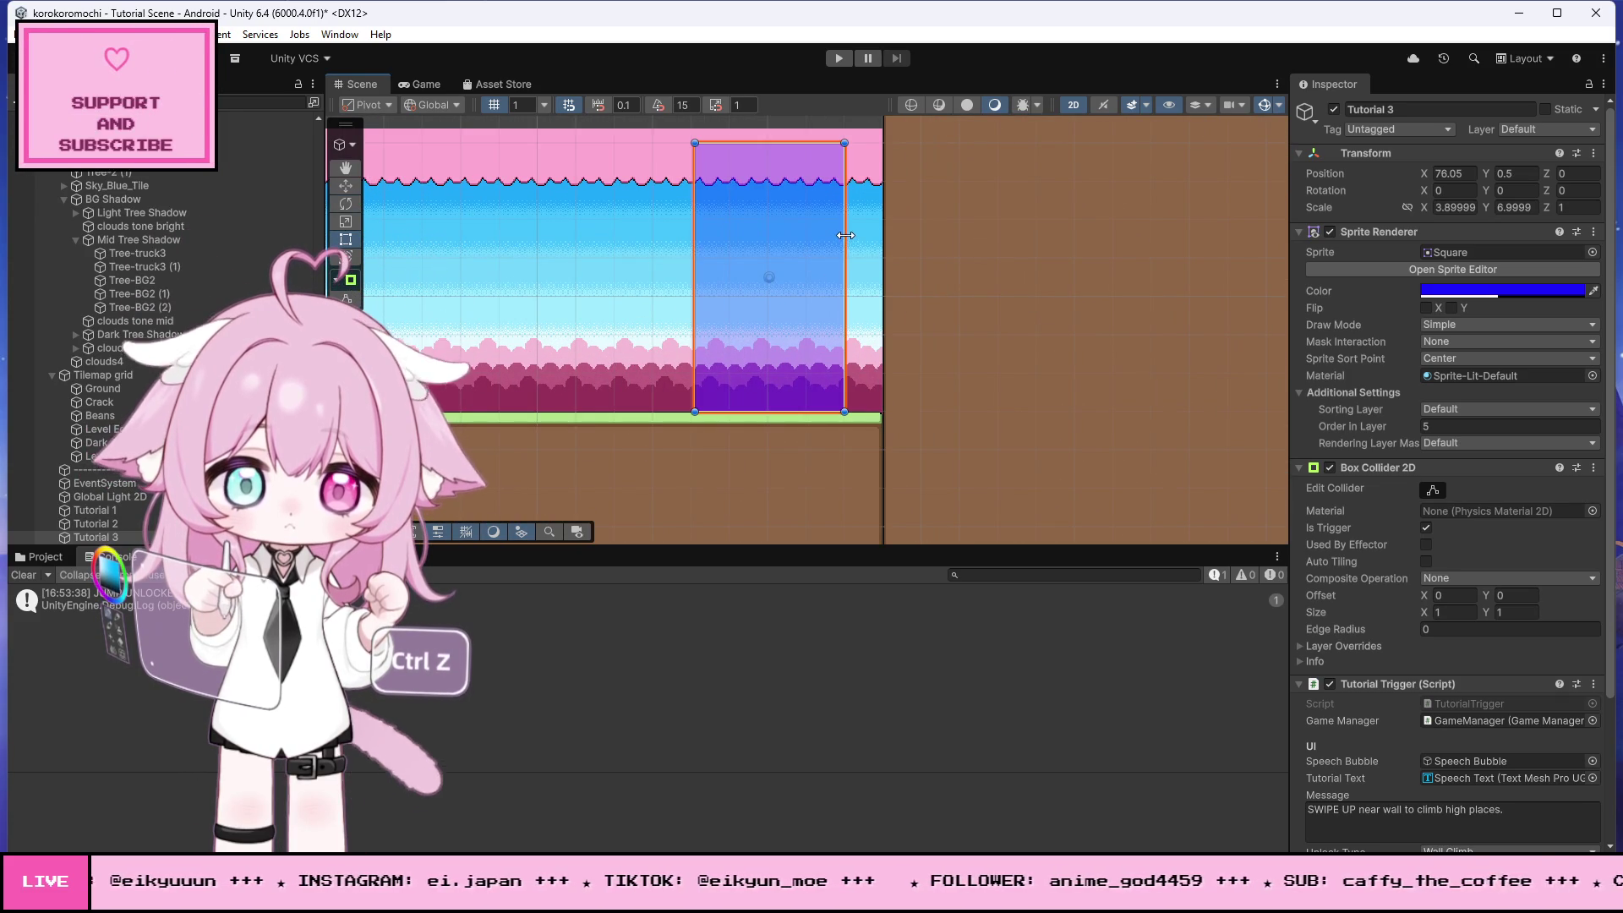
scroll(972, 261, down, 8)
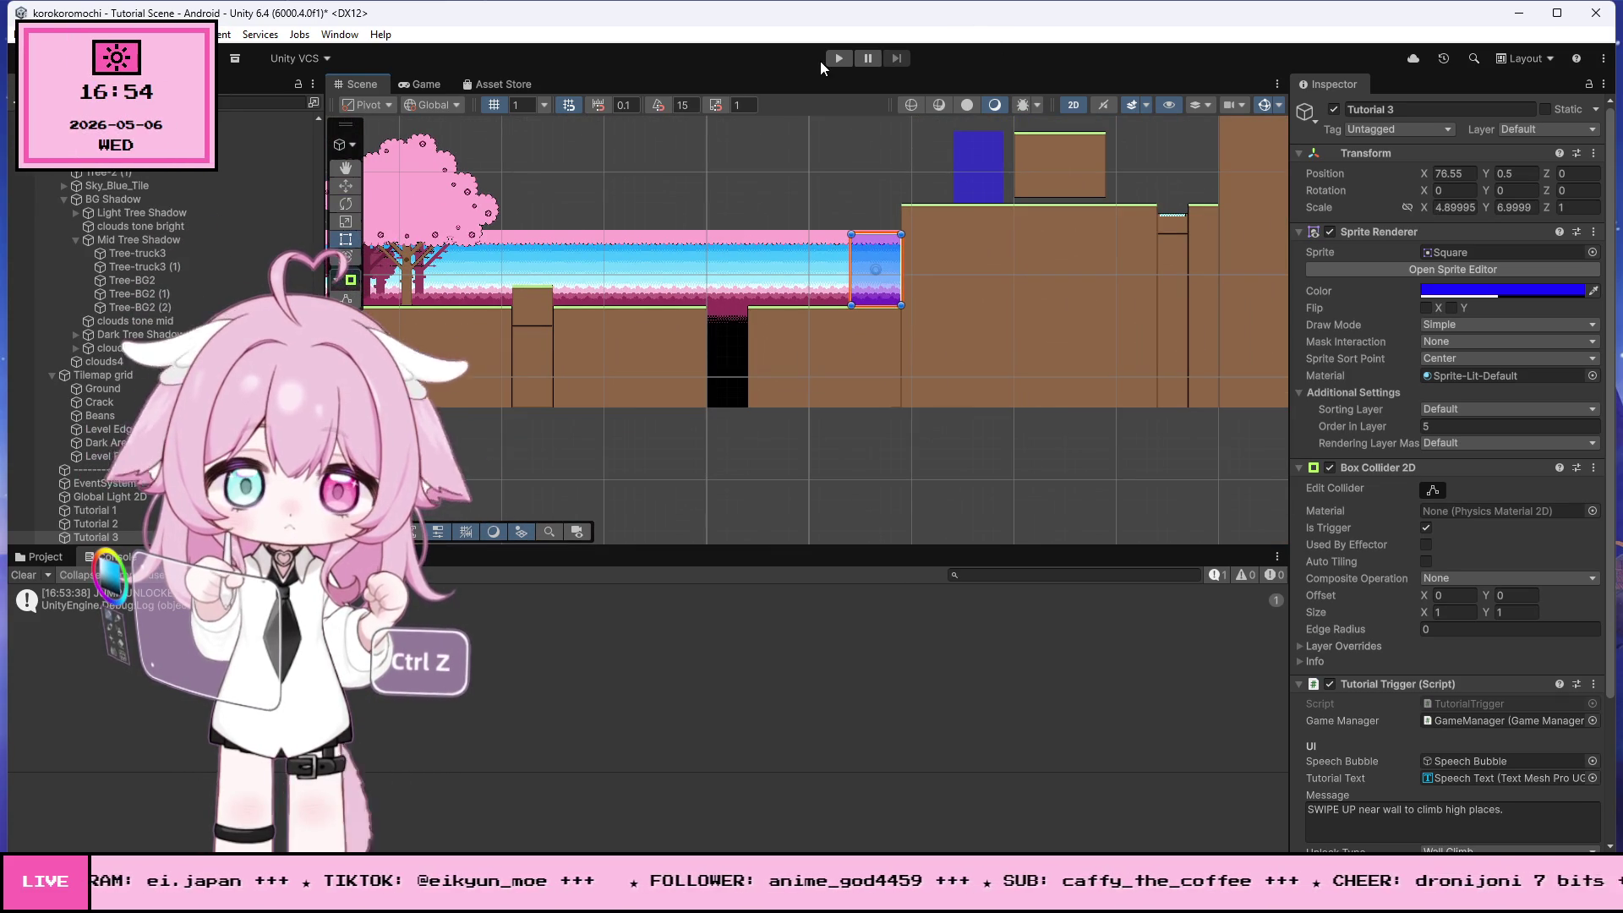
click(838, 57)
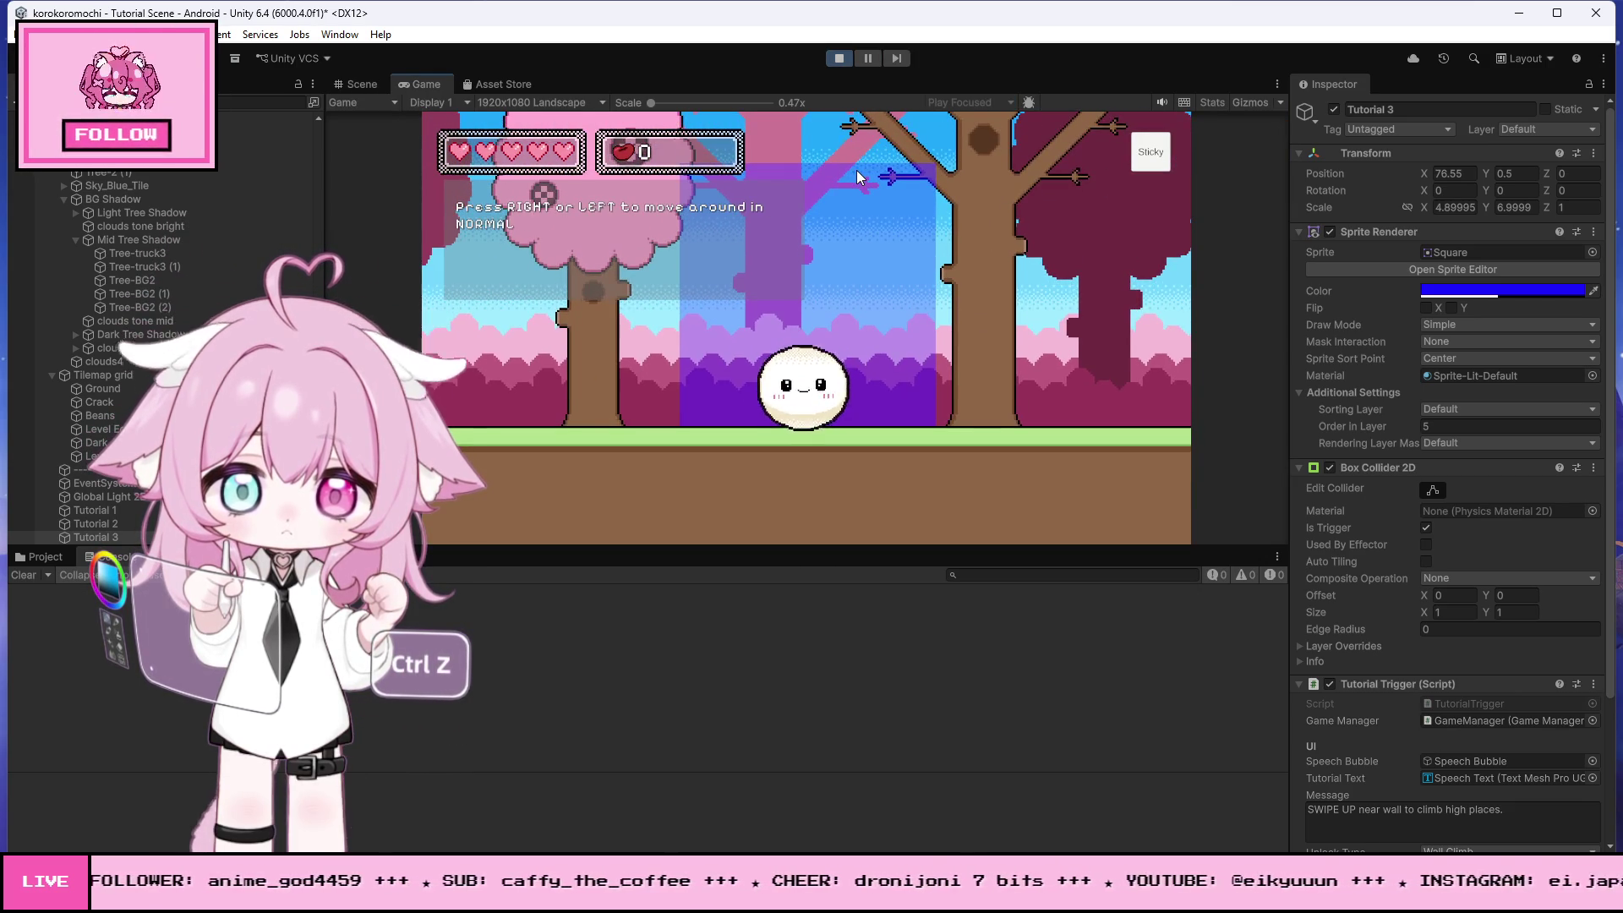
key(Left)
key(Left)
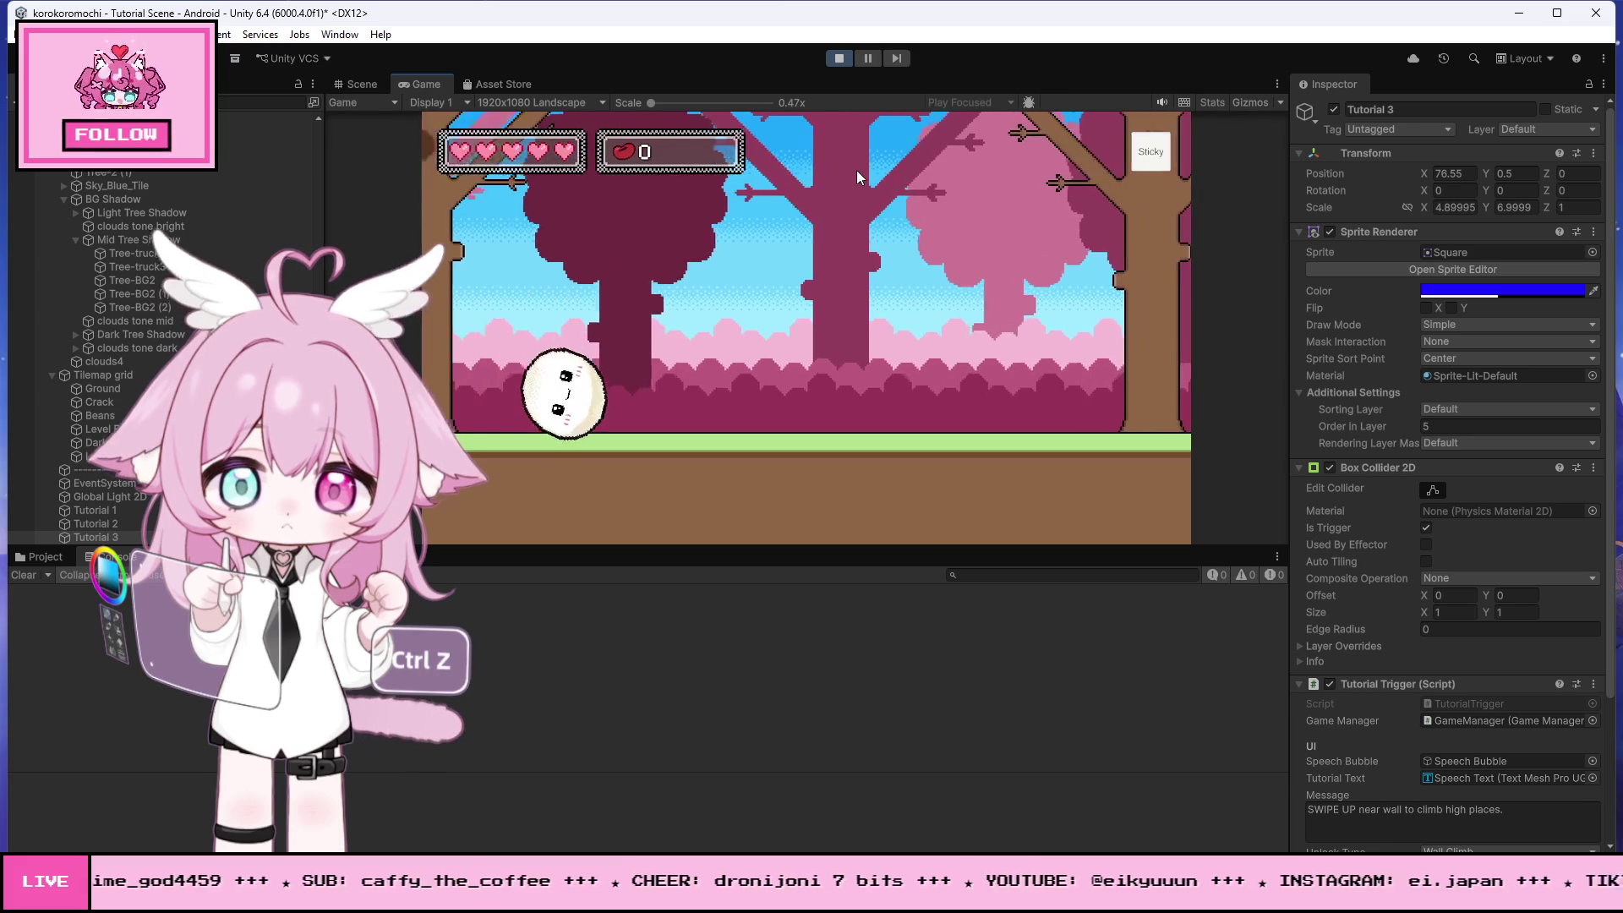
key(Right)
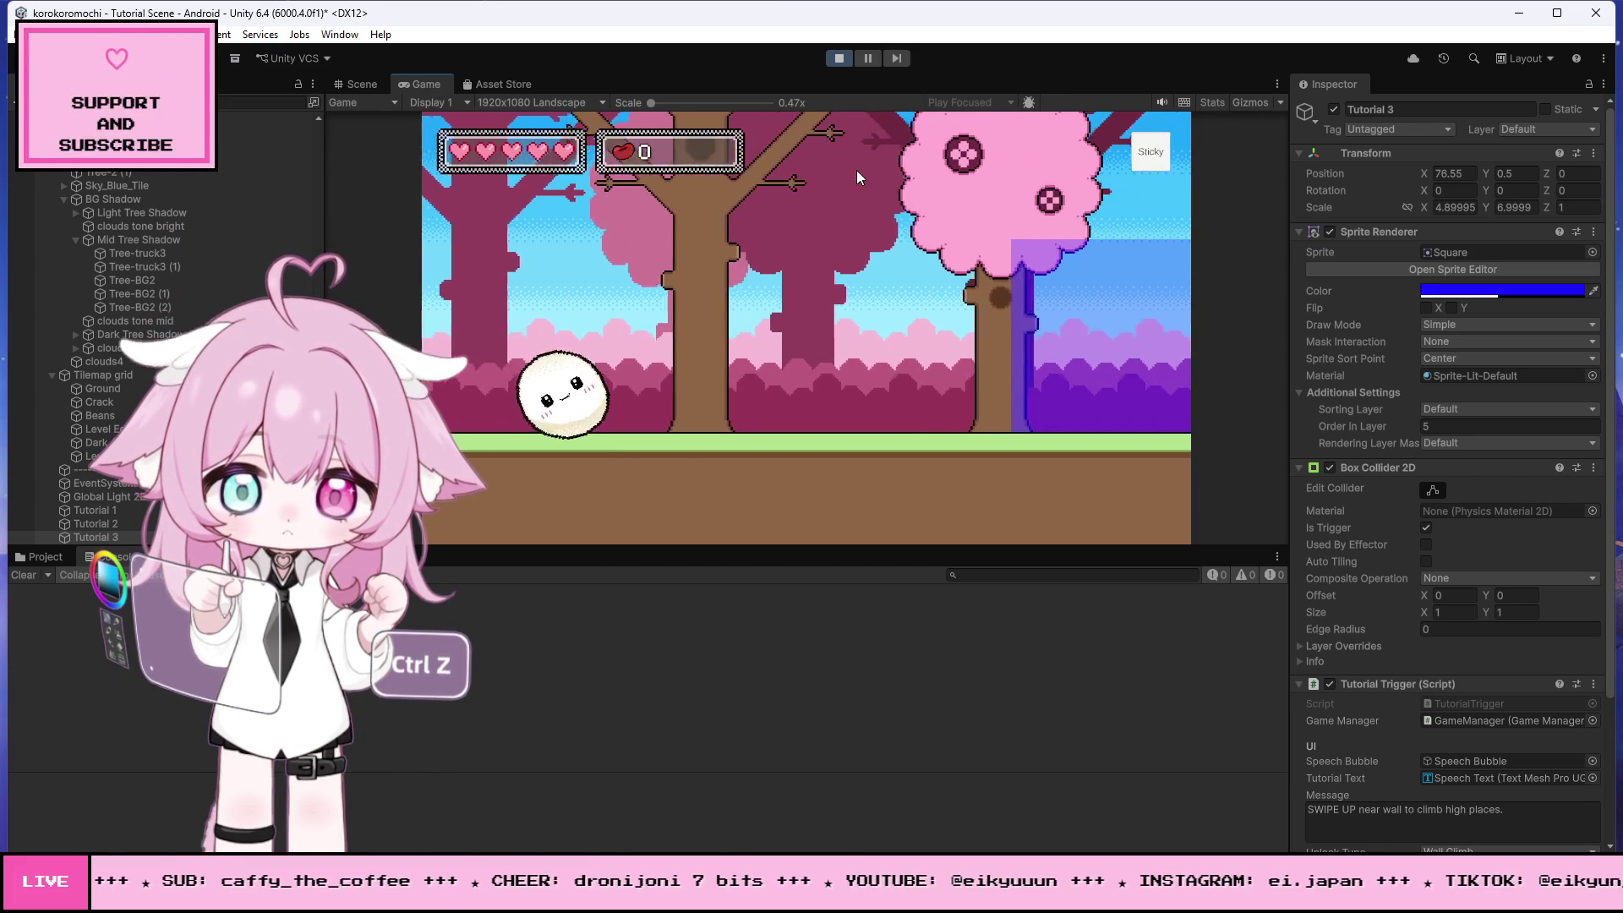
key(Right)
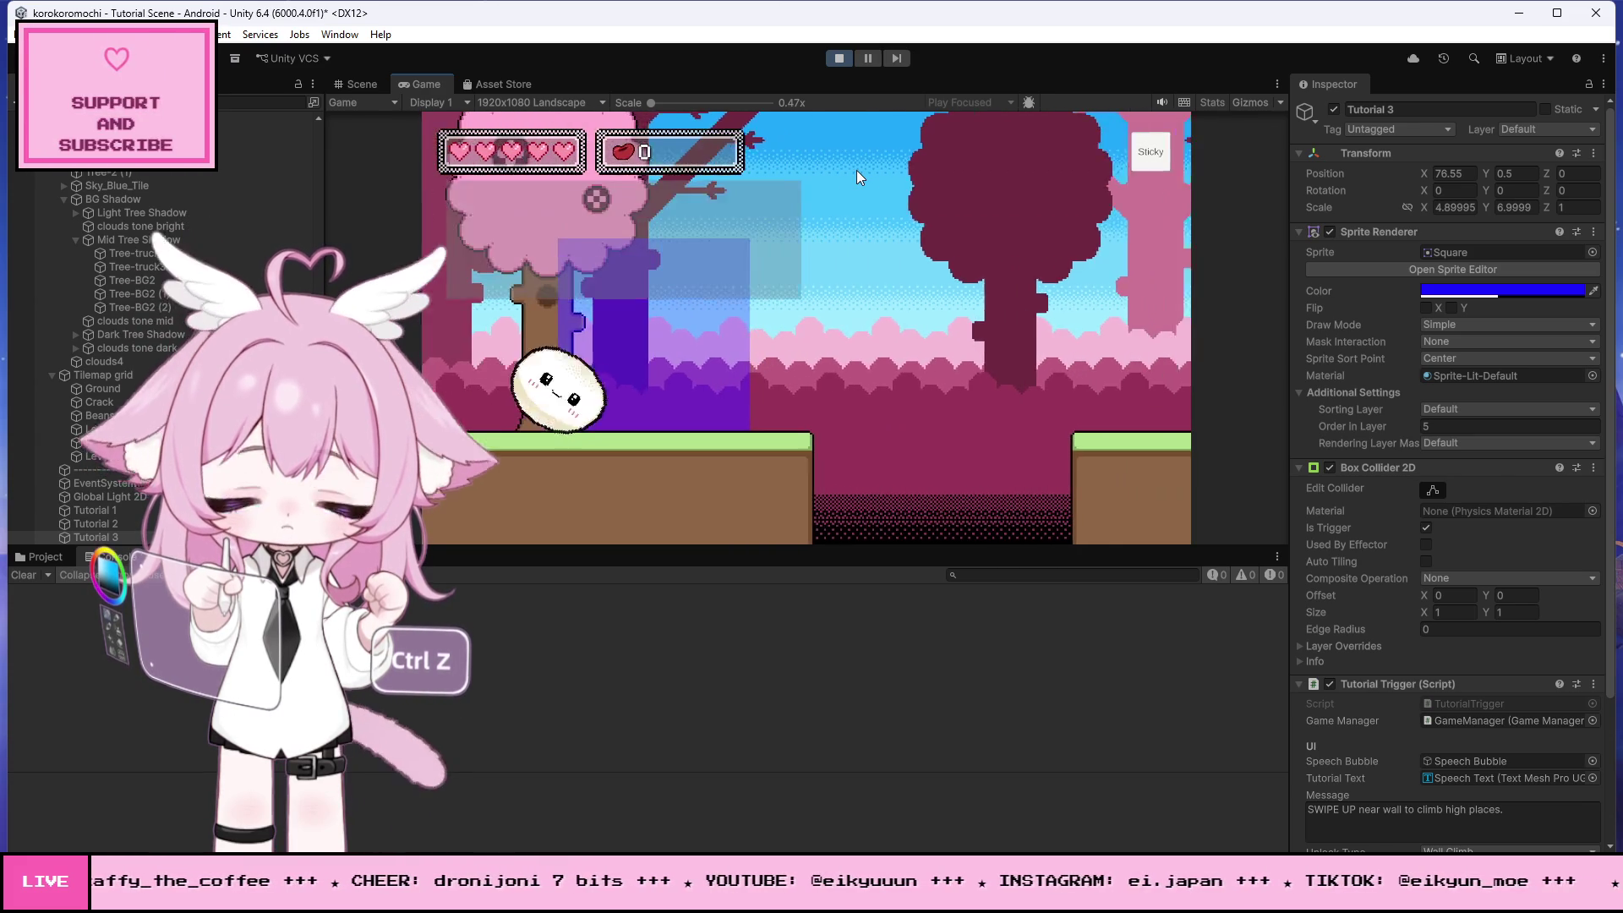
key(Right)
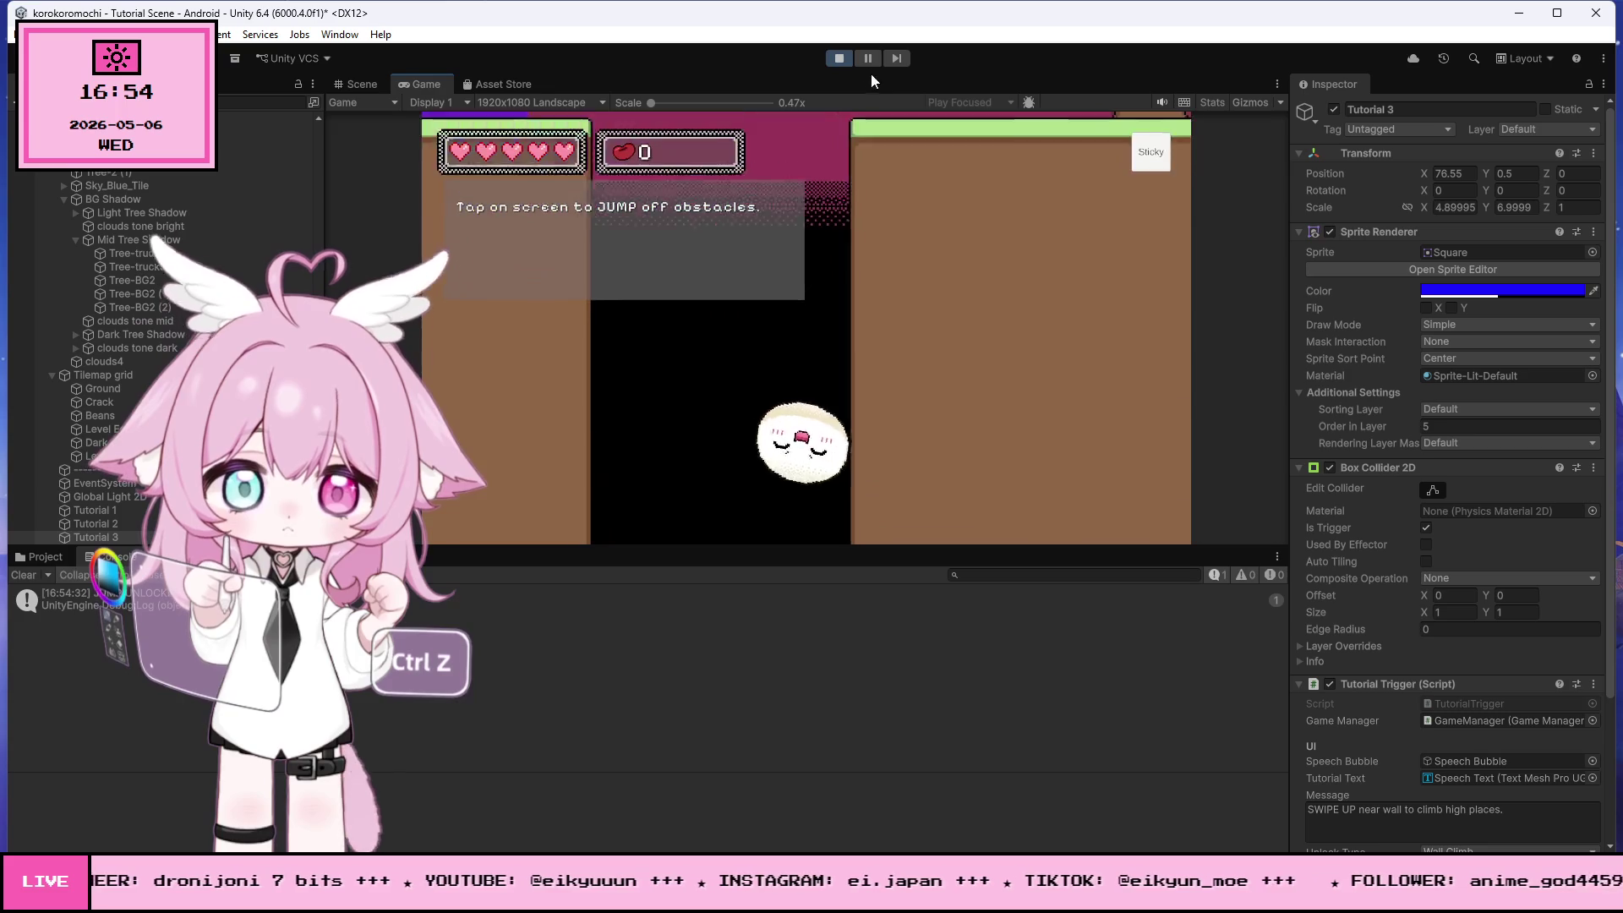
click(840, 58)
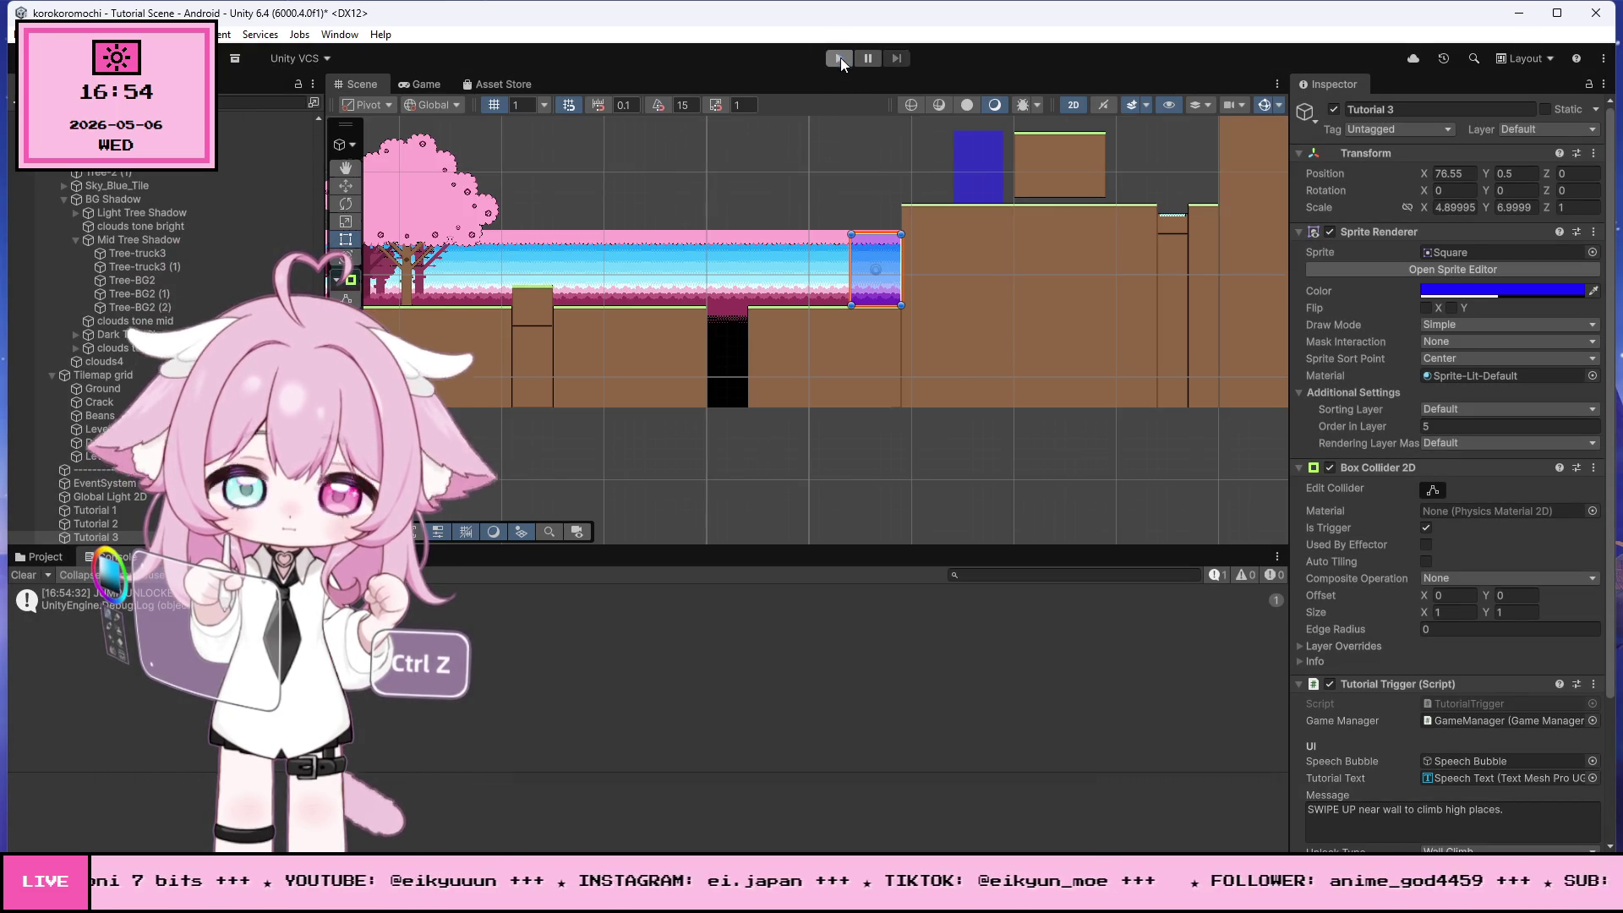
- Replay, jumping the ledge and gap and swiping up to climb the brown wall, then stop
click(842, 60)
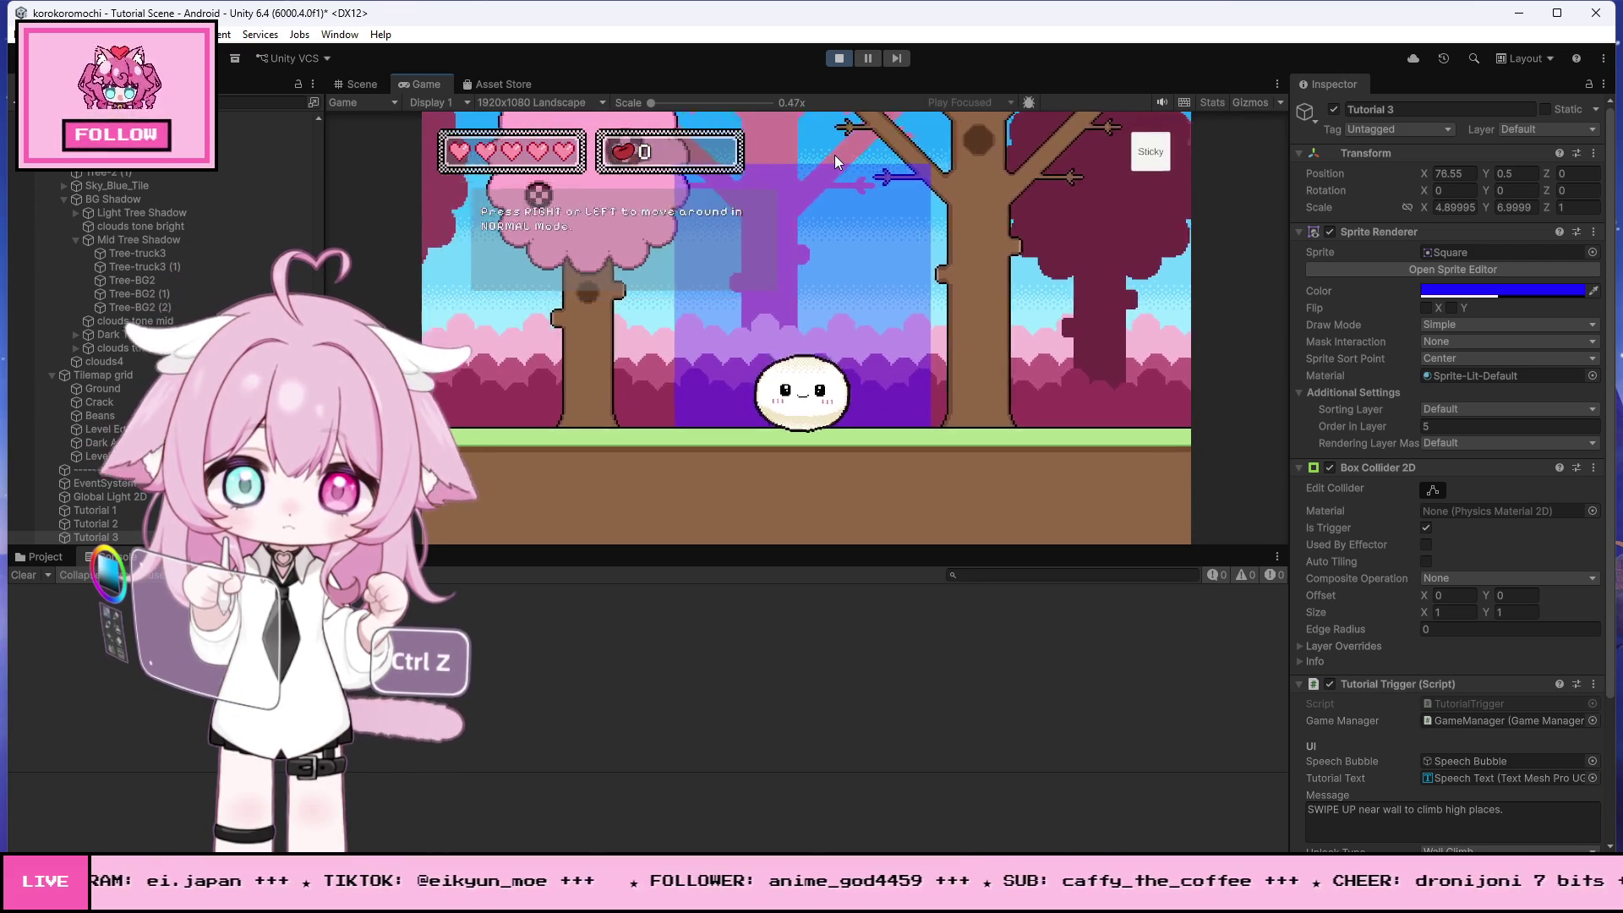
key(Left)
key(Right)
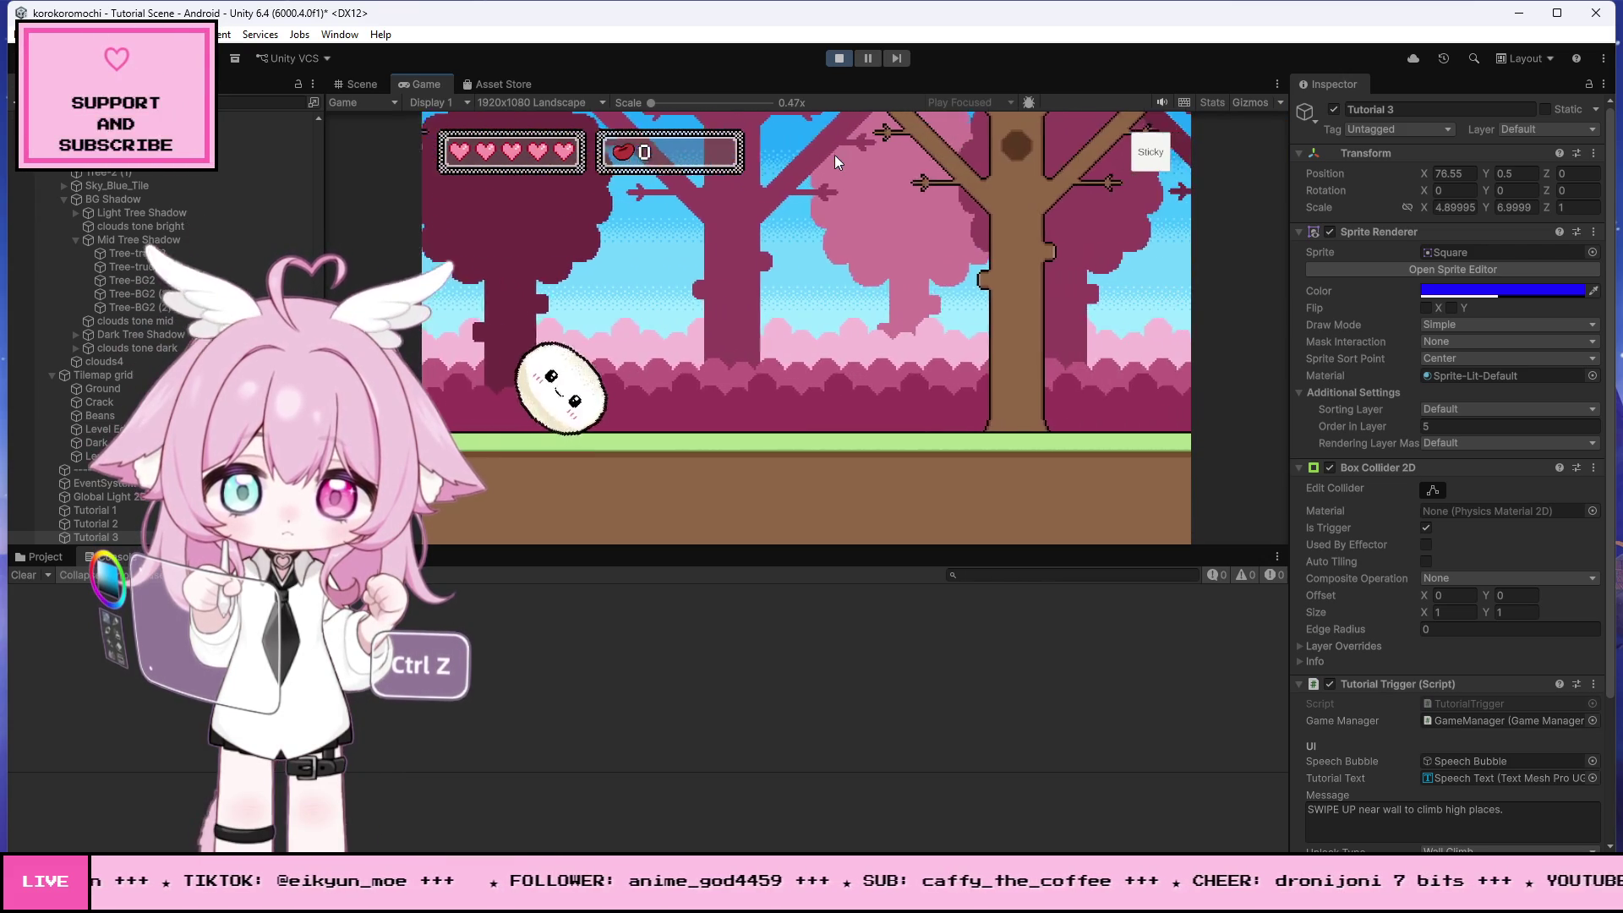
key(Right)
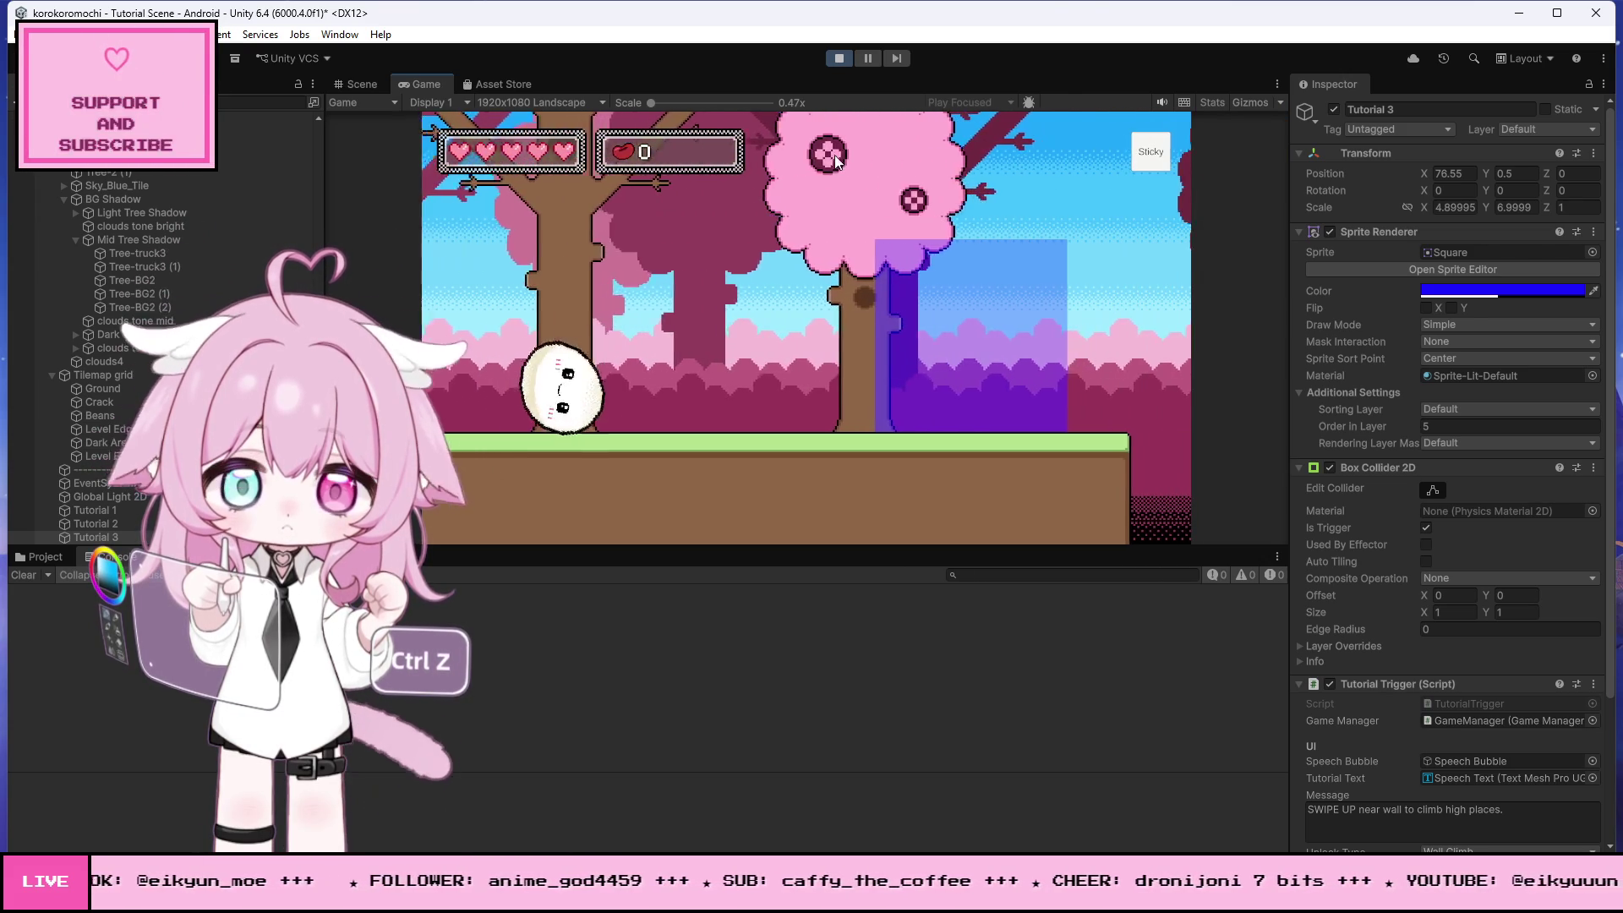
key(Right)
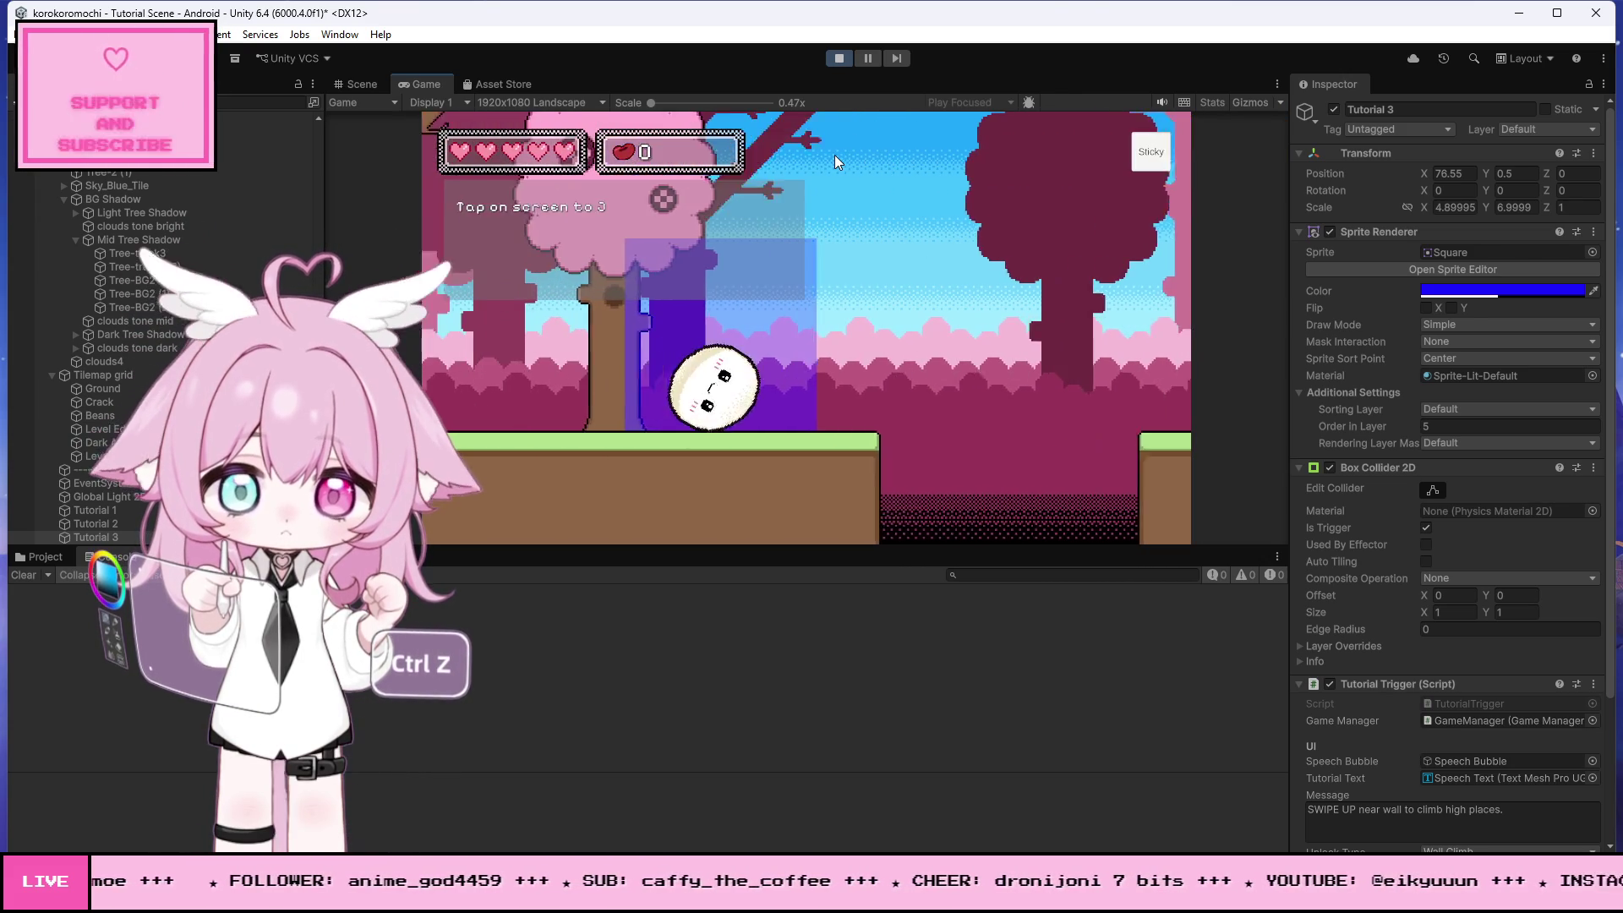
click(834, 155)
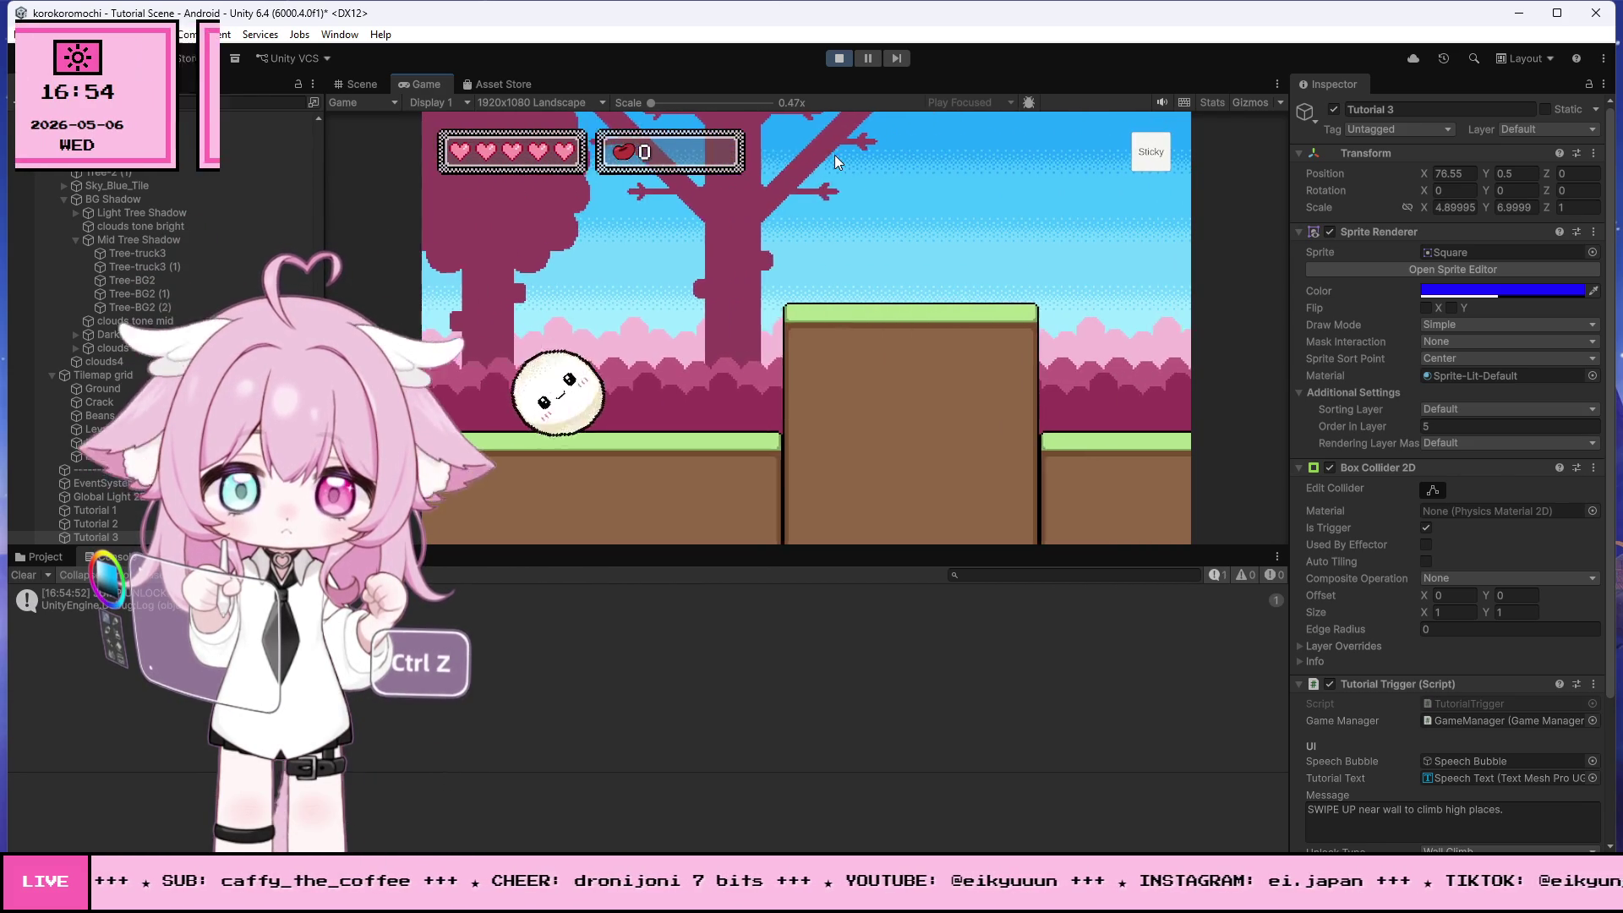
click(834, 154)
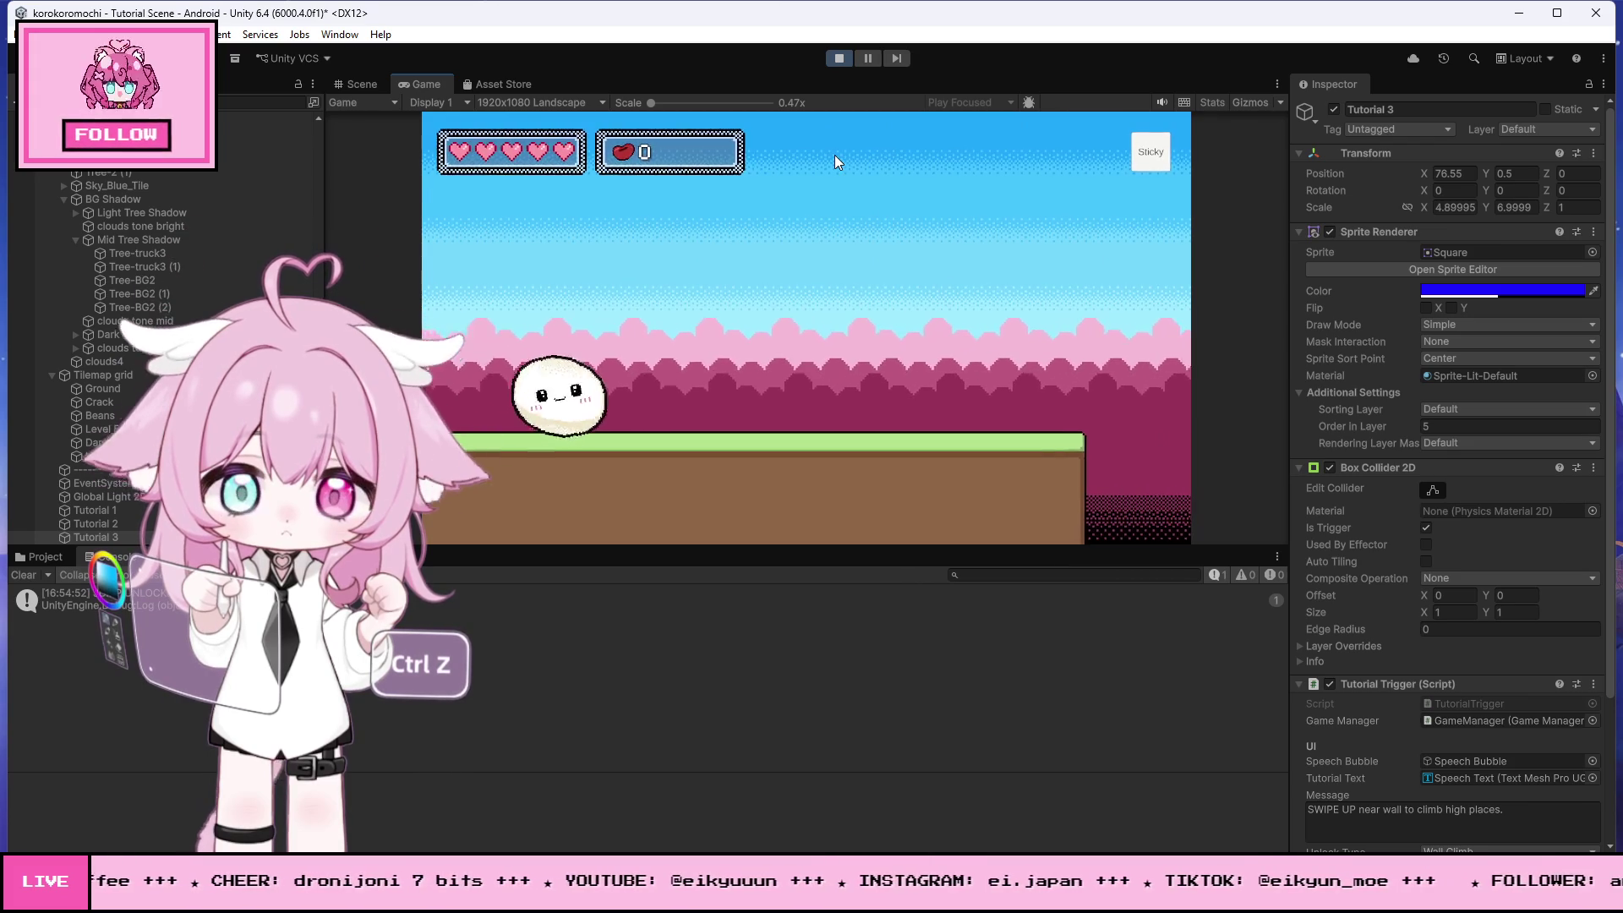
click(834, 155)
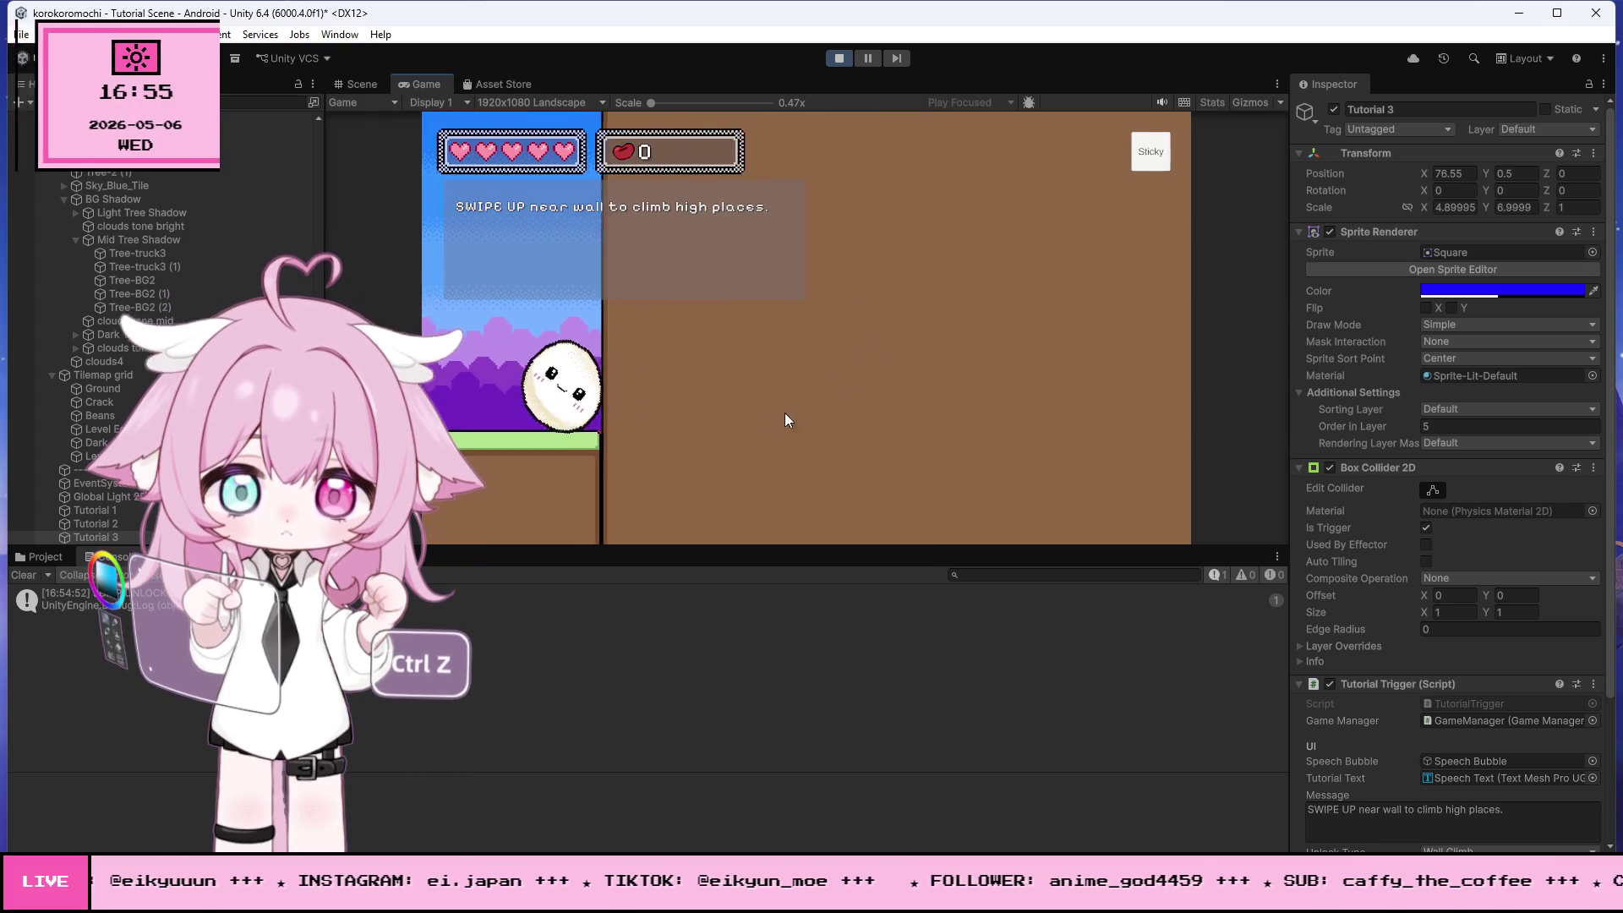
drag(800, 404, 804, 214)
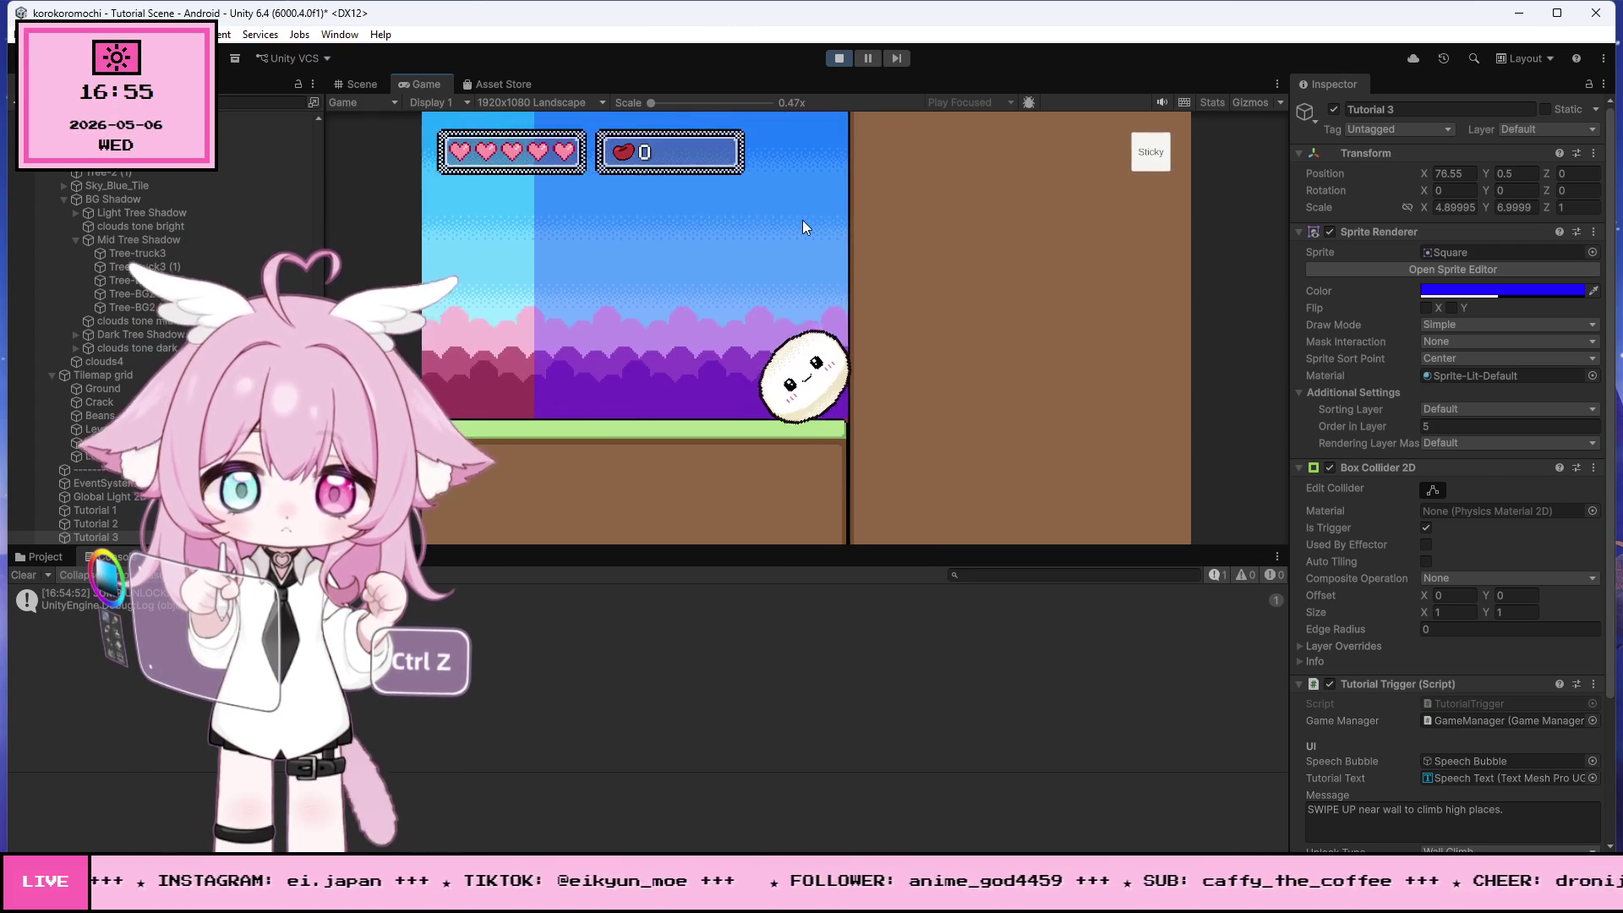
drag(862, 433, 871, 175)
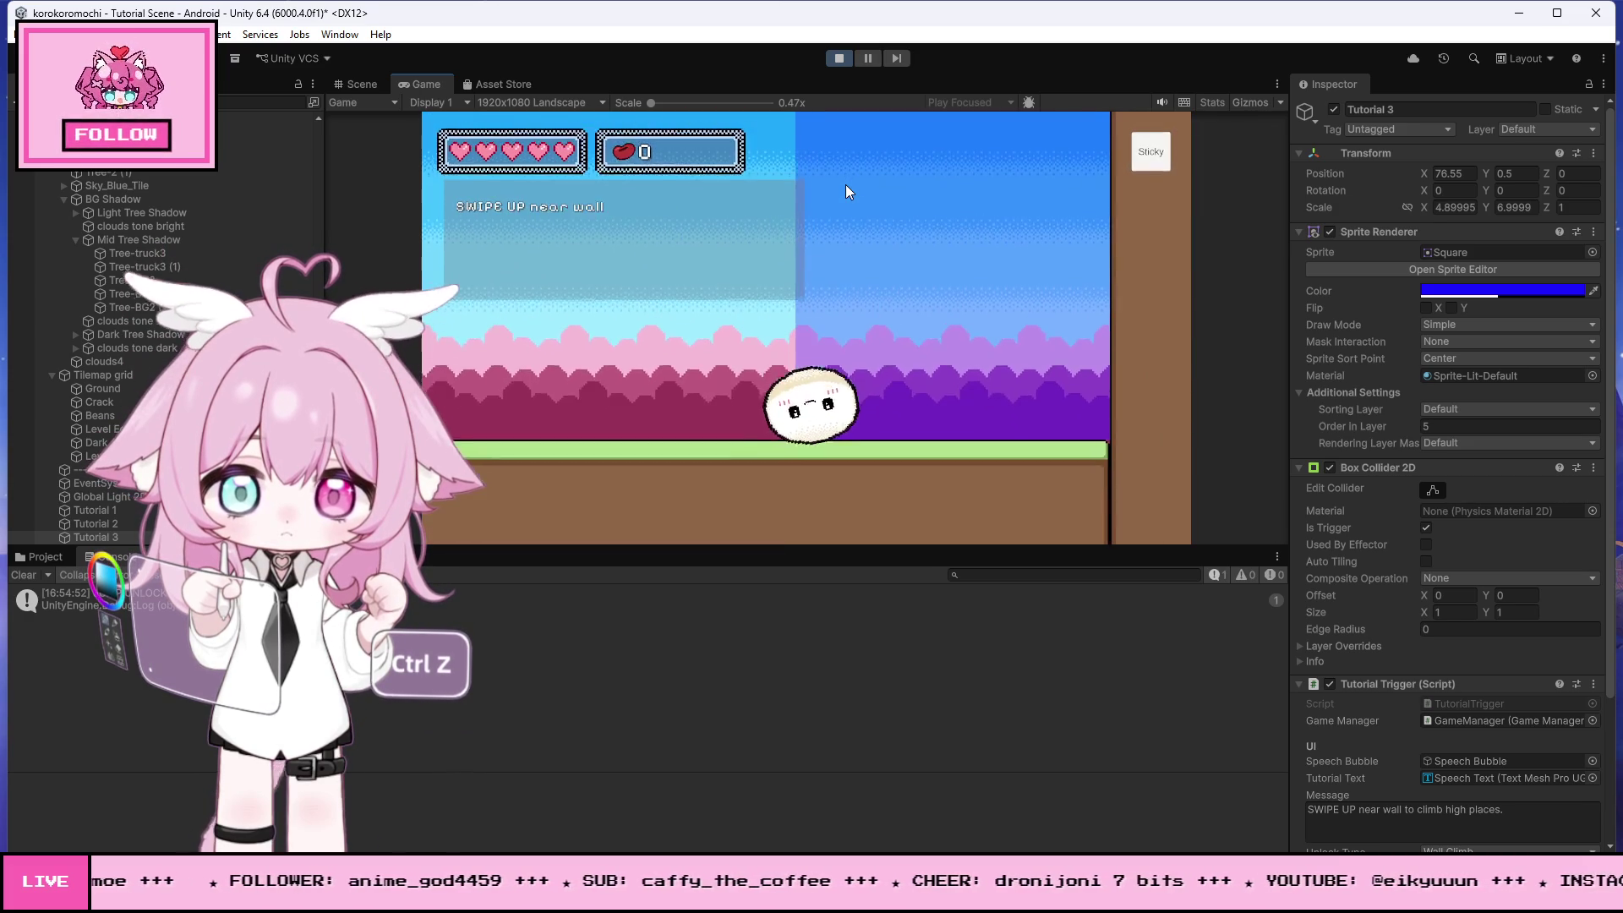
click(837, 56)
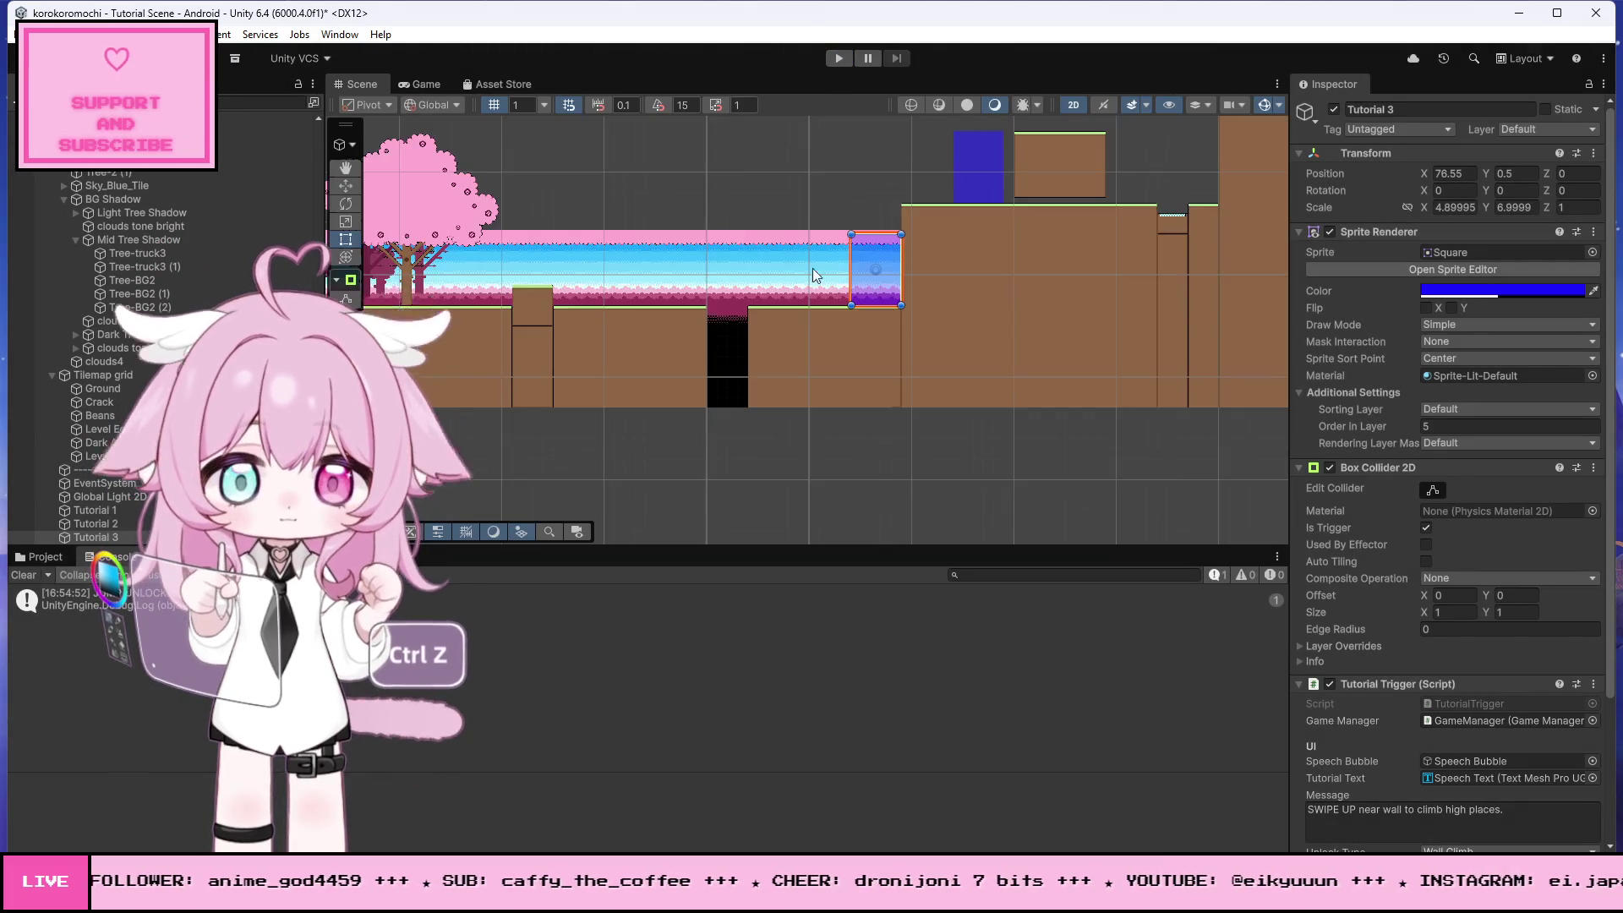
- Shrink the Tutorial 3 trigger zone to a low box about 4.0 wide before the wall
scroll(909, 281, up, 2)
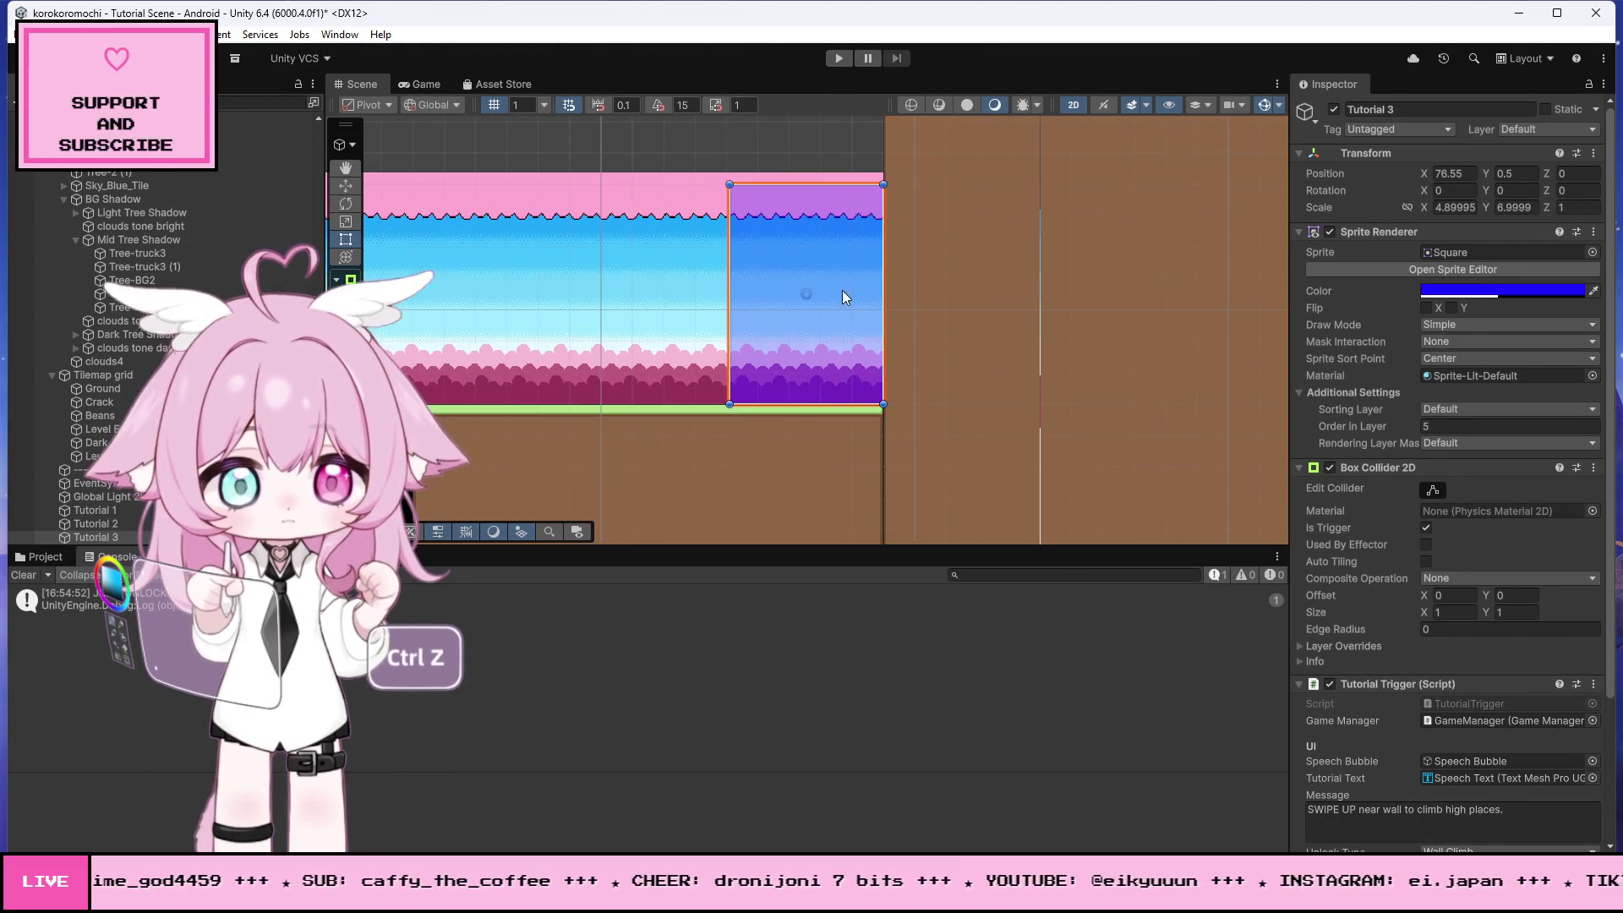
drag(883, 256, 843, 250)
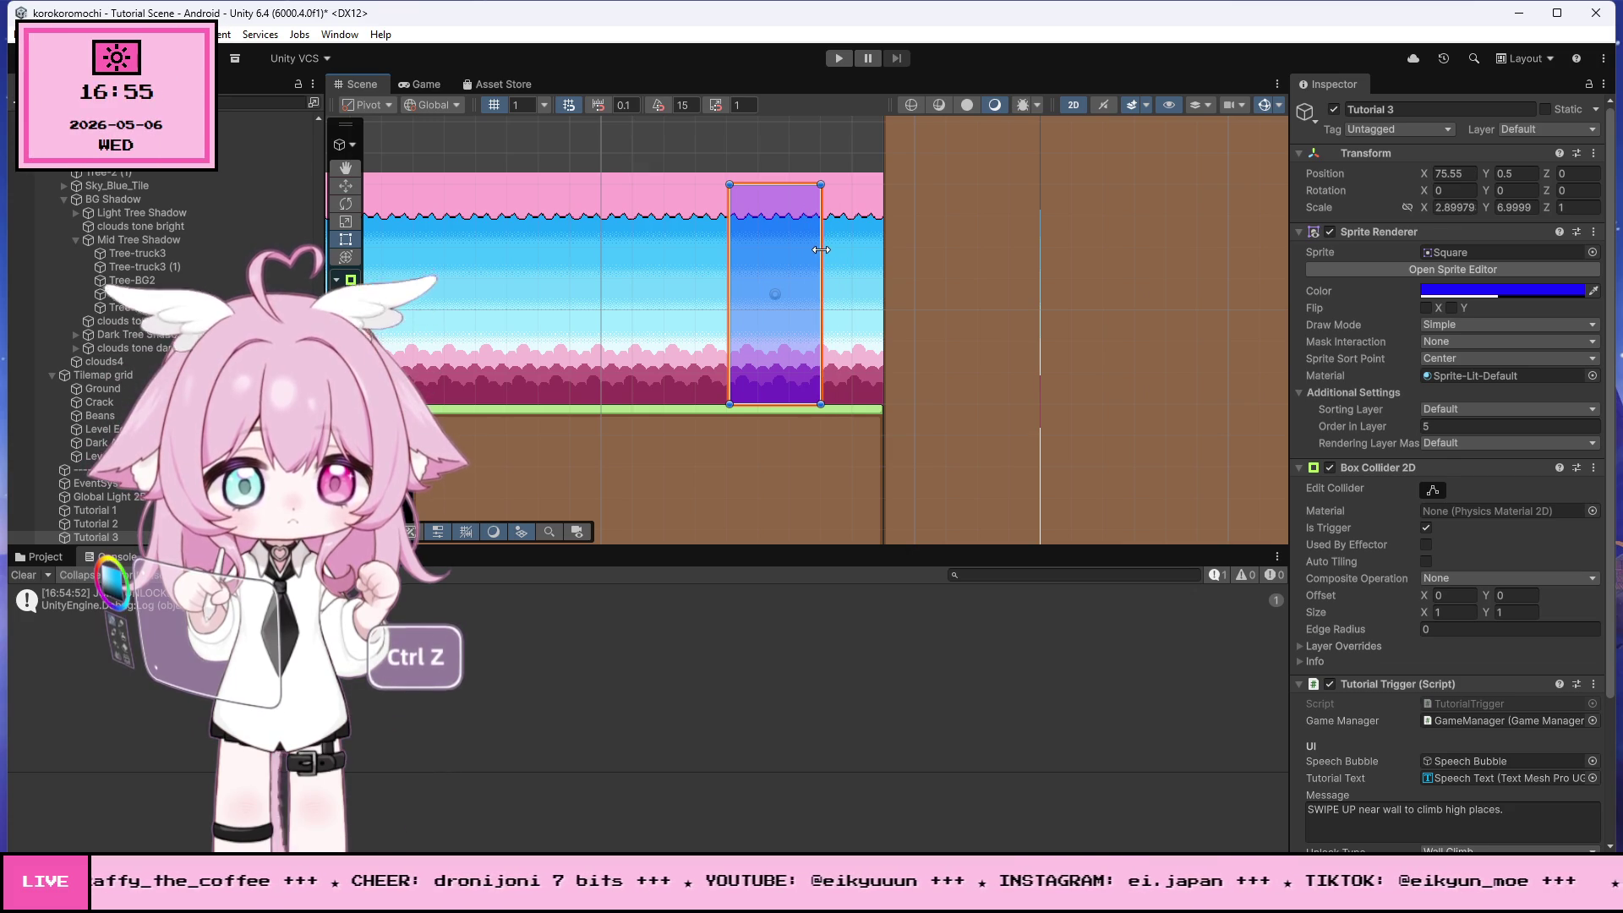
drag(777, 230, 794, 355)
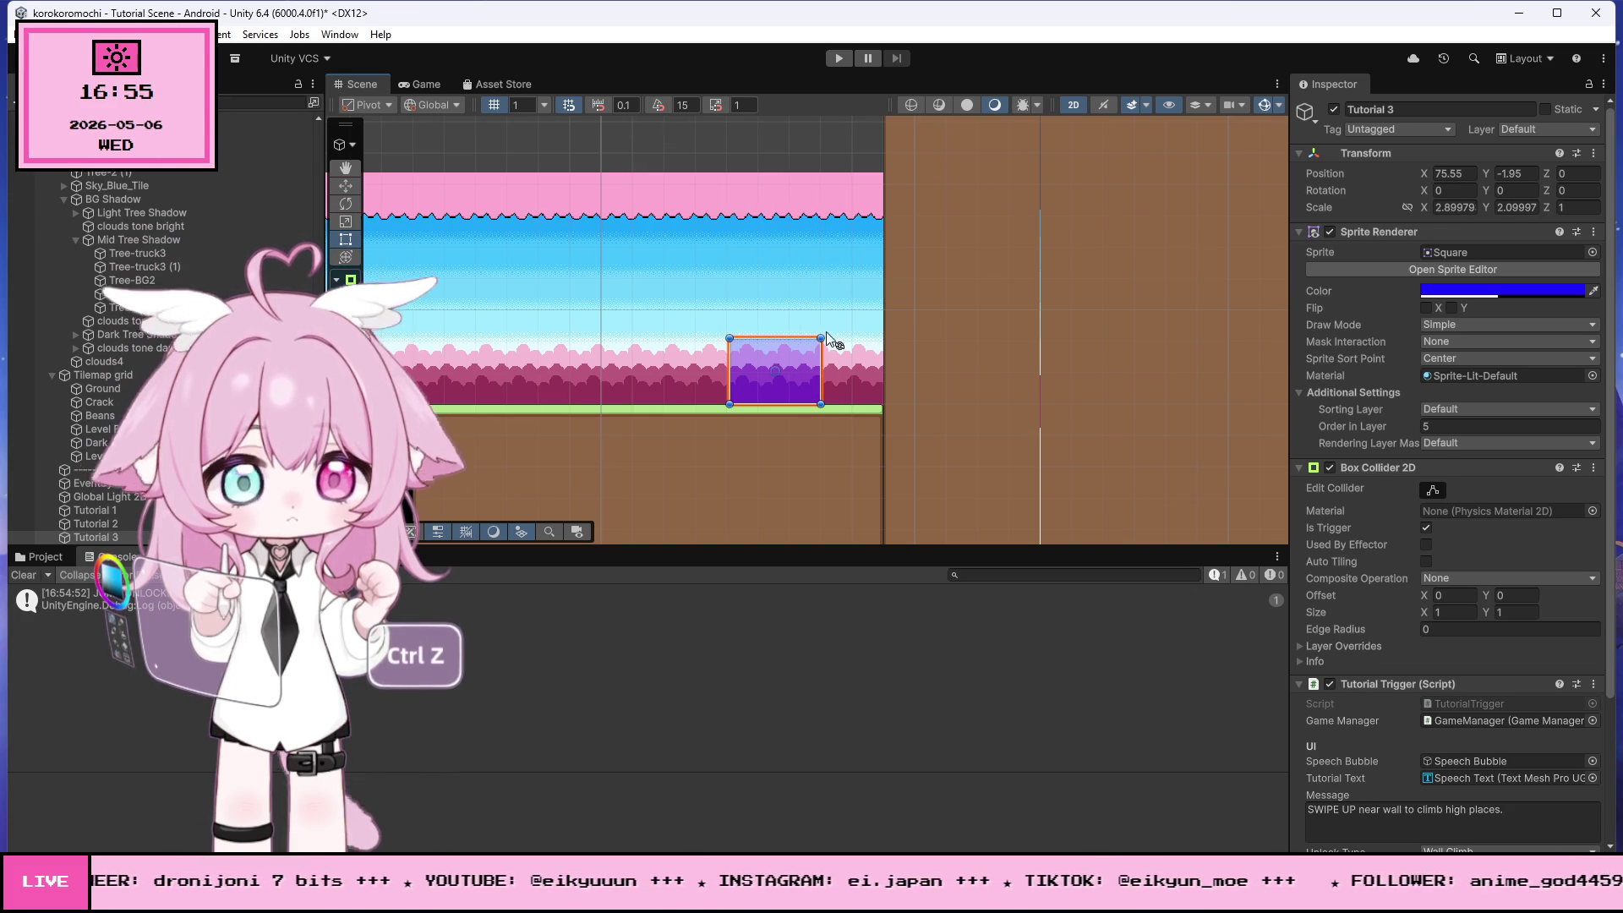
scroll(837, 347, up, 3)
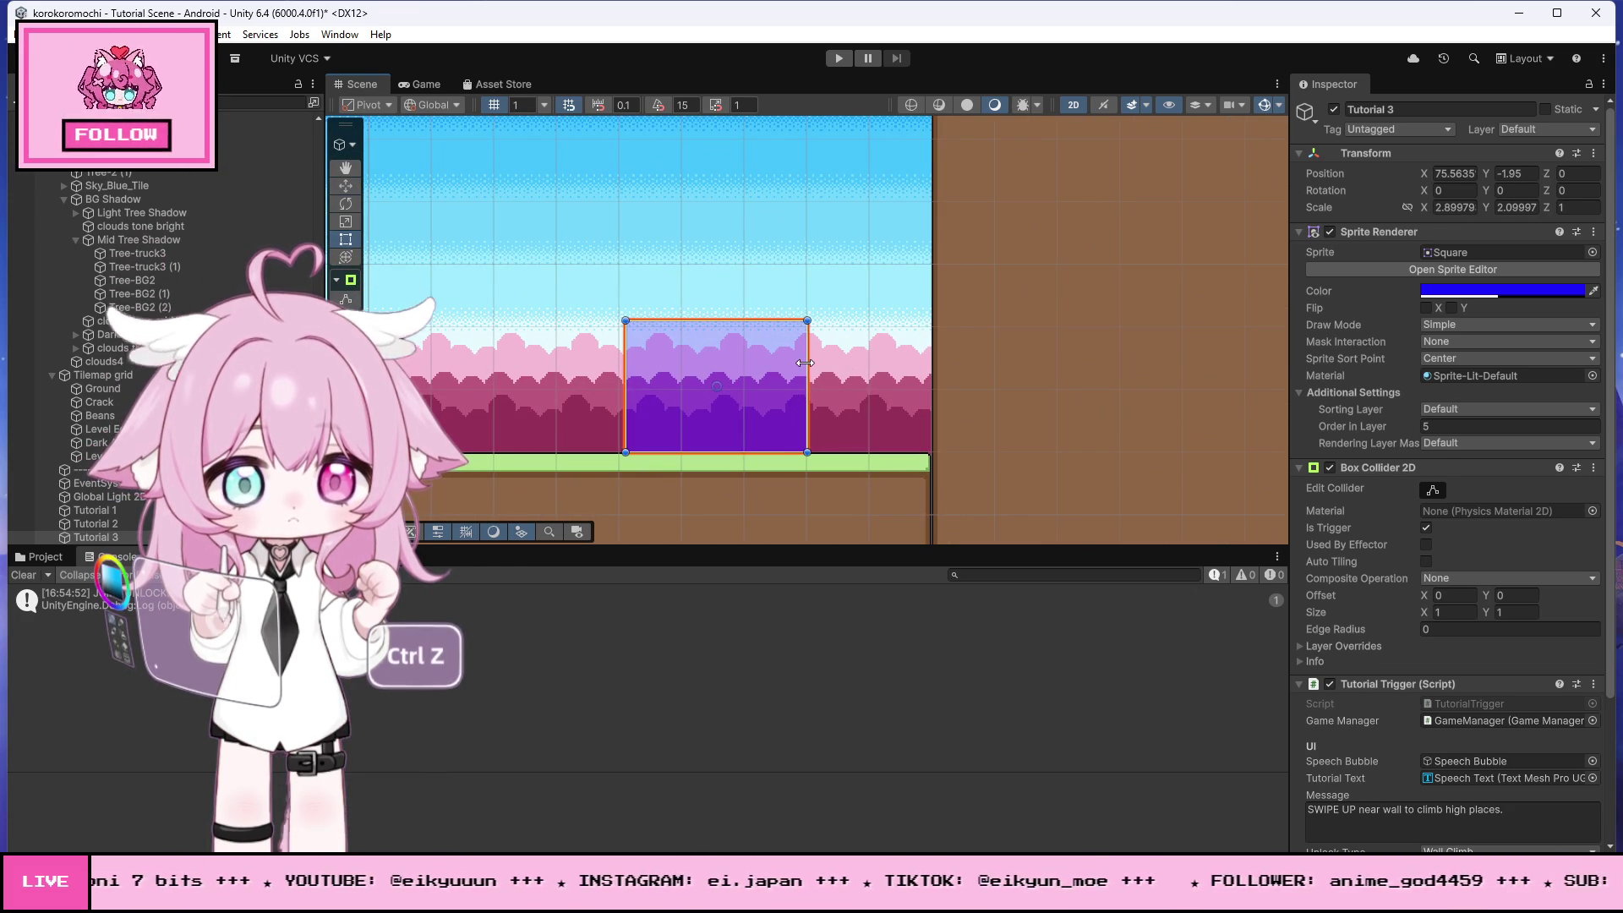
drag(805, 363, 809, 358)
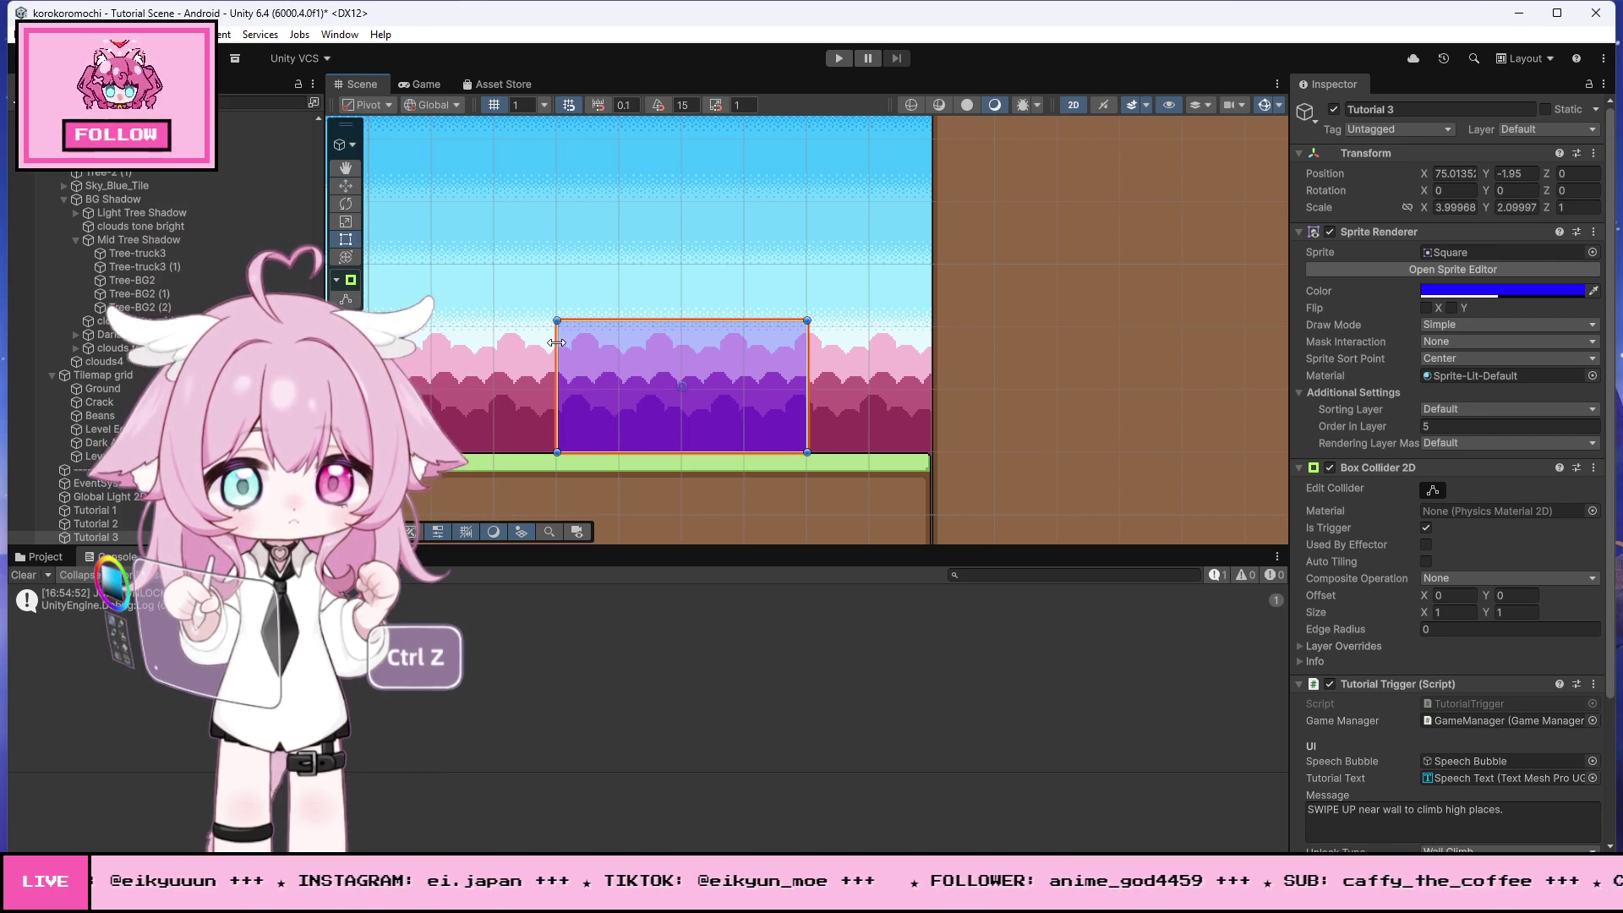
- Lower the top edge of the Tutorial 4 zone so it is about 2.0 tall
scroll(690, 306, down, 10)
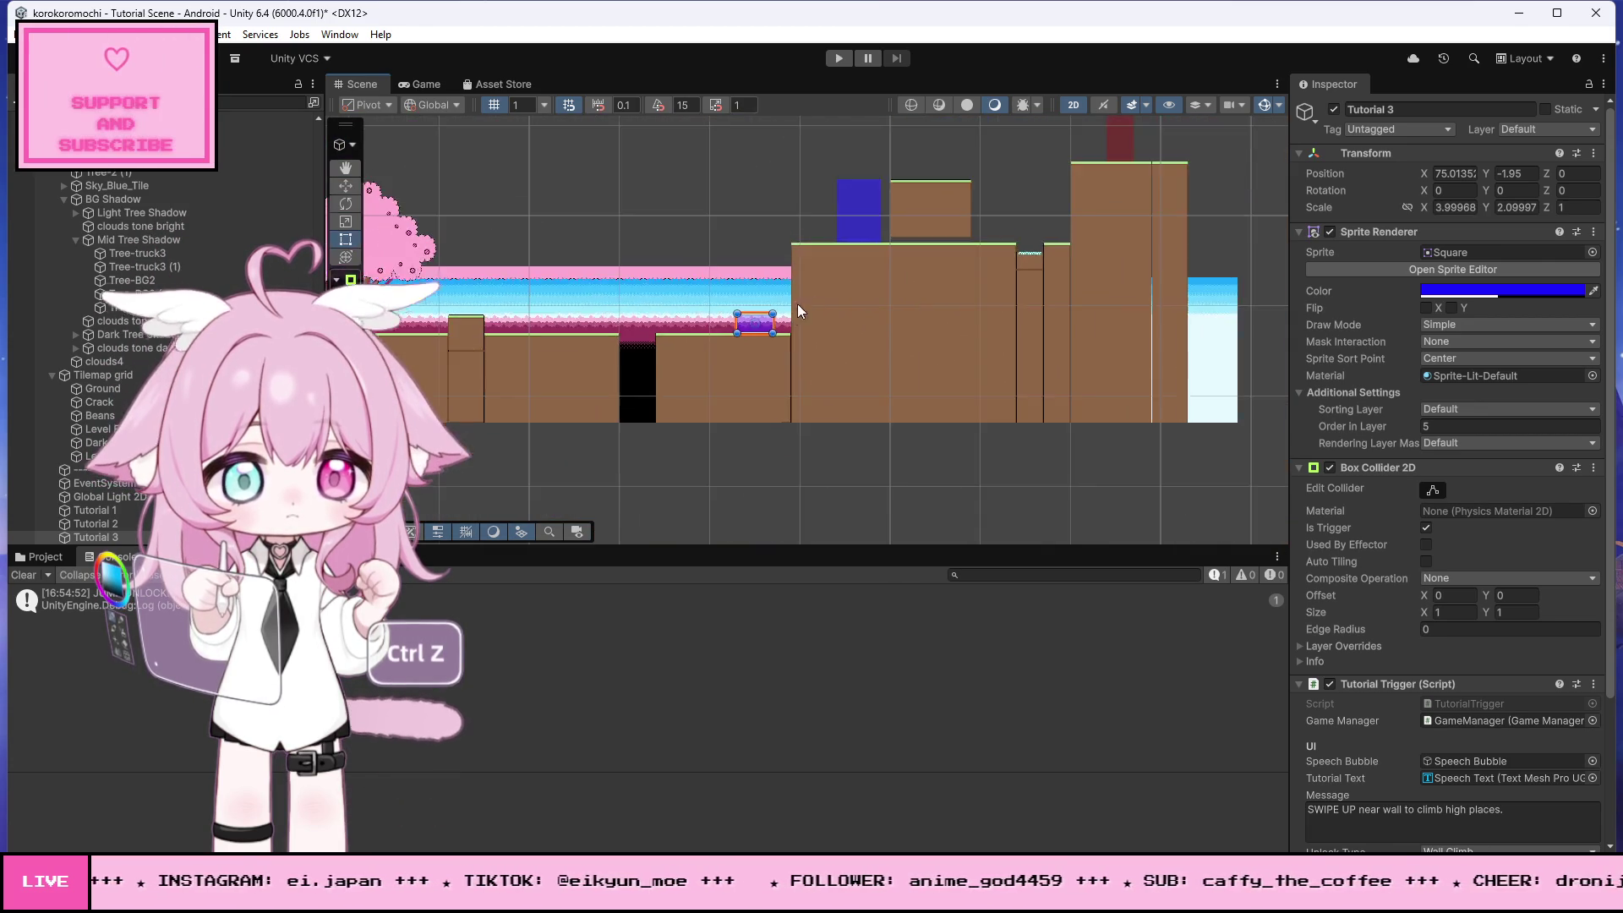
scroll(938, 165, up, 5)
scroll(816, 200, up, 4)
drag(804, 183, 830, 337)
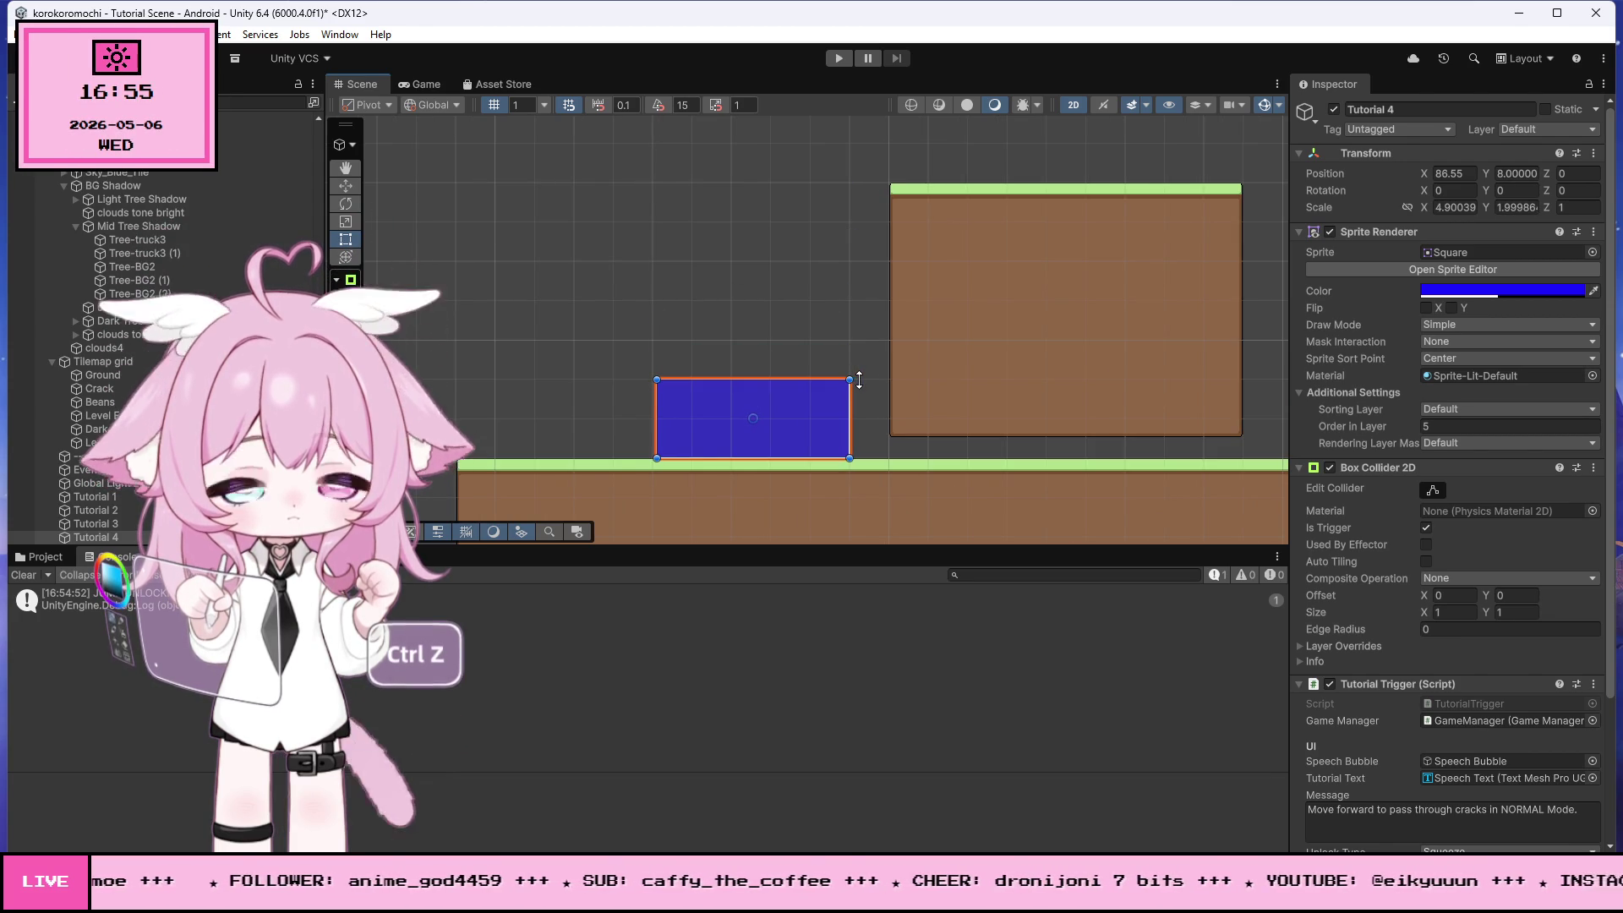
- Undo the last two zone edits to get back to the Tutorial 2 trigger zone
scroll(965, 225, down, 10)
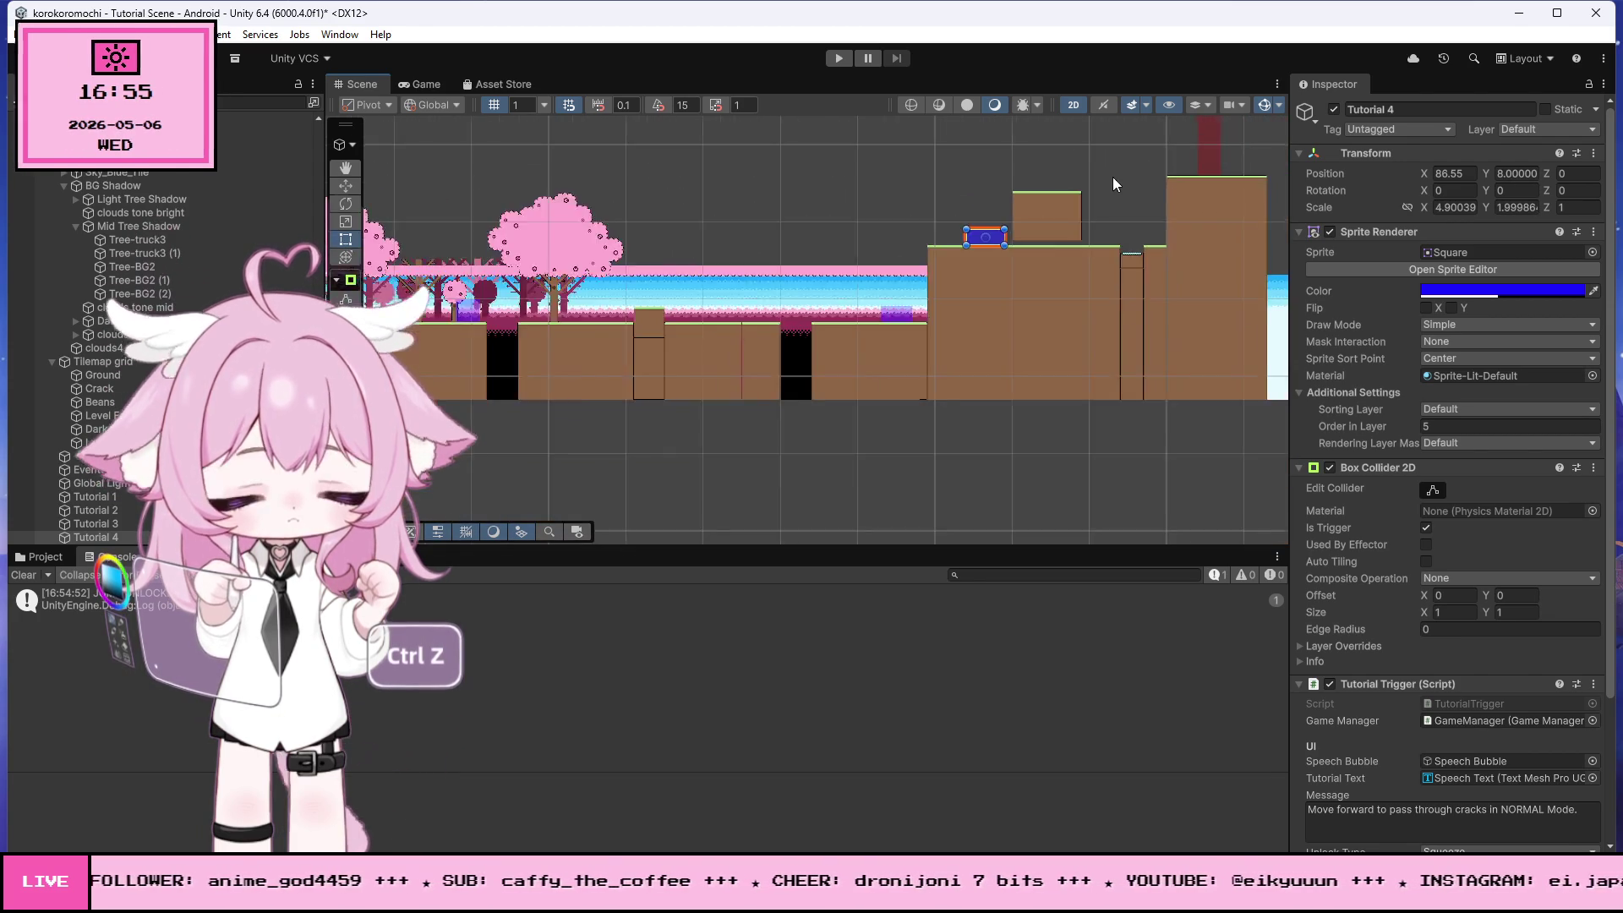
scroll(581, 272, up, 9)
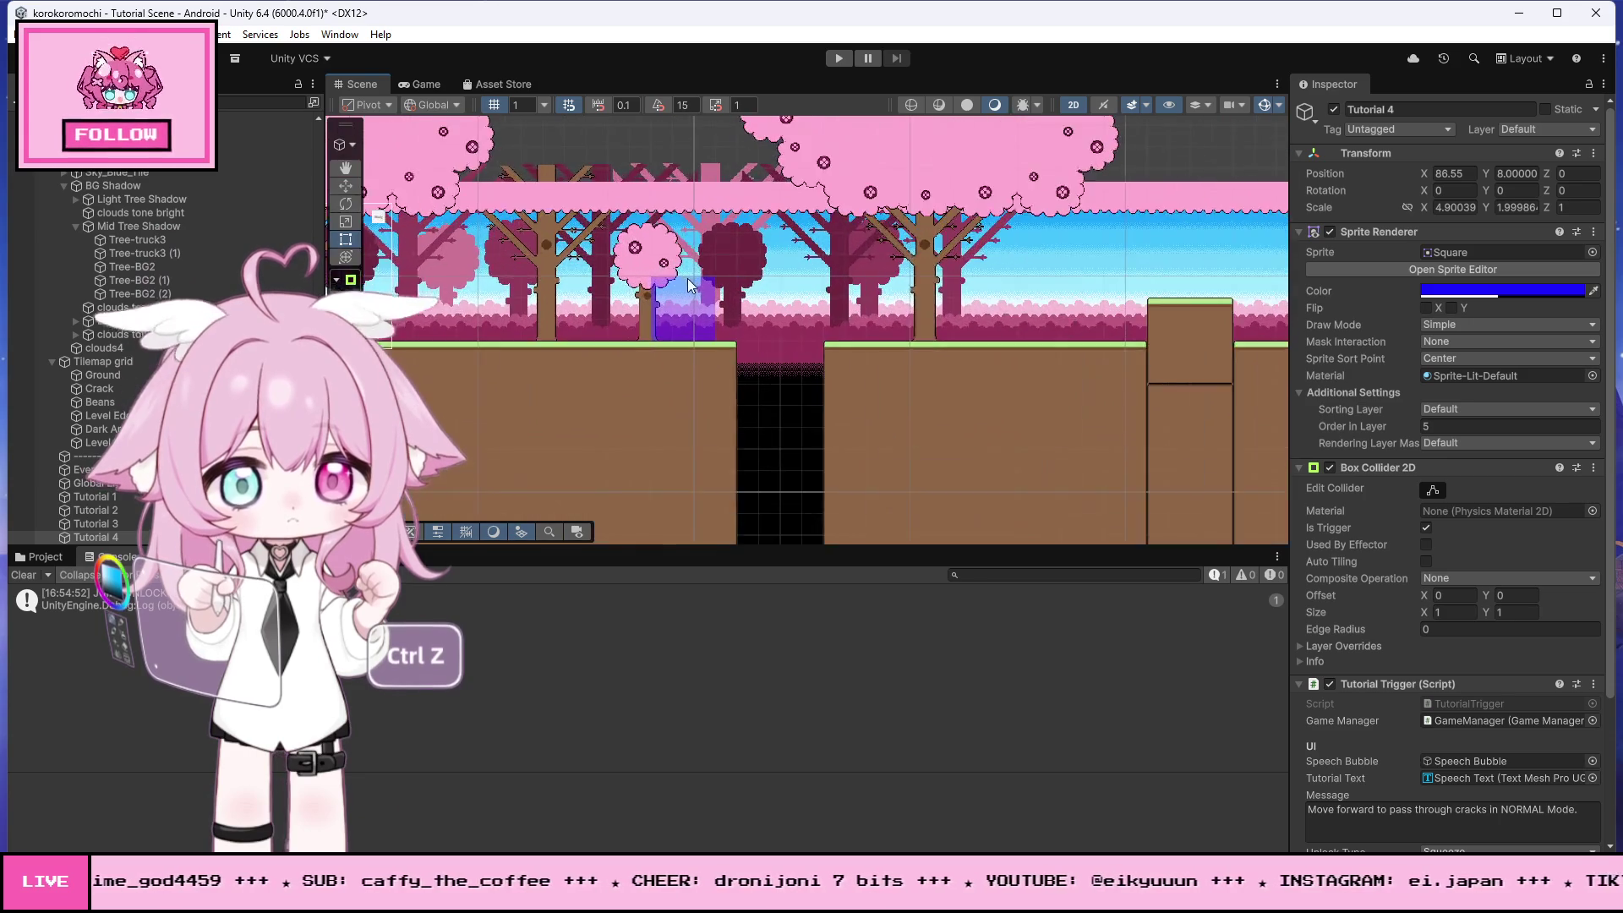
scroll(707, 297, up, 2)
key(ctrl+z)
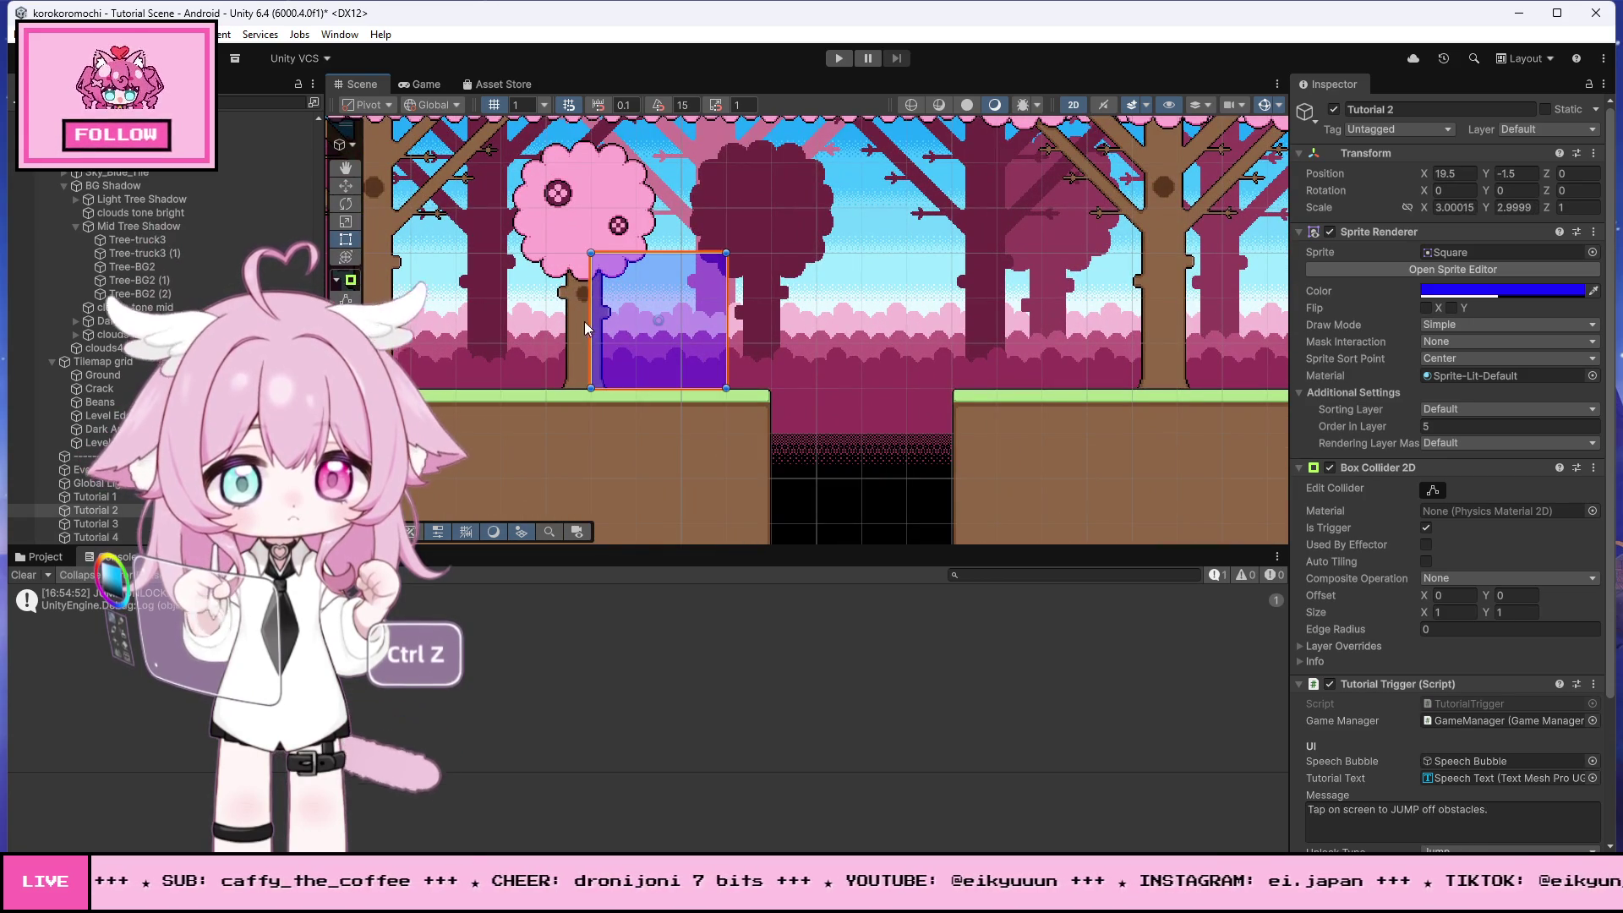
key(ctrl+z)
- Widen Tutorial 2 slightly to the left and lower its top to the ground
drag(548, 304, 544, 304)
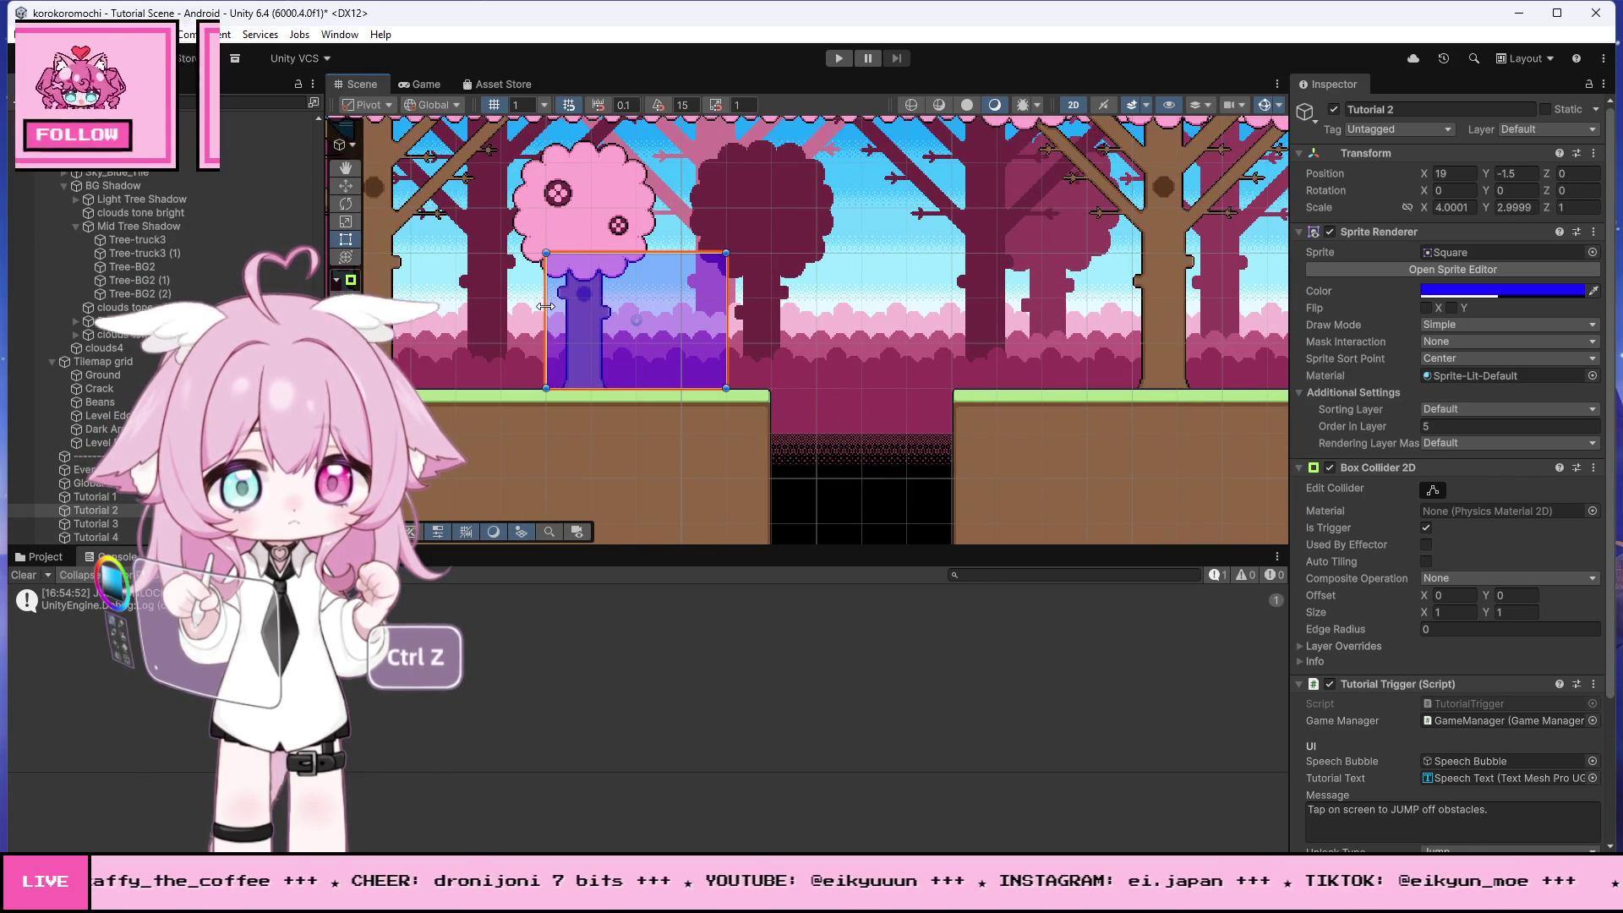
drag(674, 252, 683, 322)
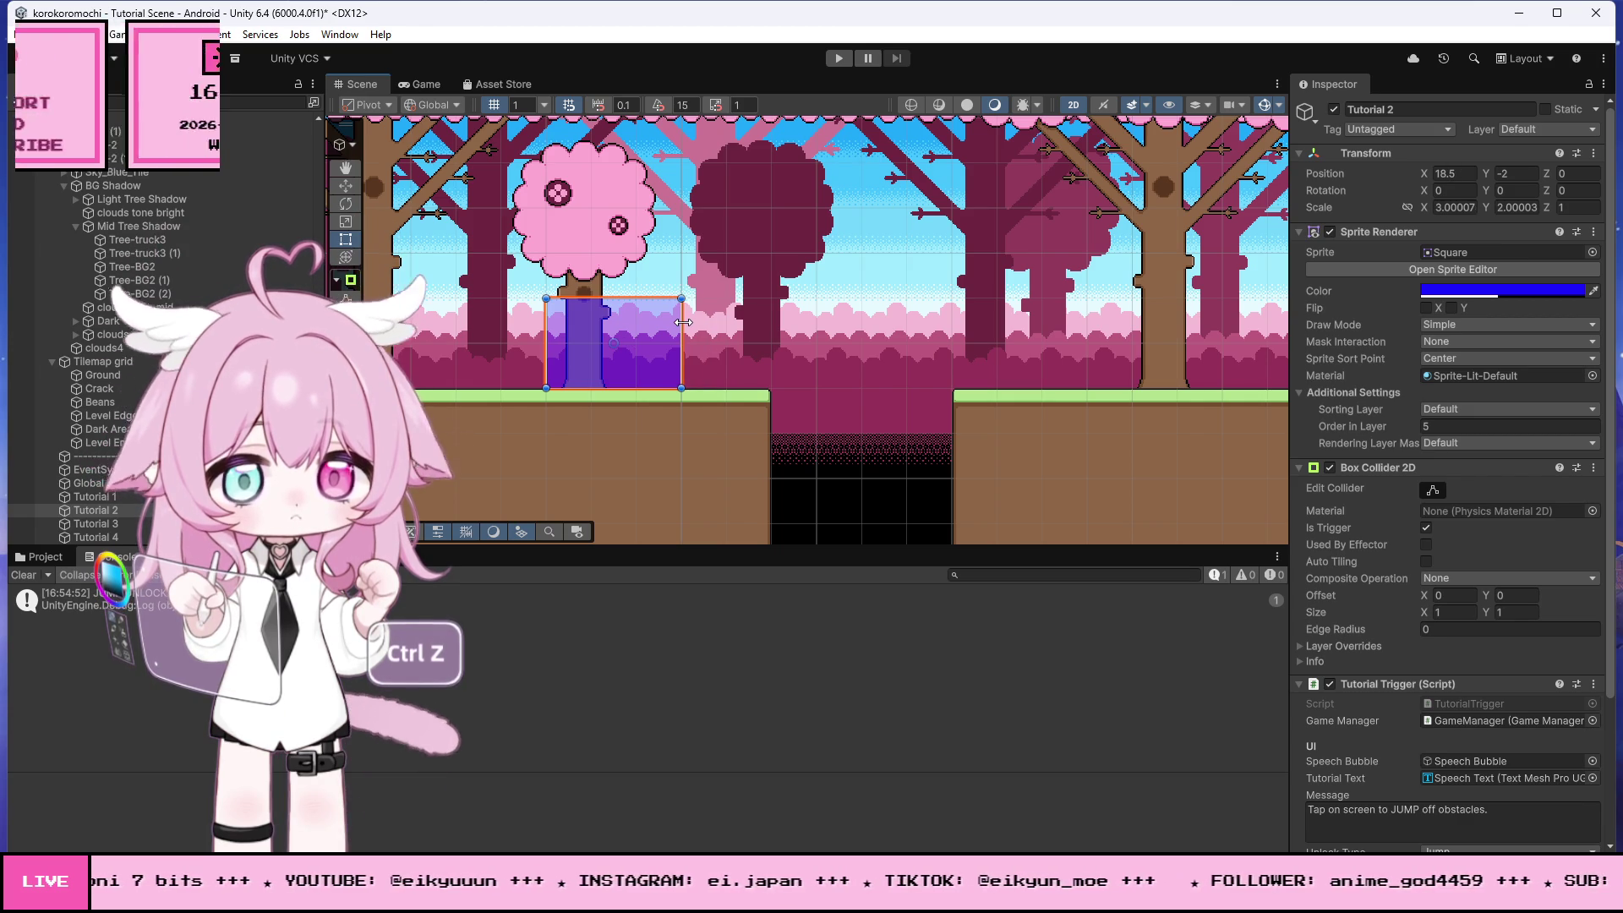
scroll(844, 249, down, 5)
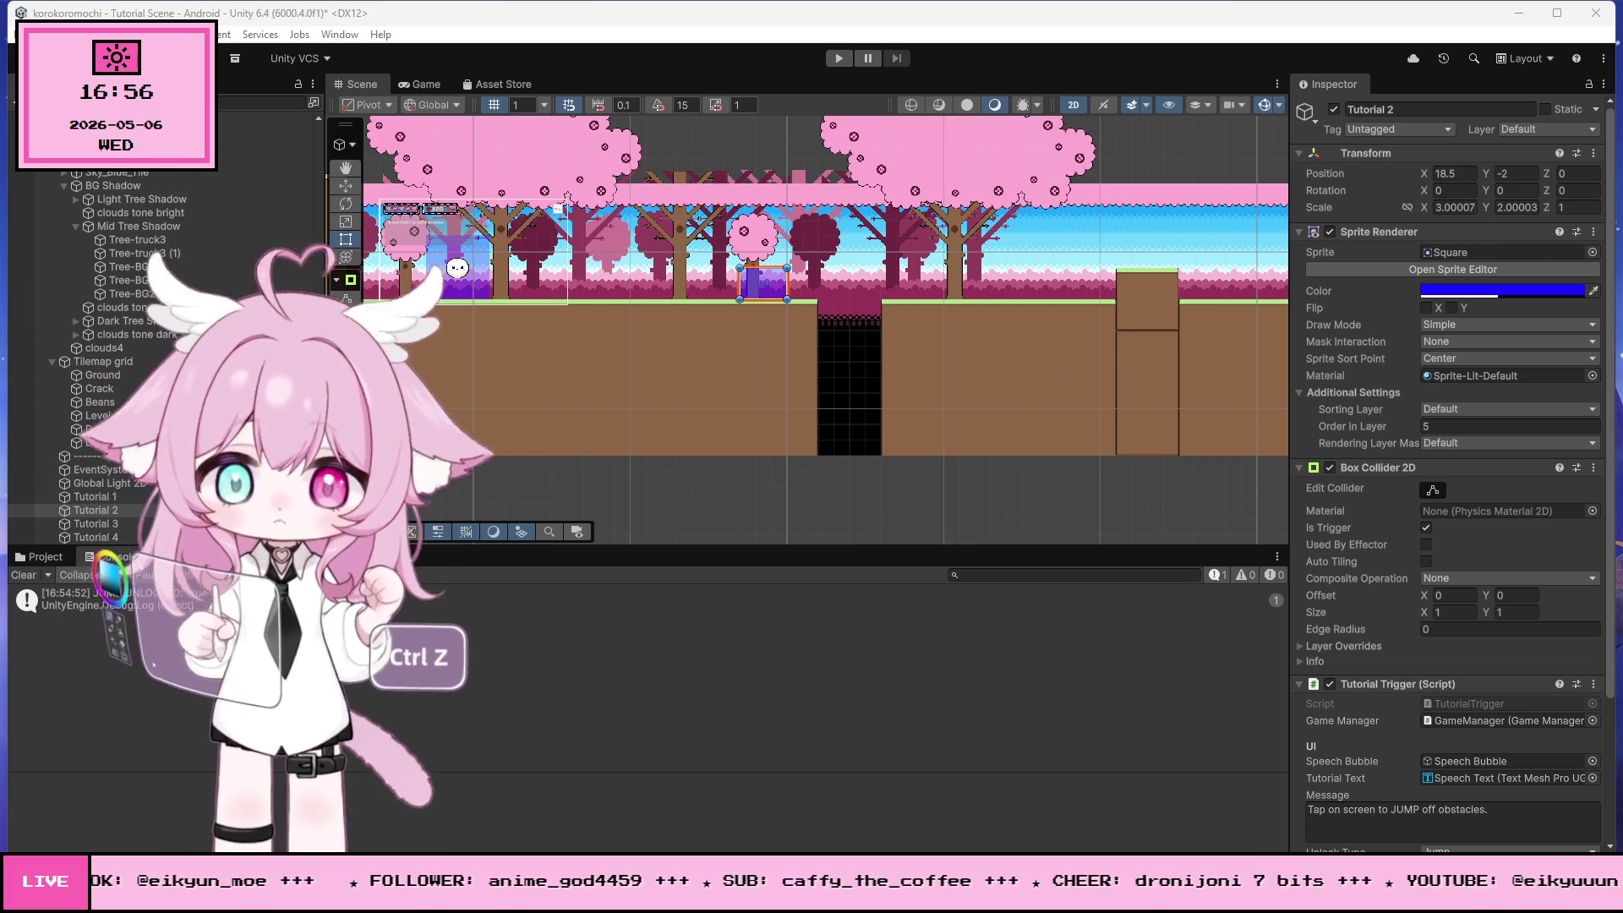
key(alt+Tab)
- Replace the old OnTriggerEnter2D in TutorialTrigger.cs with the pasted Normal-state version
scroll(677, 465, down, 20)
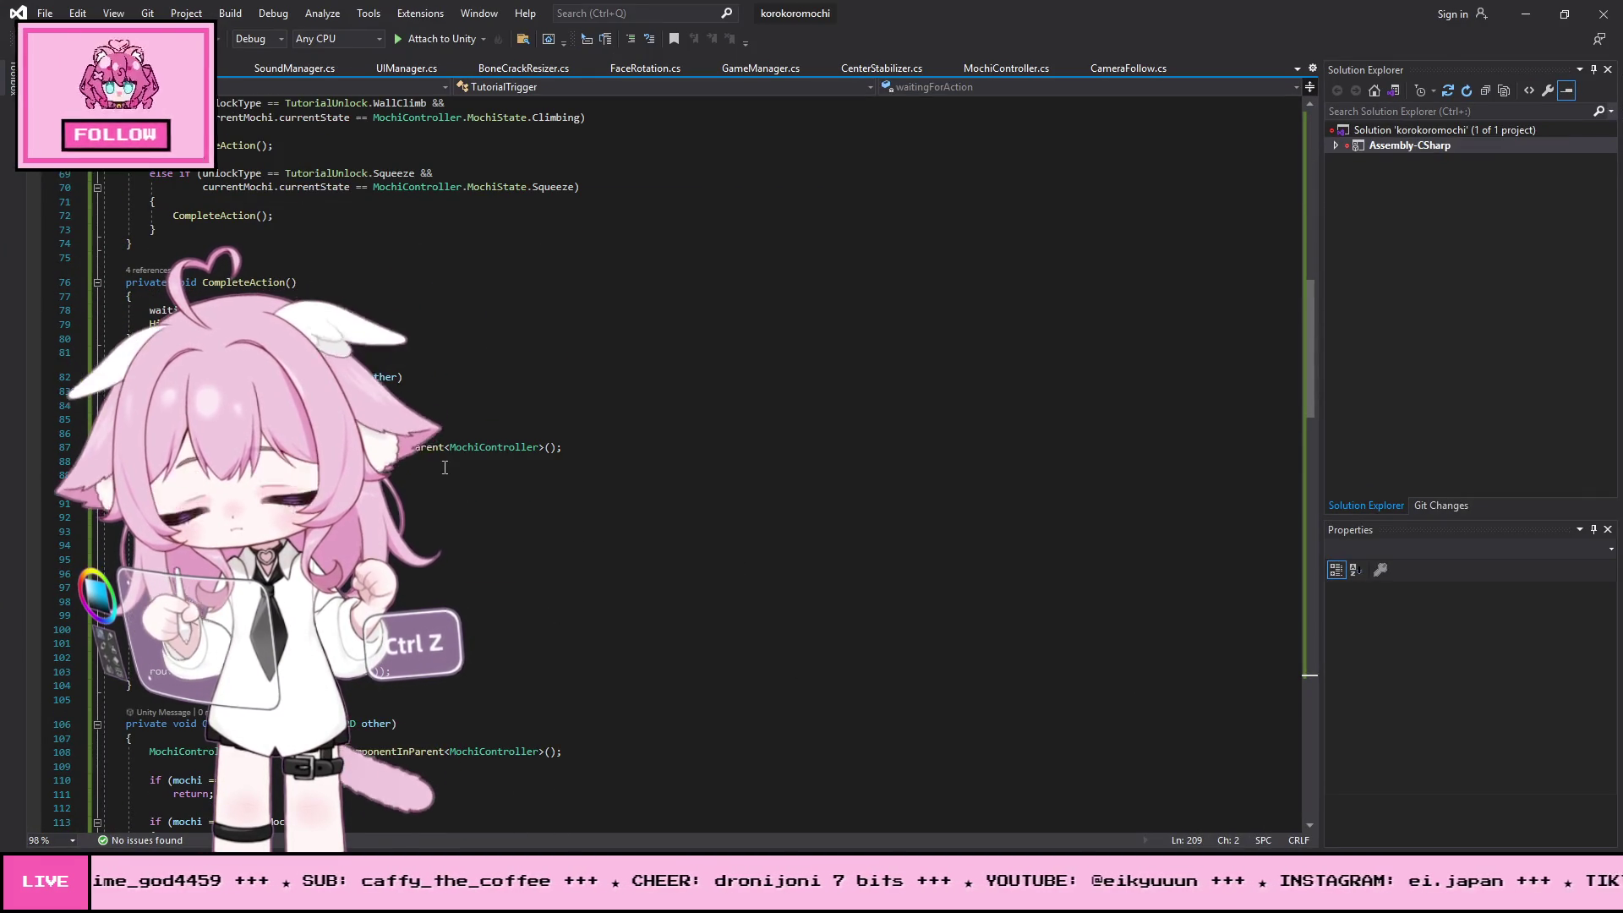
scroll(448, 433, down, 7)
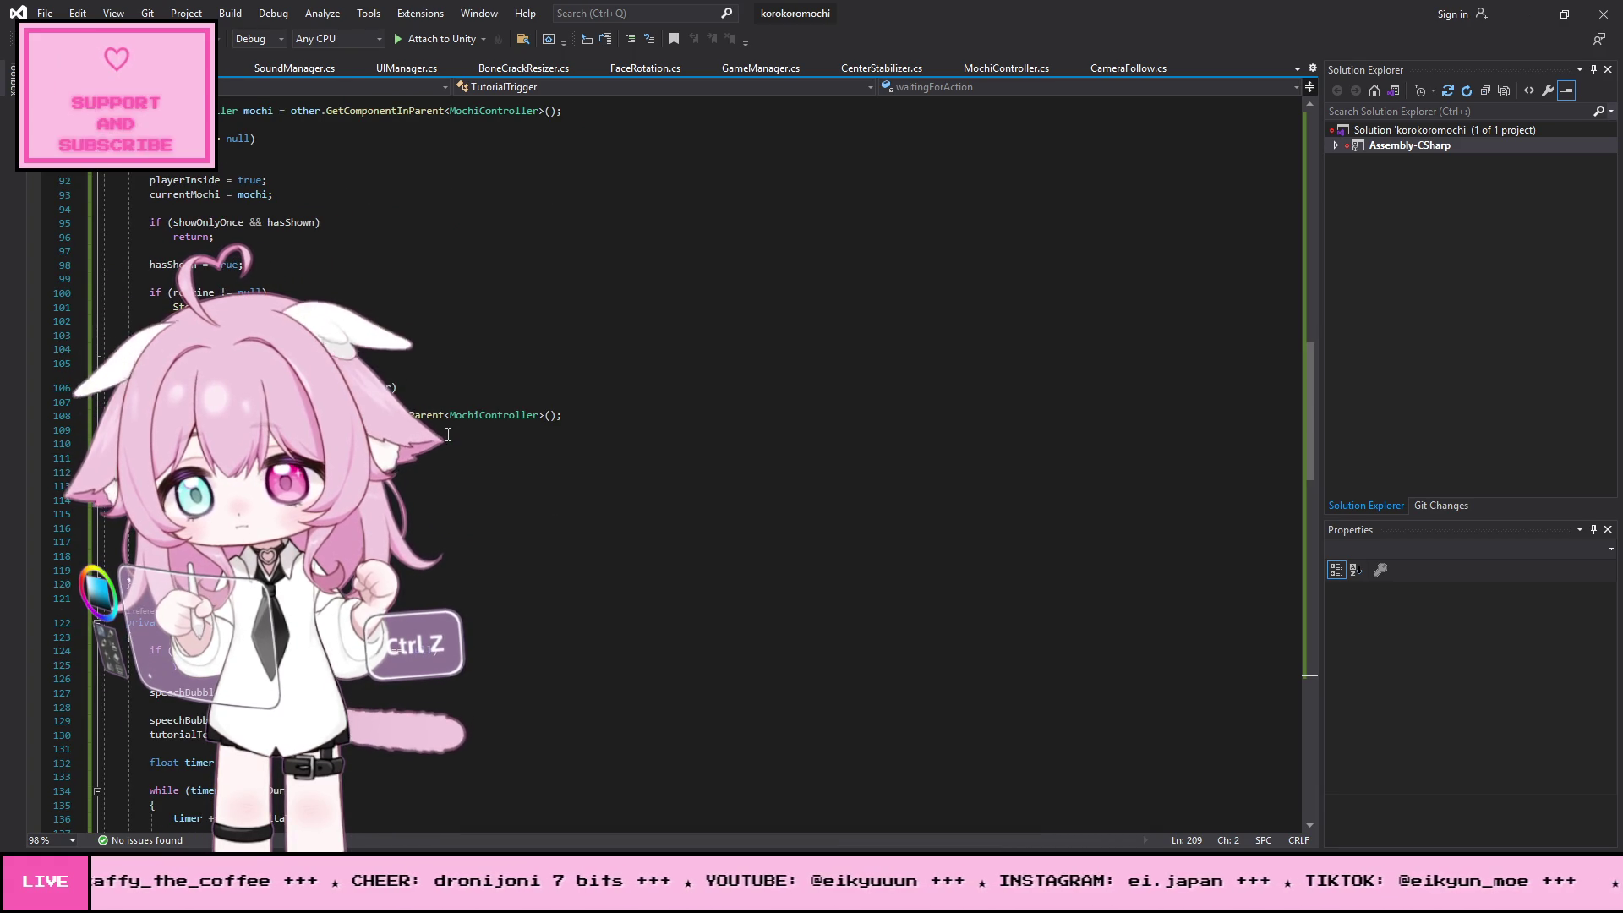
scroll(446, 429, up, 7)
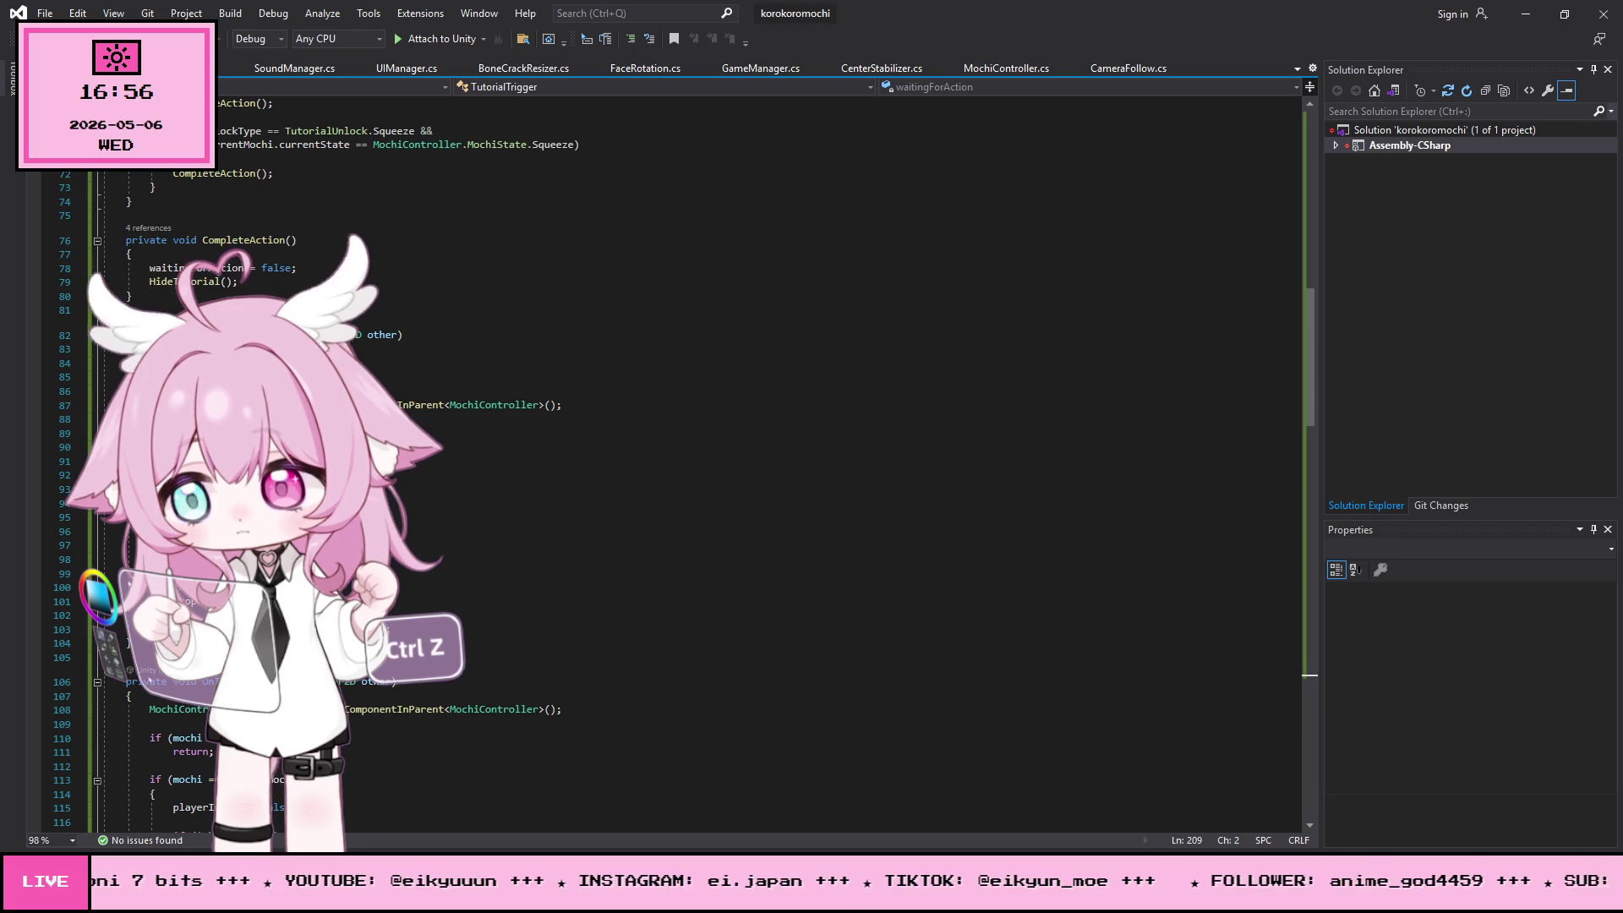
drag(127, 337, 133, 643)
key(ctrl+v)
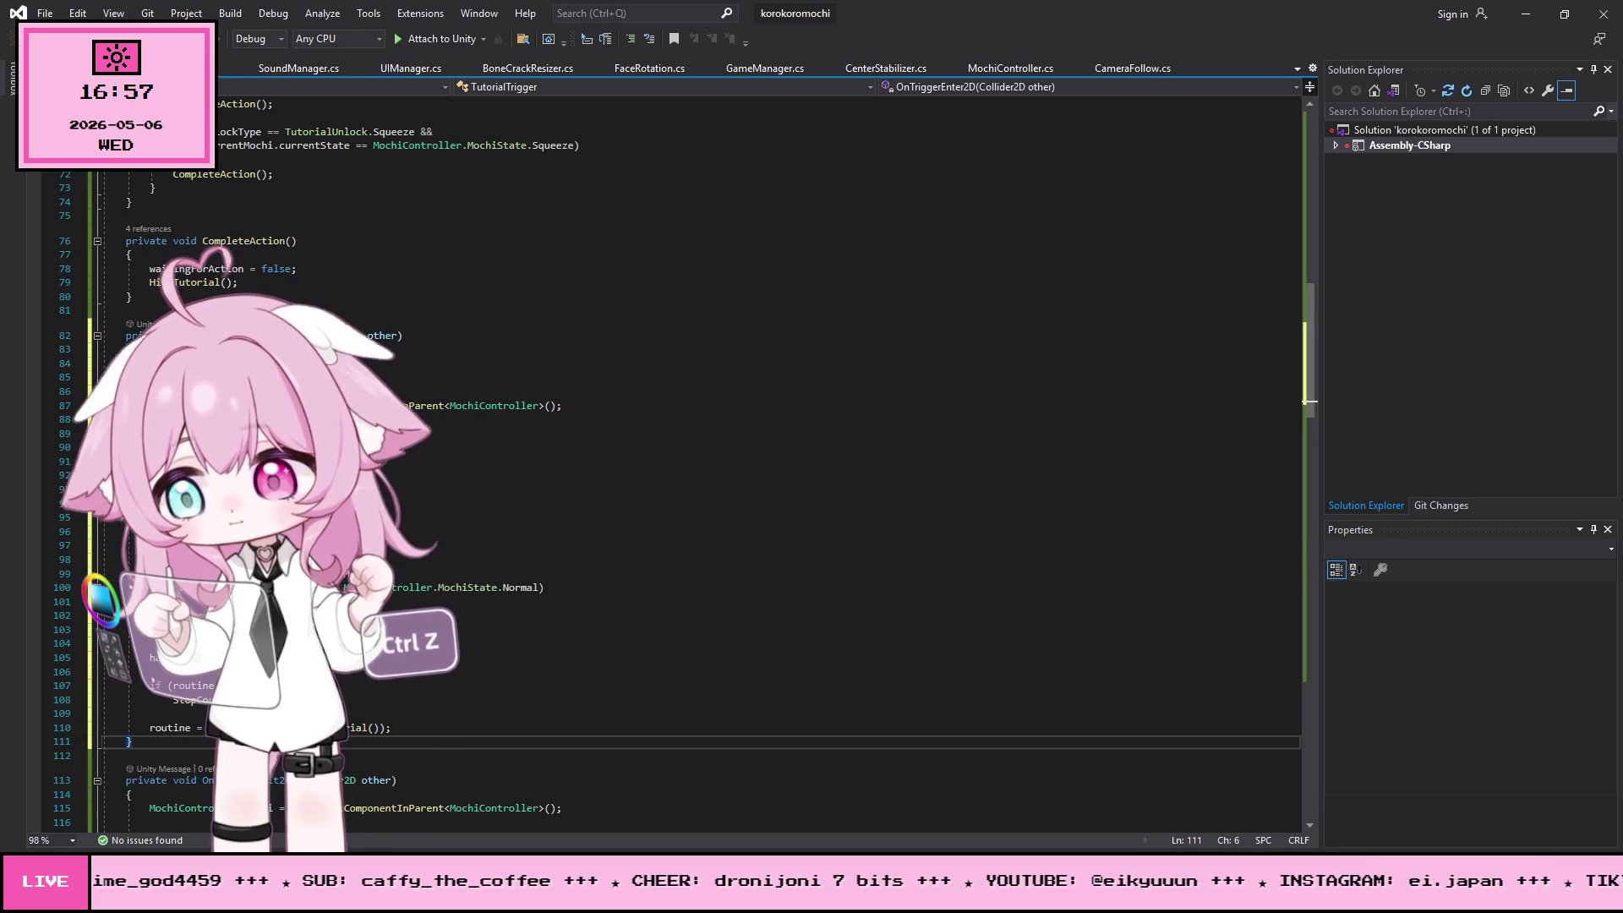
- Review the script and select the existing Update method for replacement
scroll(136, 304, up, 17)
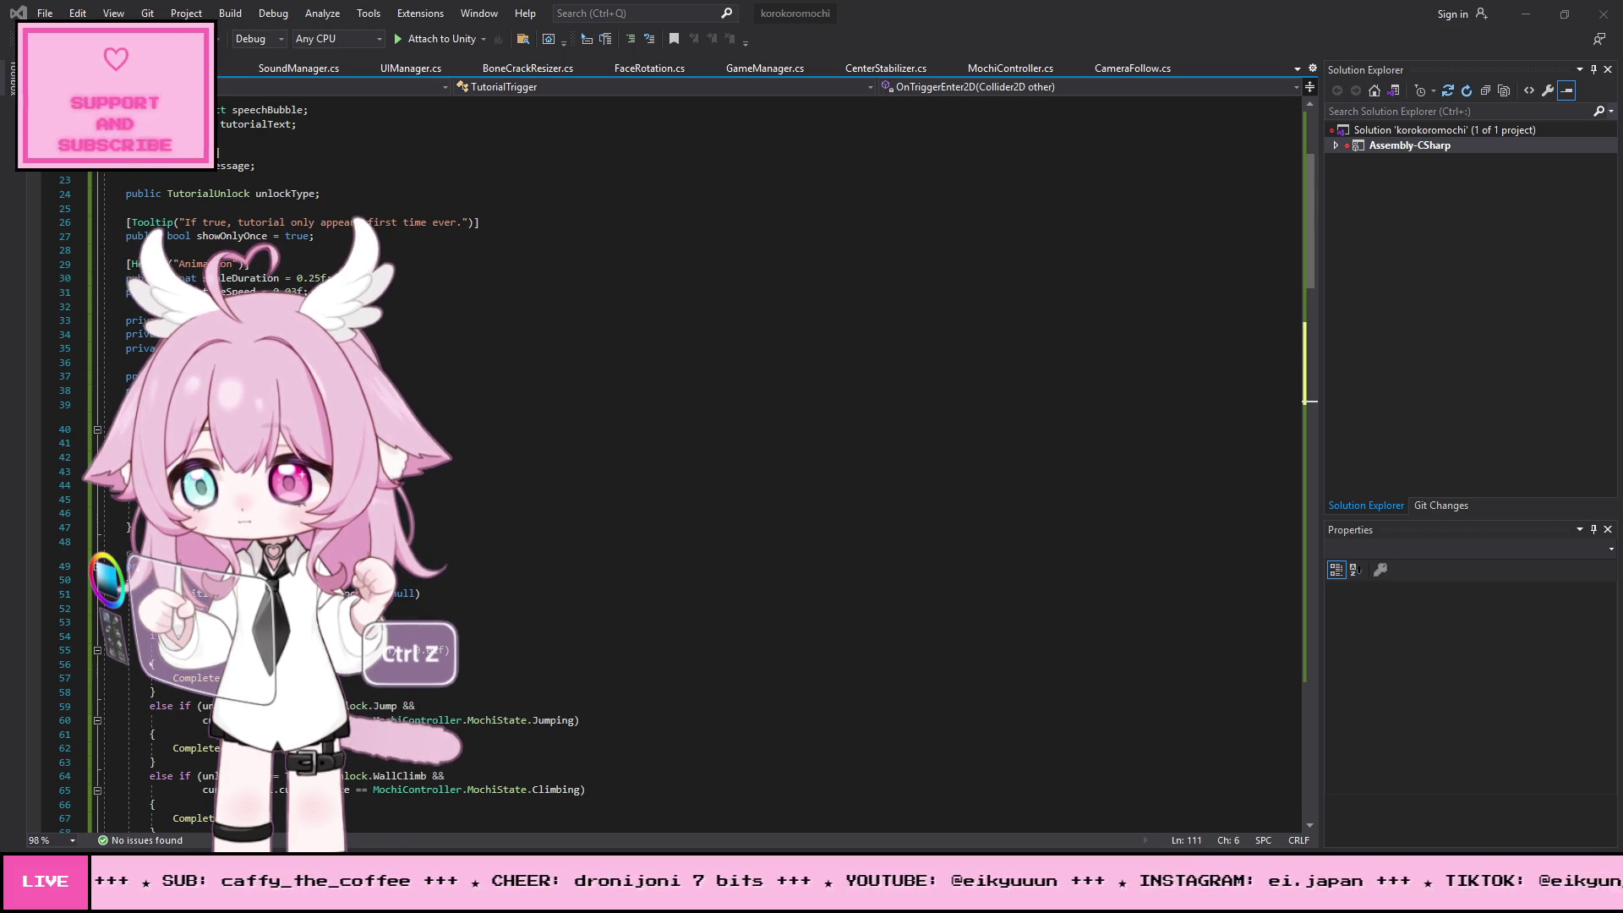
scroll(701, 435, down, 4)
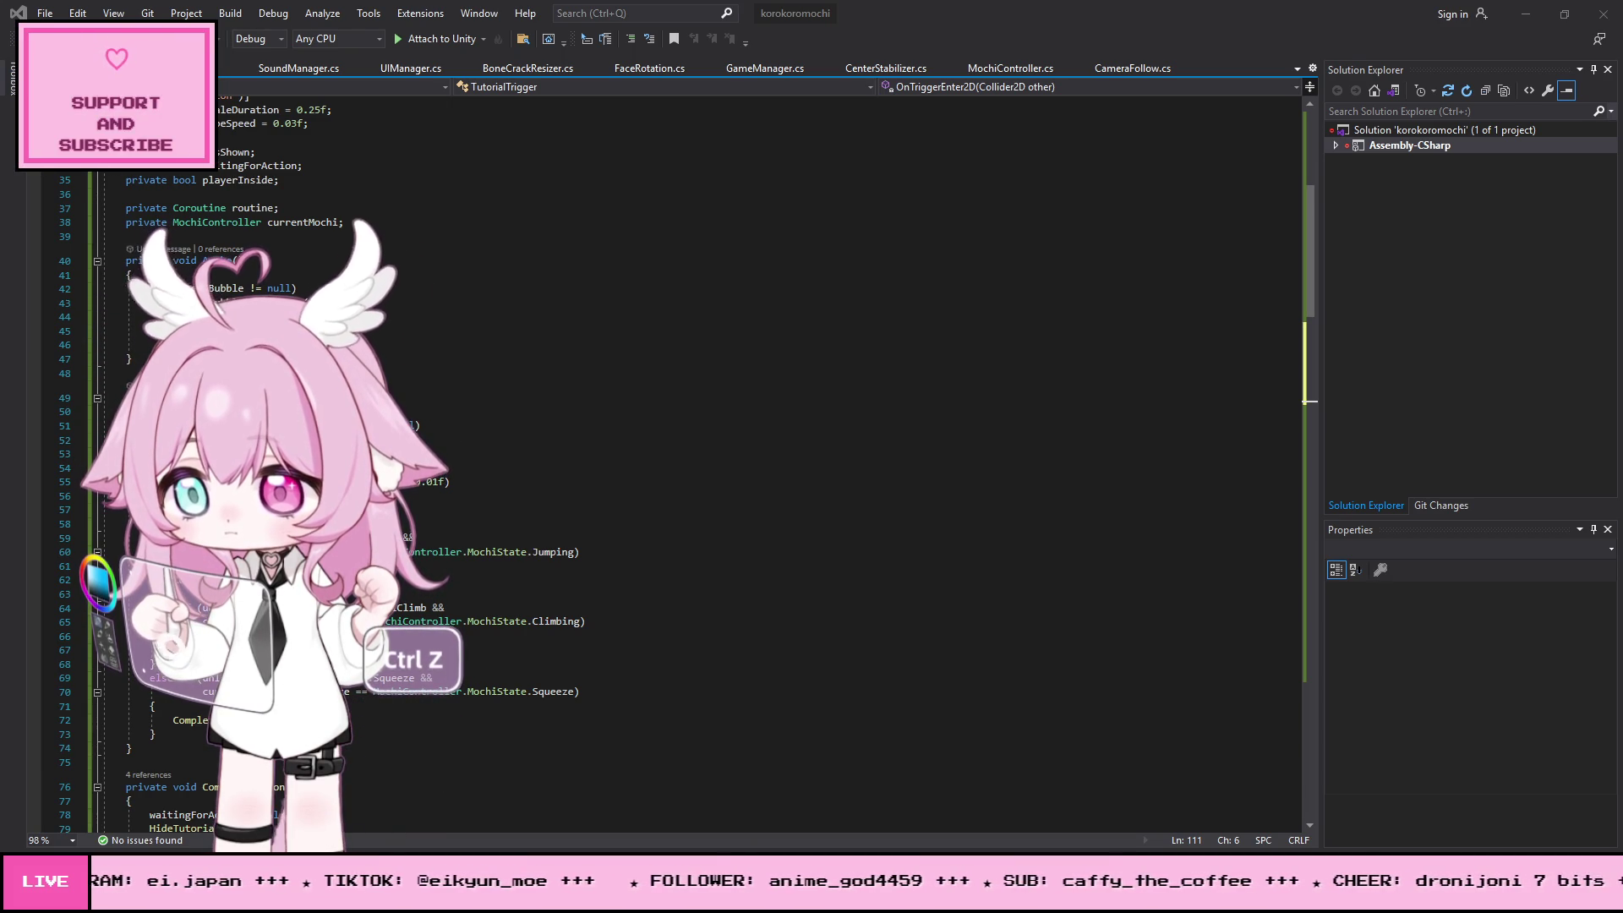
scroll(676, 422, up, 1)
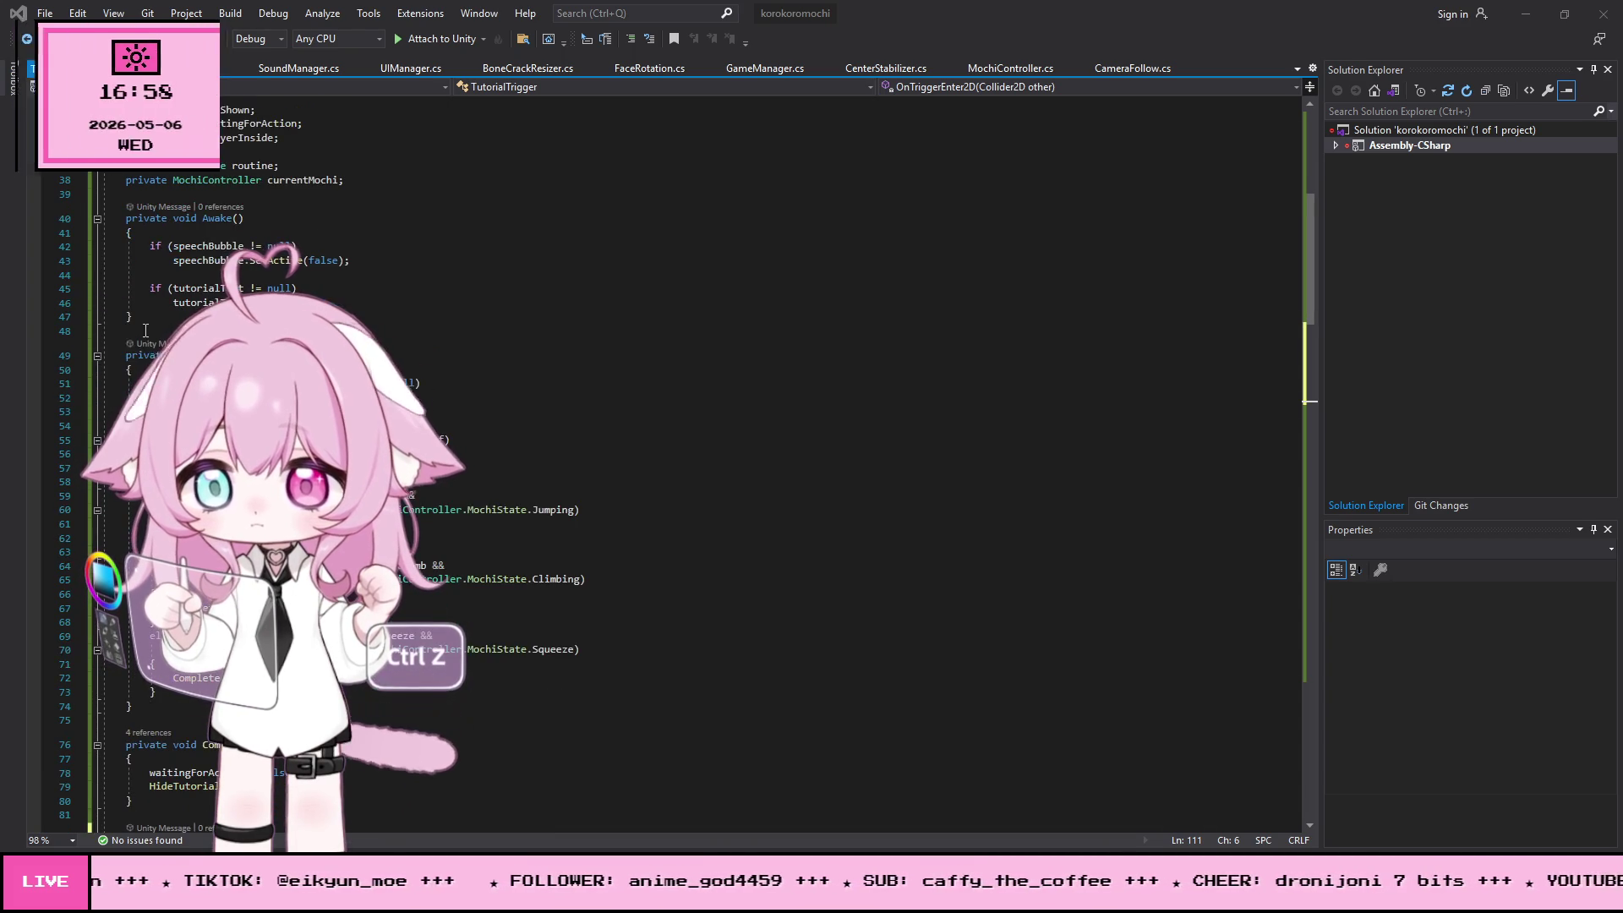
drag(103, 355, 132, 706)
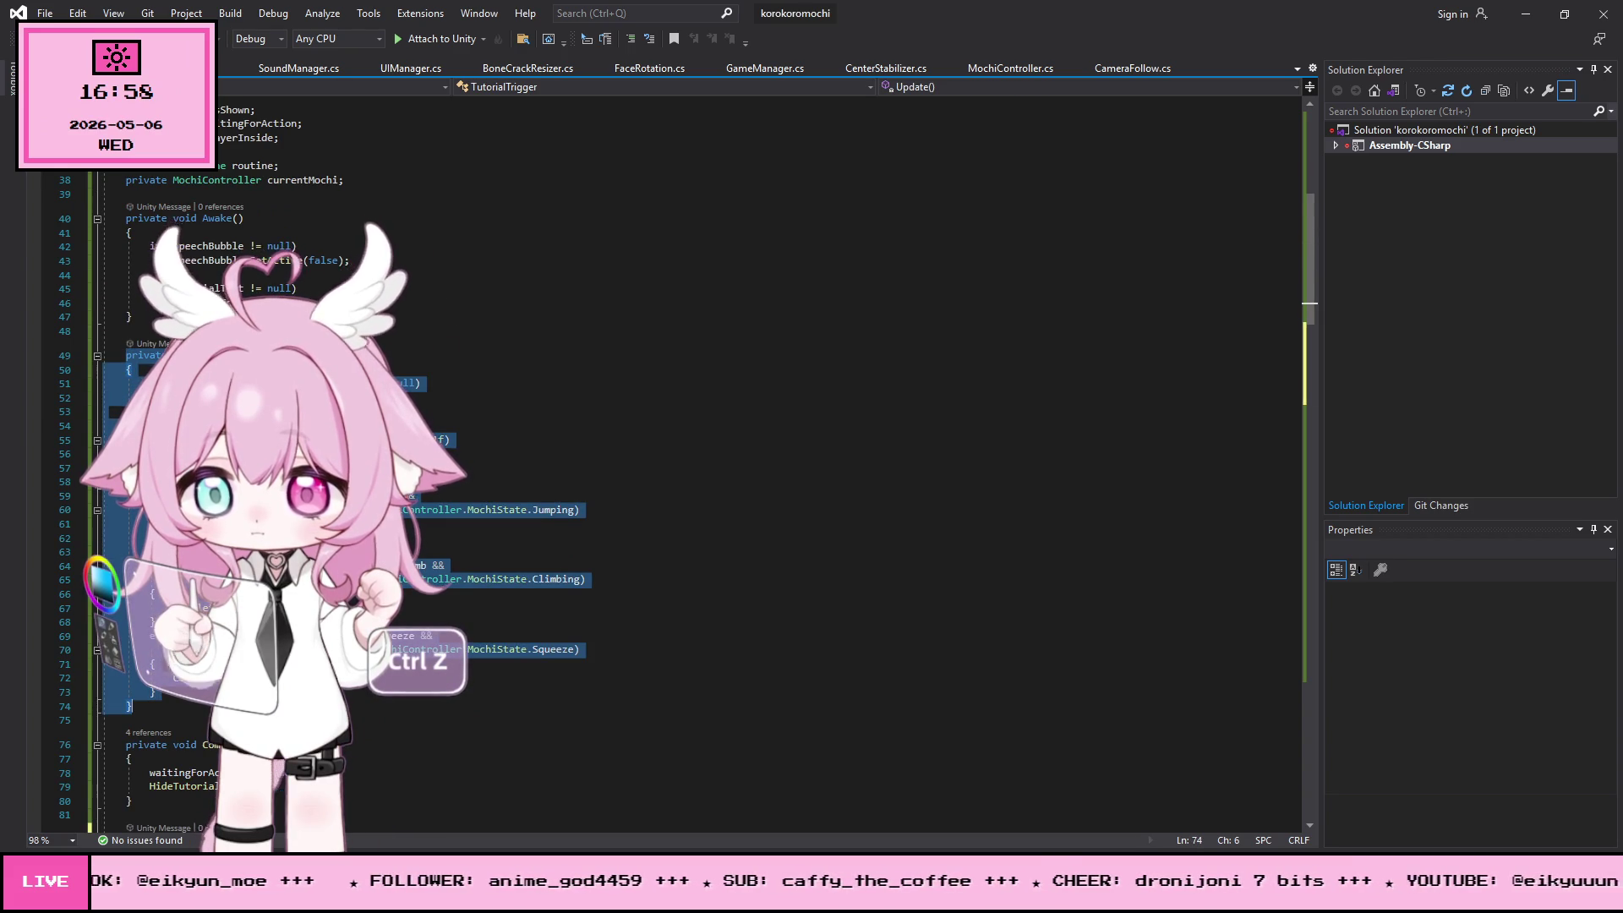
- Paste the new Update method, save all scripts, and return to Unity
key(ctrl+v)
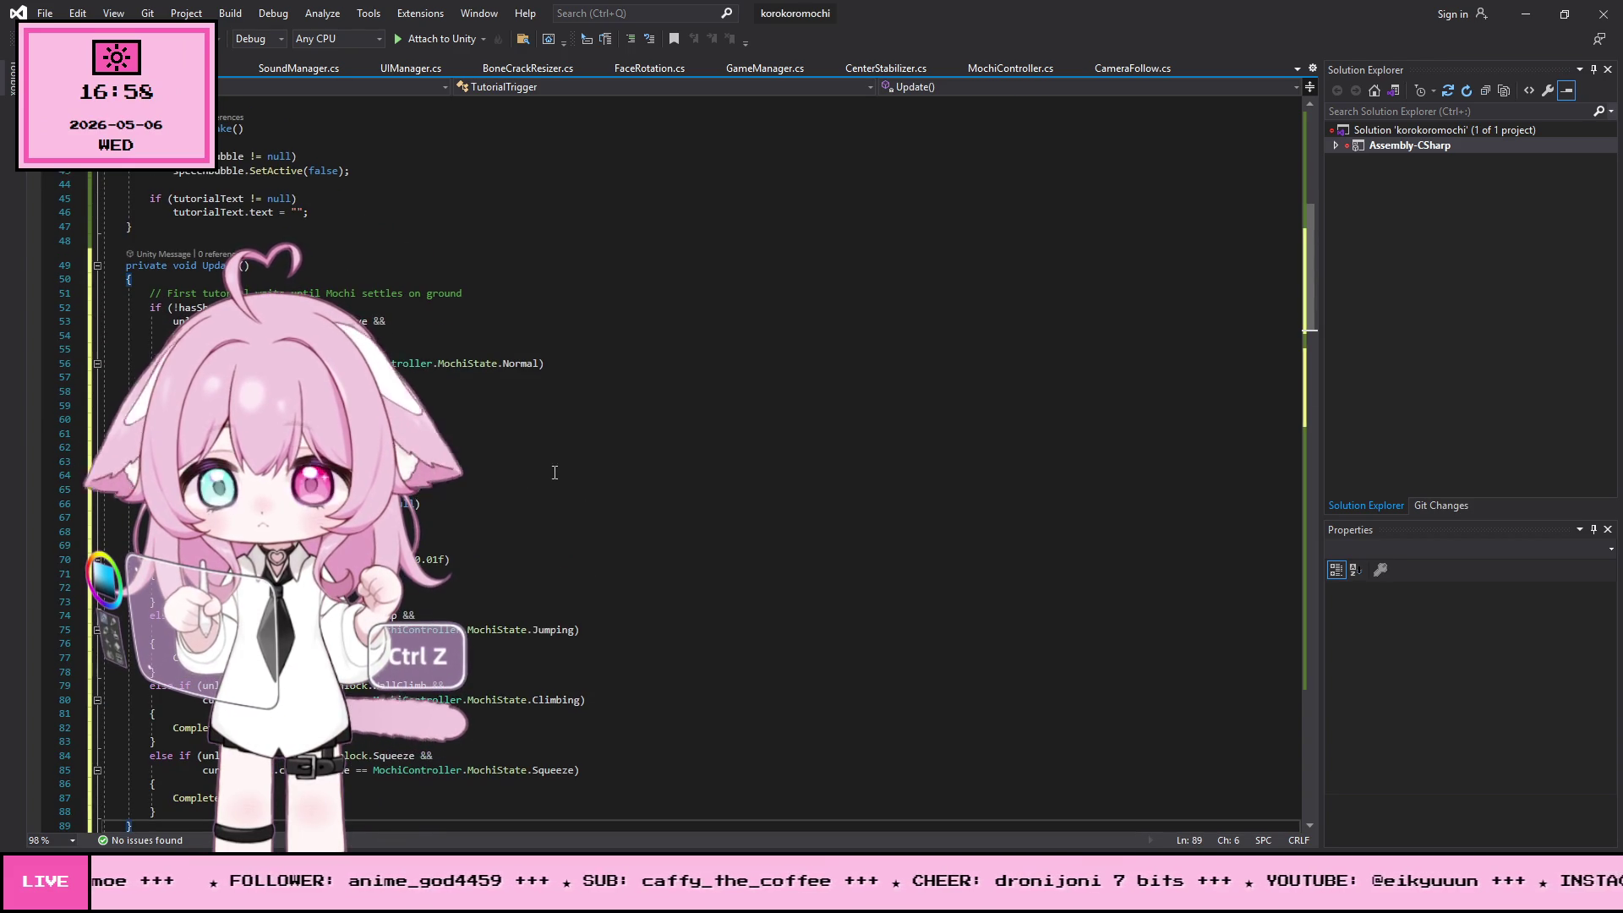
scroll(623, 388, down, 2)
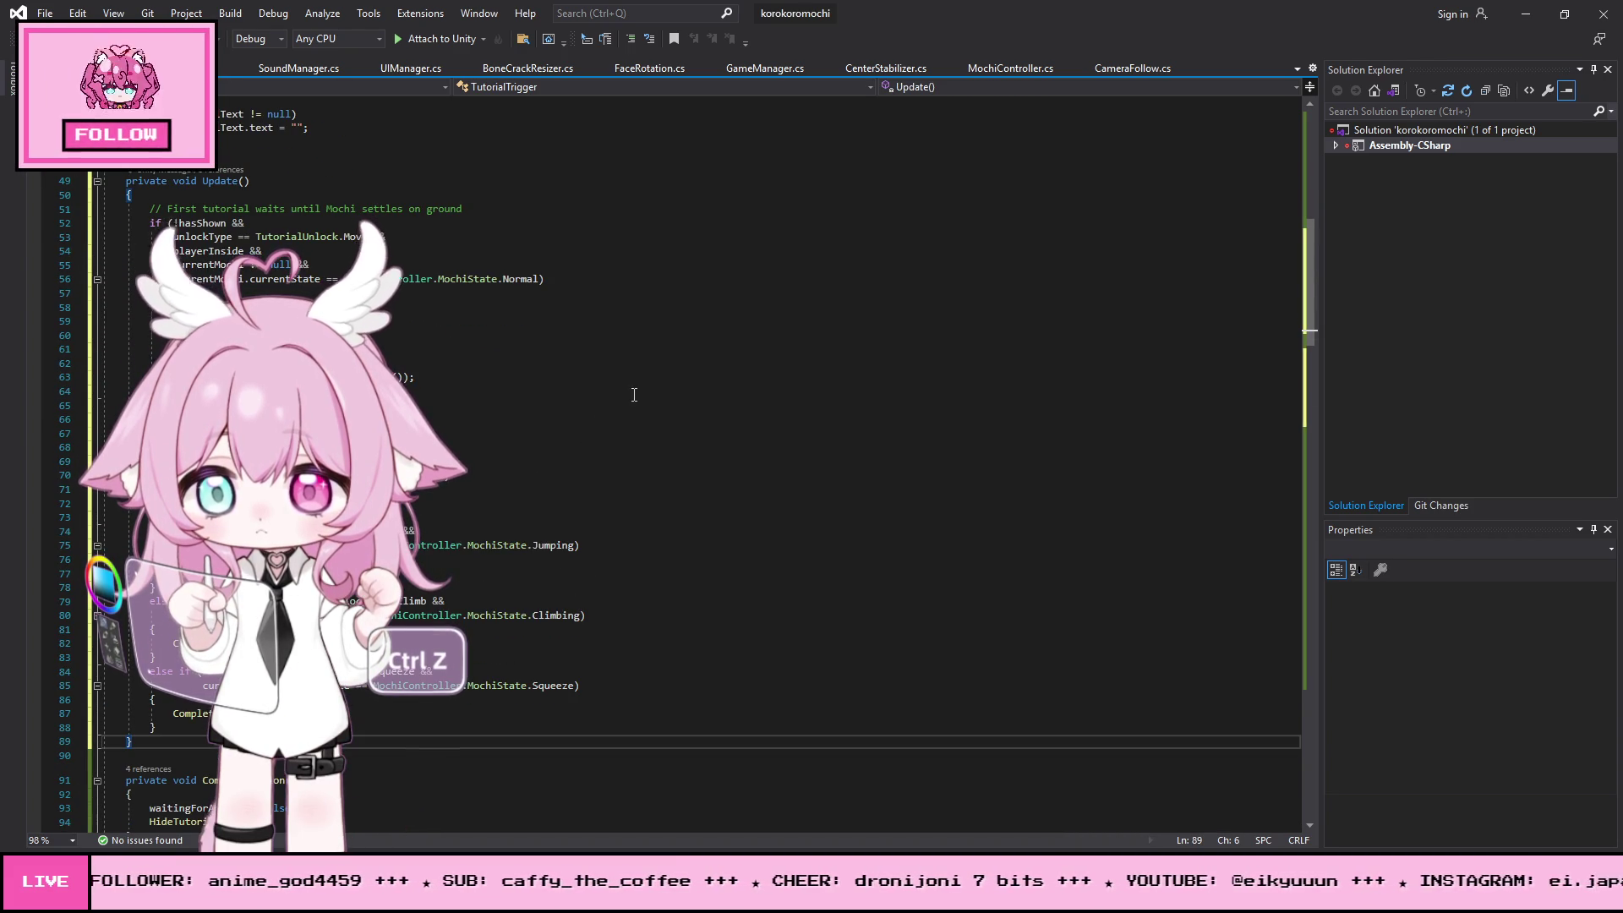
click(44, 13)
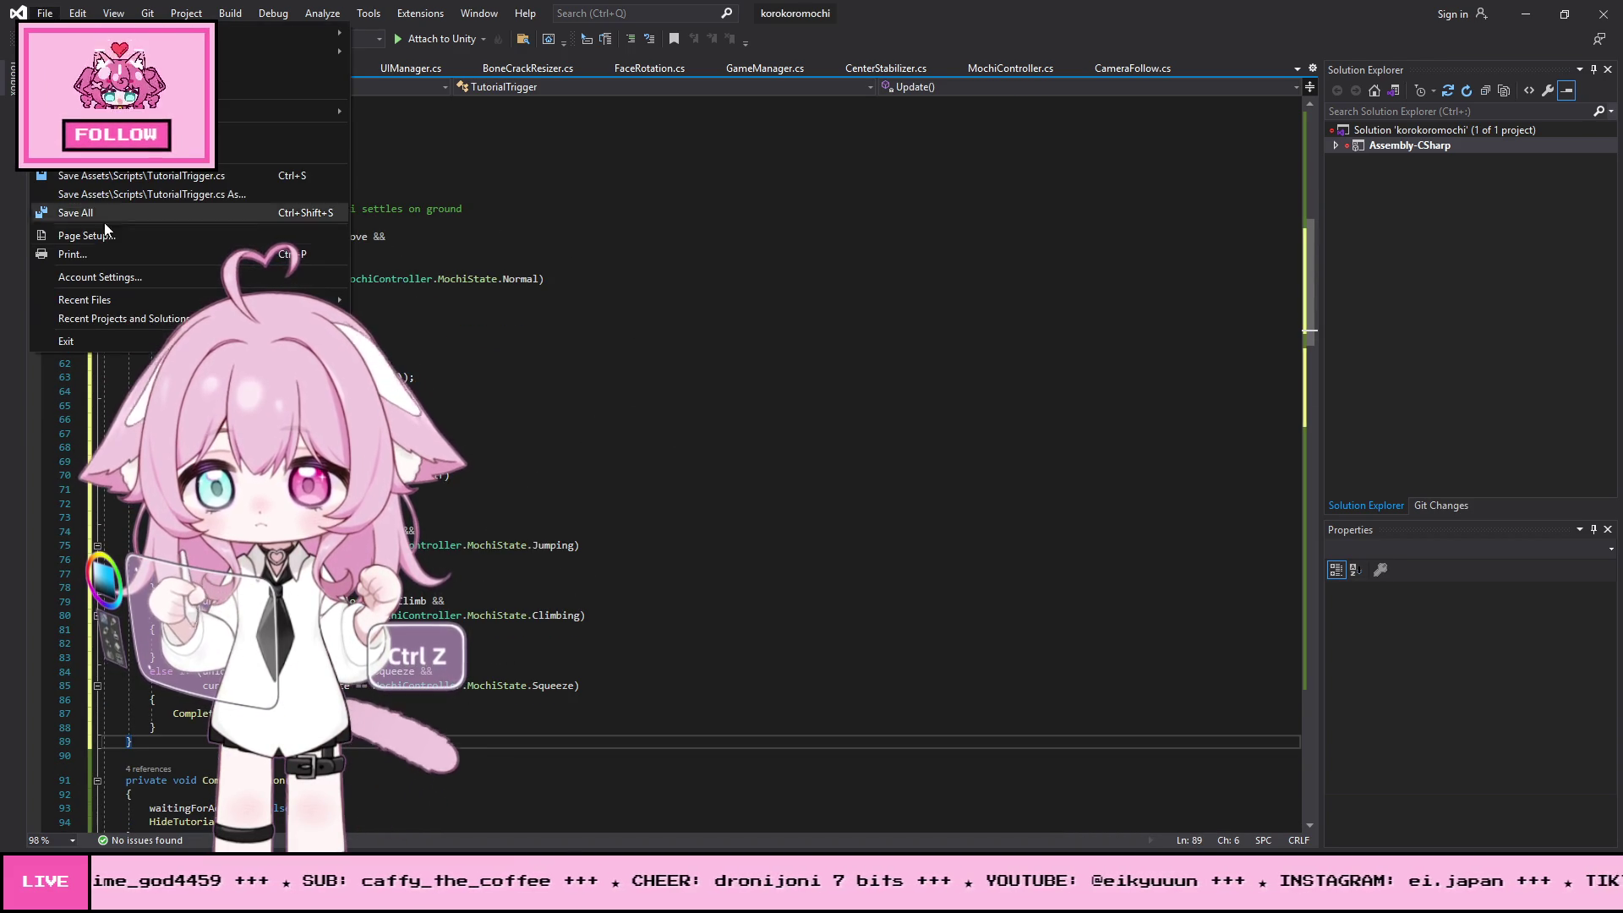
click(50, 210)
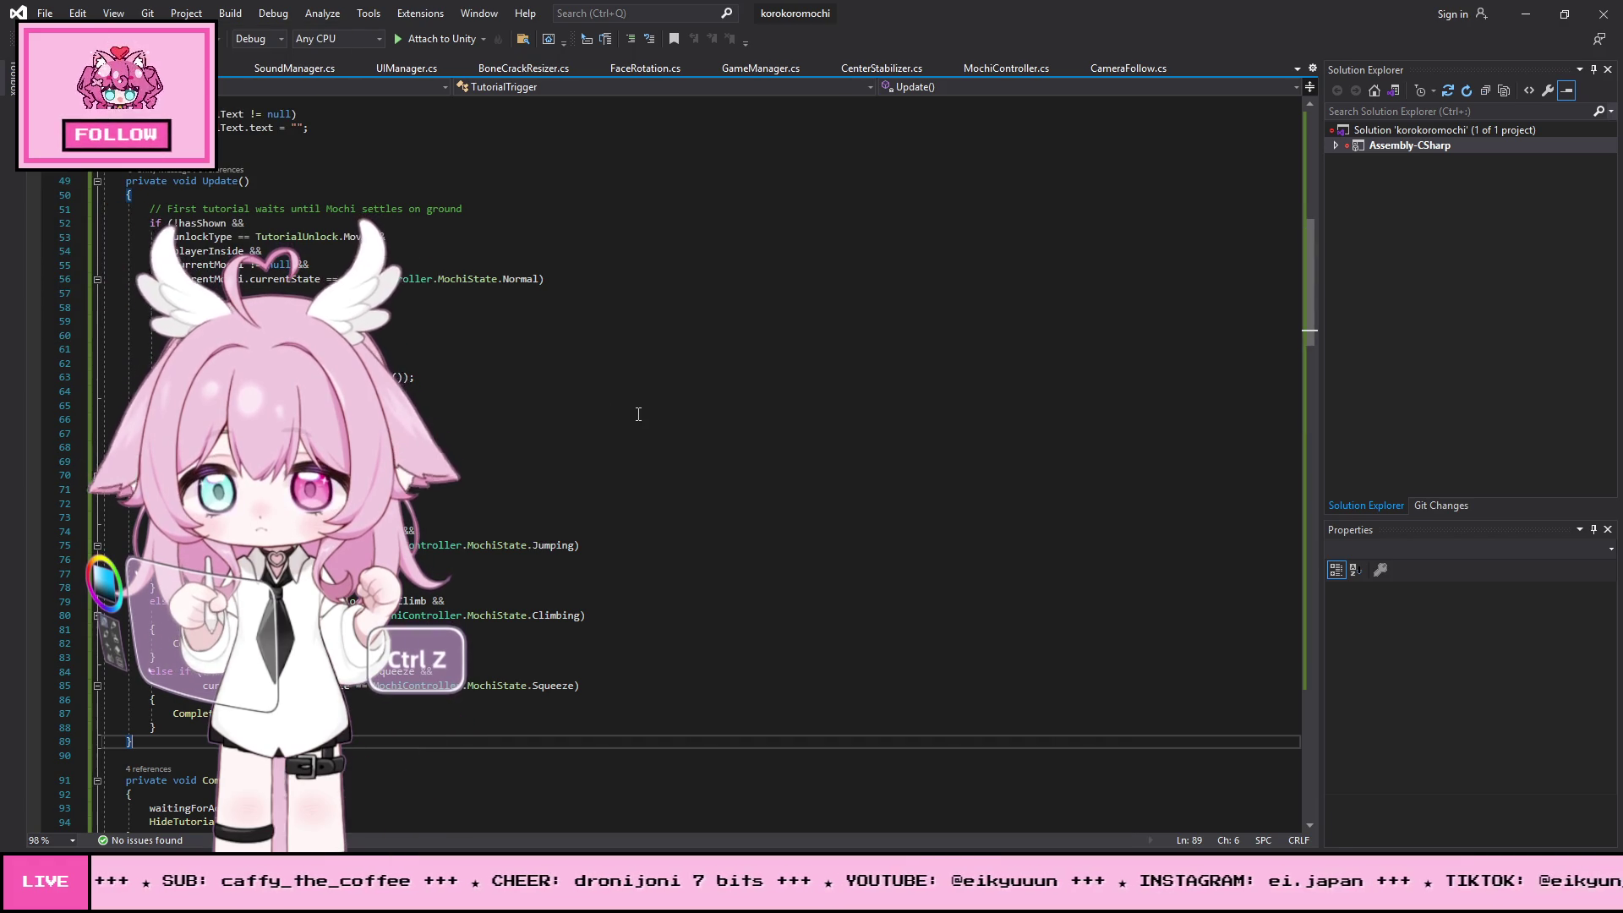
click(1526, 14)
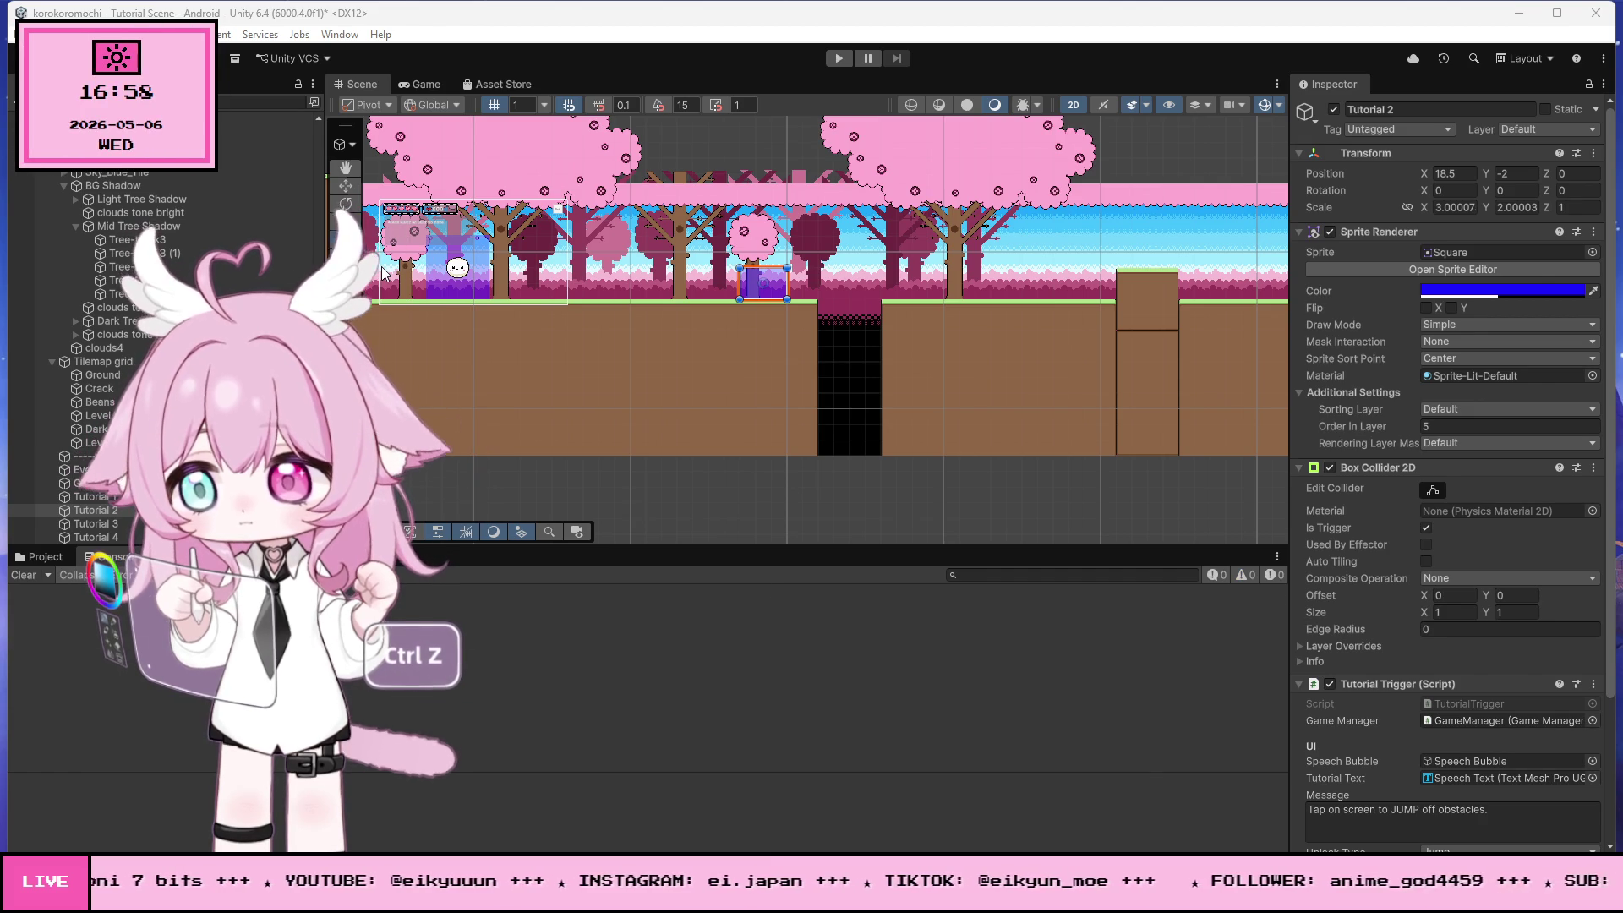
- Playtest the tutorial scene, rolling the mochi left to check the move prompt
scroll(387, 253, up, 5)
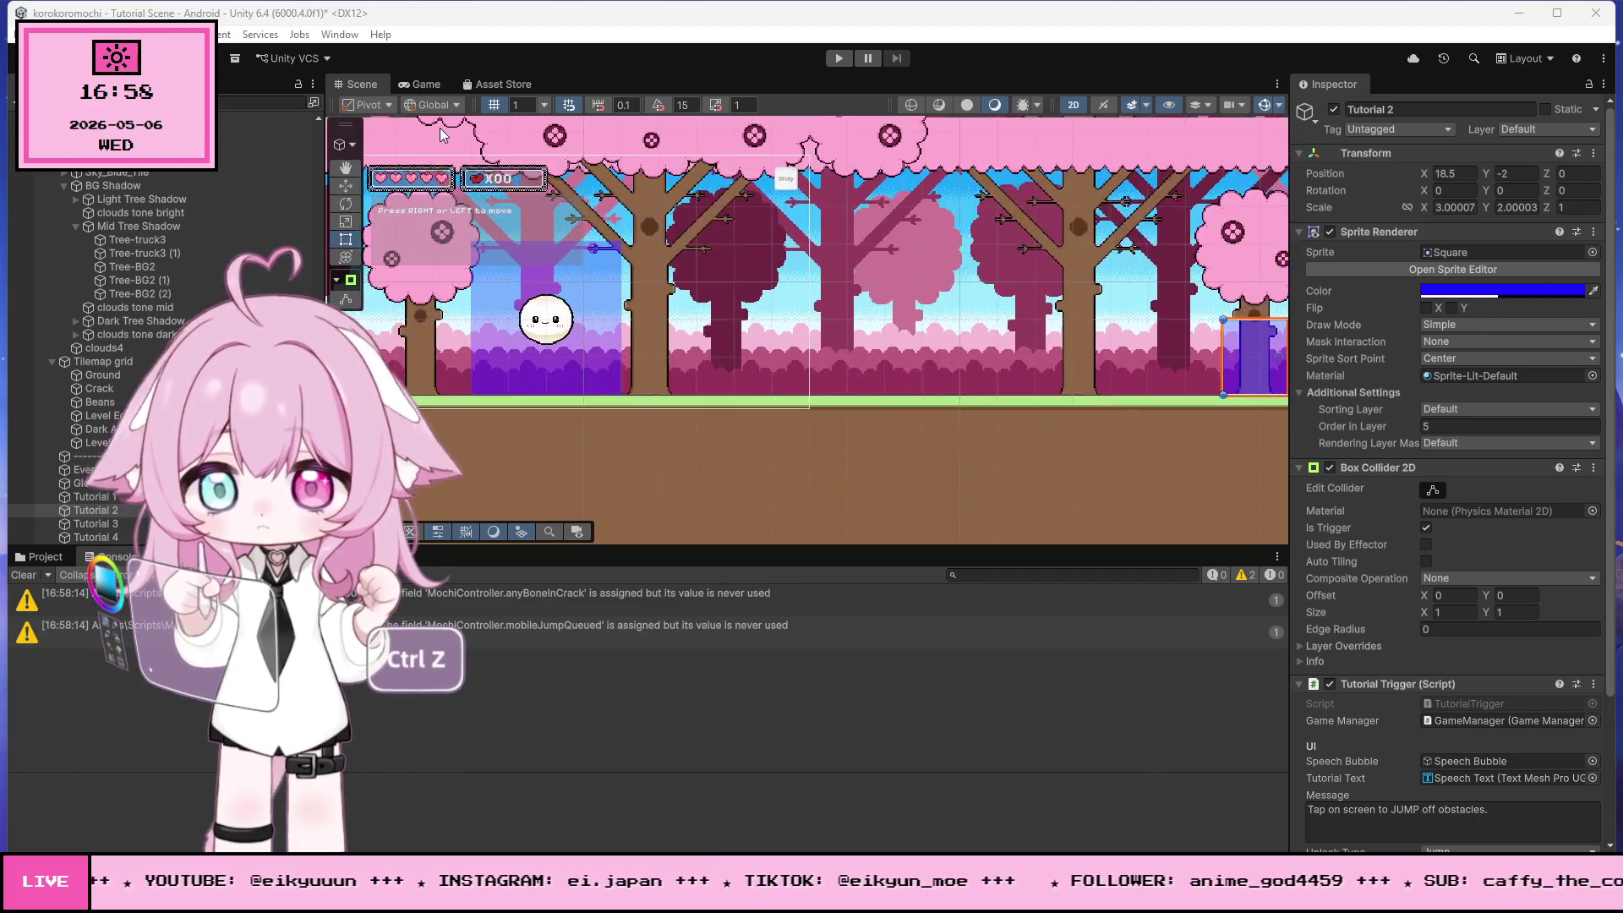
scroll(443, 134, up, 1)
click(839, 58)
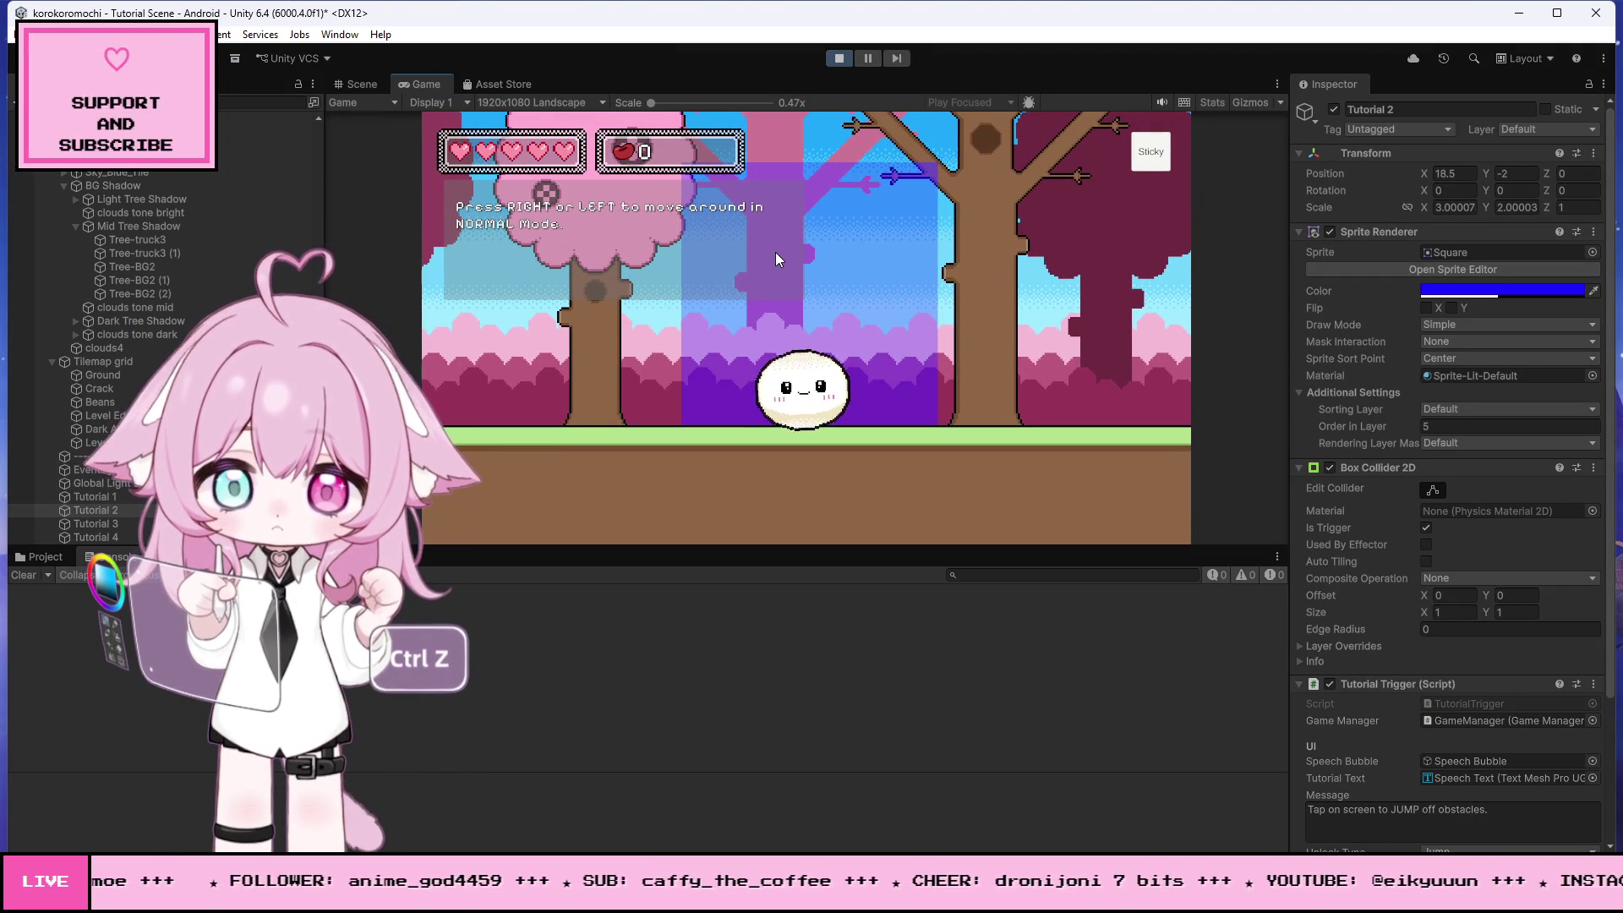
key(Left)
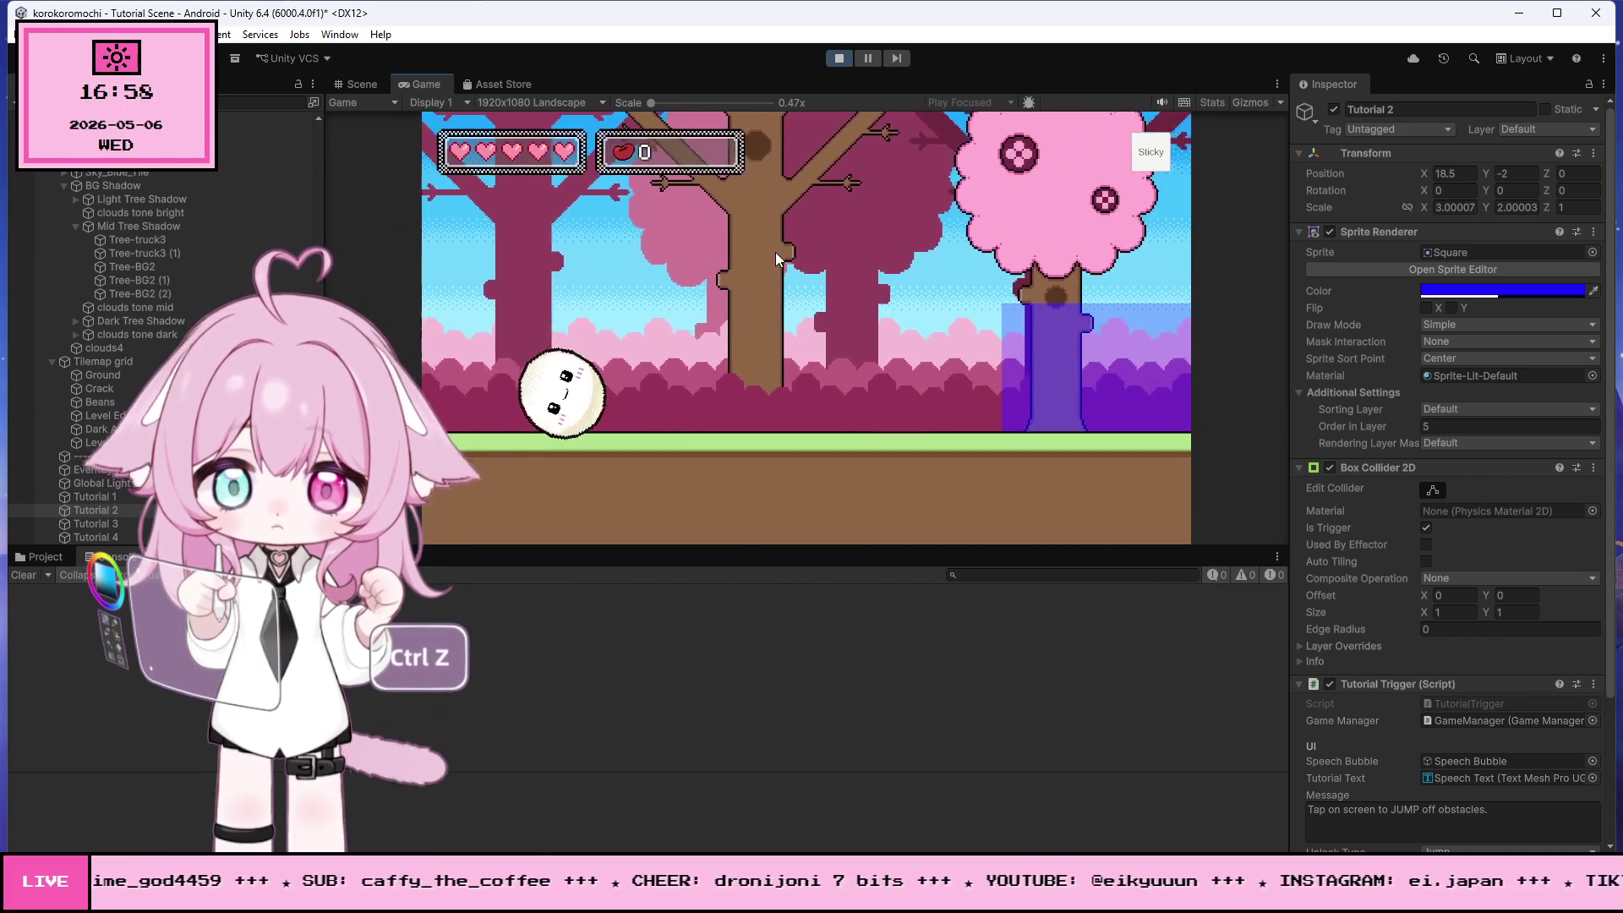
key(ctrl+1)
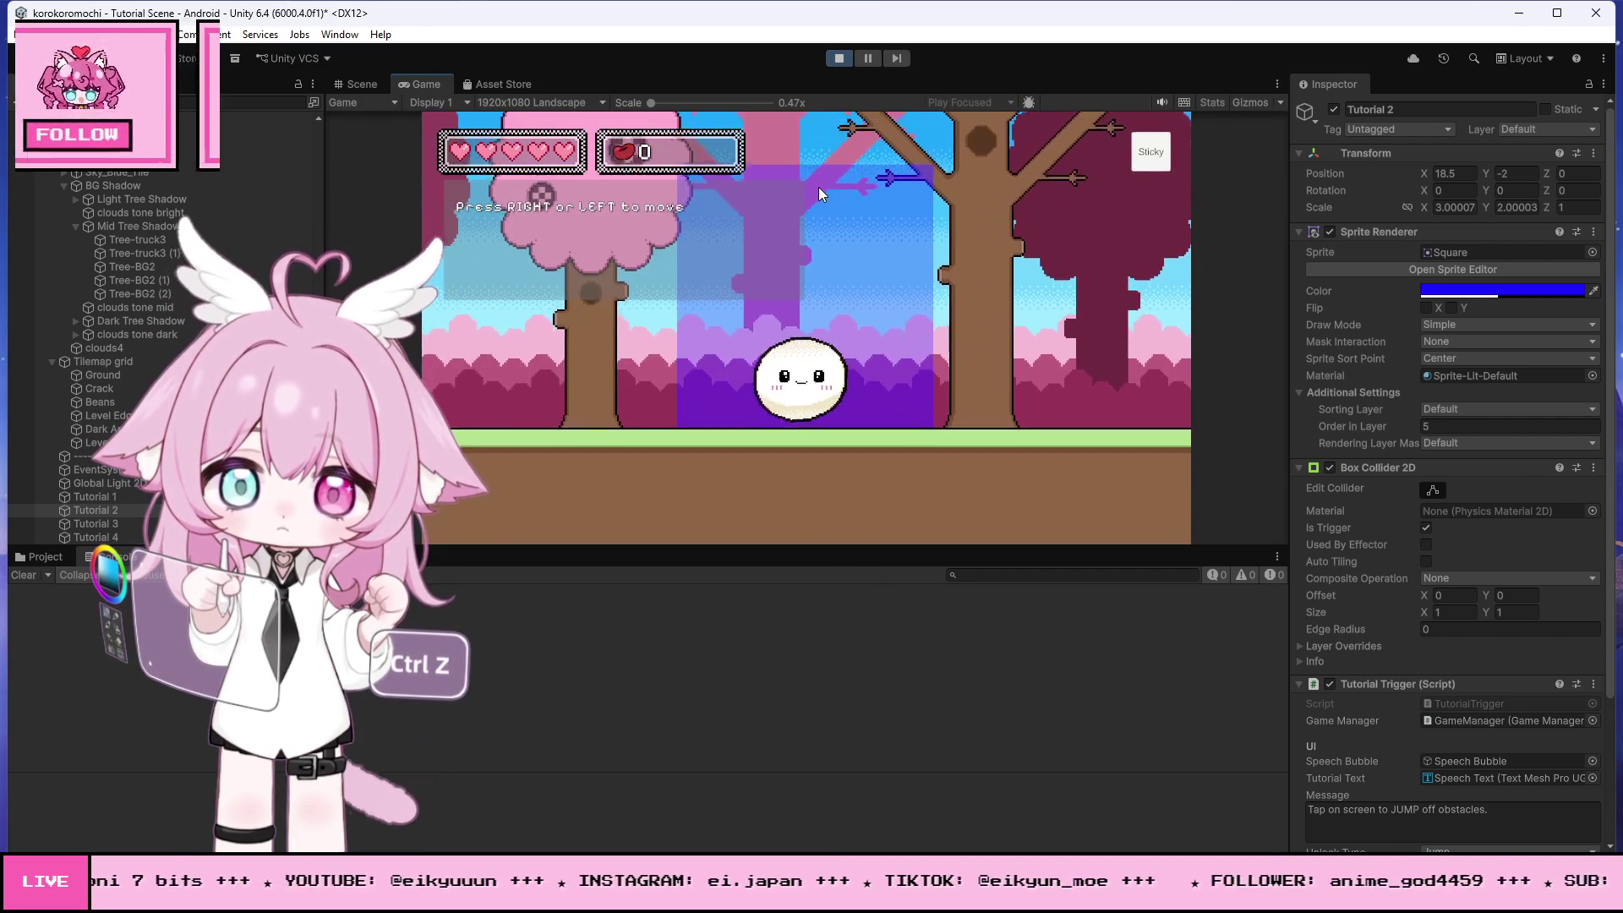
click(839, 57)
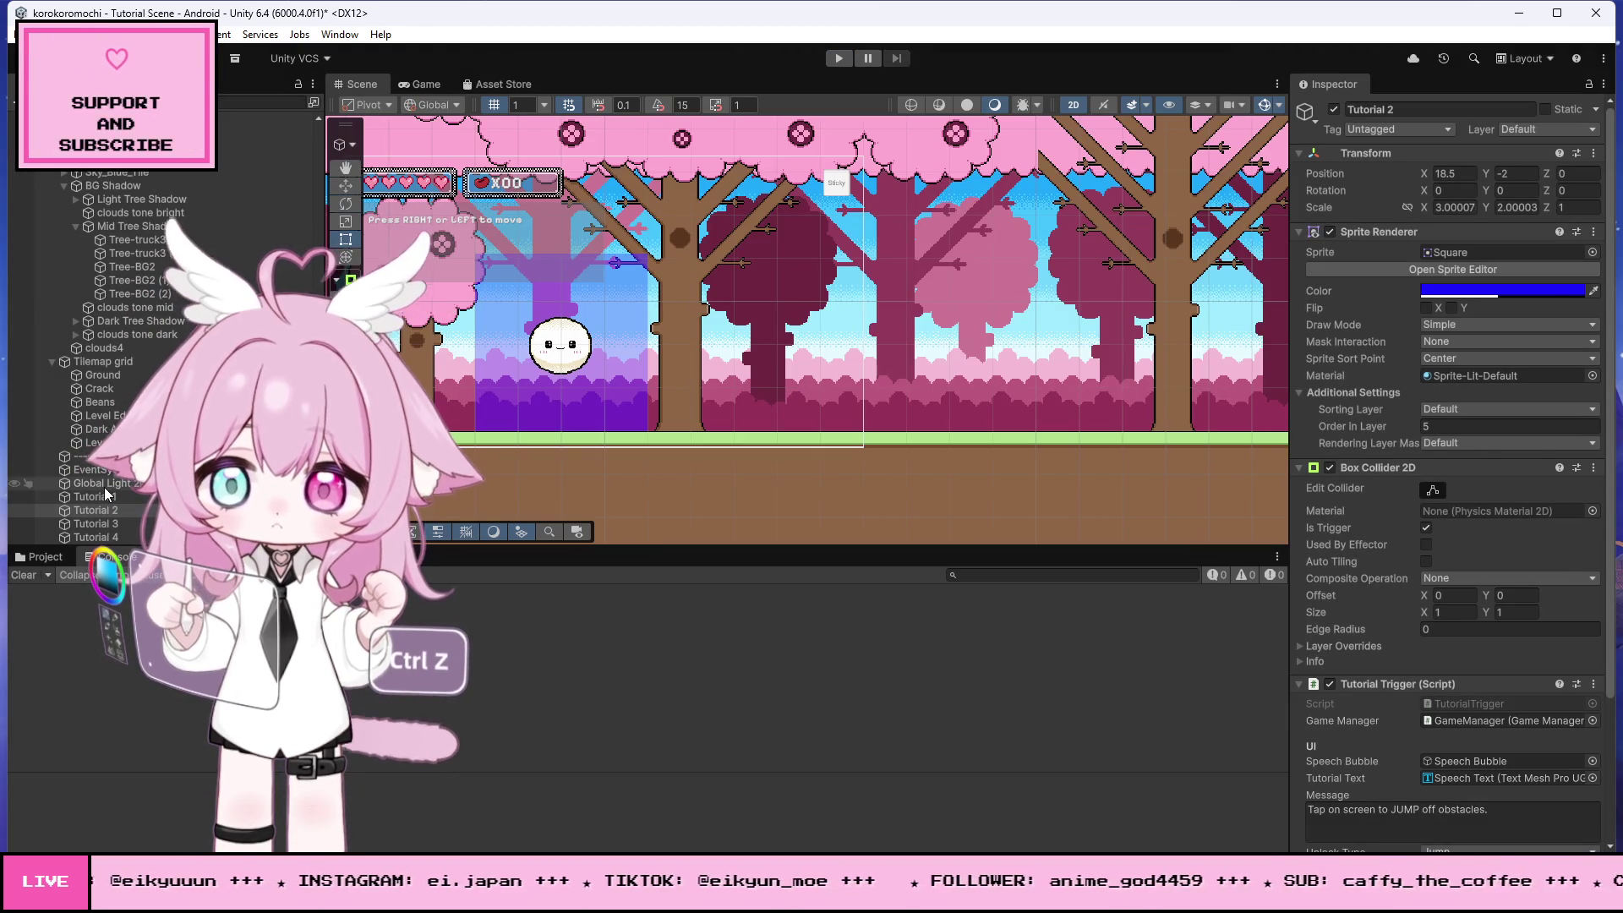
- Raise Mochi_Main_Character's starting position from Y -1 to Y 3
scroll(110, 180, up, 10)
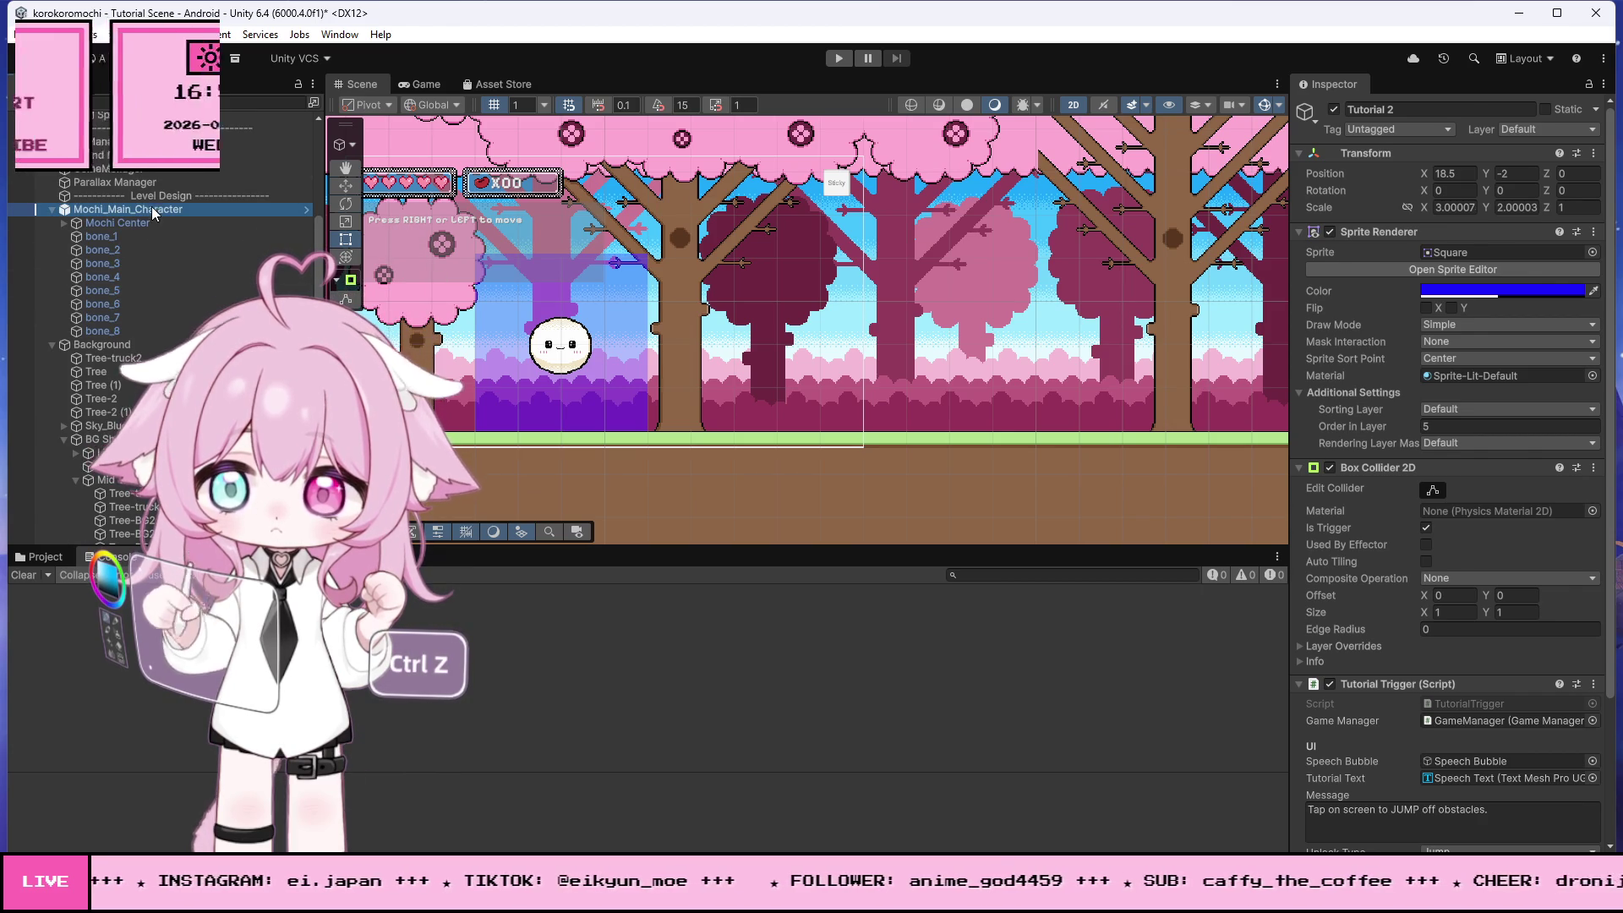
click(150, 209)
click(345, 186)
drag(575, 267, 565, 104)
- Playtest again from the mochi's higher starting position
click(839, 57)
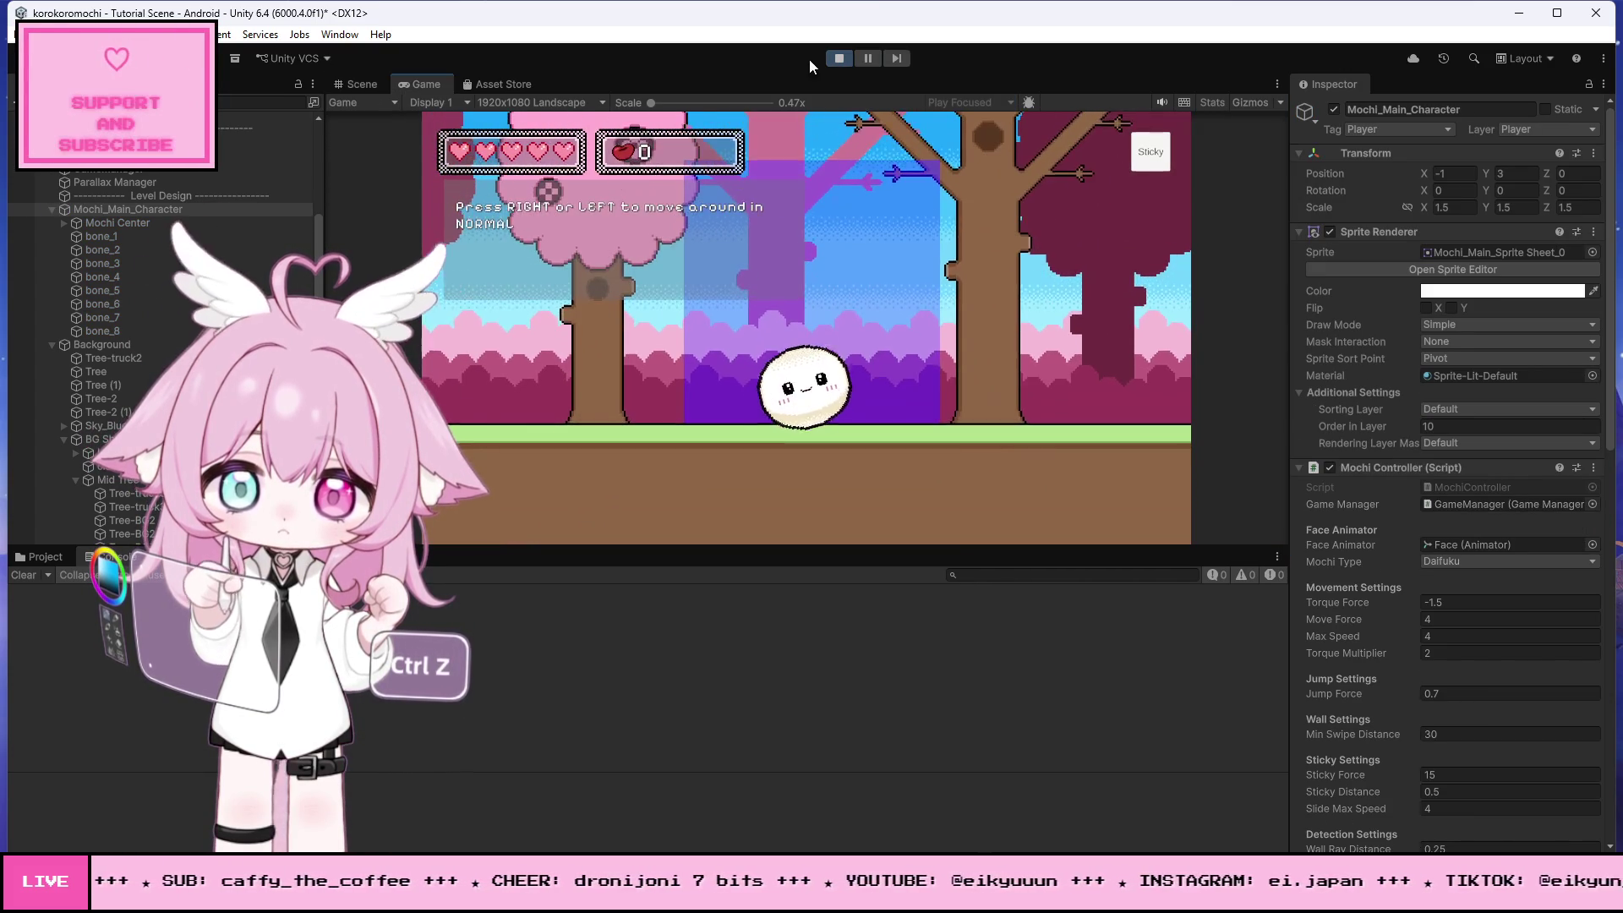
click(830, 58)
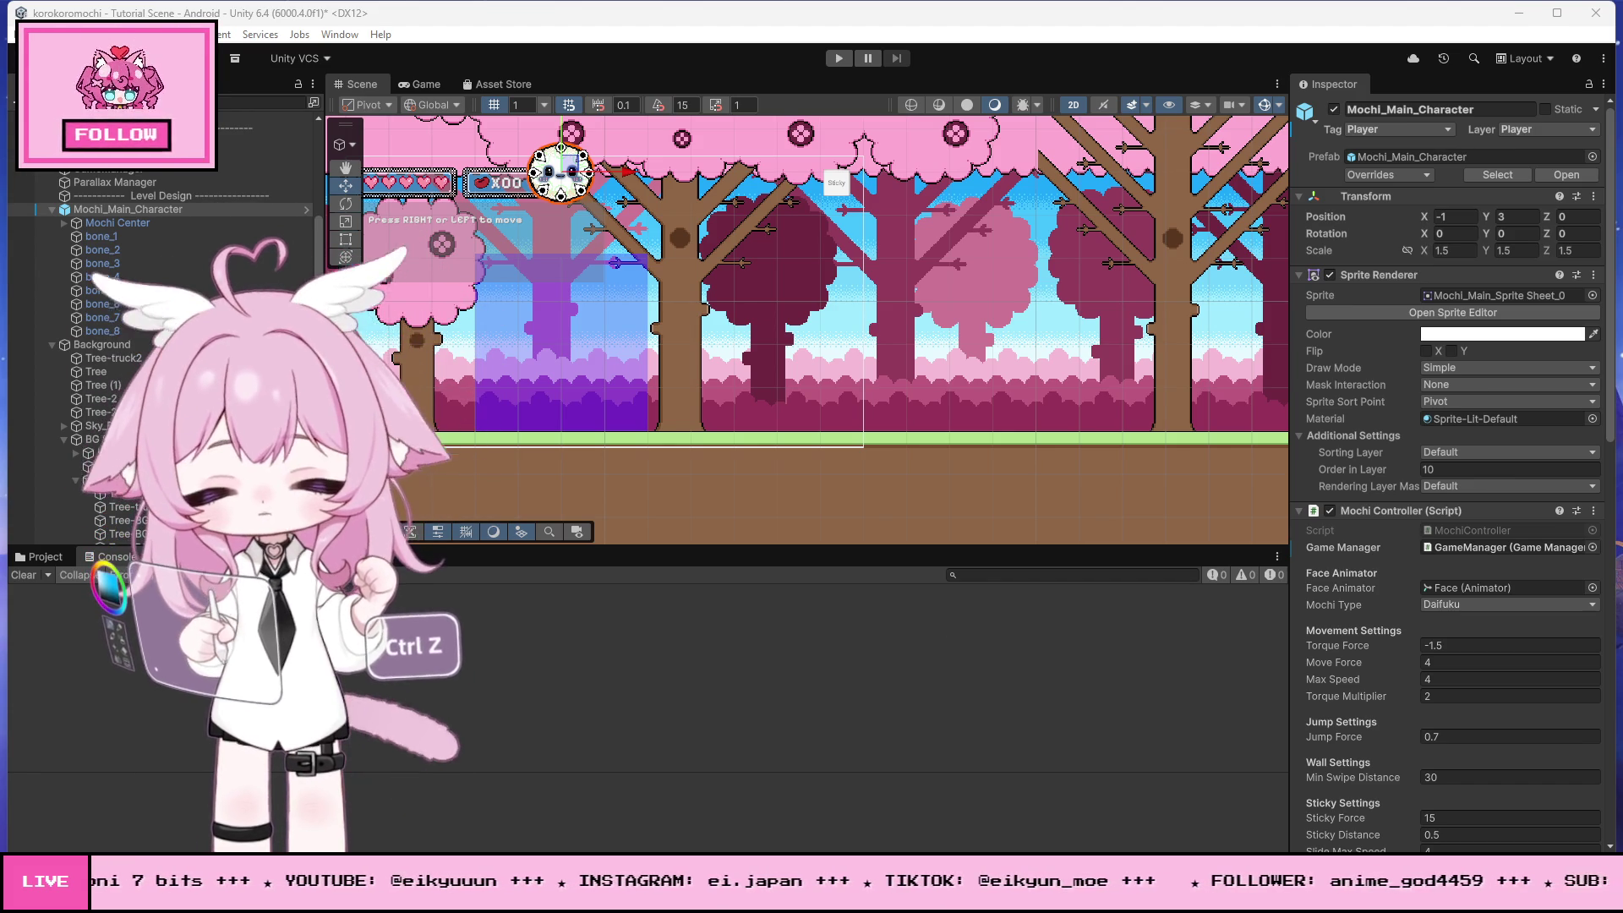
key(alt+Tab)
- Undo the last two Update method changes in TutorialTrigger.cs
scroll(409, 600, down, 8)
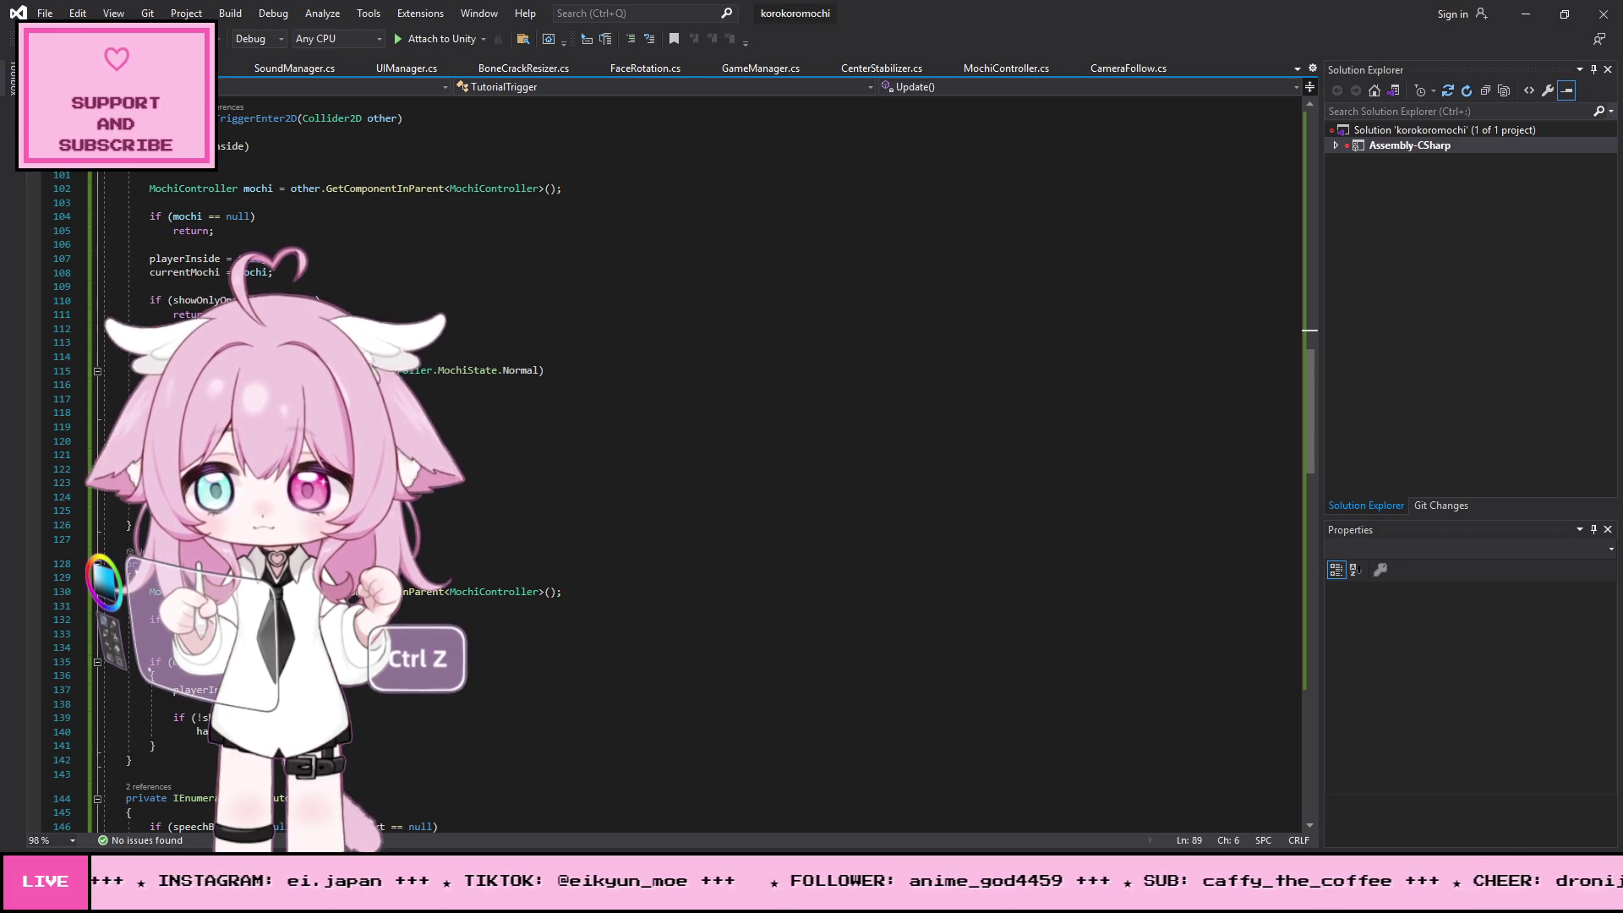
scroll(424, 486, down, 8)
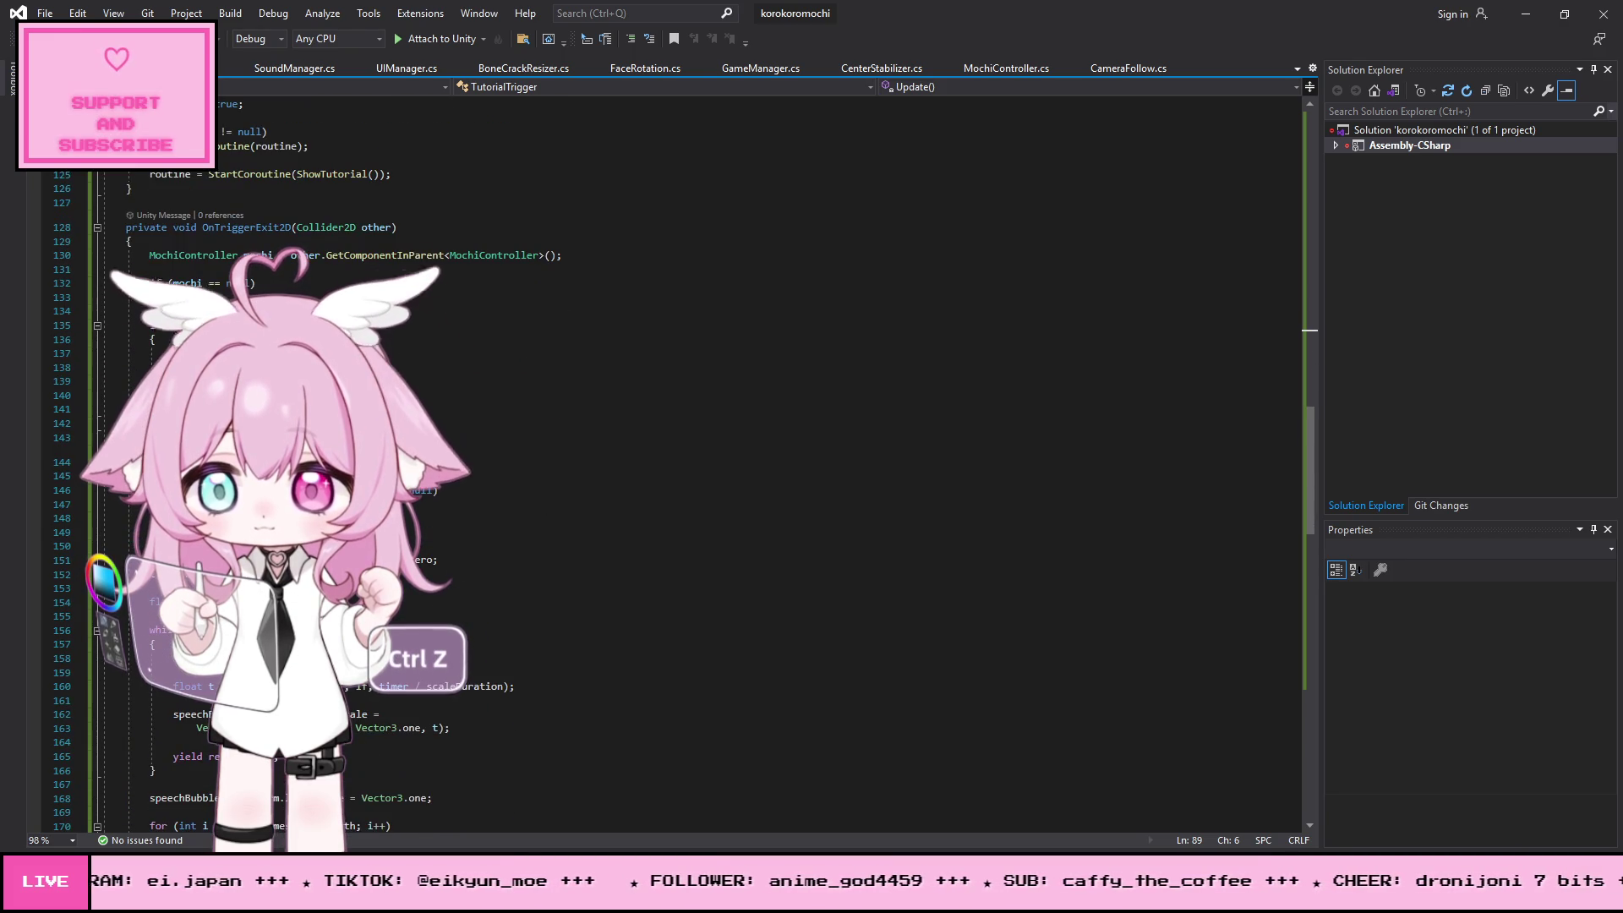
scroll(676, 457, up, 5)
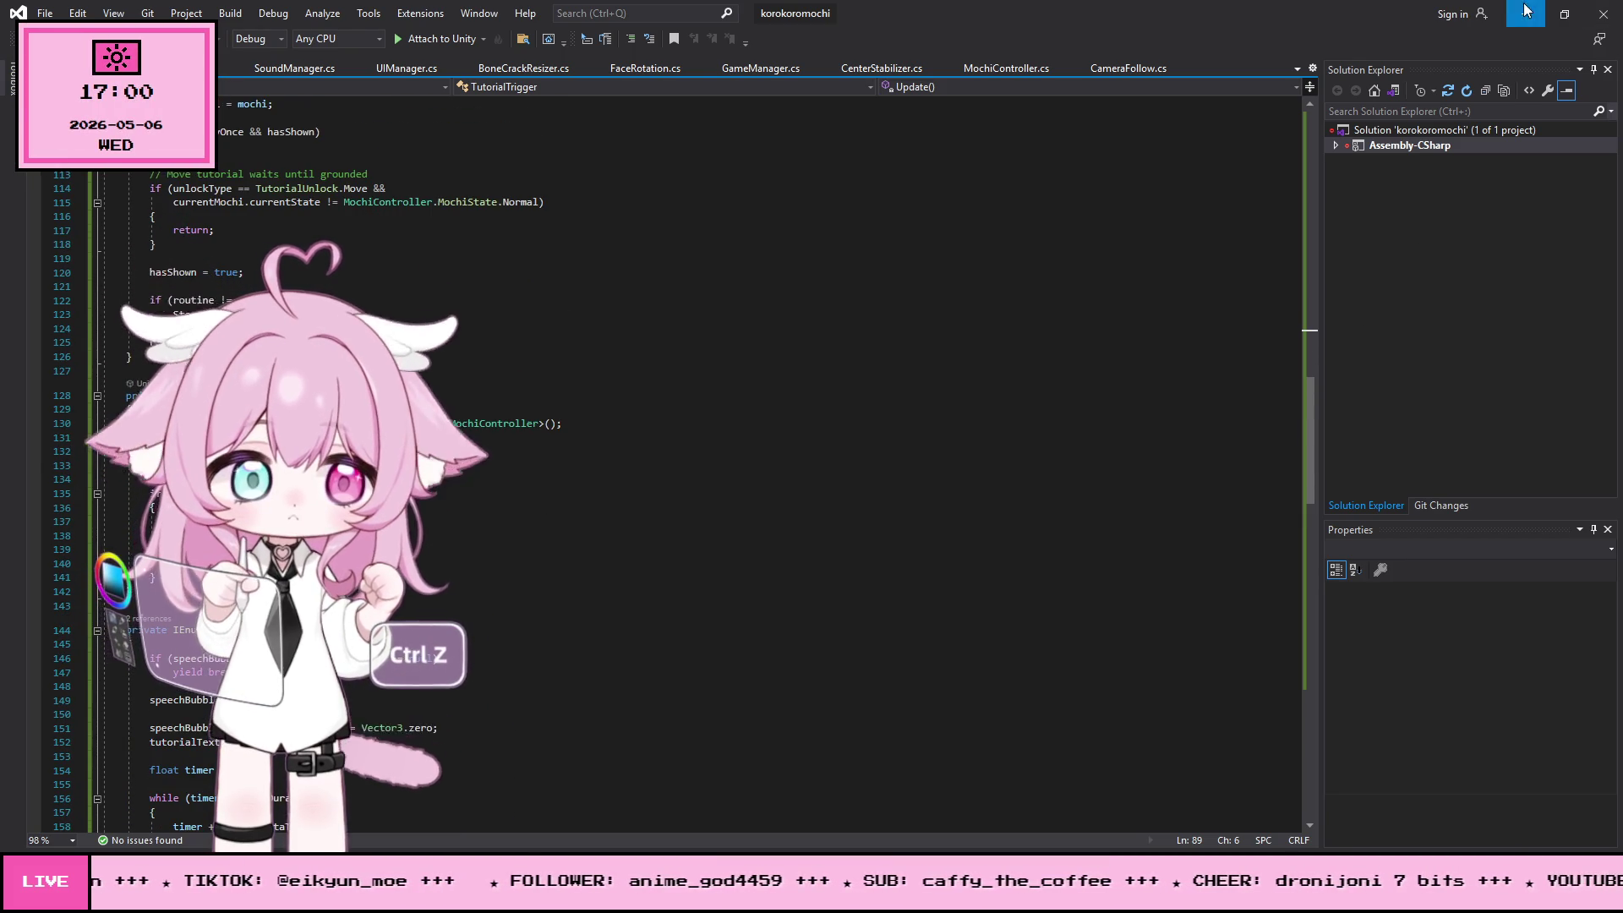
key(alt+Tab)
scroll(570, 404, up, 3)
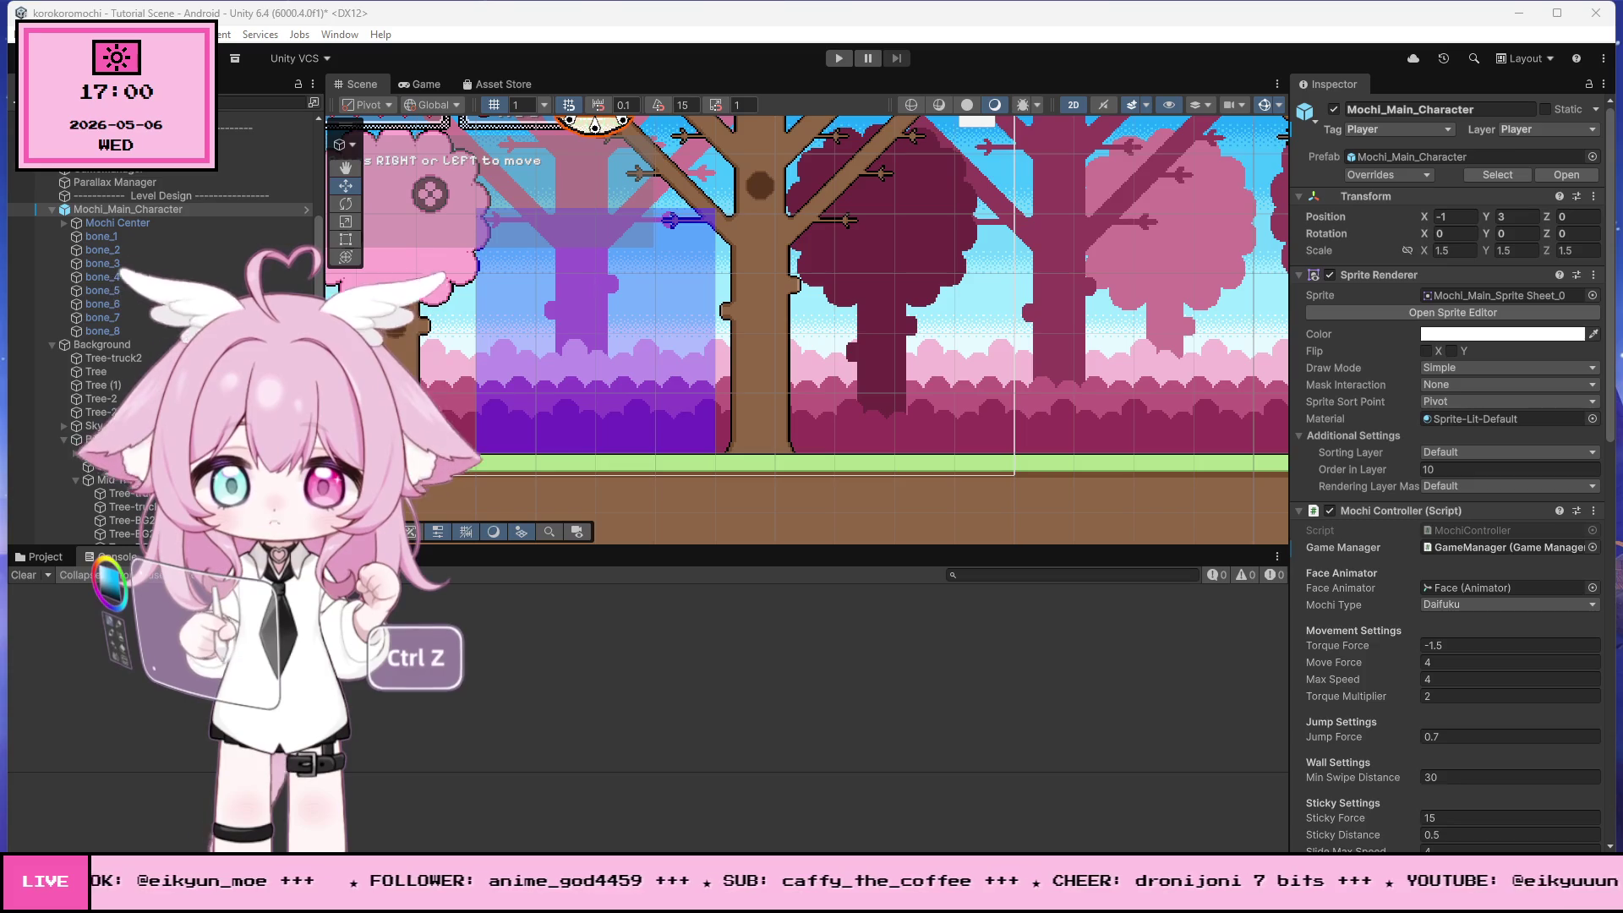
key(alt+Tab)
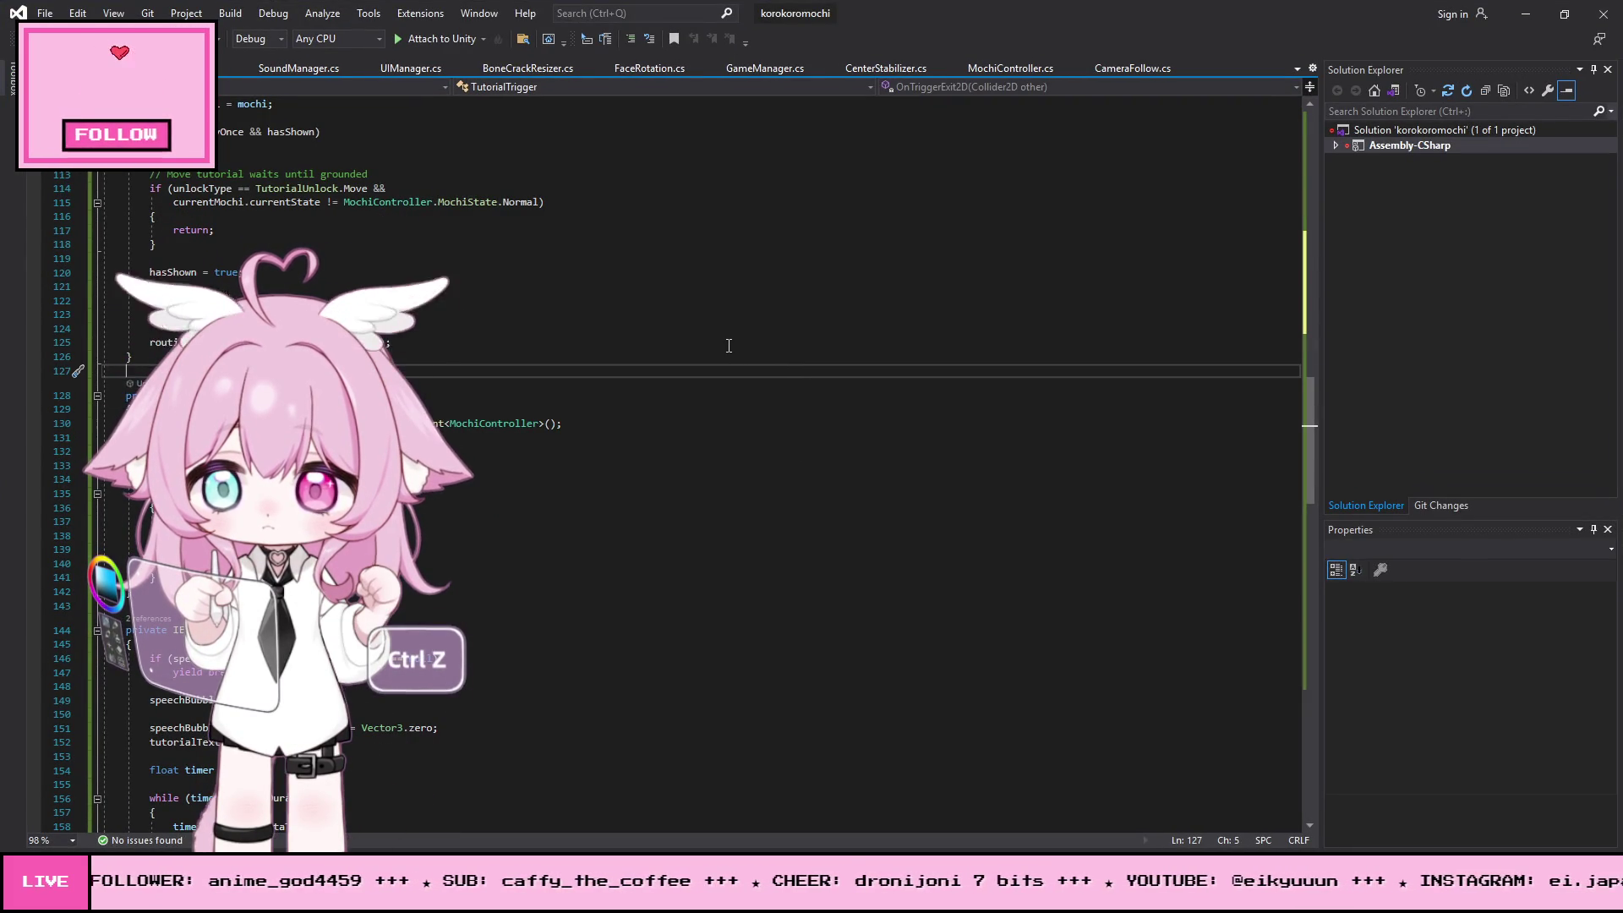
key(ctrl+z)
scroll(725, 372, up, 10)
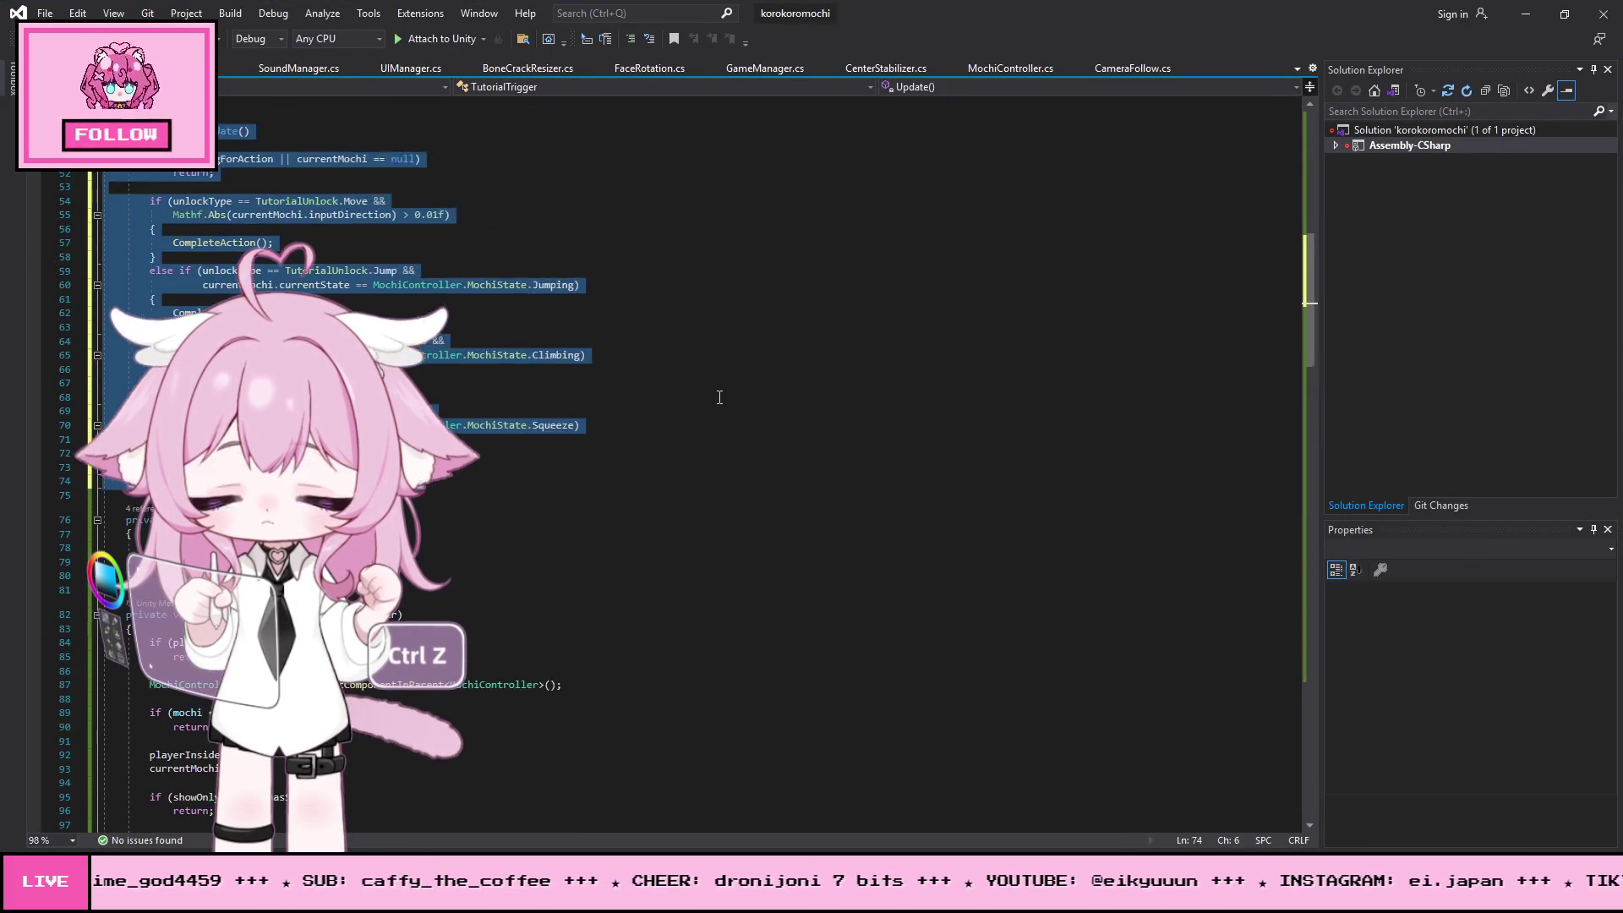
key(ctrl+z)
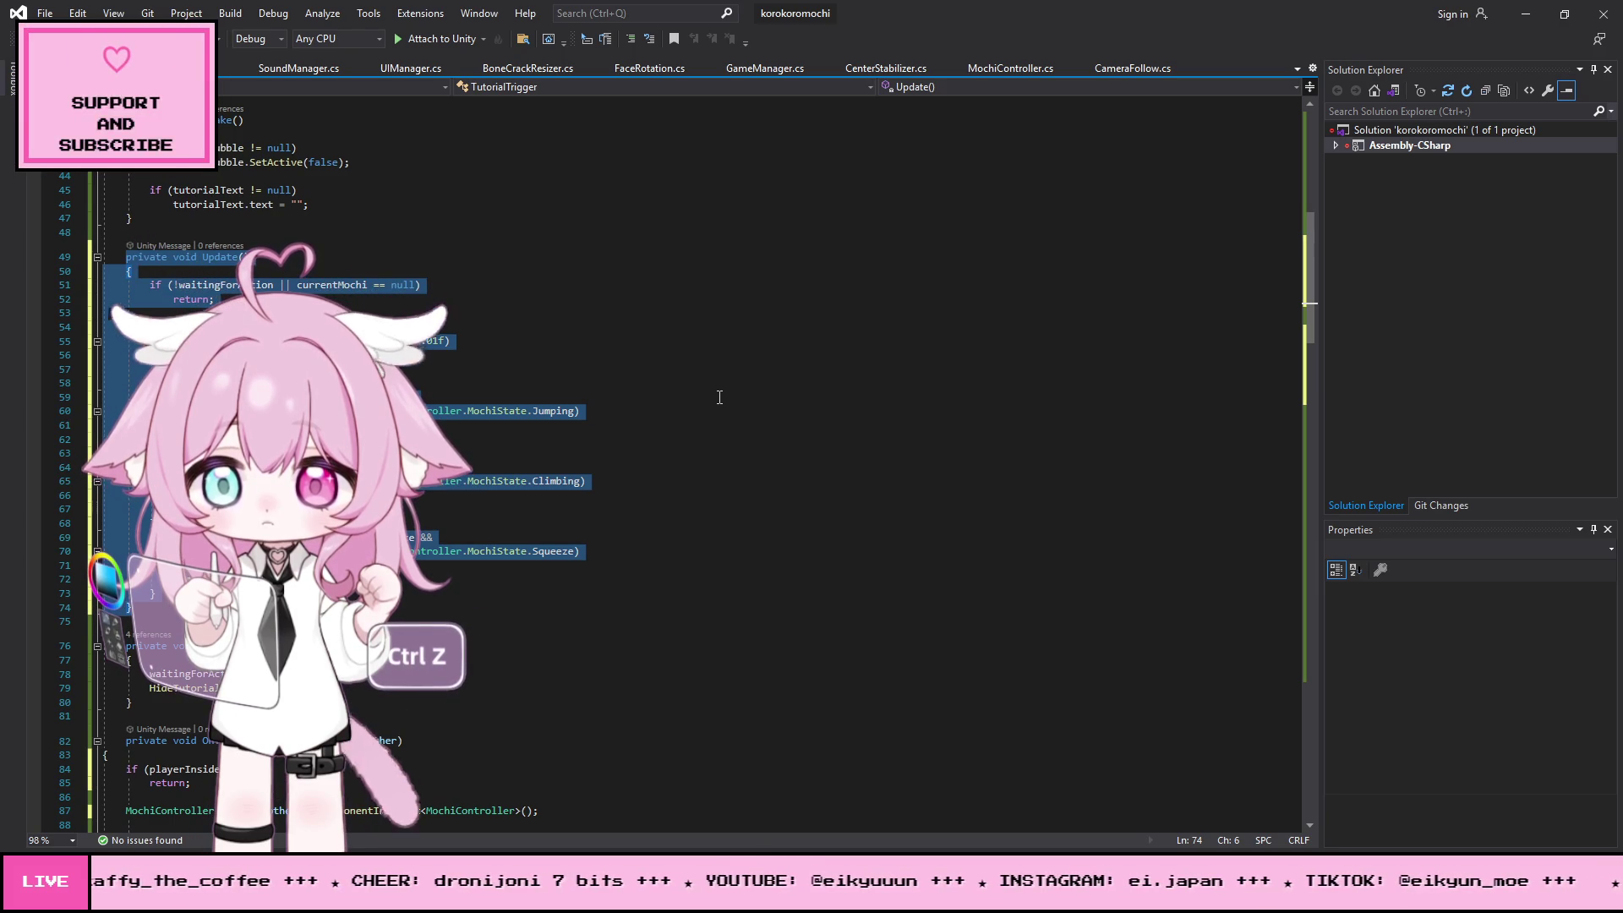
click(721, 384)
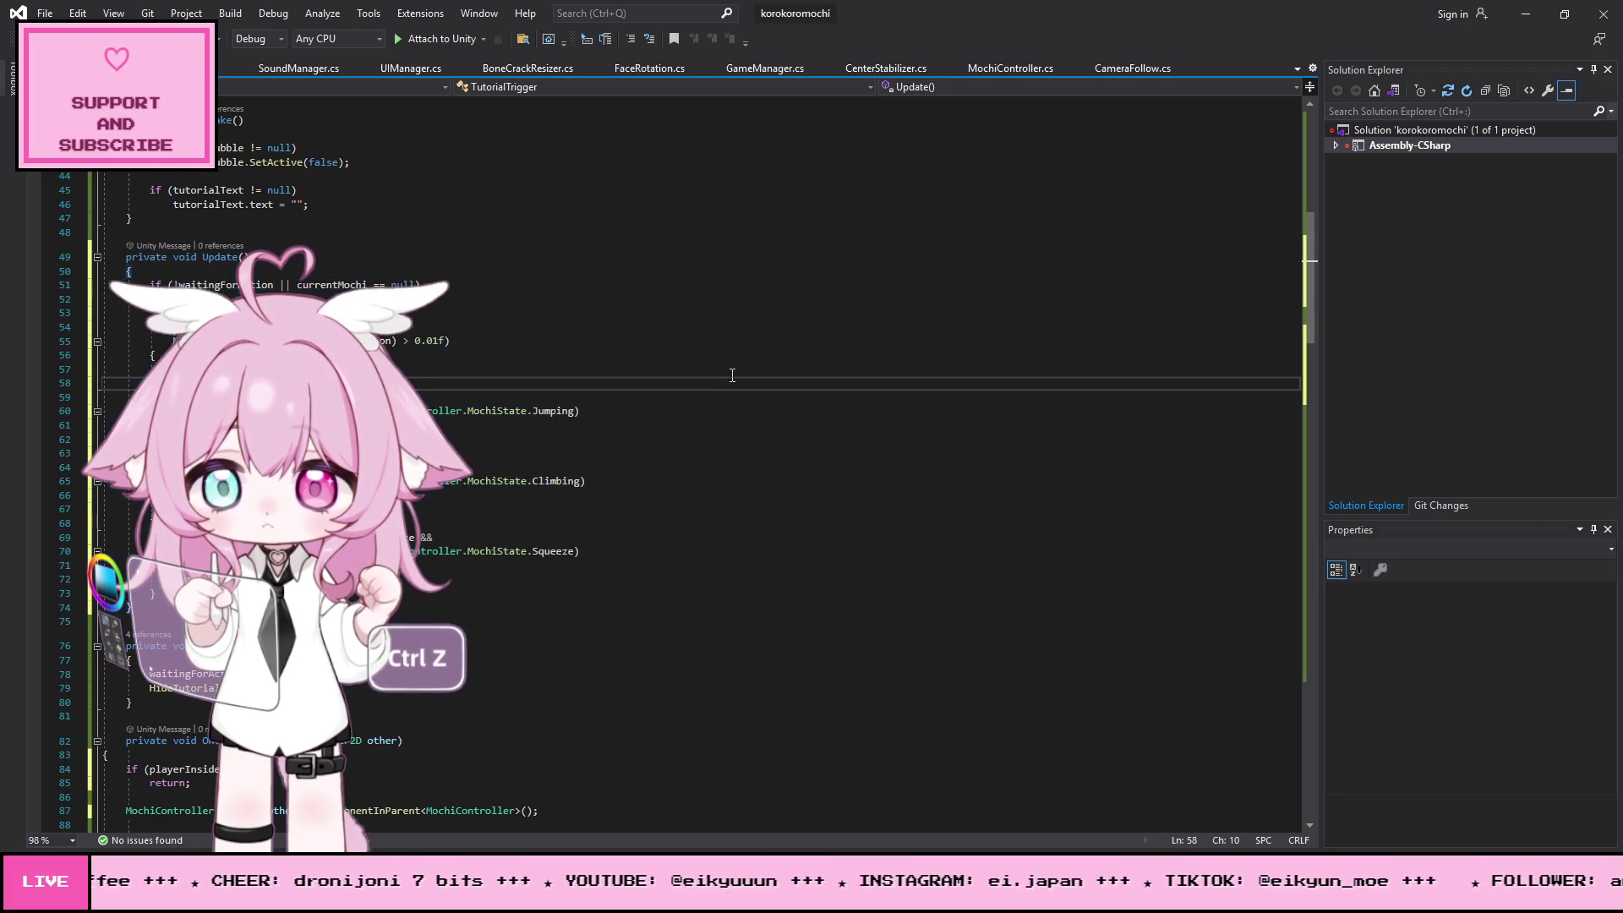
- Save TutorialTrigger.cs and return to Unity so the script reloads
click(84, 13)
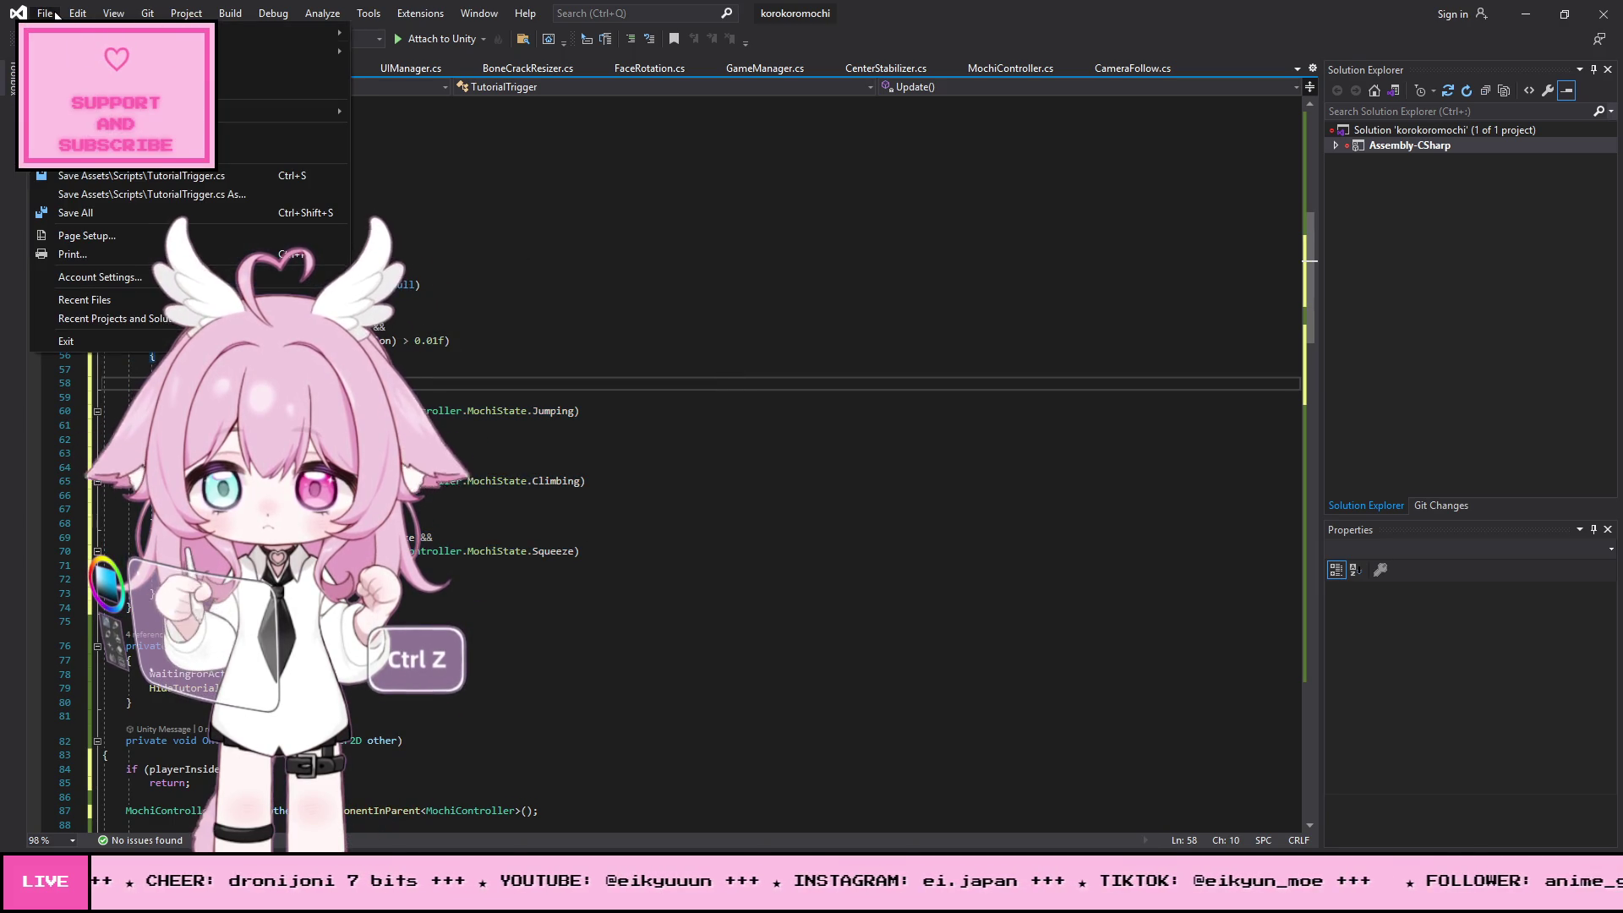
click(126, 216)
click(1525, 14)
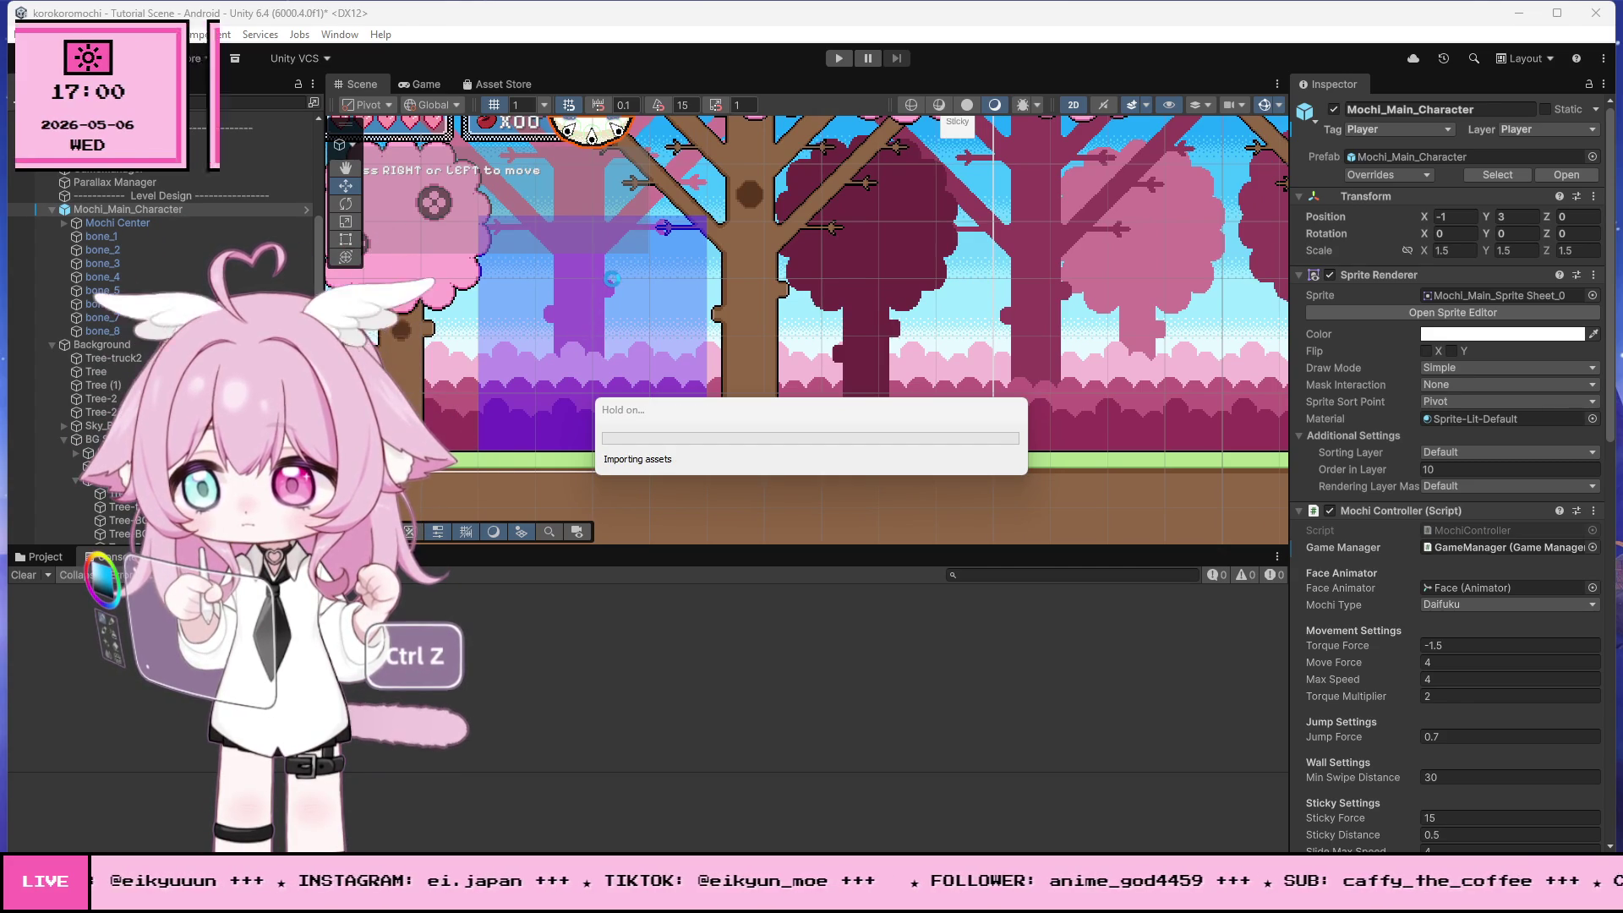
- Flatten Tutorial 1 with the Rect tool into a ground bar about 4 by 1.2 at Y -3.5
click(586, 356)
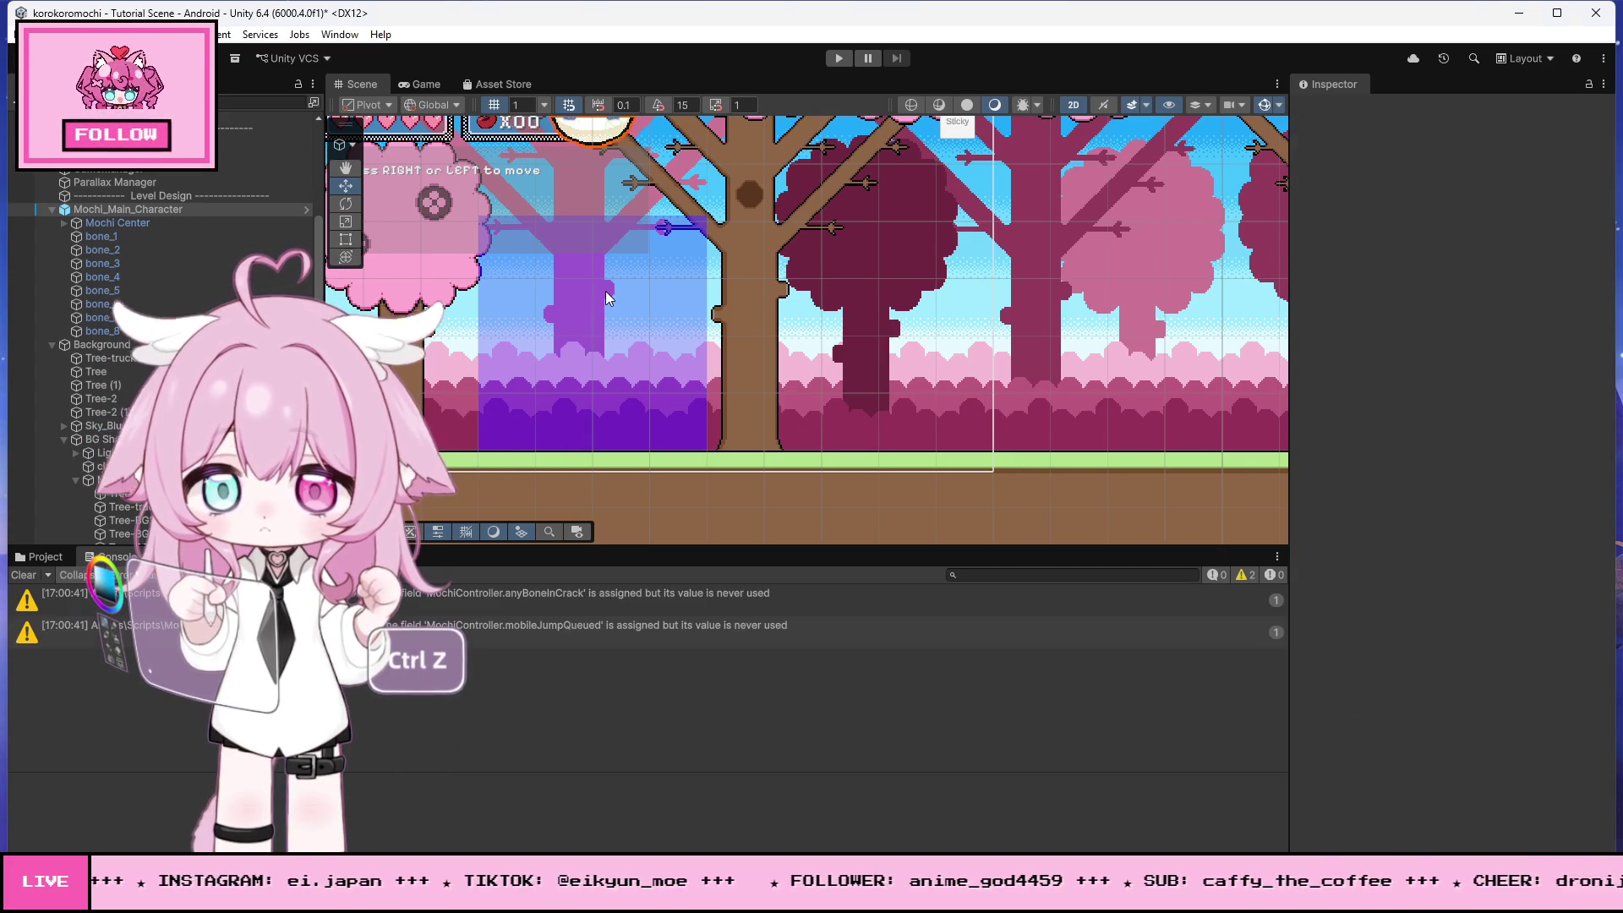
click(621, 304)
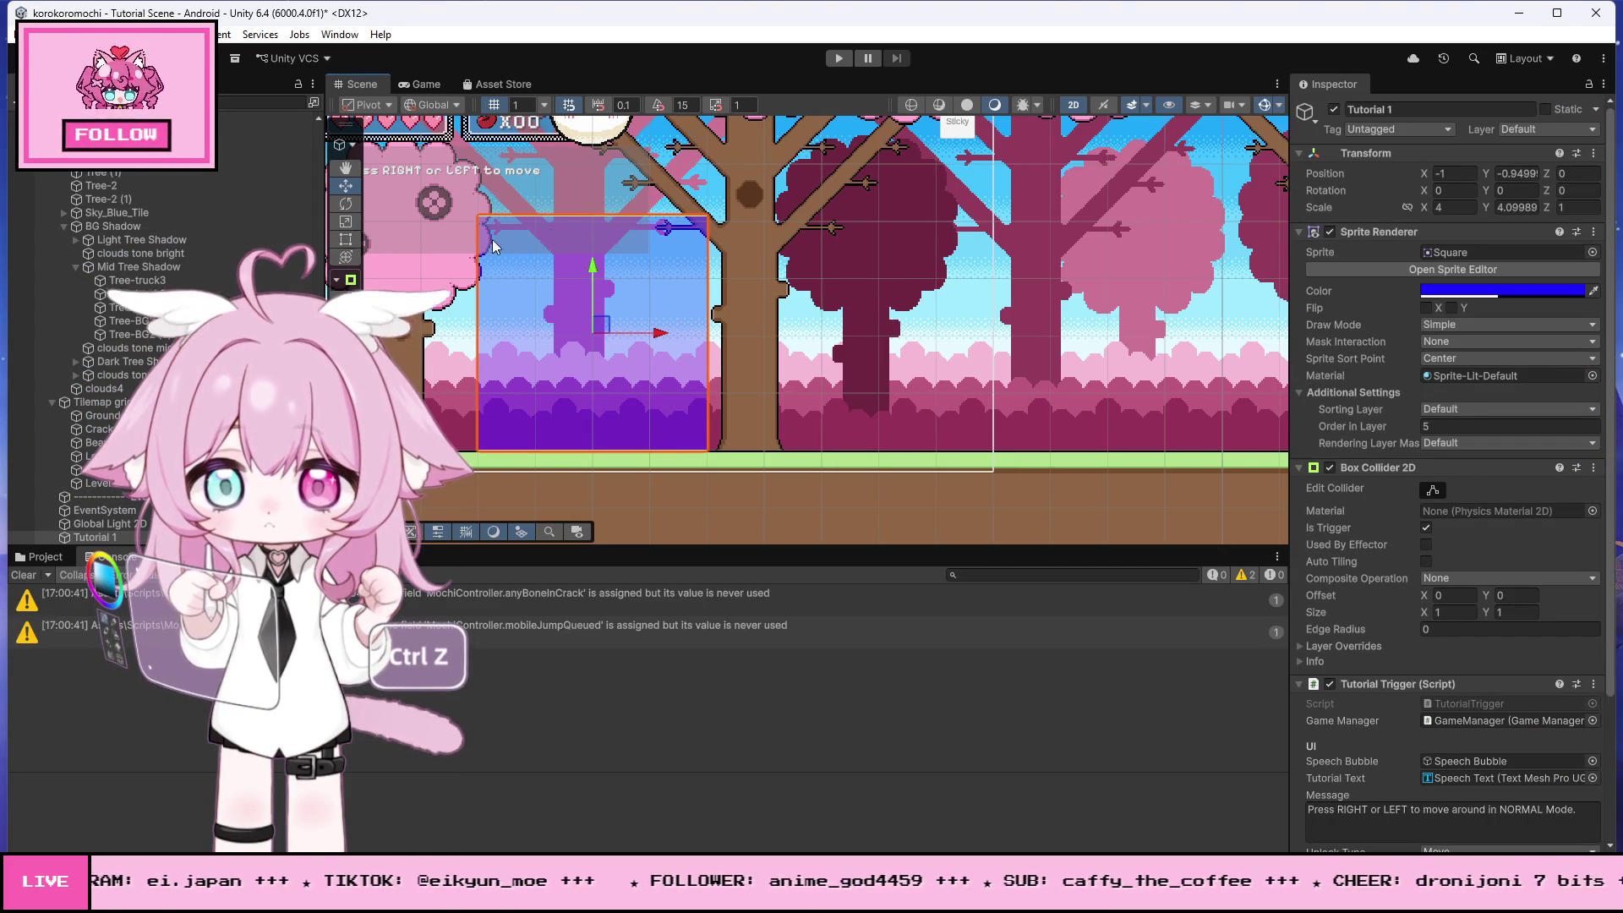
click(345, 239)
drag(596, 217, 613, 510)
scroll(609, 457, up, 3)
drag(614, 419, 617, 441)
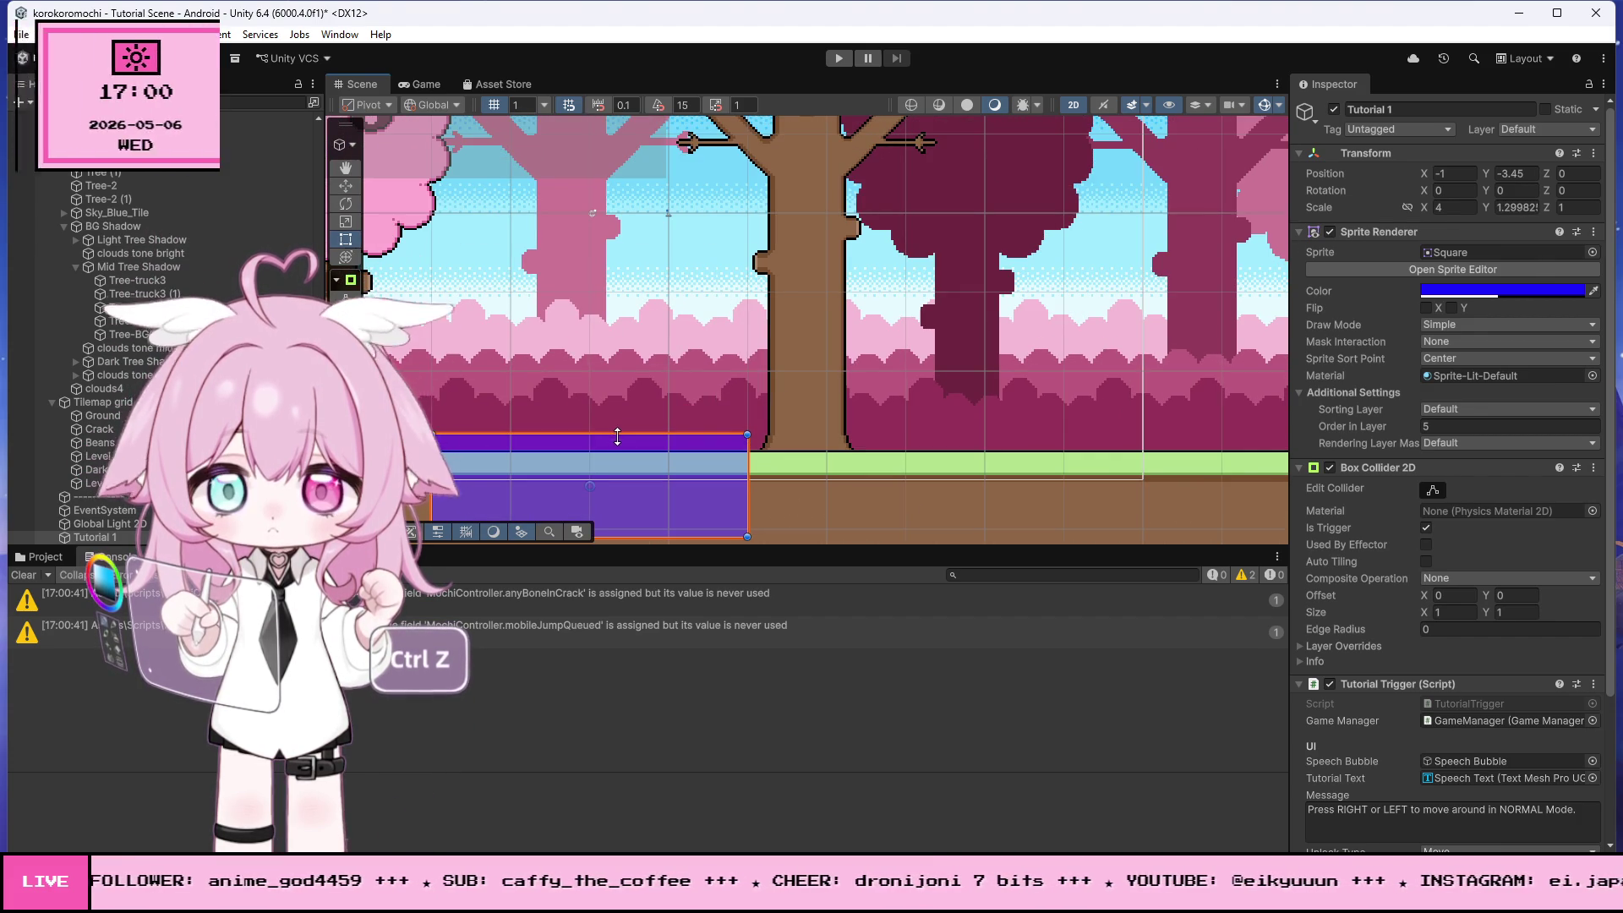
scroll(651, 347, down, 2)
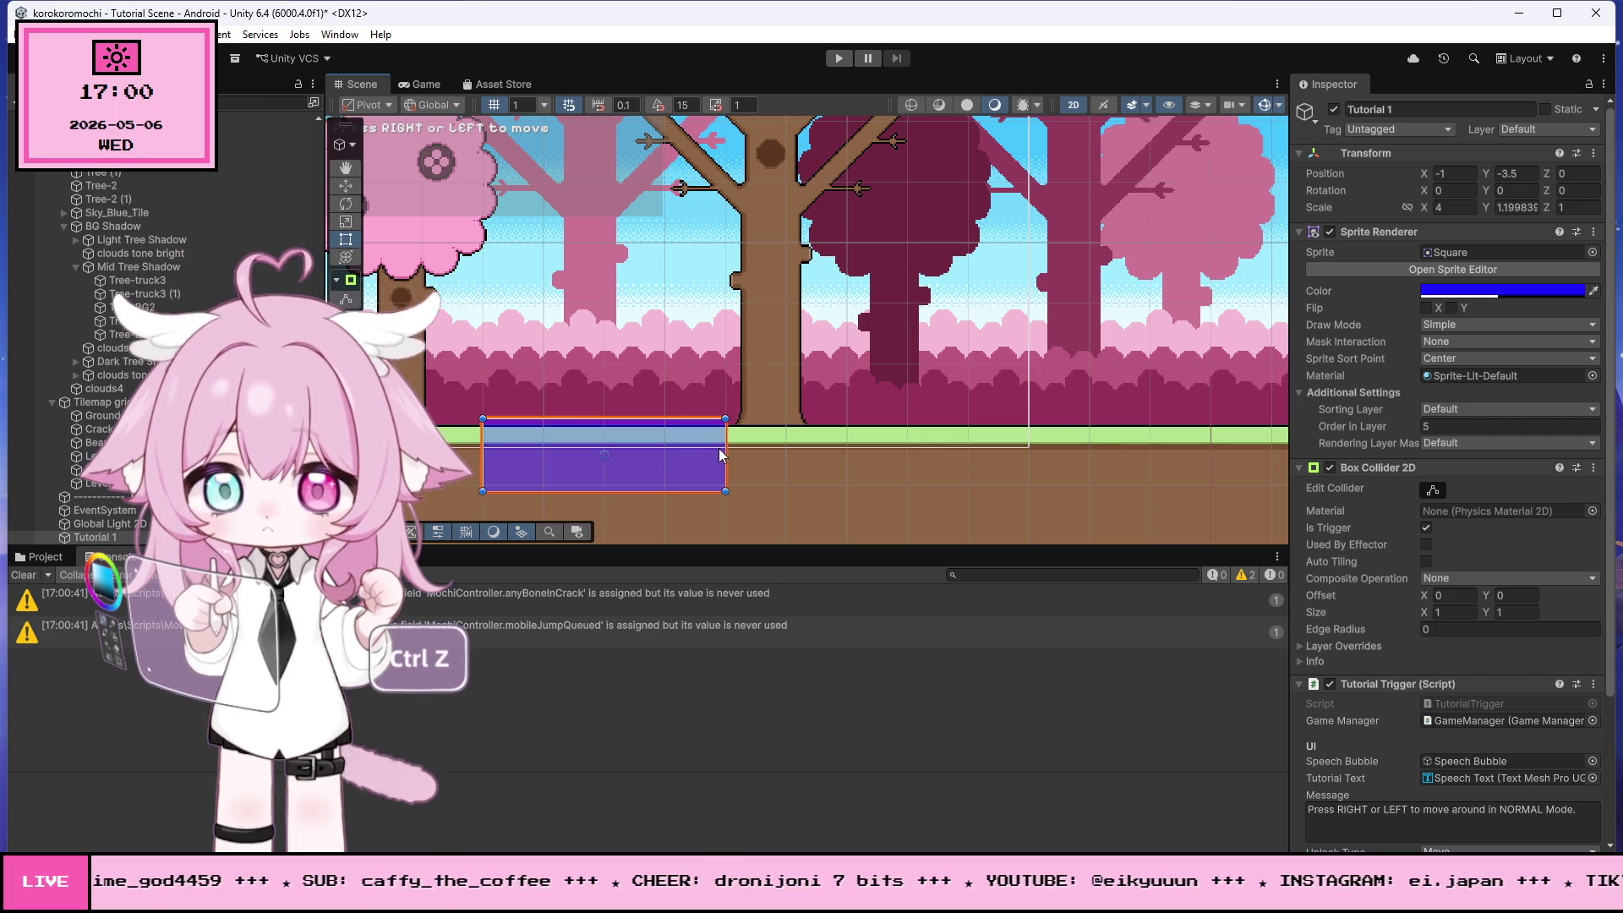
mouse_move(729, 448)
mouse_down()
mouse_move(667, 446)
mouse_move(751, 453)
mouse_up()
scroll(792, 420, down, 3)
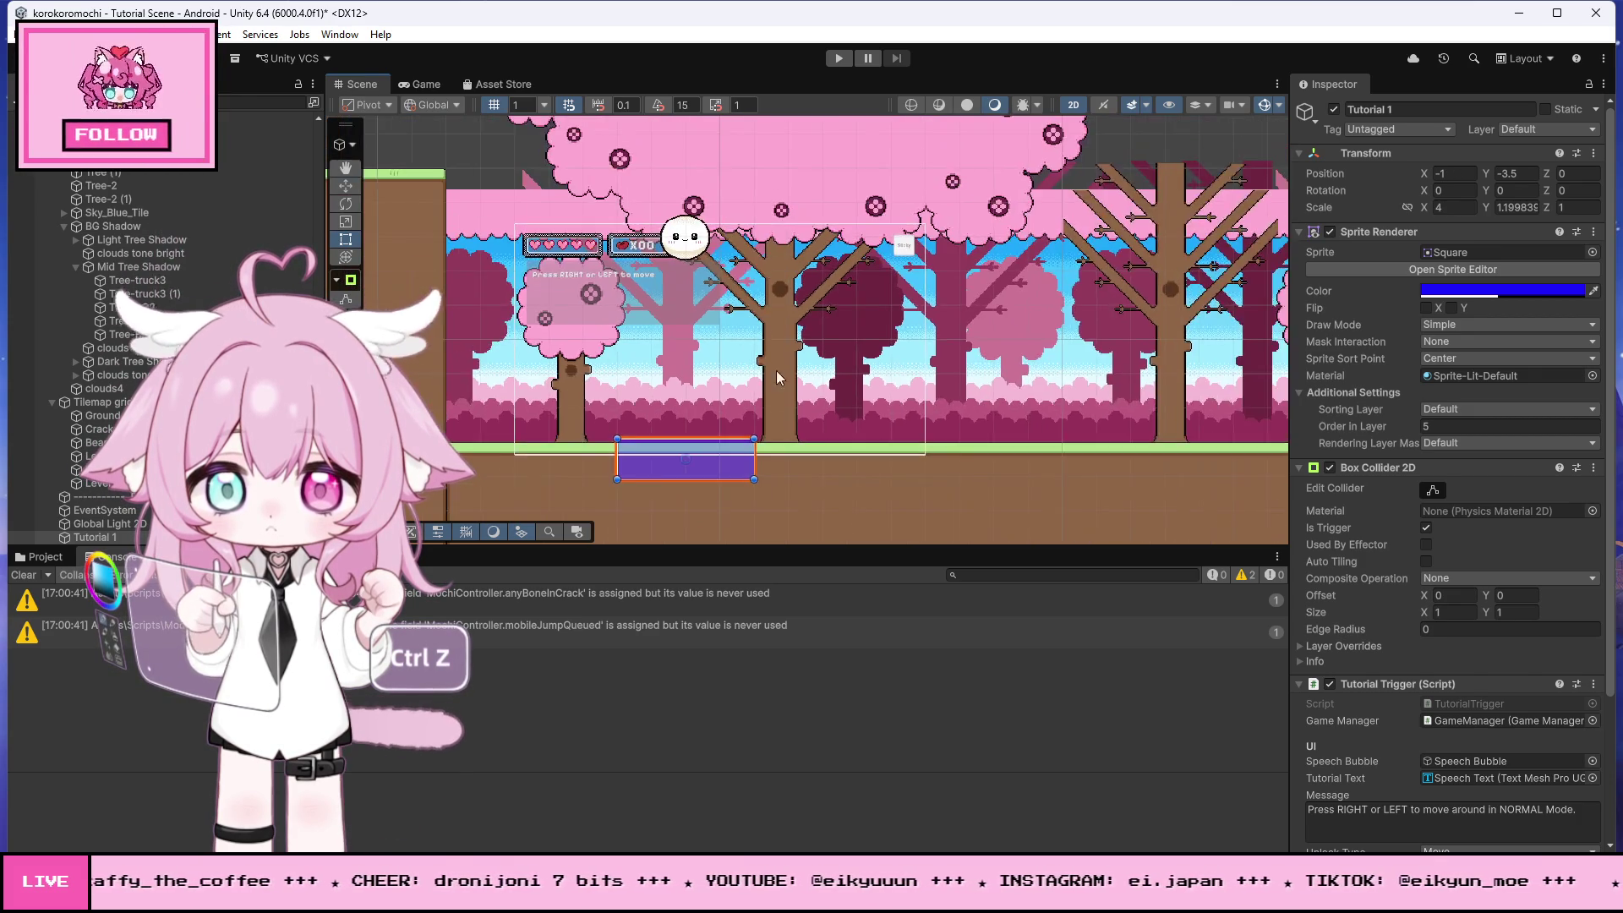
scroll(718, 254, up, 2)
click(676, 237)
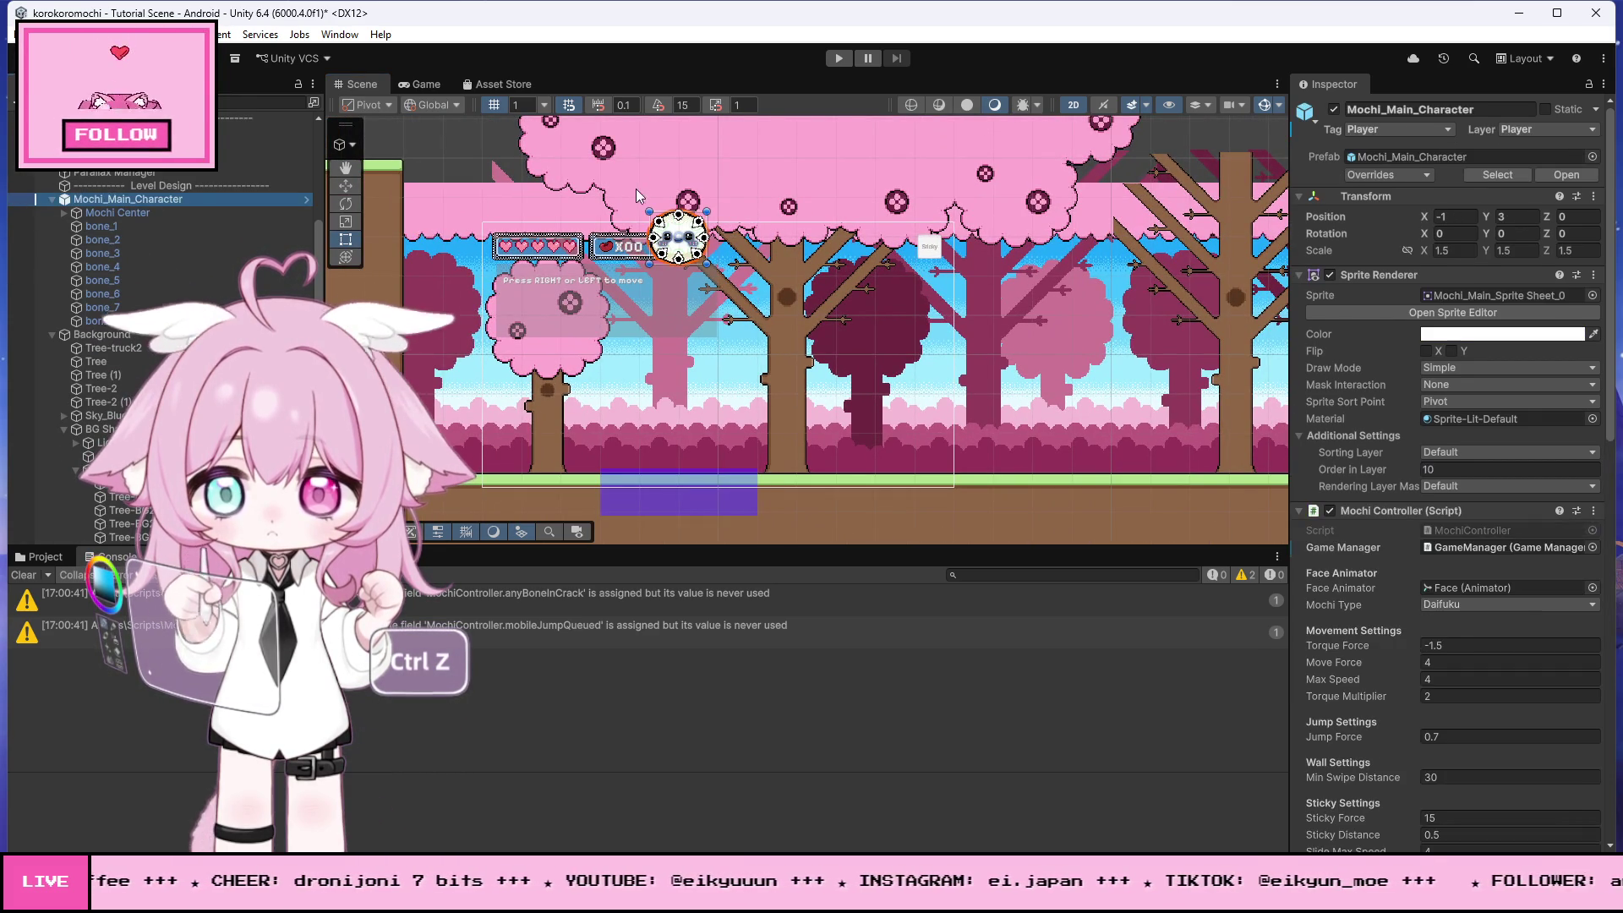
- Lower Mochi_Main_Character to Y 0 above Tutorial 1 and playtest the scene
click(344, 185)
drag(685, 178, 685, 293)
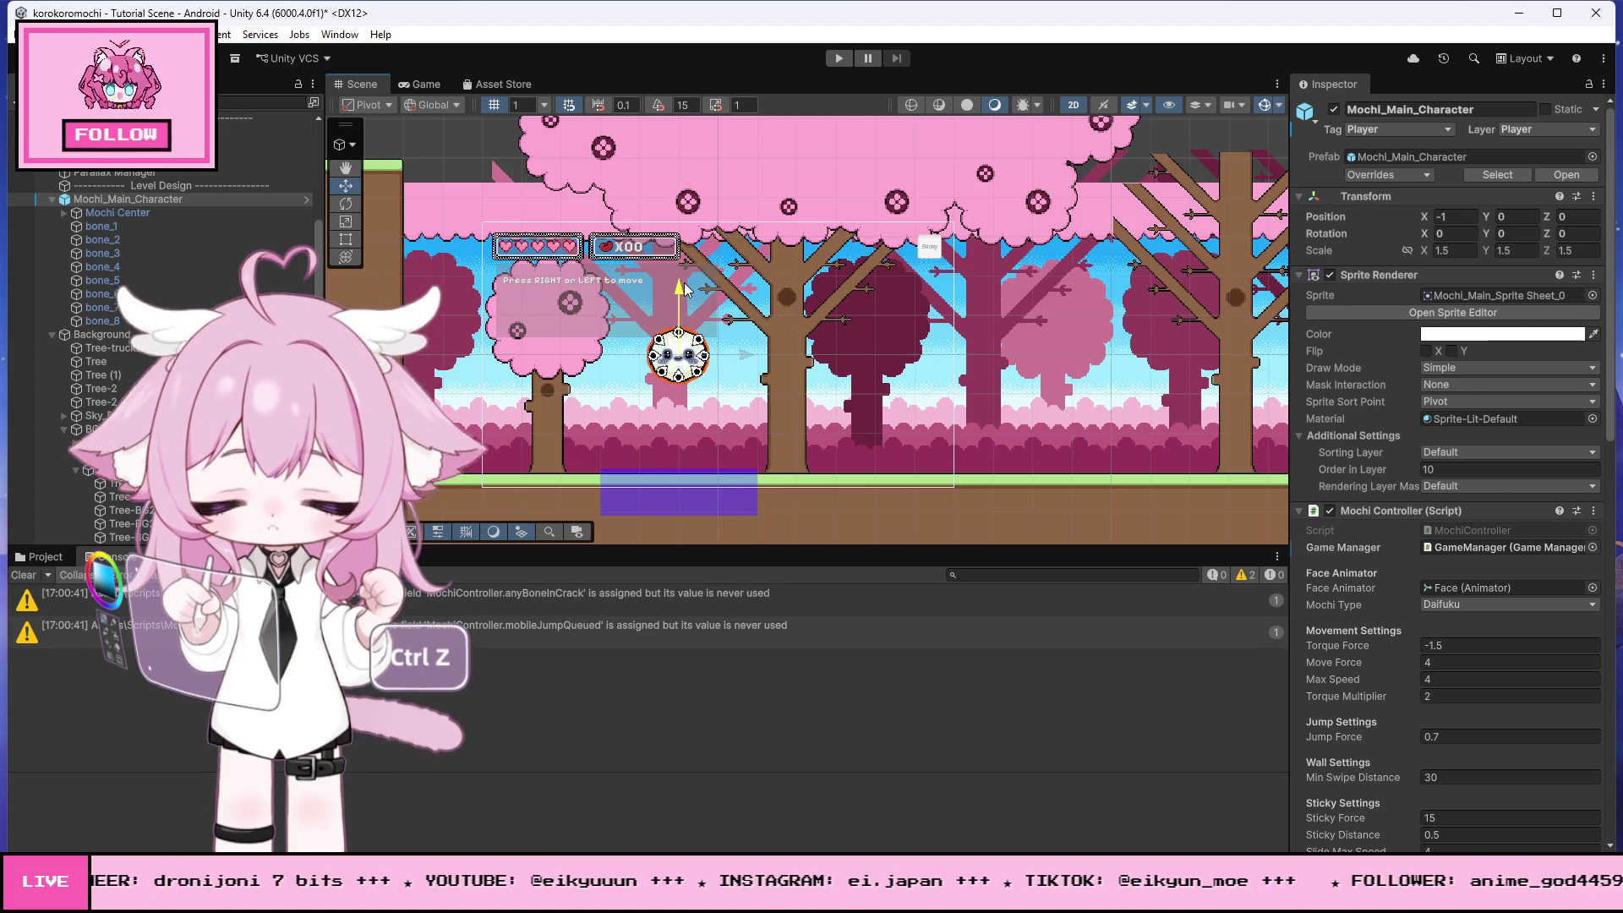
click(840, 58)
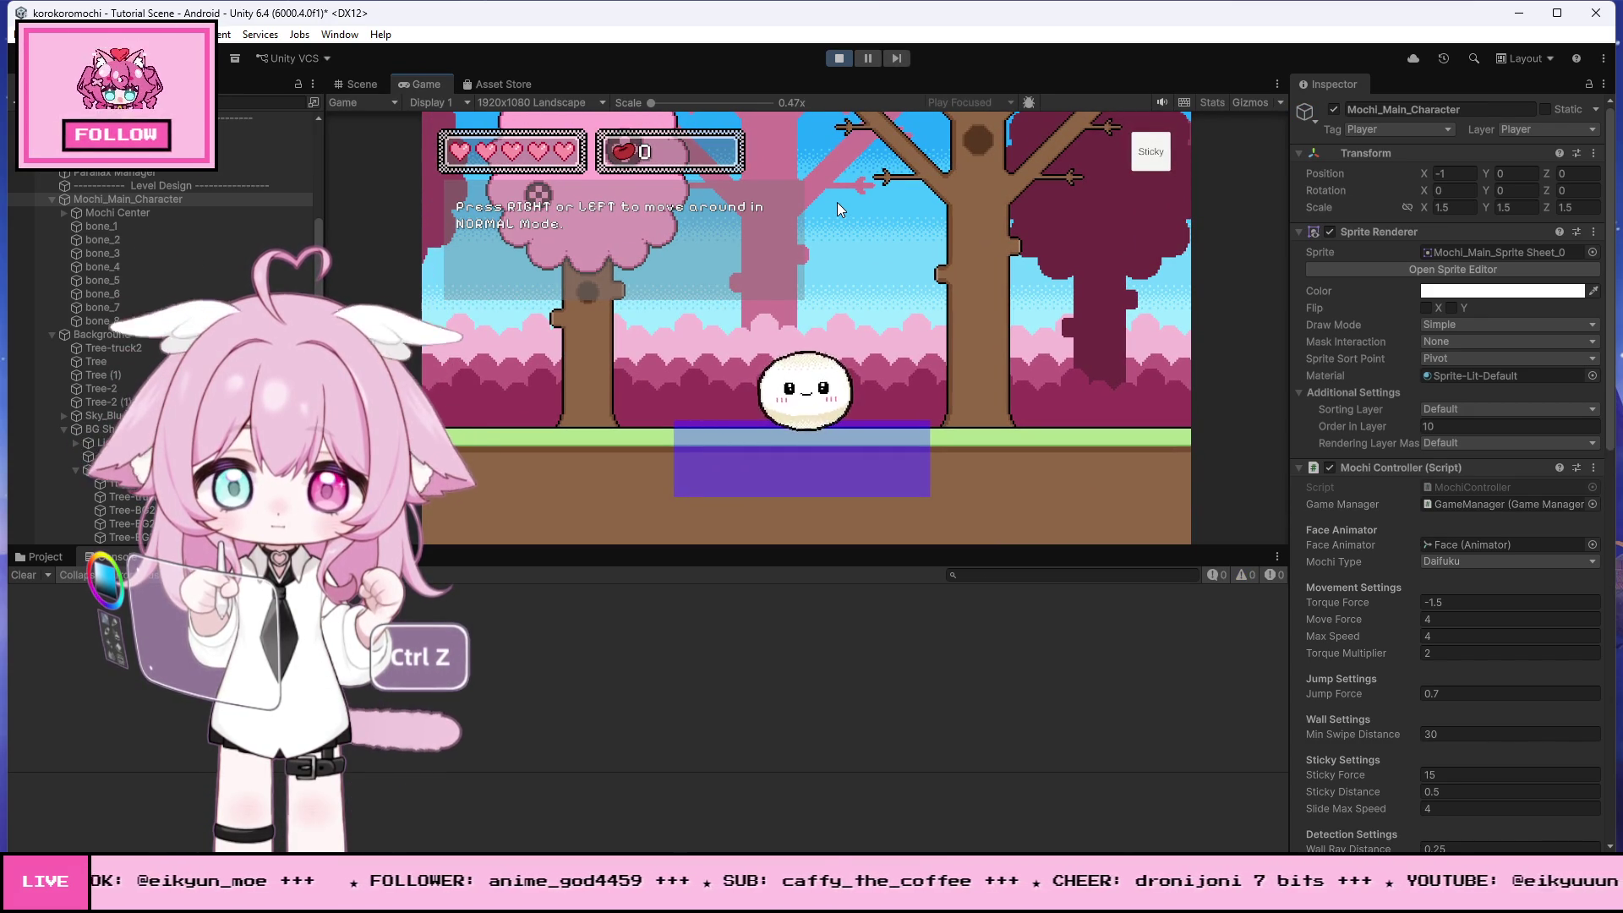
click(838, 58)
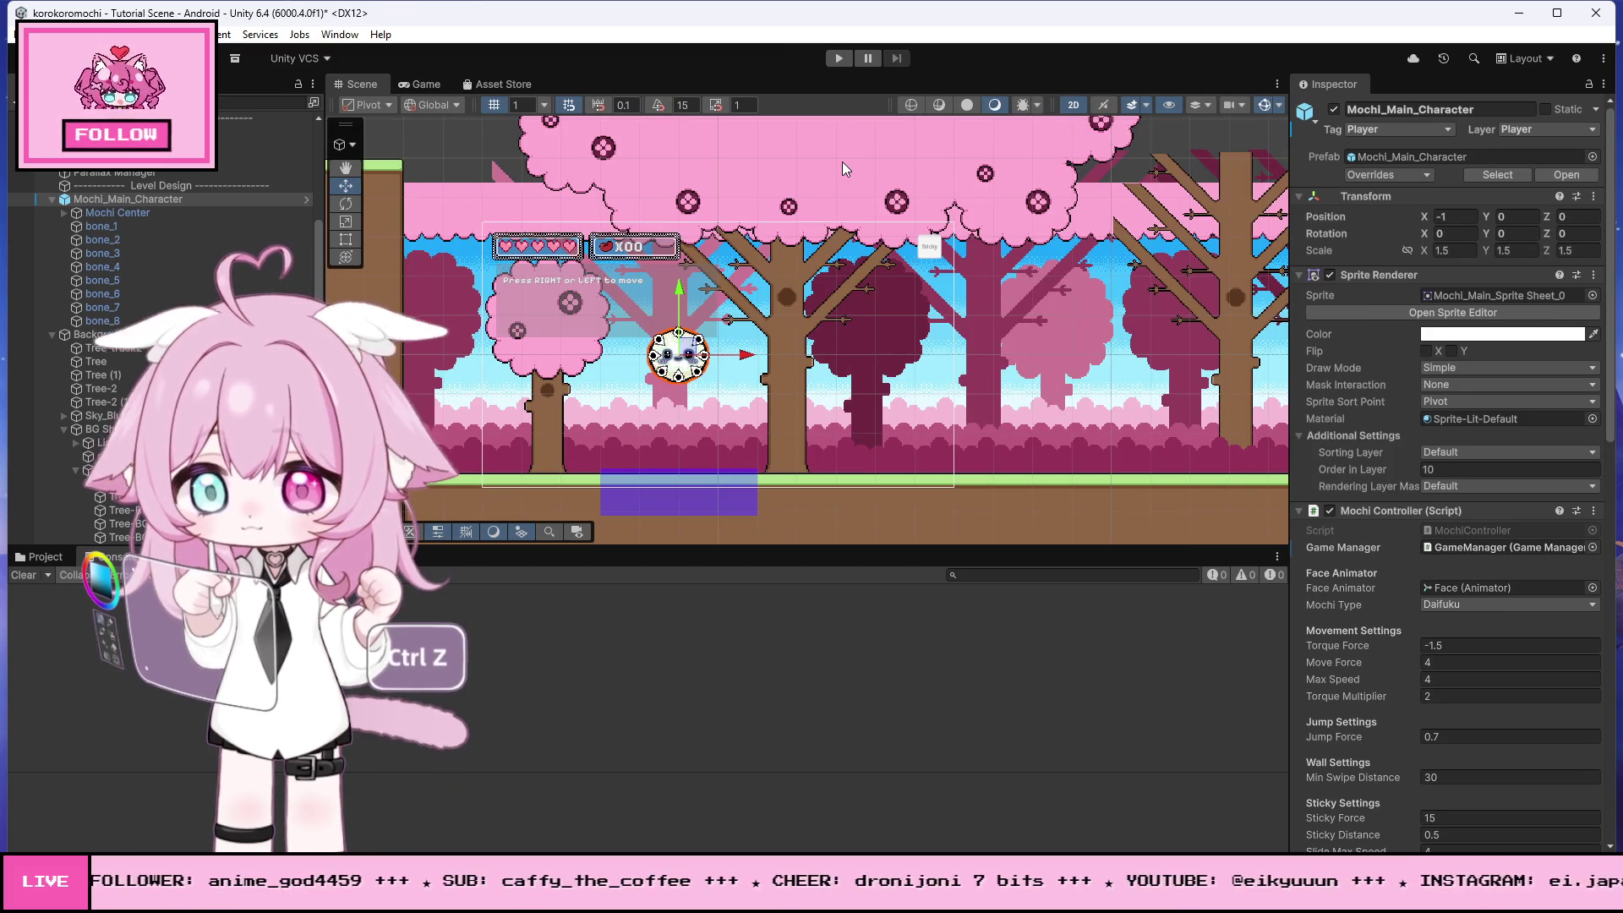
- Start a rectangular screen snip of the scene with Win+Shift+S
scroll(690, 498, up, 3)
scroll(690, 498, up, 2)
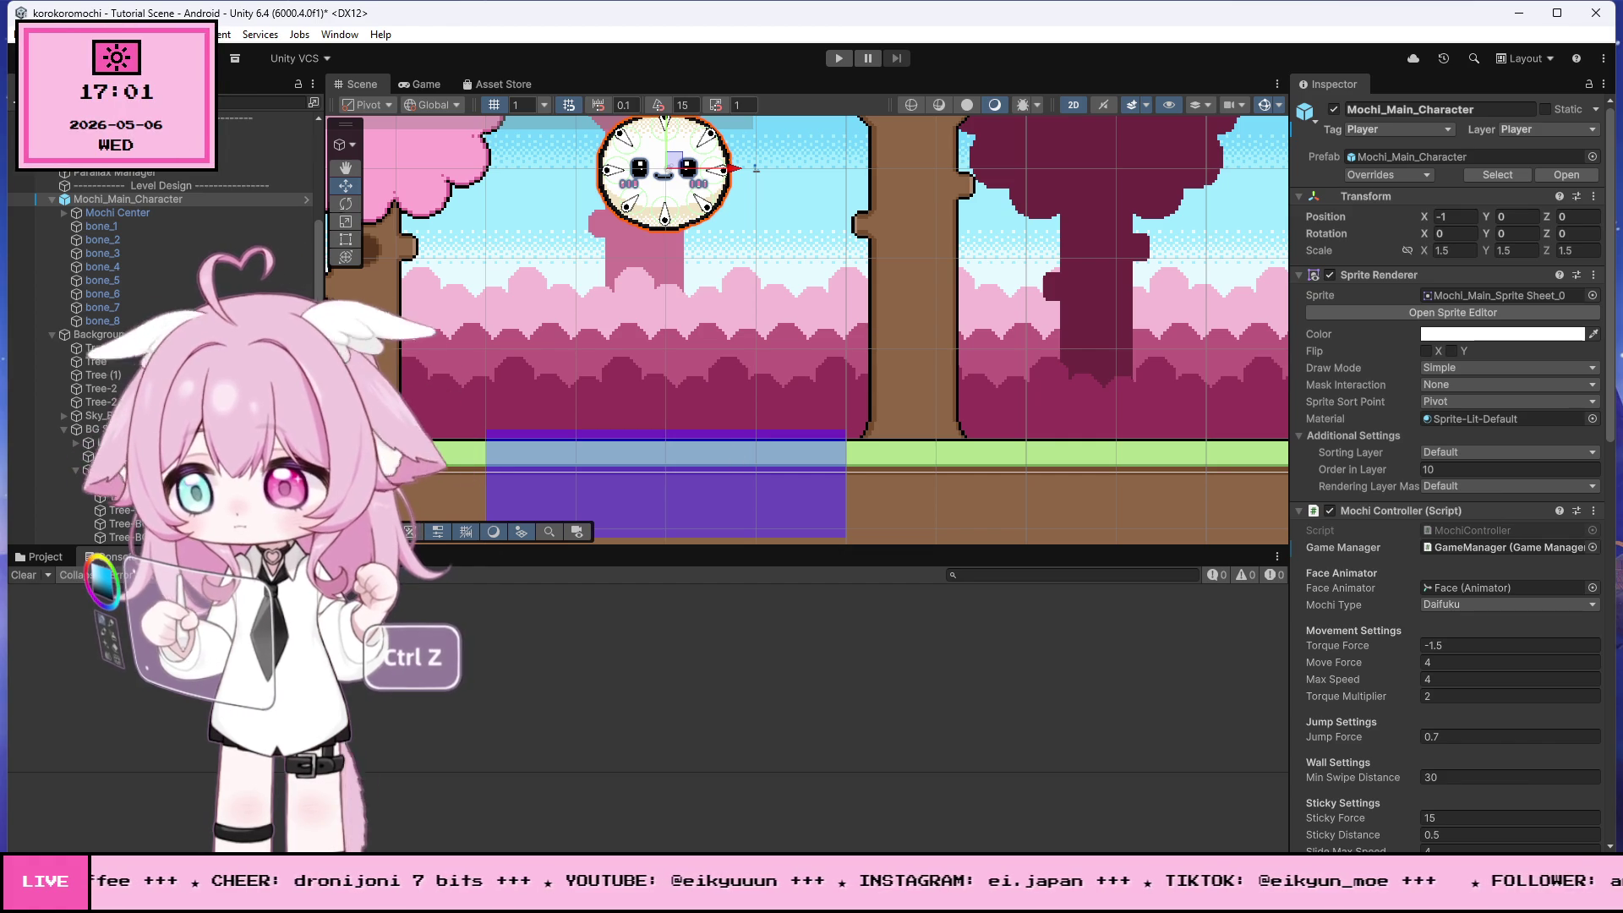
scroll(761, 359, down, 3)
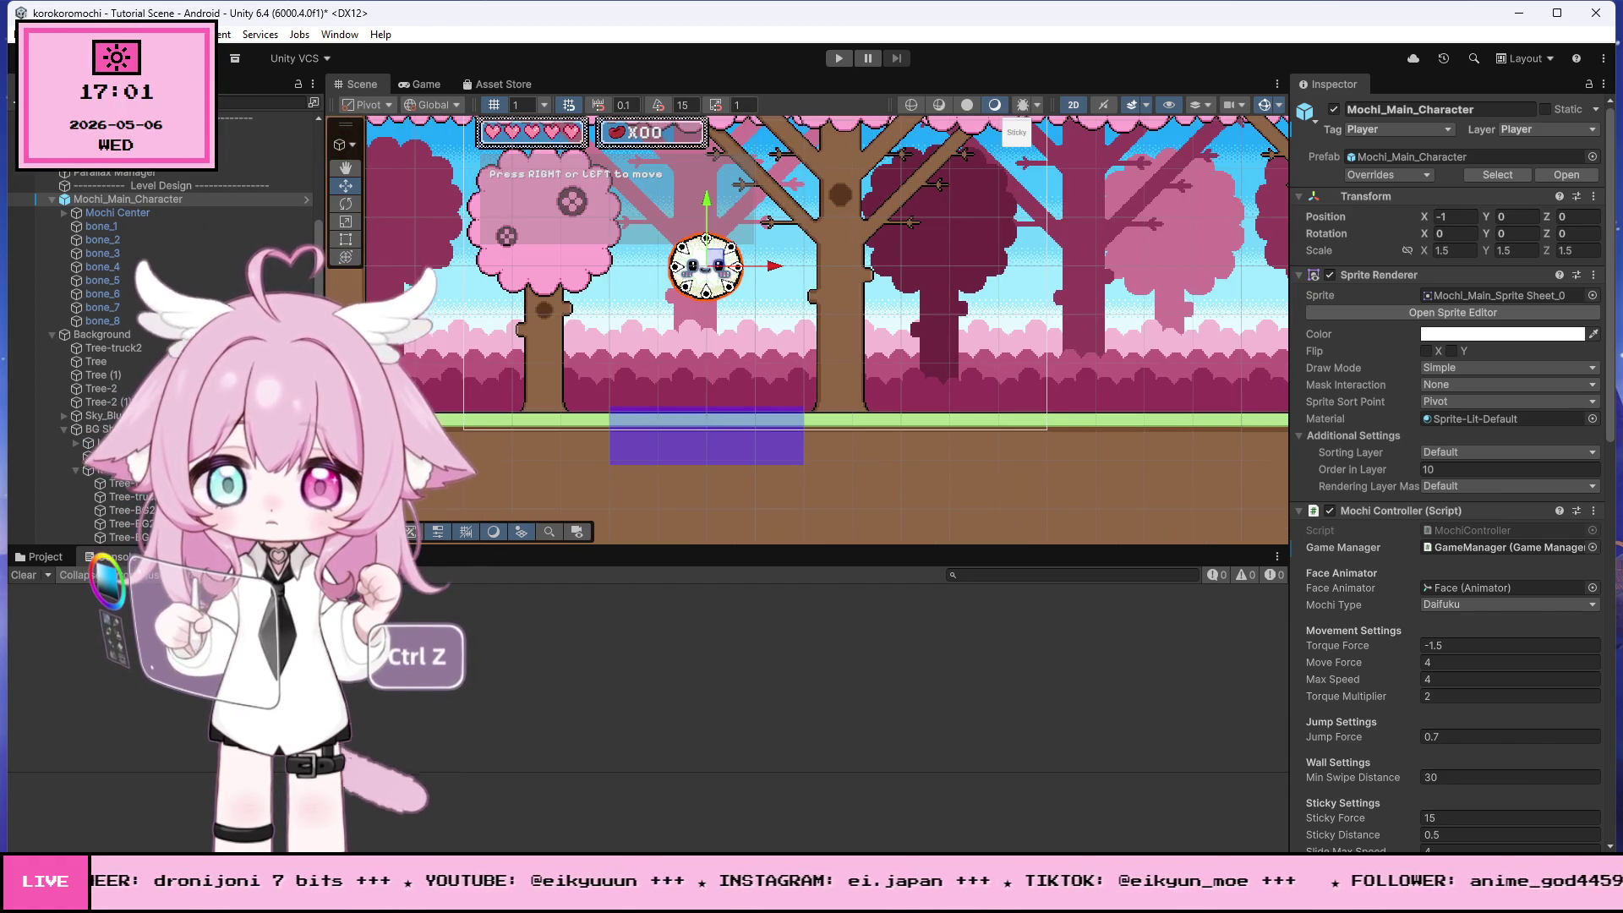
key(super)
text(sn)
key(Escape)
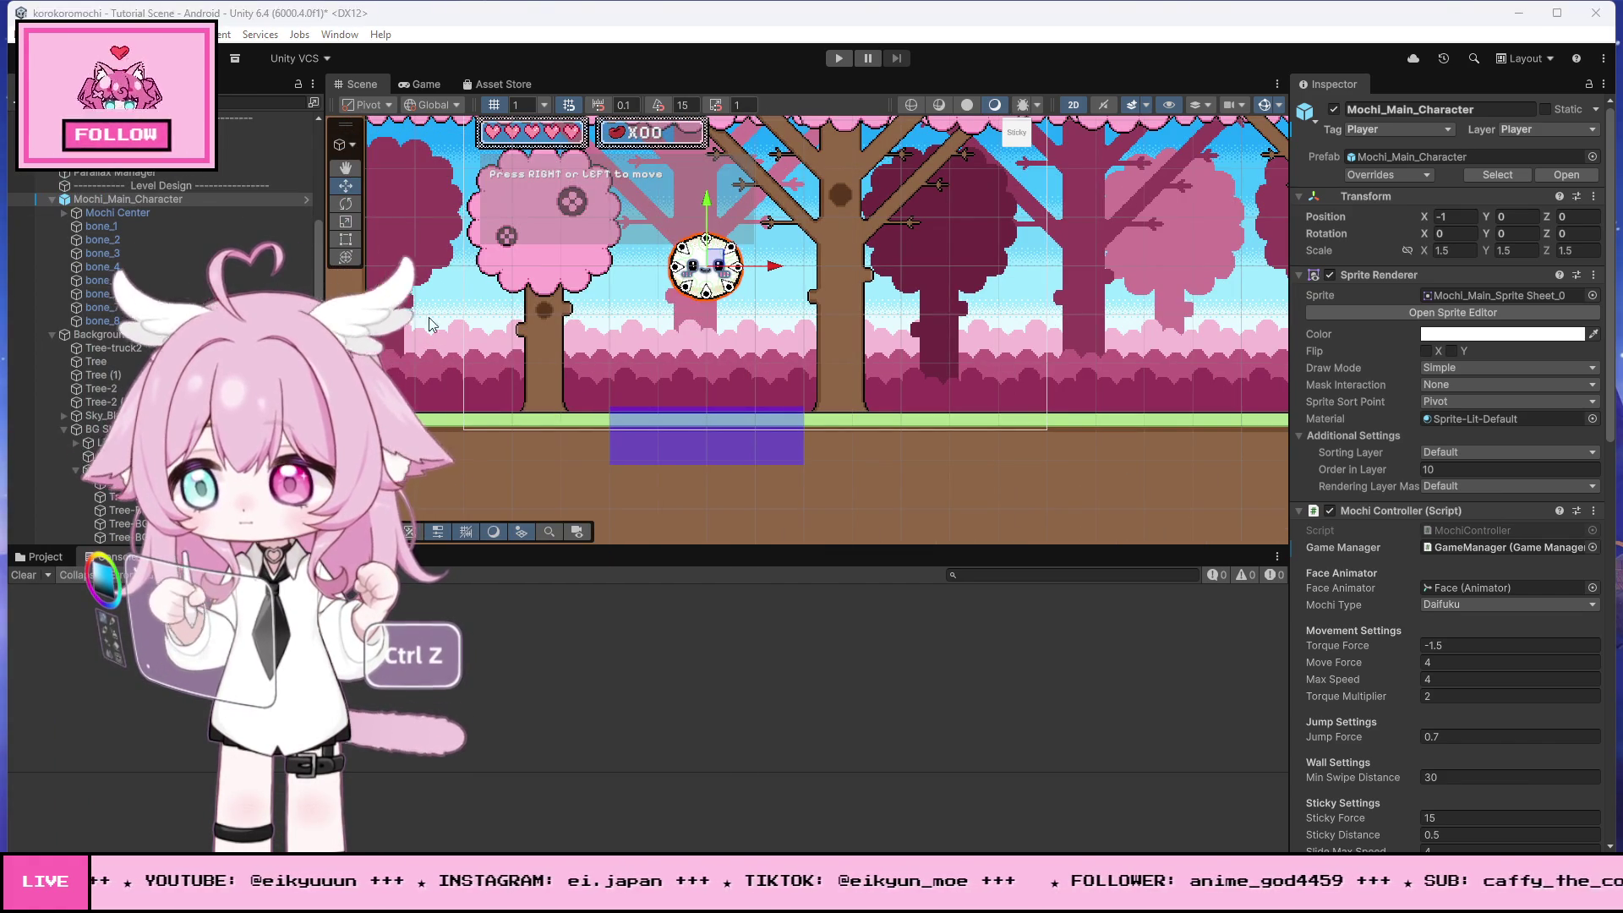
key(super+shift+s)
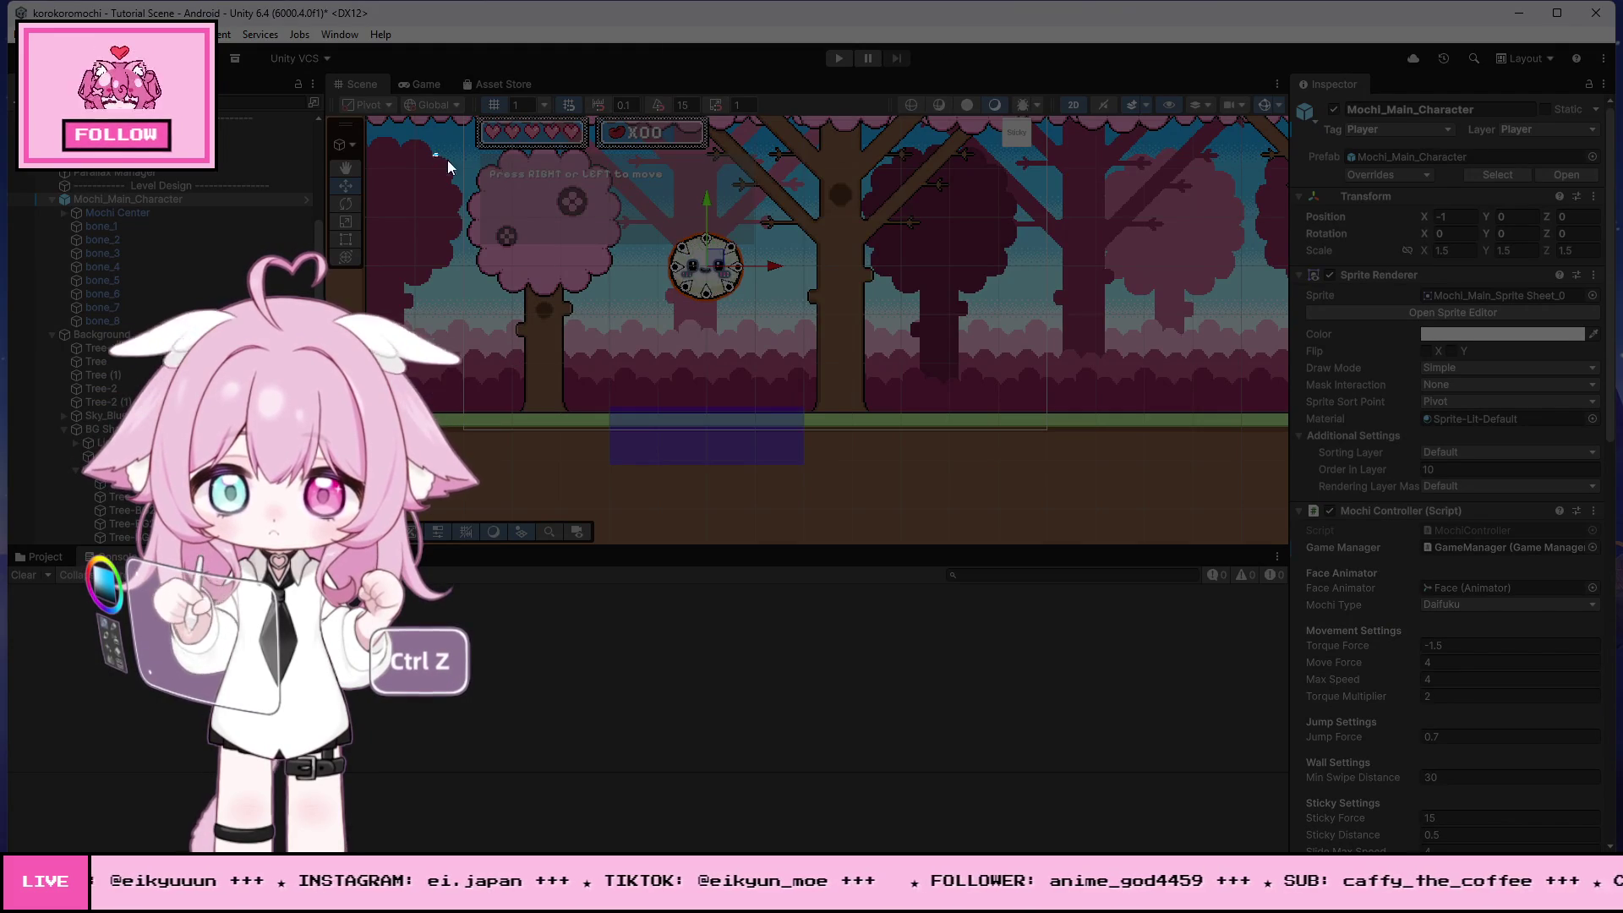
drag(423, 142, 982, 525)
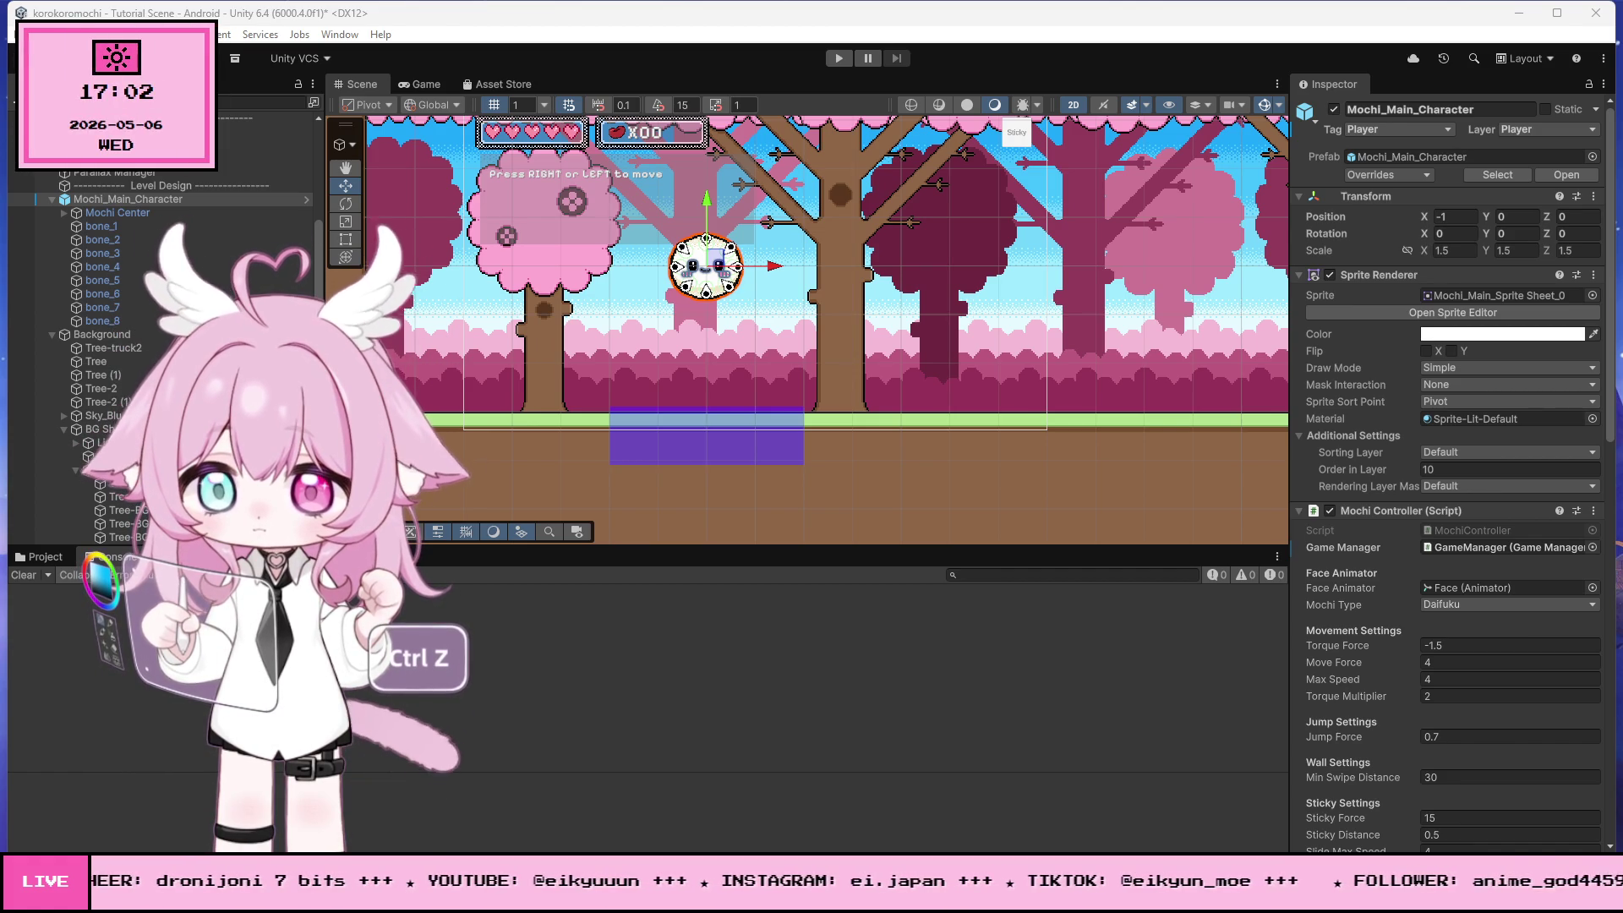
- Raise Tutorial 1's top edge until its Scale Y is about 2.1
click(651, 450)
scroll(693, 421, up, 3)
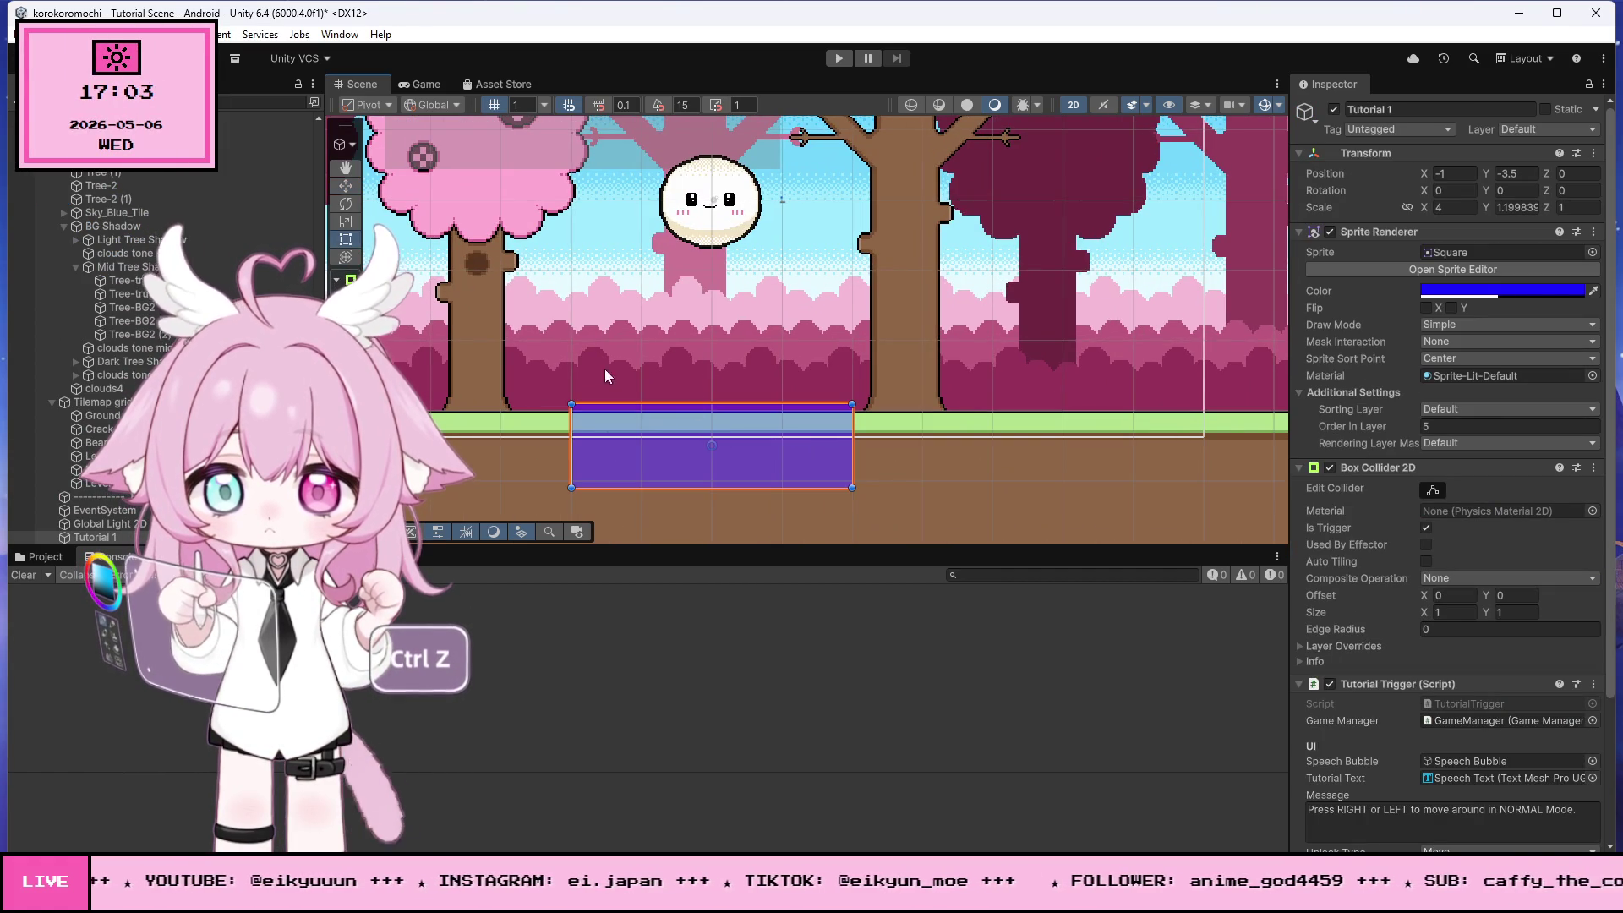
drag(689, 404, 694, 340)
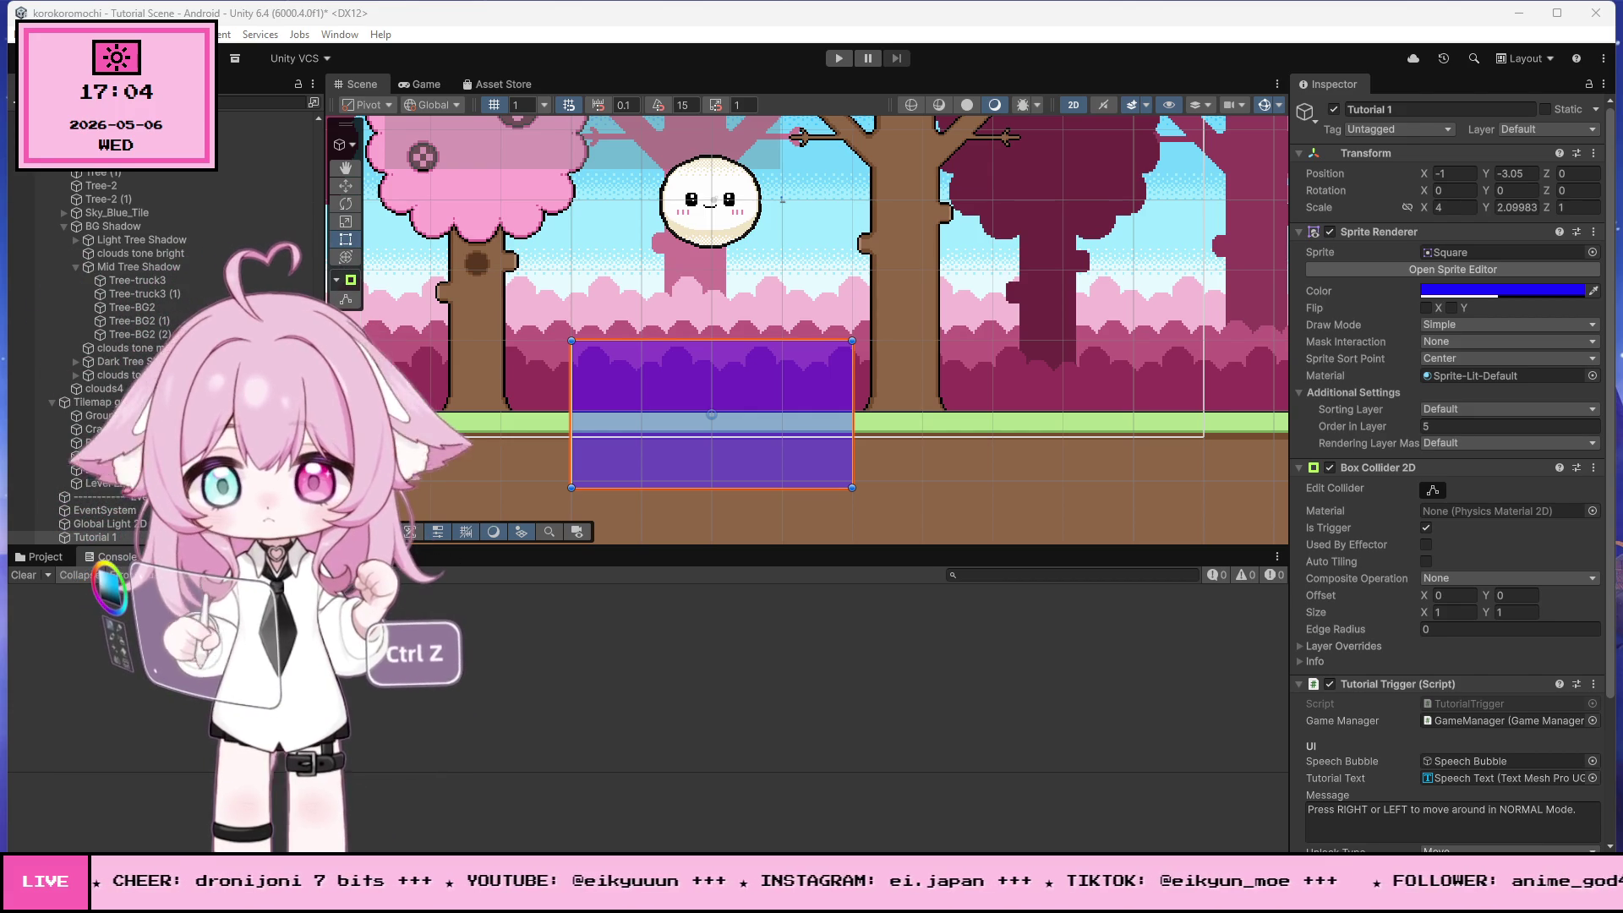
click(541, 773)
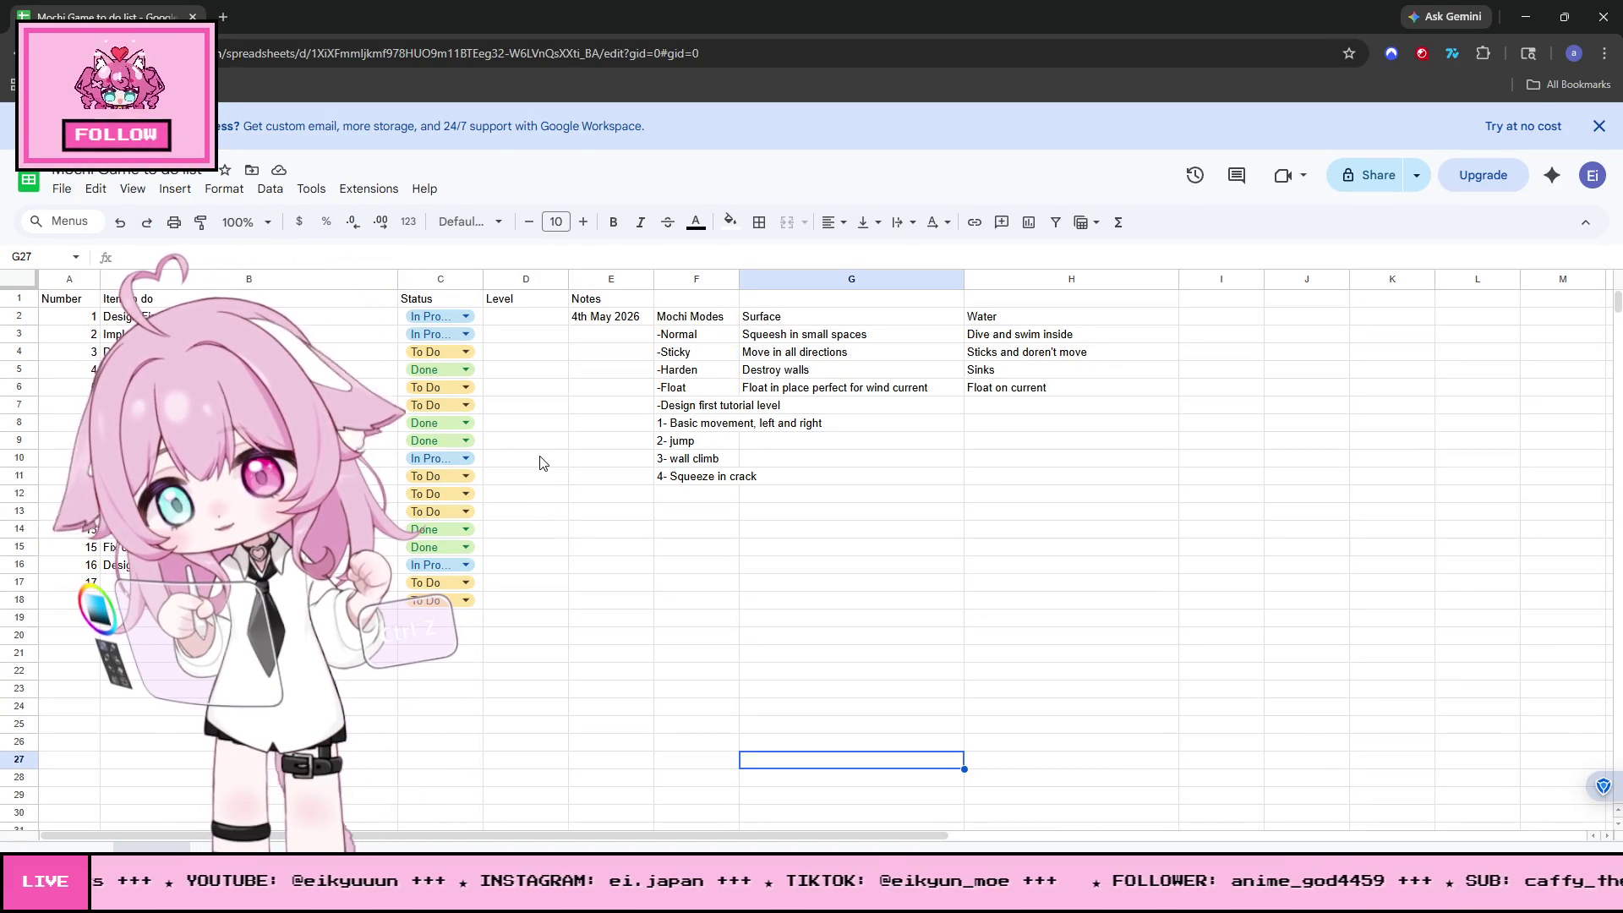
click(346, 318)
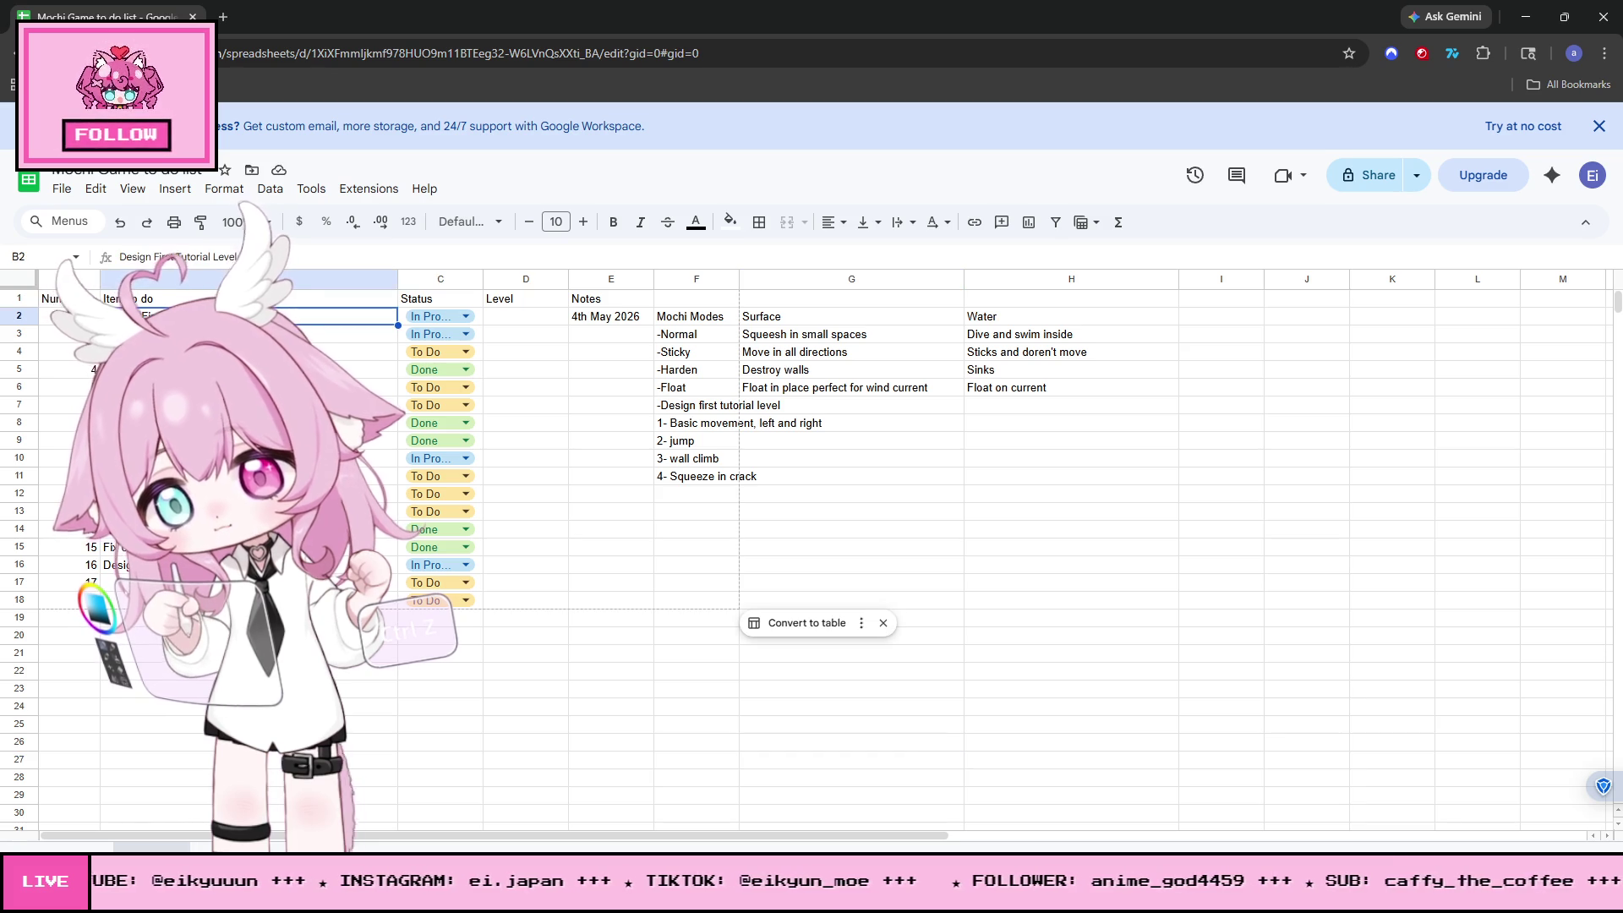
key(Escape)
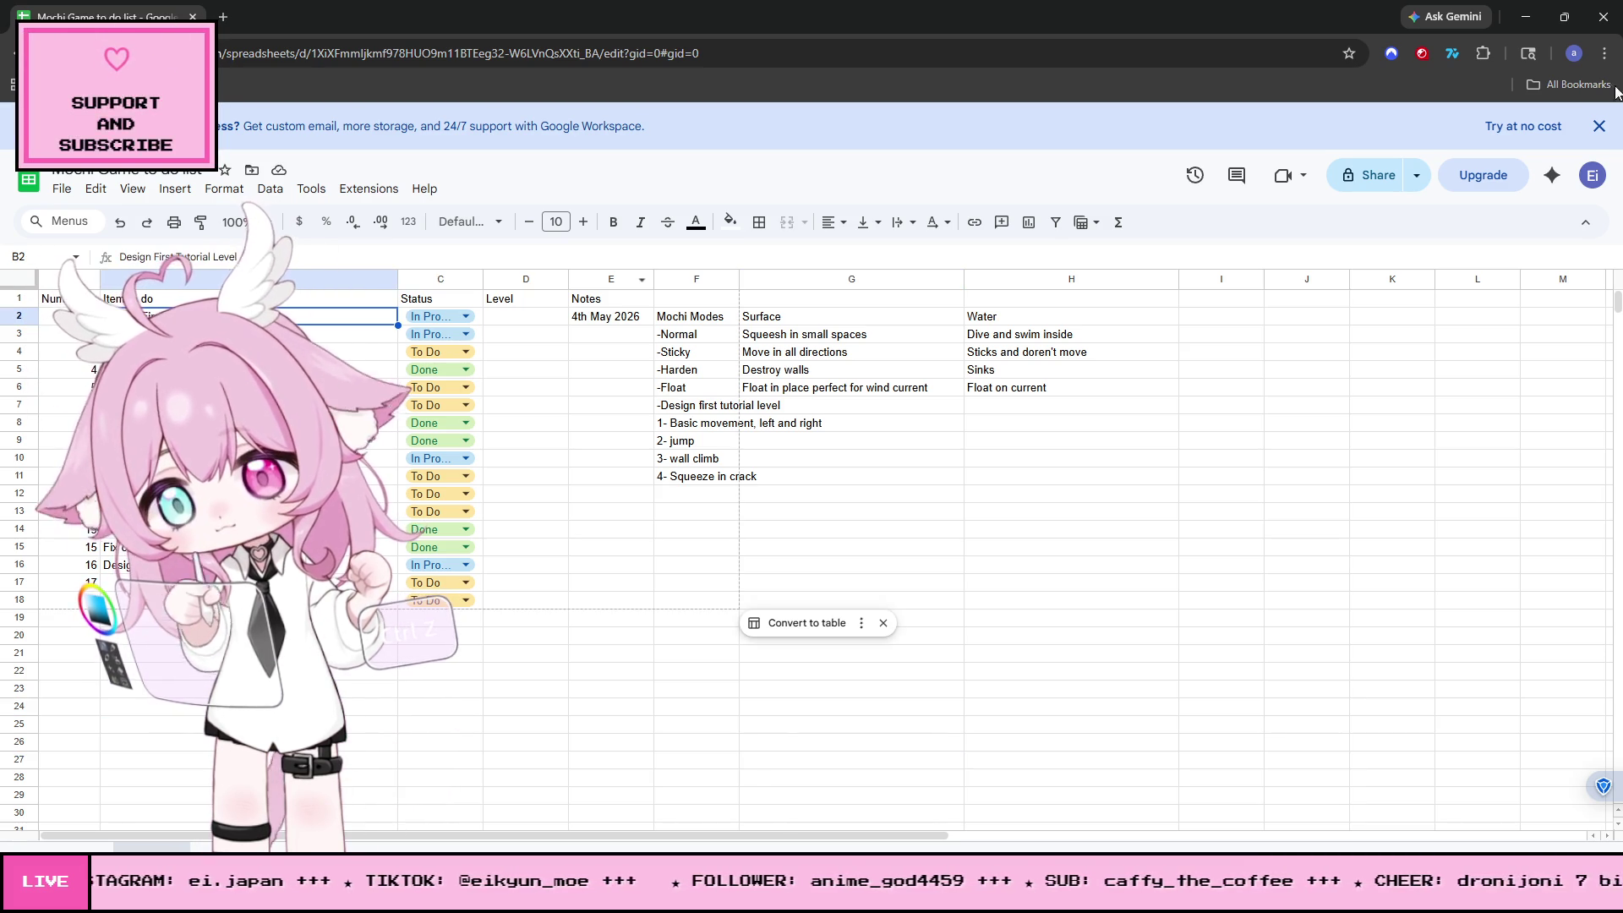
key(alt+Tab)
scroll(477, 398, down, 10)
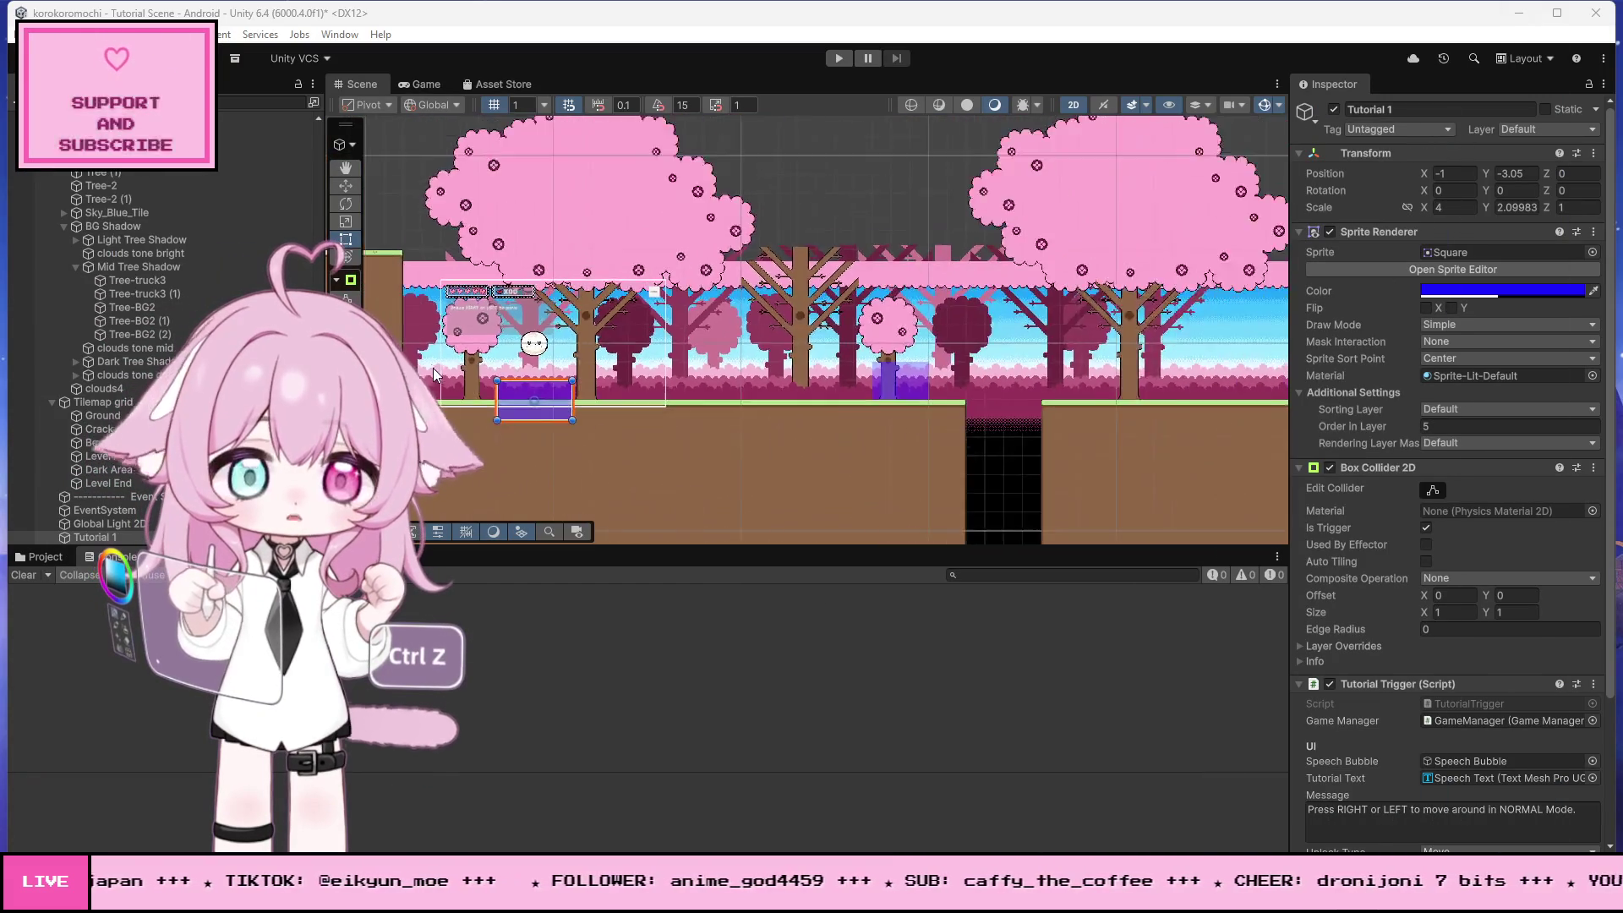
- Duplicate the large pink tree Tree-2 (1) and drag the copy right to about X 52
scroll(961, 338, up, 4)
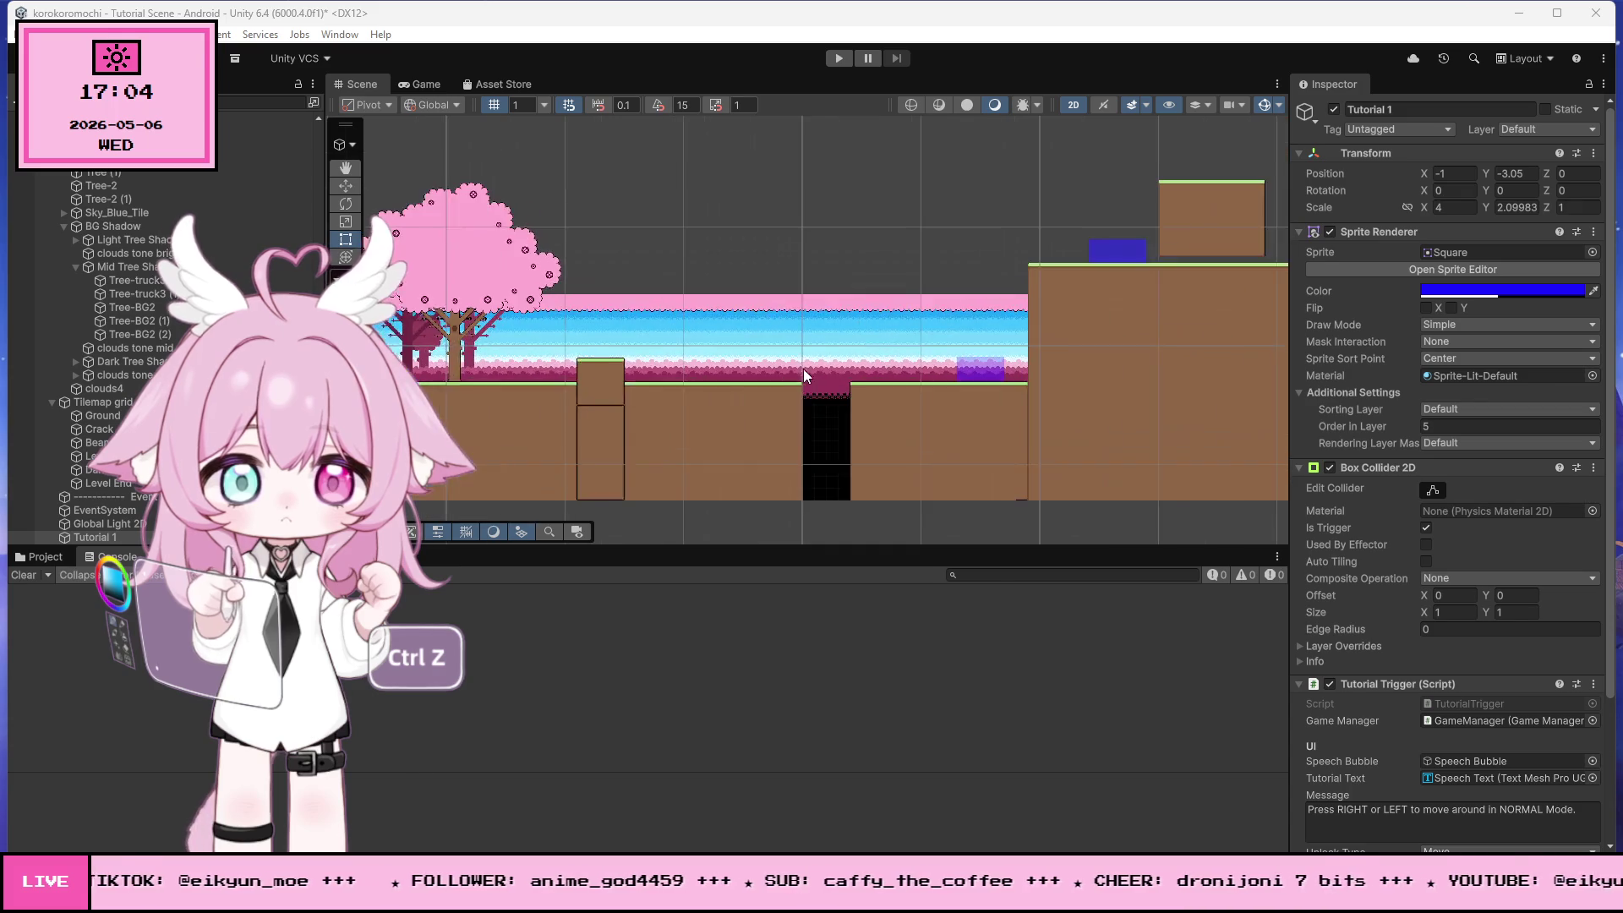
scroll(602, 309, up, 1)
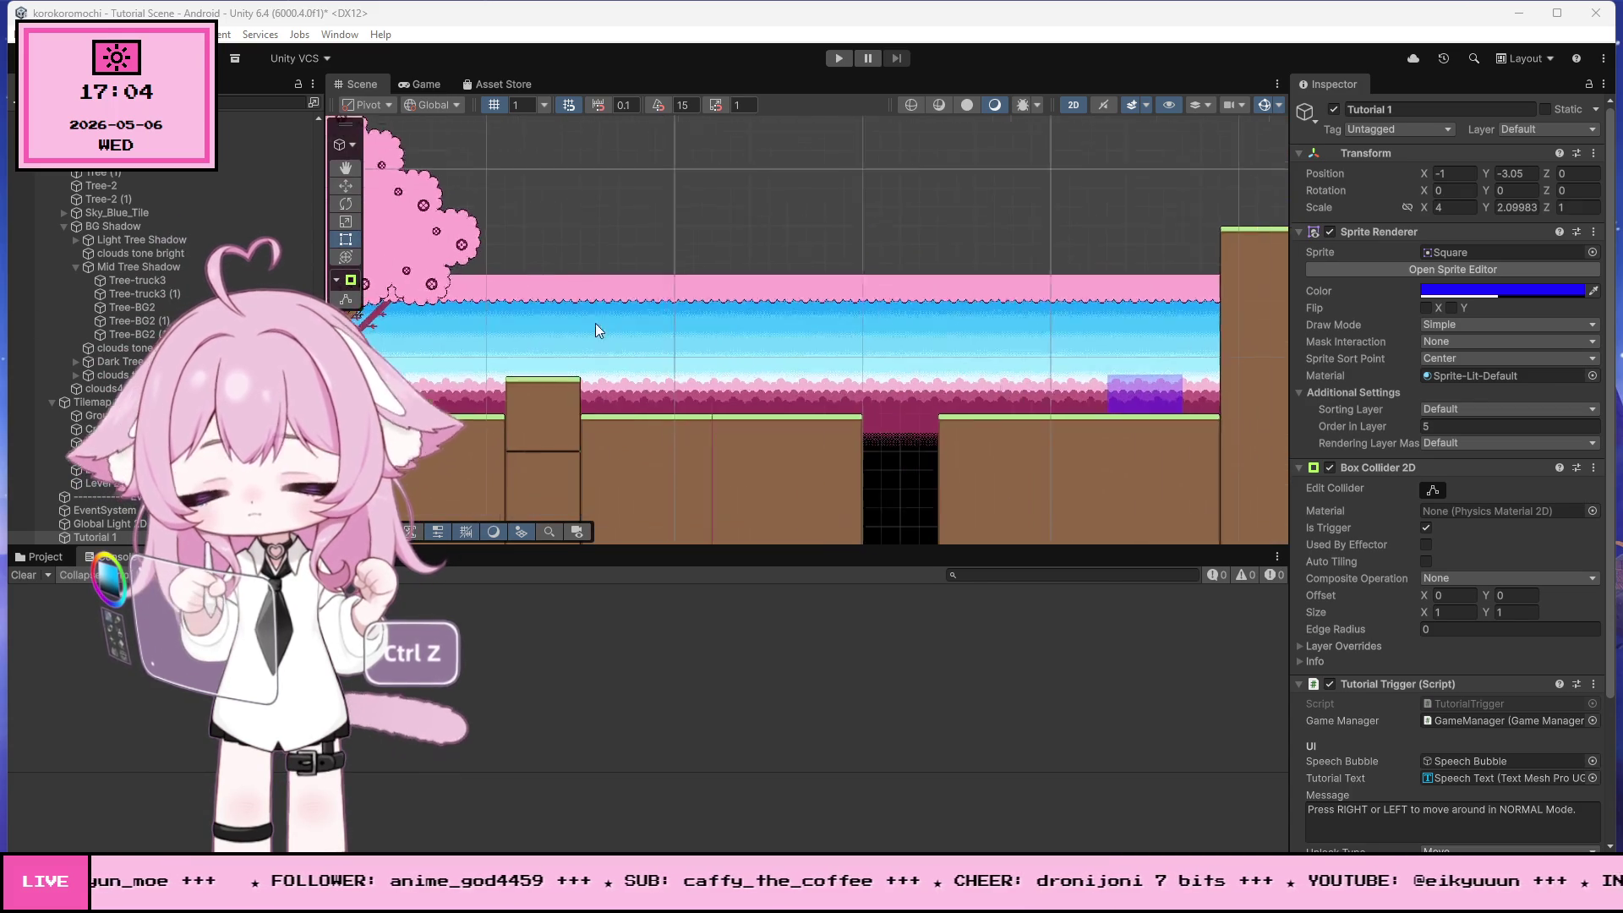
scroll(637, 321, up, 3)
scroll(904, 316, down, 1)
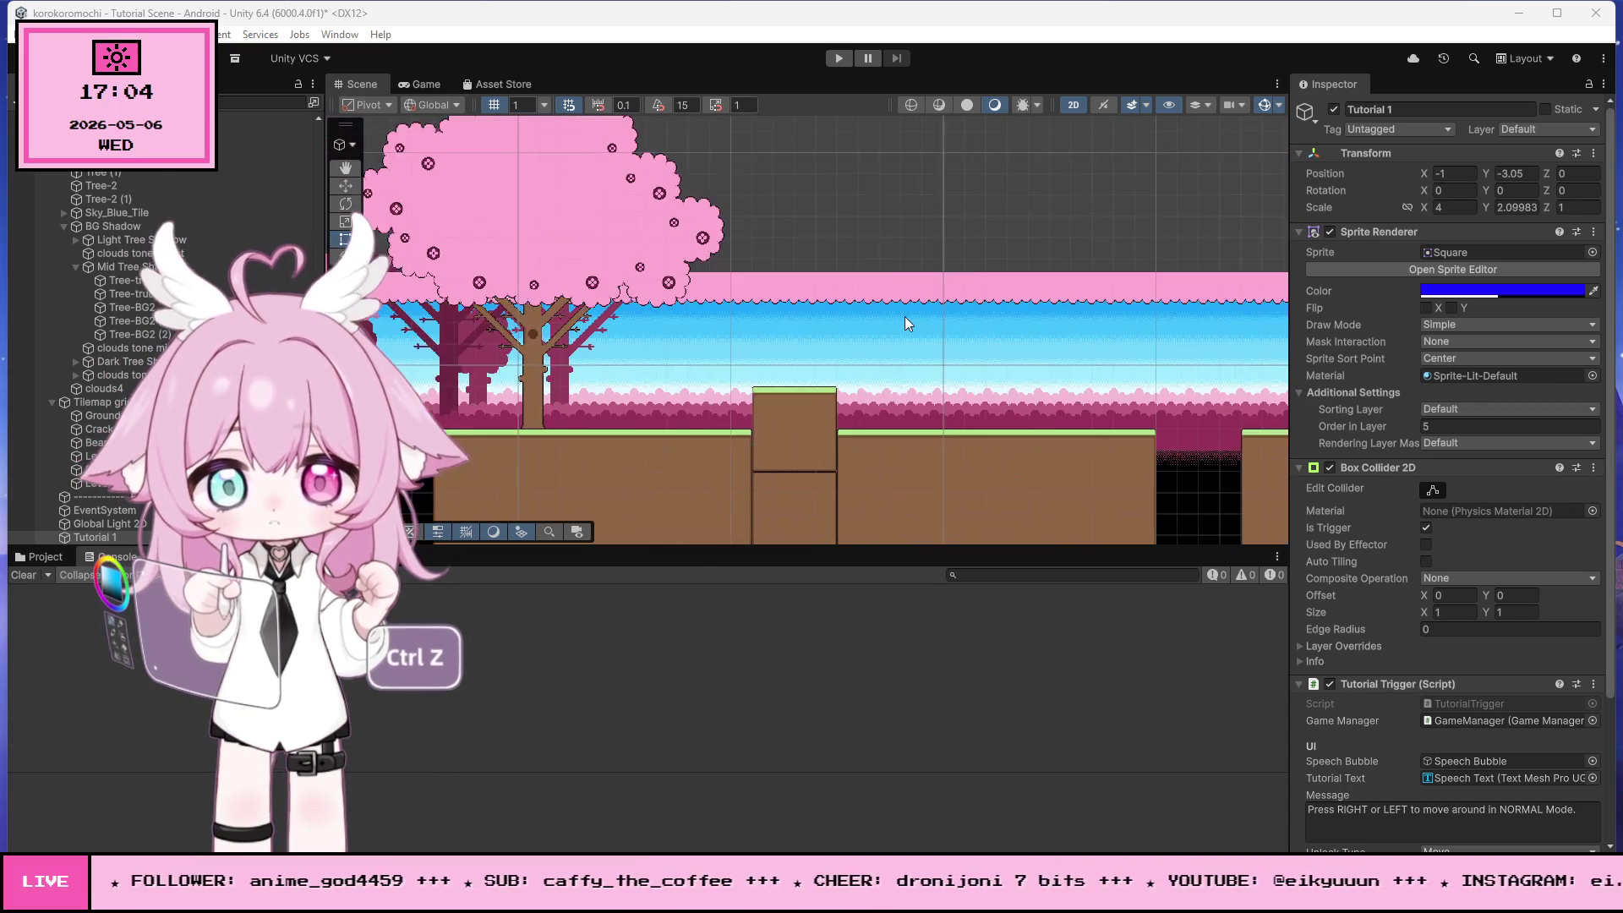
scroll(839, 315, up, 1)
click(397, 352)
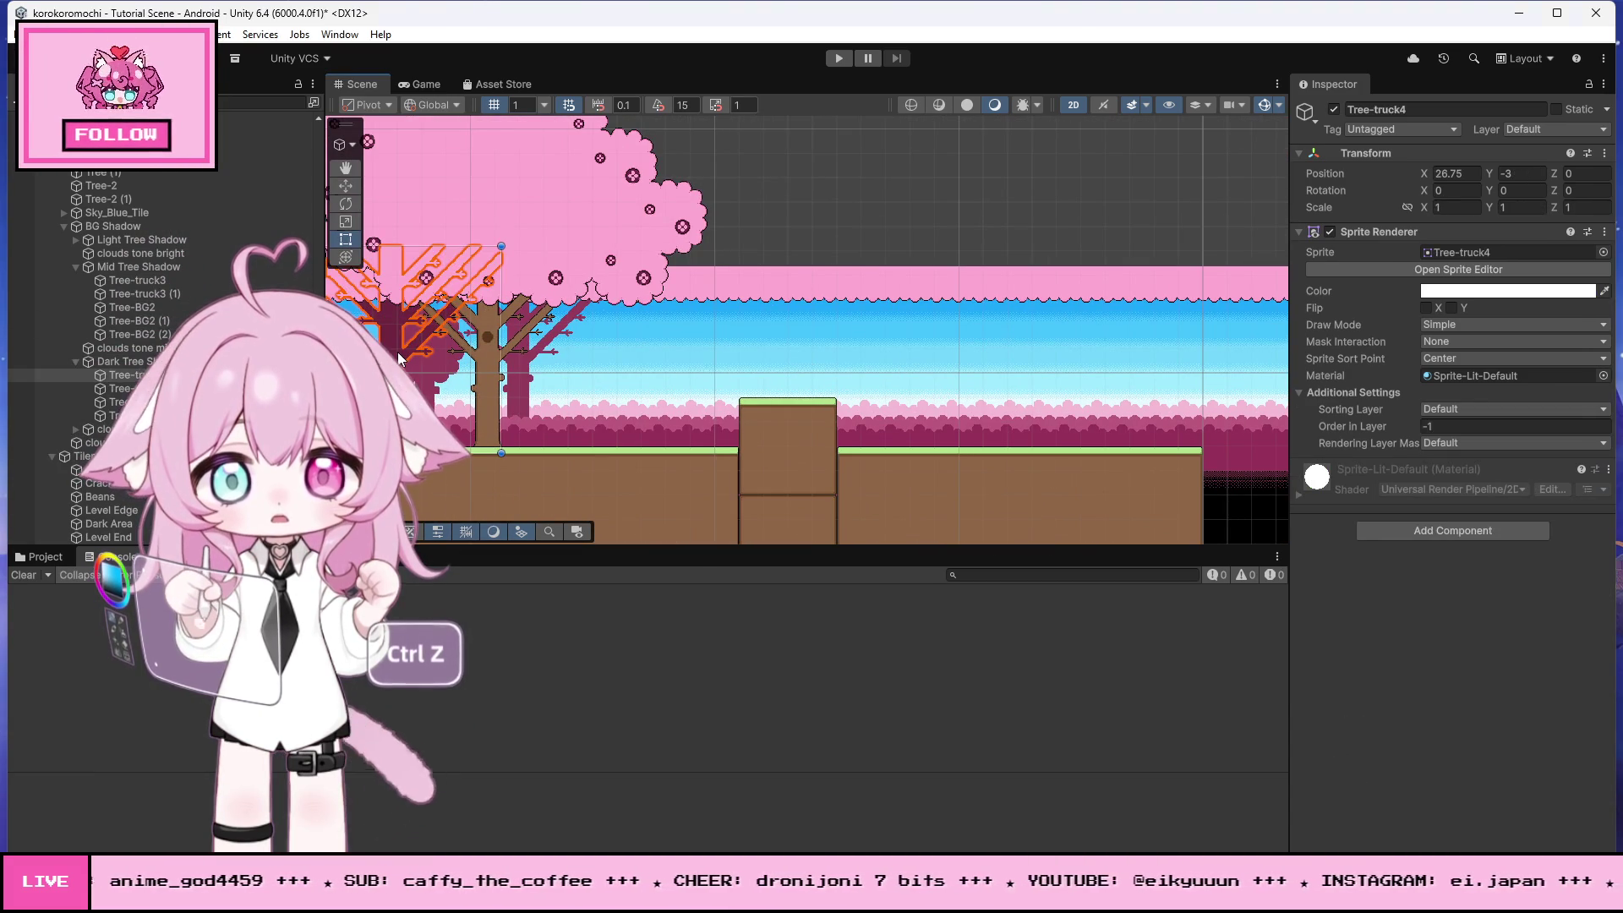
click(600, 188)
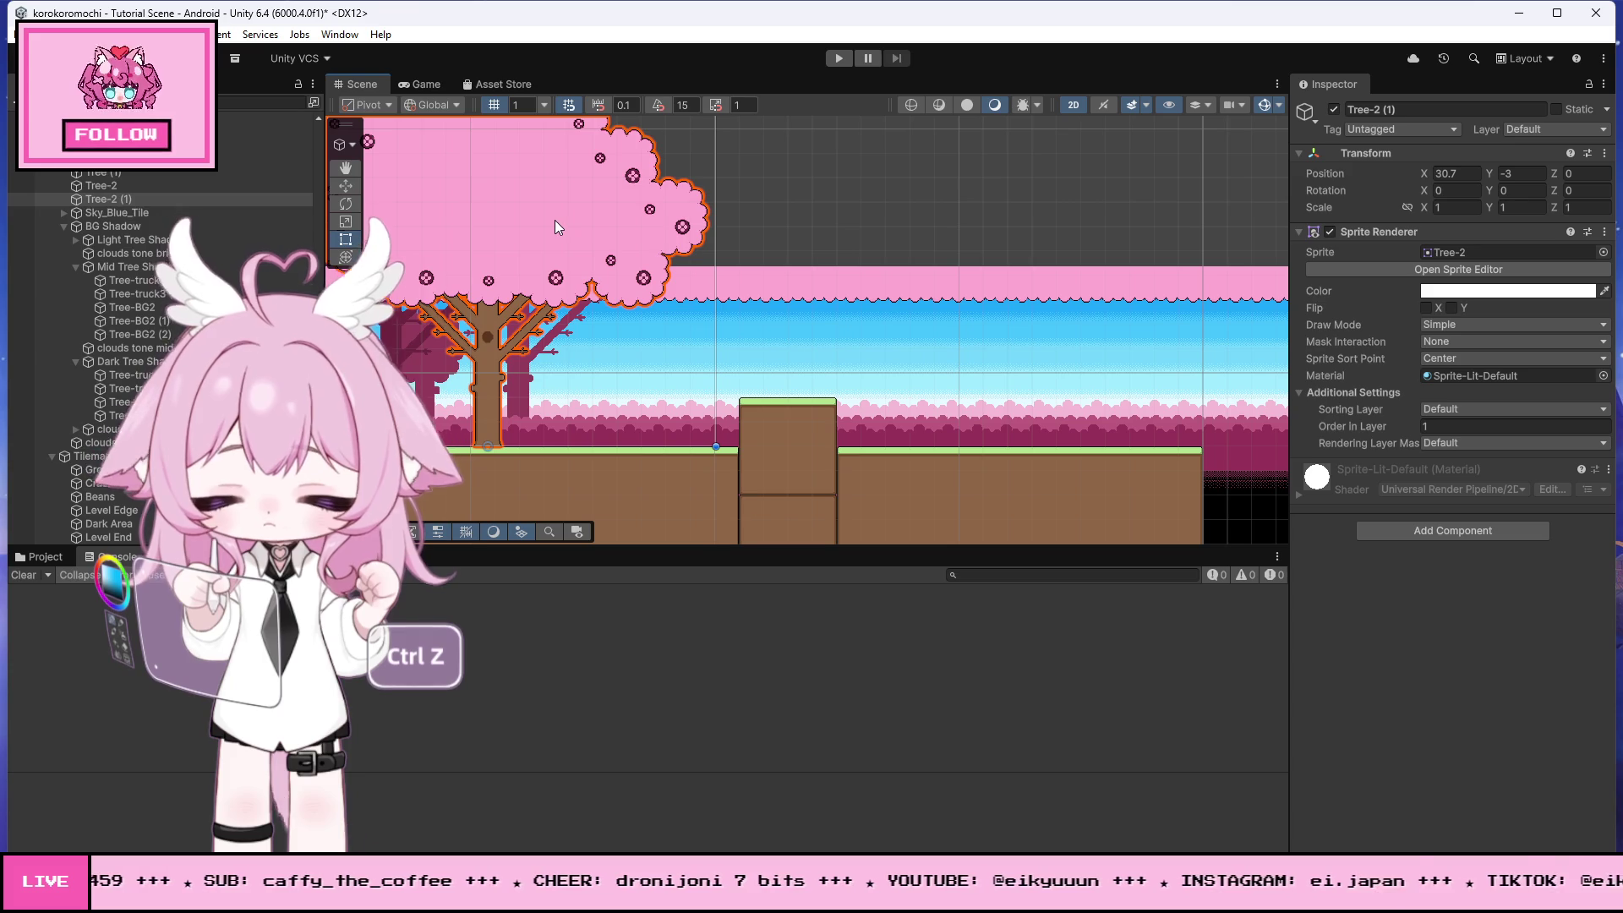
key(ctrl+d)
click(345, 185)
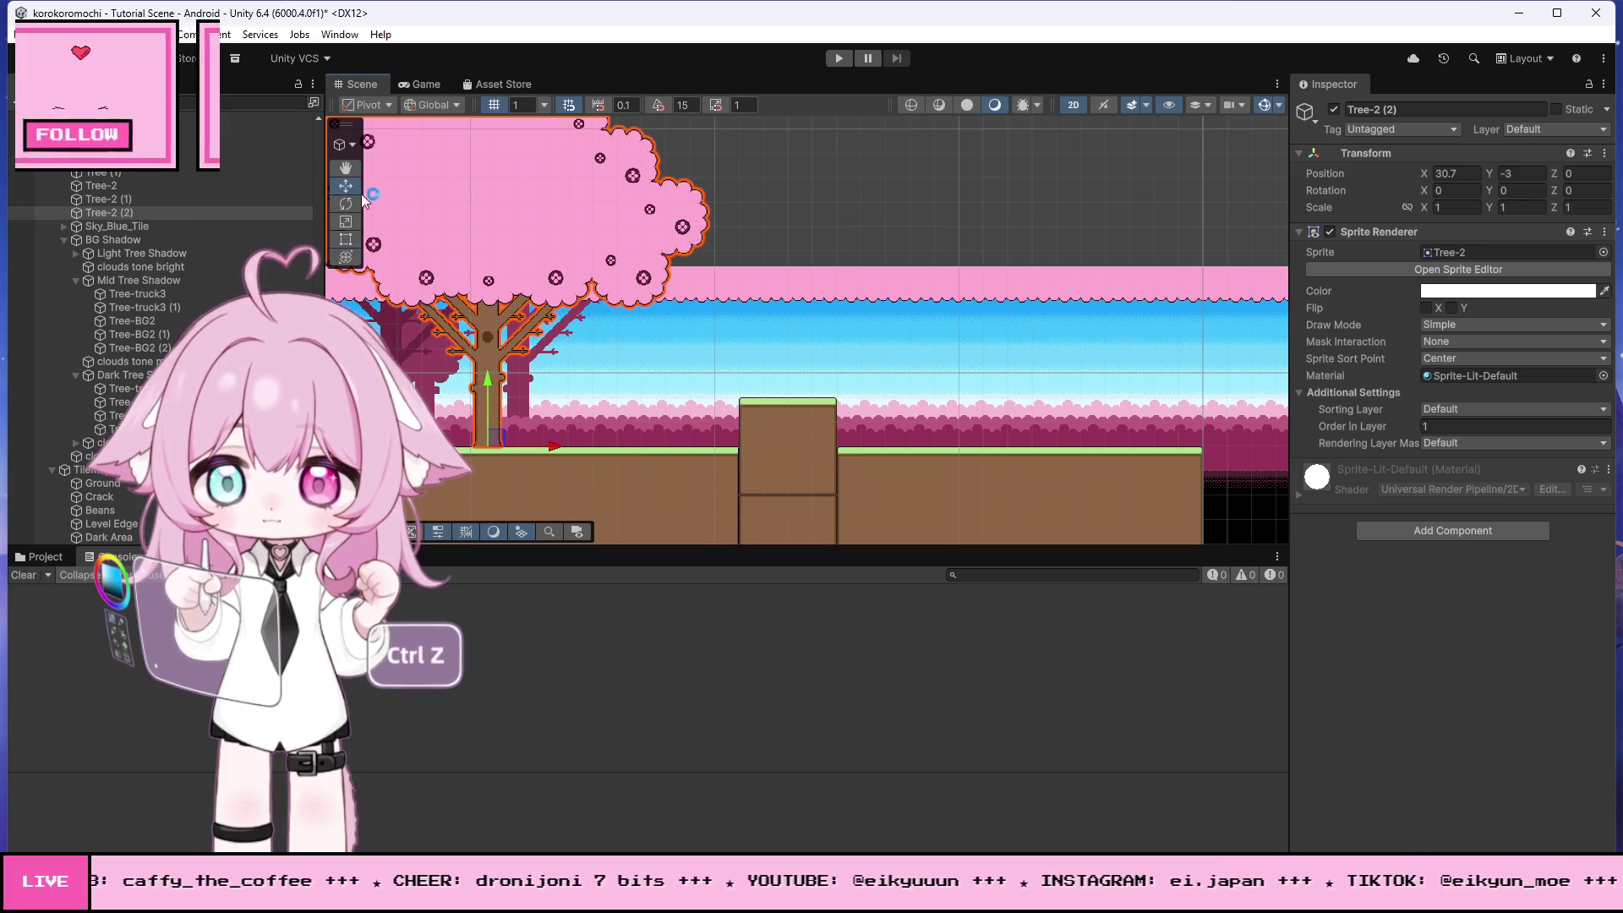
drag(558, 446, 1057, 448)
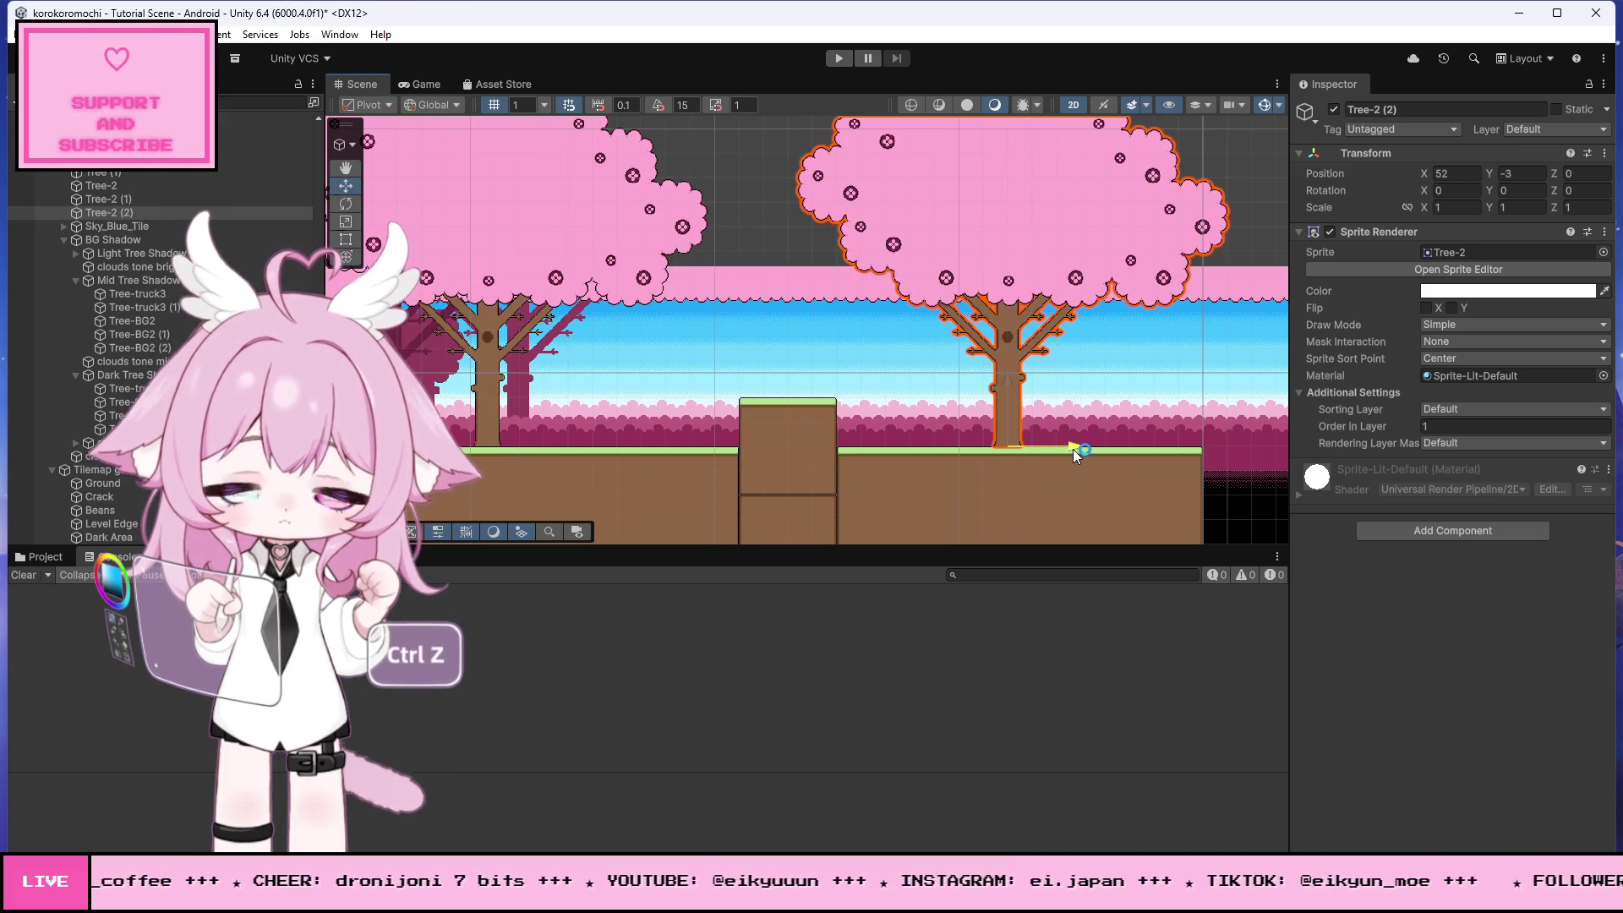
- Mirror the tree copy with Flip X and nudge it right to X 56
scroll(677, 333, down, 4)
scroll(653, 321, down, 2)
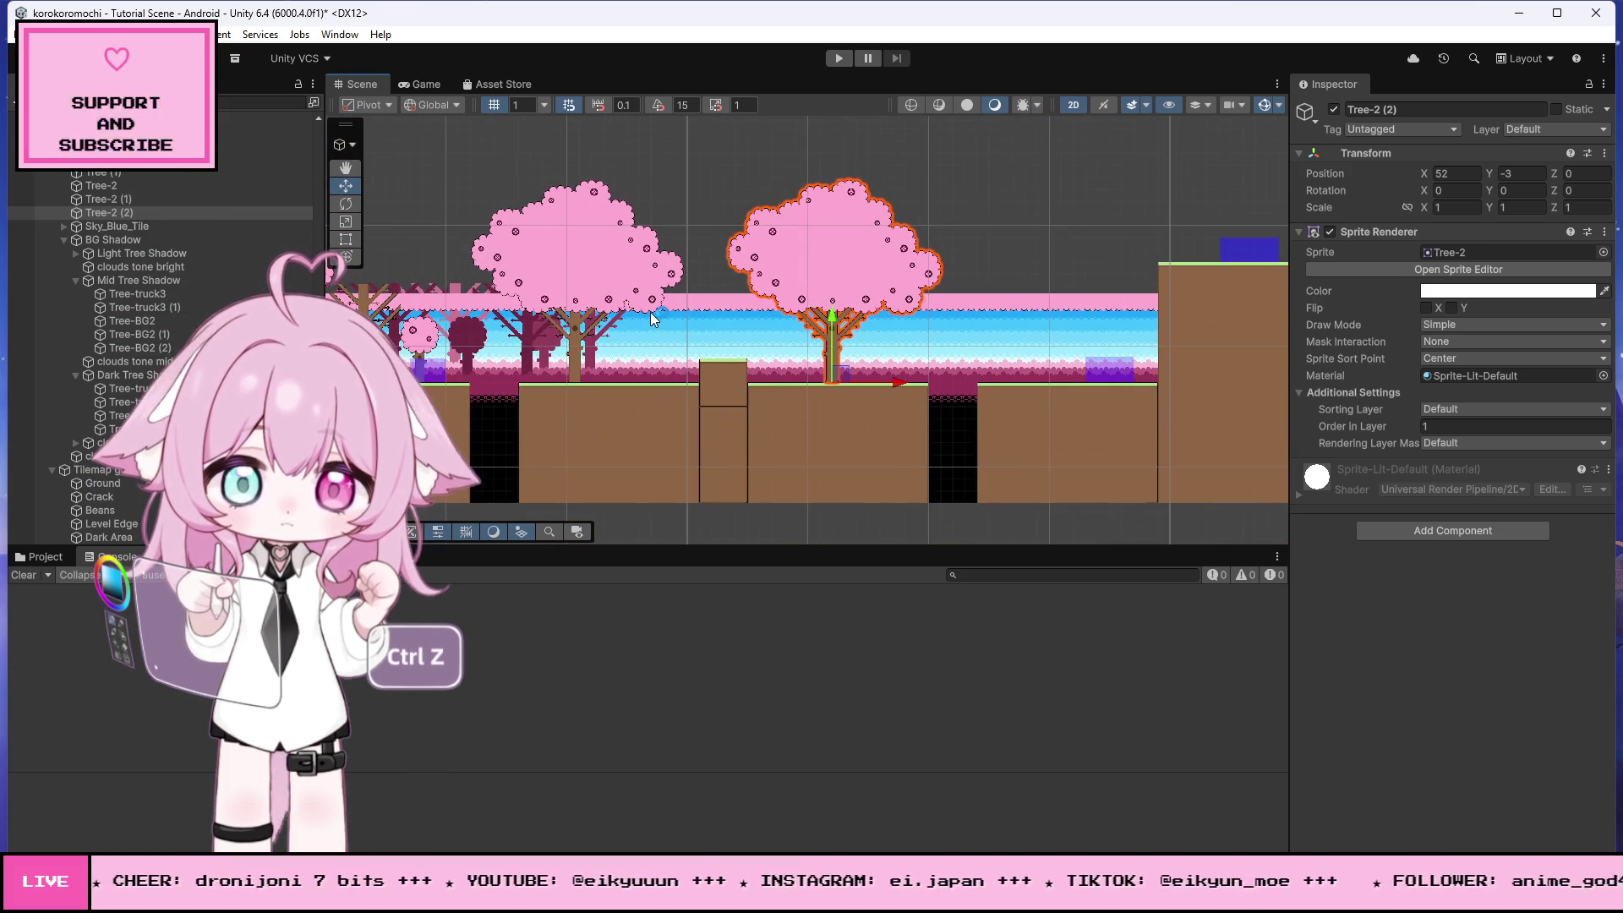
click(1451, 306)
click(1450, 306)
click(1426, 308)
scroll(991, 317, up, 1)
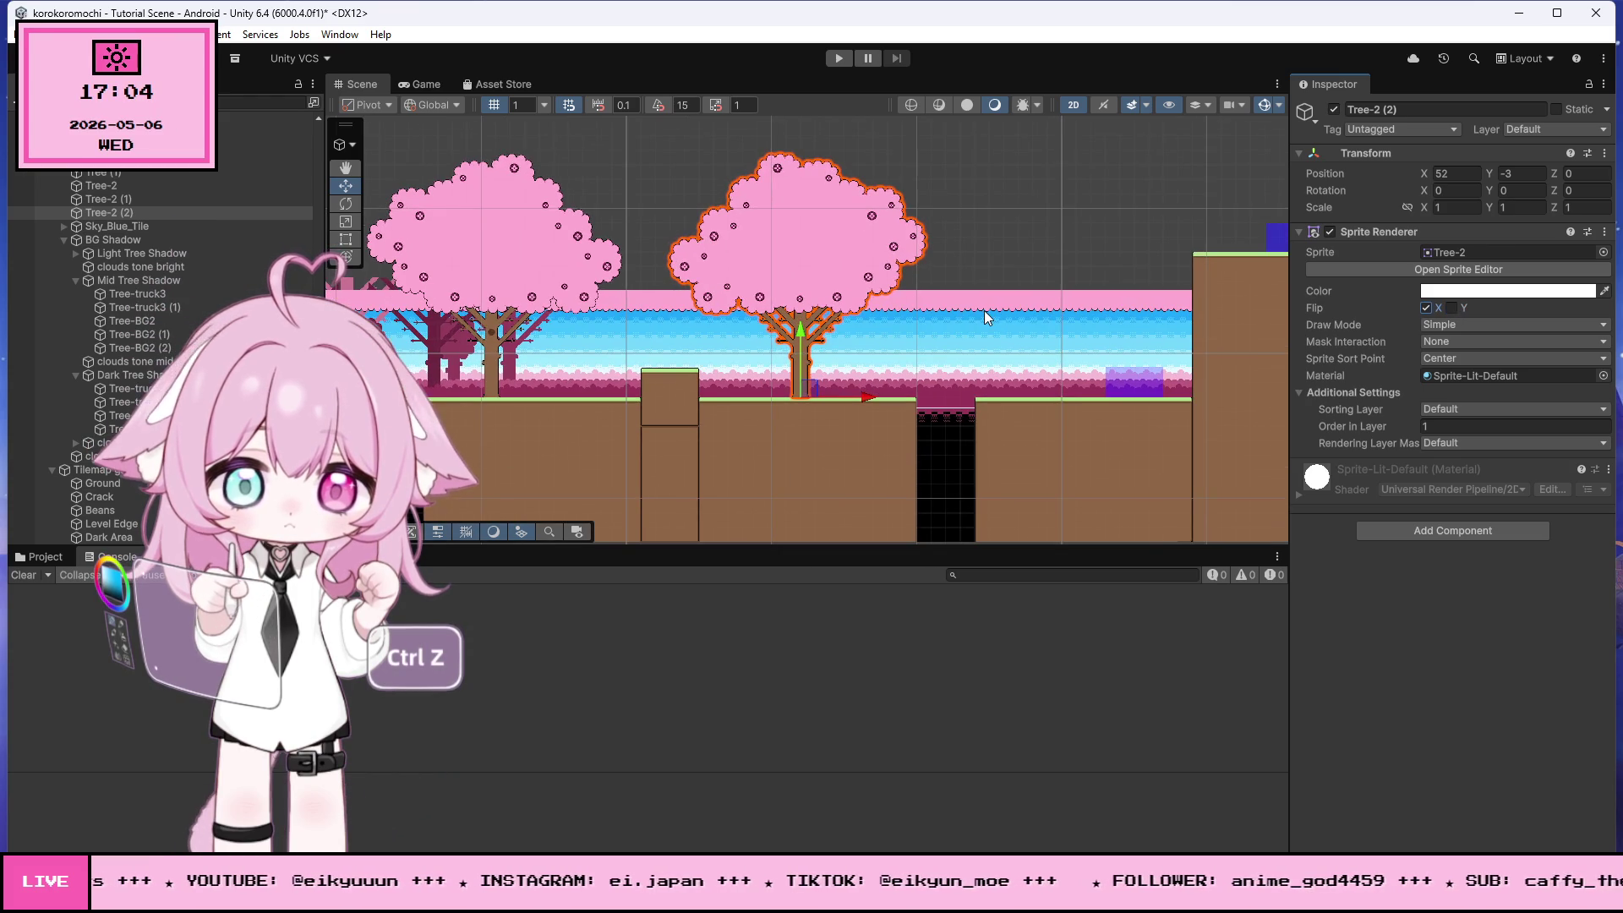
drag(855, 400, 922, 403)
scroll(921, 403, down, 3)
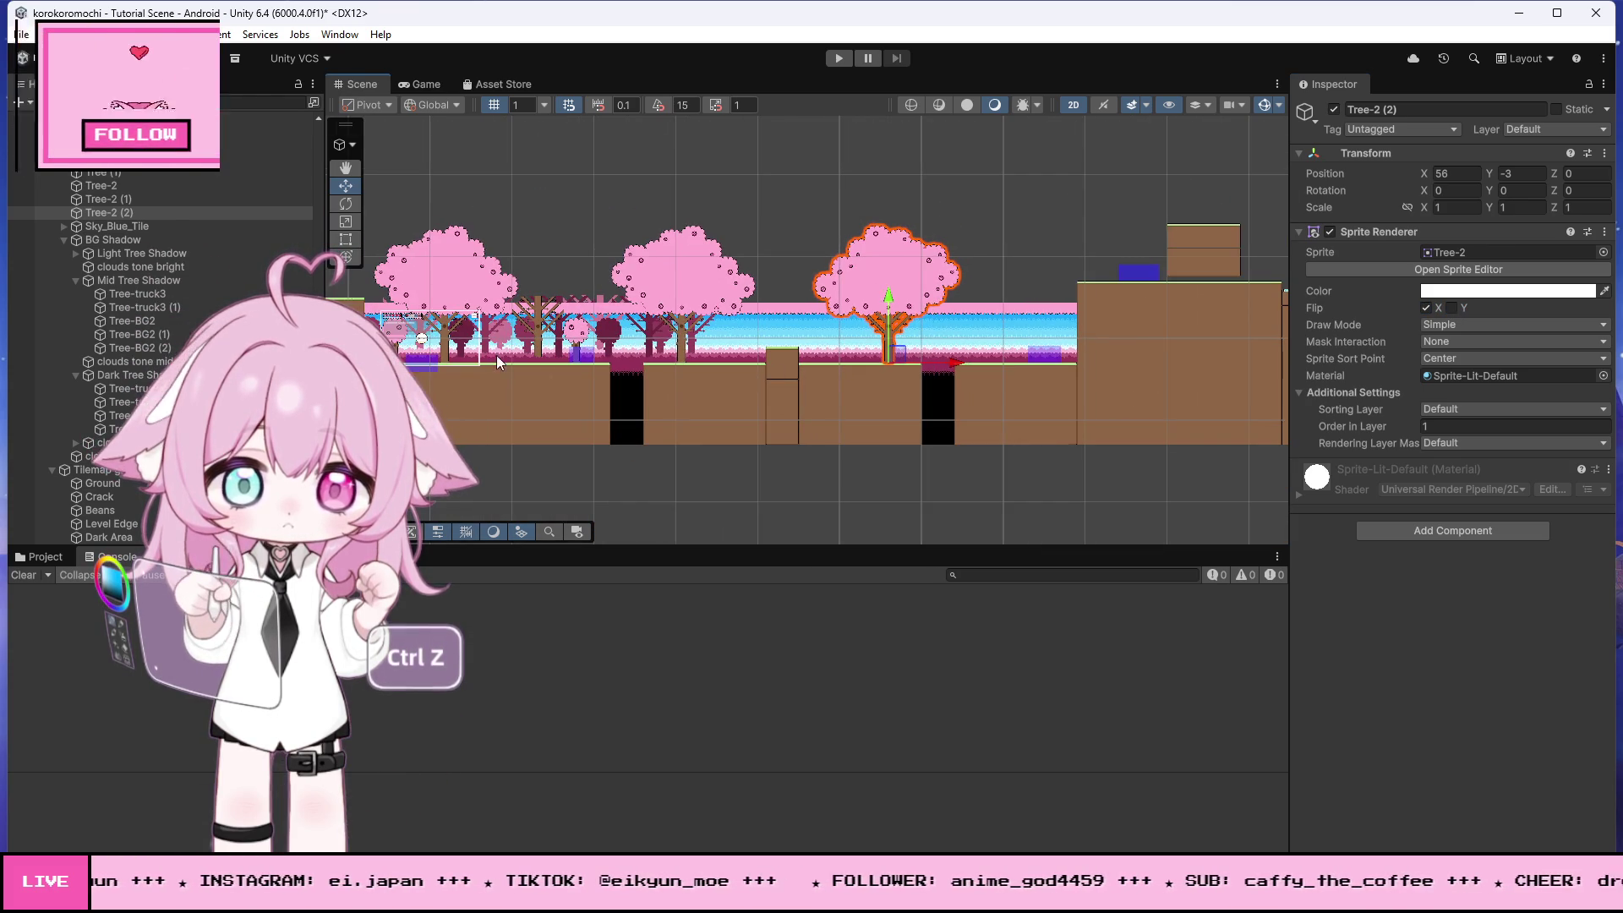
scroll(603, 341, up, 1)
- Move the small pink tree Tree (2) to X 49 with Flip X unticked
click(601, 338)
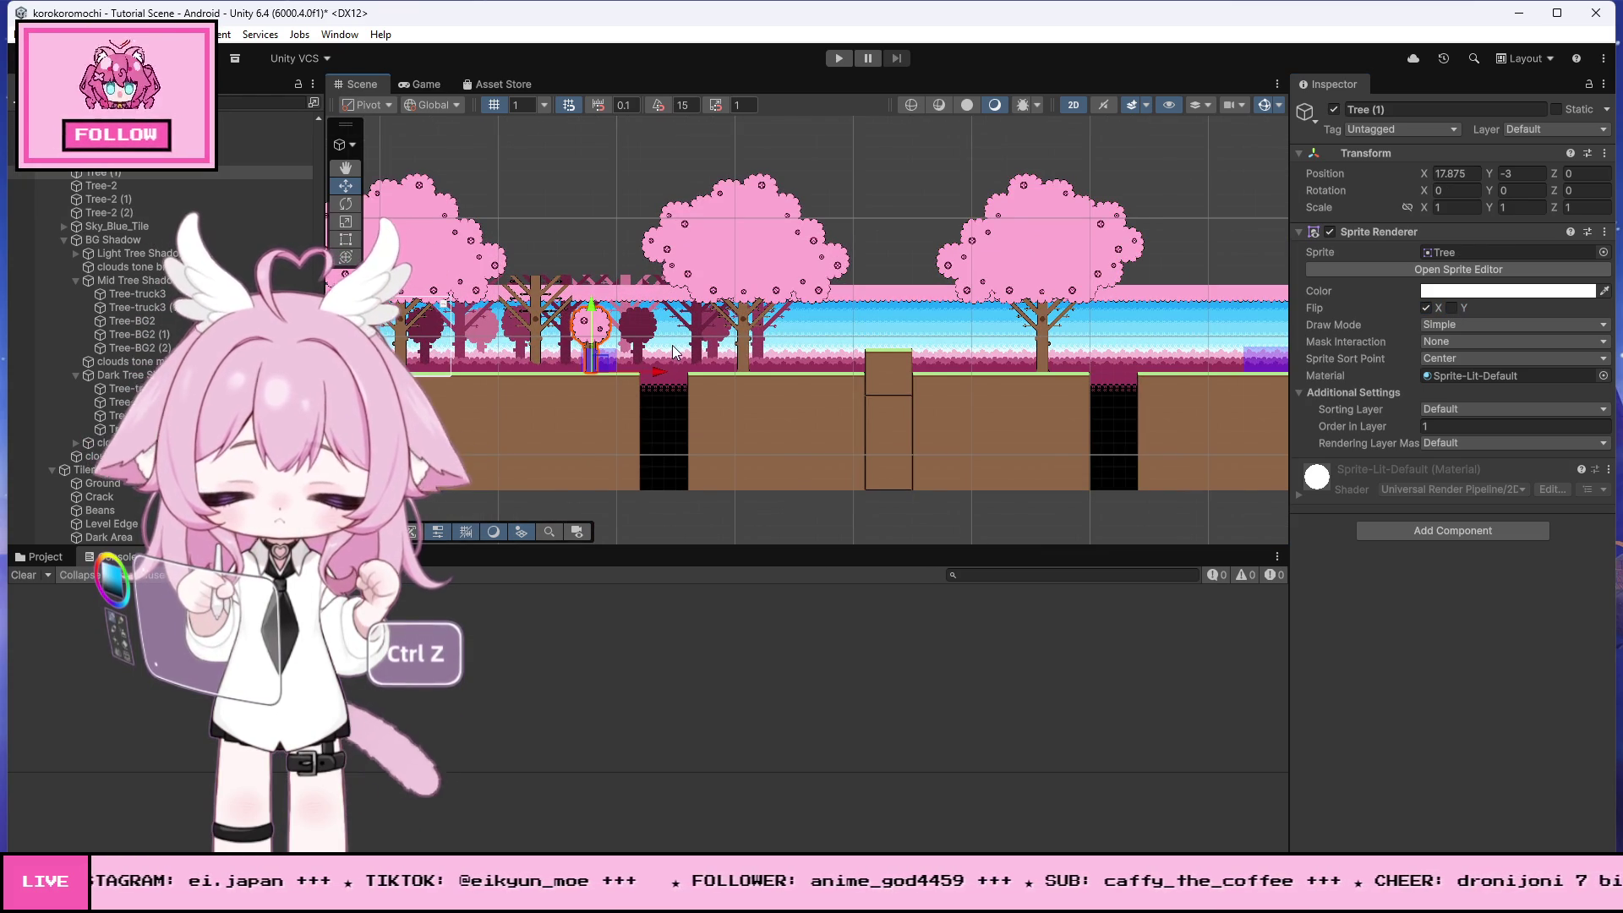
drag(658, 369, 1017, 389)
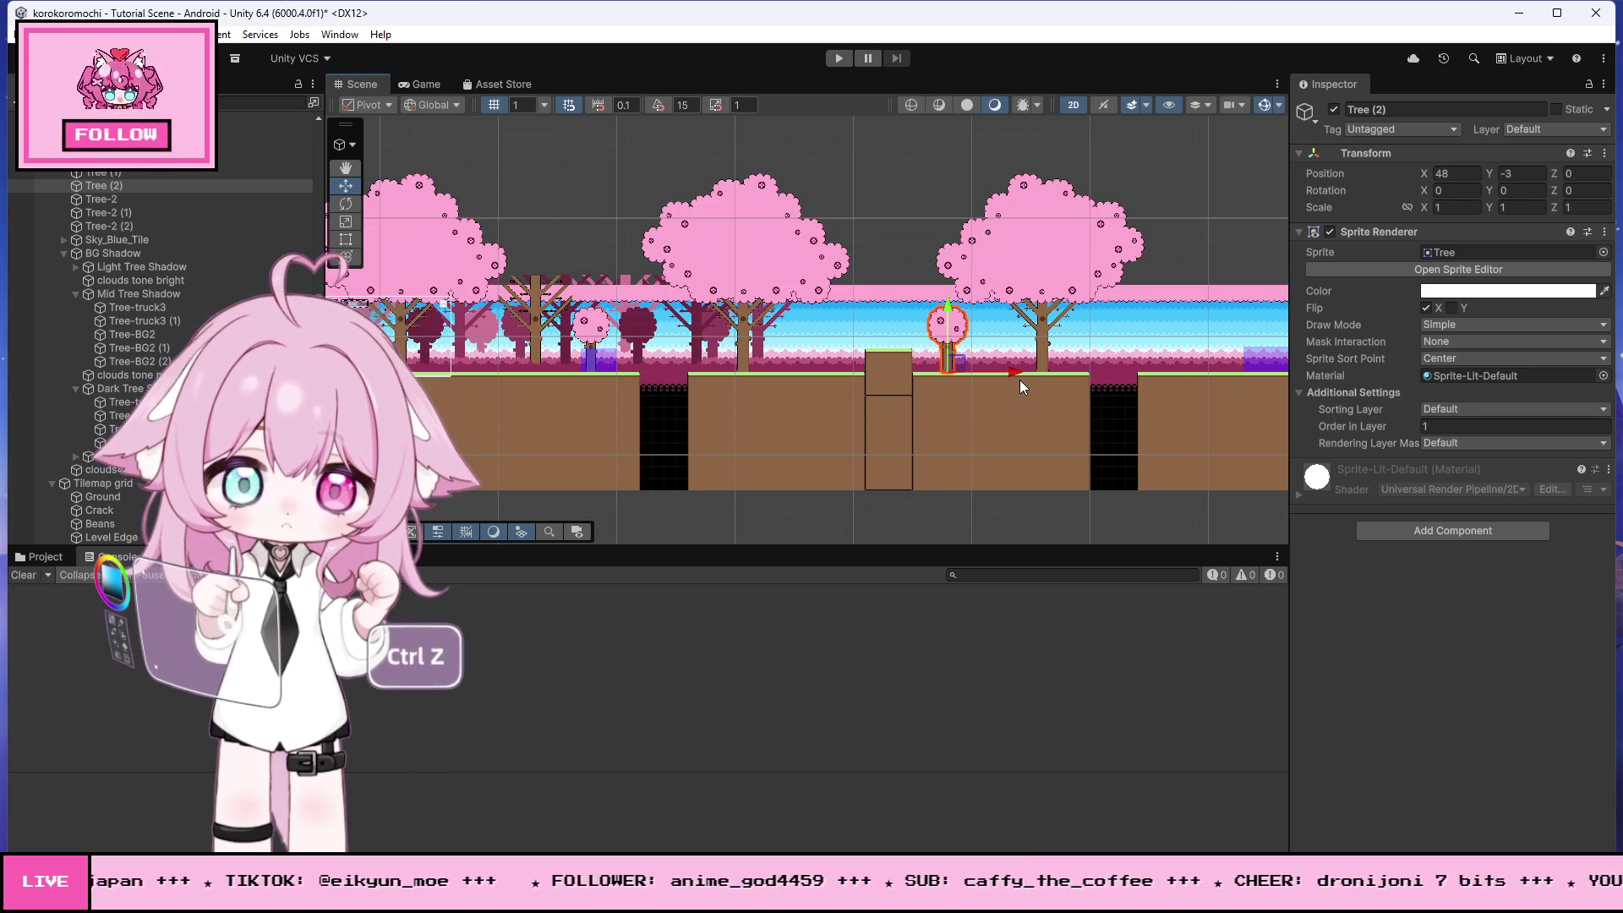
click(1427, 307)
scroll(1099, 349, up, 3)
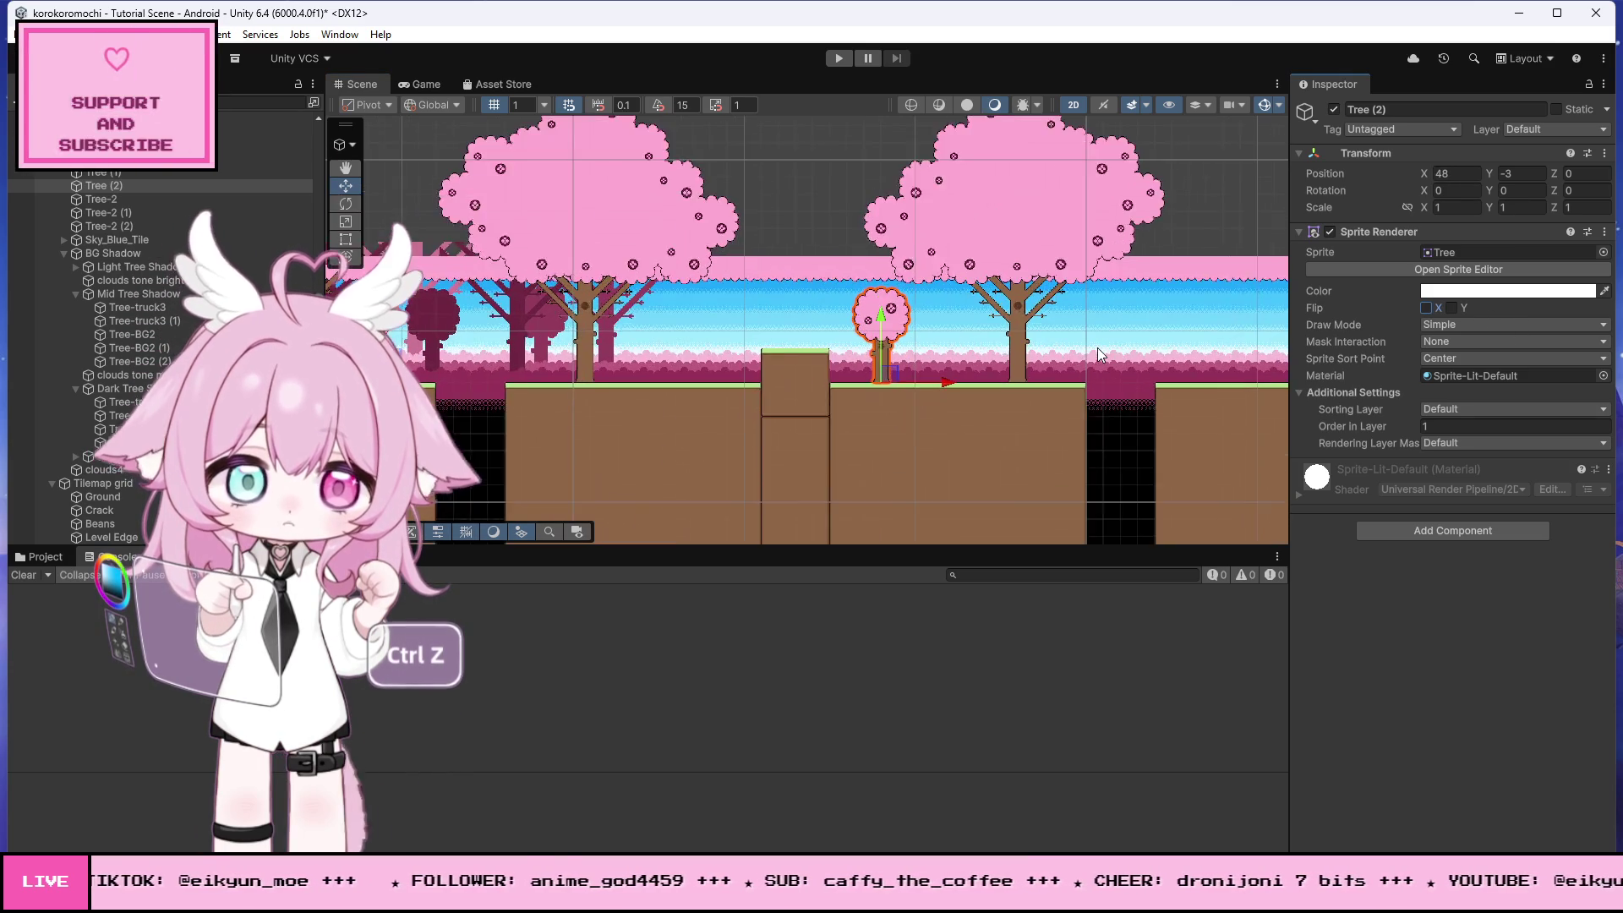
scroll(1074, 358, up, 1)
drag(861, 383, 870, 393)
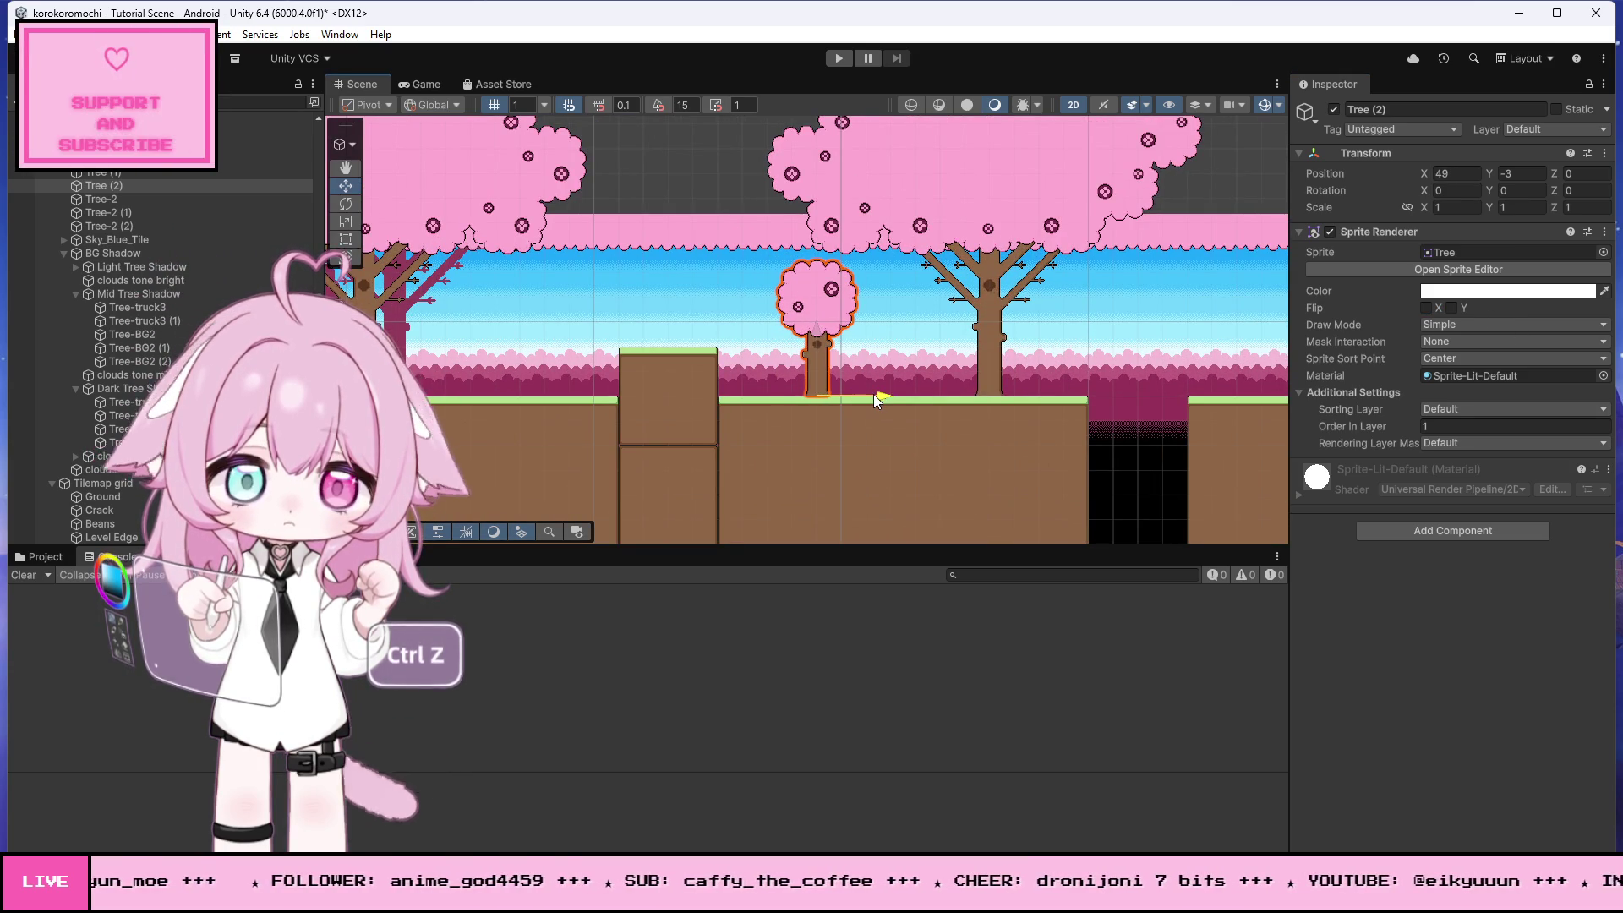
scroll(635, 298, down, 1)
scroll(635, 305, down, 2)
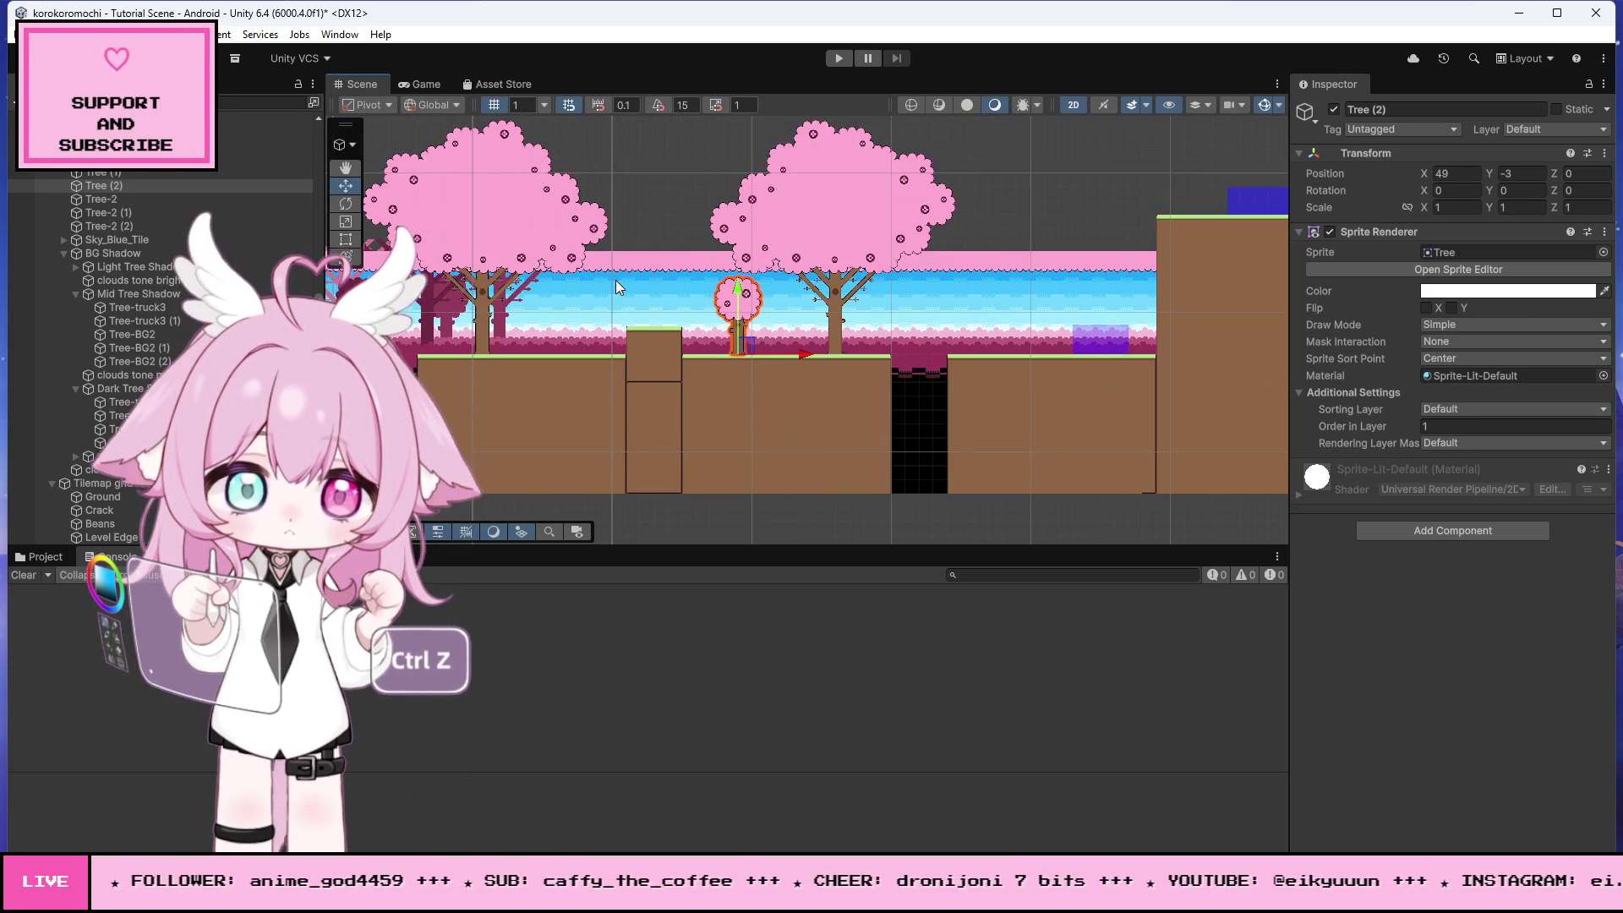
scroll(850, 295, down, 1)
scroll(759, 334, up, 2)
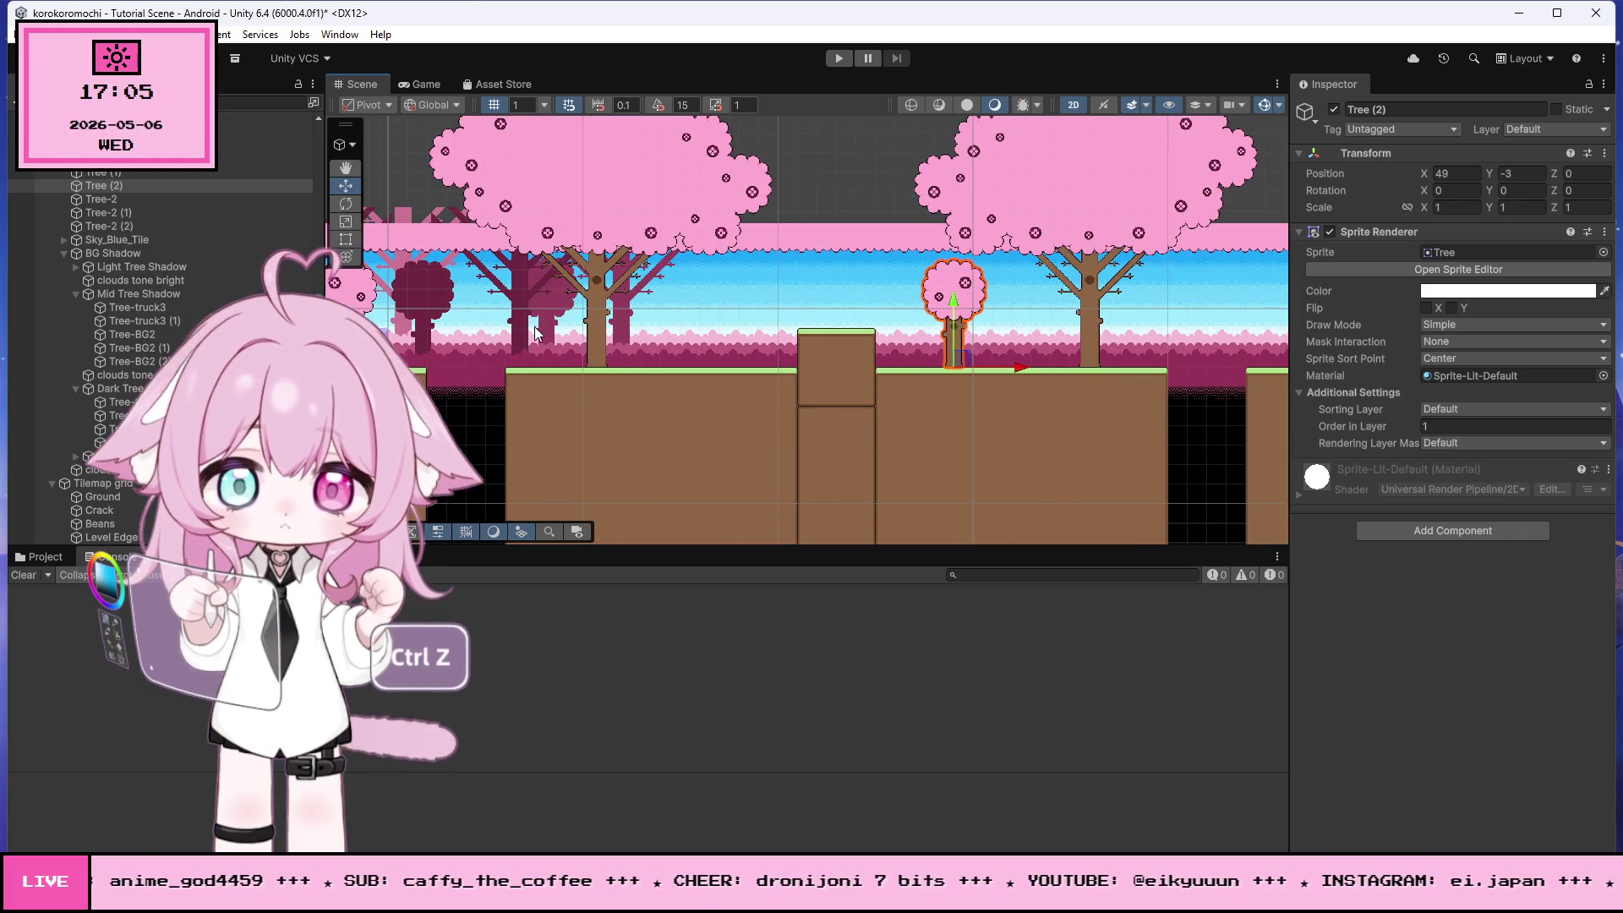
- Undo the last change and move the background tree copy right to about X 39
key(ctrl+z)
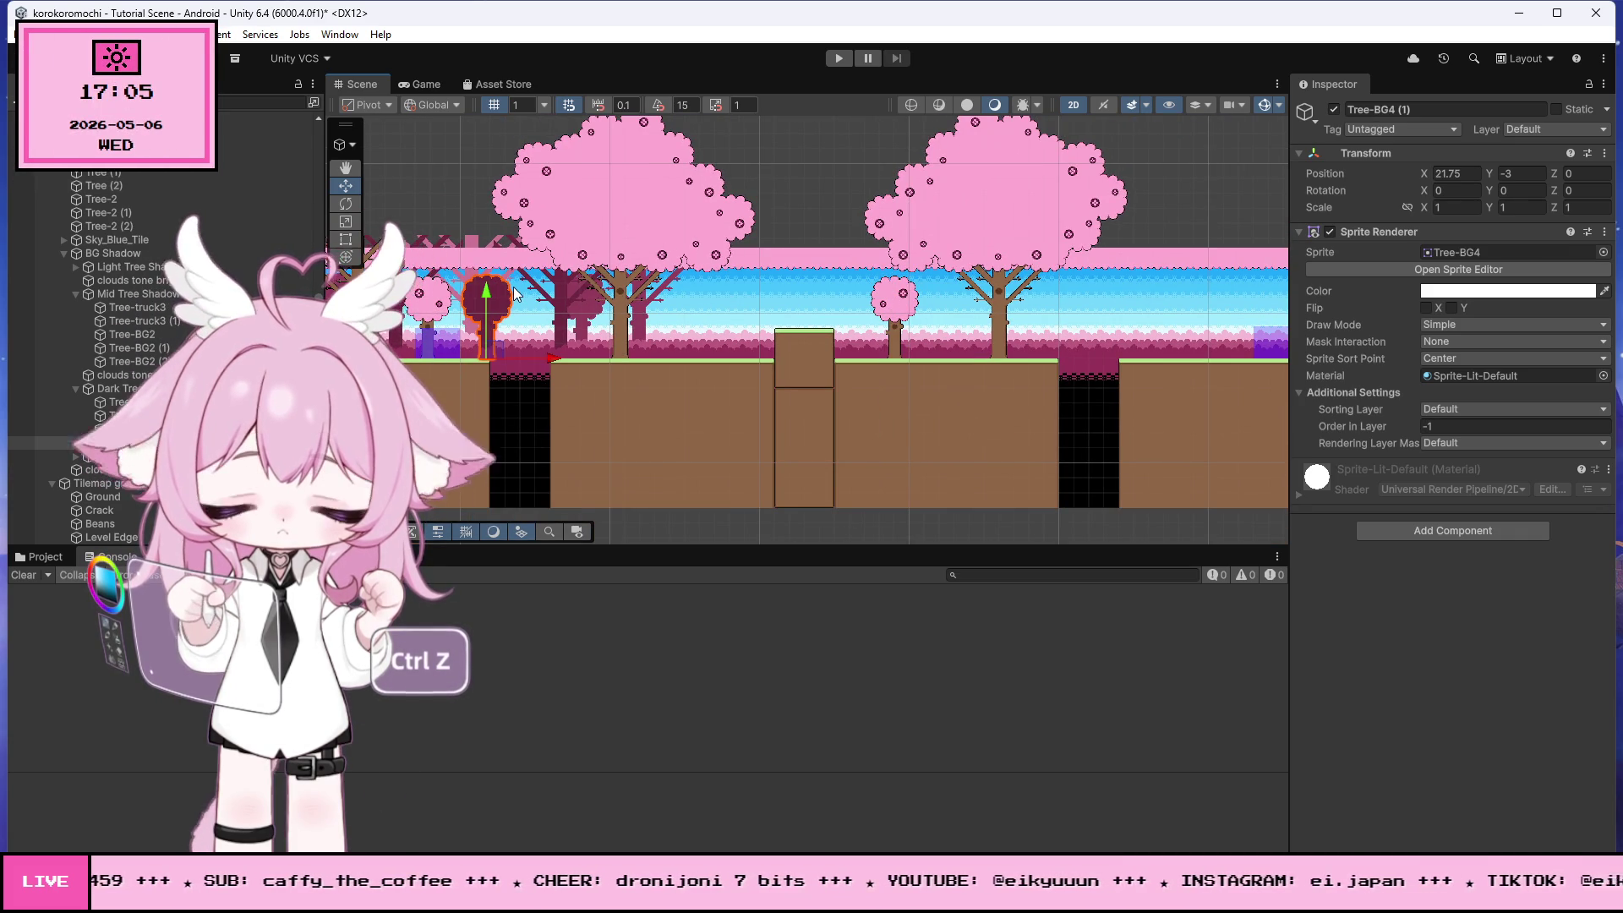
drag(546, 355, 799, 358)
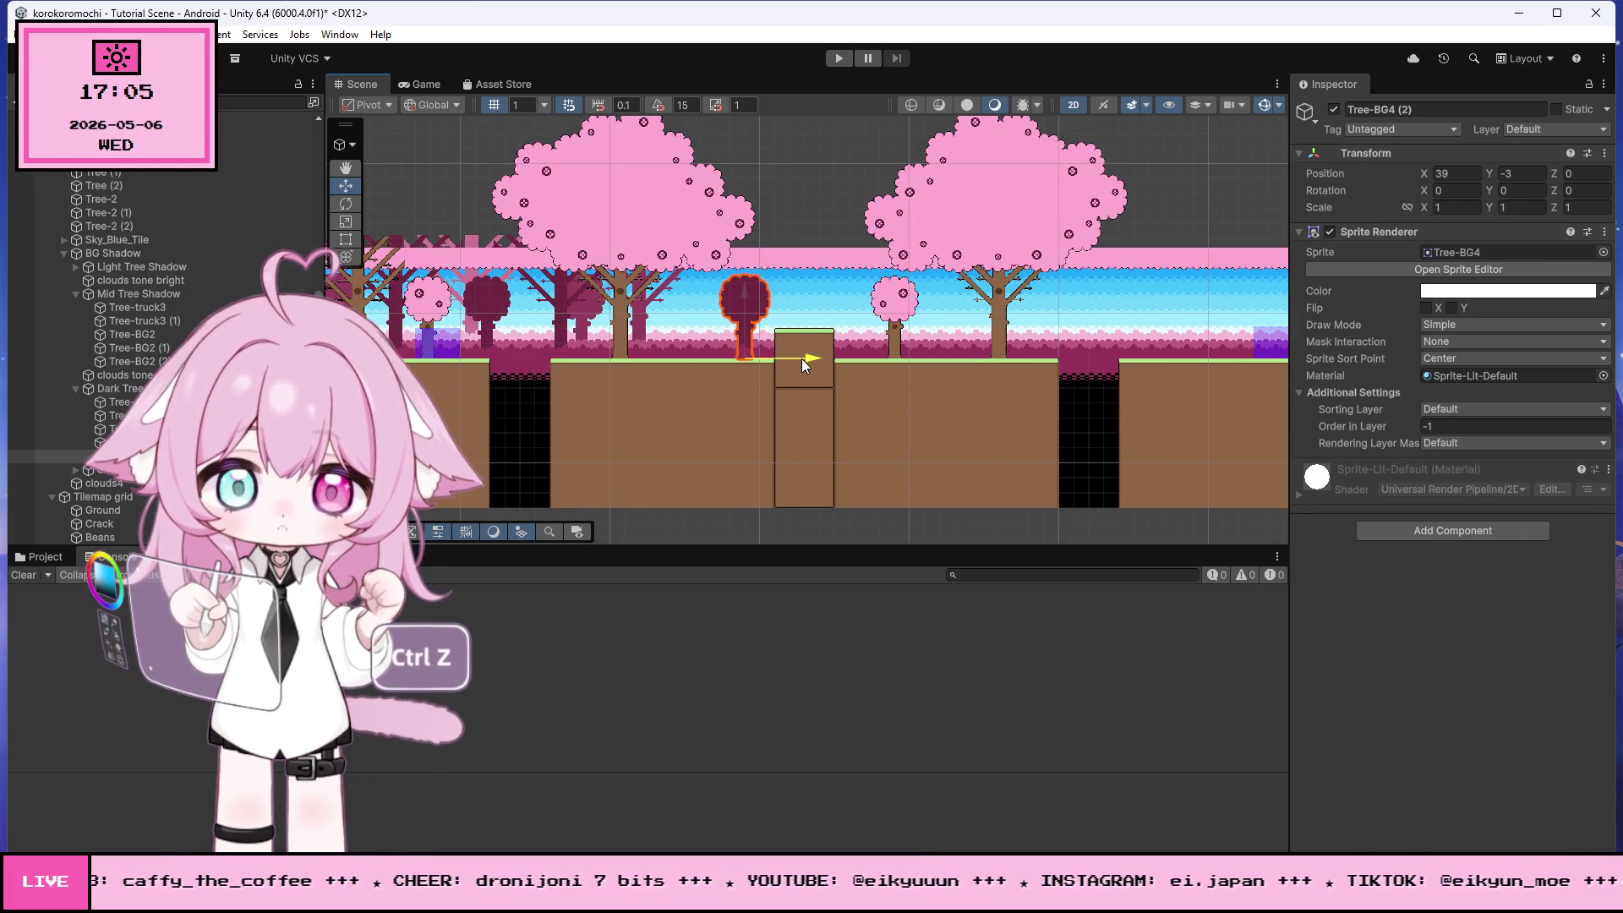
scroll(774, 358, down, 1)
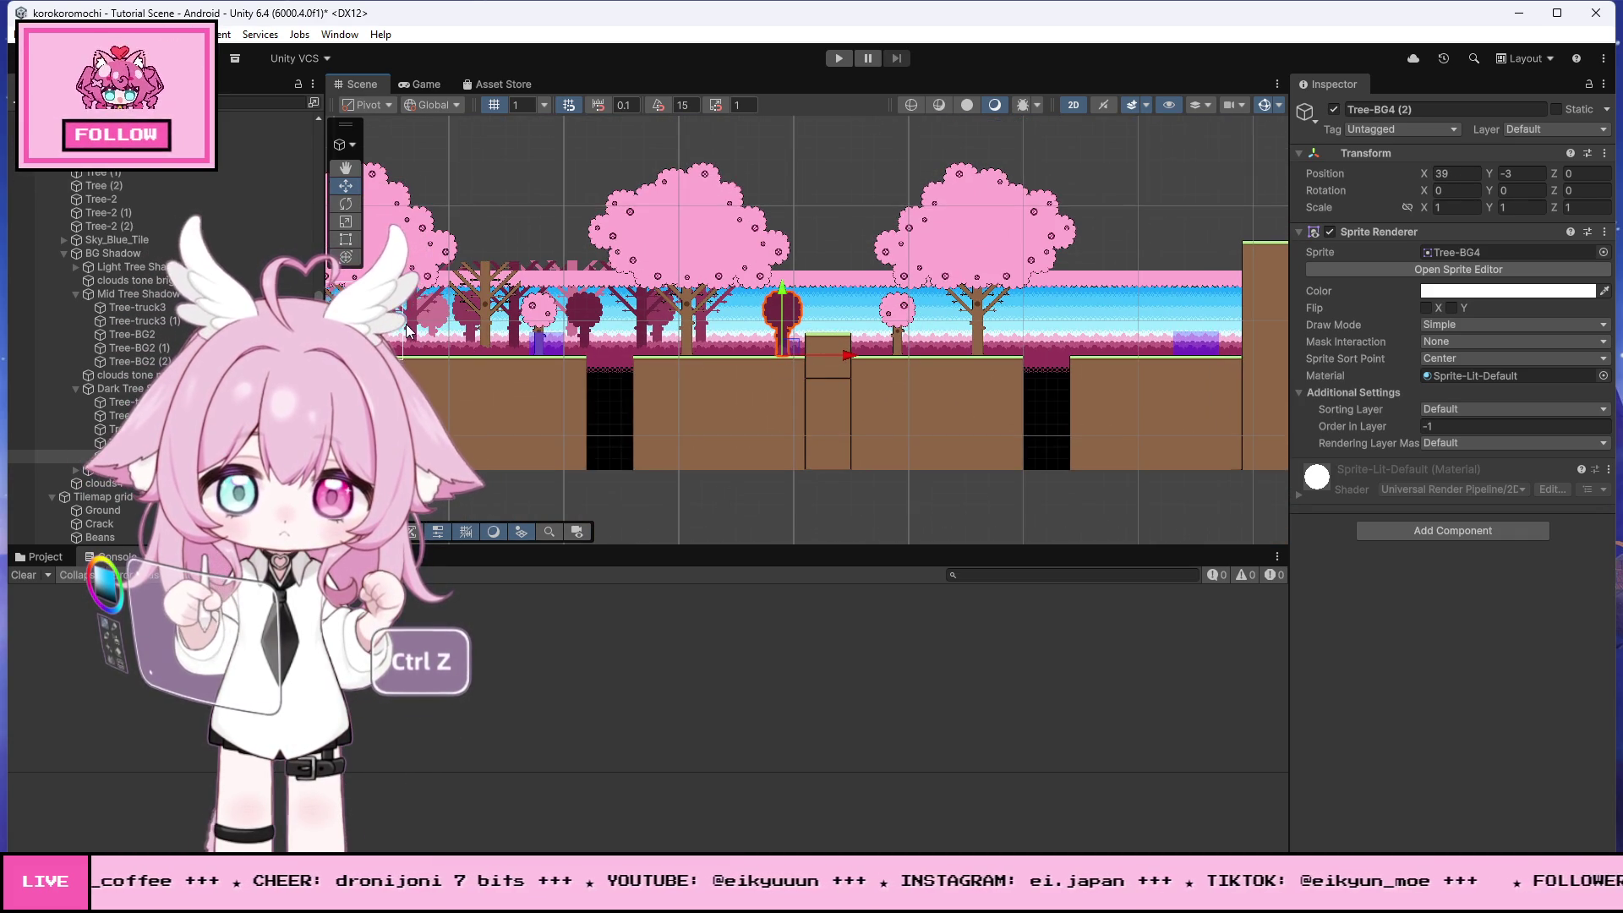
scroll(445, 322, up, 1)
- Duplicate background tree Tree-BG2 (1) and move the copy right to X 35
click(466, 327)
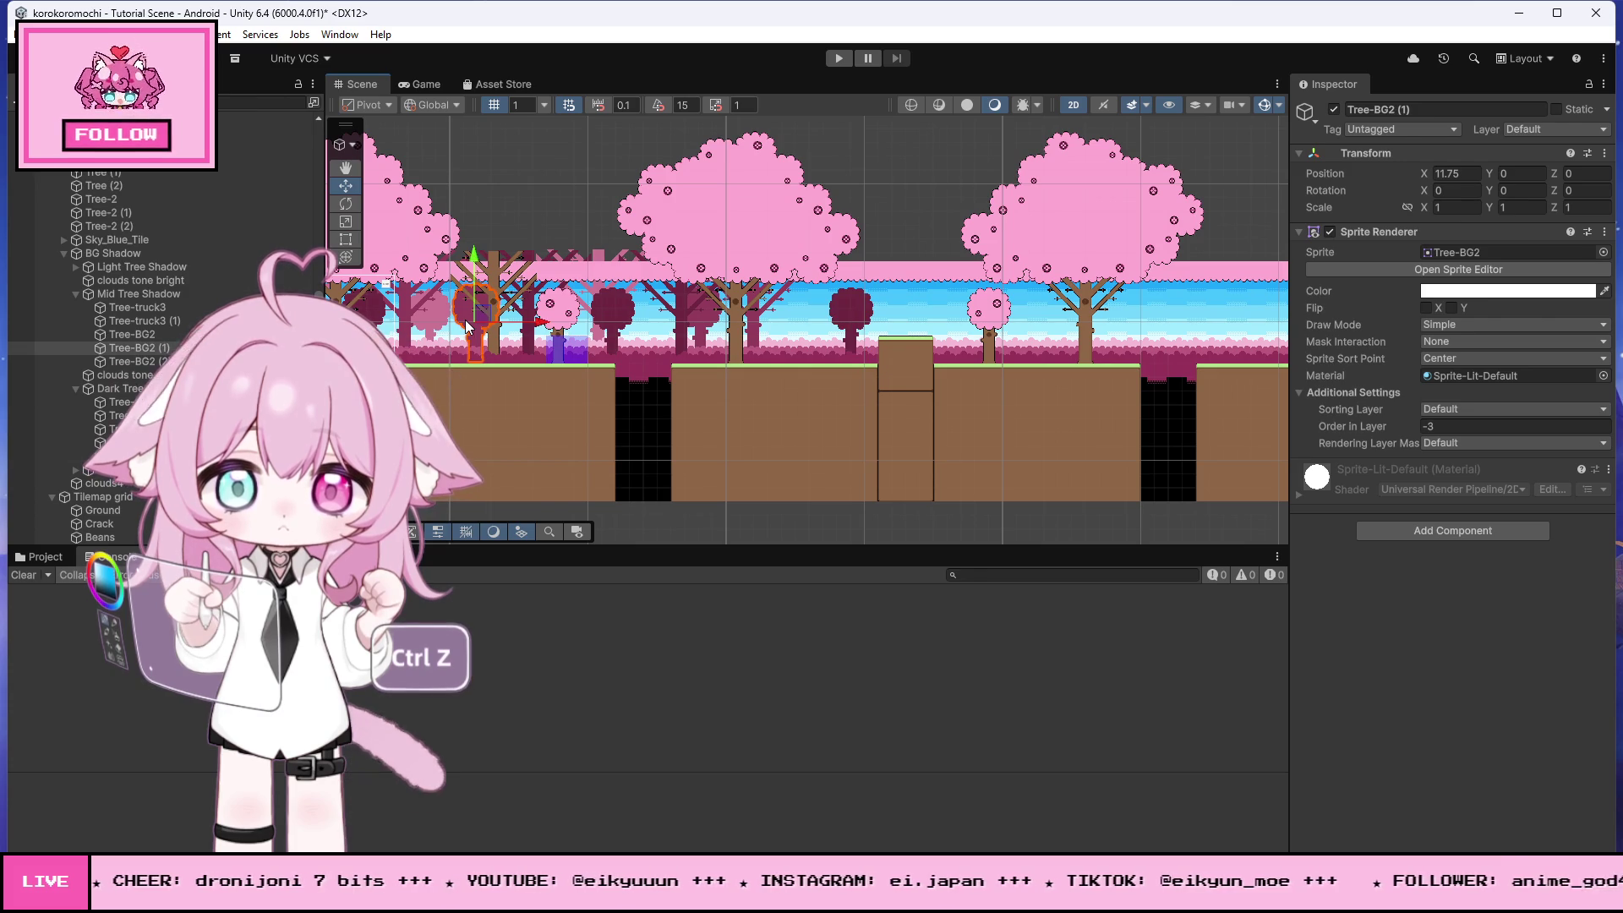
key(ctrl+d)
drag(476, 322, 1006, 360)
- Duplicate the small Tree-BG3 and place the copy further right at X 33
click(435, 325)
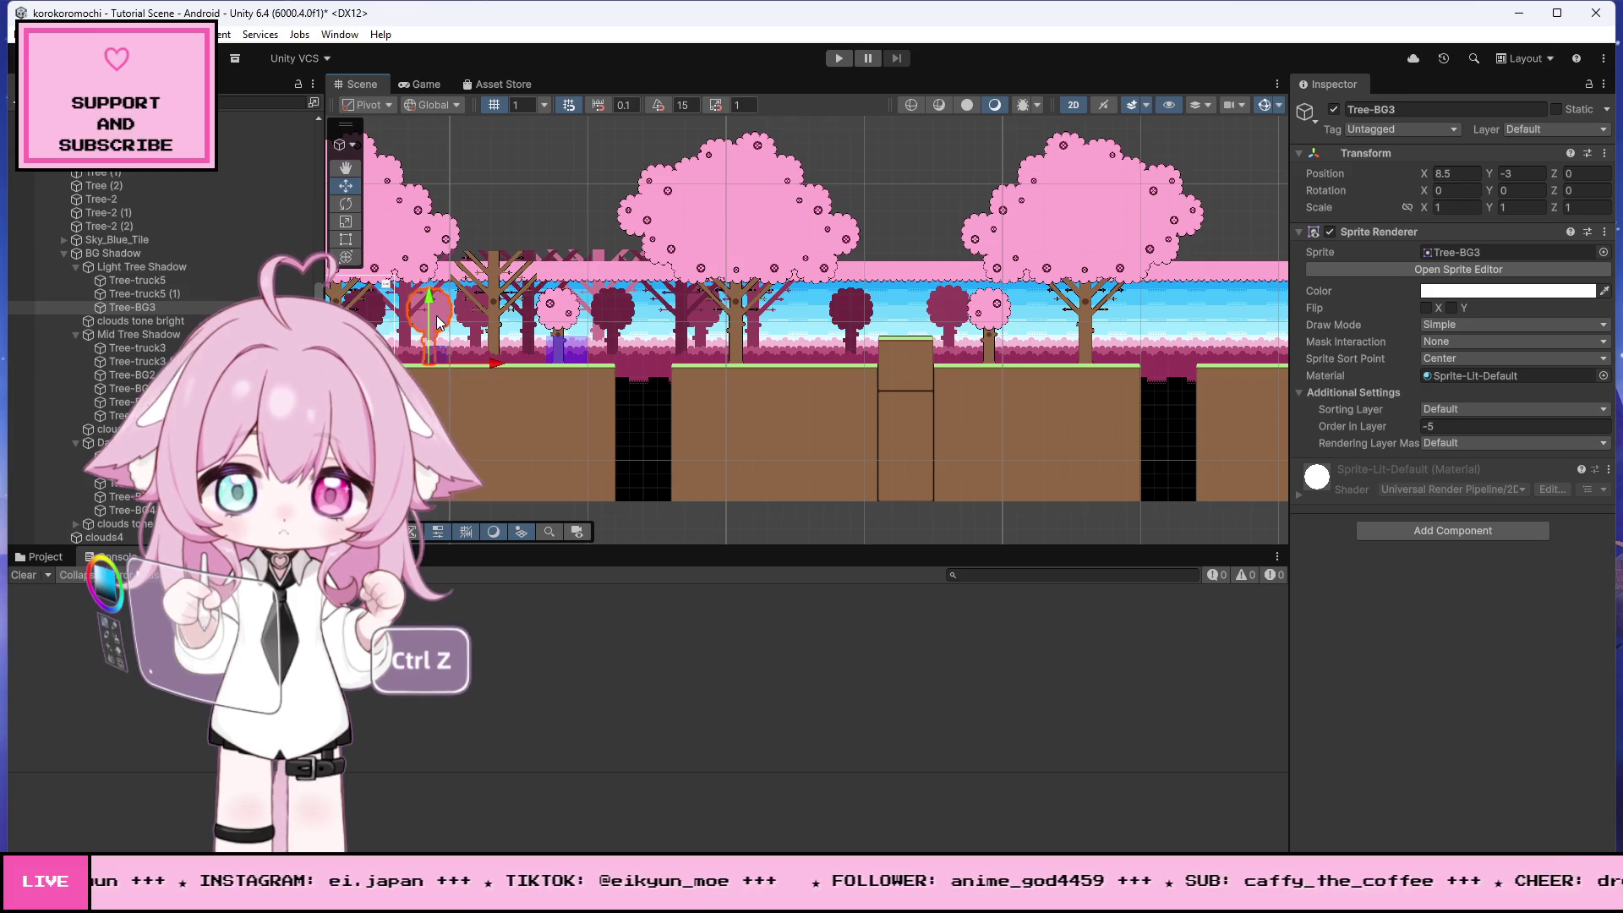
key(ctrl+d)
mouse_move(440, 323)
mouse_down()
mouse_move(499, 364)
mouse_move(830, 369)
mouse_up()
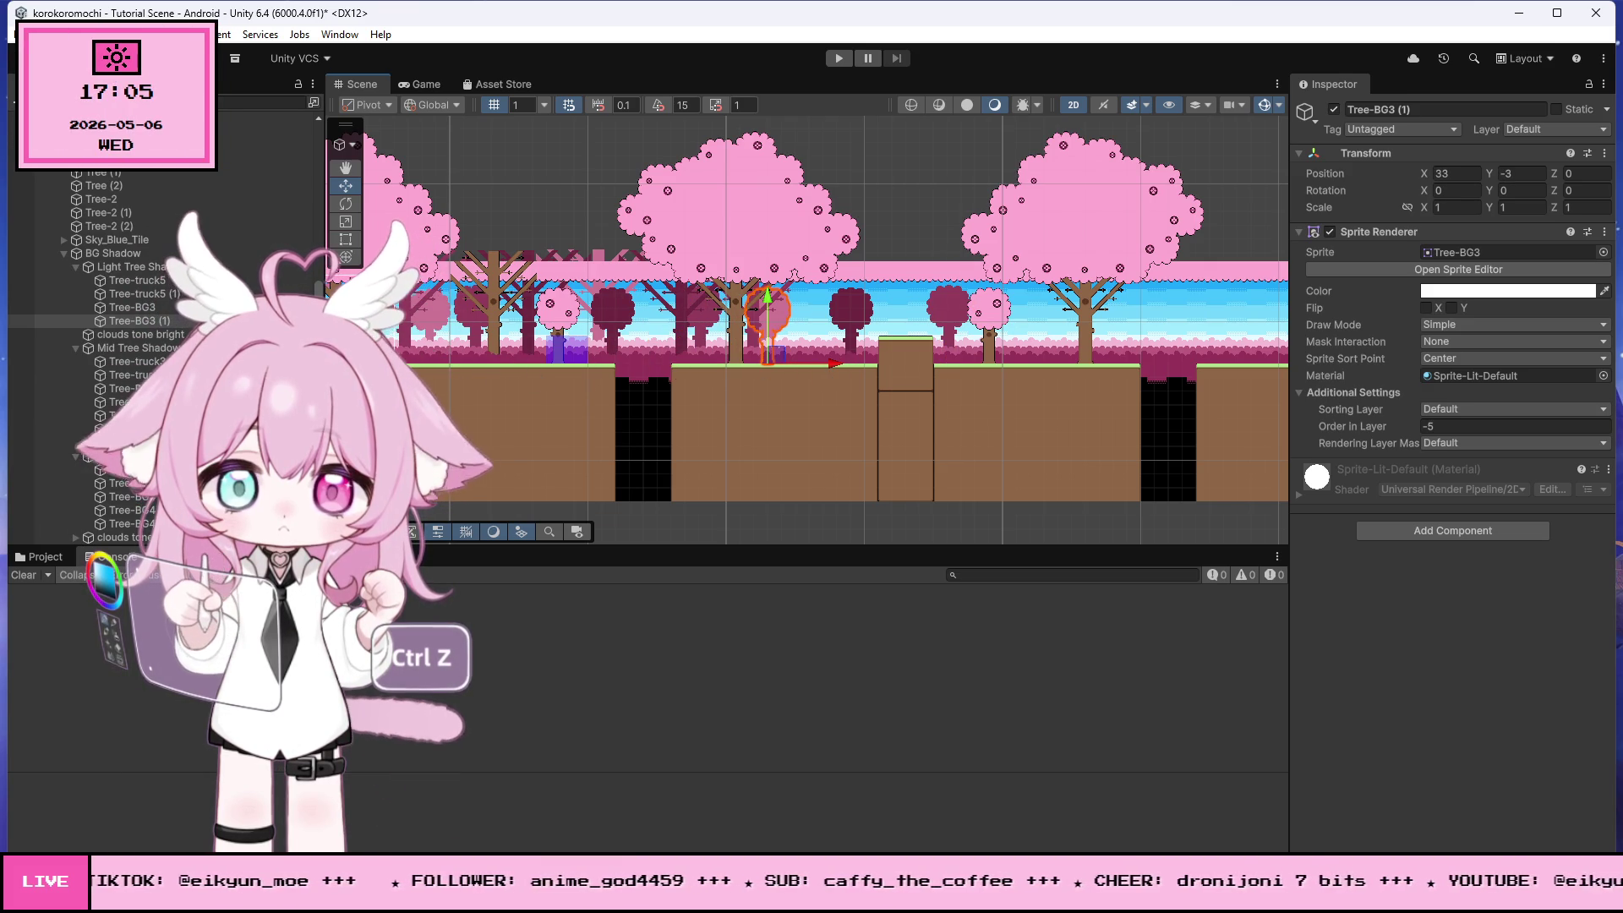
- Copy Tree-truck5 above the brown block and slide Tree-truck4 (2) further right
click(604, 258)
key(ctrl+d)
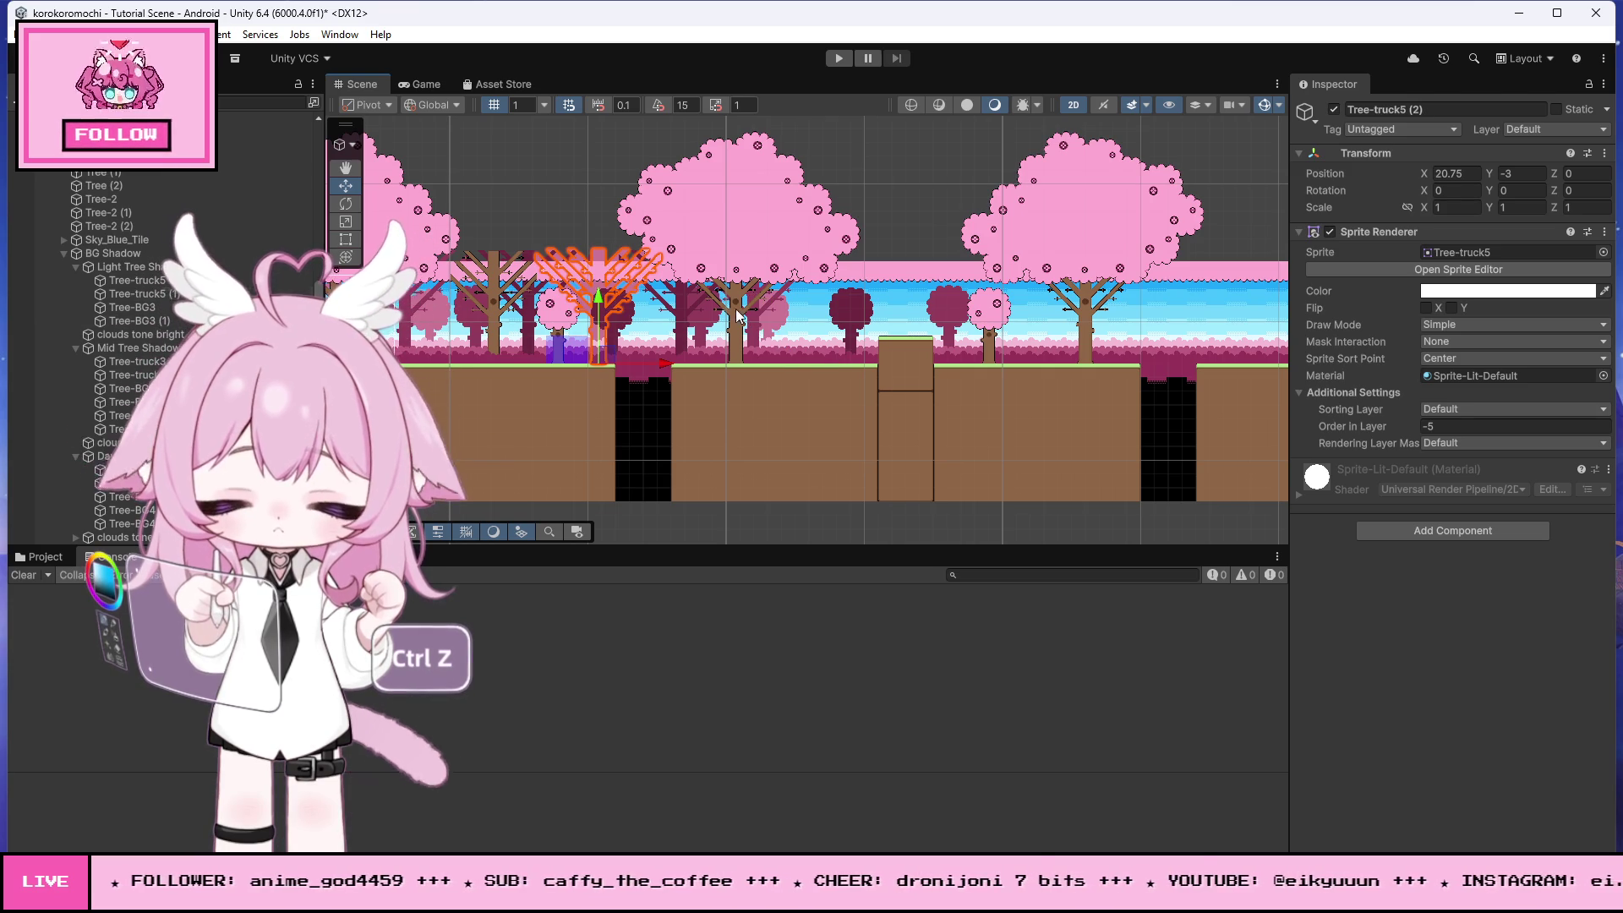
drag(671, 361, 956, 355)
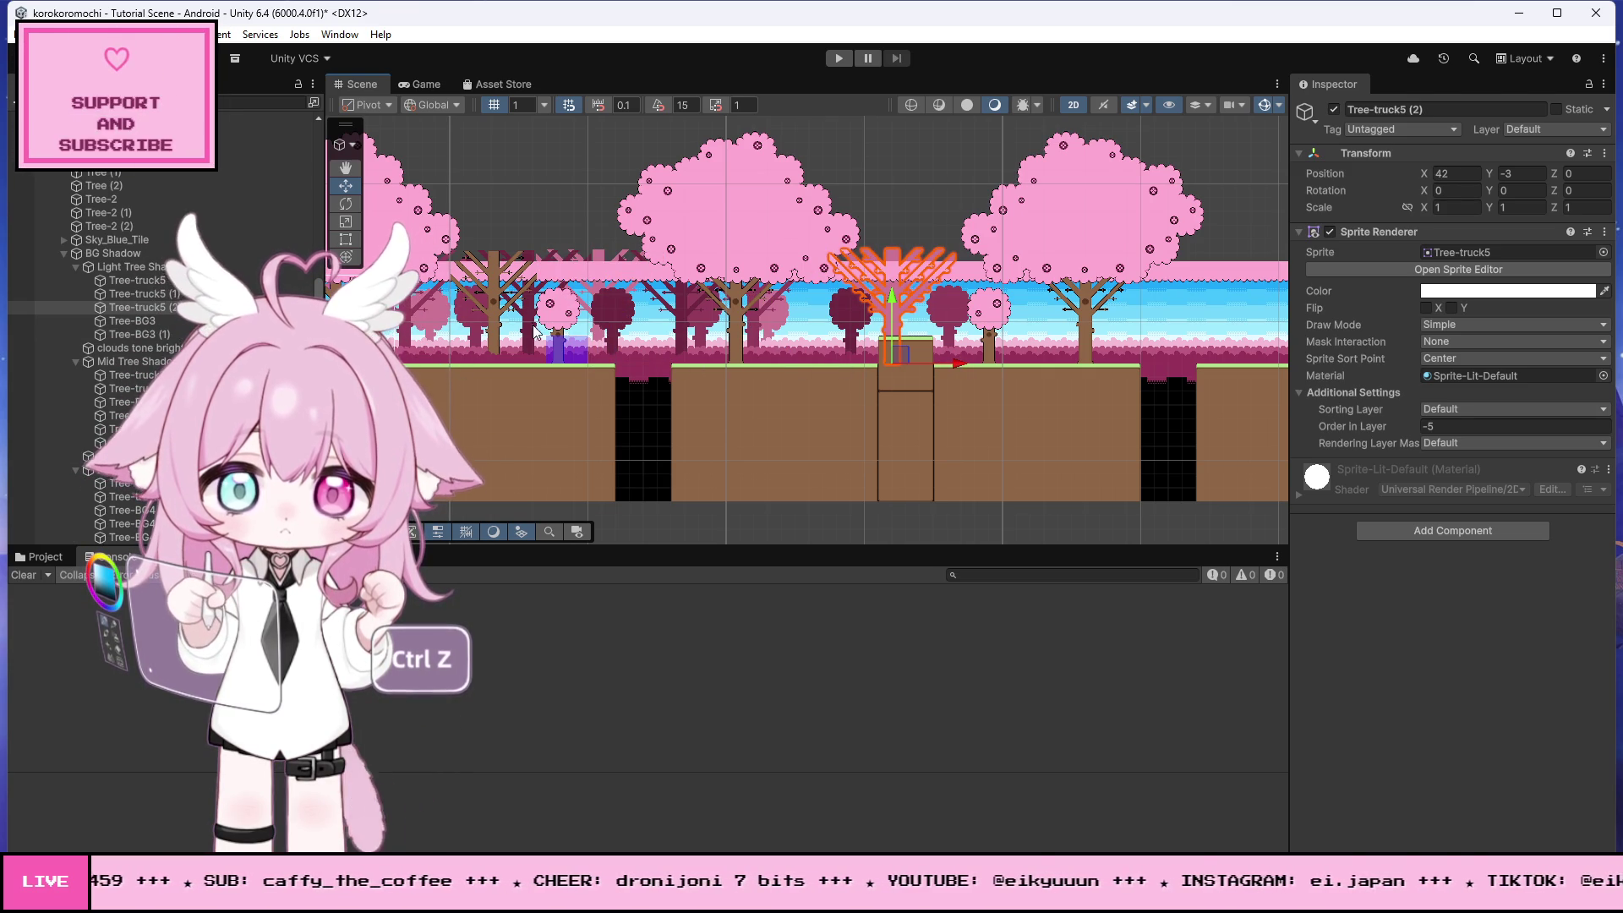
click(538, 257)
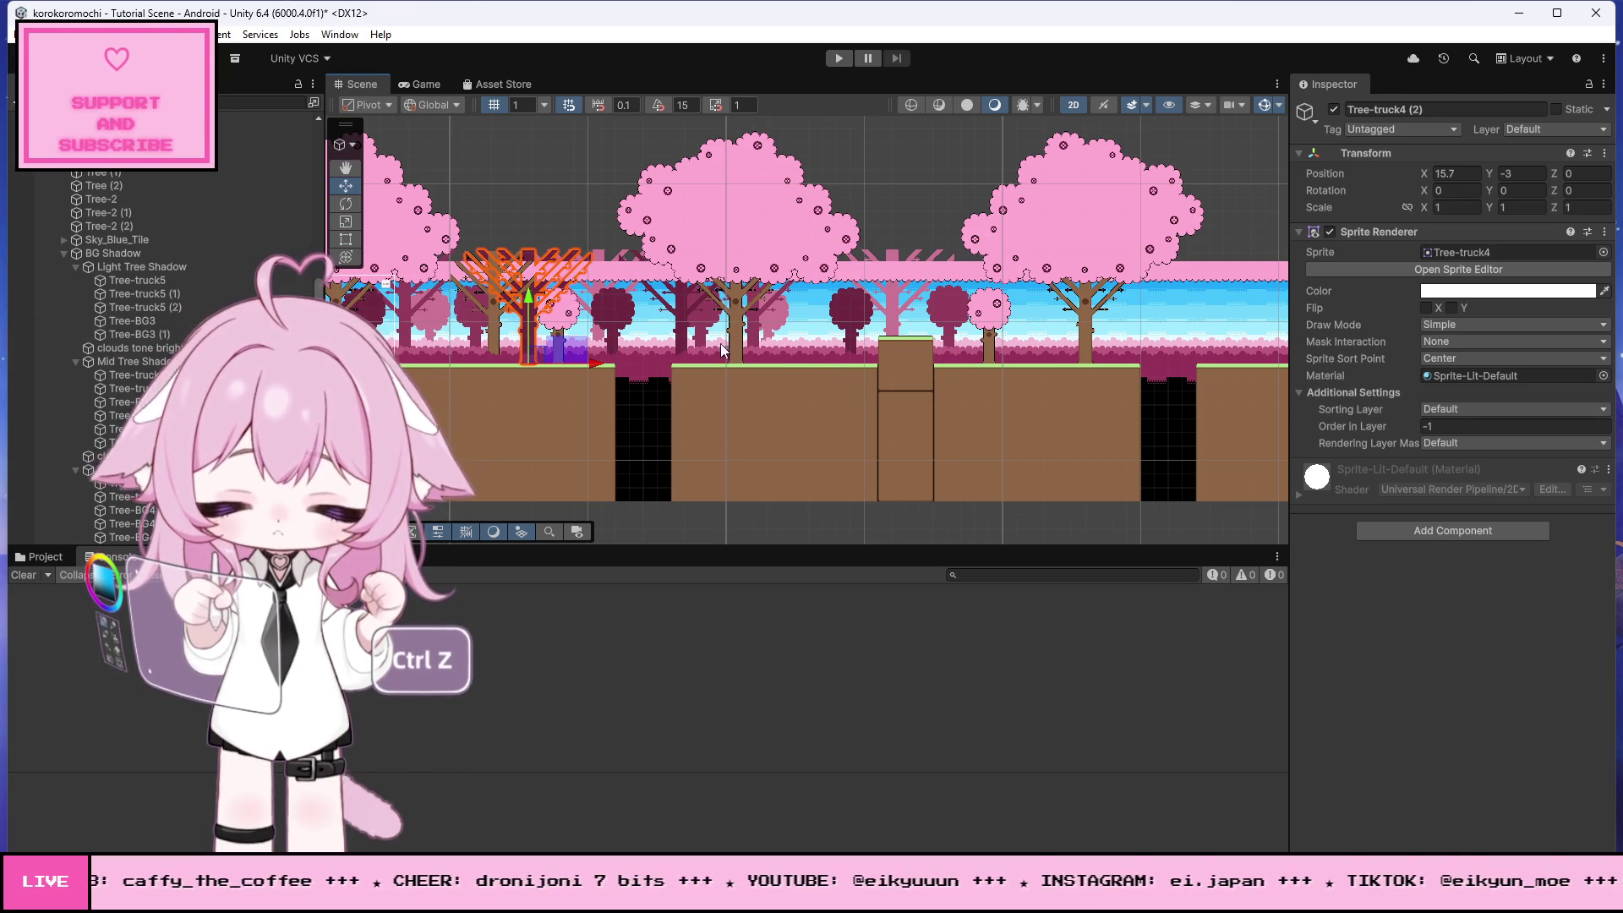
drag(589, 369, 1099, 365)
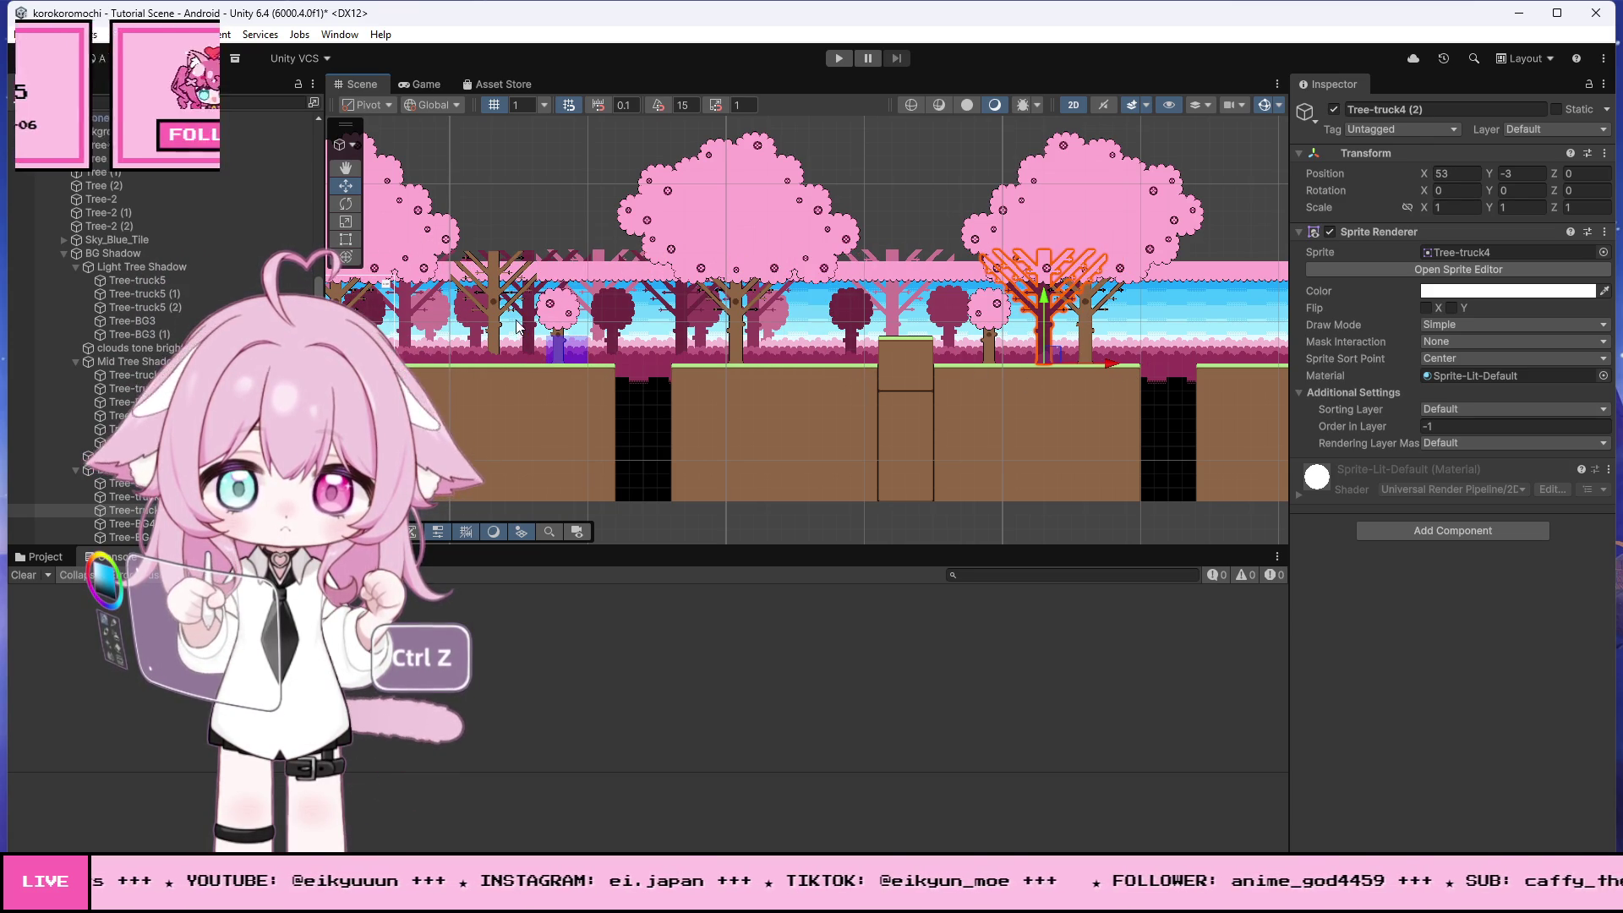
- Duplicate Tree-BG3 and move the copy toward the level's right end at X 57
click(438, 330)
key(ctrl+d)
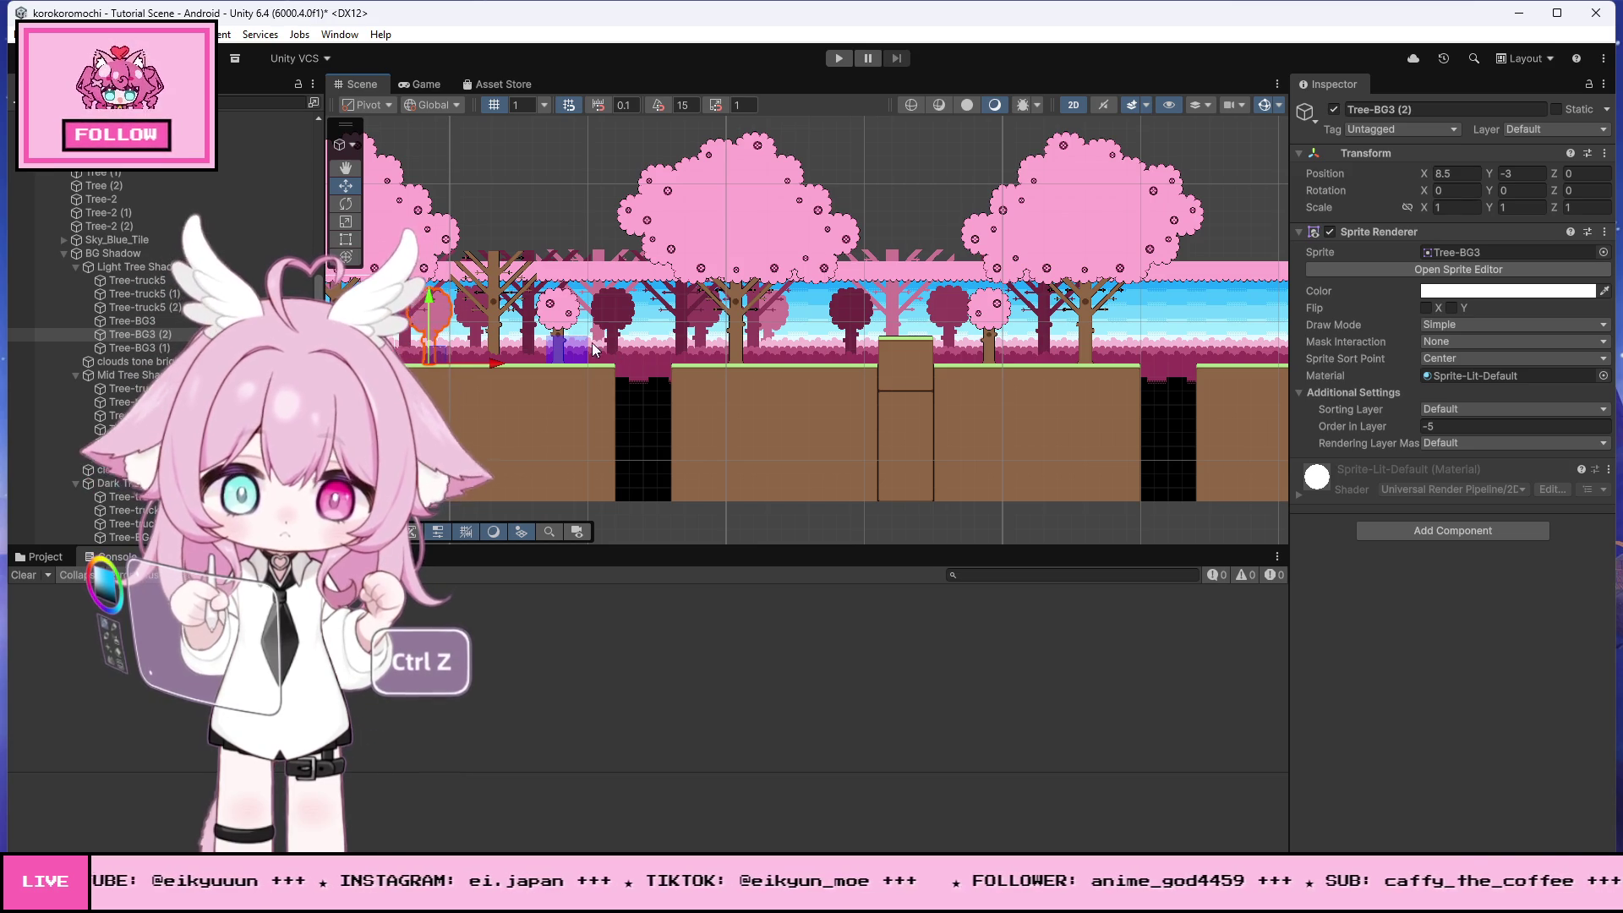
drag(497, 360, 1164, 392)
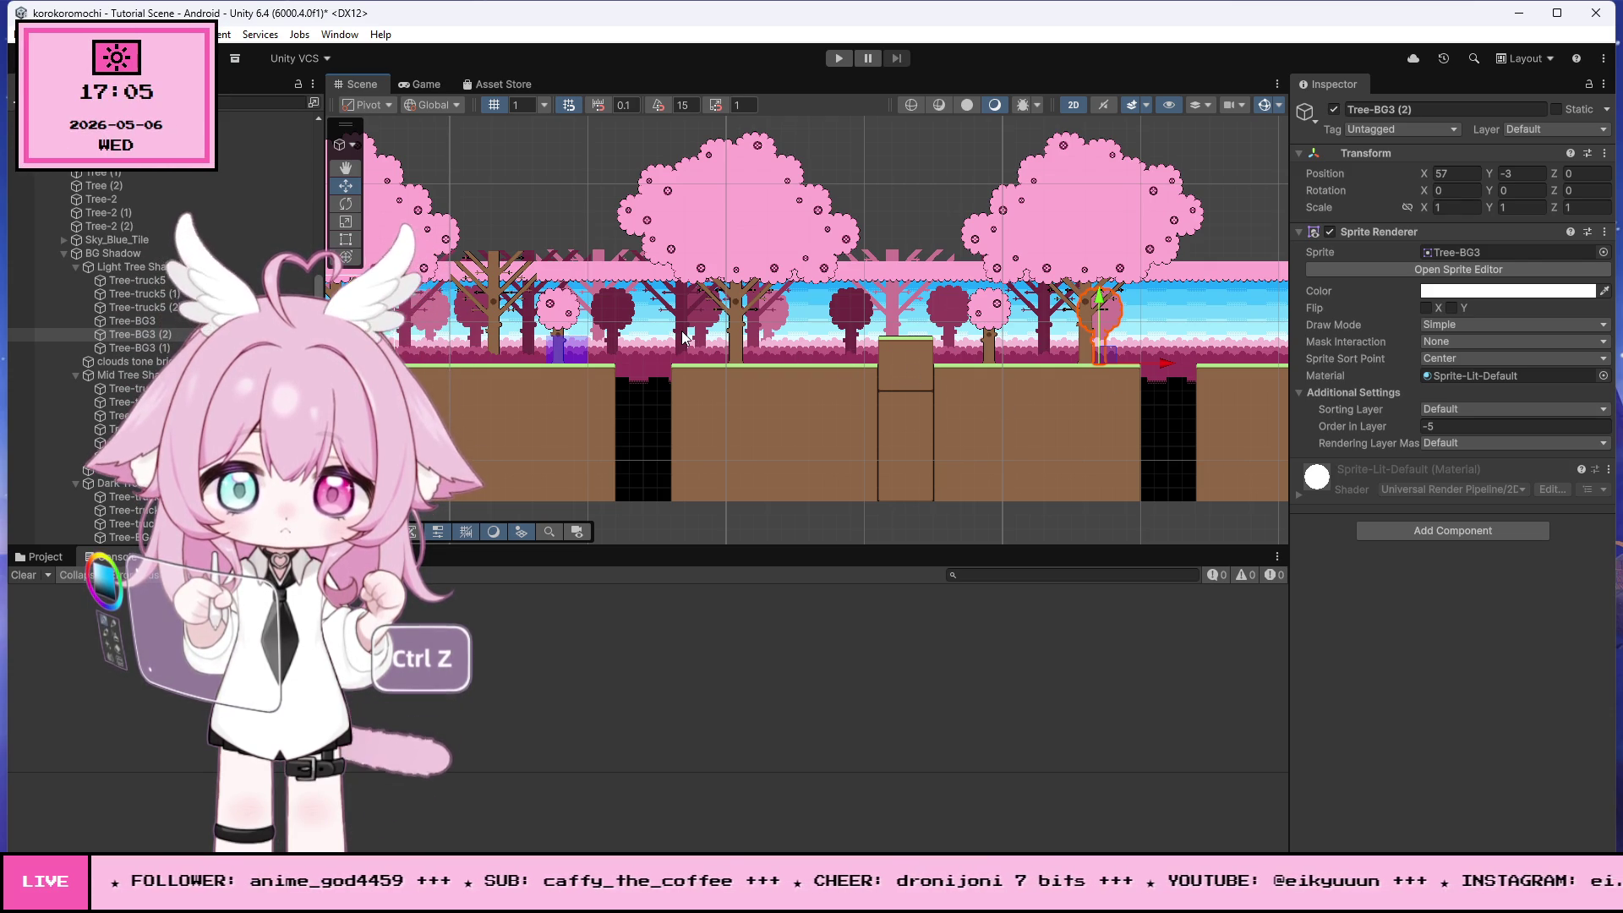
drag(366, 298, 497, 305)
scroll(711, 302, up, 4)
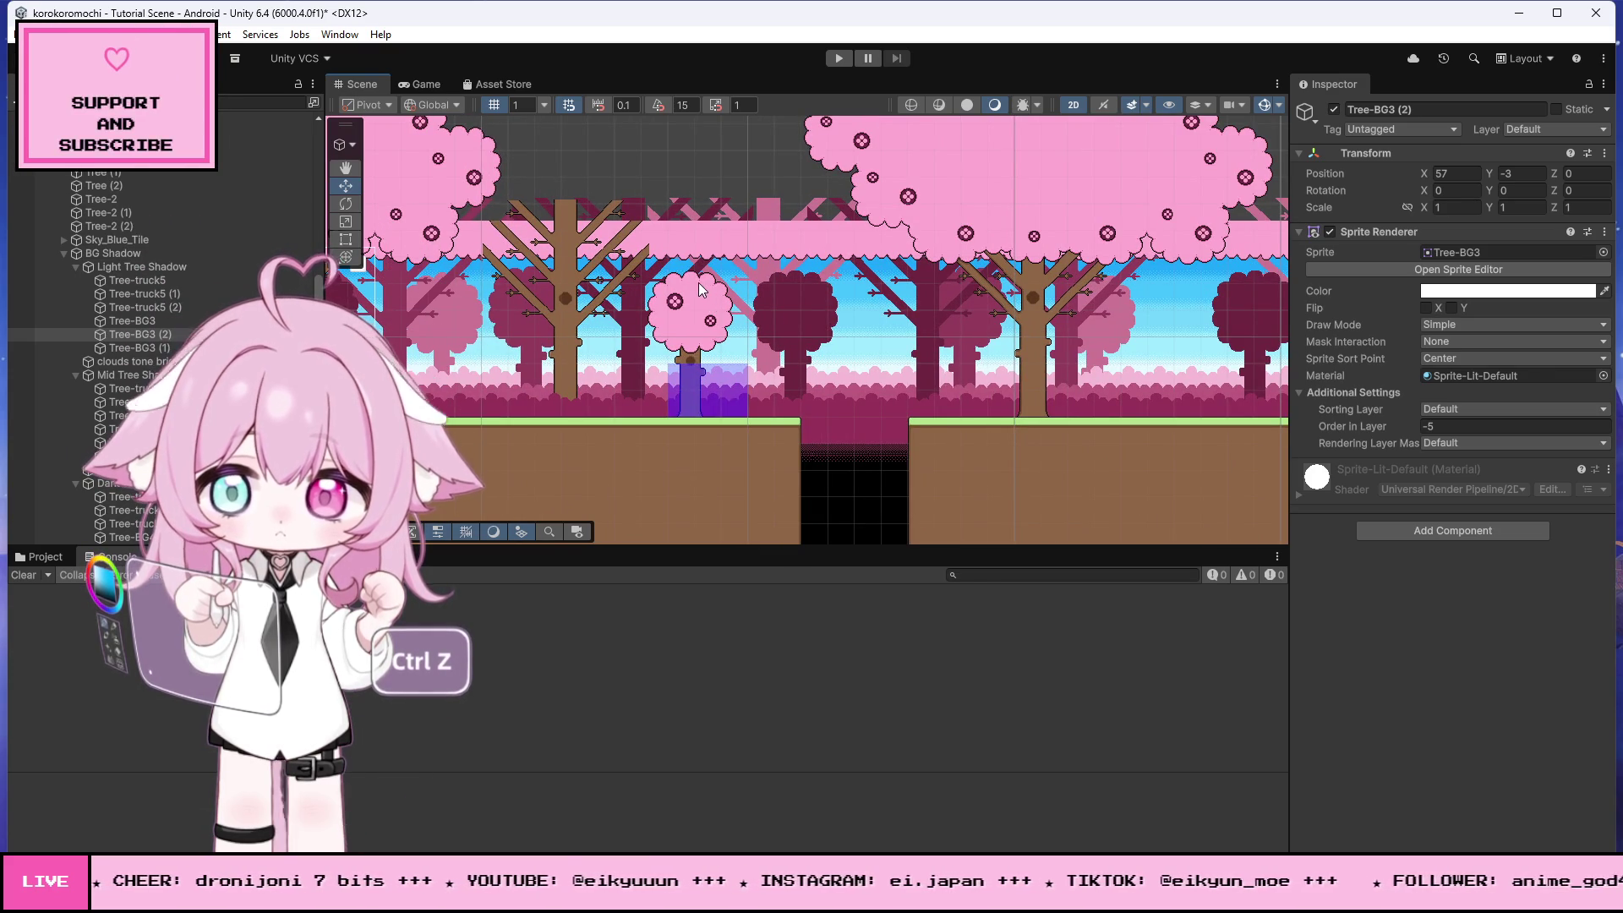
scroll(698, 281, down, 1)
scroll(698, 282, down, 3)
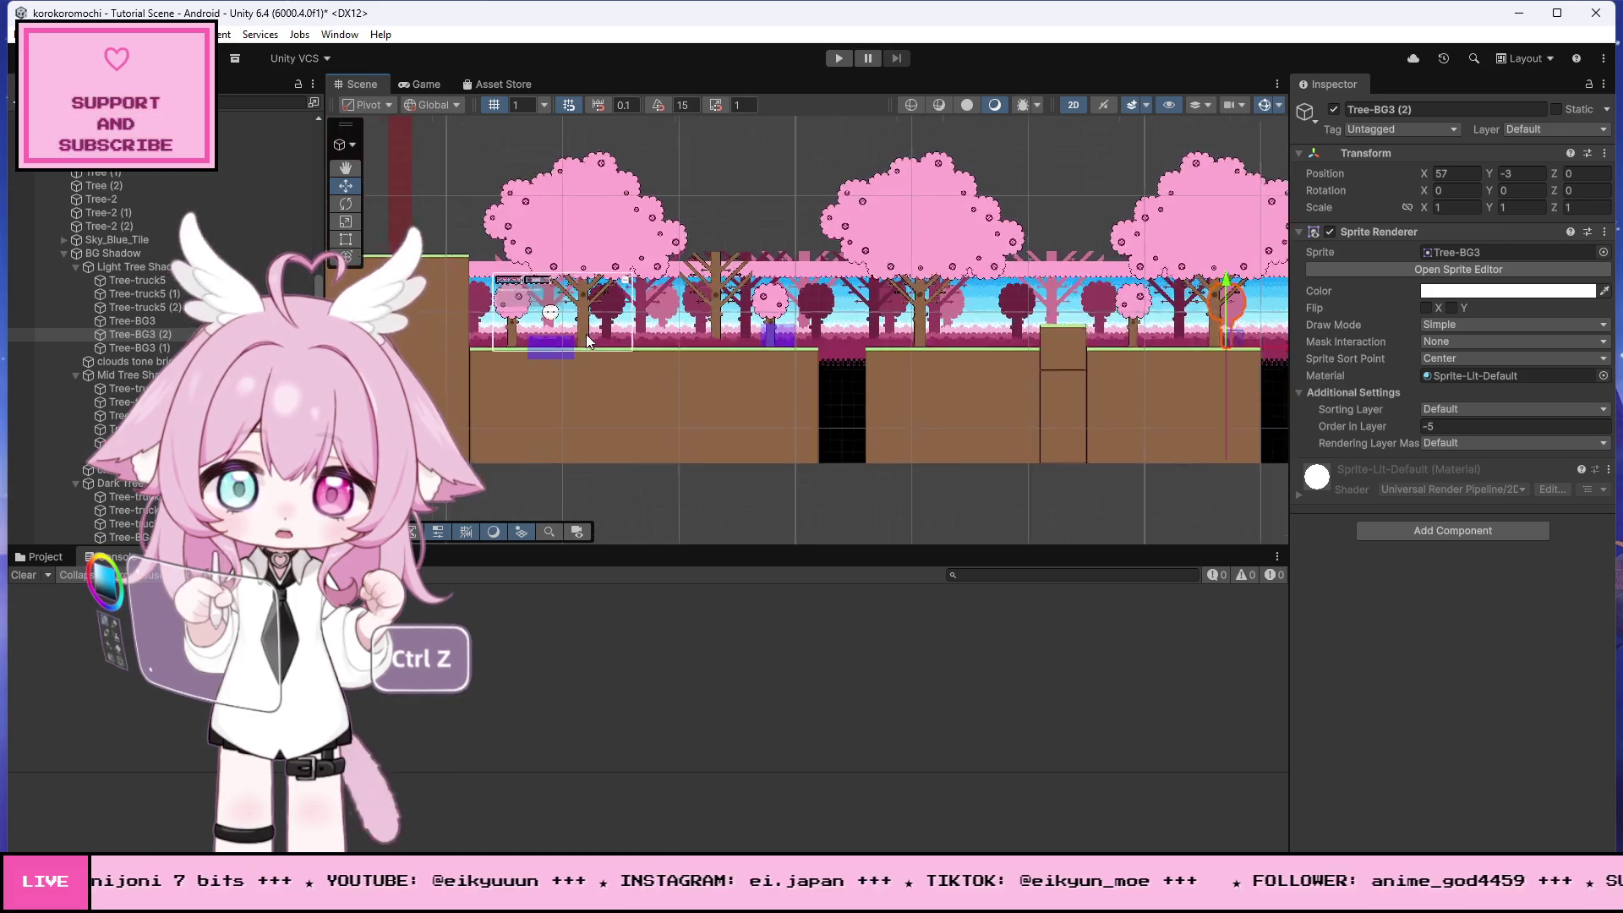
scroll(590, 340, up, 2)
scroll(482, 303, down, 1)
scroll(473, 291, down, 2)
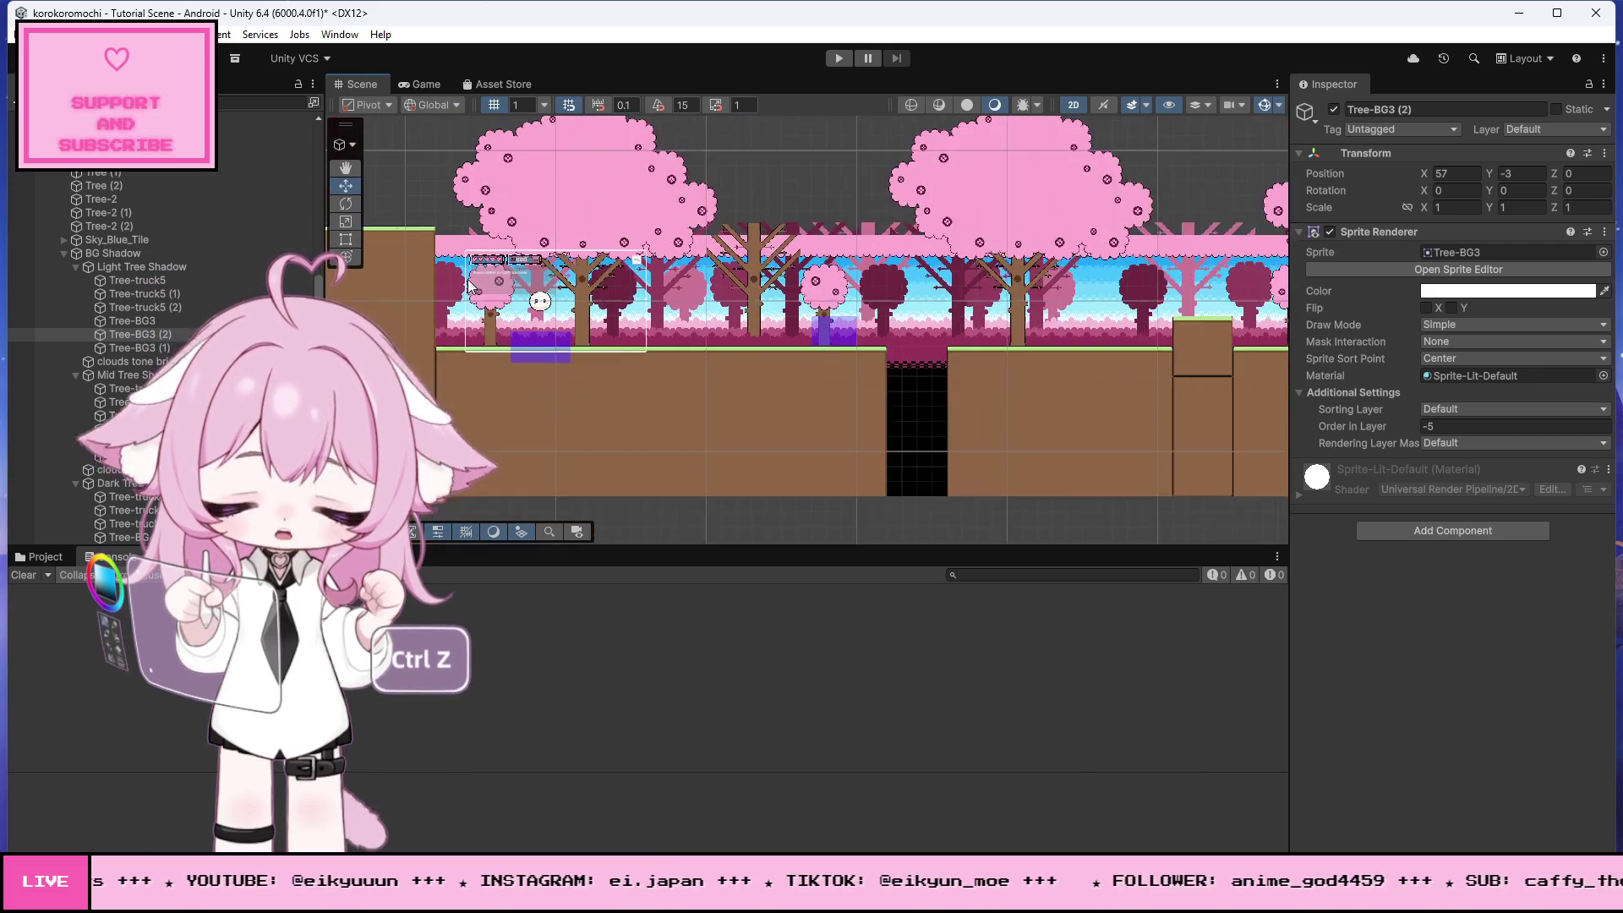
scroll(903, 322, up, 5)
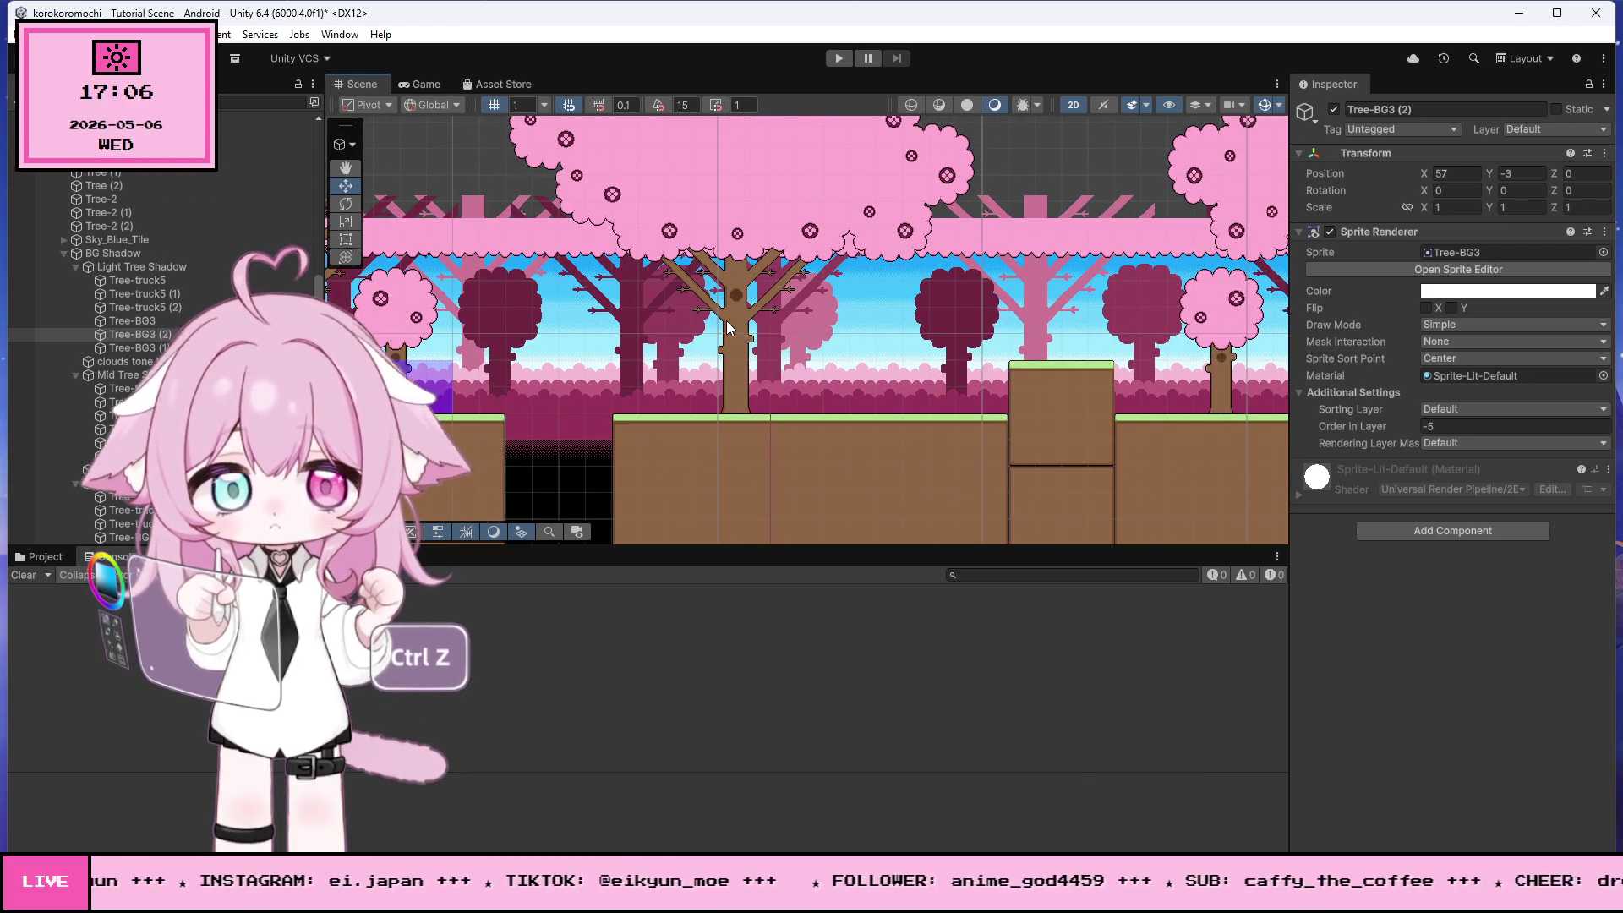
scroll(475, 246, down, 3)
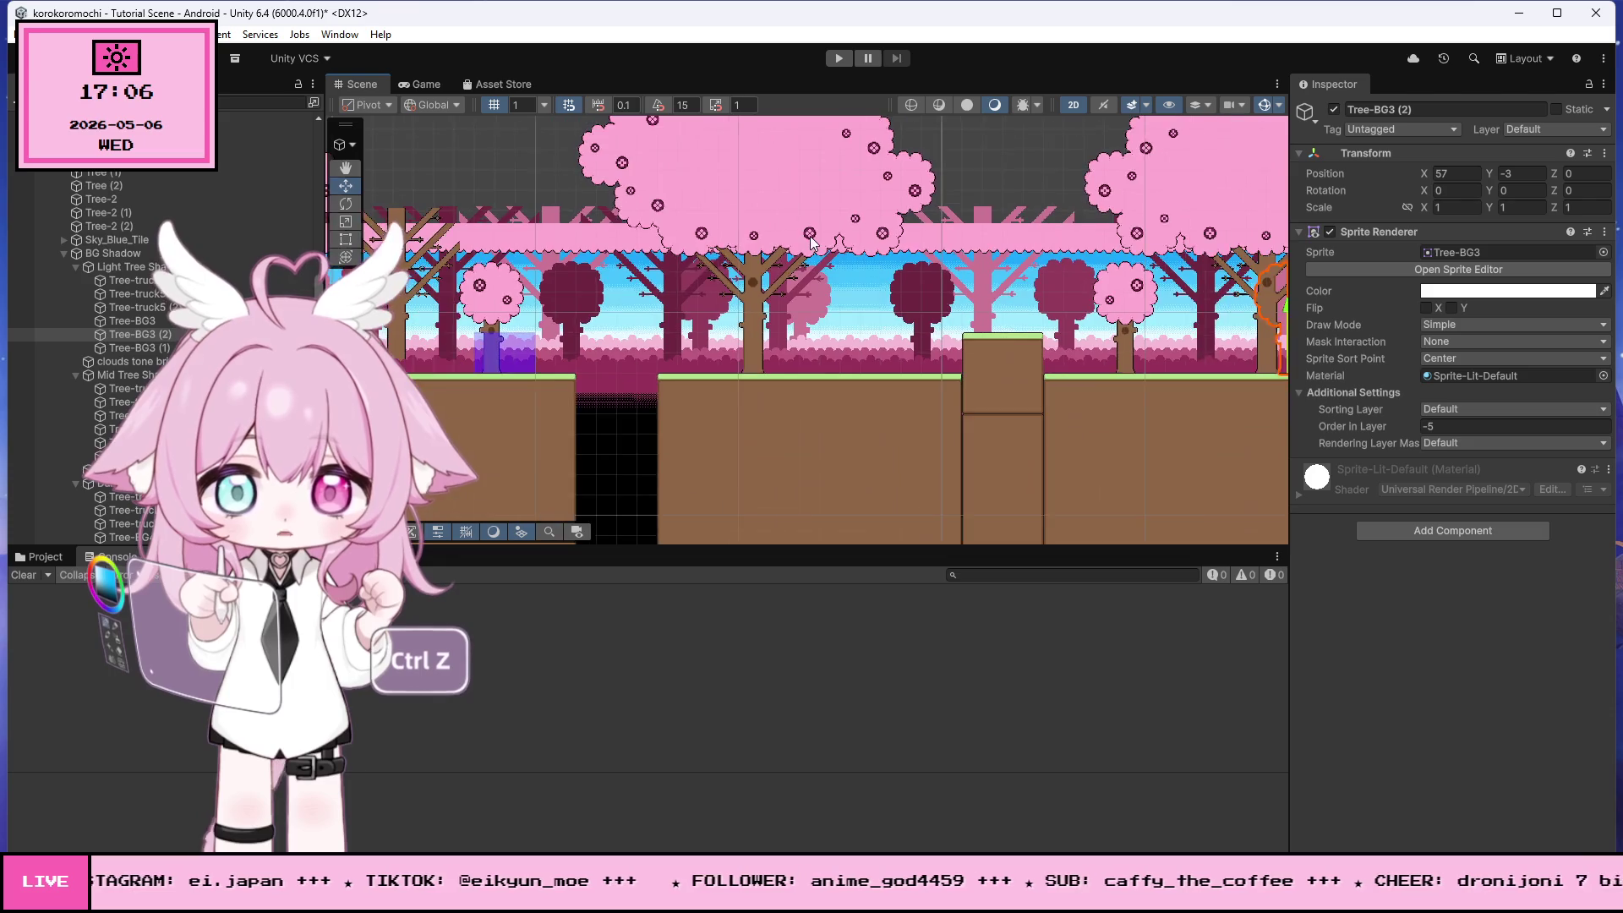
scroll(524, 216, up, 3)
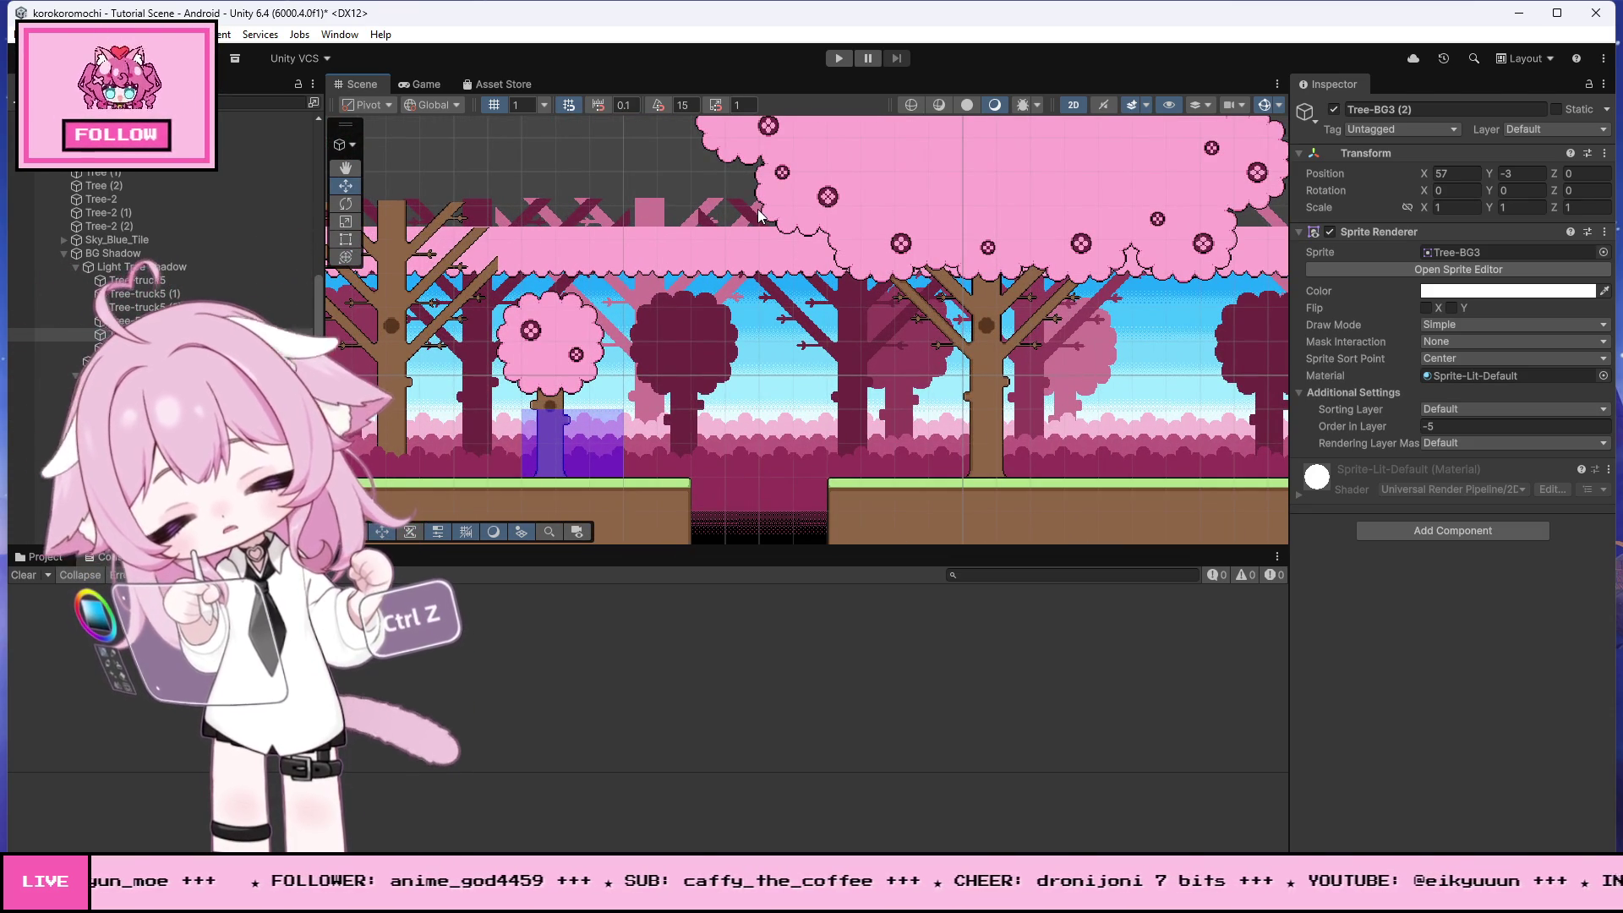
scroll(758, 216, down, 3)
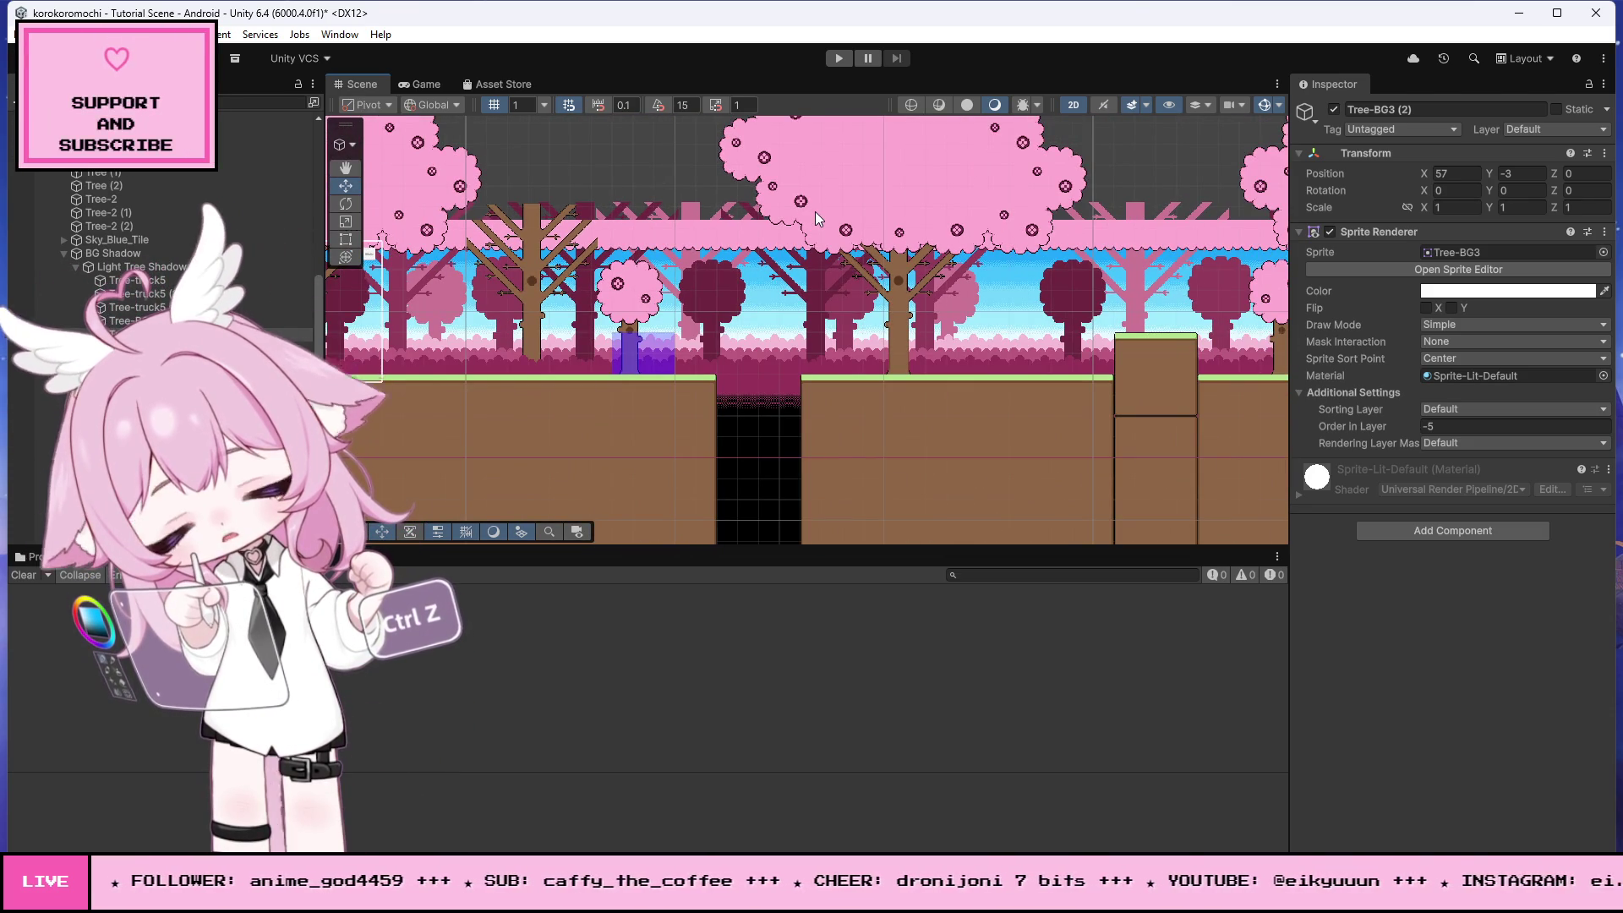
scroll(742, 194, up, 5)
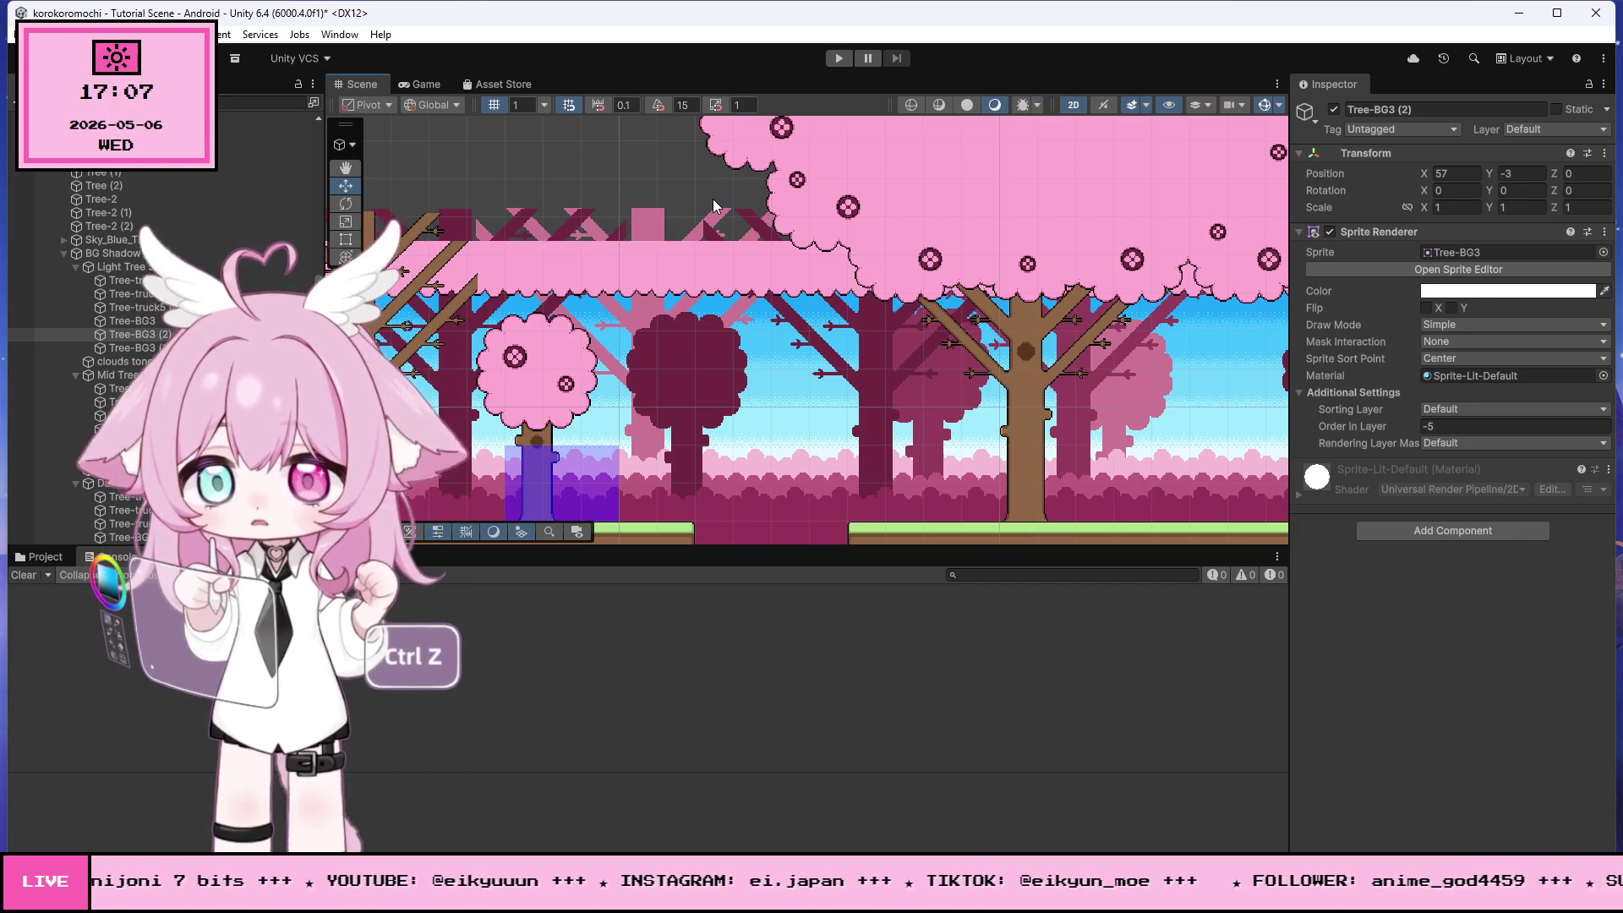
key(f)
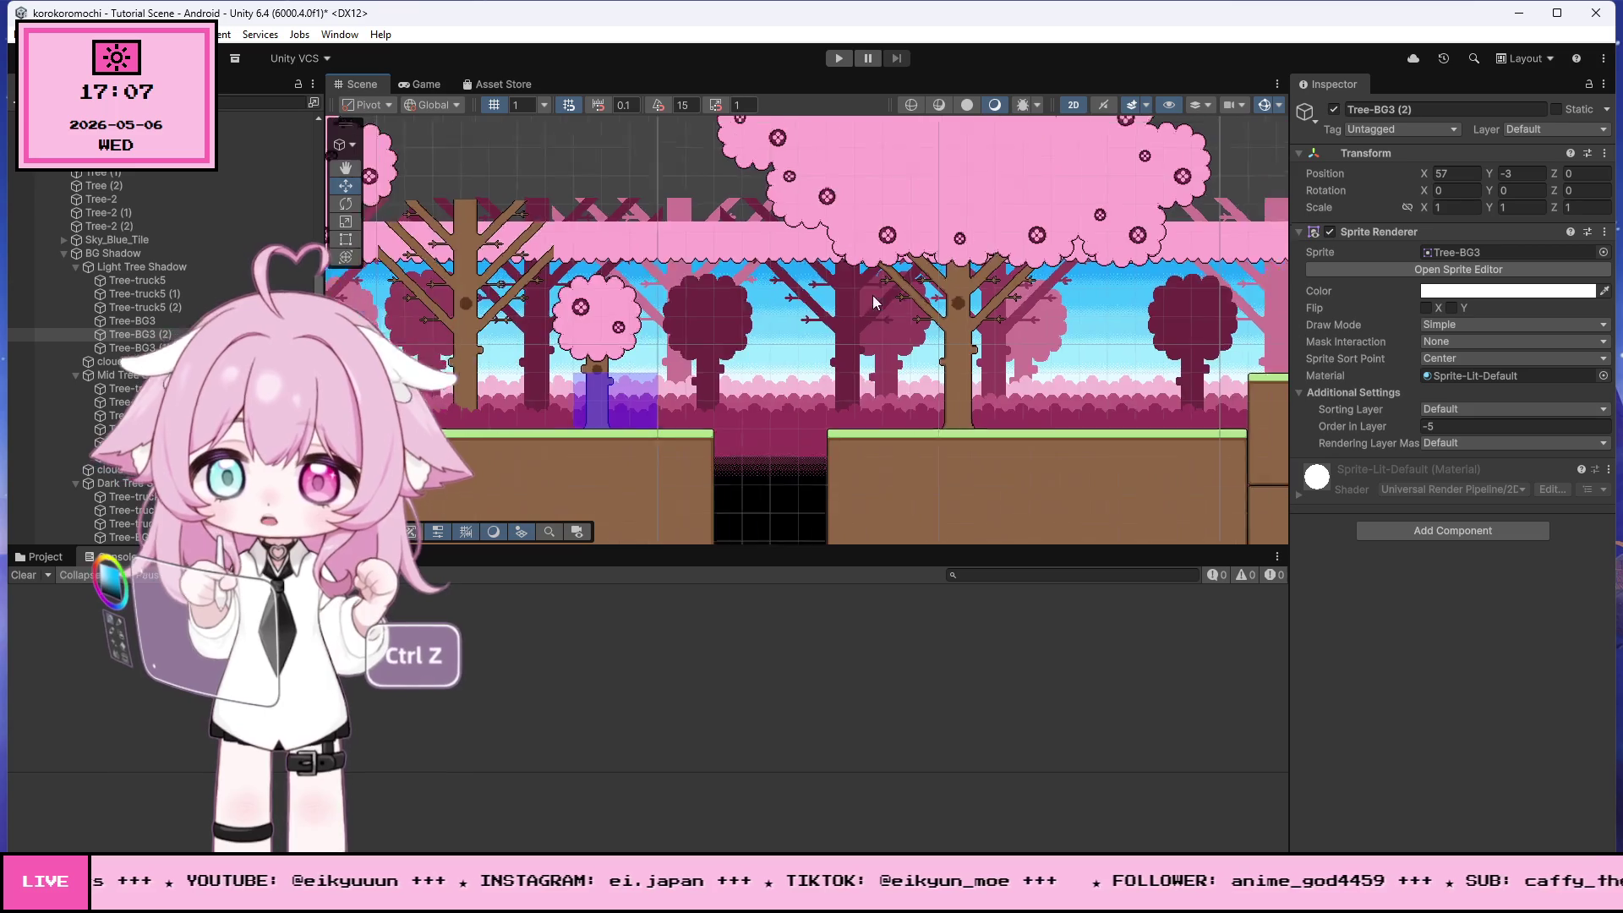
scroll(658, 245, down, 2)
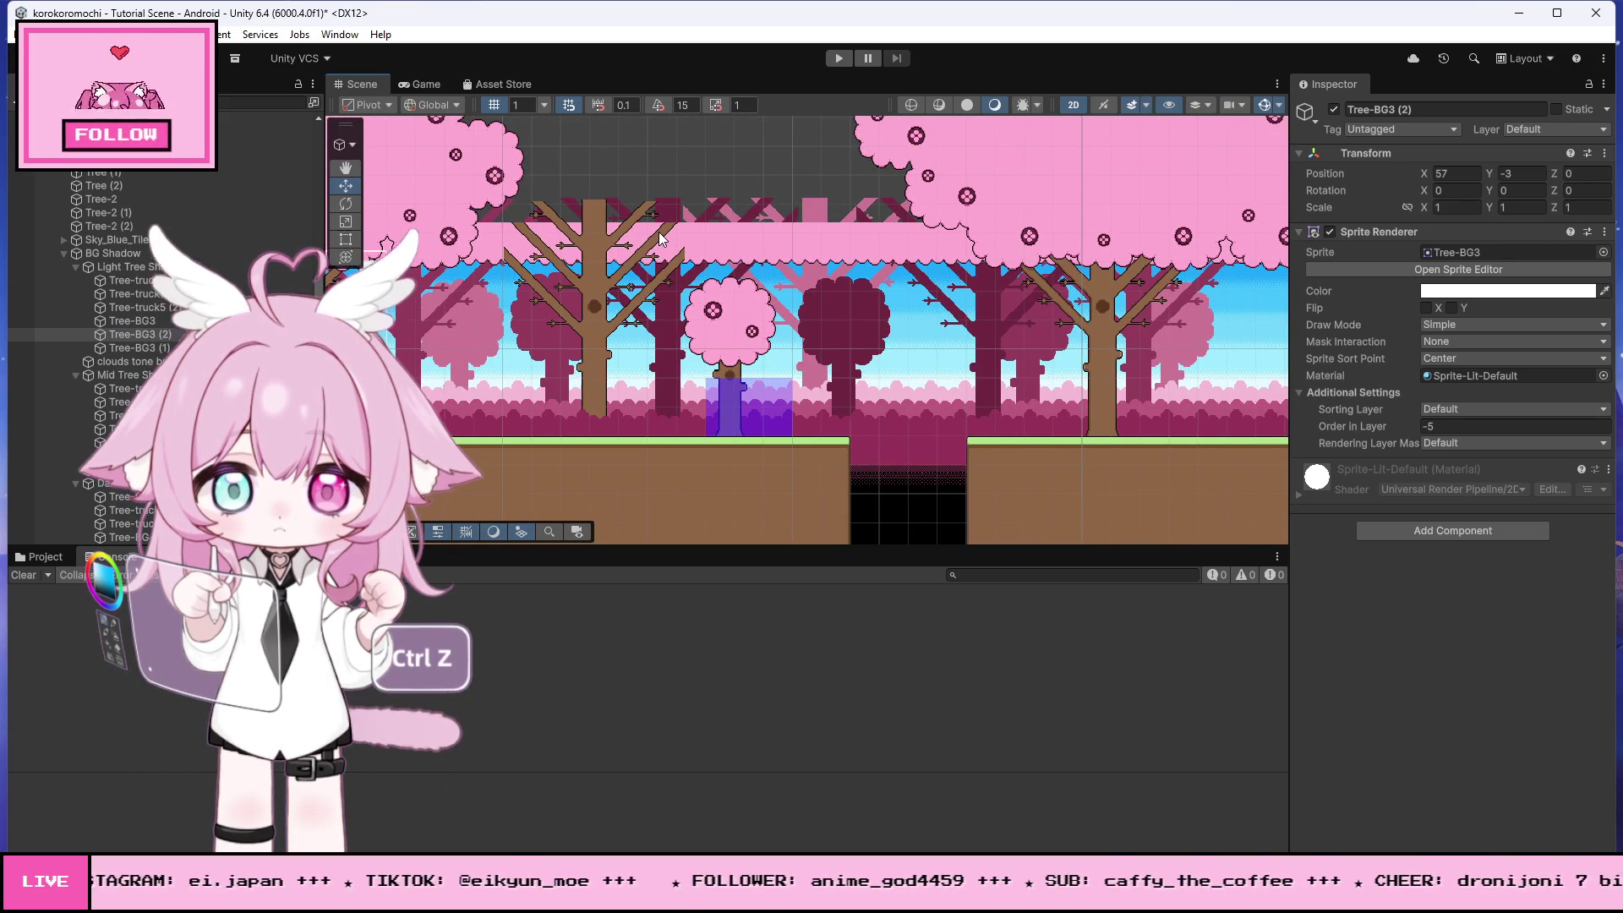
scroll(660, 239, down, 1)
drag(774, 249, 962, 232)
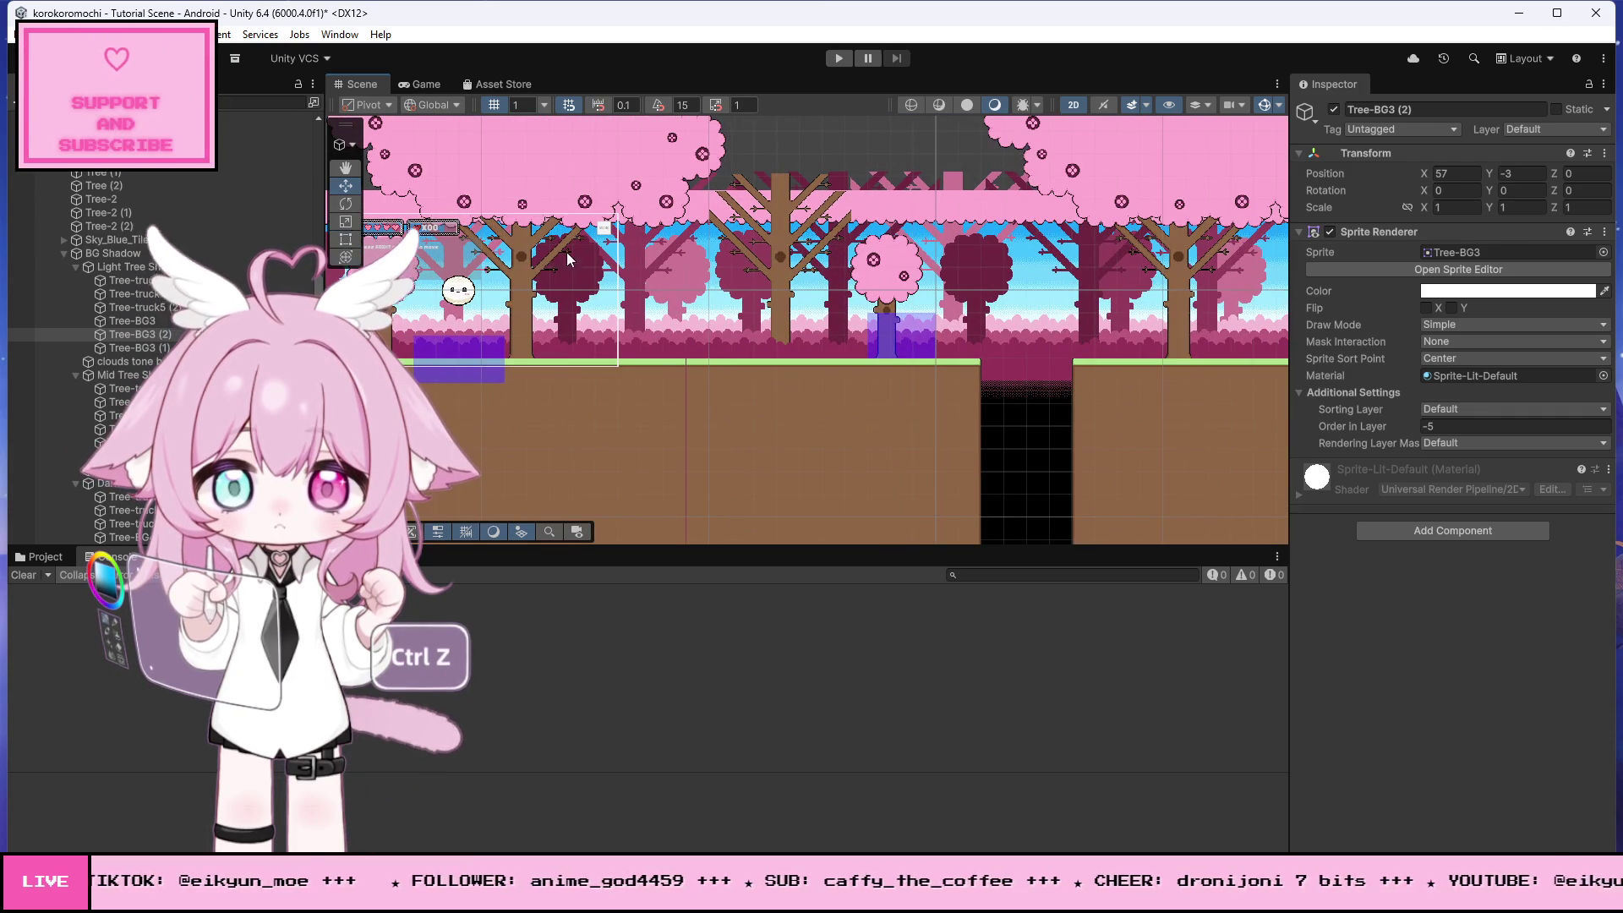
scroll(534, 309, down, 1)
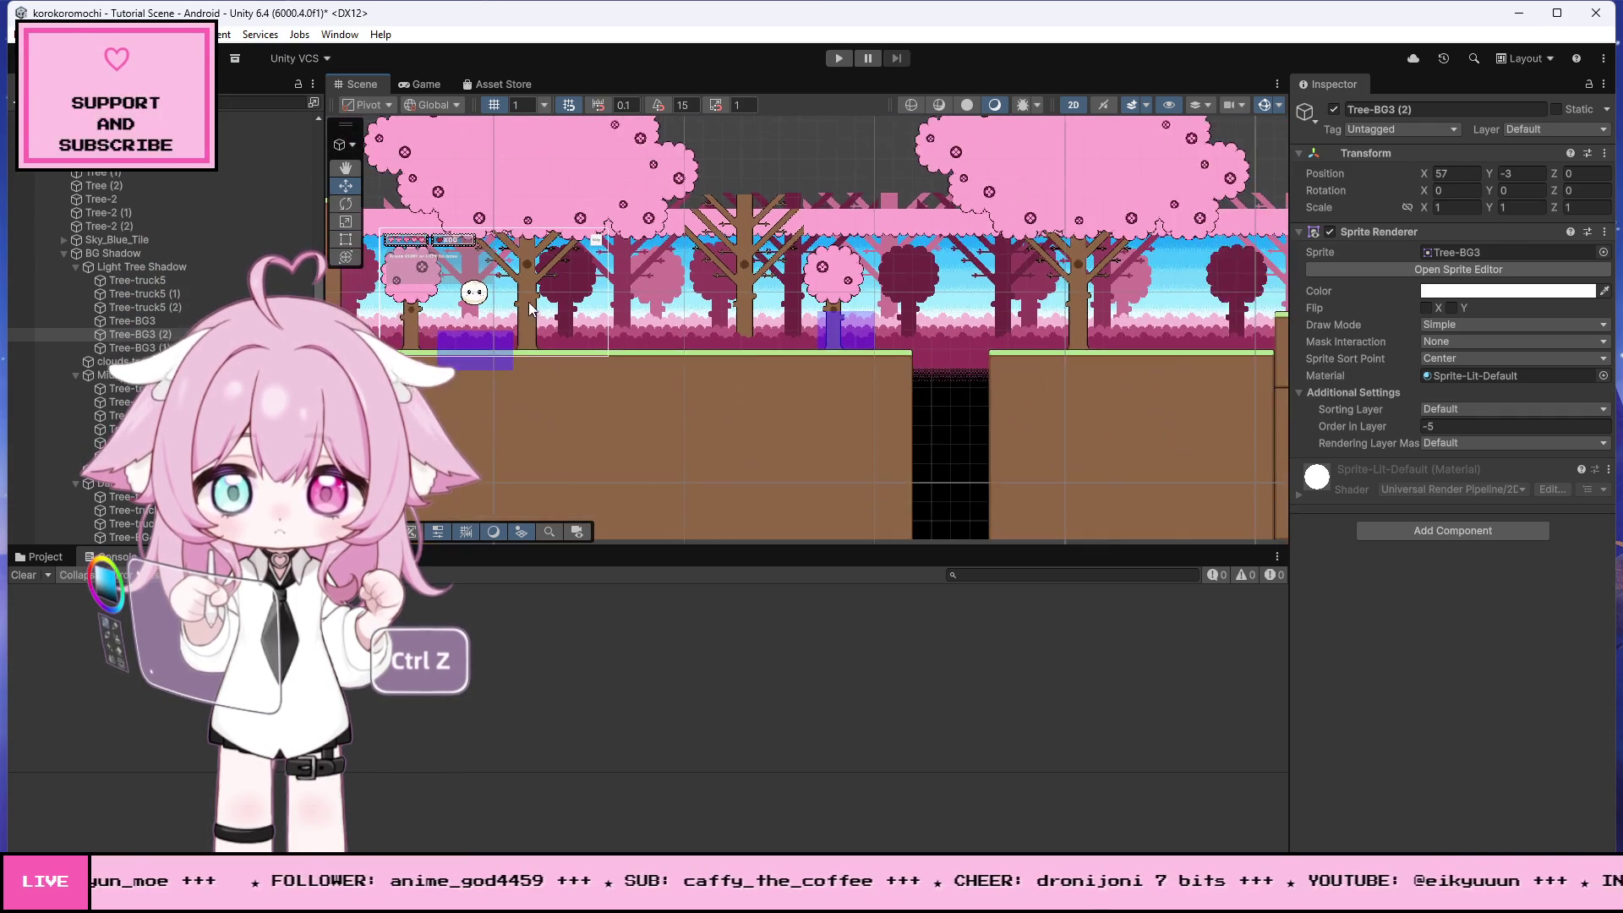
scroll(524, 306, down, 1)
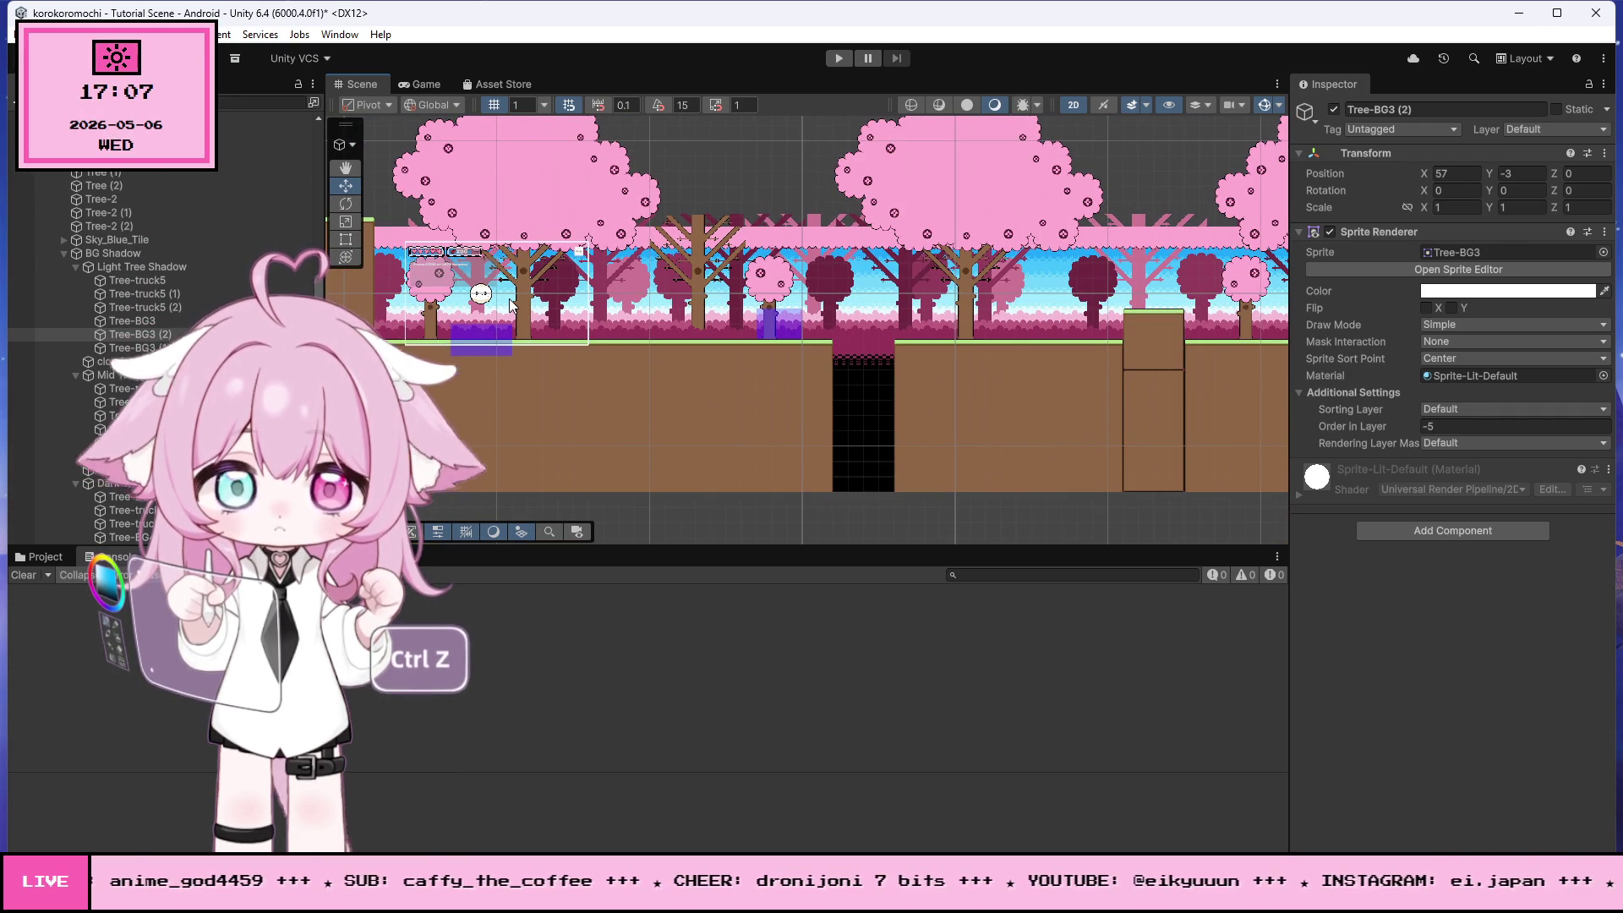
scroll(511, 306, down, 1)
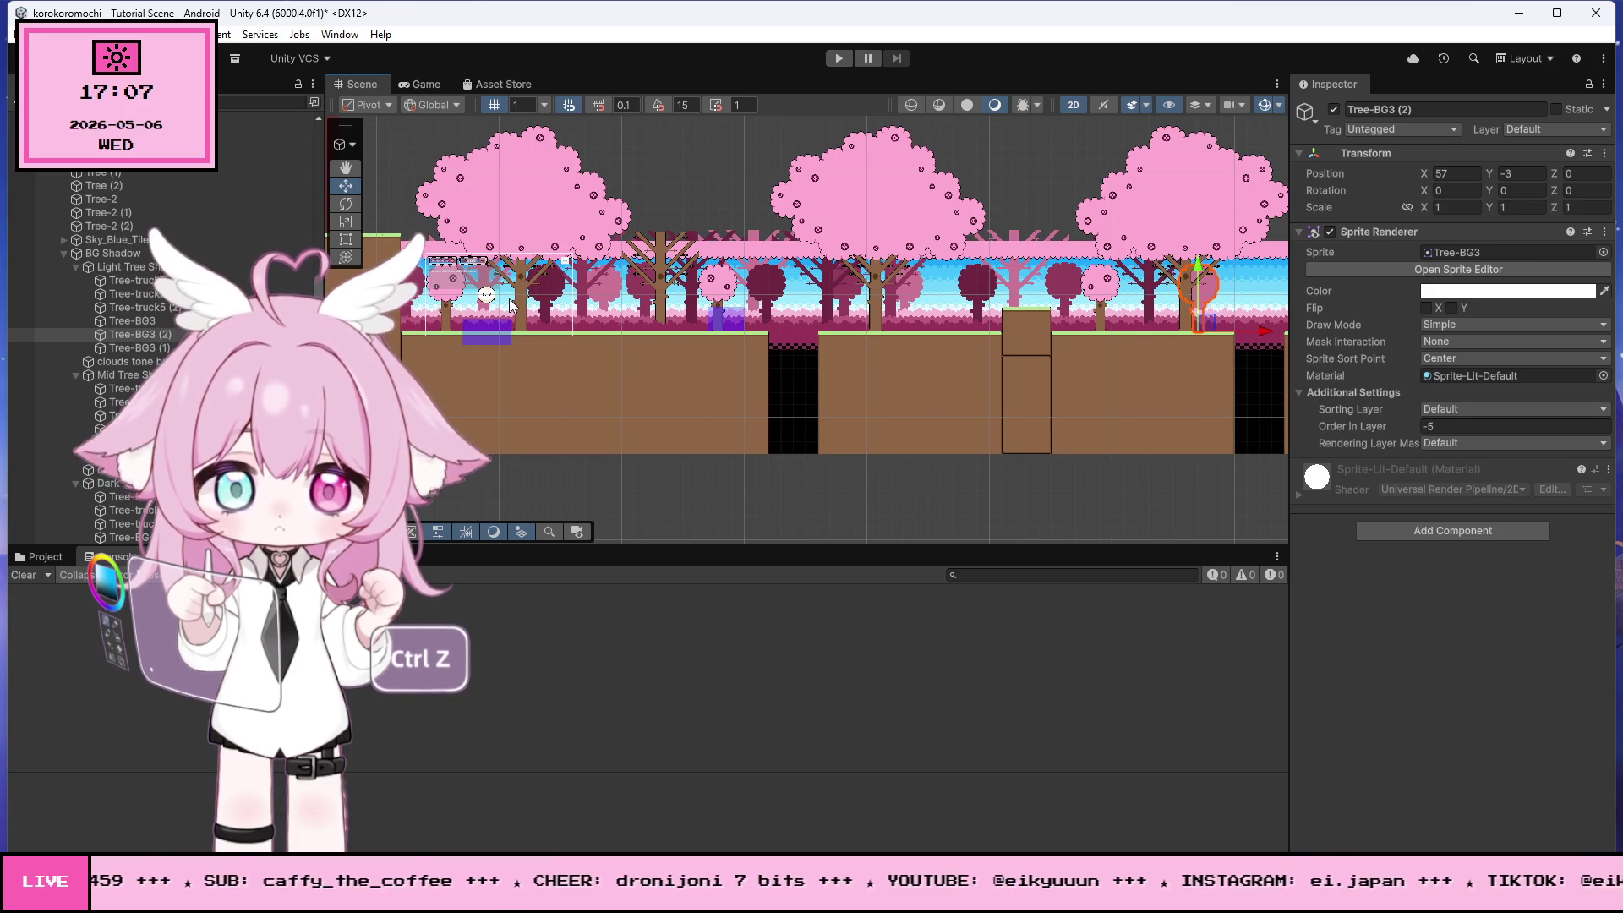
scroll(686, 312, up, 3)
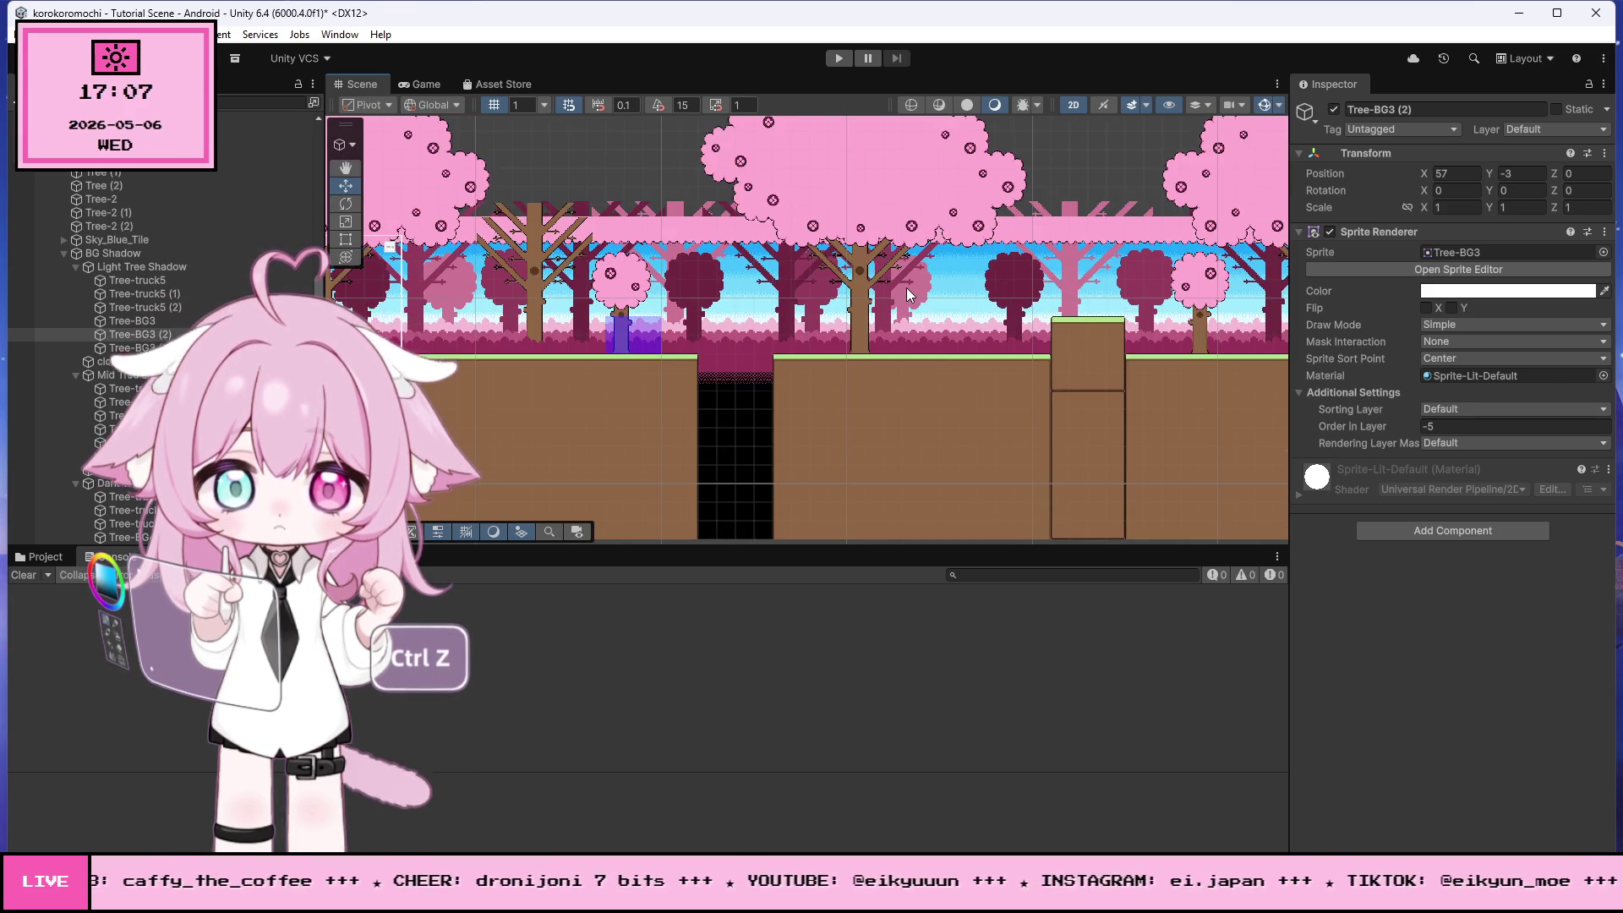
click(774, 279)
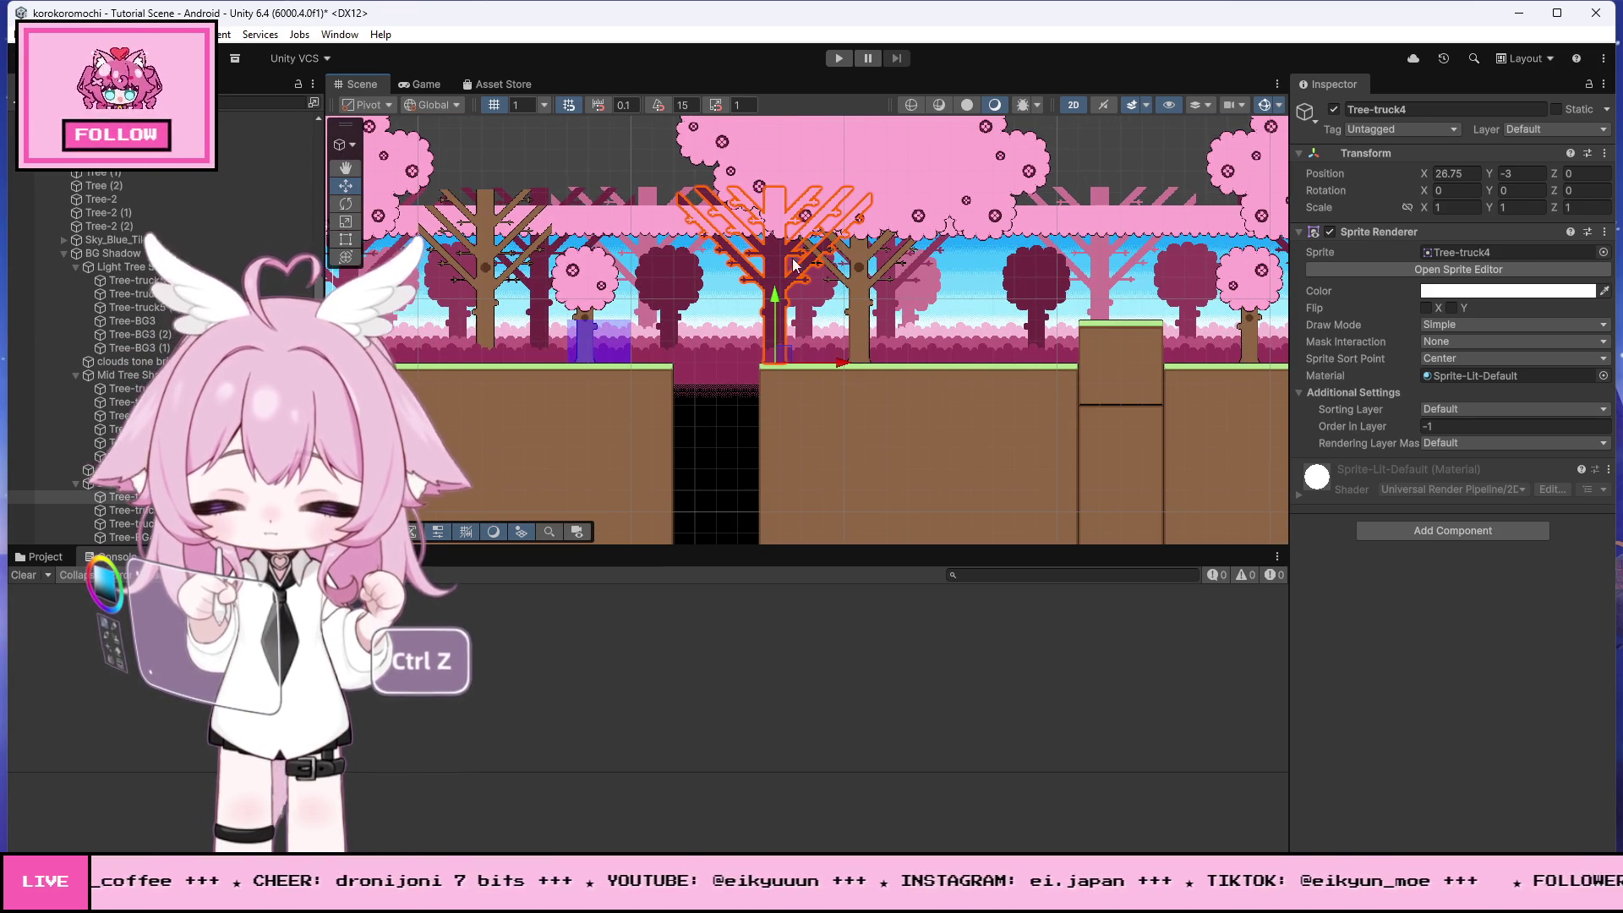
- Slide trunk tree Tree-truck4 (3) right to X 35
scroll(789, 338, down, 1)
mouse_move(842, 360)
mouse_down()
mouse_move(1129, 359)
mouse_move(981, 357)
mouse_up()
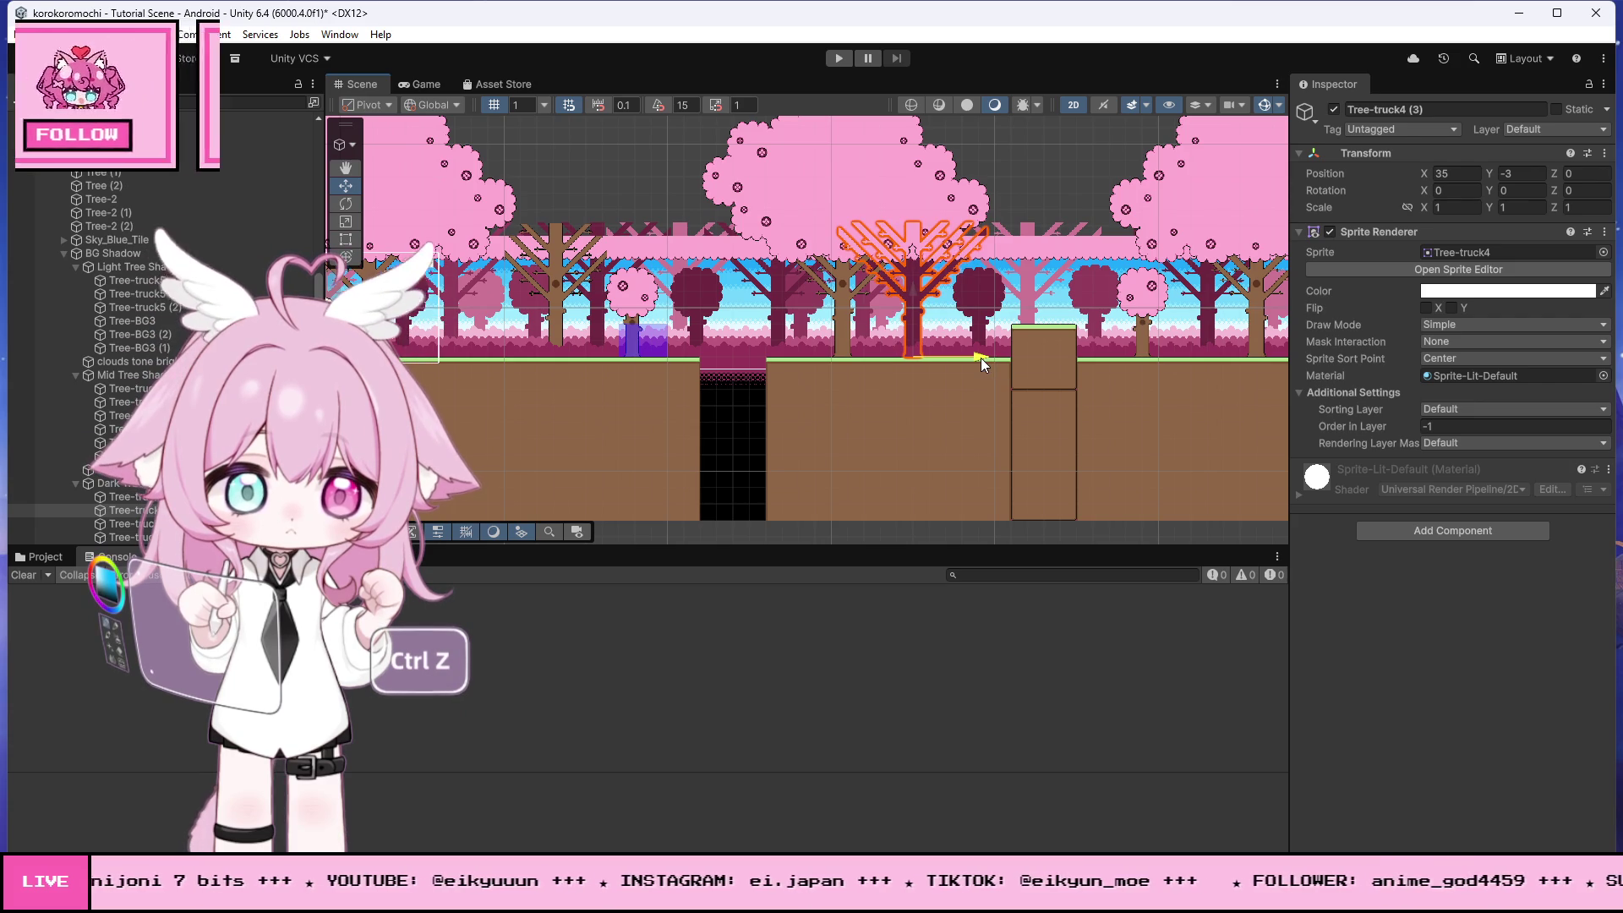
click(870, 334)
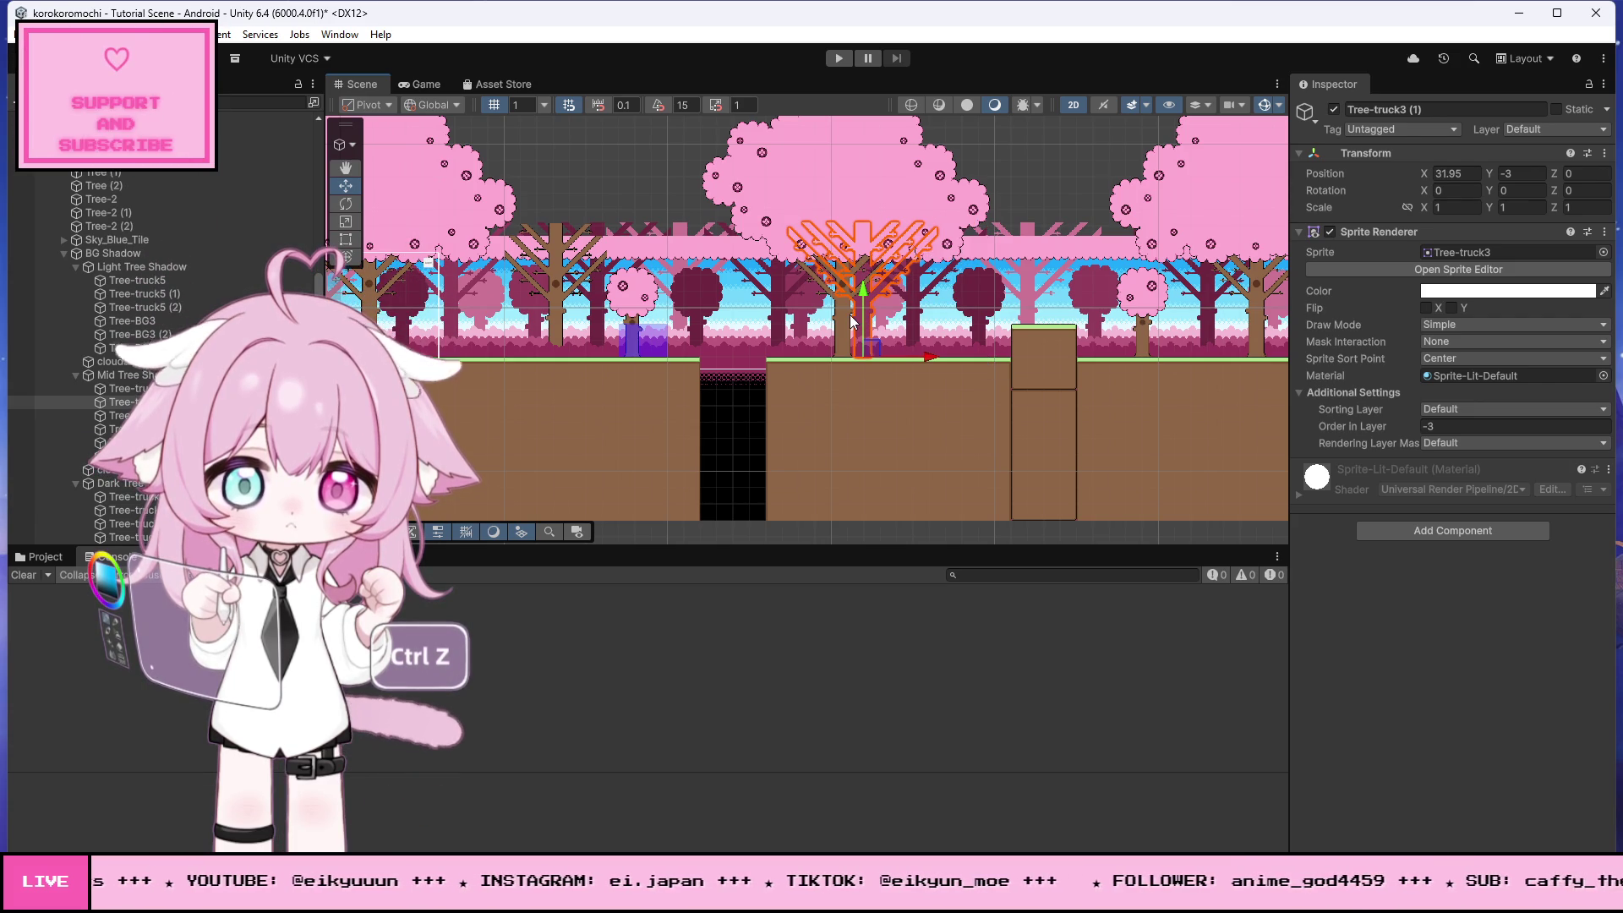
click(1008, 358)
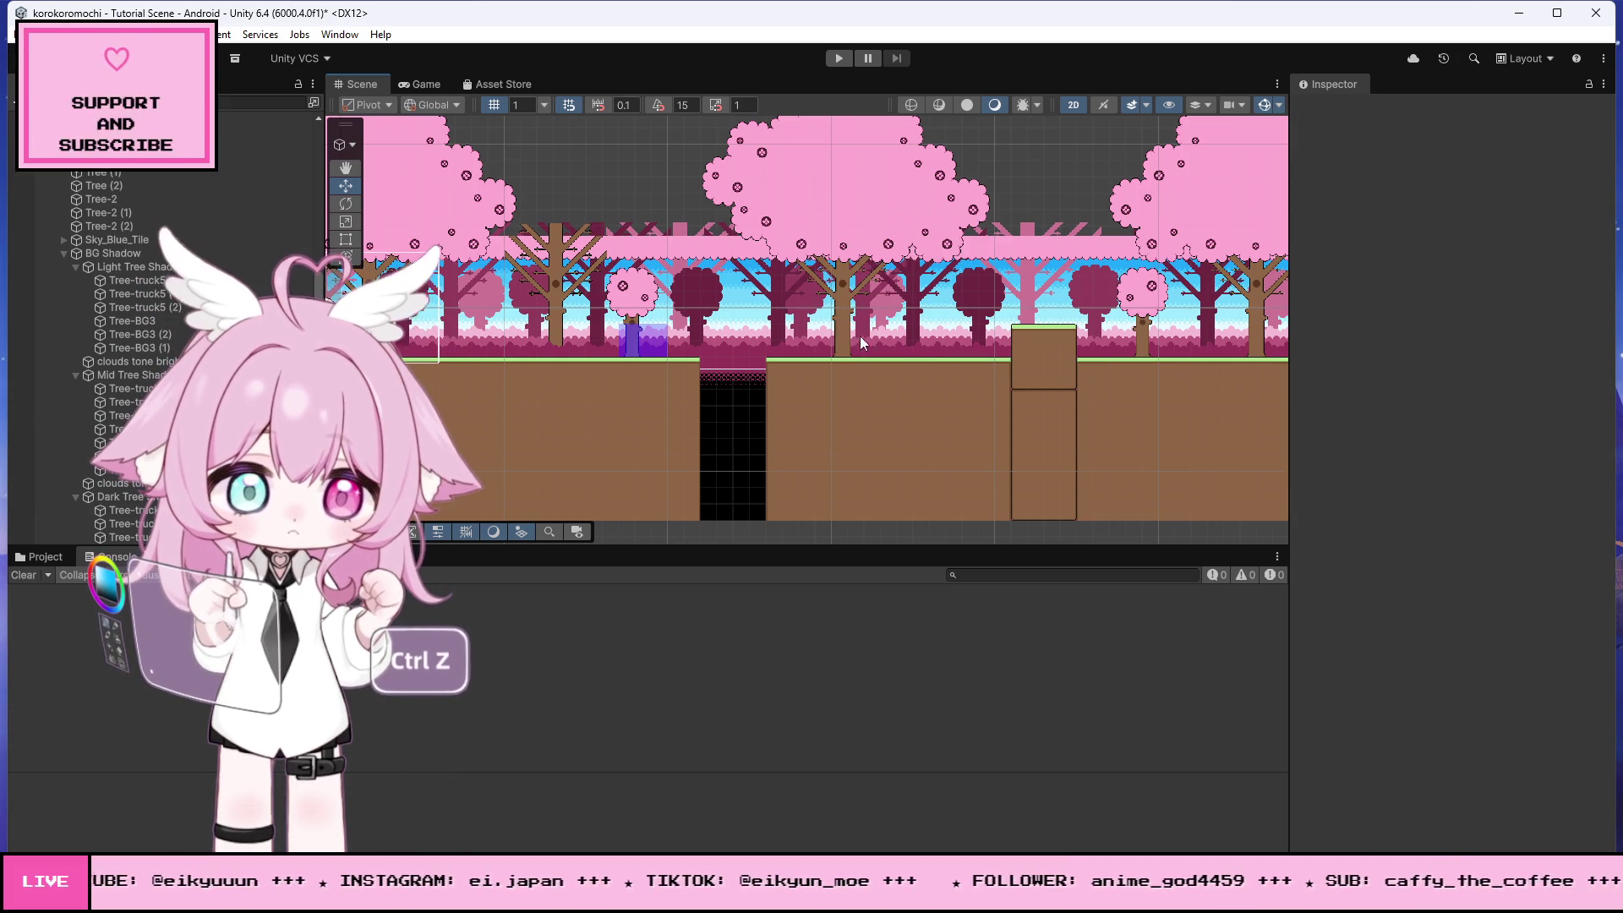
- Move Tree-truck3 (2) right to X 51, then select the small pink tree
click(871, 317)
drag(910, 353, 1239, 368)
scroll(779, 221, down, 5)
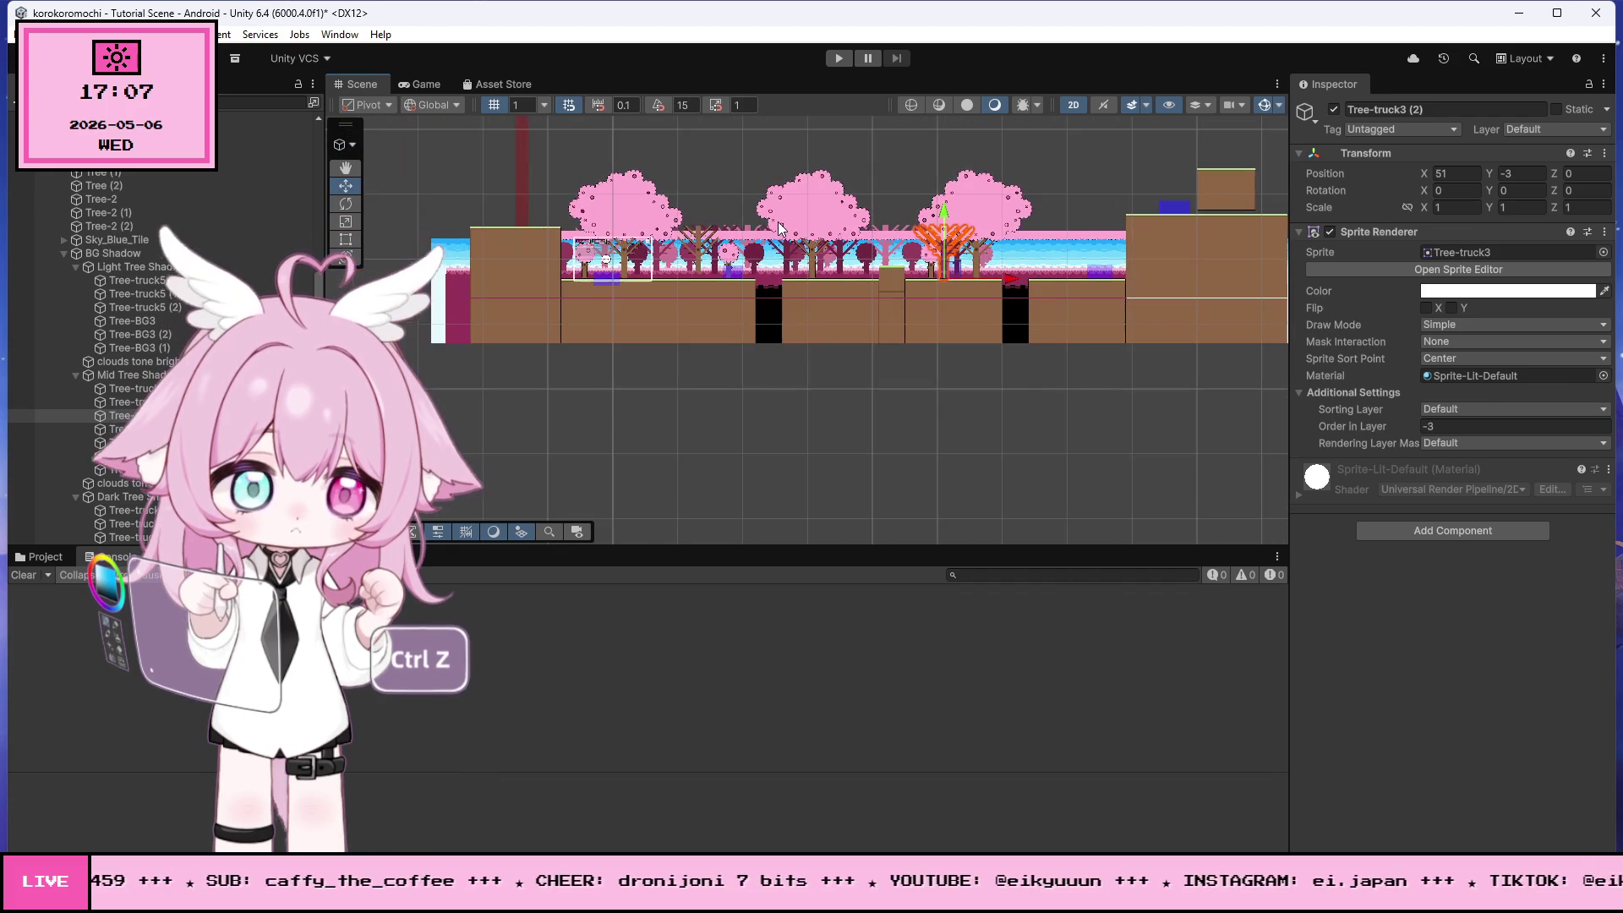
click(1067, 444)
scroll(1109, 234, up, 4)
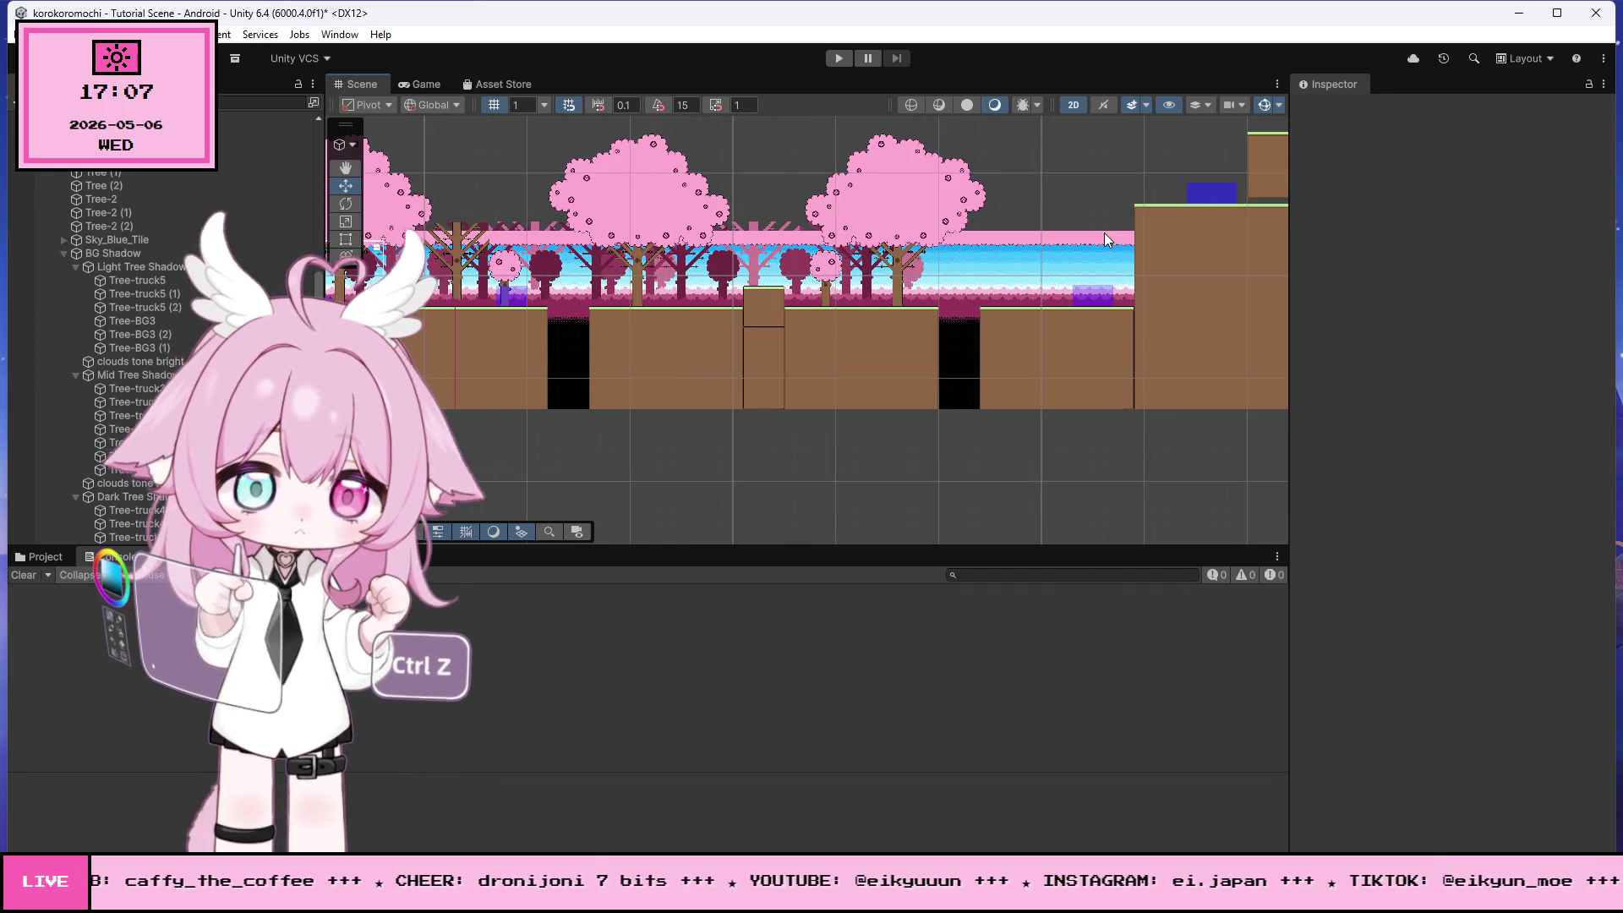
scroll(1016, 235, up, 4)
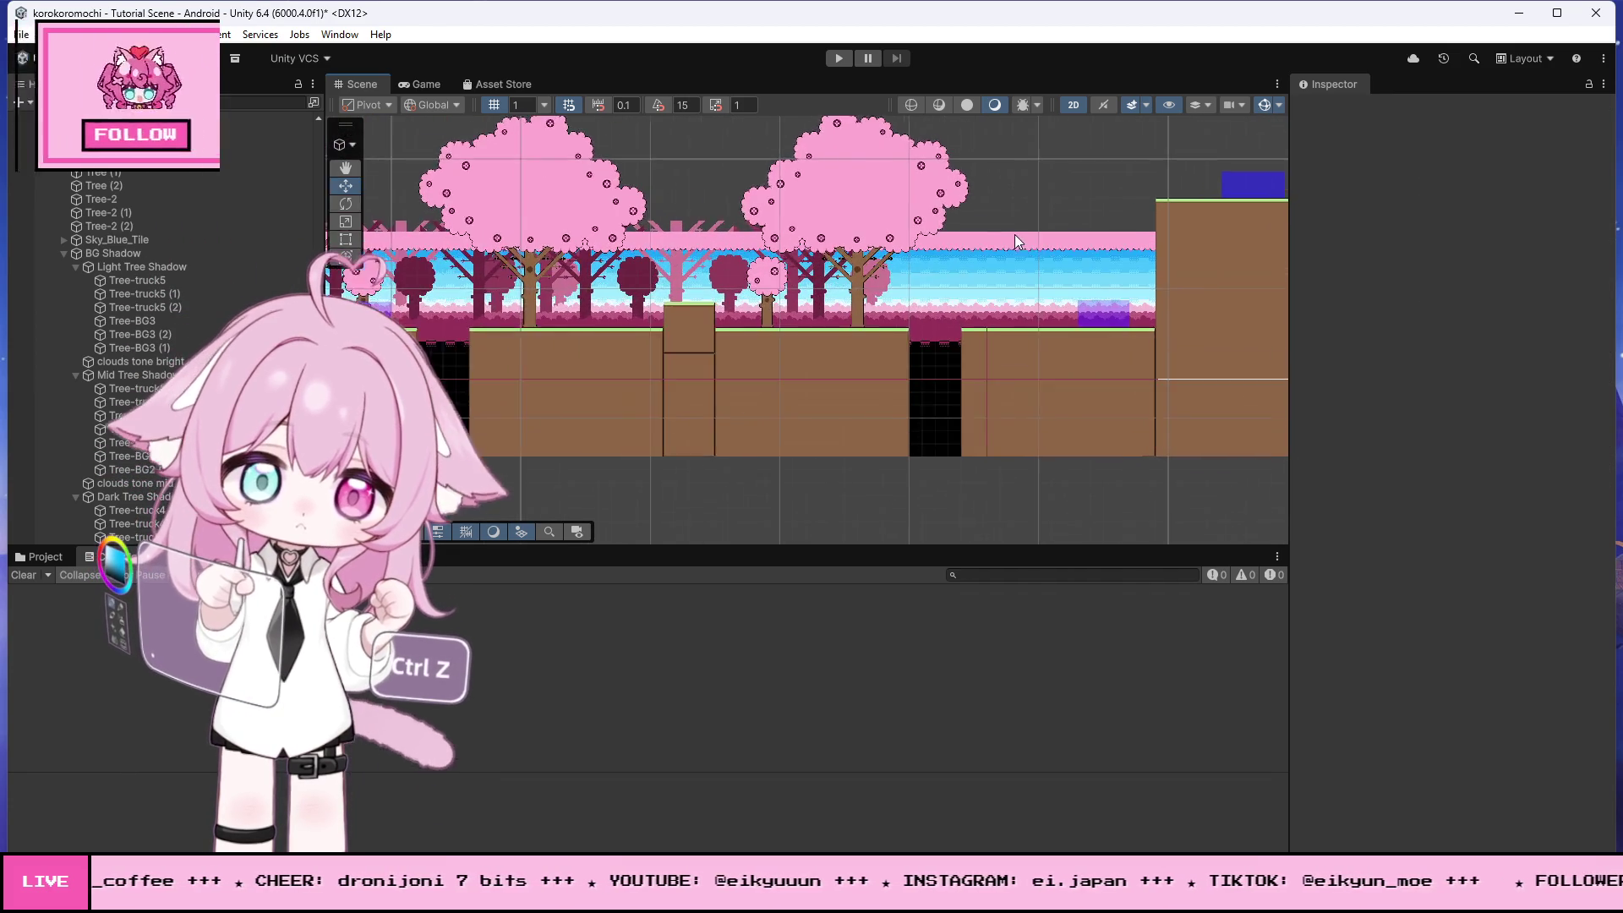
click(605, 302)
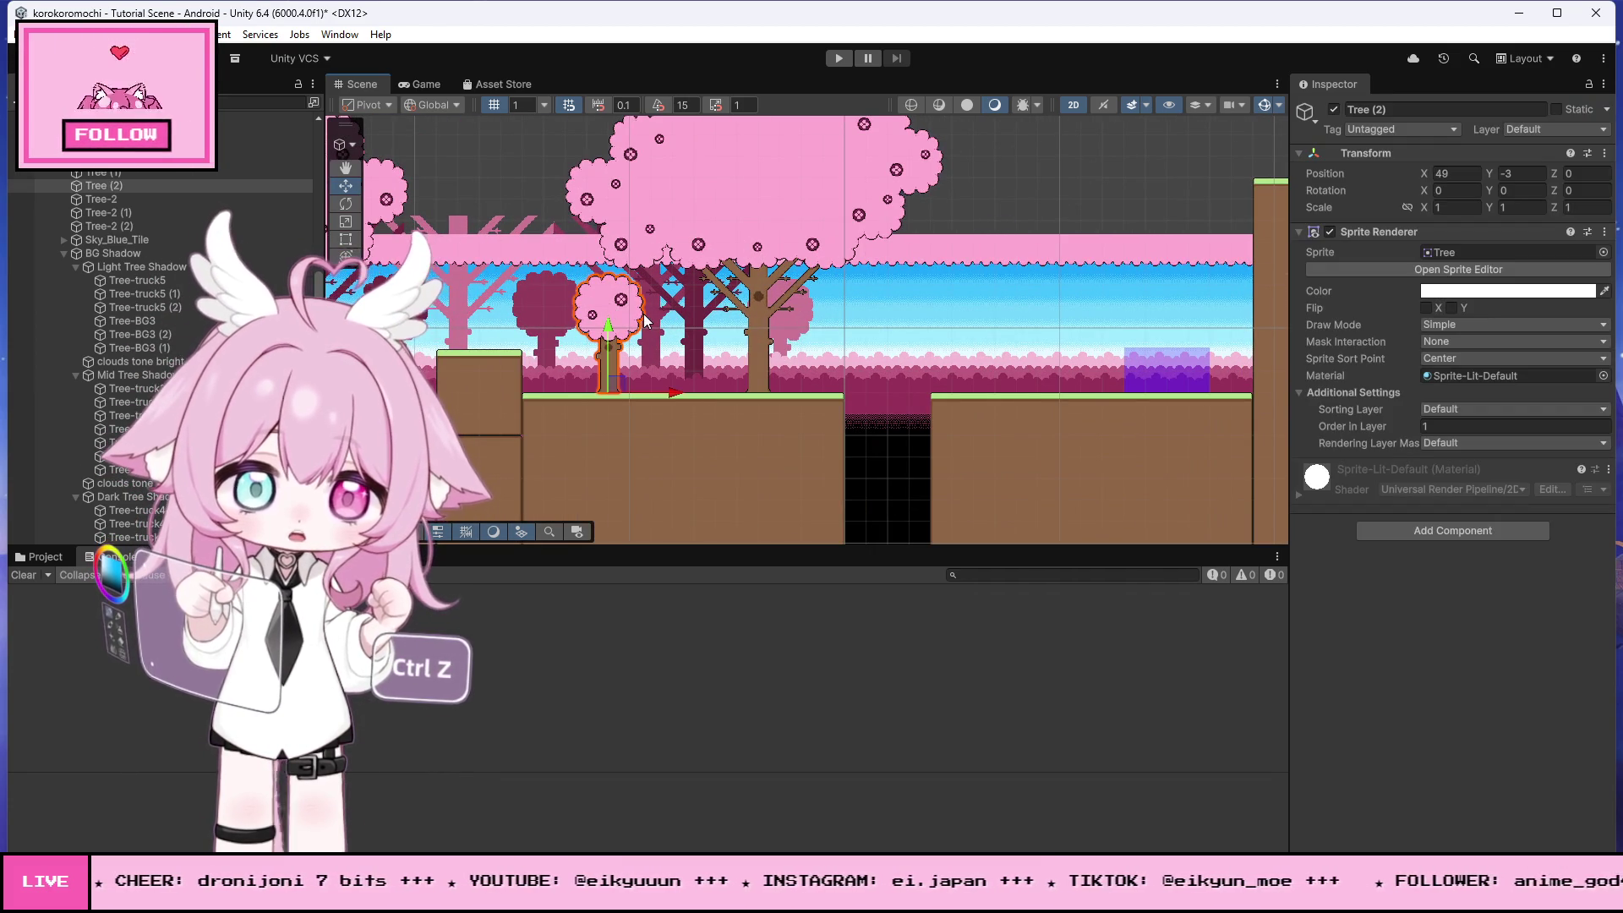
- Copy the small pink tree, flip it on X, and place it past the pit near X 66
key(ctrl+d)
drag(678, 397, 1102, 374)
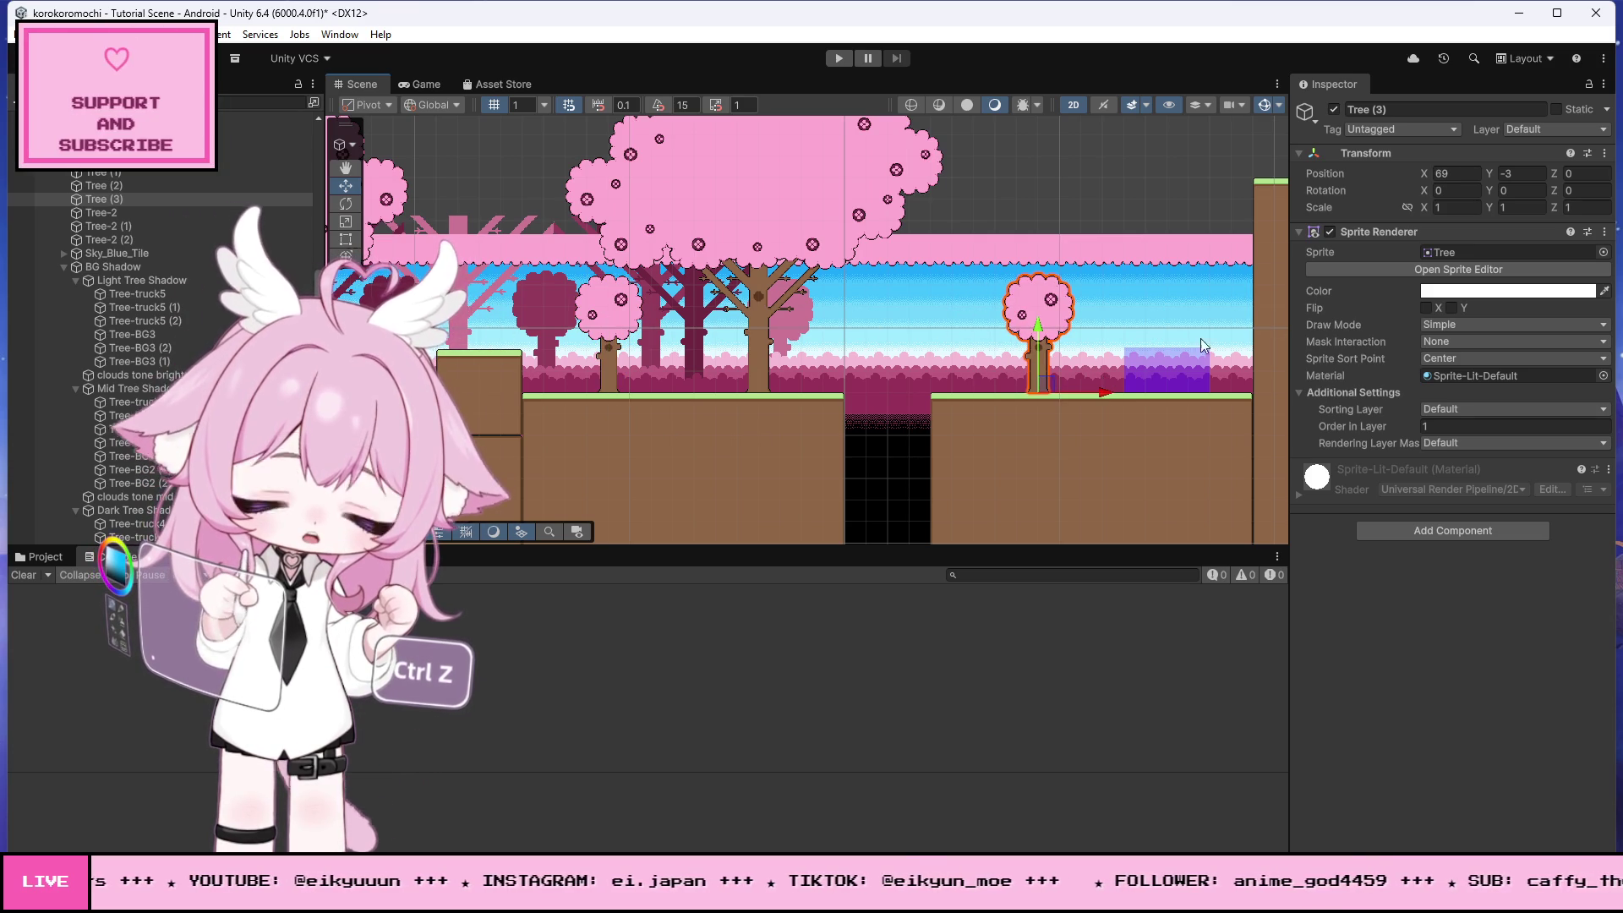
click(1426, 308)
scroll(1014, 390, up, 2)
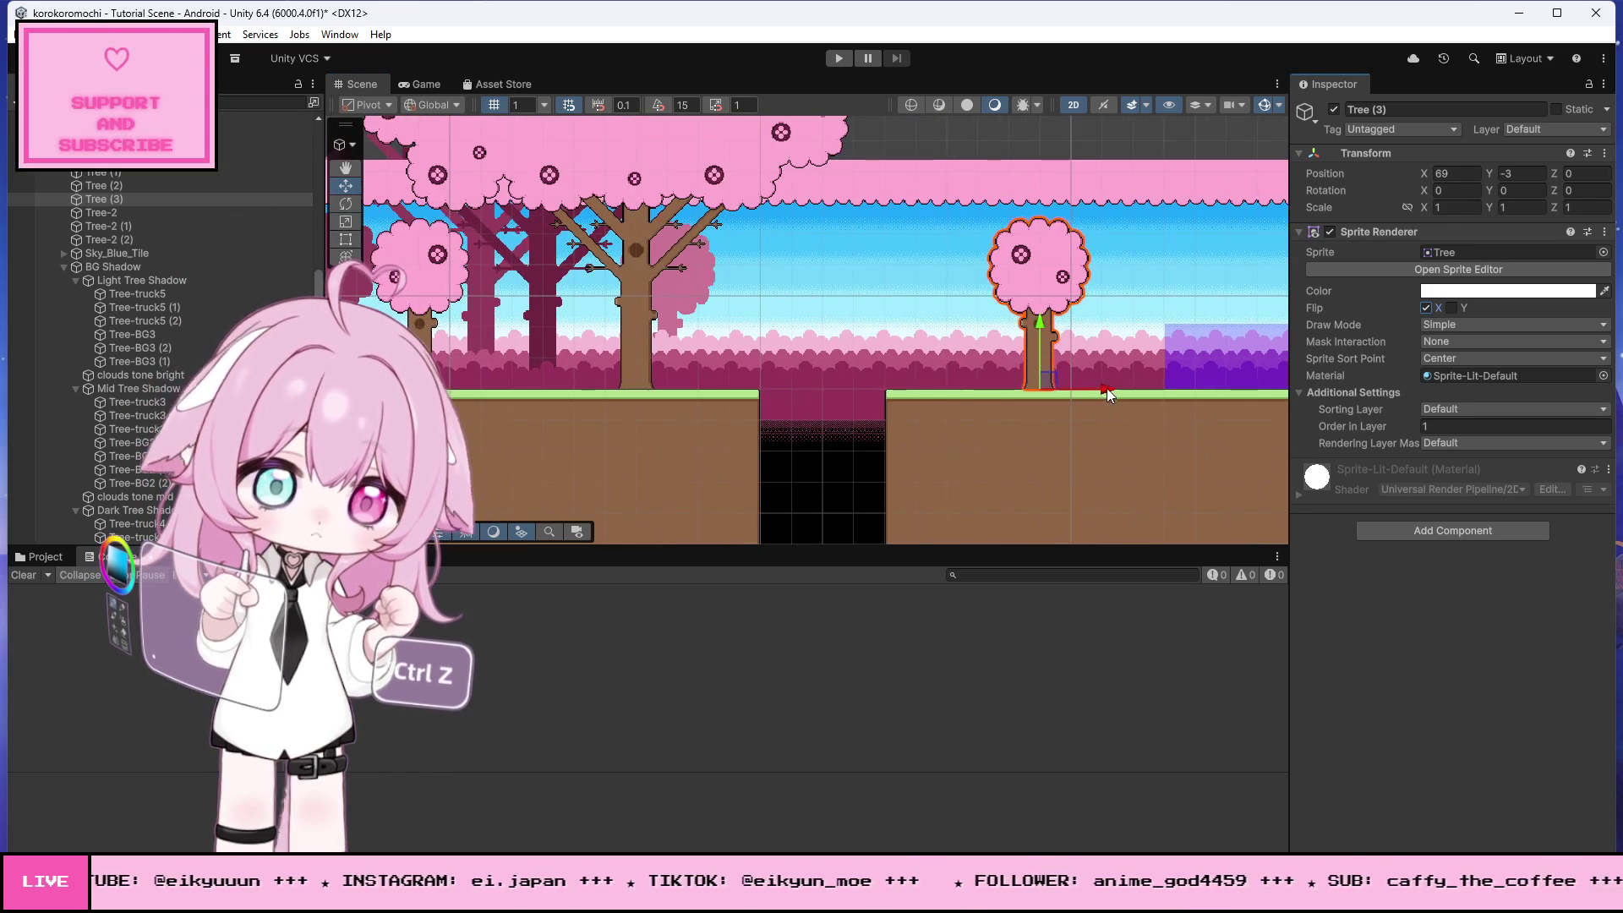
drag(1112, 393, 1021, 393)
scroll(1027, 389, down, 2)
scroll(1036, 385, up, 1)
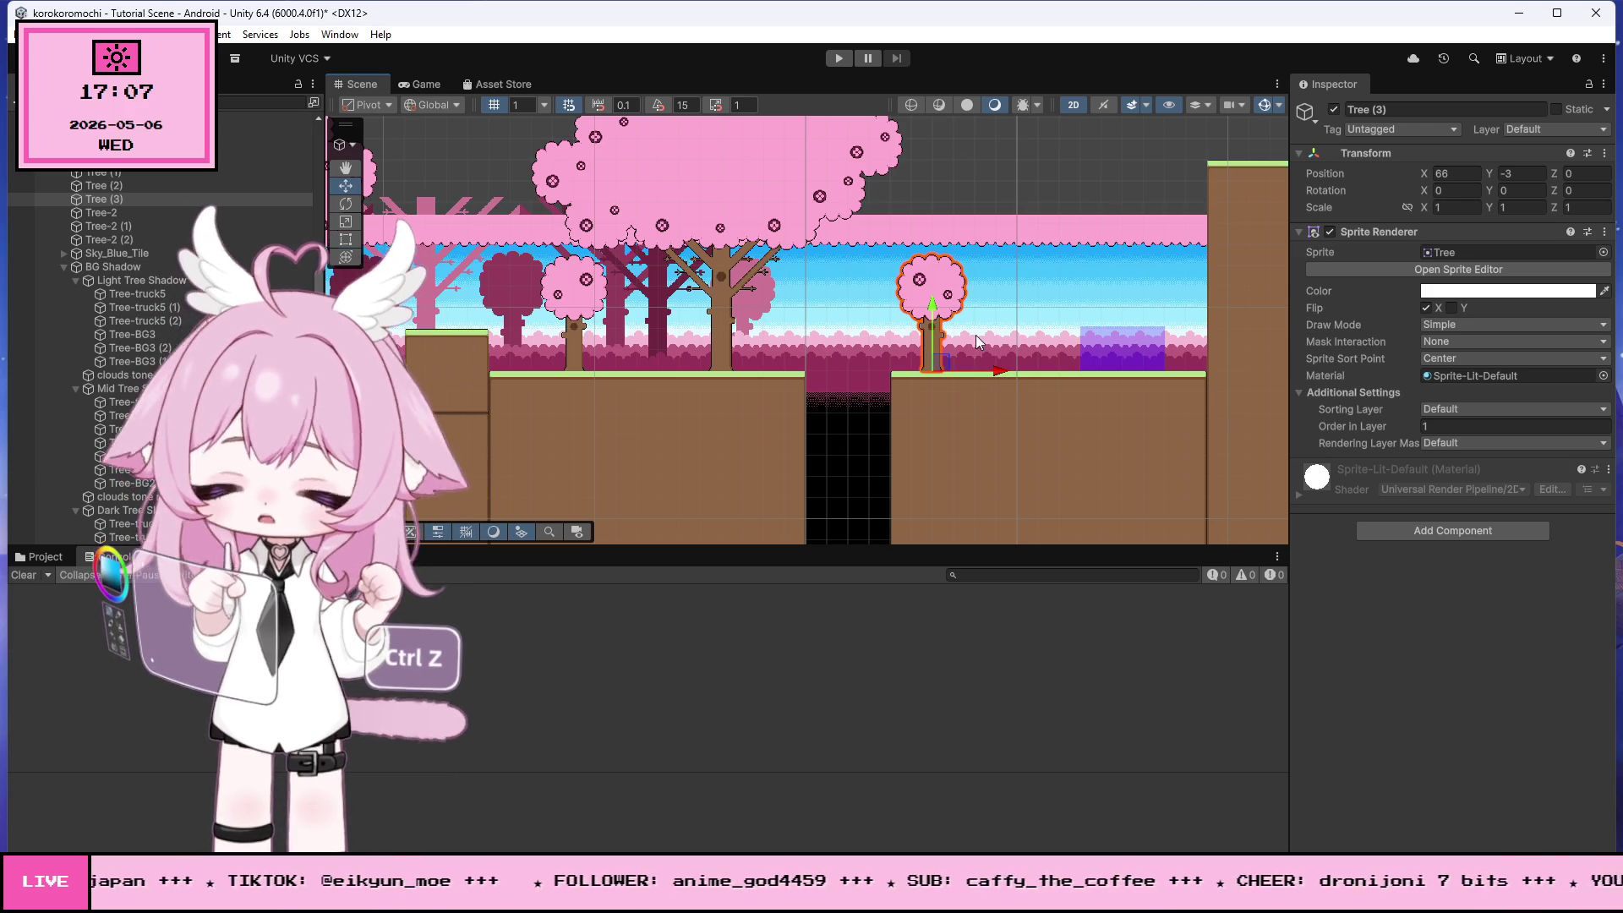
scroll(986, 411, down, 1)
scroll(985, 410, down, 1)
scroll(1012, 404, up, 1)
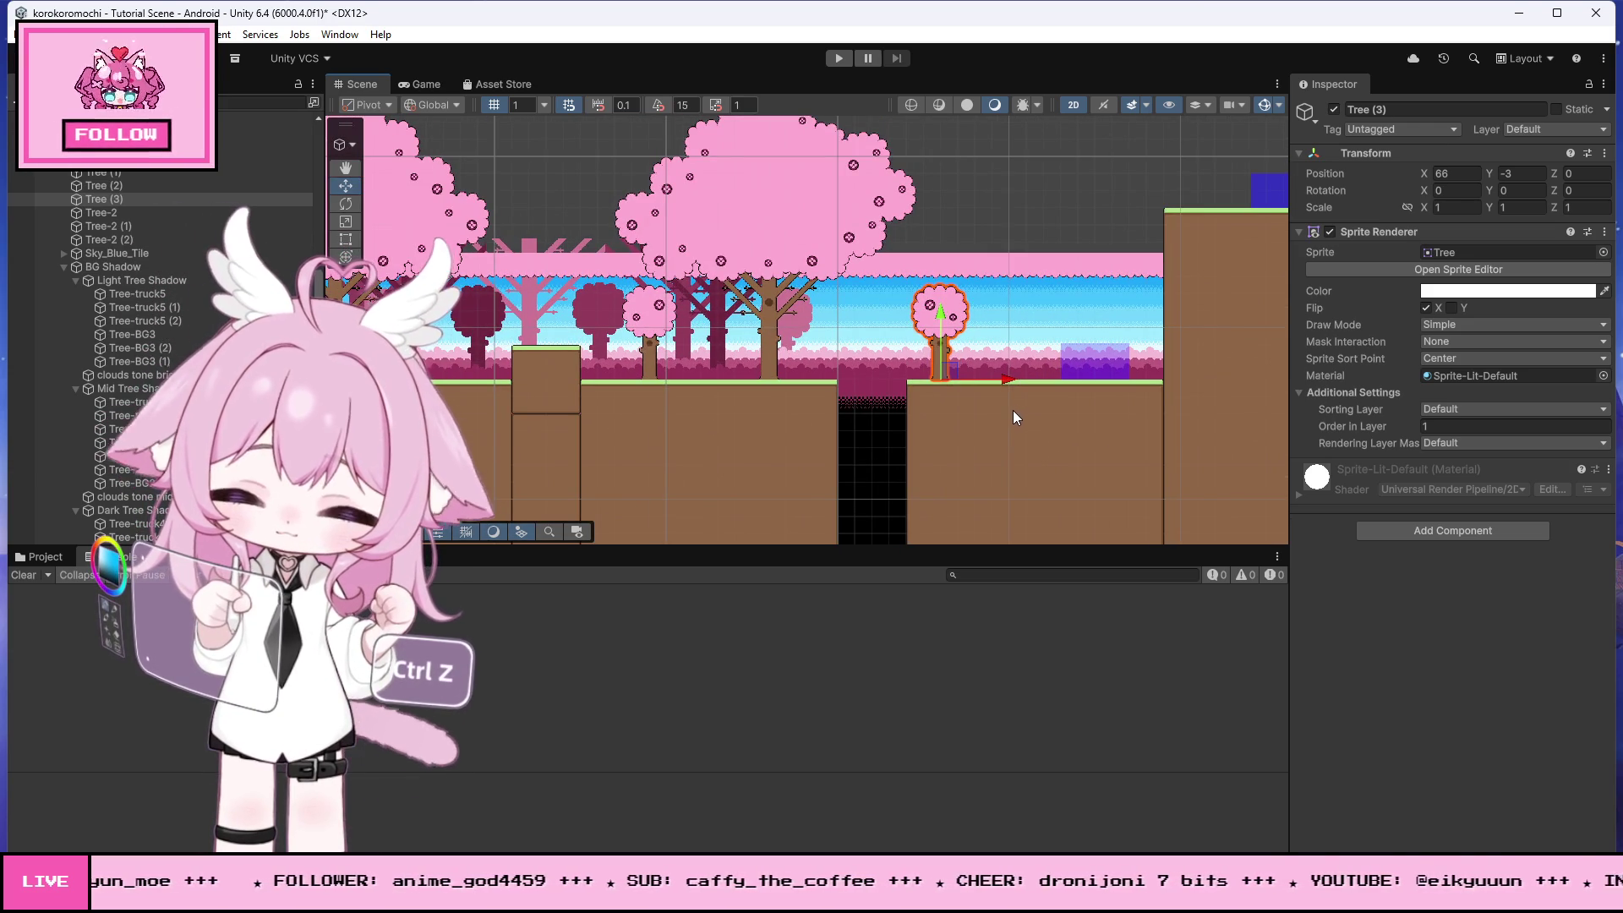
scroll(1011, 423, up, 2)
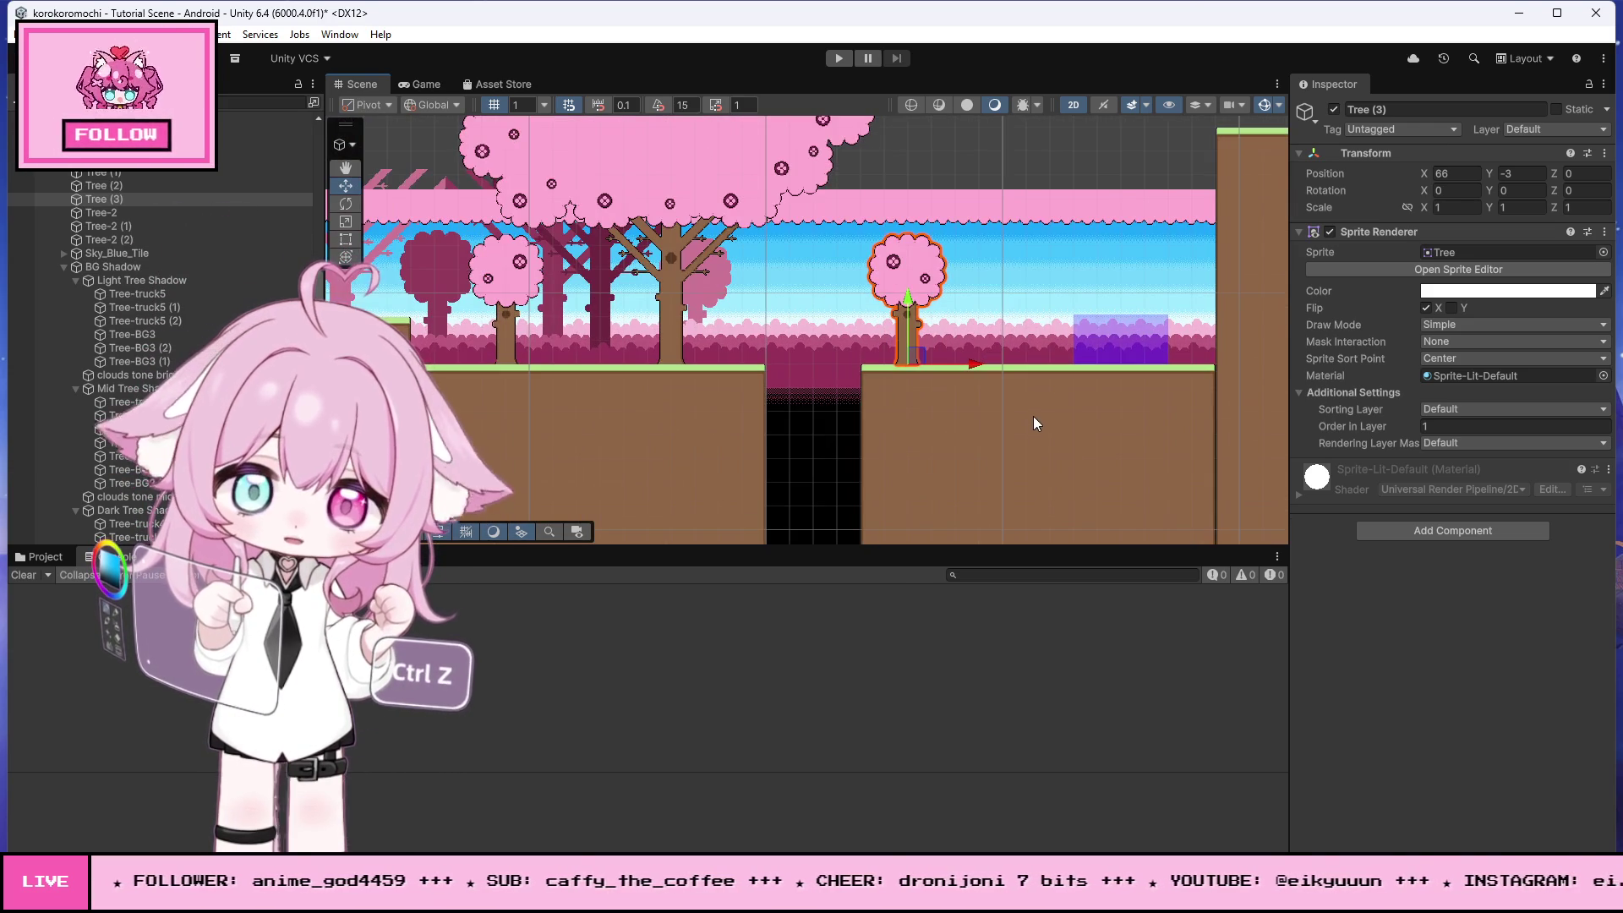
scroll(617, 300, down, 1)
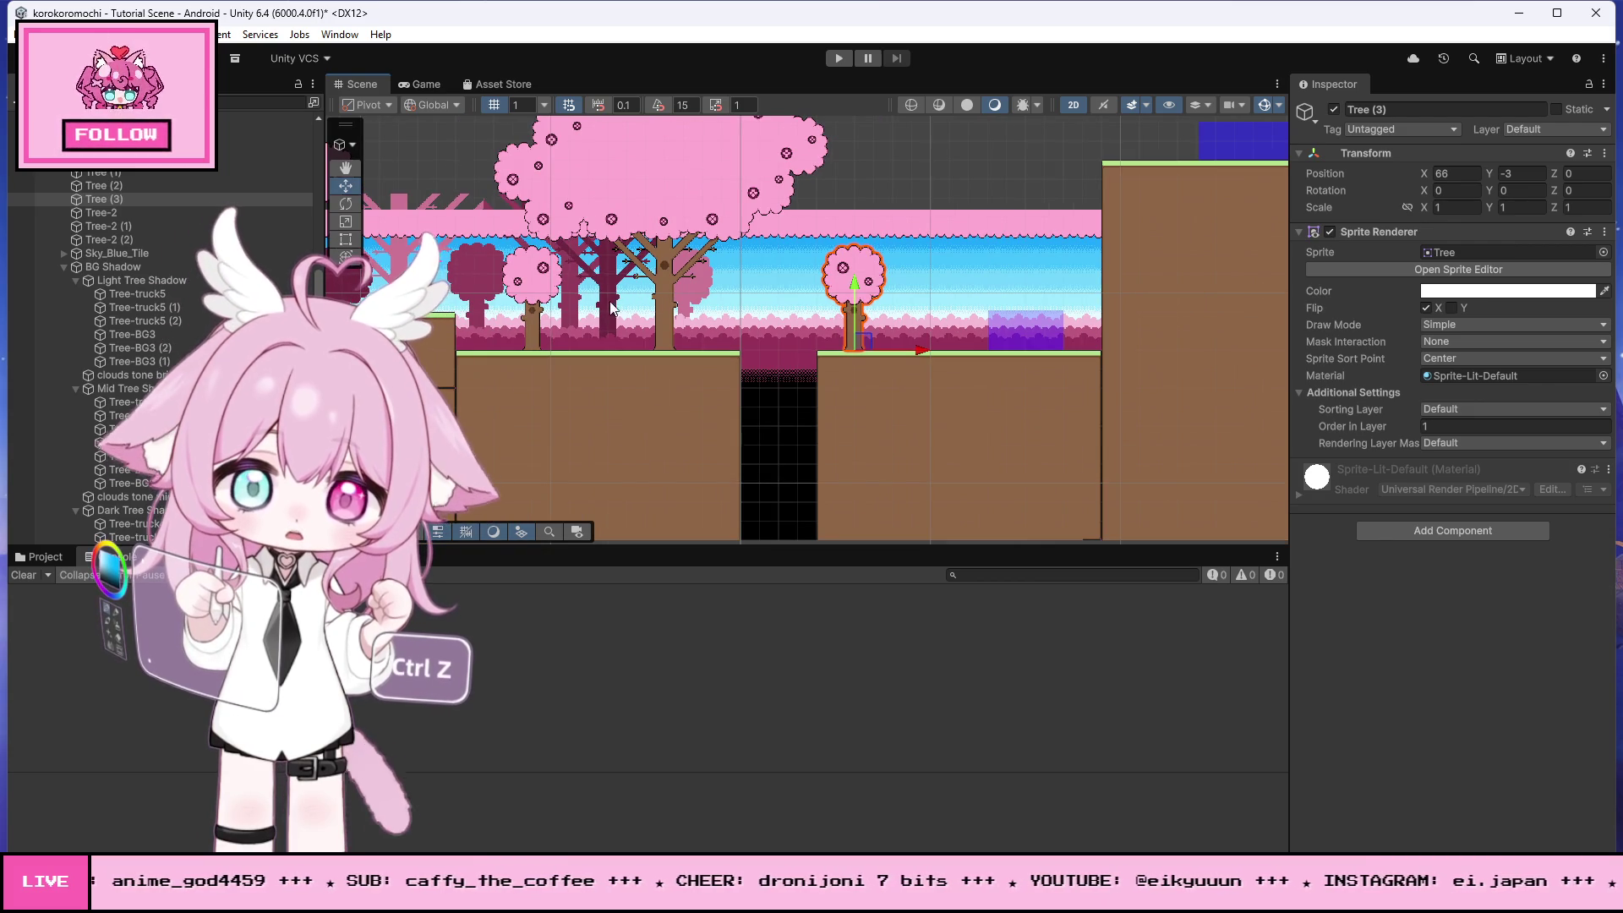
scroll(686, 315, up, 1)
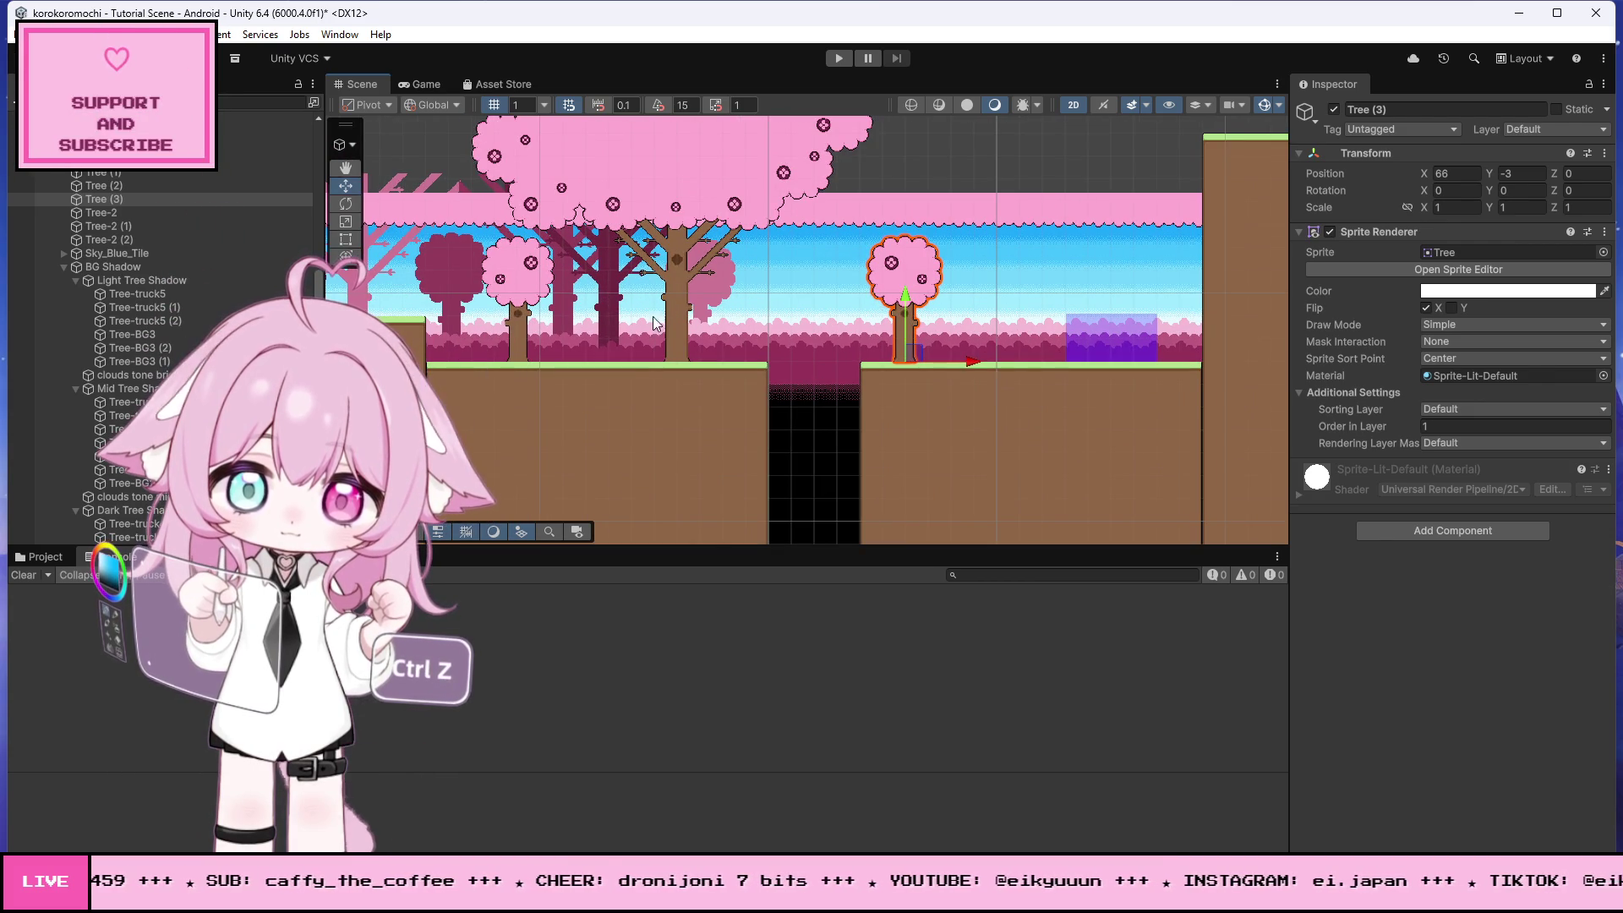
click(454, 269)
- Duplicate Tree-BG4 (2) and Tree-BG2 (3), moving both copies right beside the pit
scroll(845, 394, down, 1)
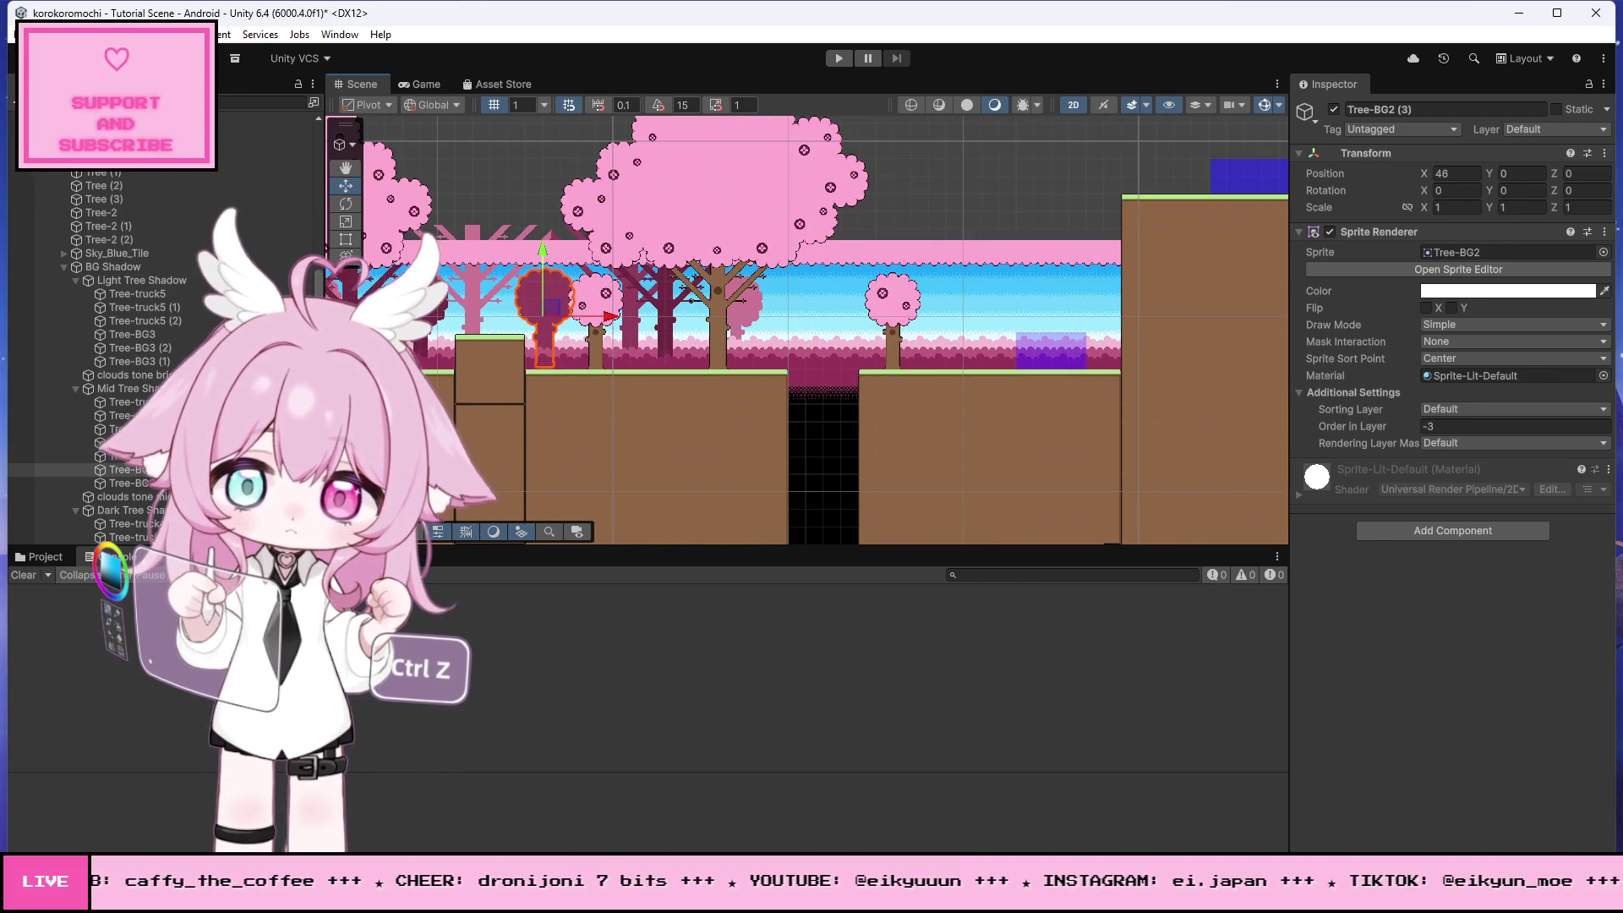
key(ctrl+d)
mouse_move(484, 365)
mouse_down()
mouse_move(894, 404)
mouse_move(854, 400)
mouse_move(869, 402)
mouse_up()
scroll(901, 379, up, 1)
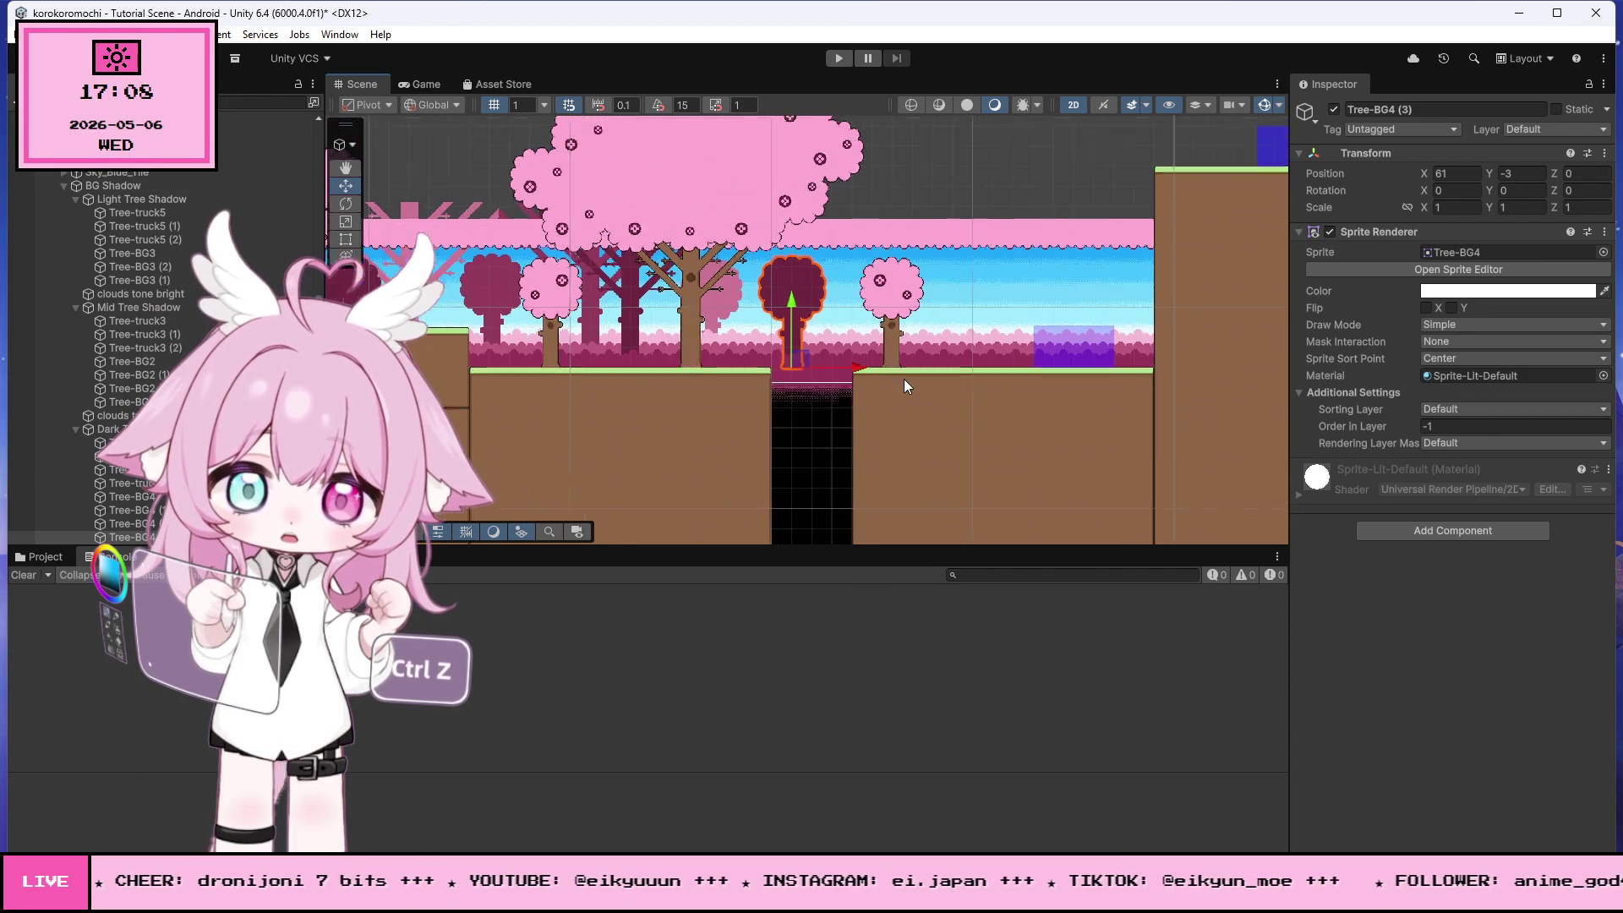
scroll(870, 397, down, 1)
scroll(786, 329, up, 1)
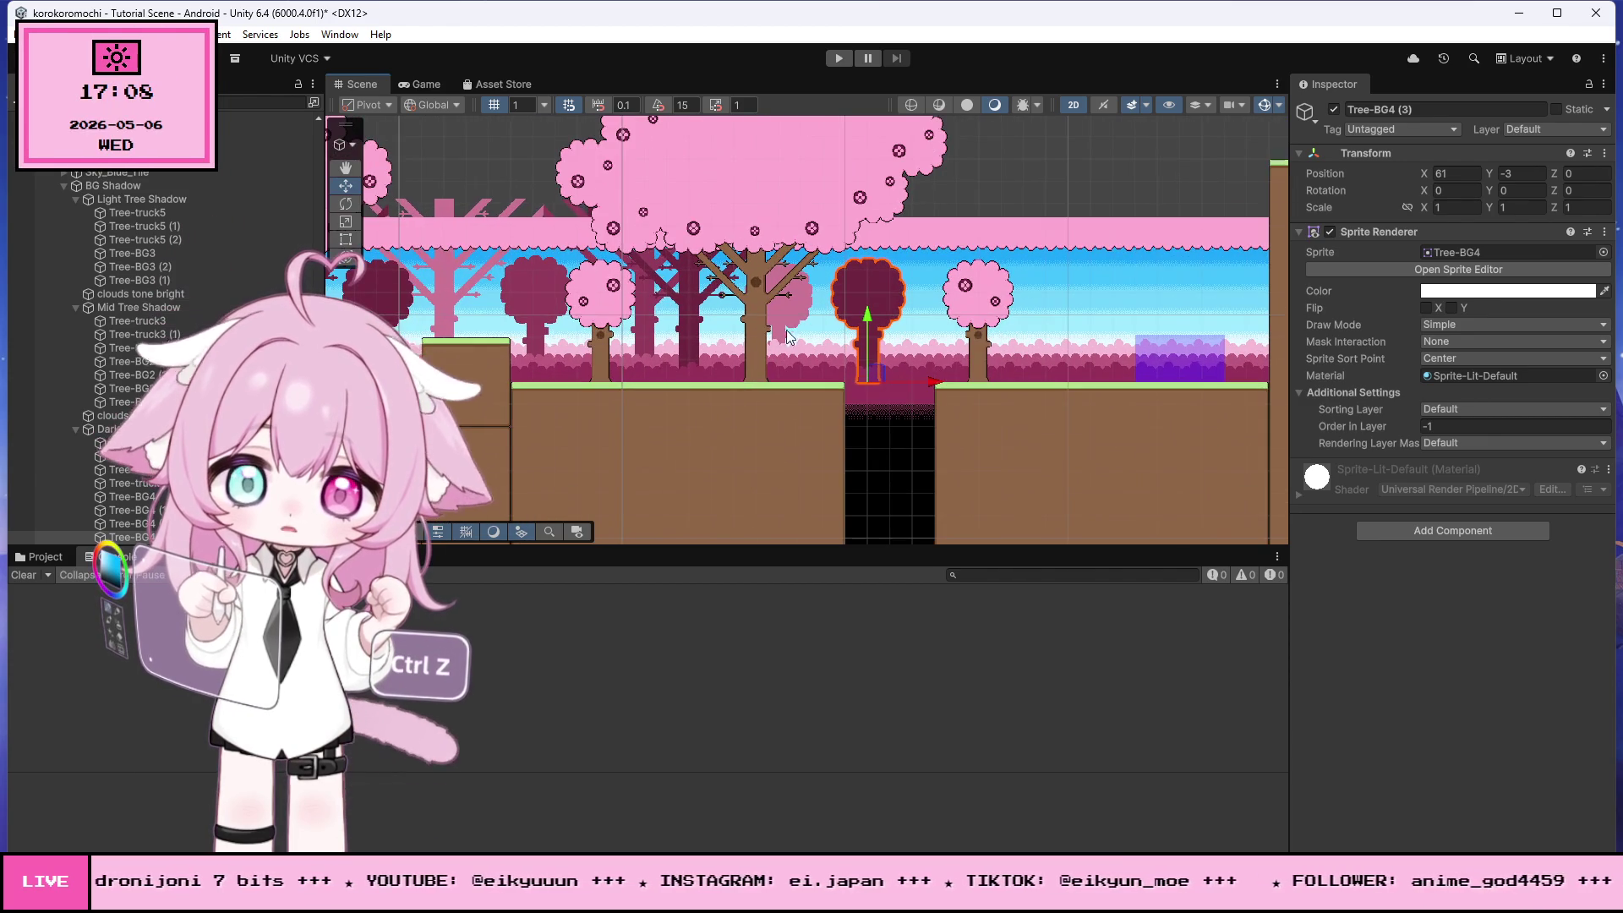
click(542, 306)
key(ctrl+d)
drag(542, 306, 1147, 347)
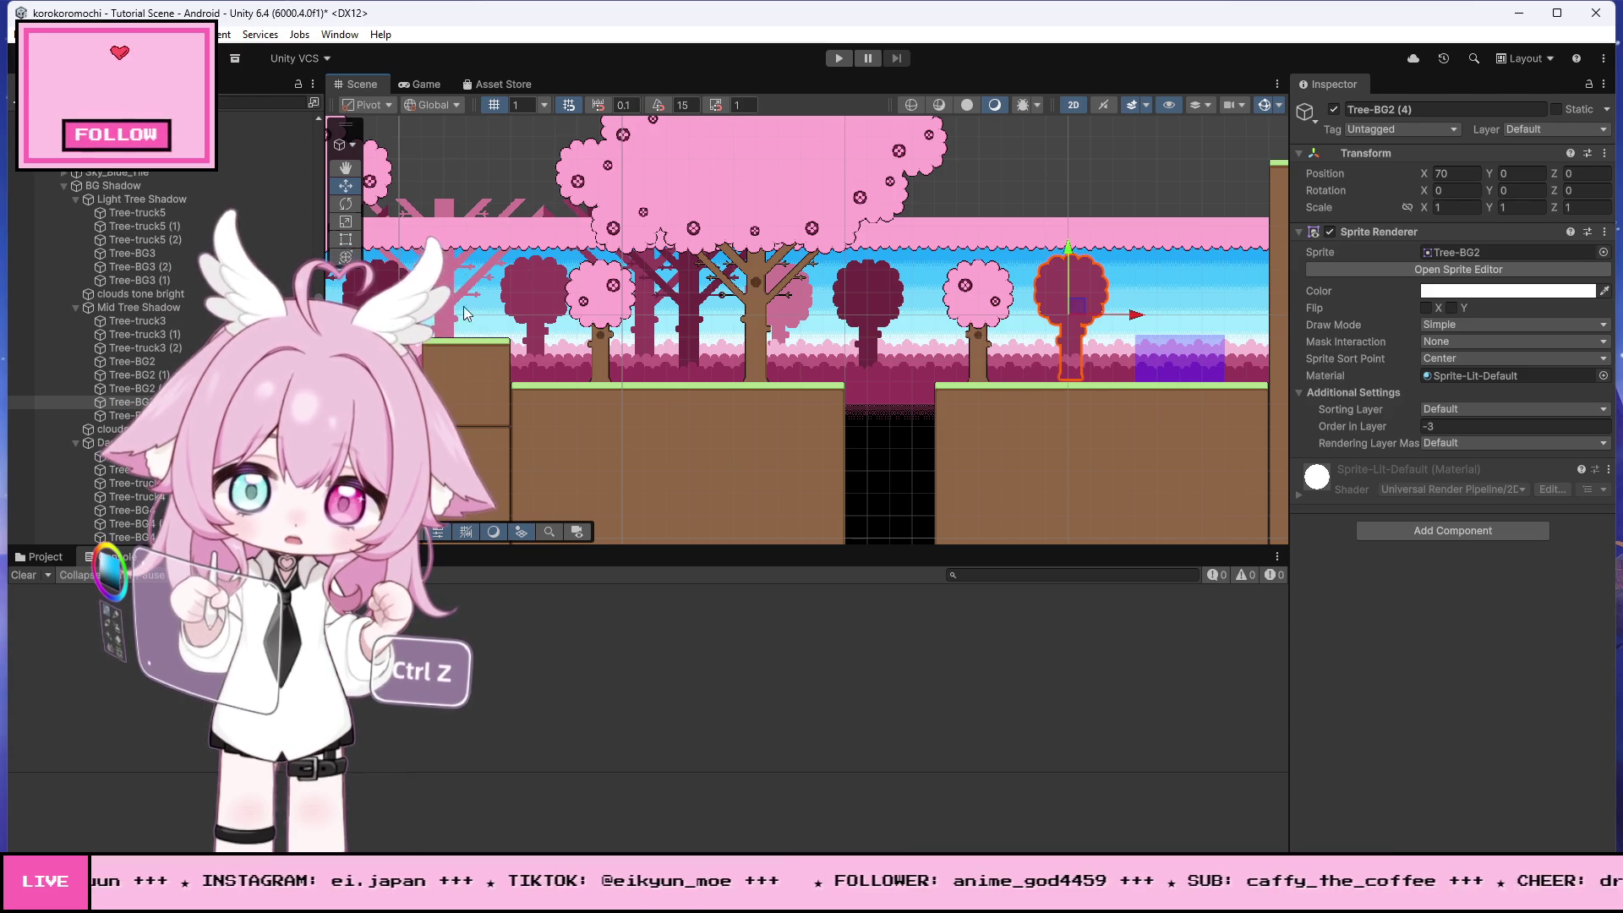
- Duplicate the Tree-truck5 shadow tree and Tree-truck3 trunk, moving the copies toward the pit edge
click(445, 282)
key(ctrl+d)
drag(500, 377, 1018, 407)
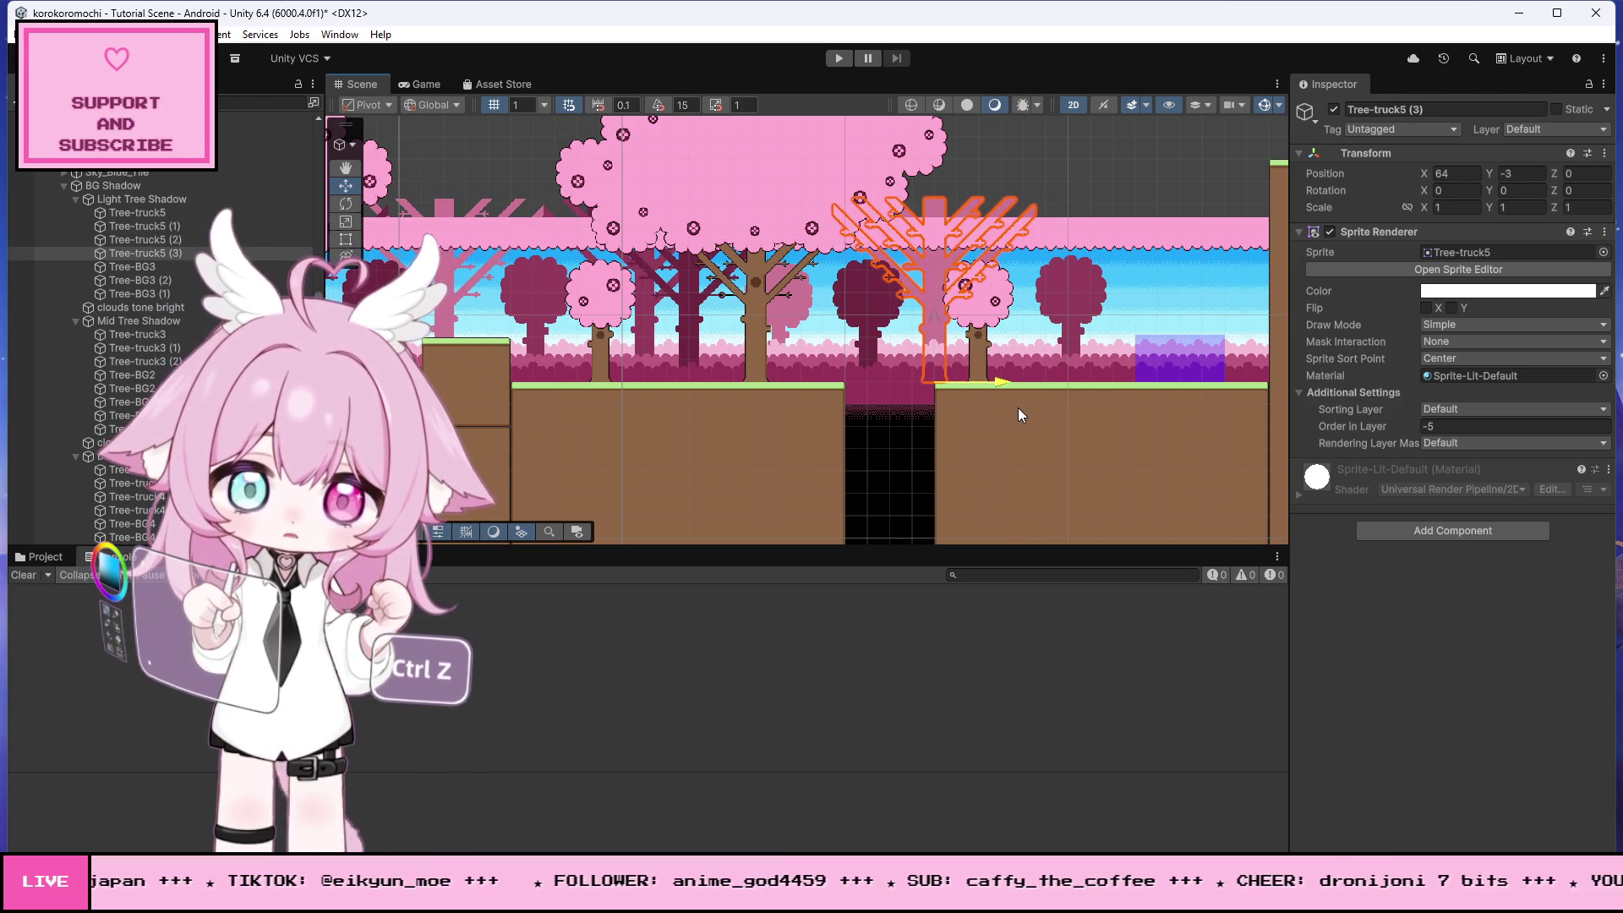
scroll(1021, 401, down, 2)
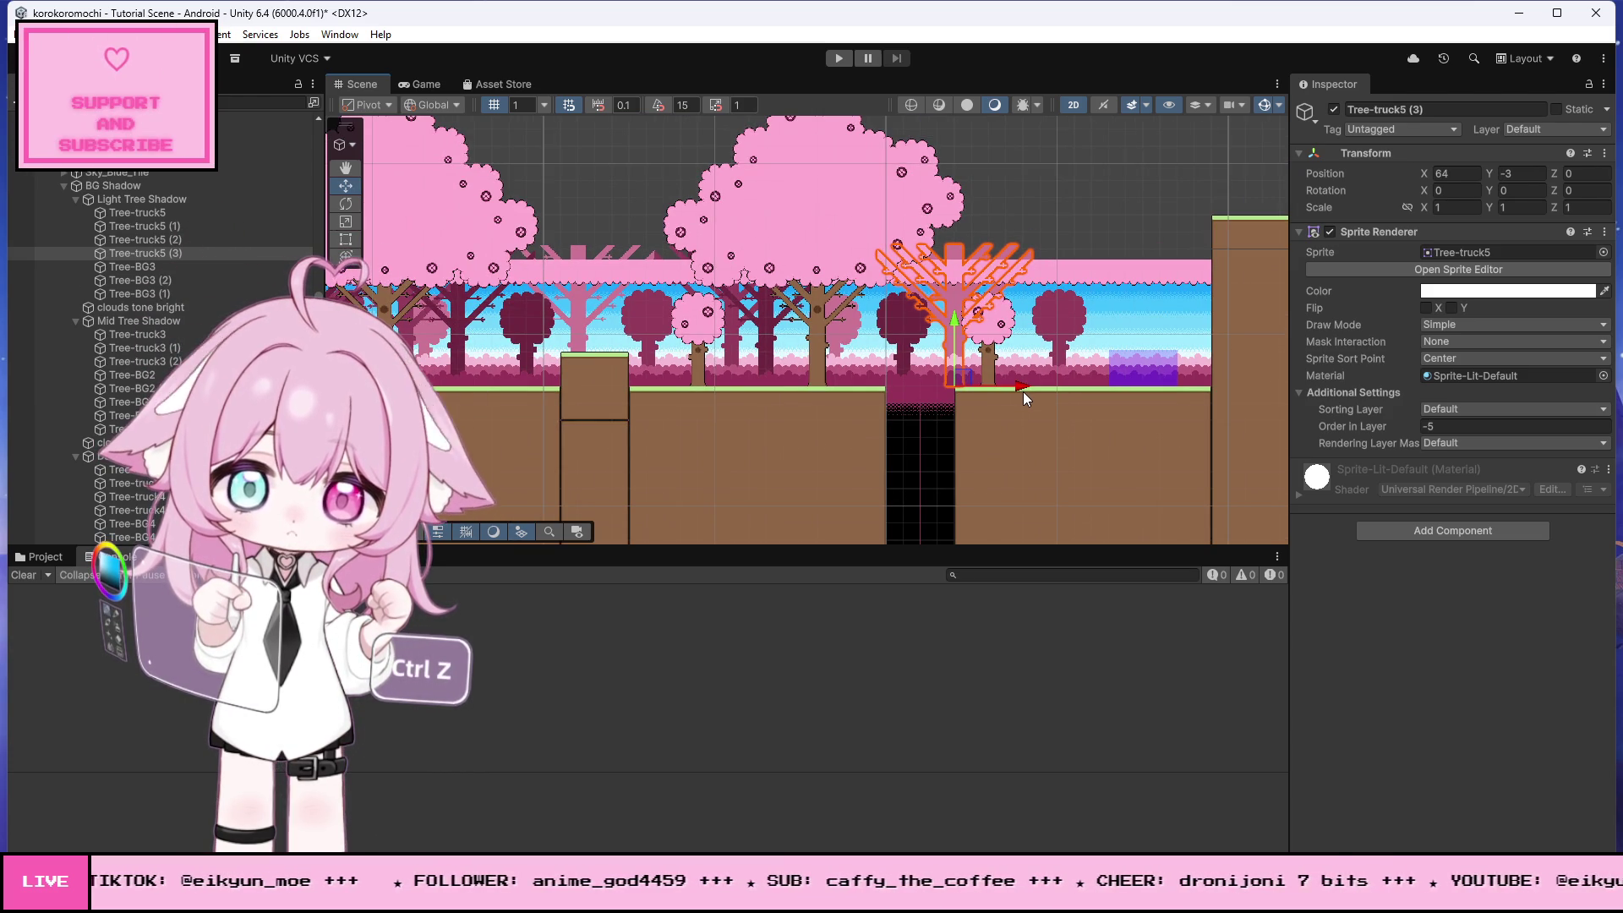
click(143, 347)
key(ctrl+d)
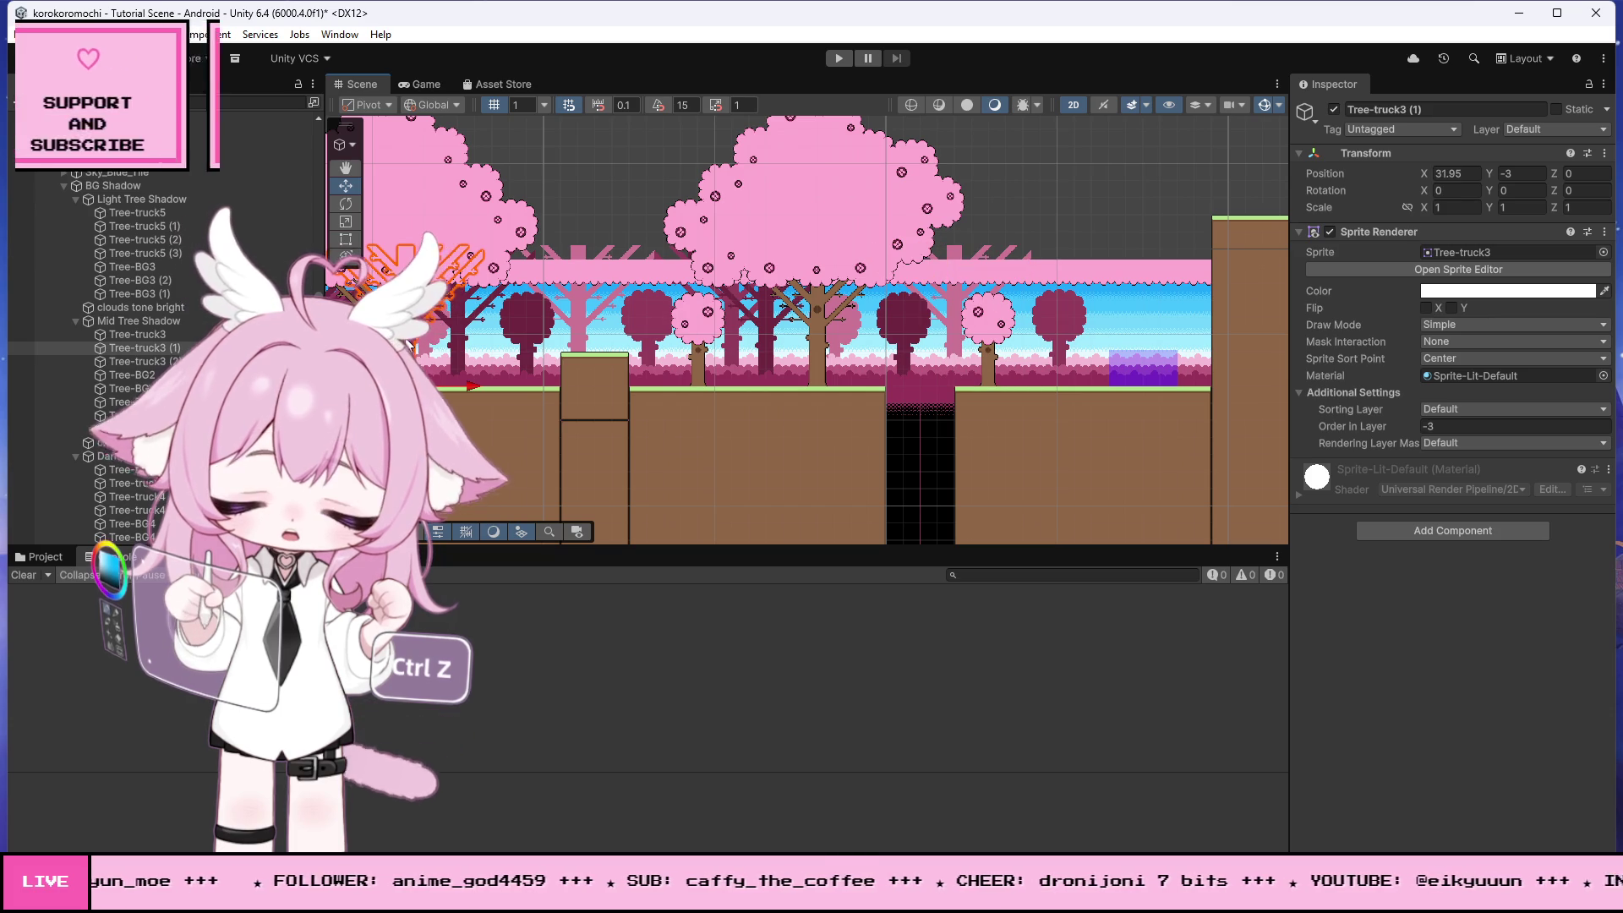
mouse_move(520, 388)
mouse_down()
mouse_move(977, 416)
mouse_move(920, 406)
mouse_up()
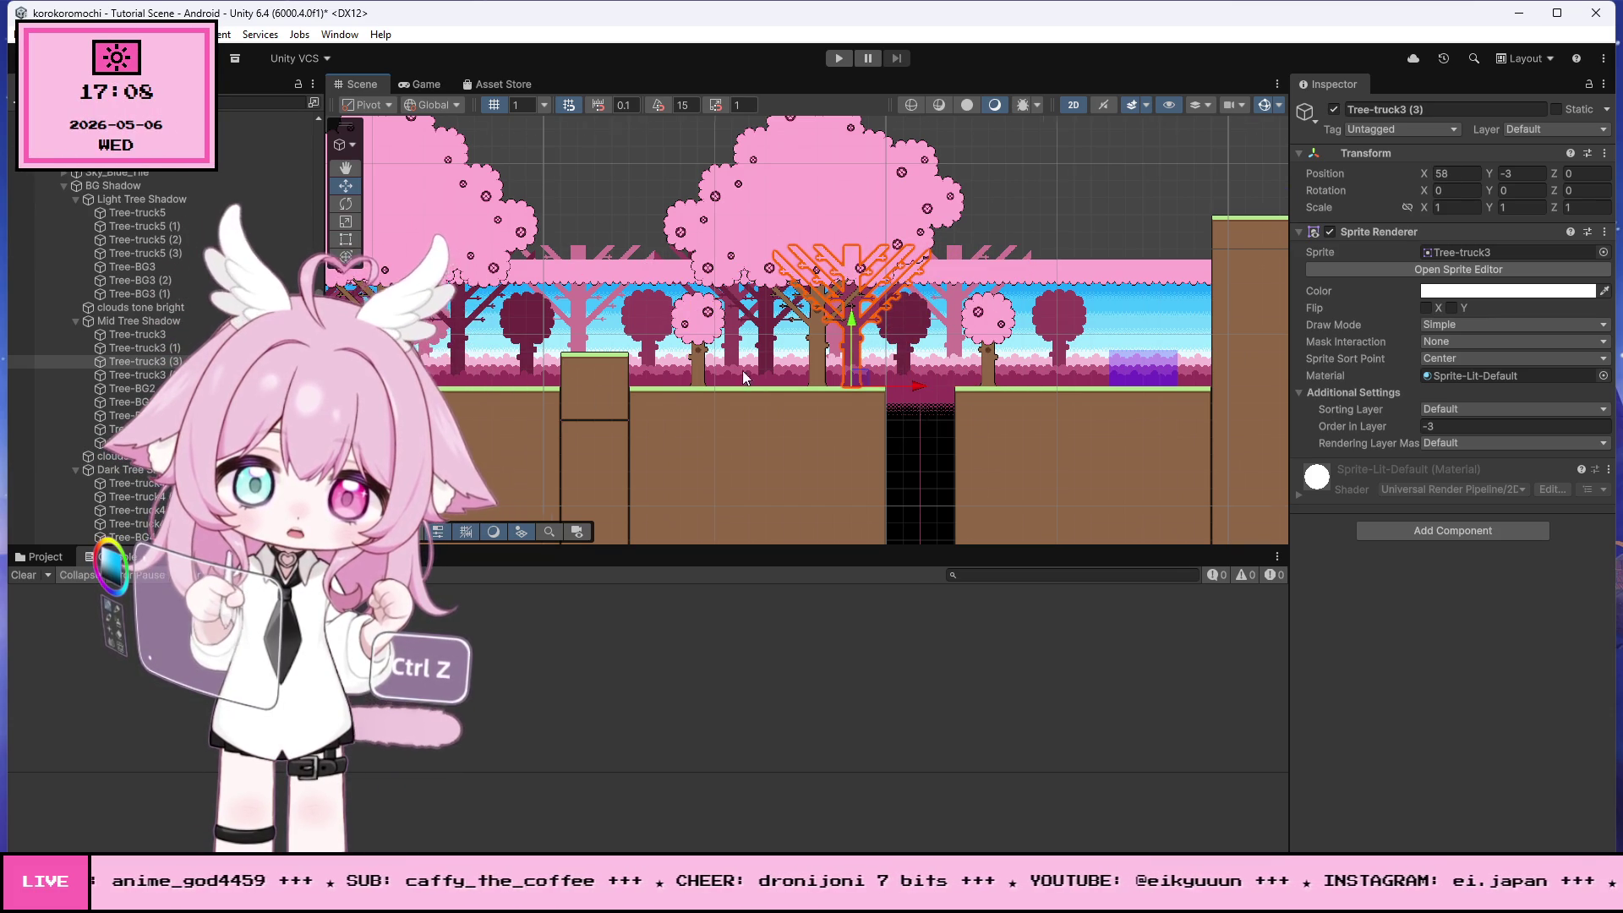
scroll(758, 377, down, 1)
scroll(1053, 363, up, 1)
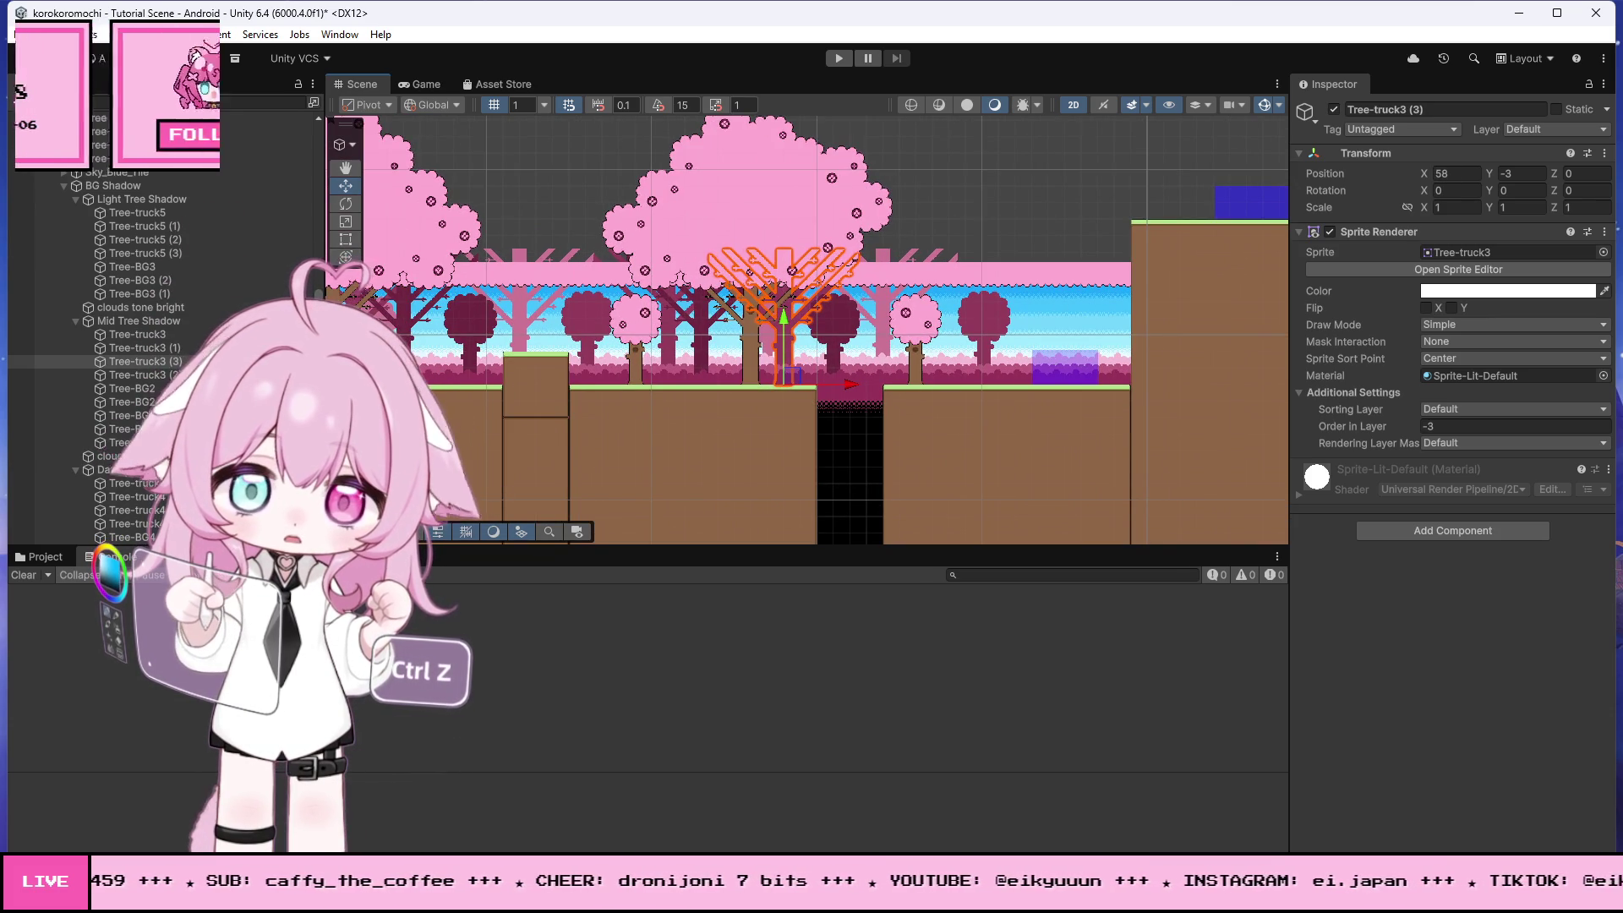
- Duplicate trunk Tree-truck4 (3) and place the copy near the pit at X 68
click(406, 323)
key(ctrl+d)
mouse_move(499, 383)
mouse_down()
mouse_move(1014, 402)
mouse_move(956, 401)
mouse_up()
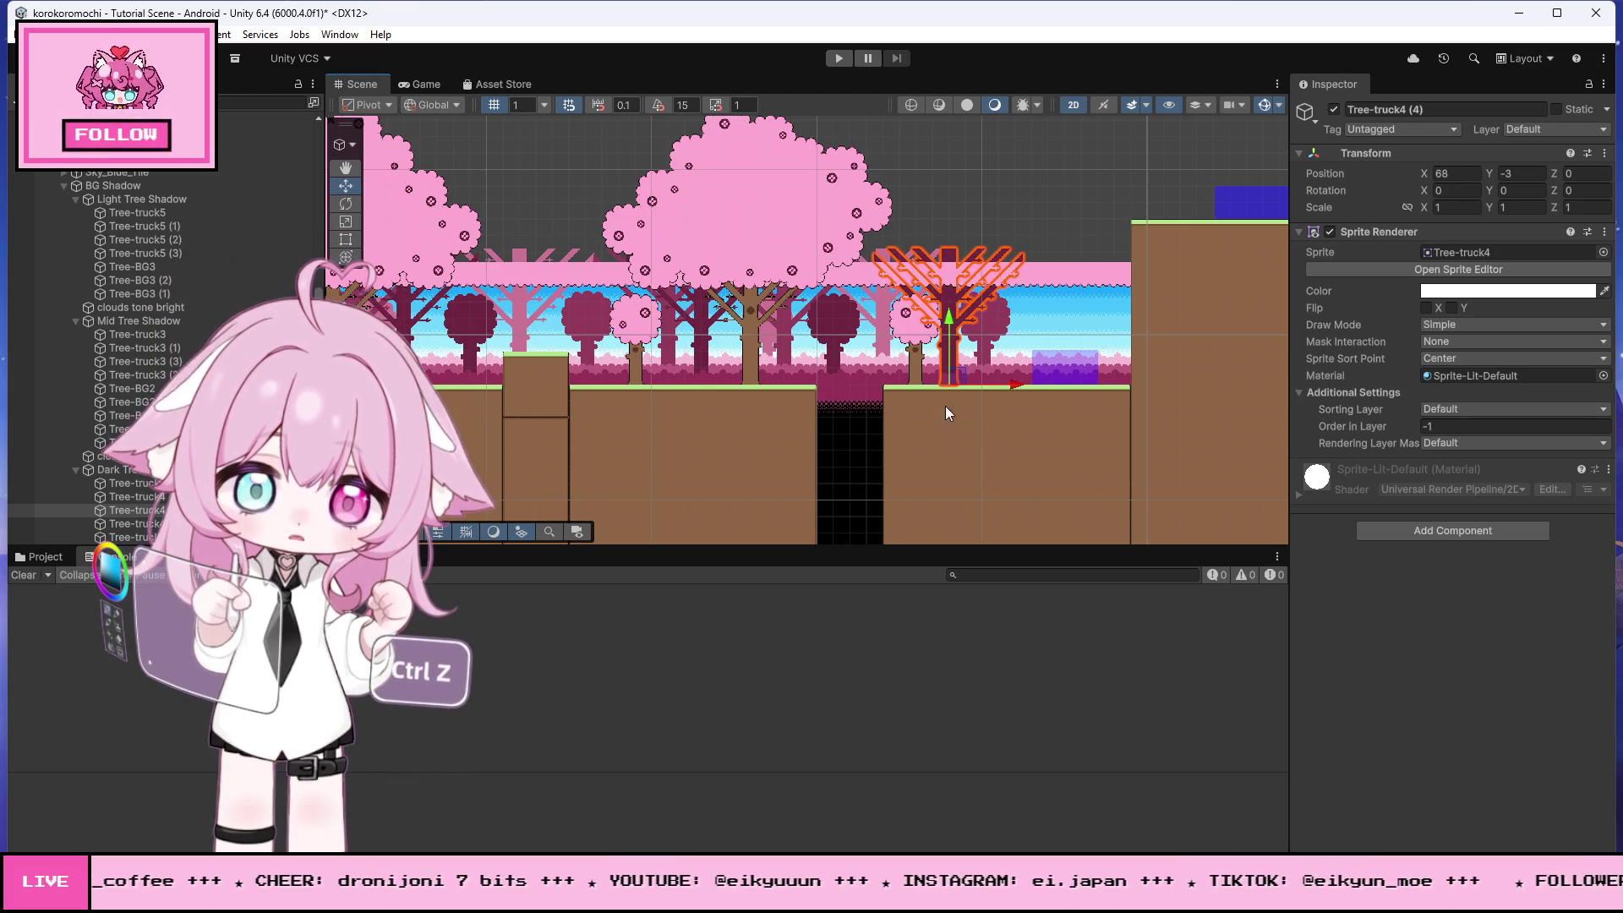
click(842, 456)
scroll(847, 442, down, 4)
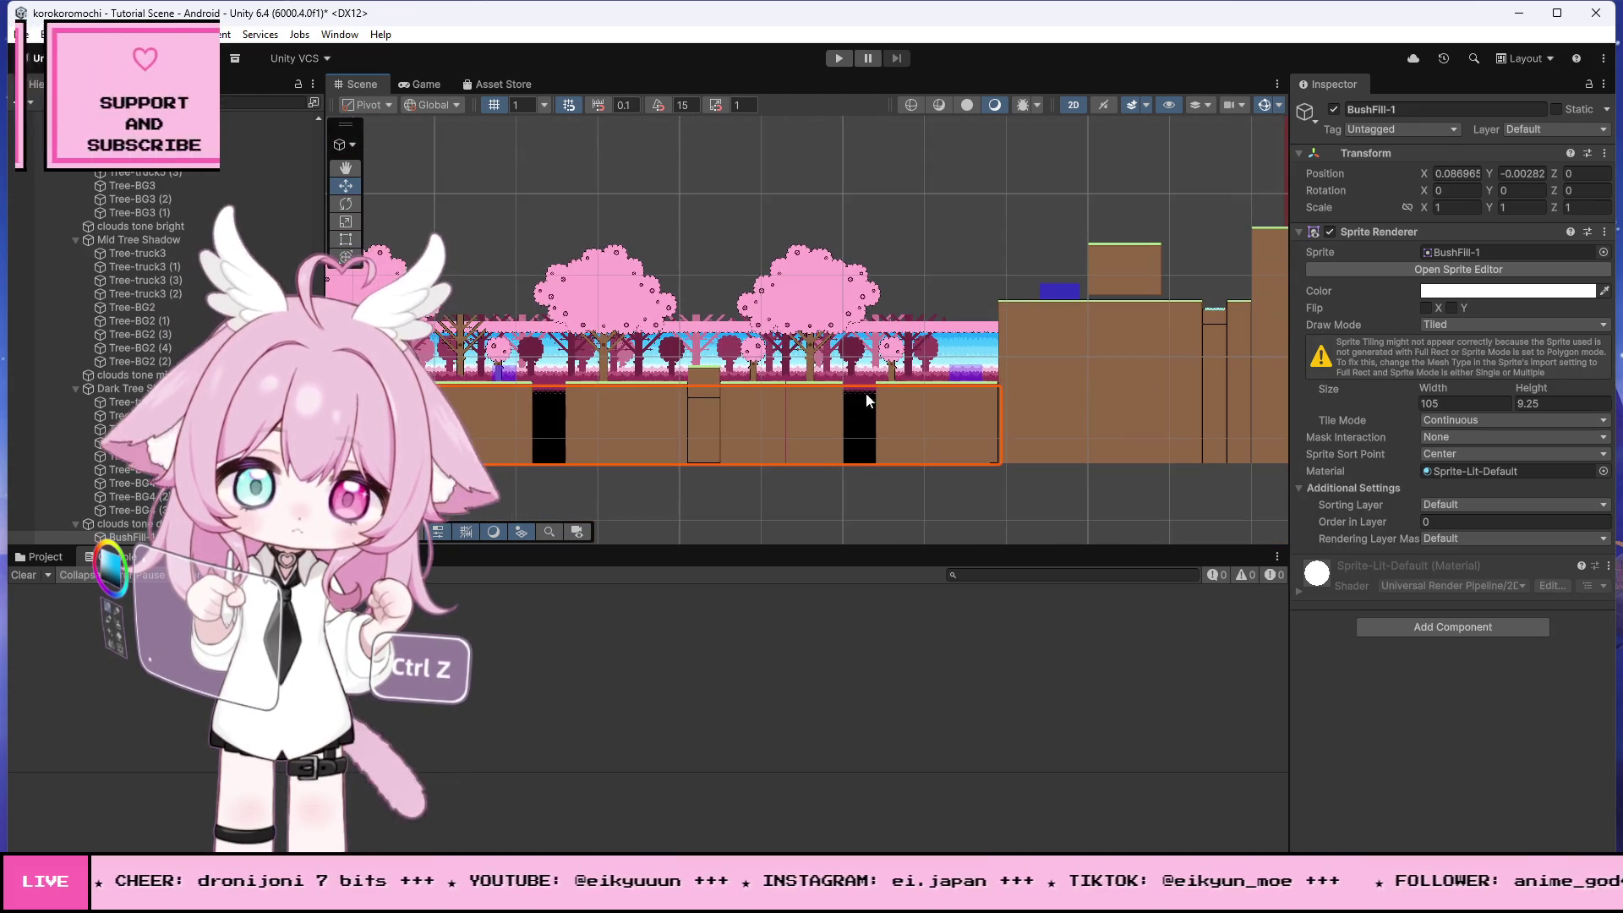
scroll(663, 256, up, 3)
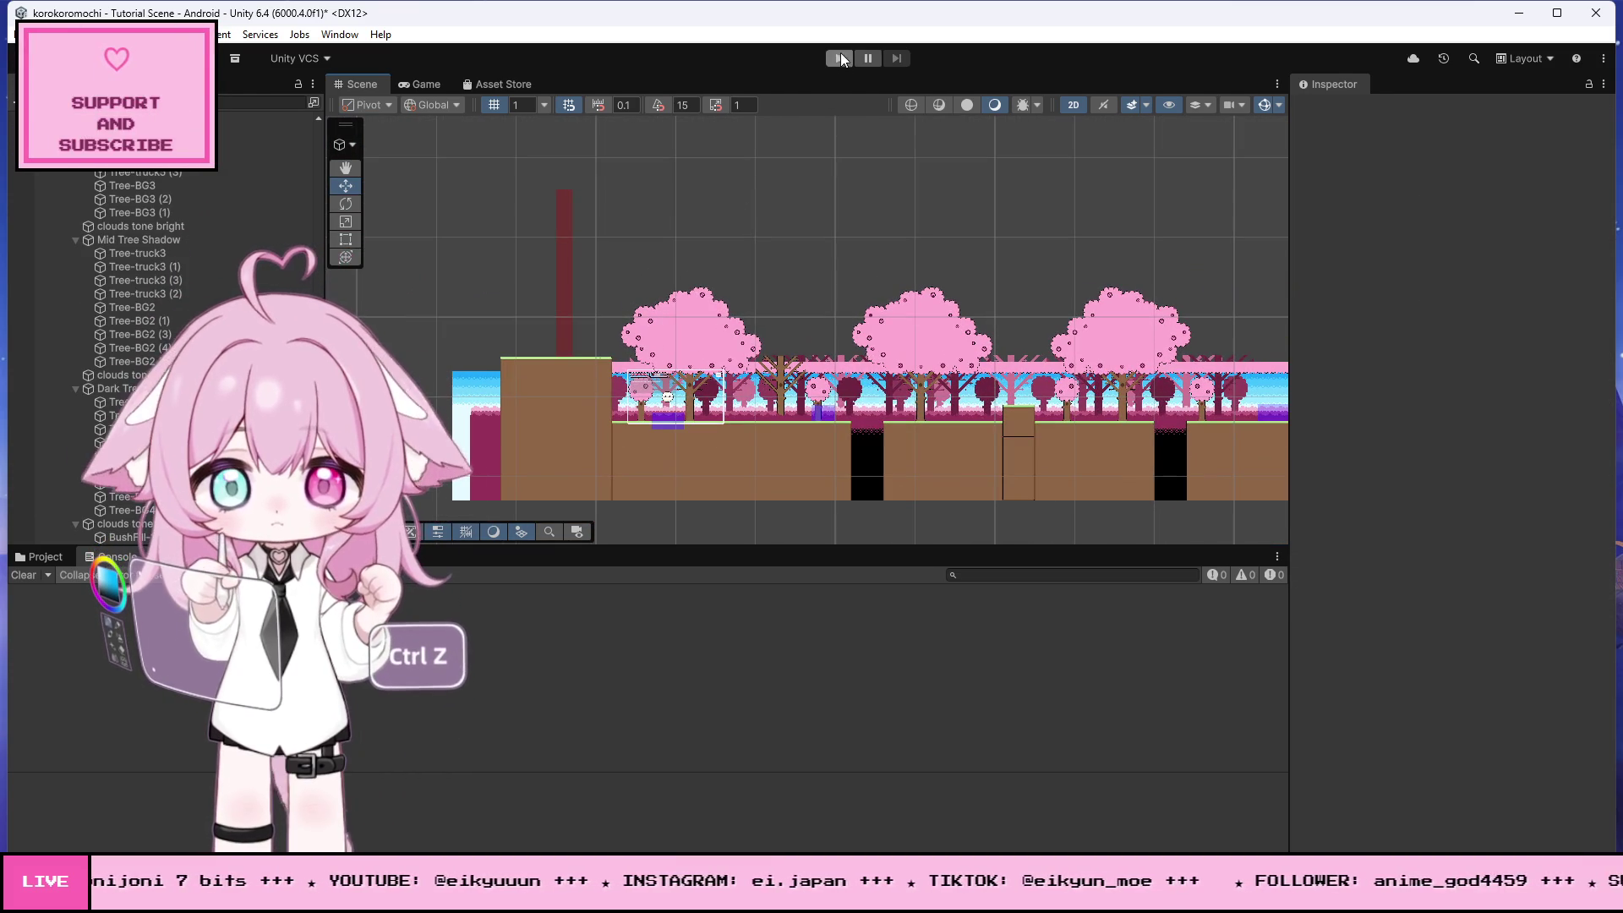
click(838, 58)
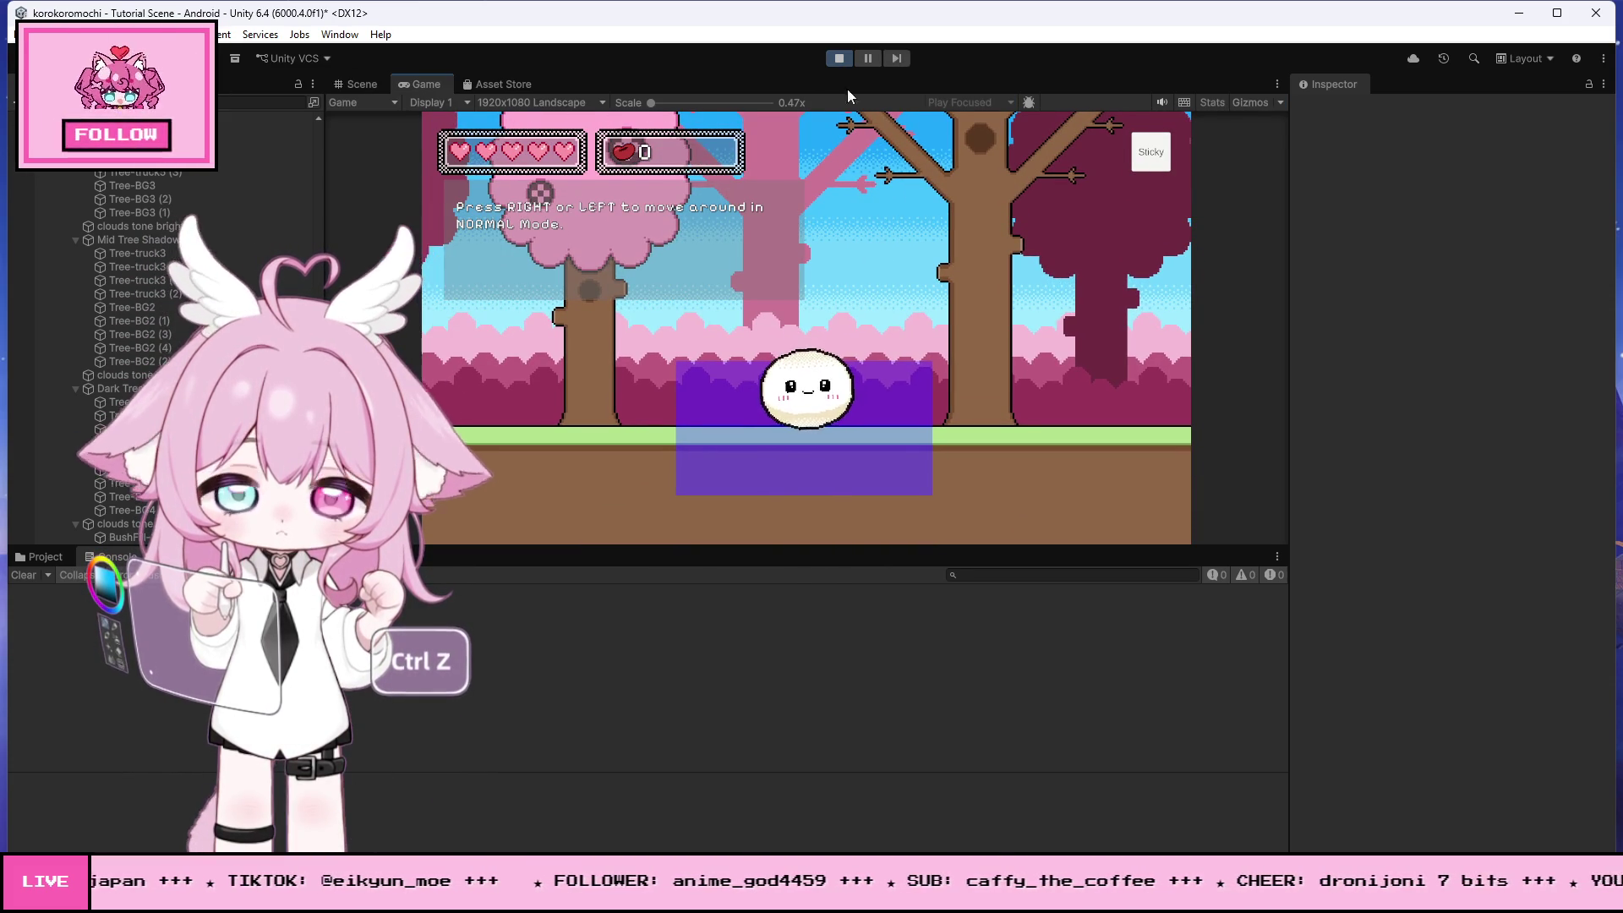
click(836, 59)
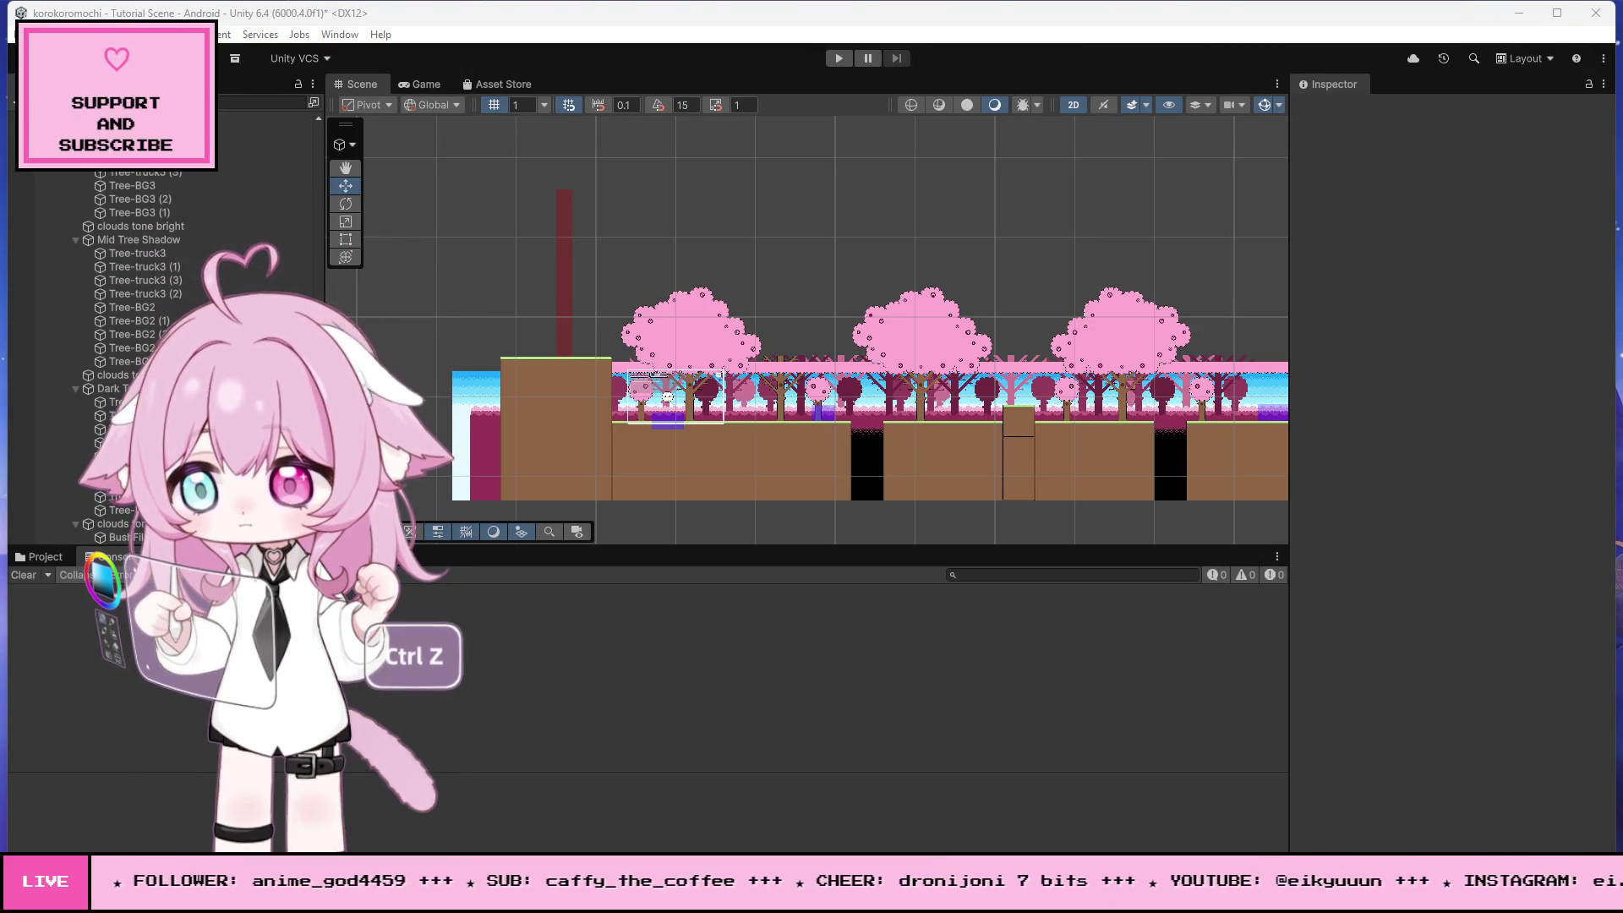
key(alt+Tab)
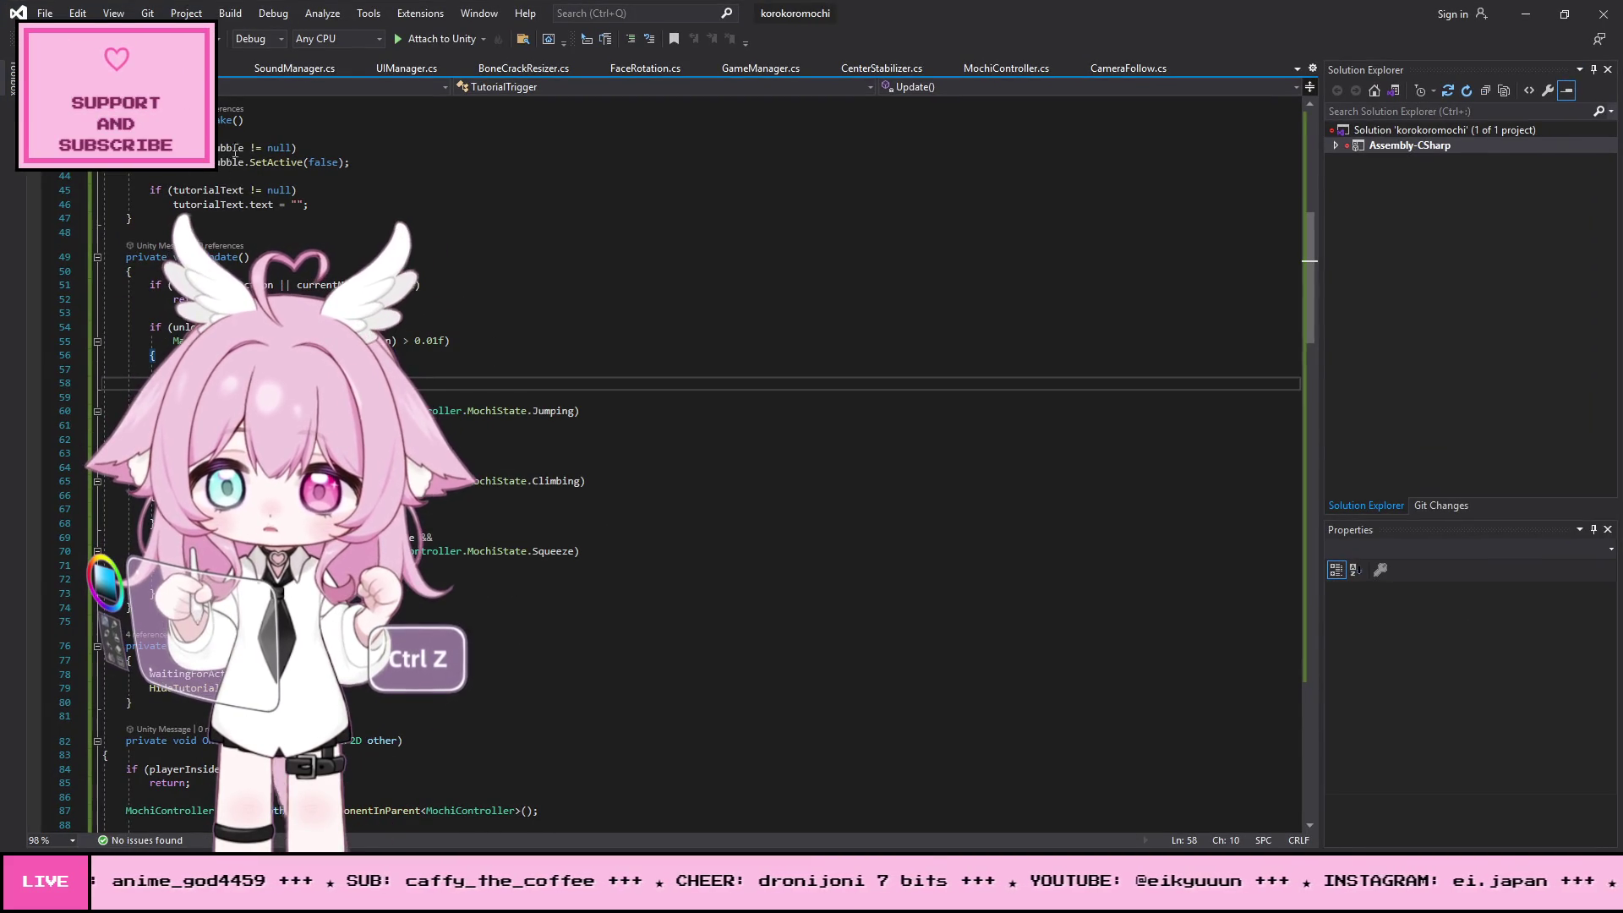
- Revert the last TutorialTrigger.cs edit, save all files, and switch back to the Unity editor
key(ctrl+z)
key(ctrl+z)
key(ctrl+z)
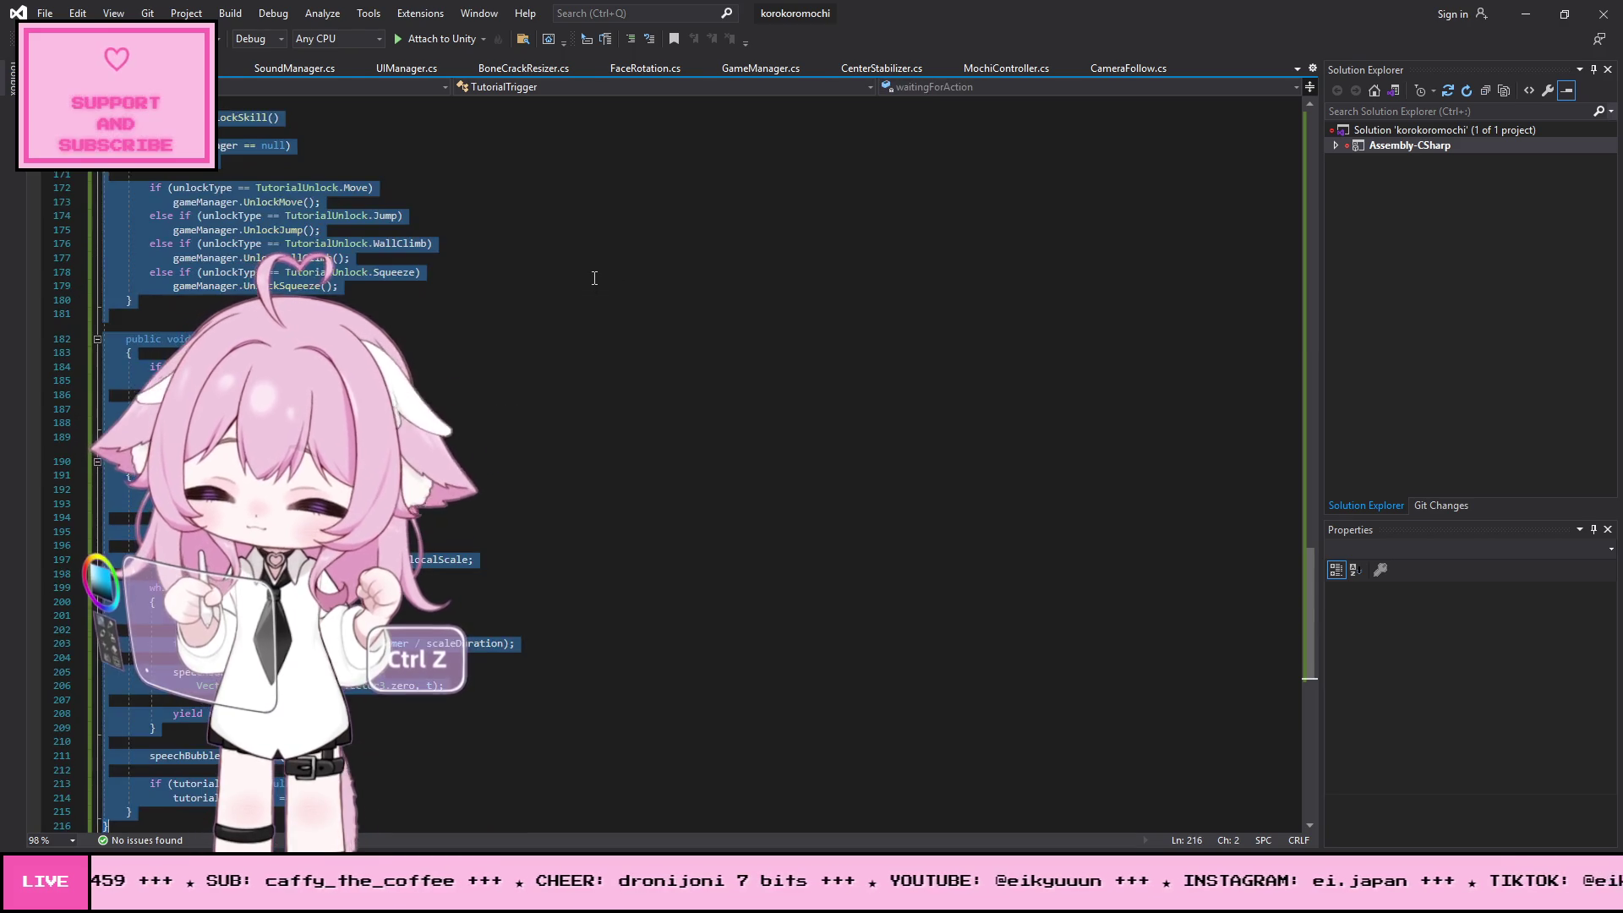
click(45, 13)
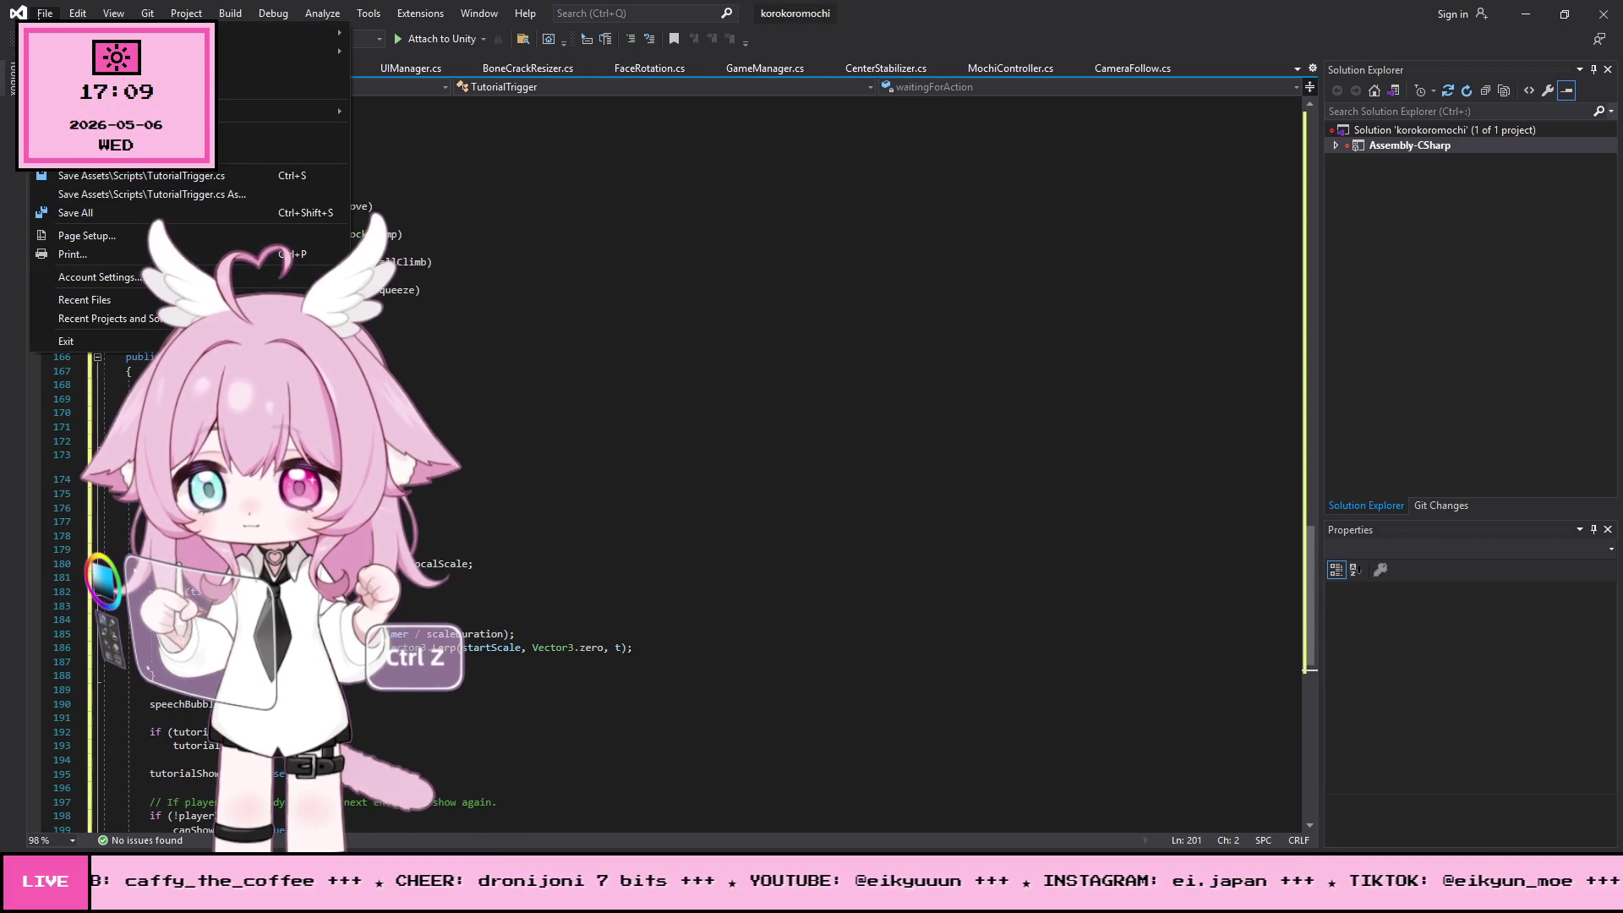
click(74, 216)
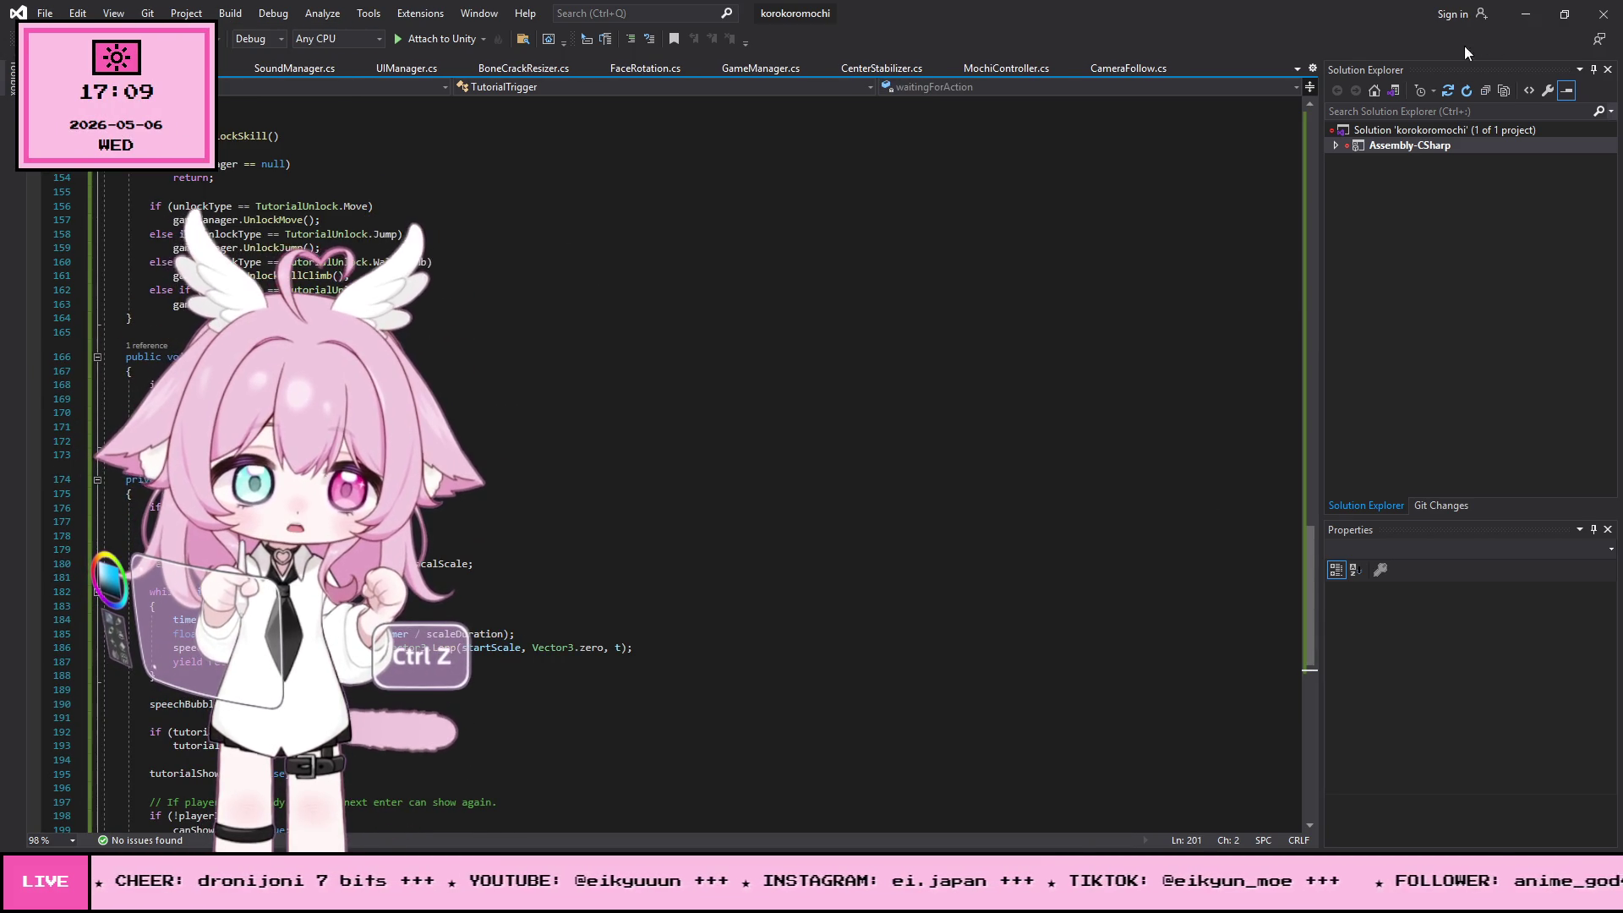
click(1526, 15)
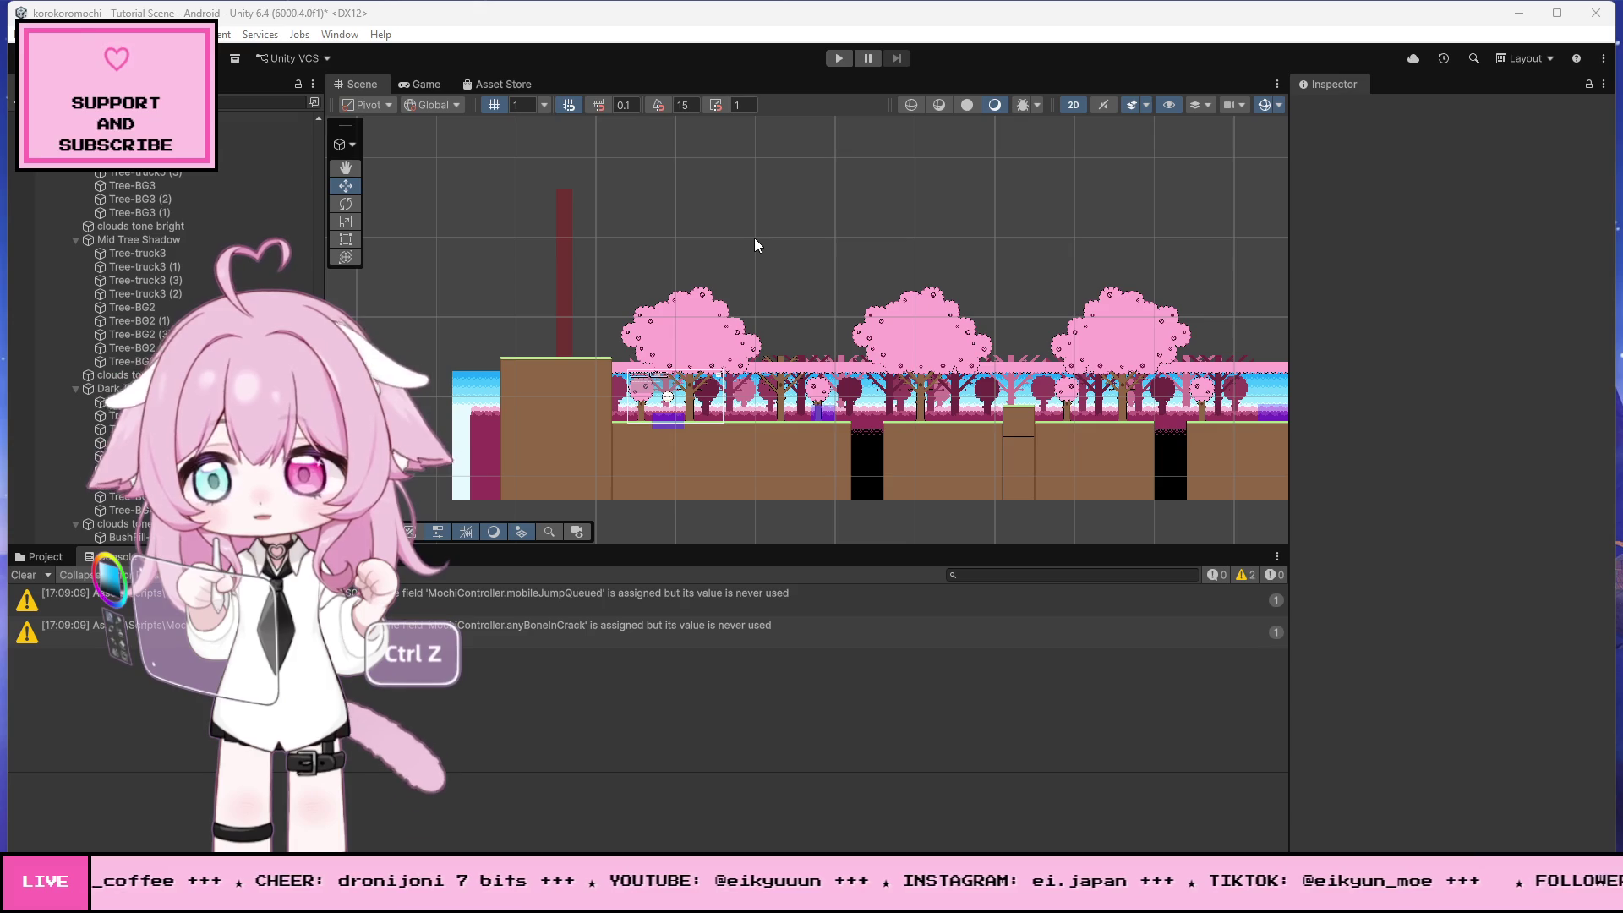
- Play the scene and roll the mochi left and right through the movement prompt zone
click(838, 57)
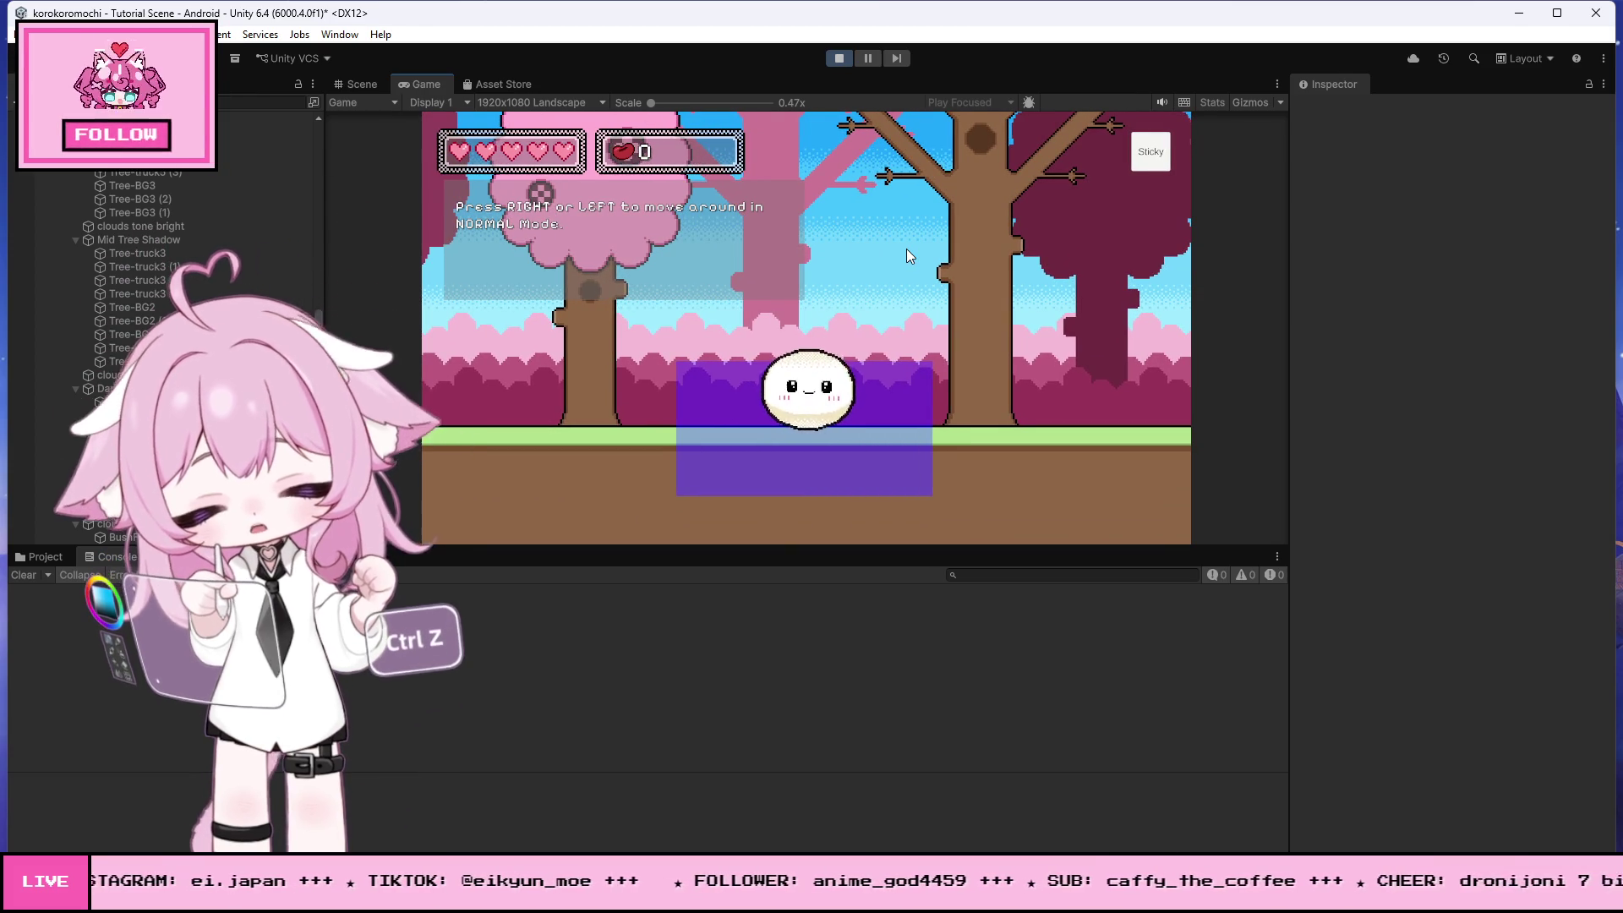
key(Left)
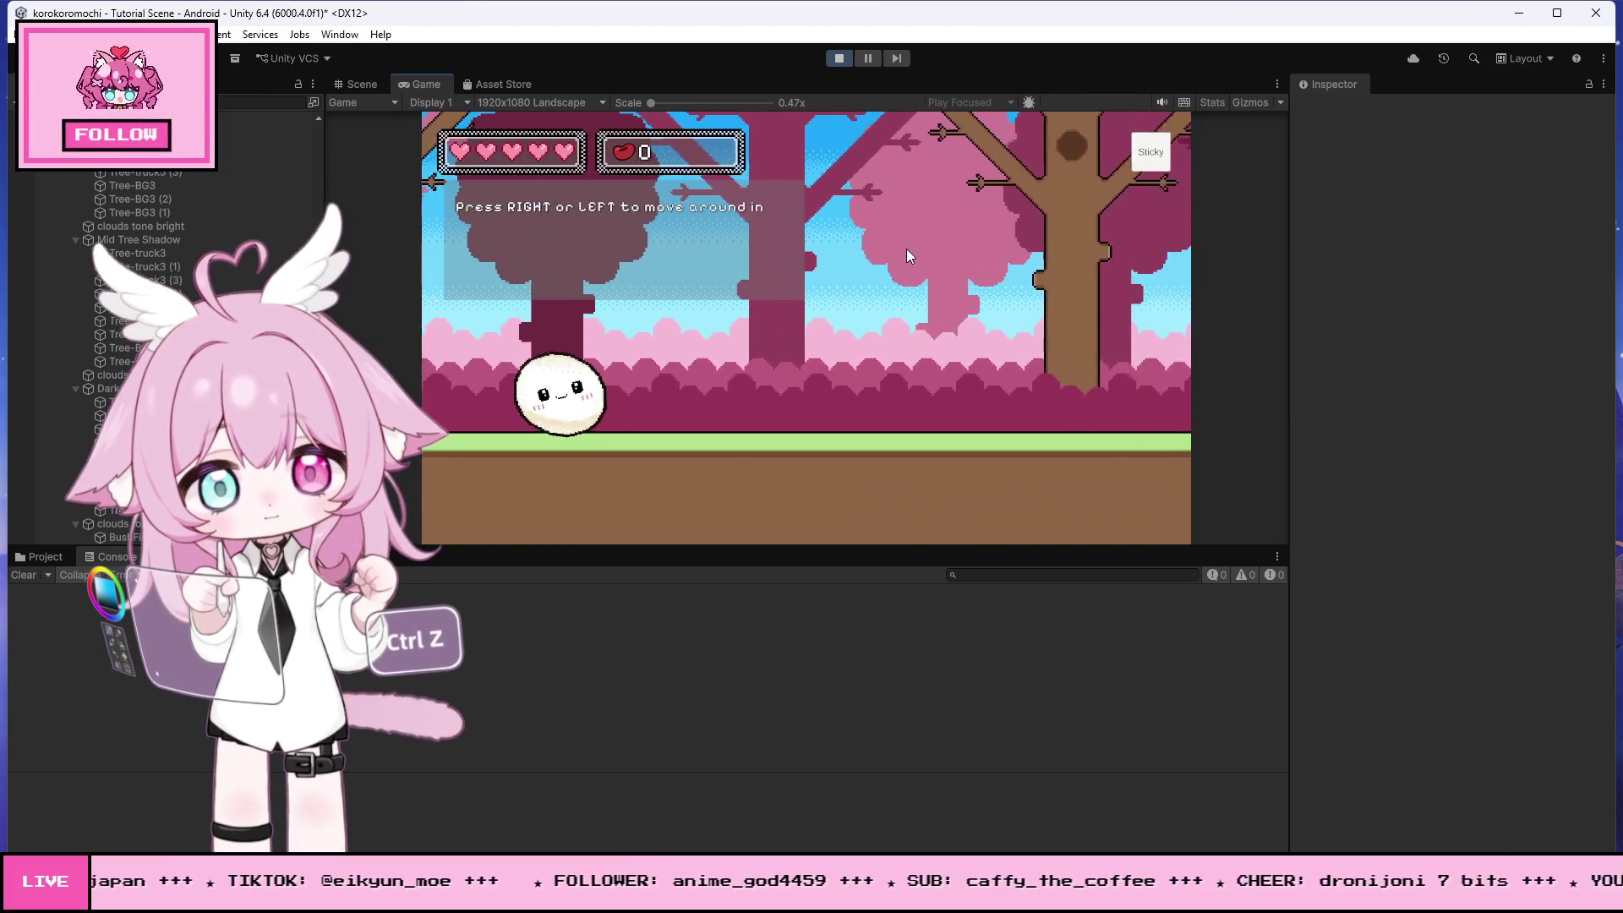
key(Right)
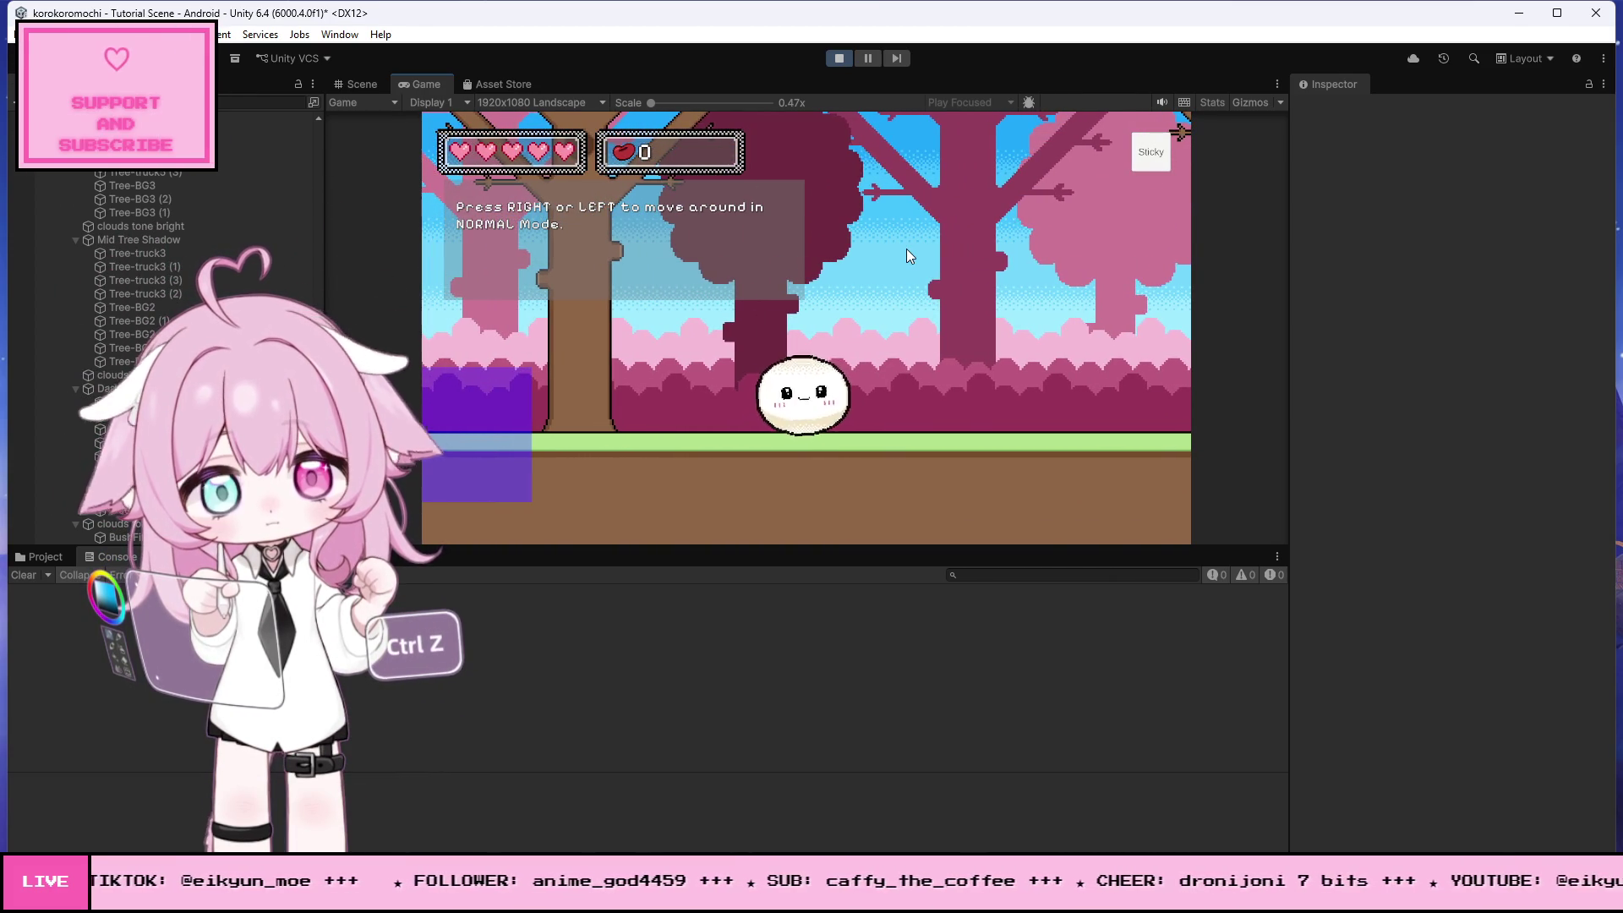
key(Right)
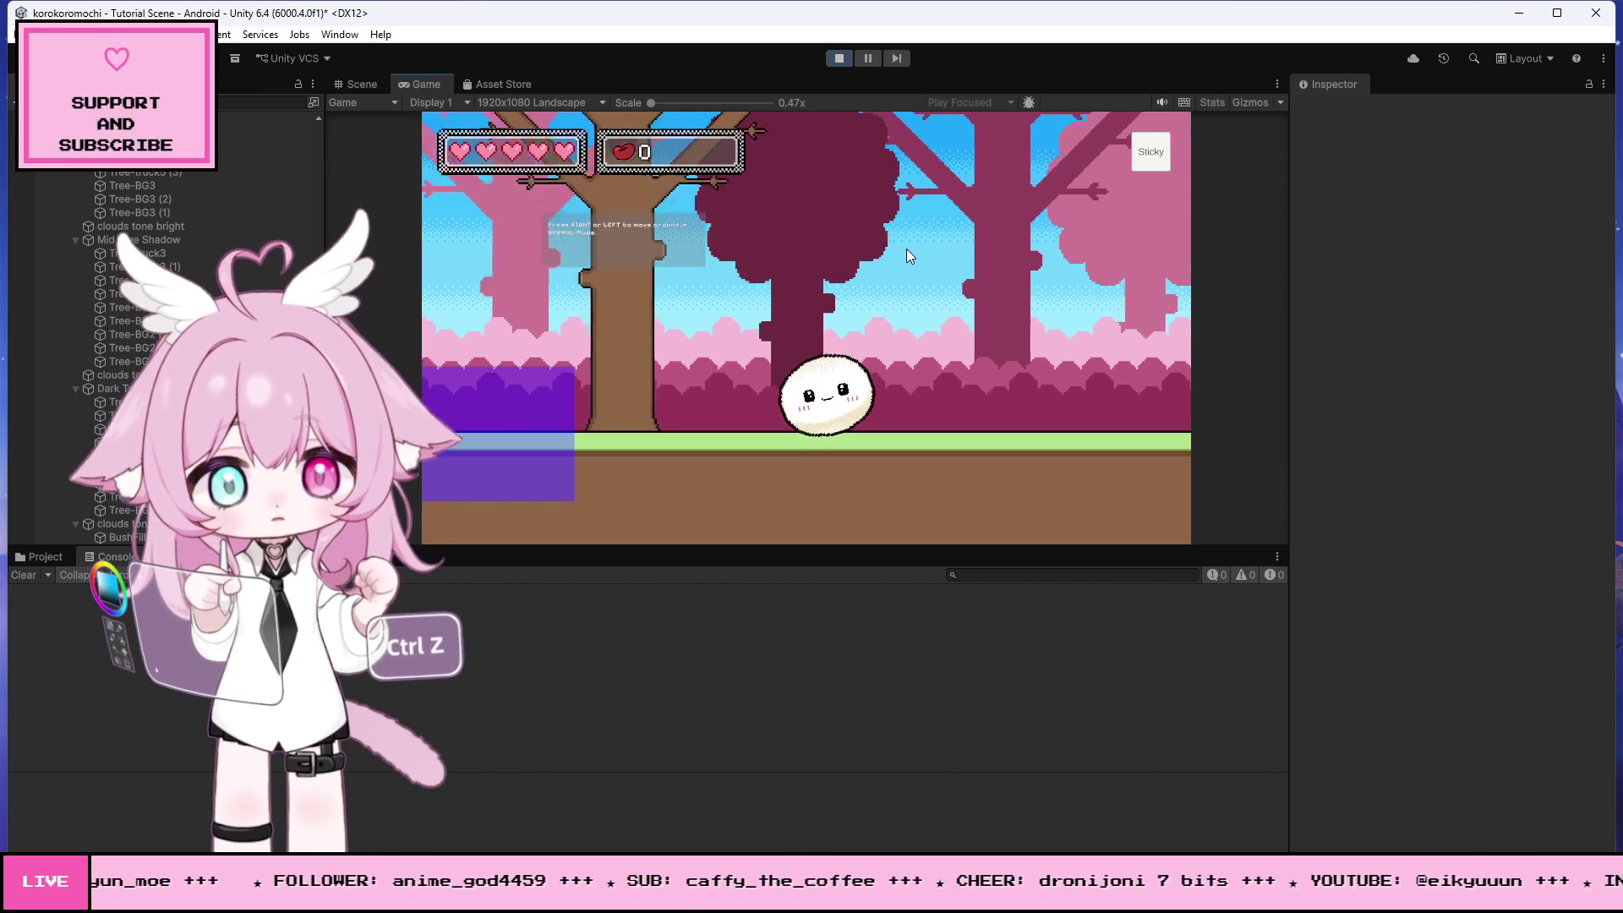
key(Left)
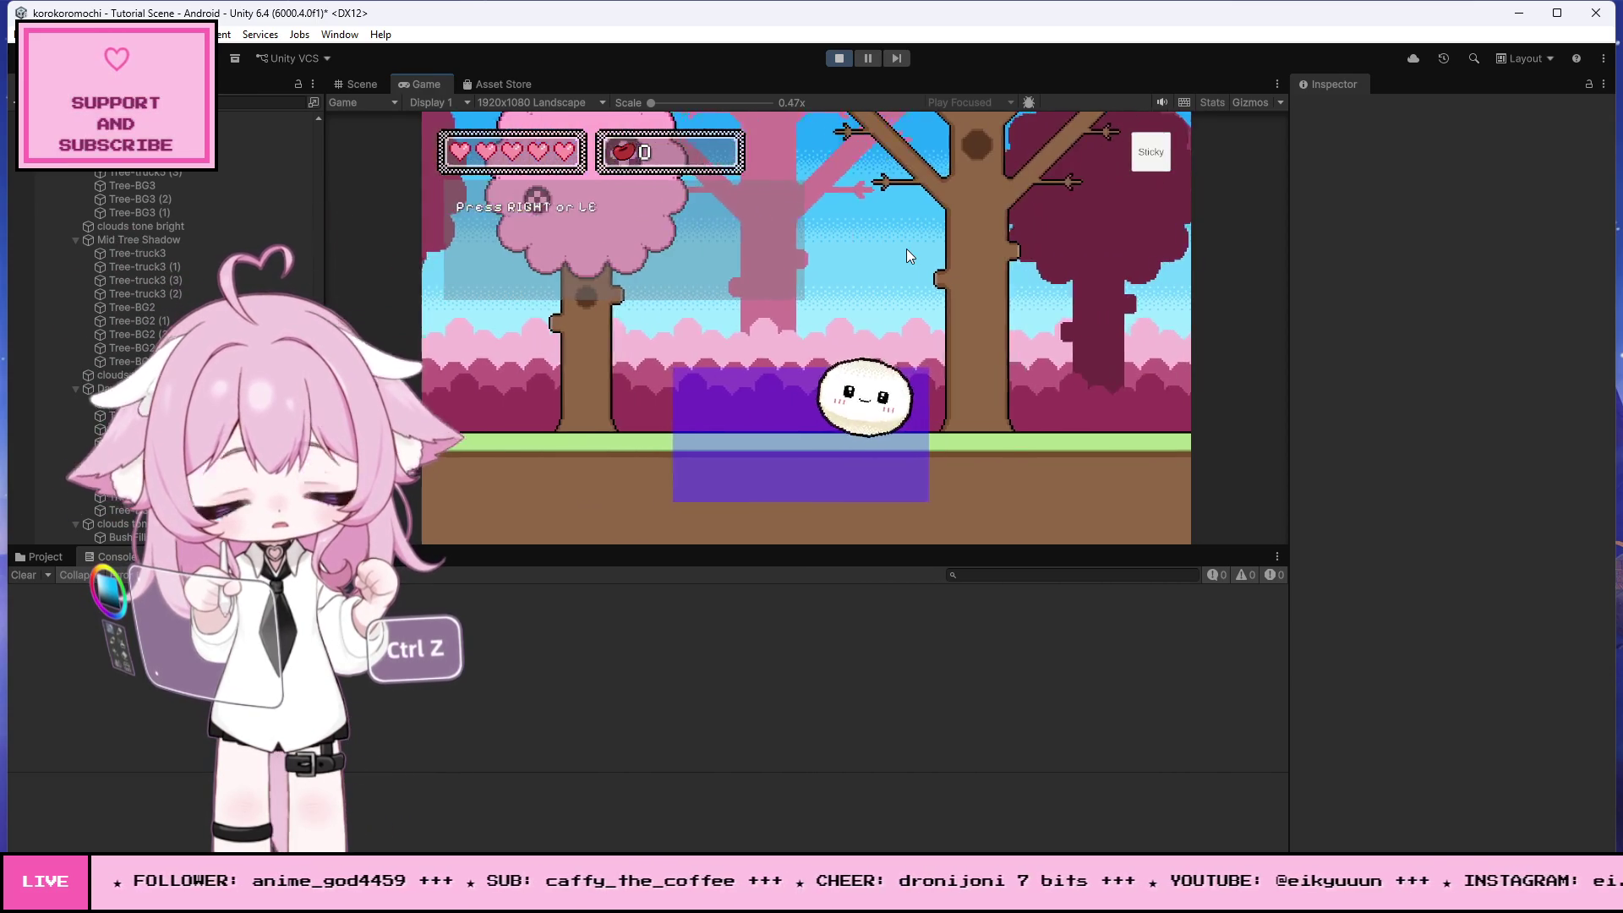
key(Right)
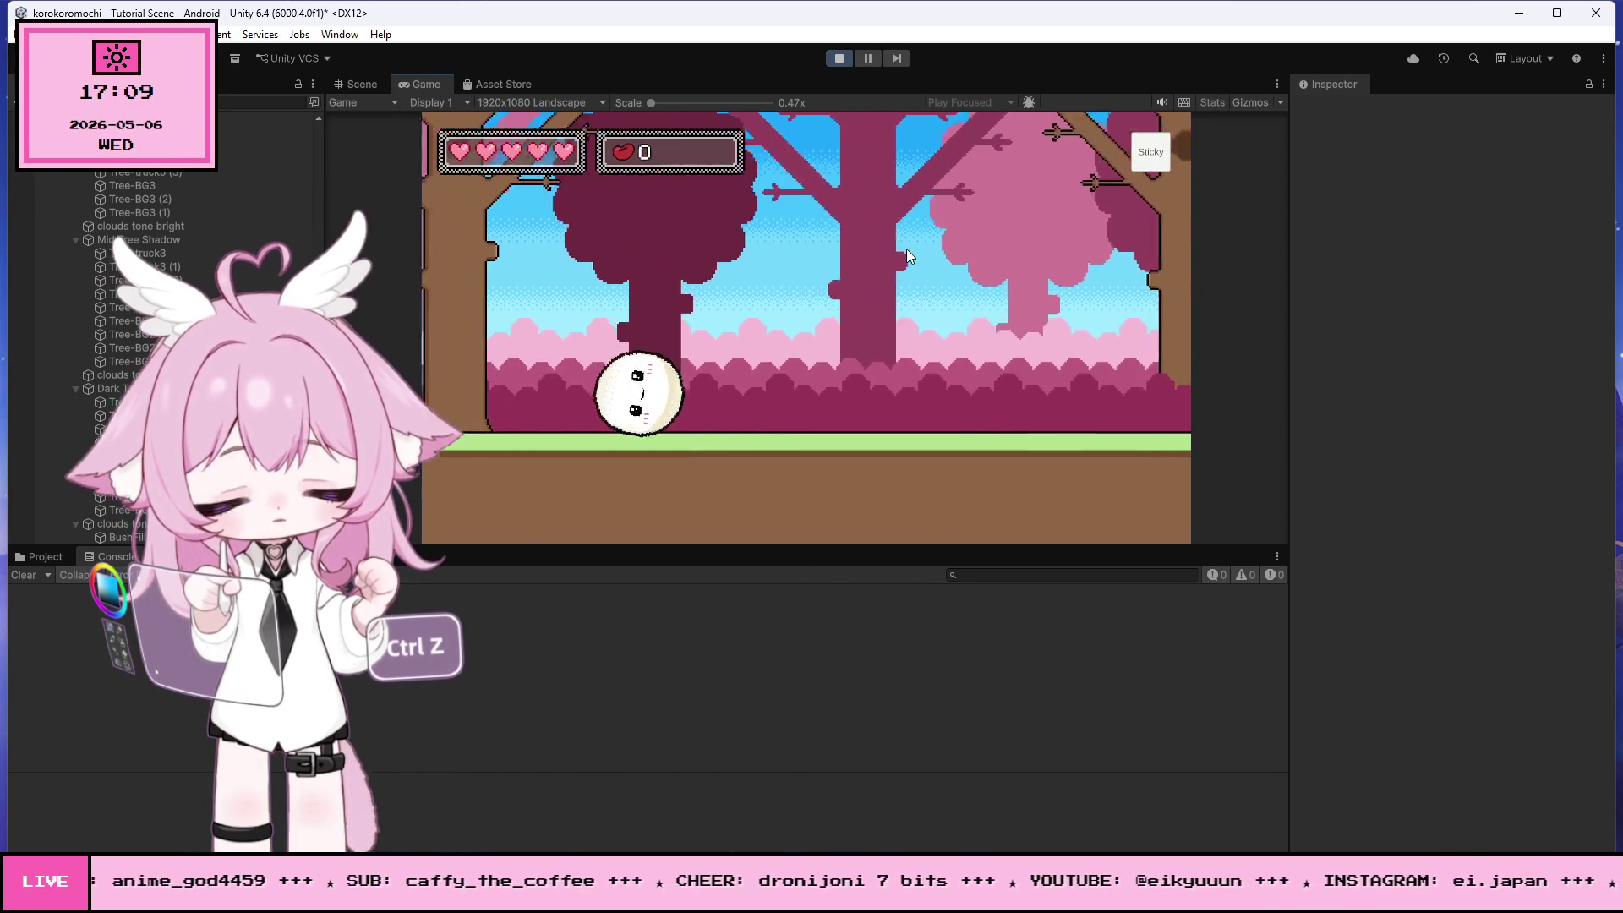
key(Right)
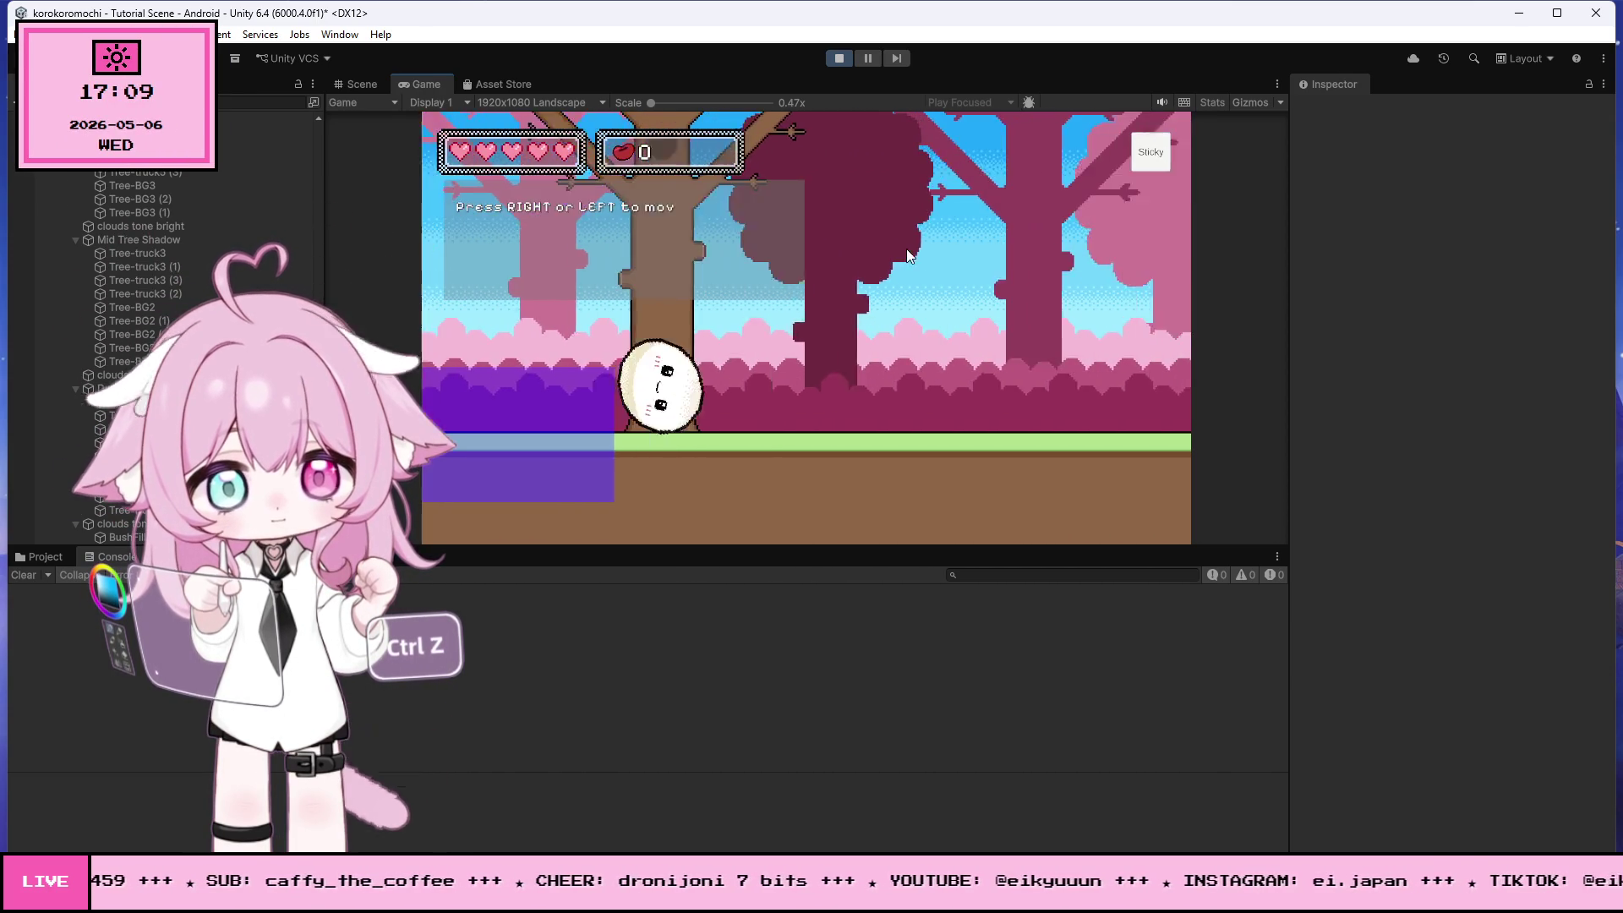
- Restart the playtest, roll left once more, then stop it and switch to Visual Studio
click(833, 58)
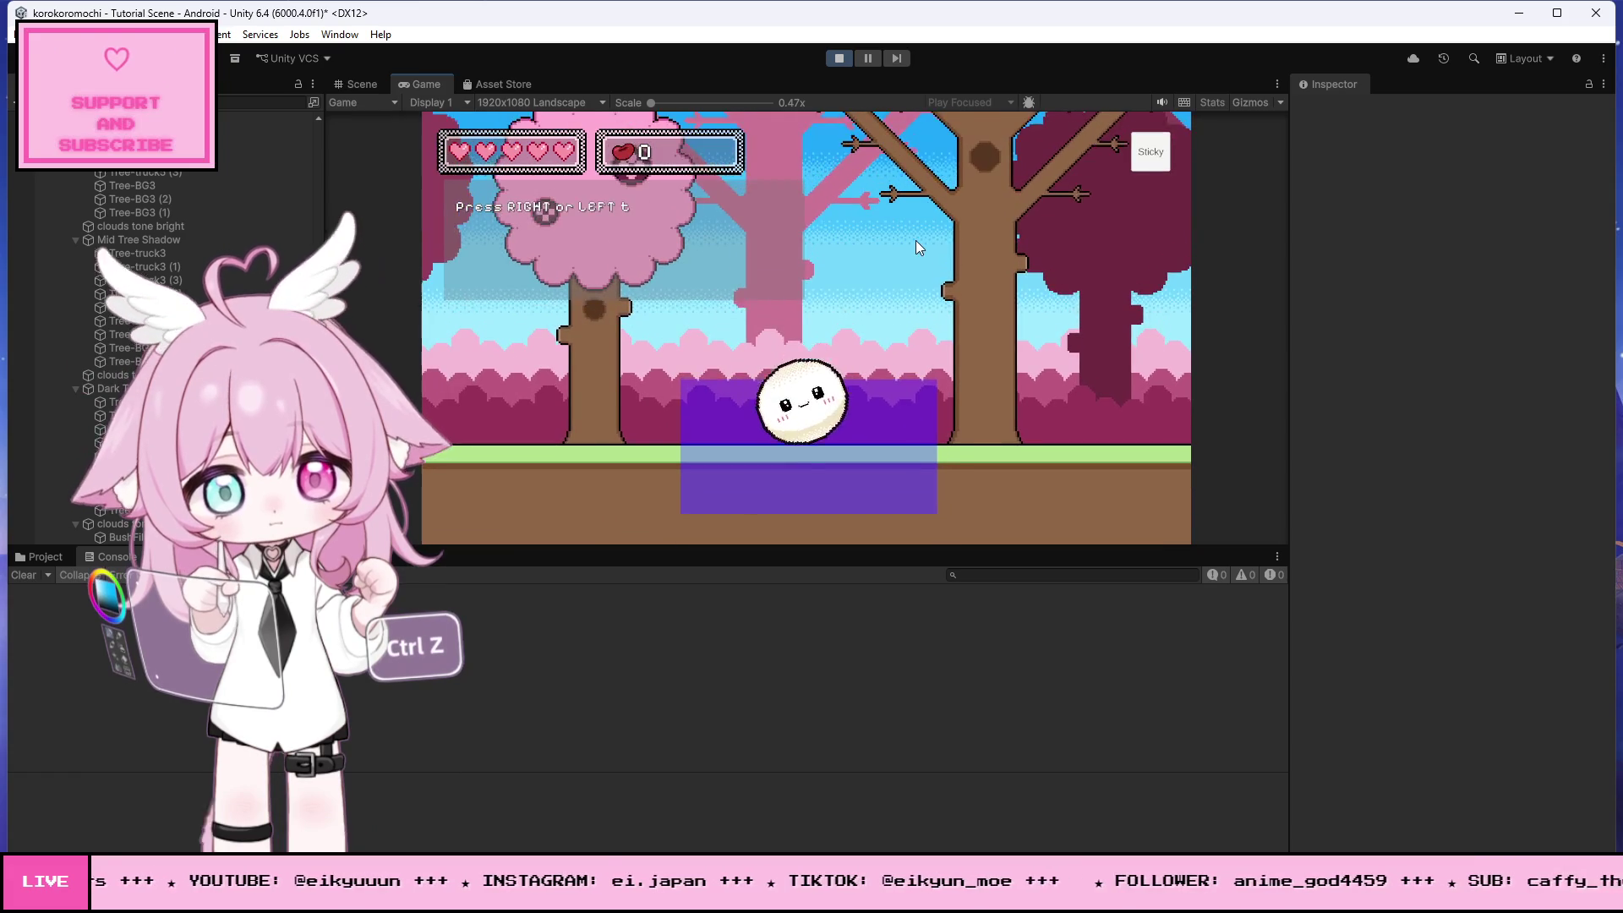
key(Left)
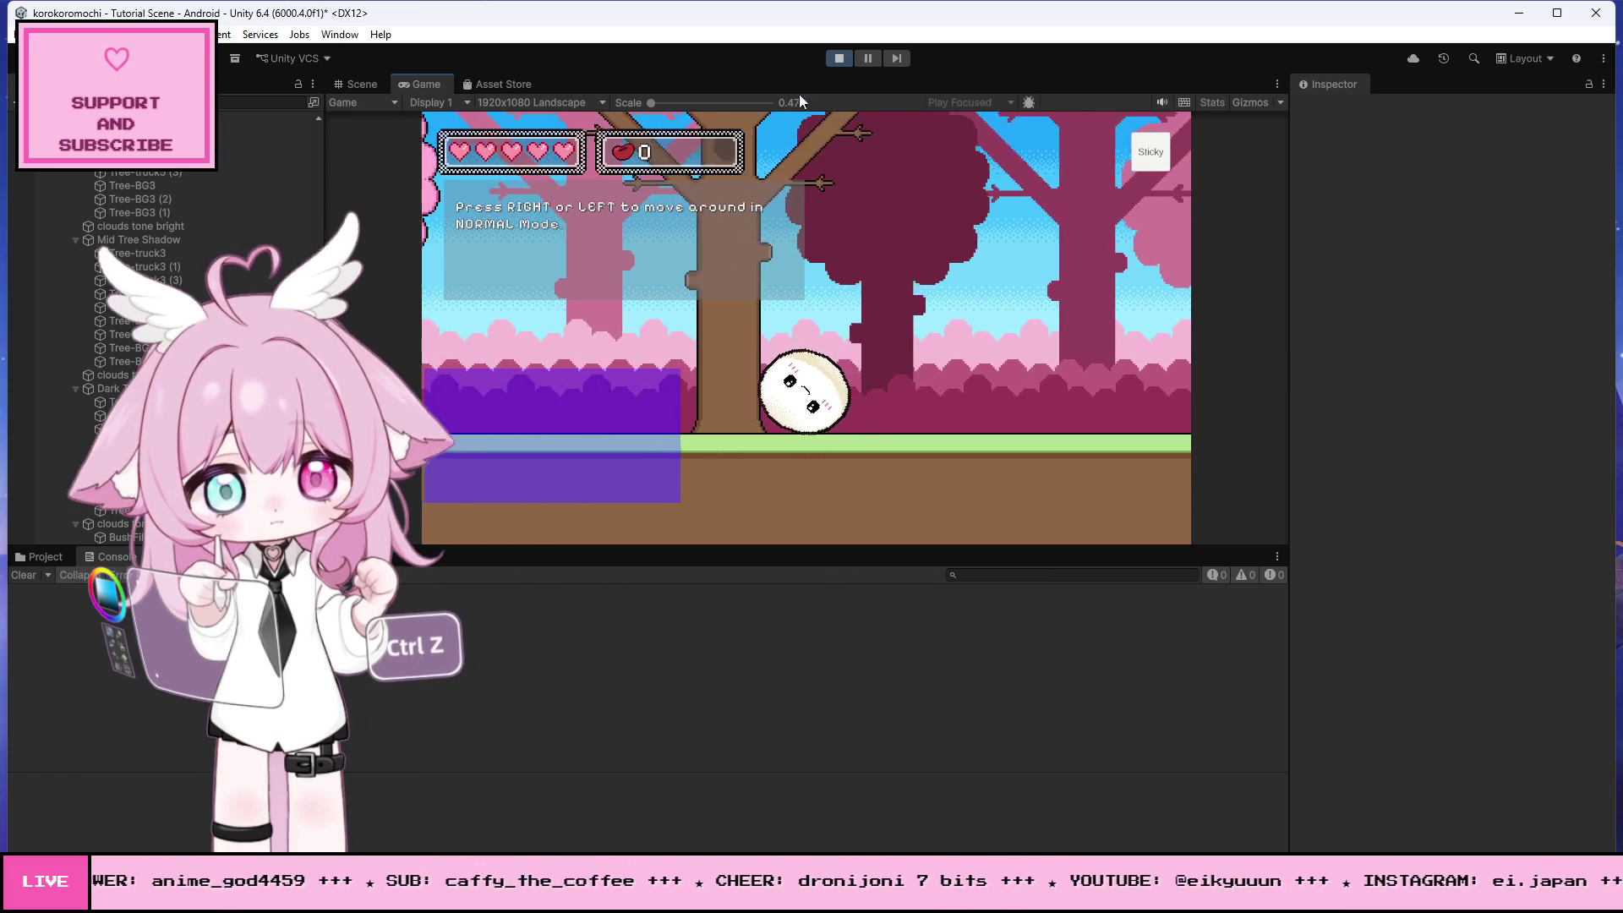
click(837, 58)
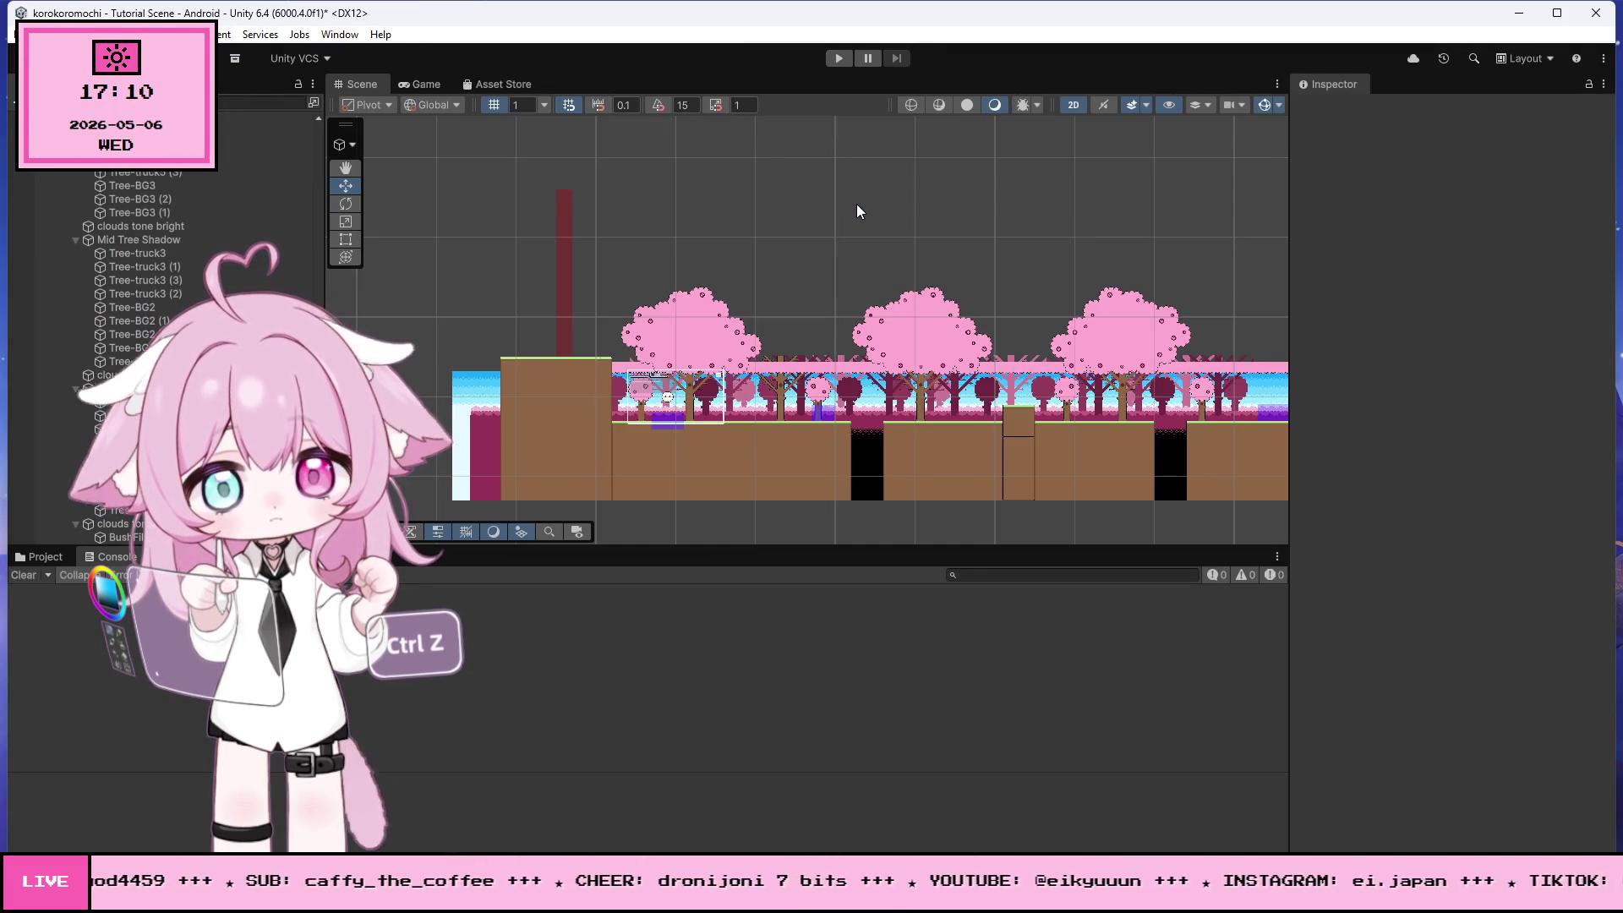
key(alt+Tab)
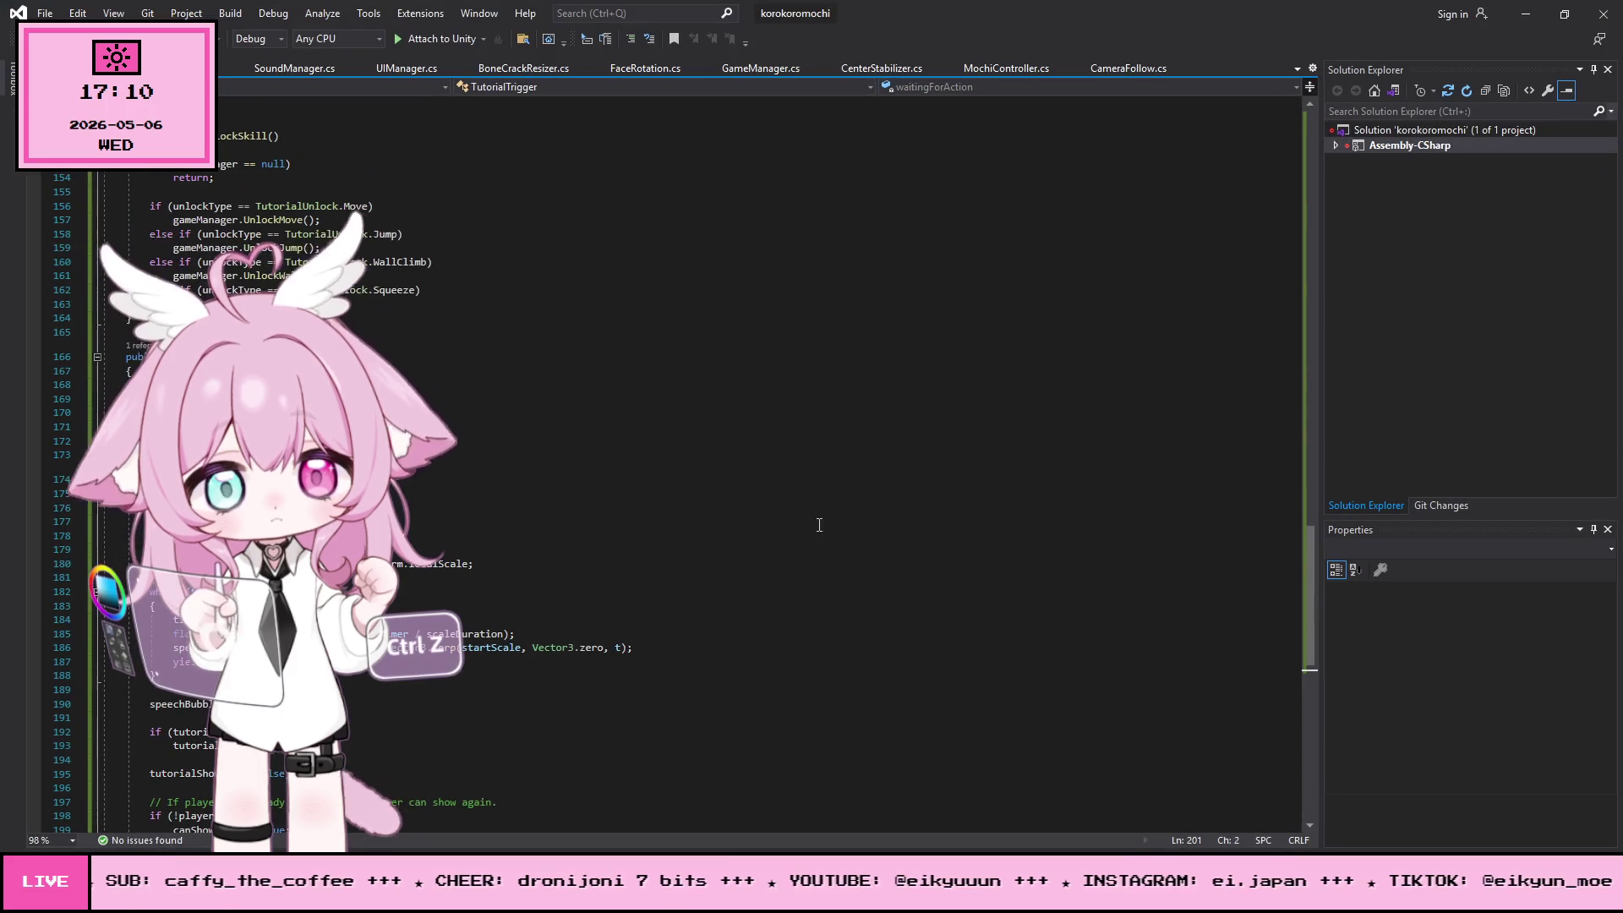
- Restore the removed code block in TutorialTrigger.cs, save all scripts, and return to Unity
scroll(792, 520, up, 4)
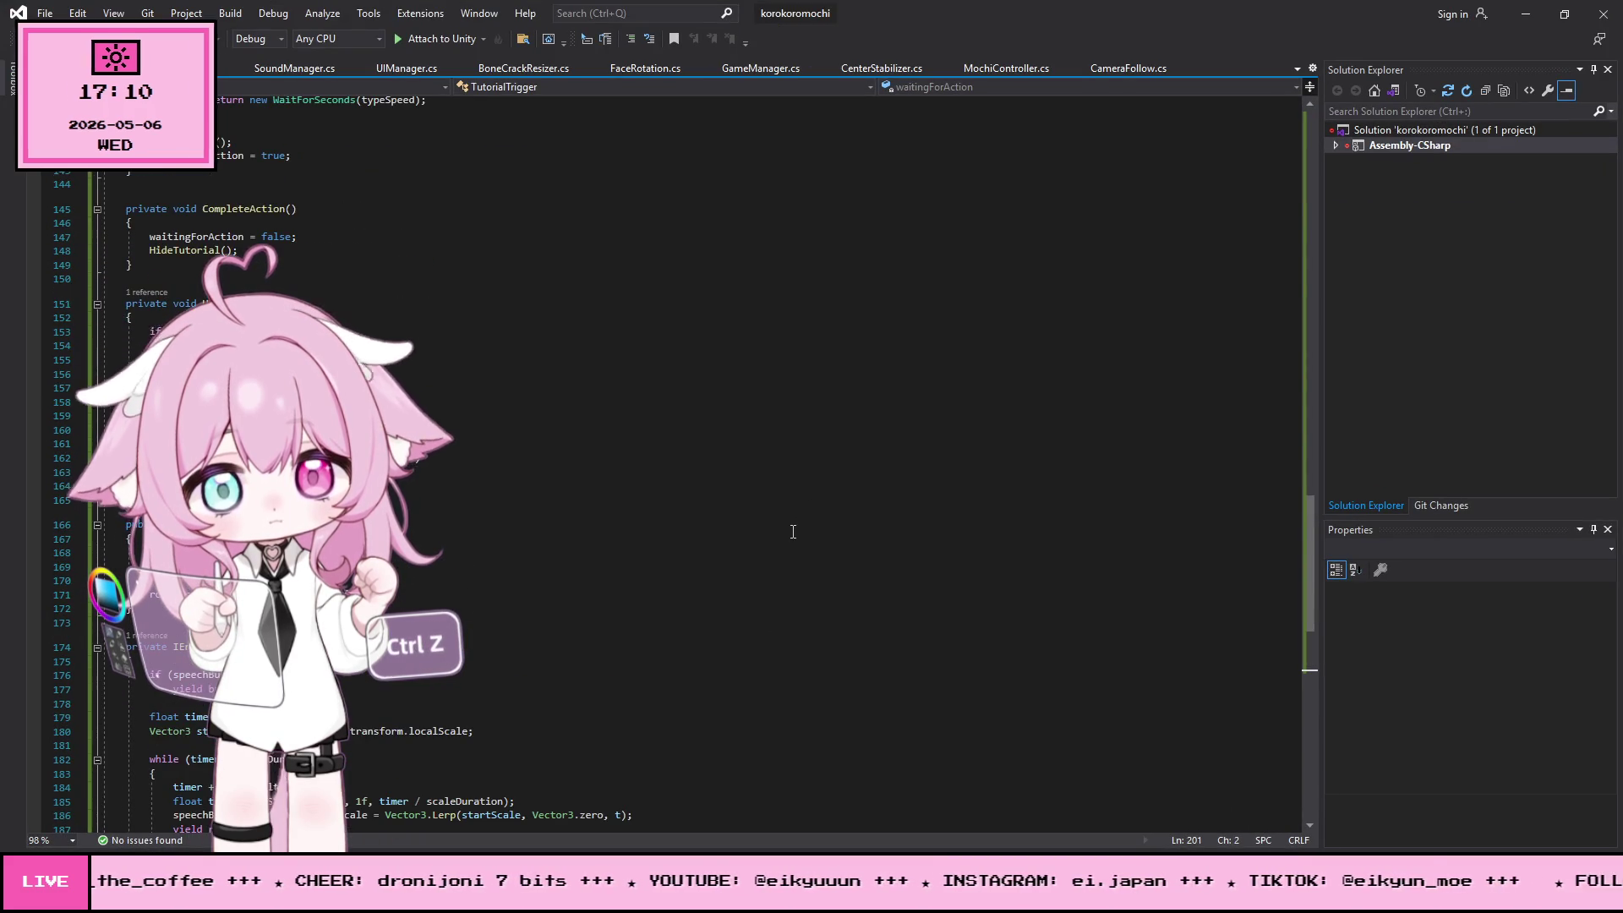
scroll(792, 531, down, 4)
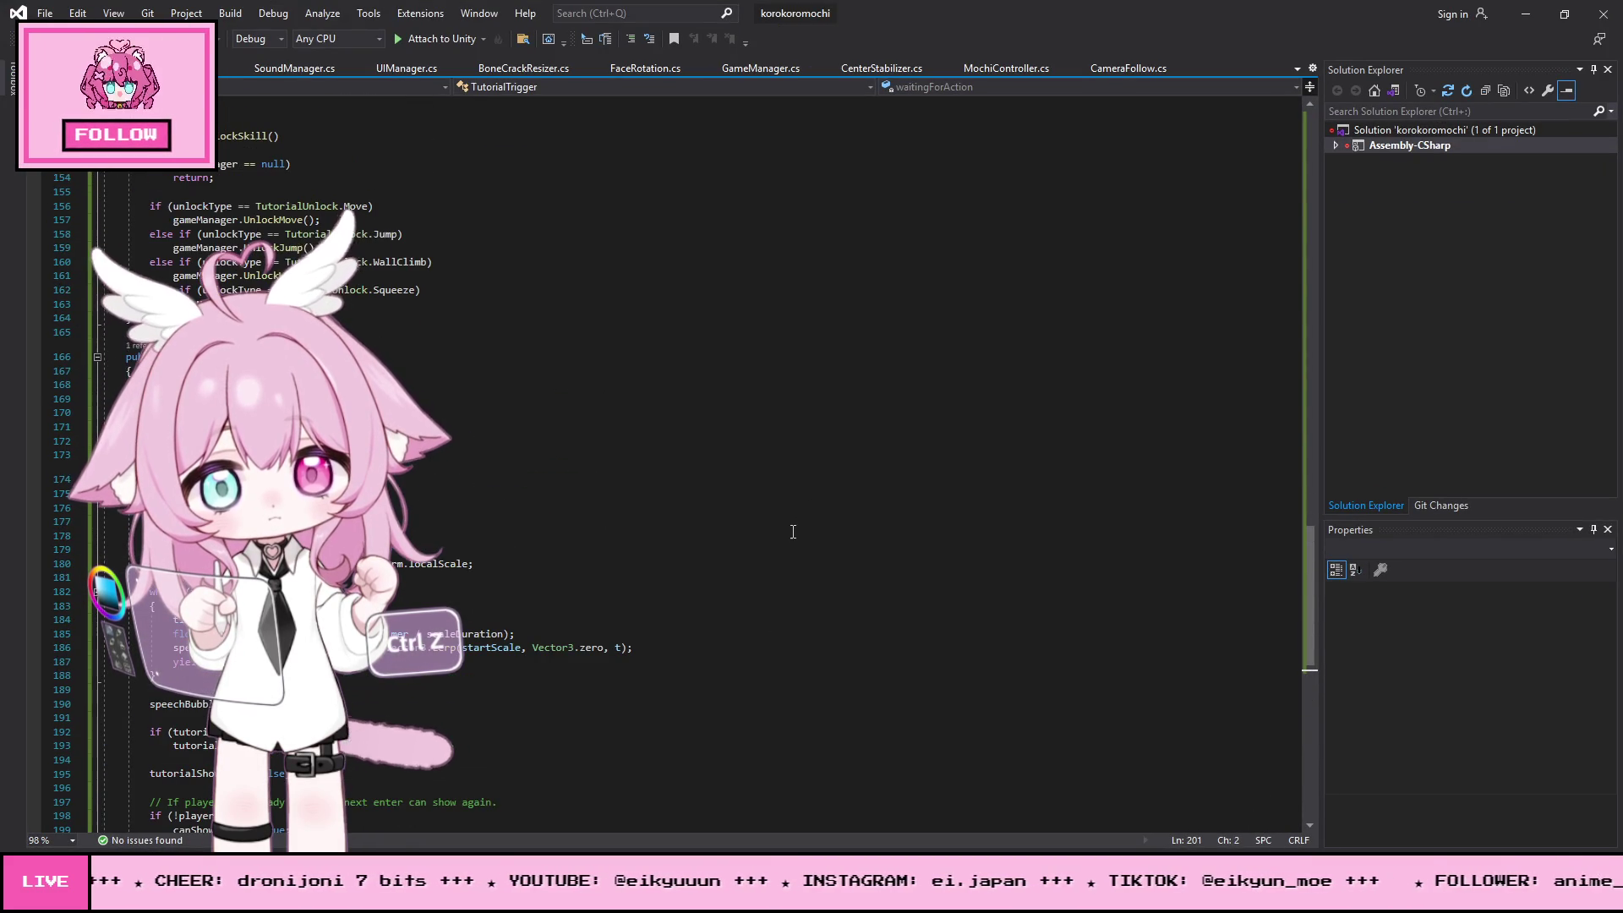
key(ctrl+z)
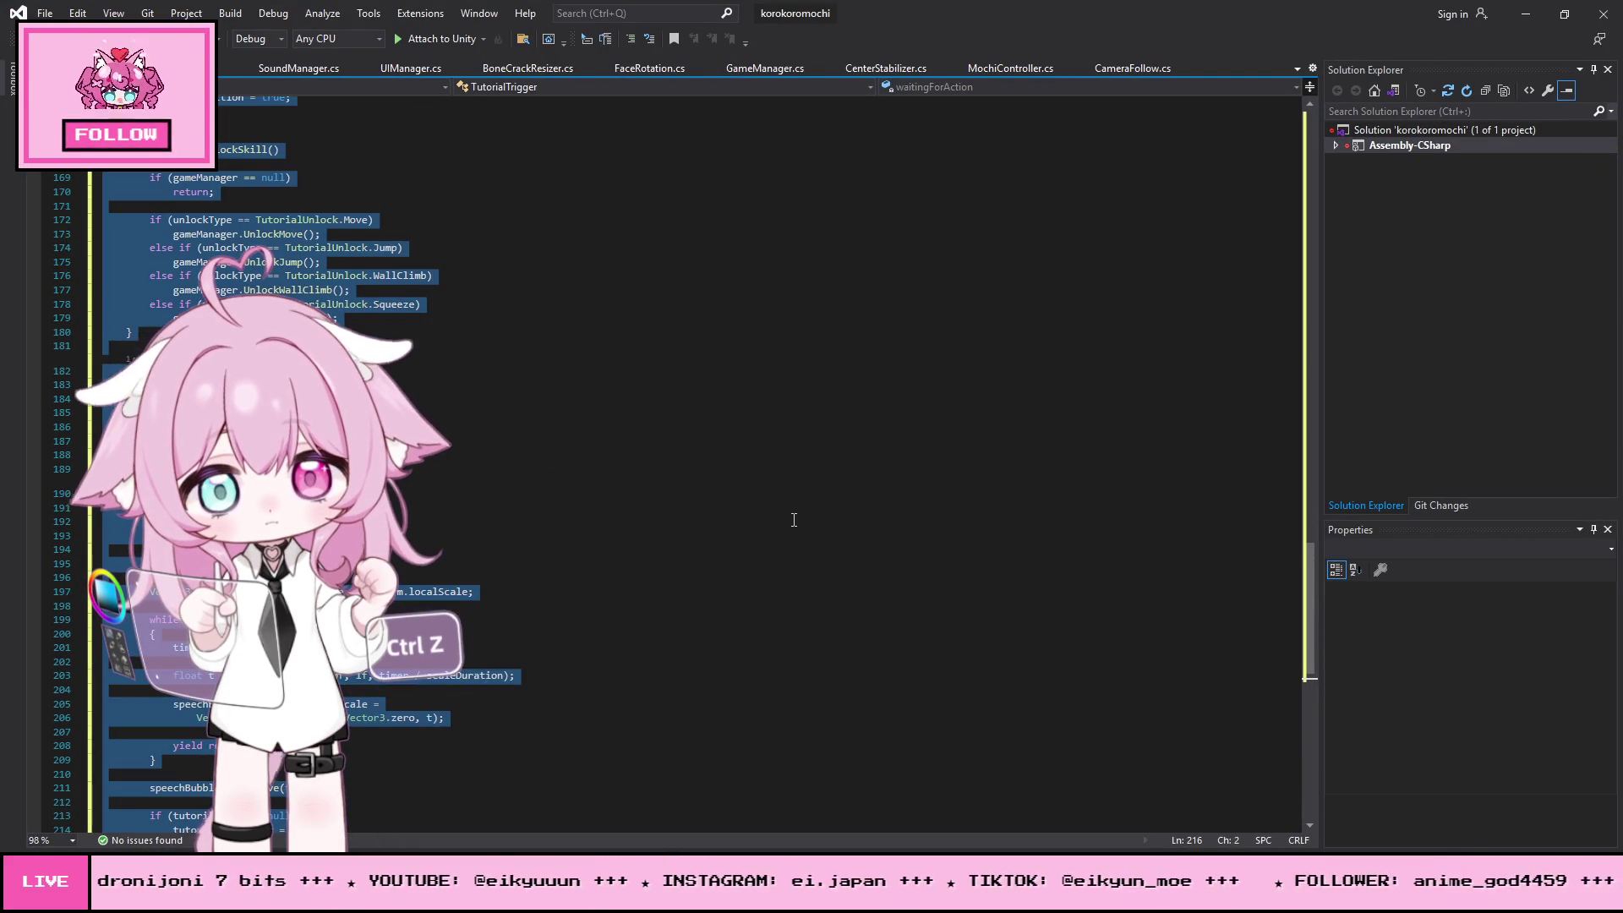
click(796, 488)
drag(1302, 596, 1290, 194)
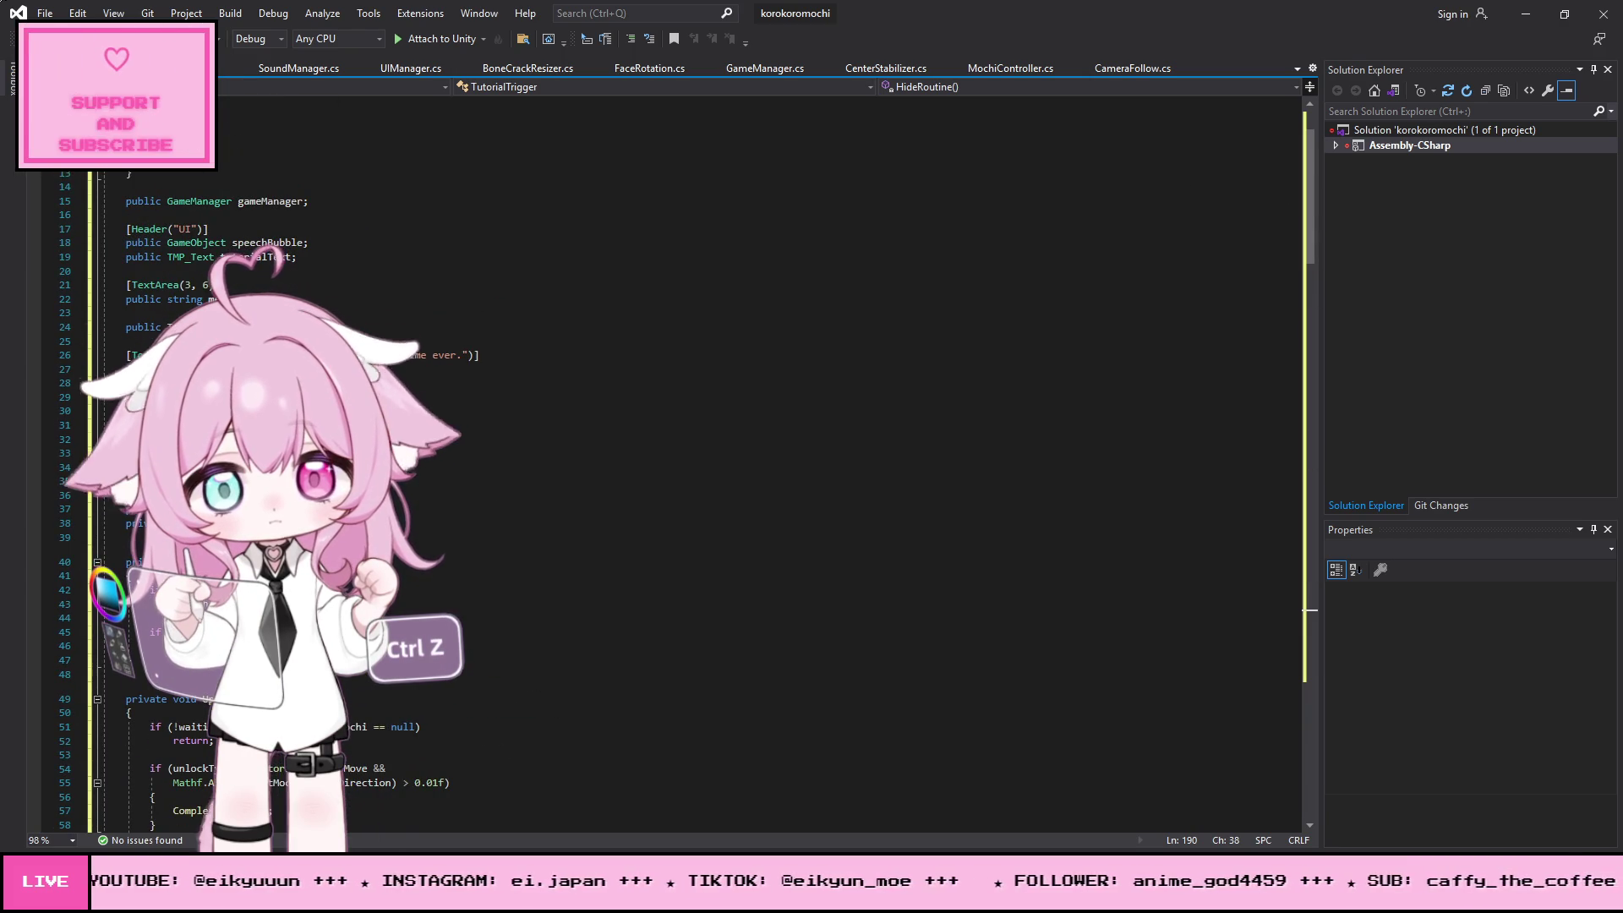
click(45, 13)
click(124, 213)
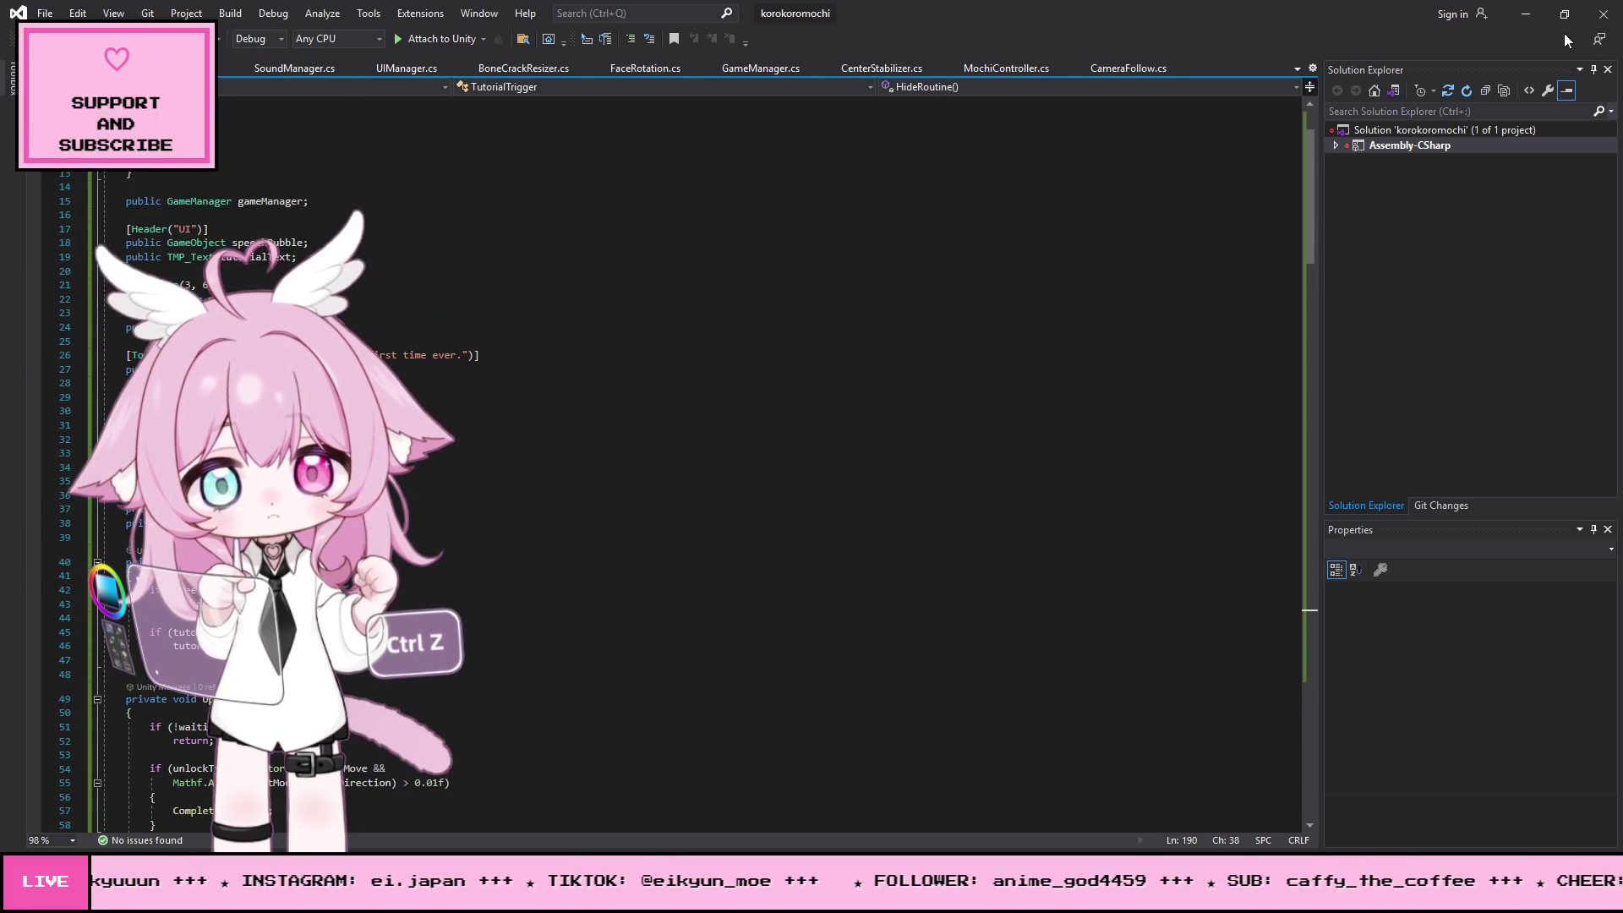
click(1525, 13)
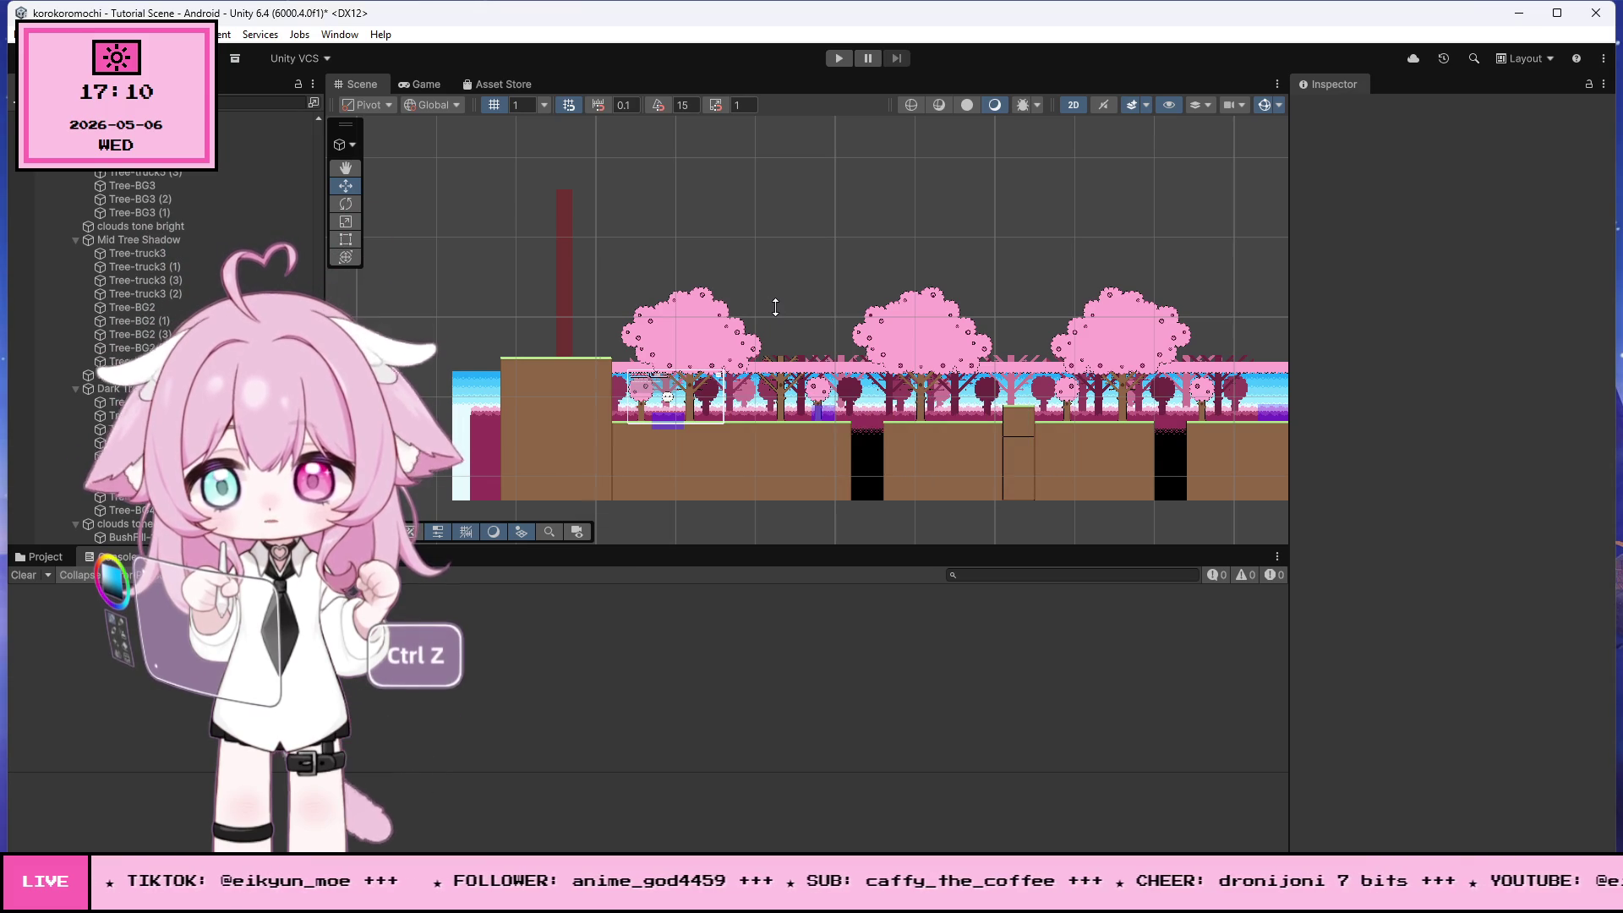
- Start play and roll the mochi left and right through the movement zone
scroll(634, 432, up, 5)
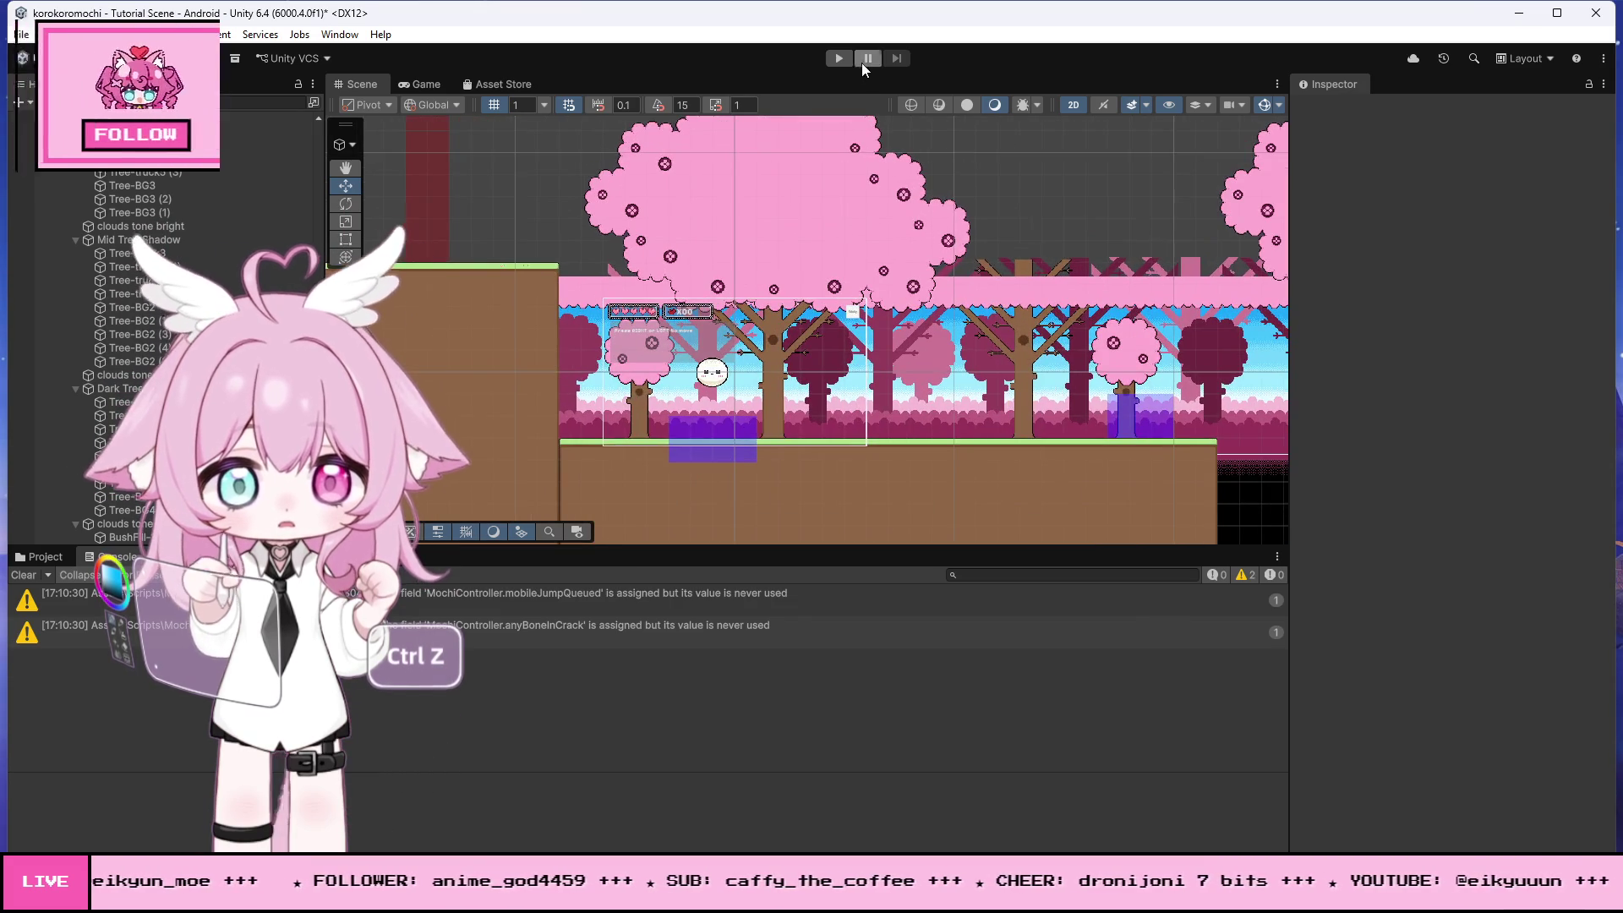
click(844, 59)
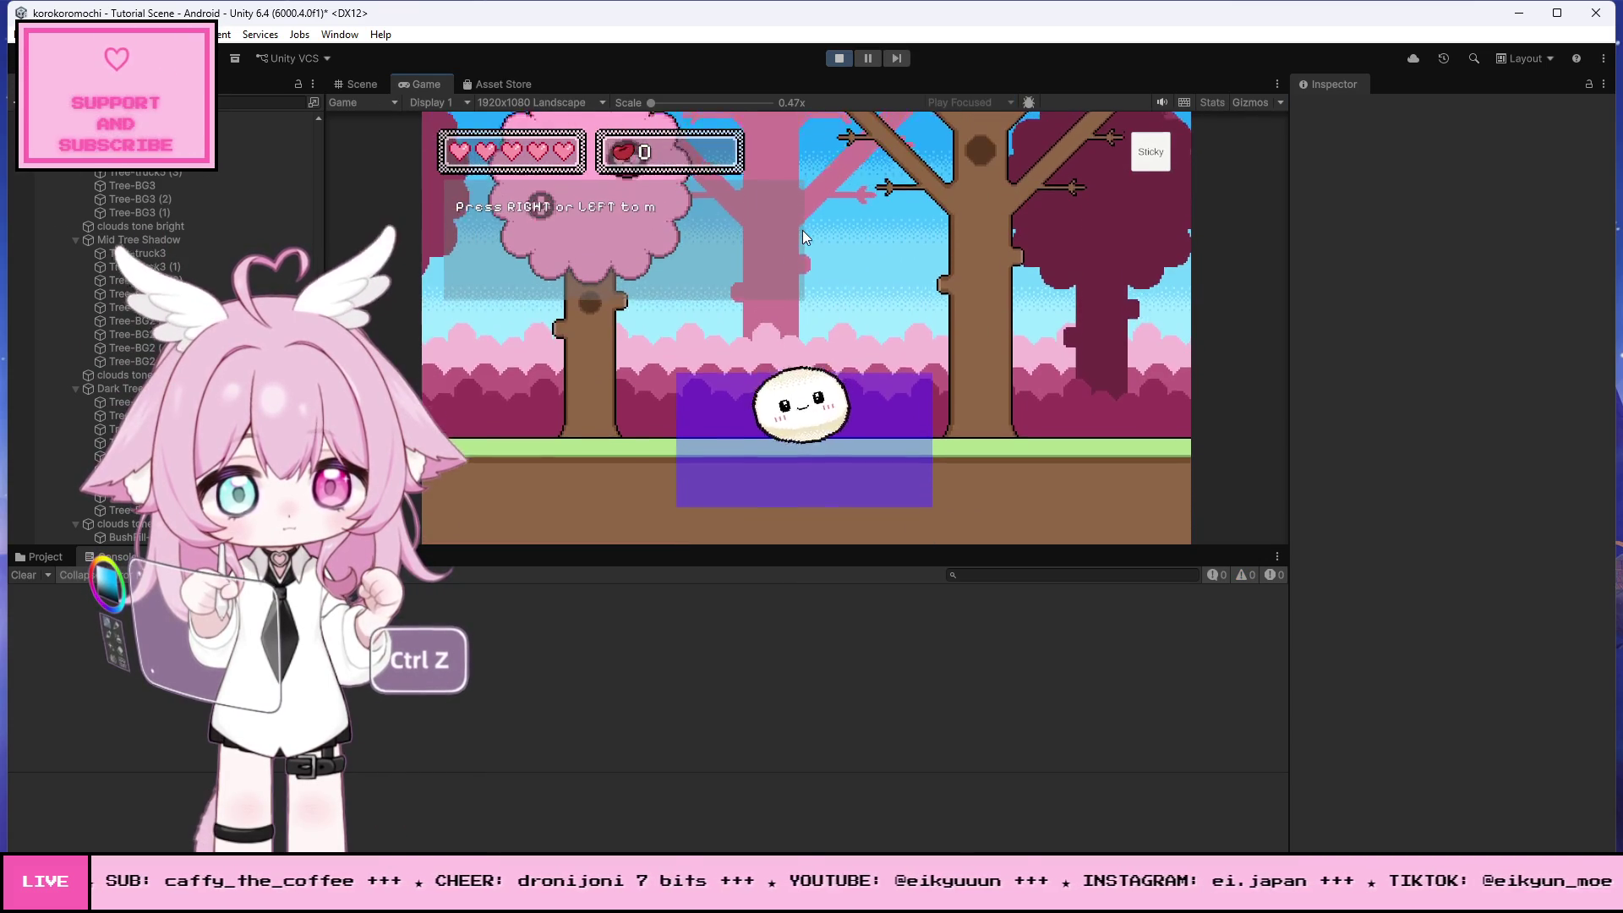
key(Left)
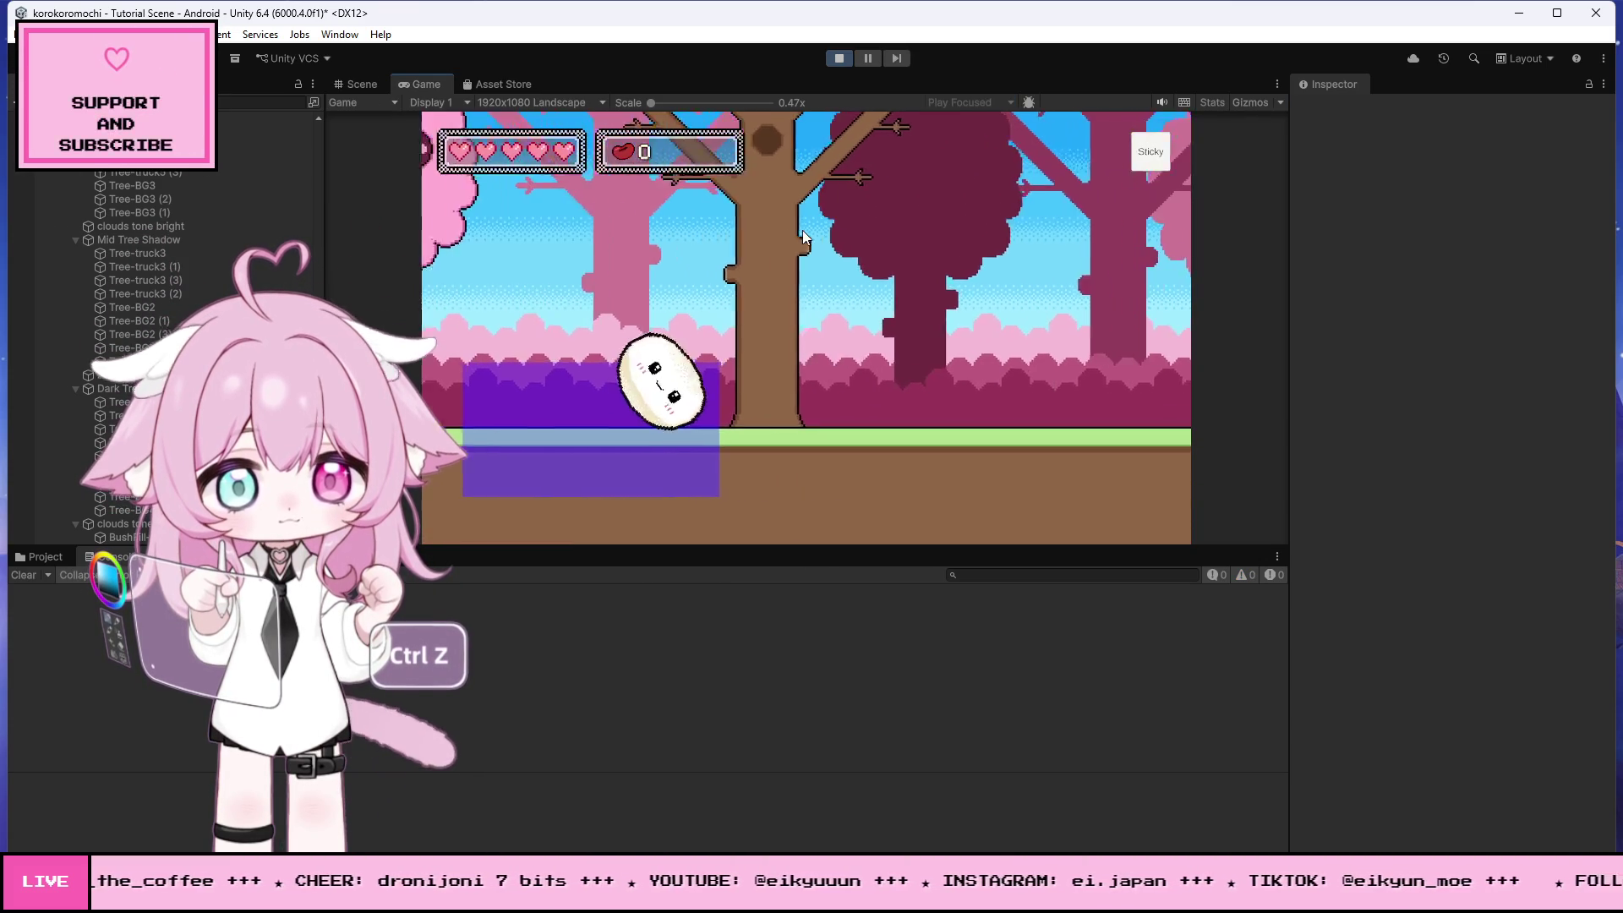
key(Left)
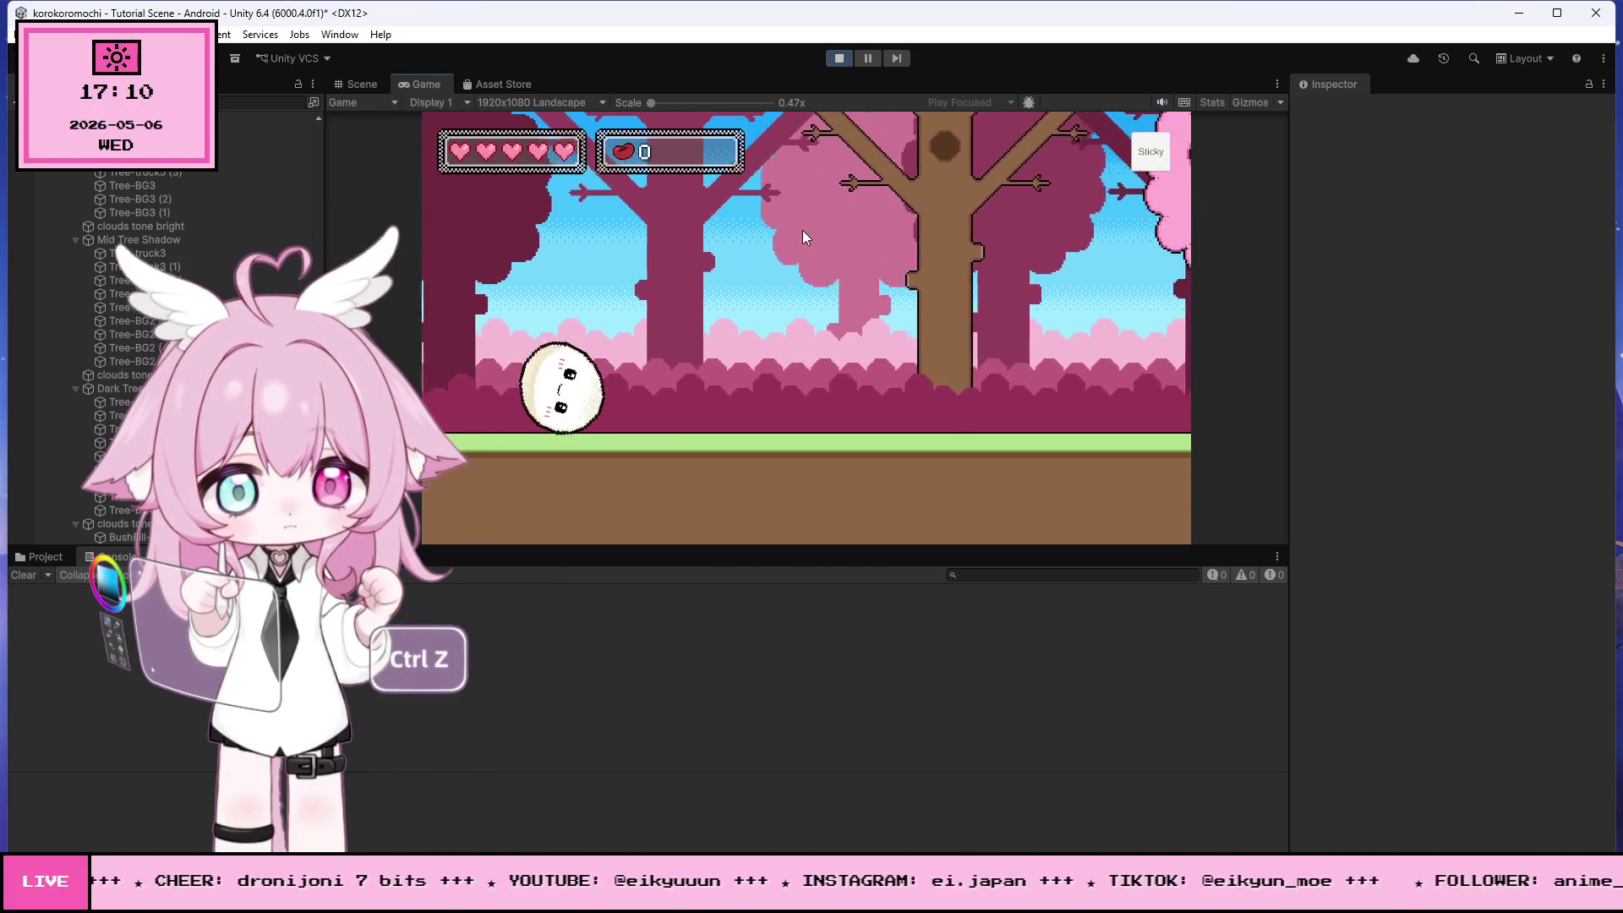
key(Right)
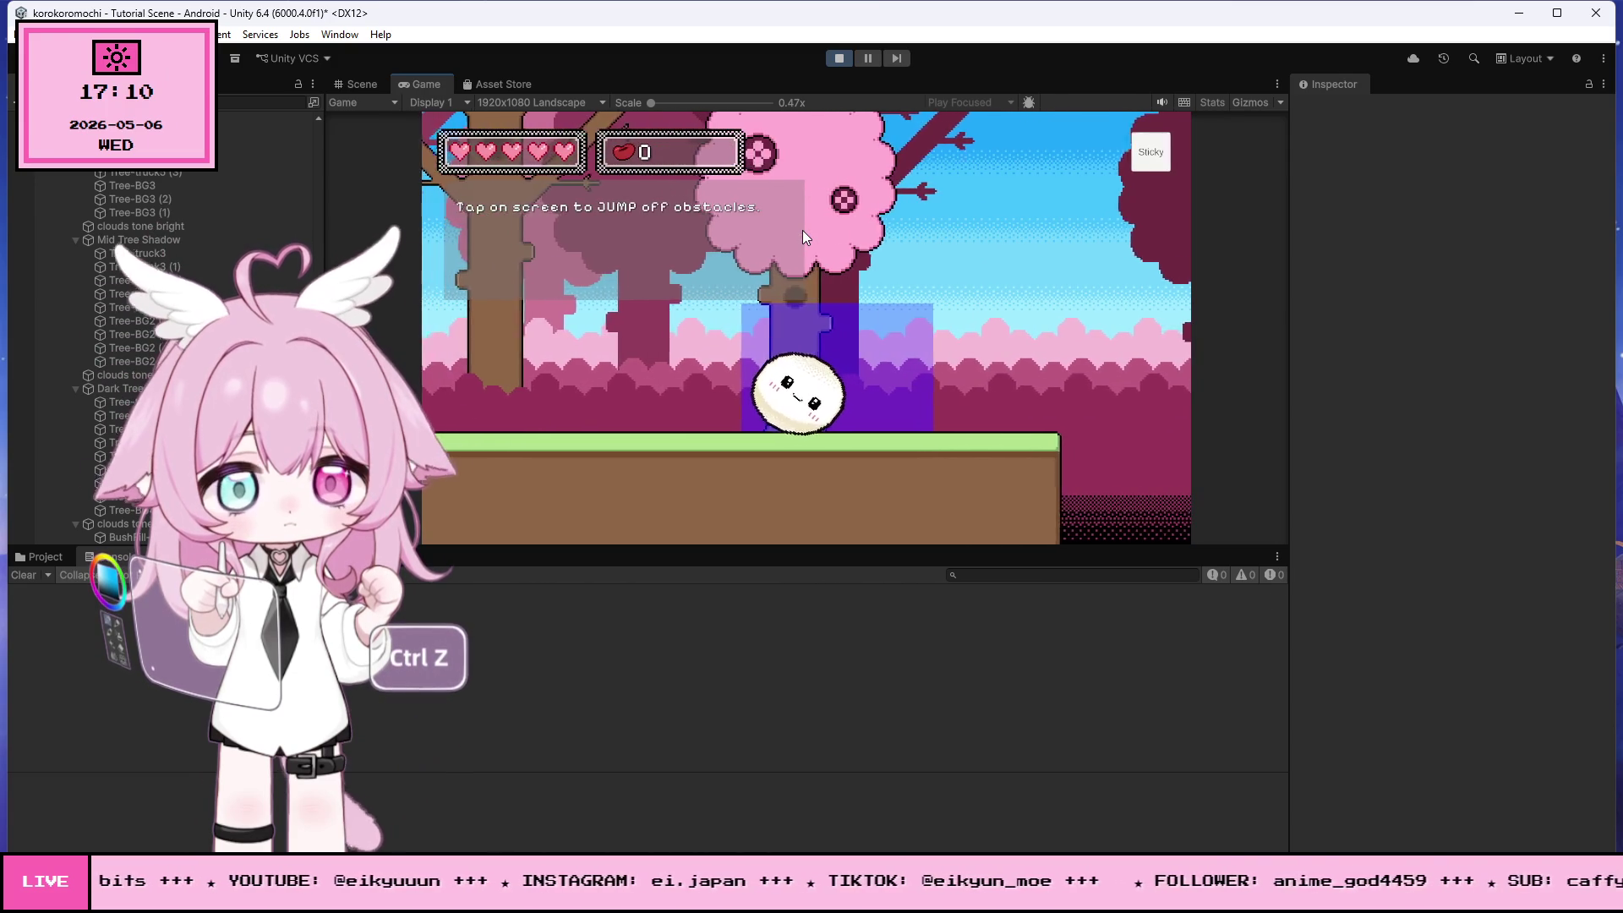
- Jump the mochi across the gaps and onto the platform, swipe up the wall, then stop
click(803, 230)
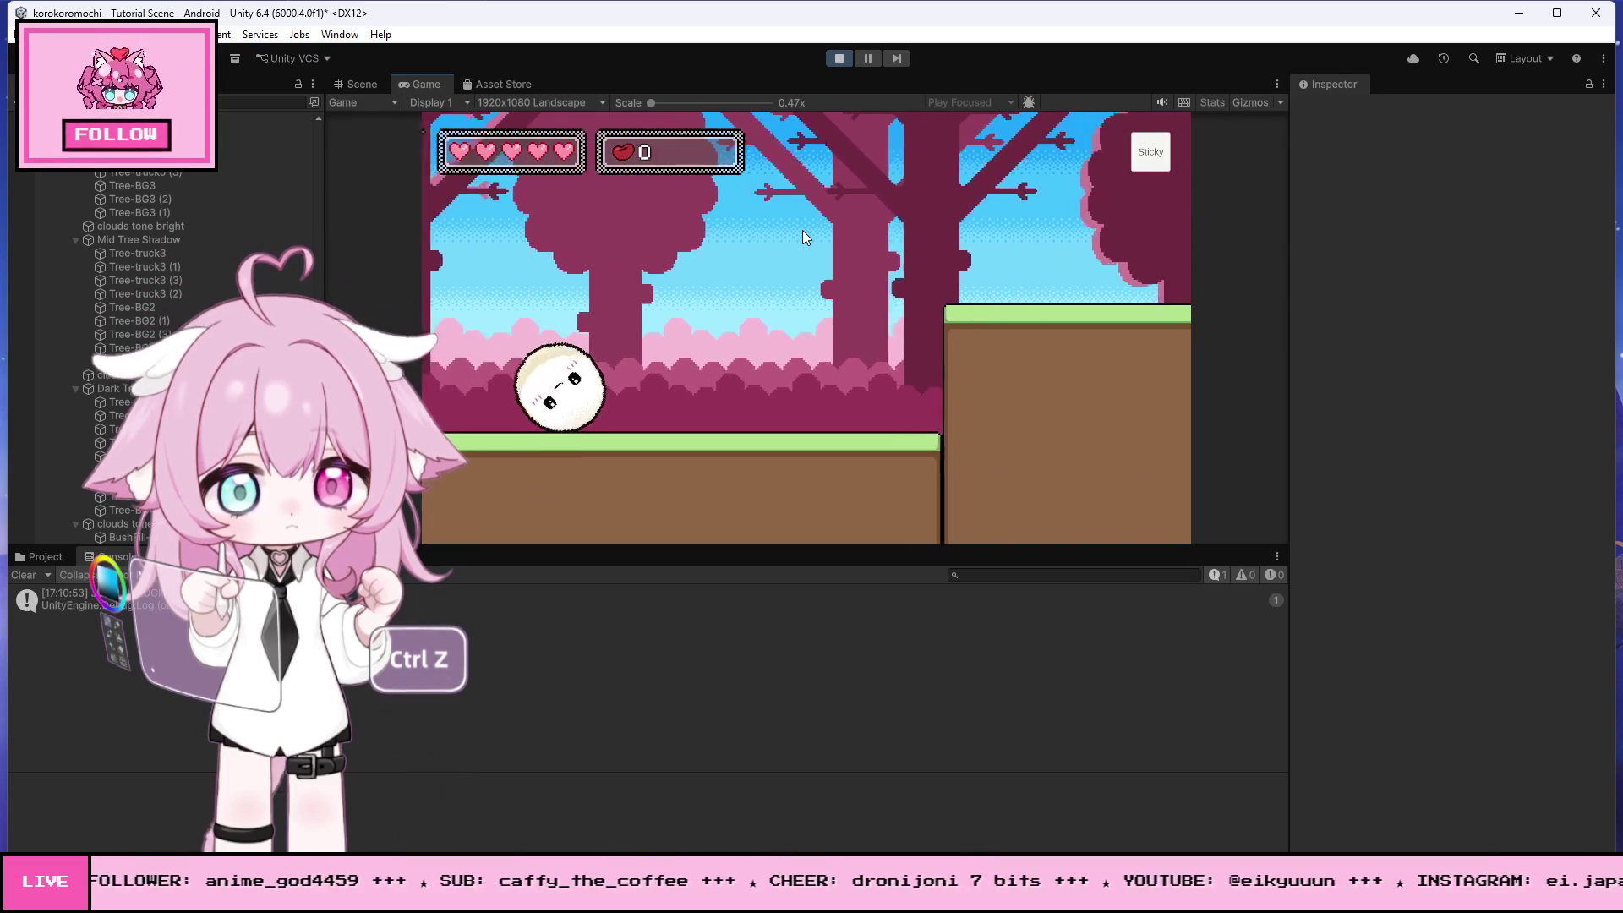
click(803, 230)
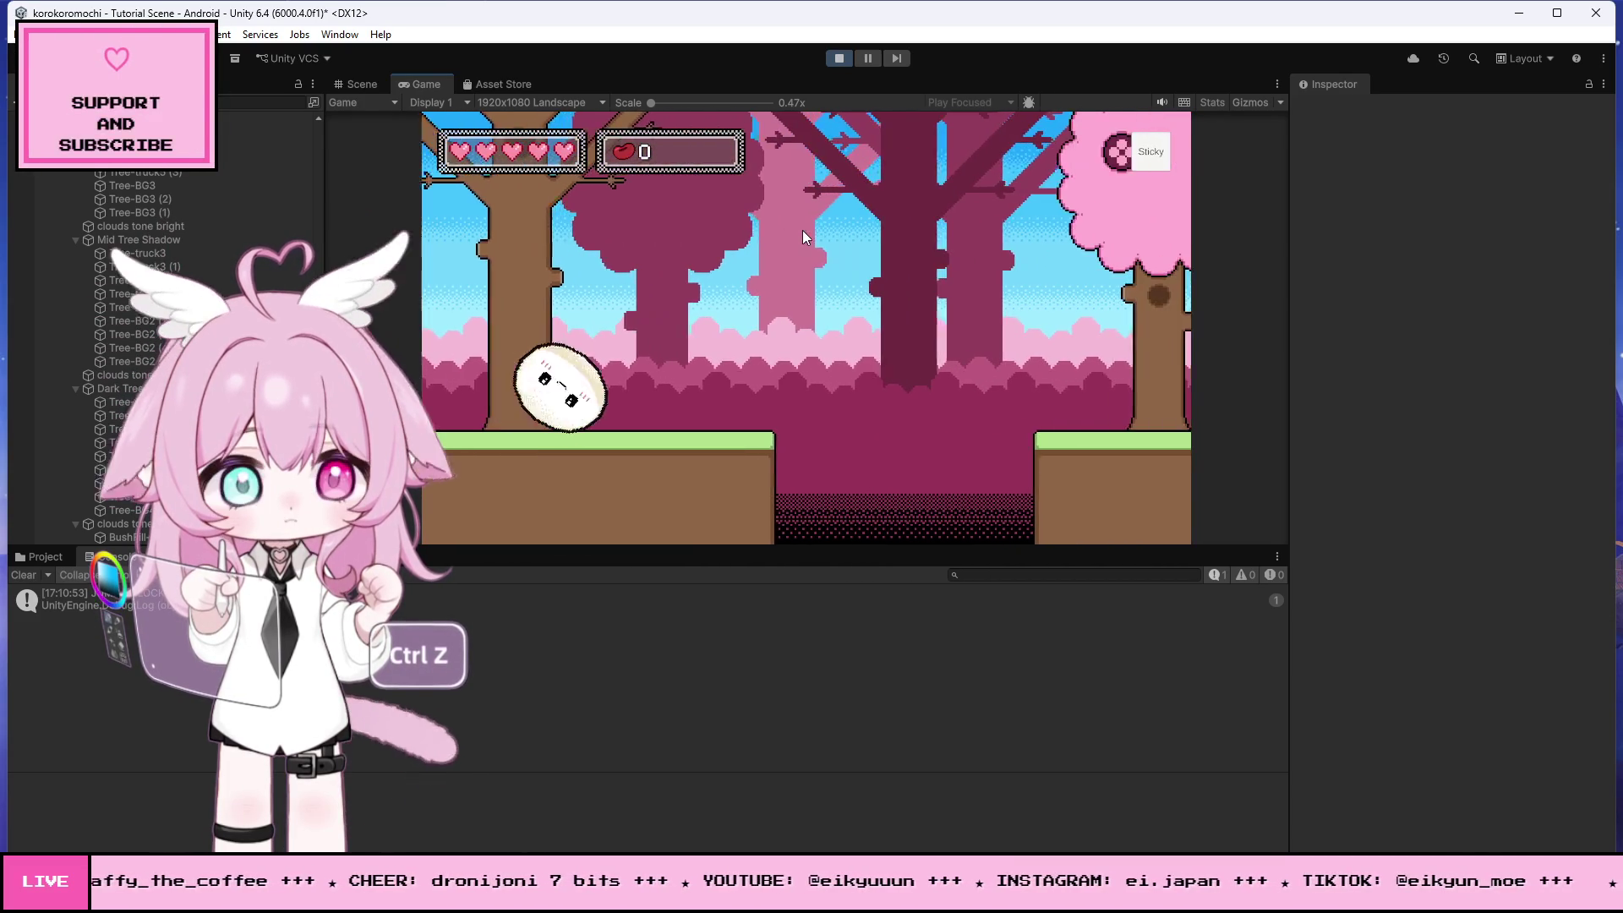
click(802, 230)
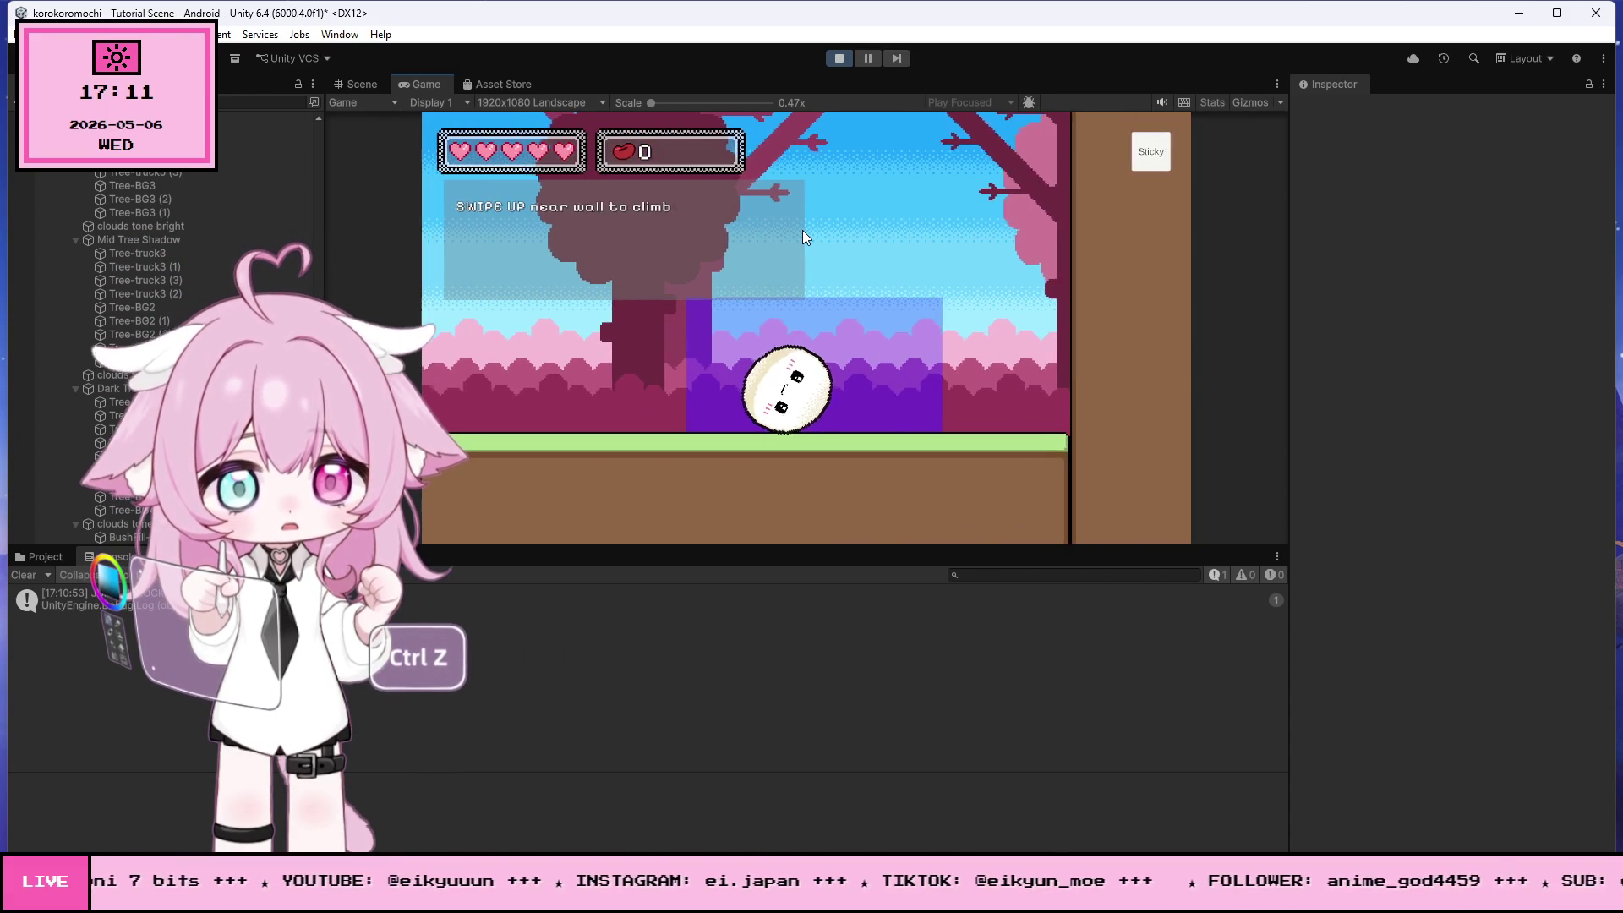
mouse_move(744, 406)
mouse_down()
mouse_move(727, 292)
mouse_move(747, 195)
mouse_up()
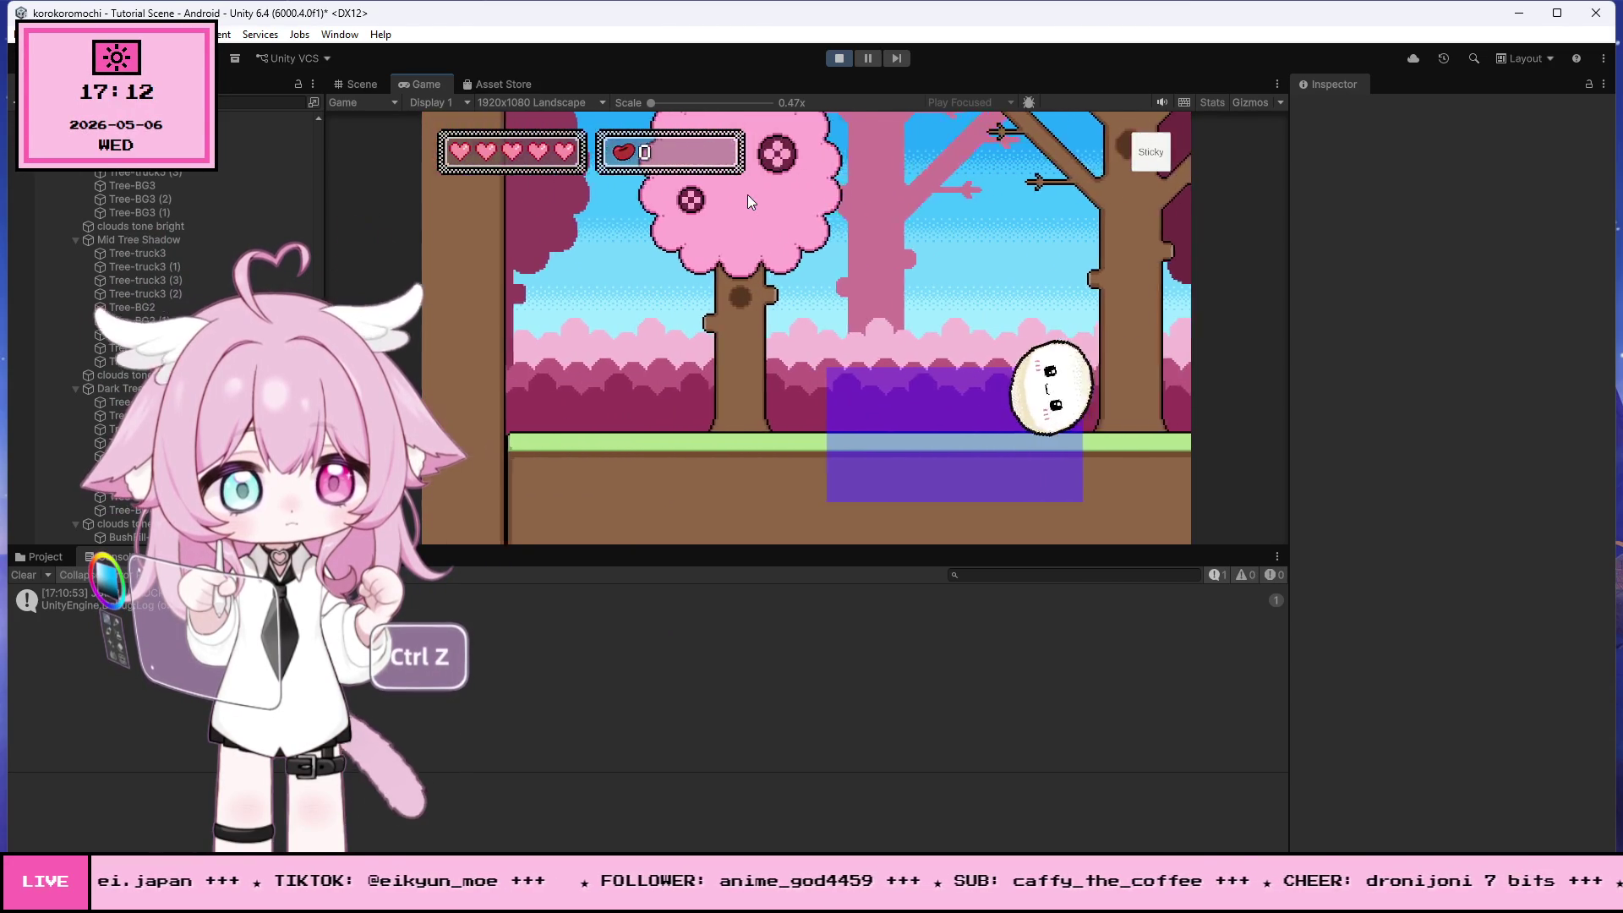
click(835, 56)
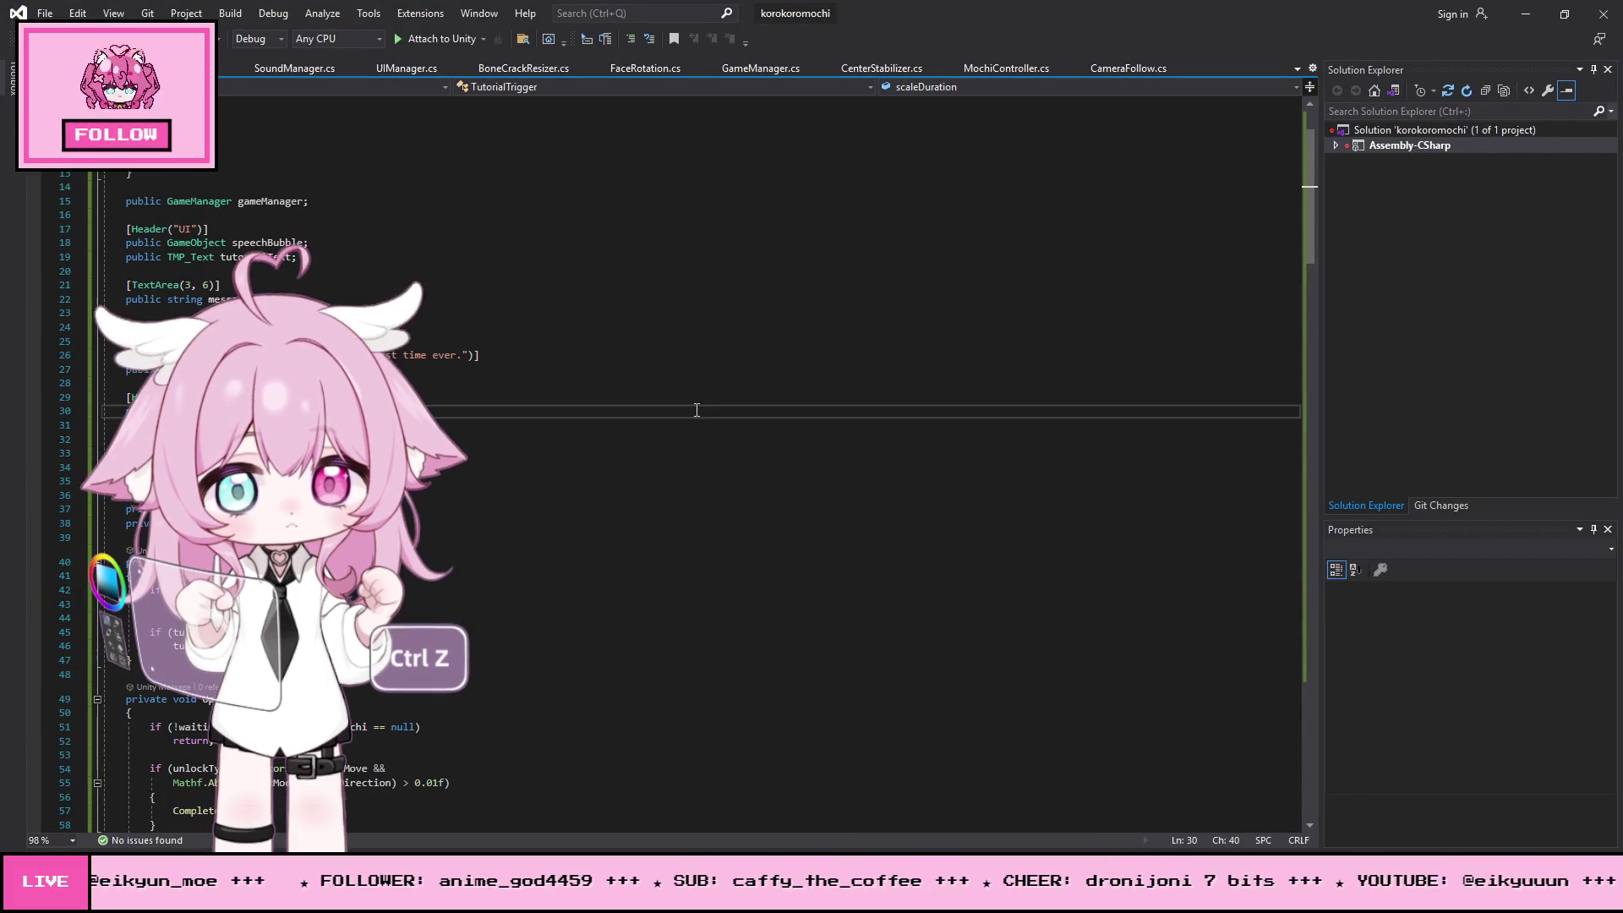
- Undo another TutorialTrigger.cs change, save all files, and switch back to Unity to recompile
key(ctrl+z)
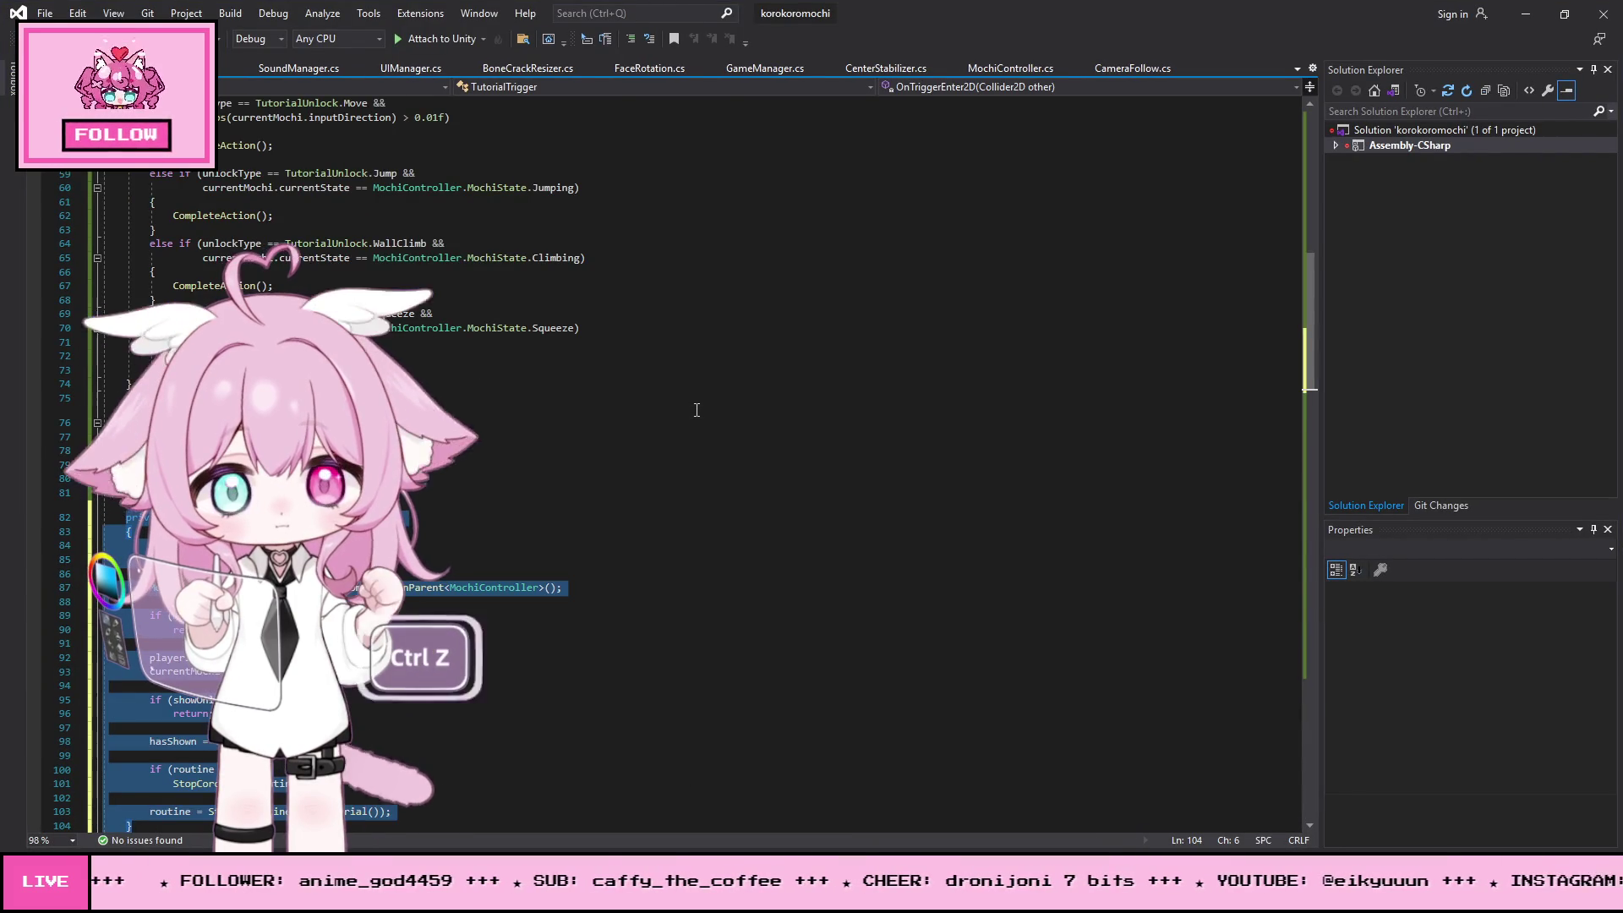
click(734, 404)
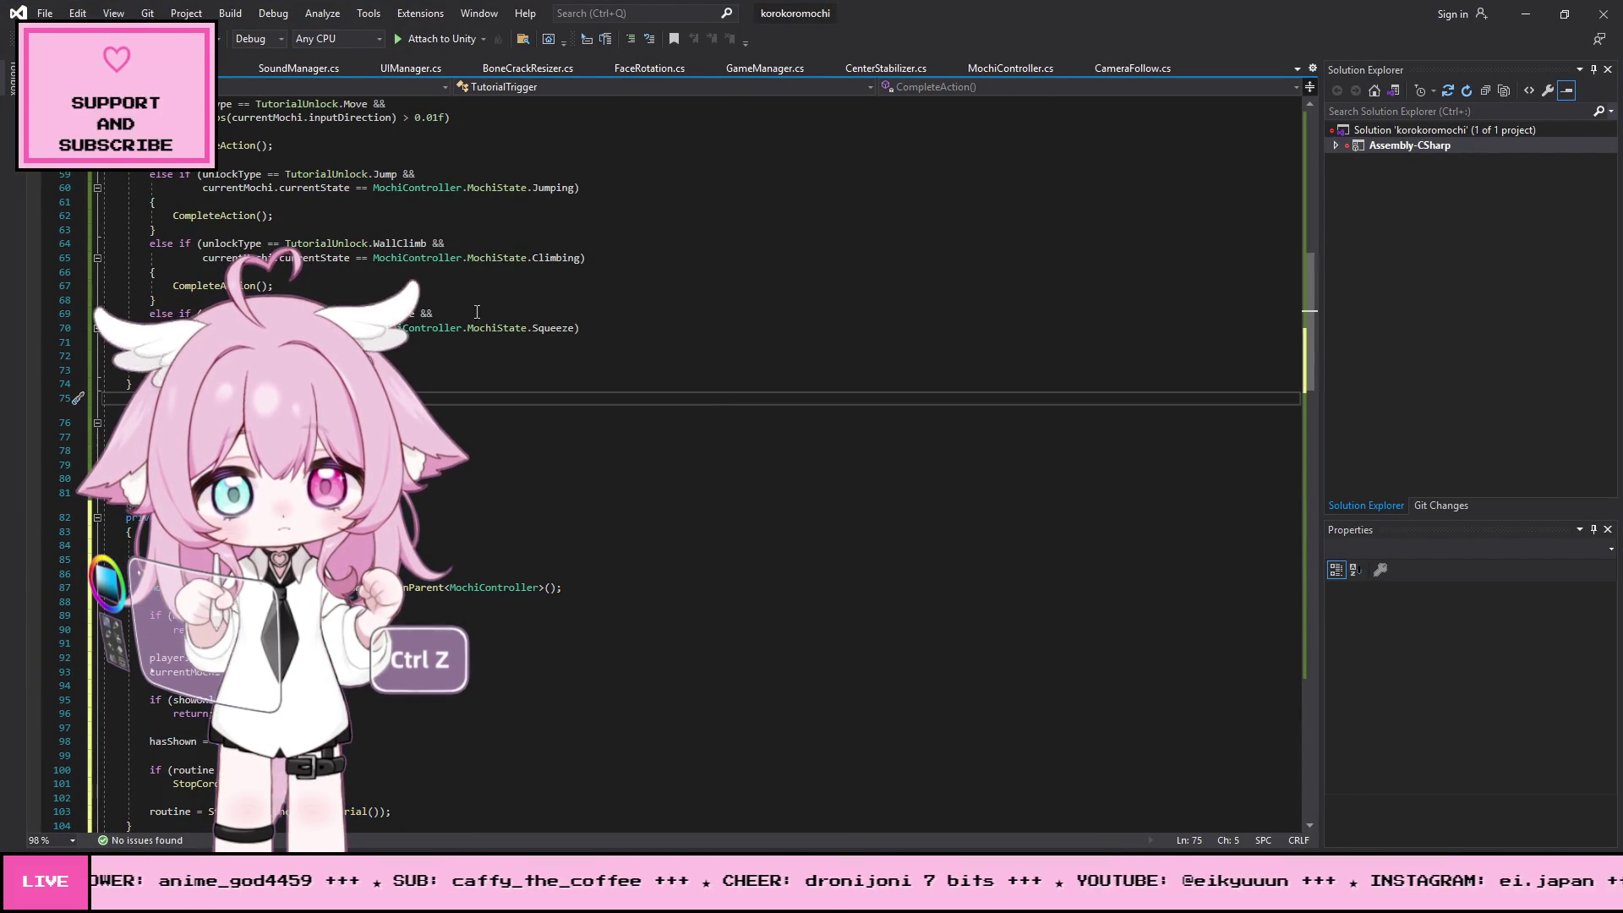
click(44, 16)
click(100, 213)
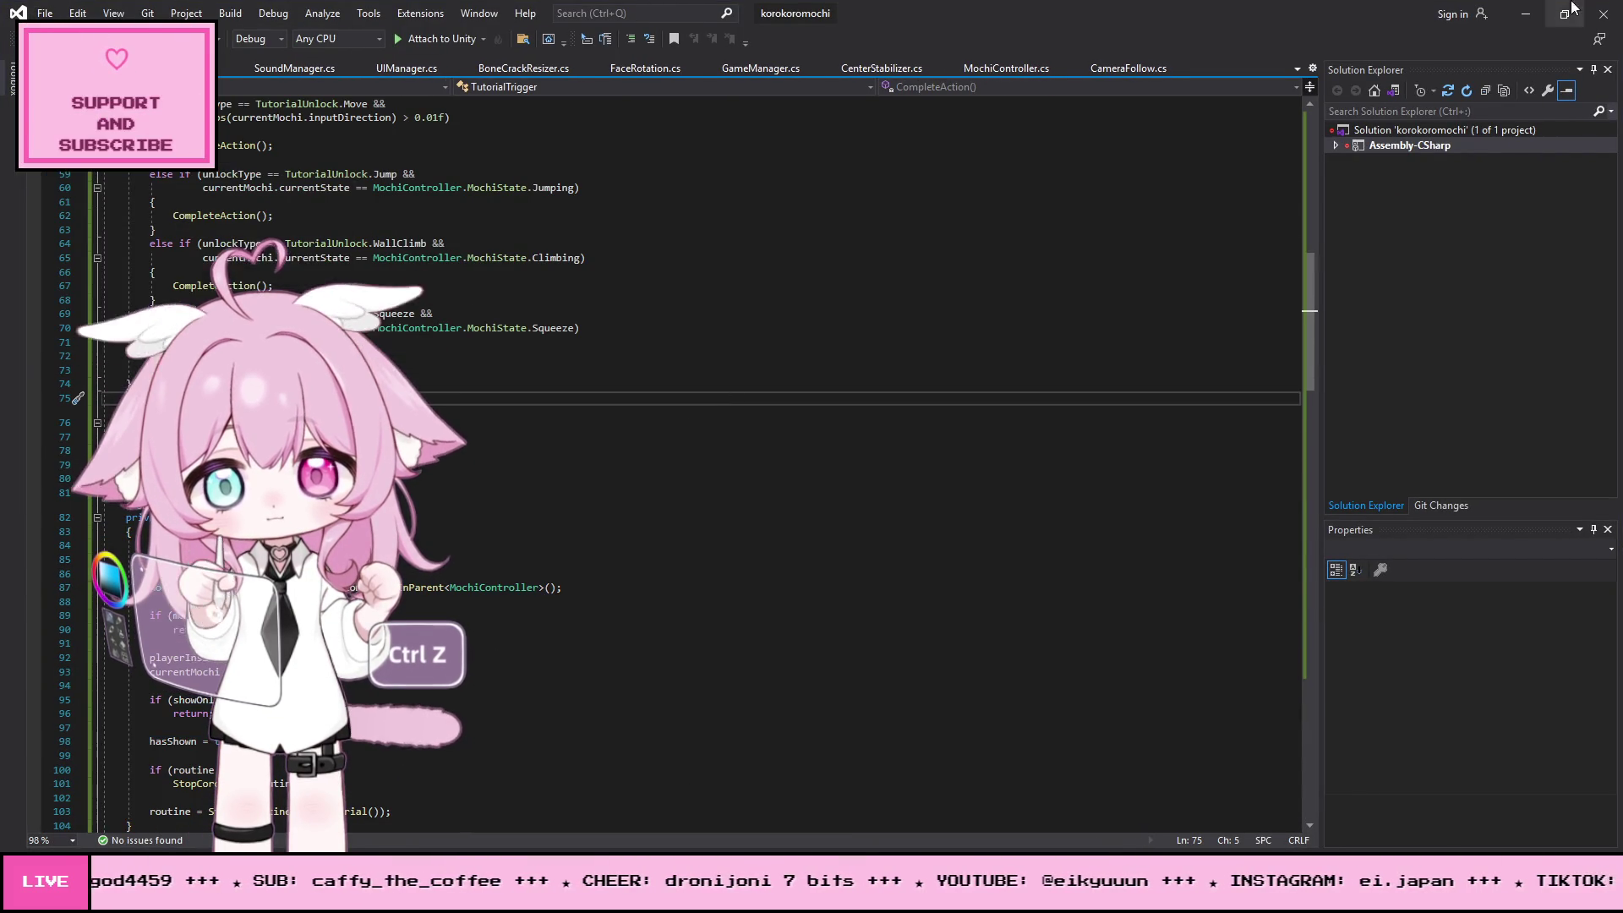
click(1540, 18)
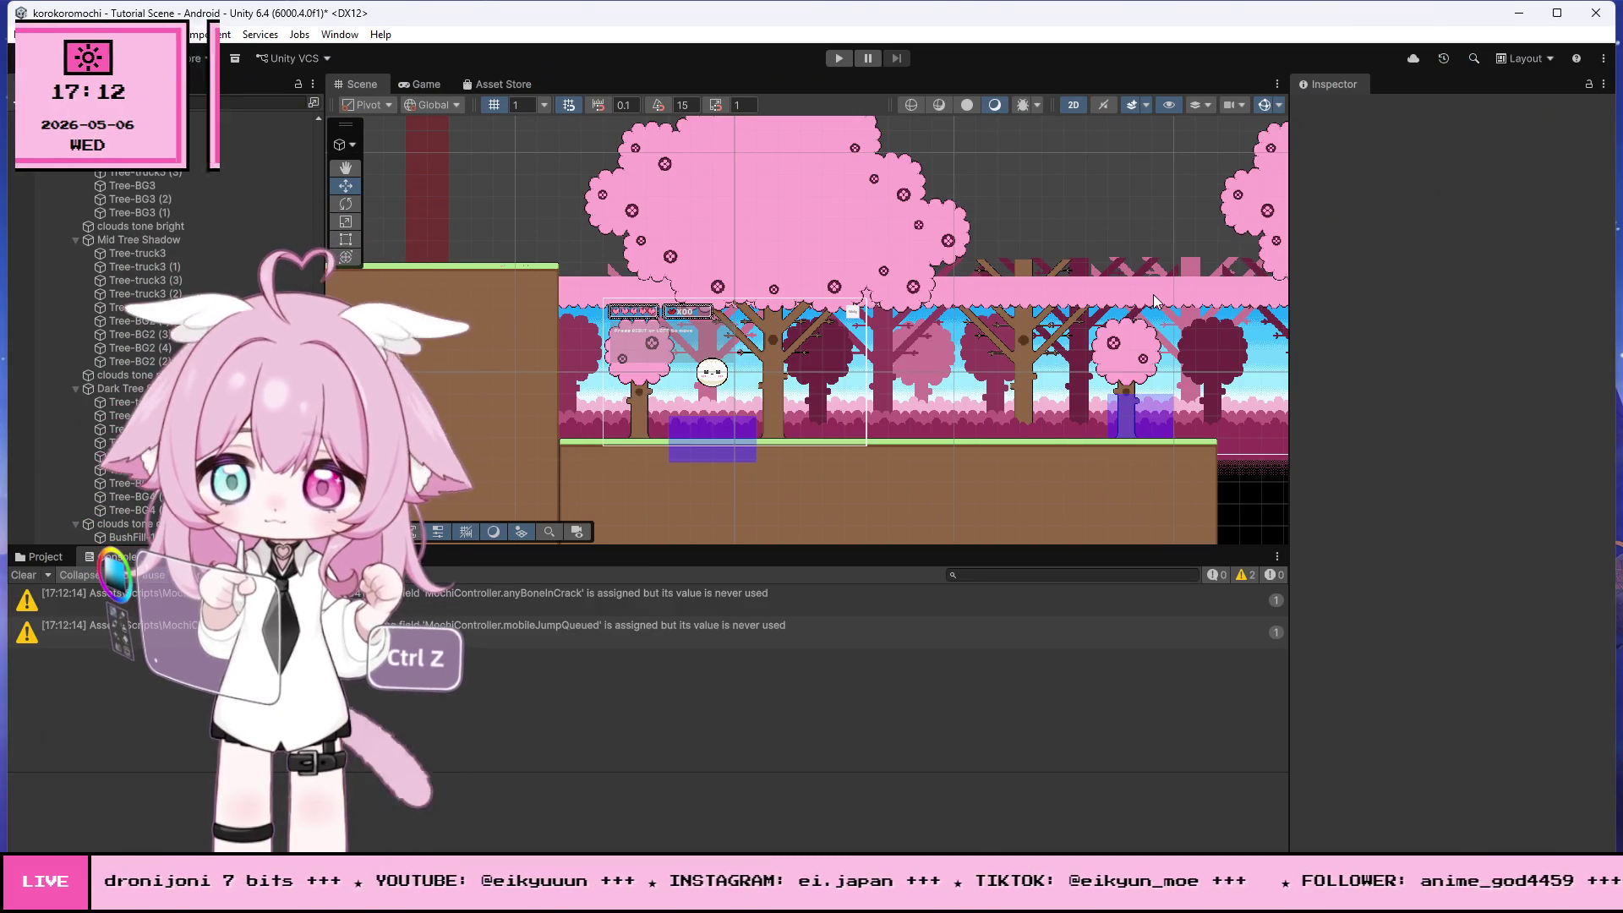
- Play the tutorial scene and roll the mochi left, then right, to test the prompt
click(839, 59)
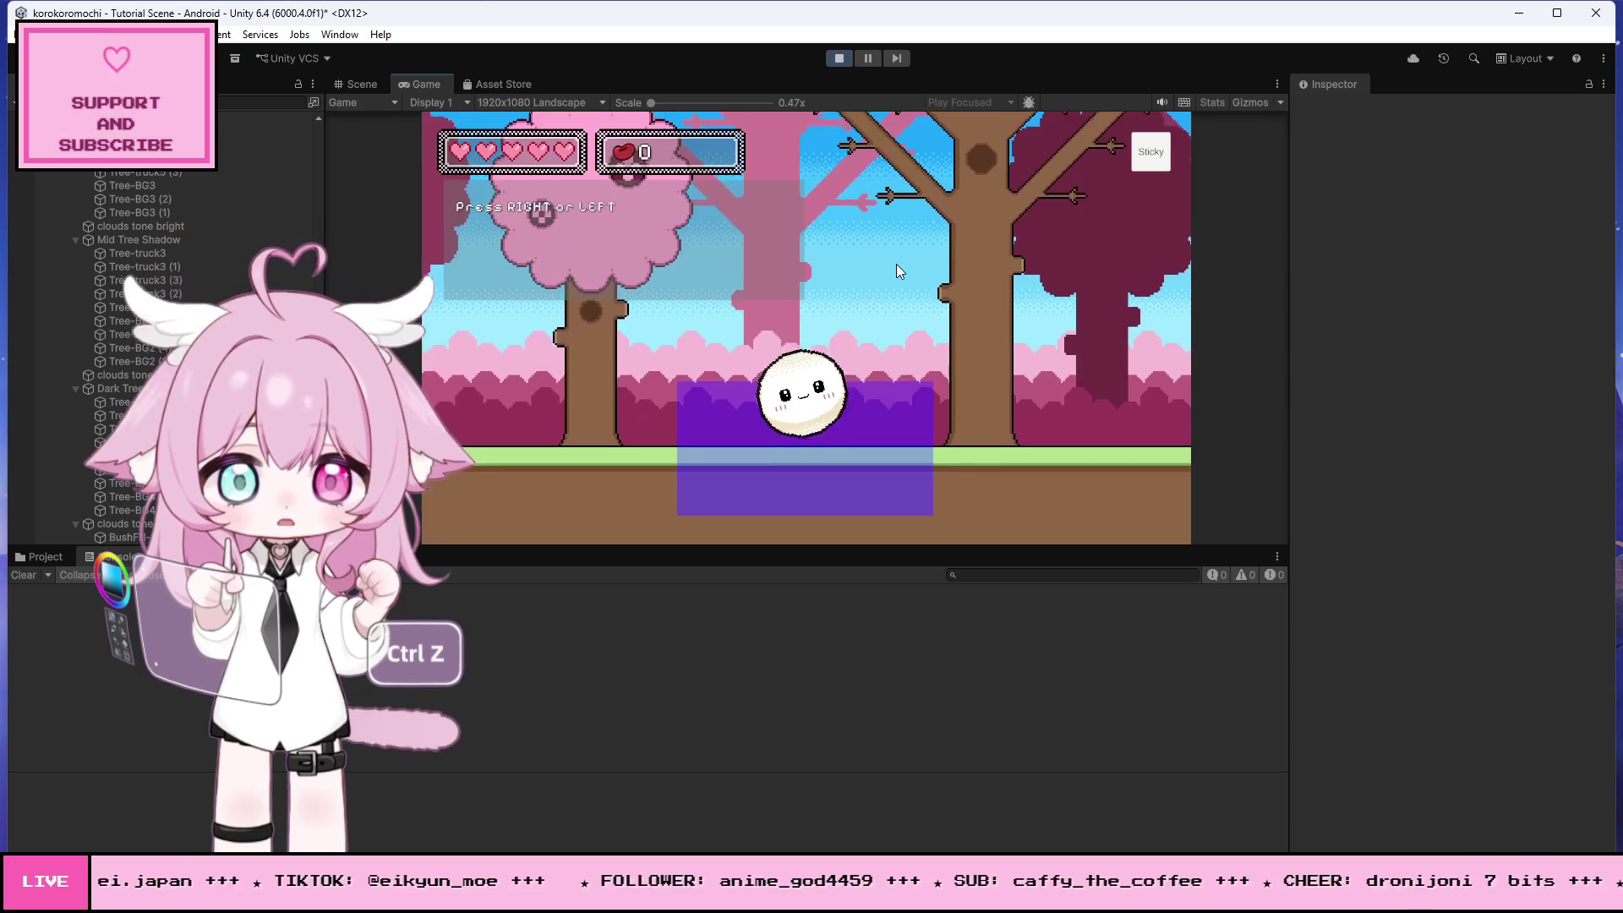
key(Left)
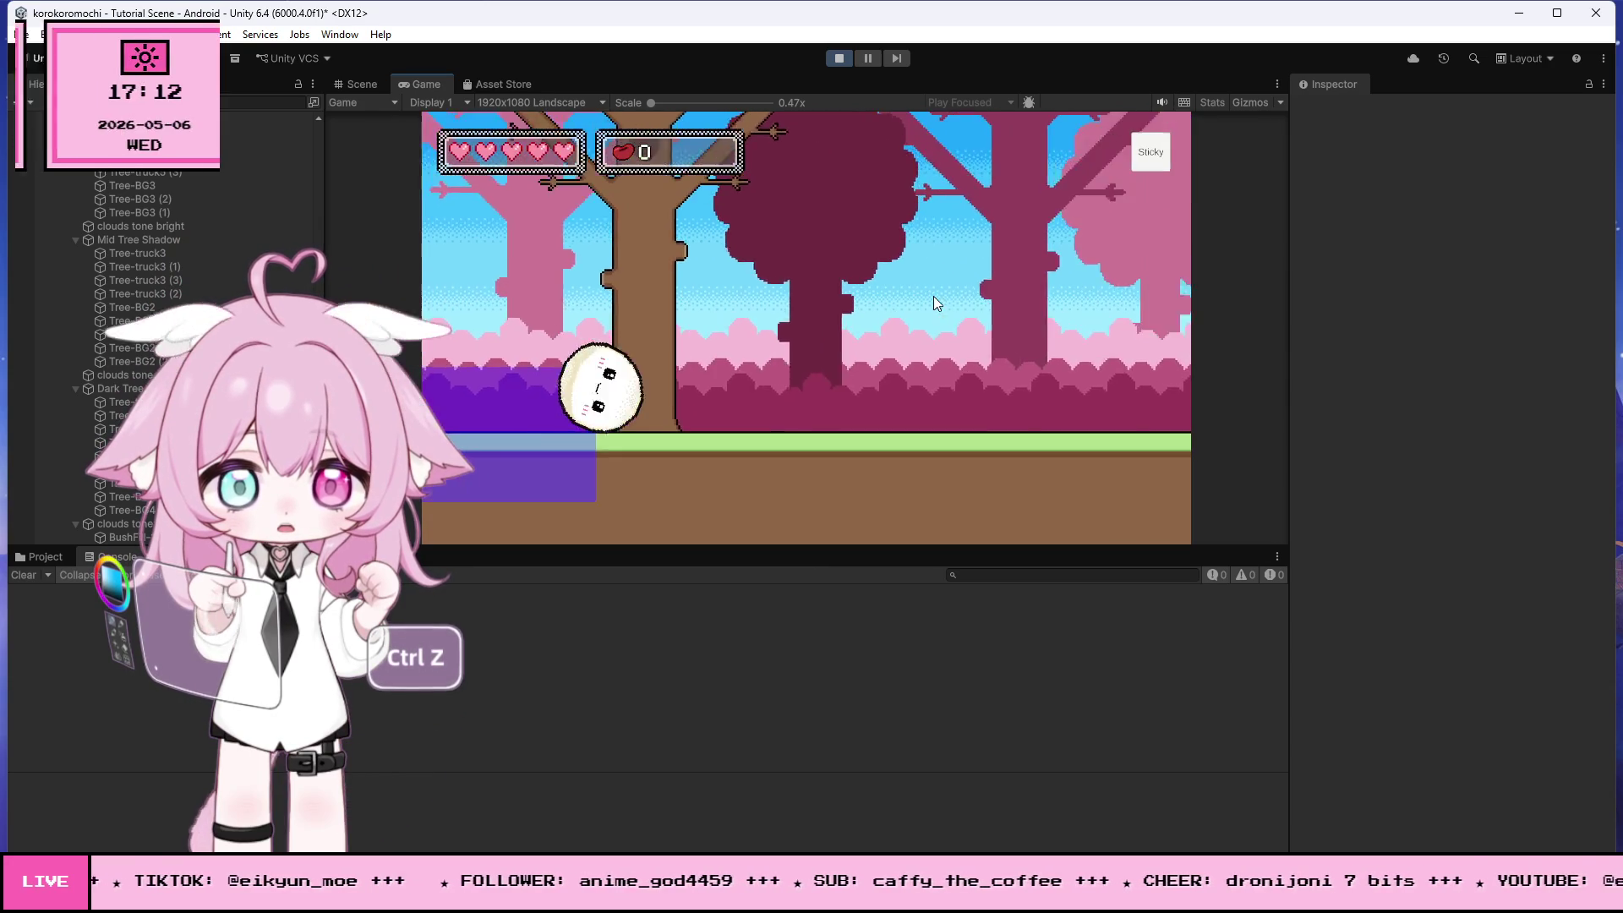
key(Right)
key(Right)
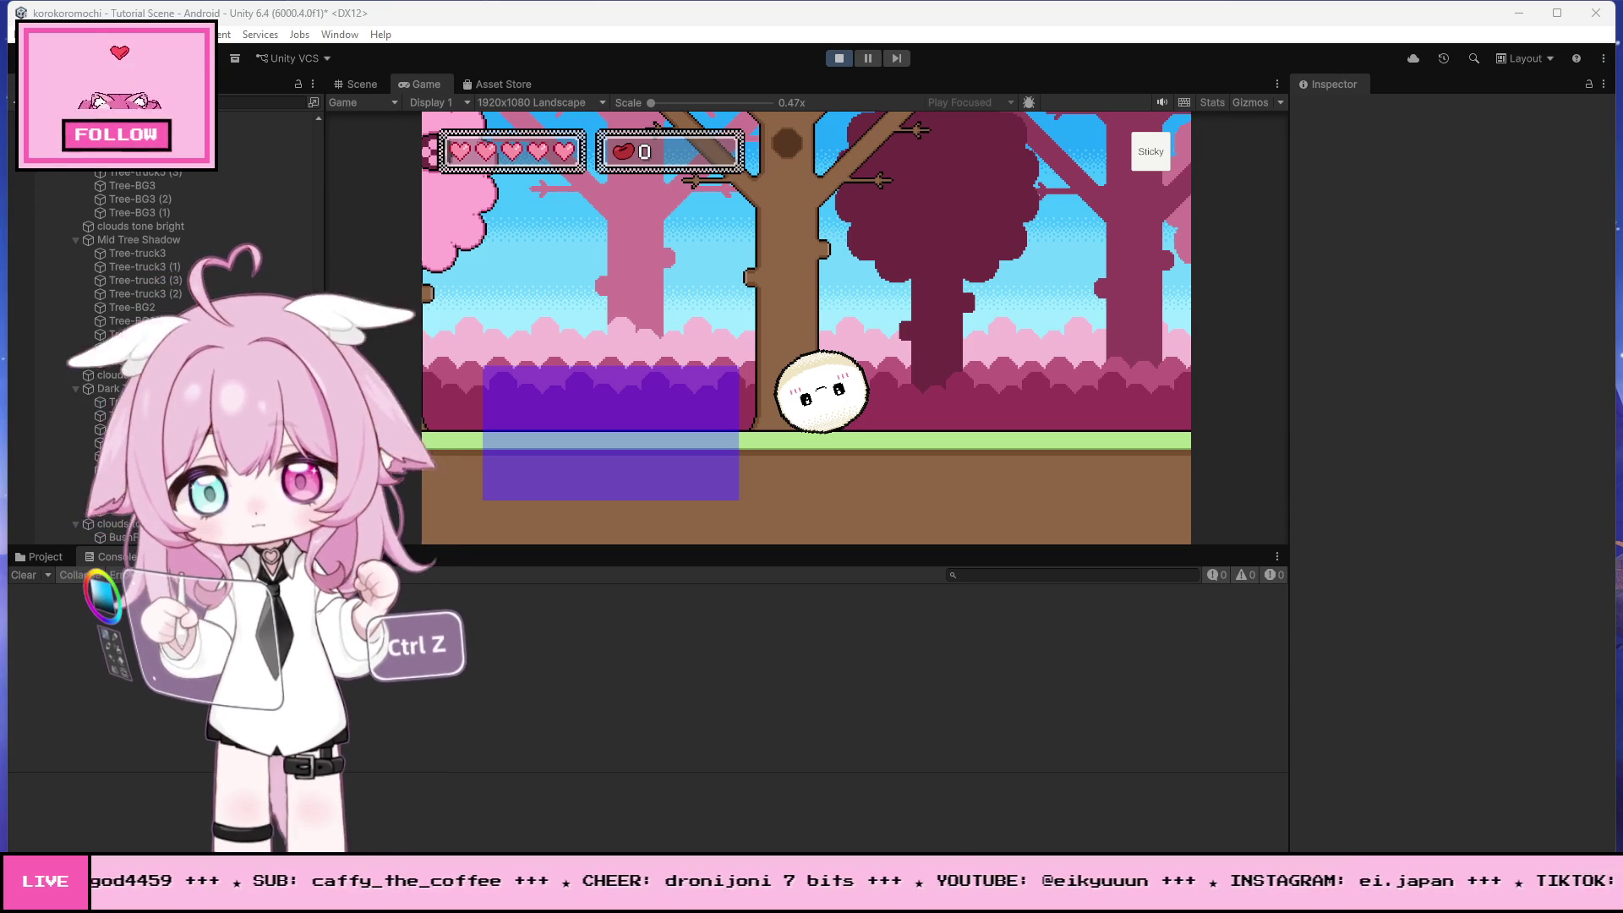
- Inspect the Tutorial 1 trigger's settings, then stop Play mode
click(93, 483)
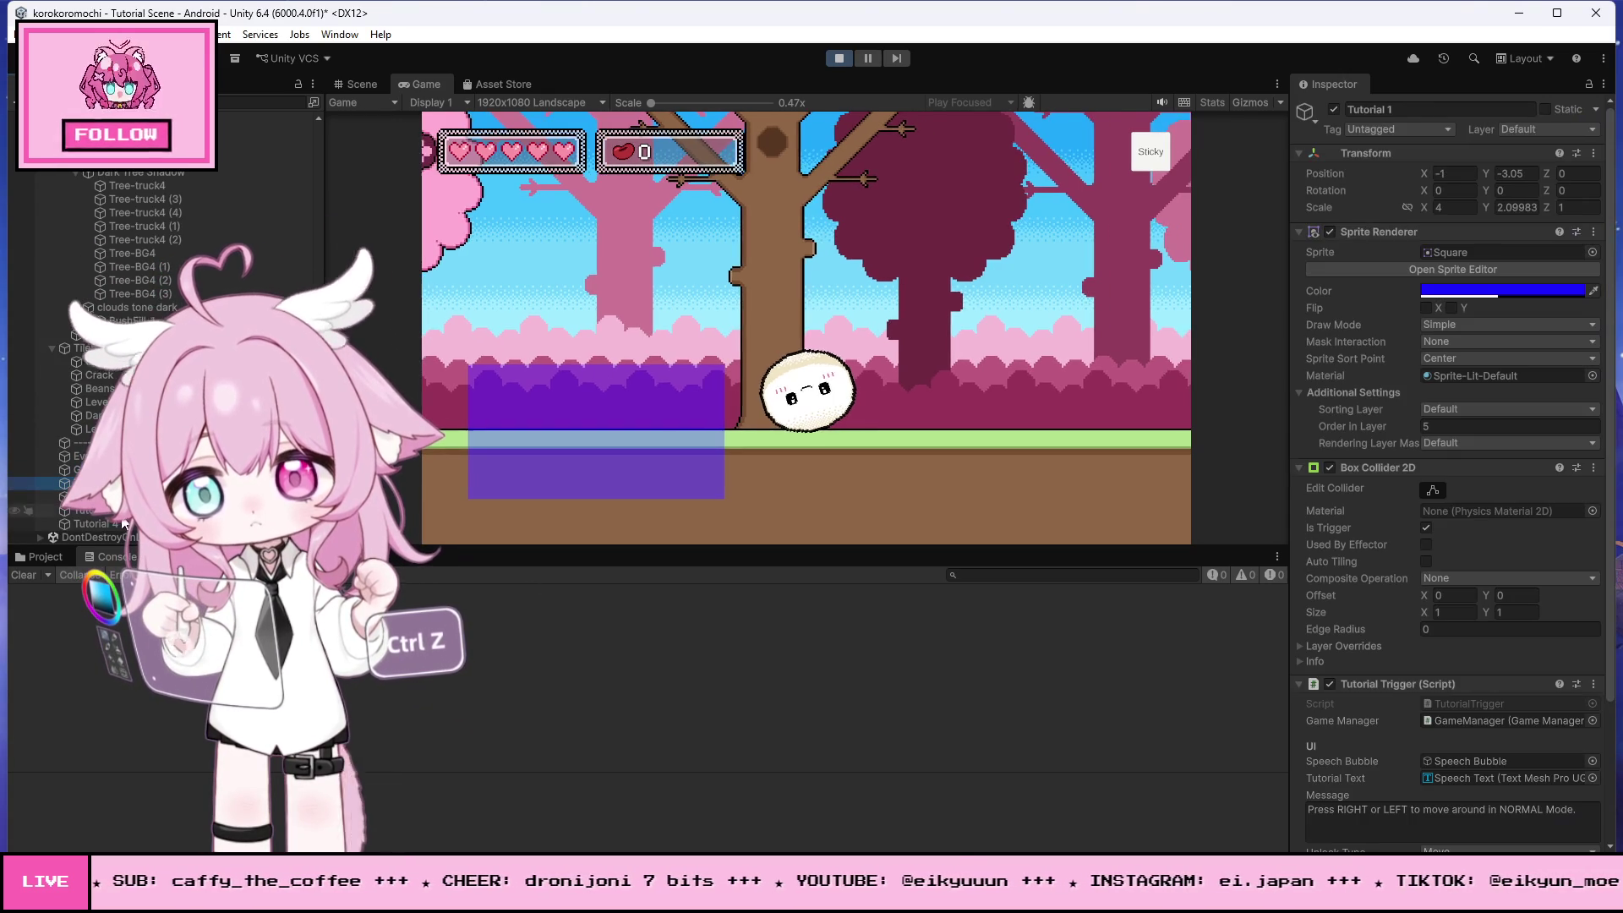
scroll(1477, 566, down, 5)
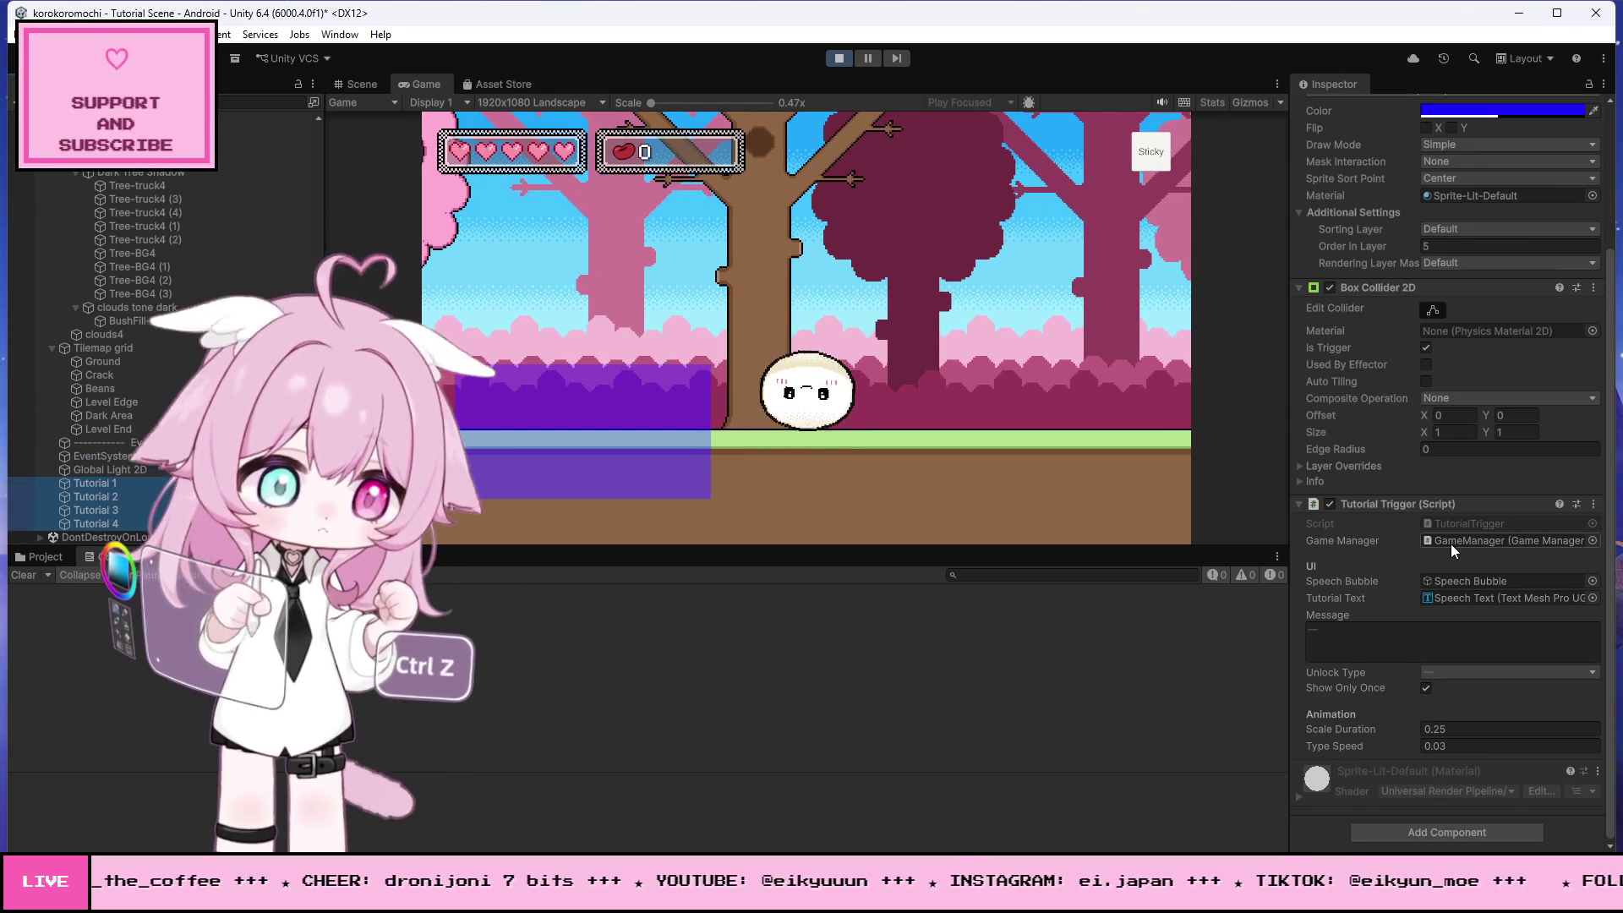
click(839, 58)
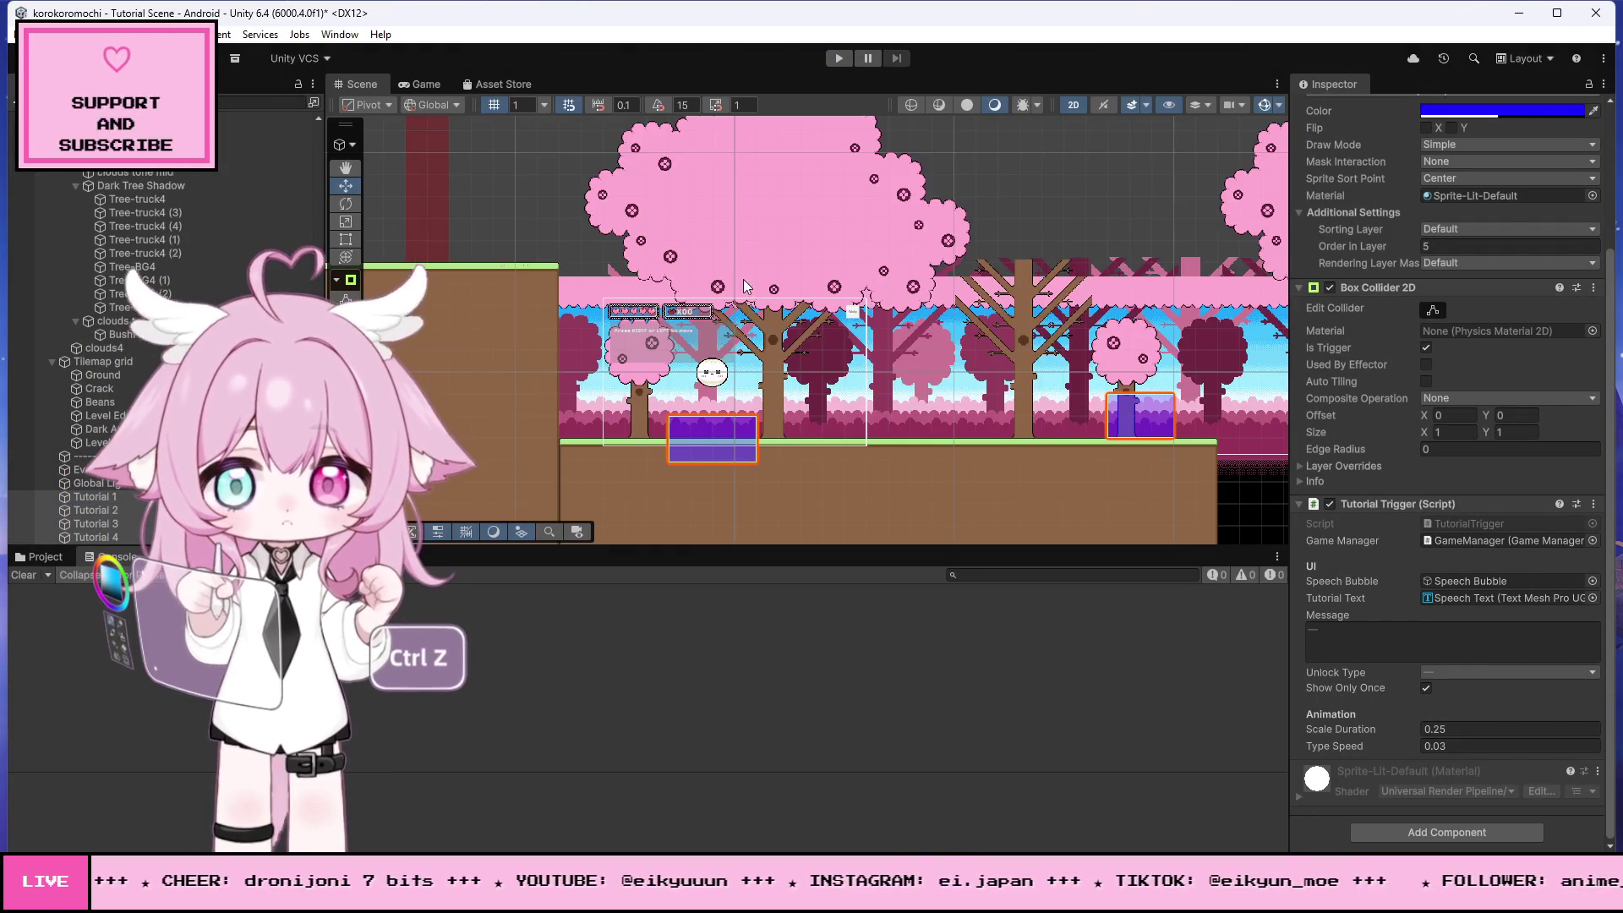
- Undo the last two edits in TutorialTrigger.cs to restore the removed lines, then Save All
key(alt+Tab)
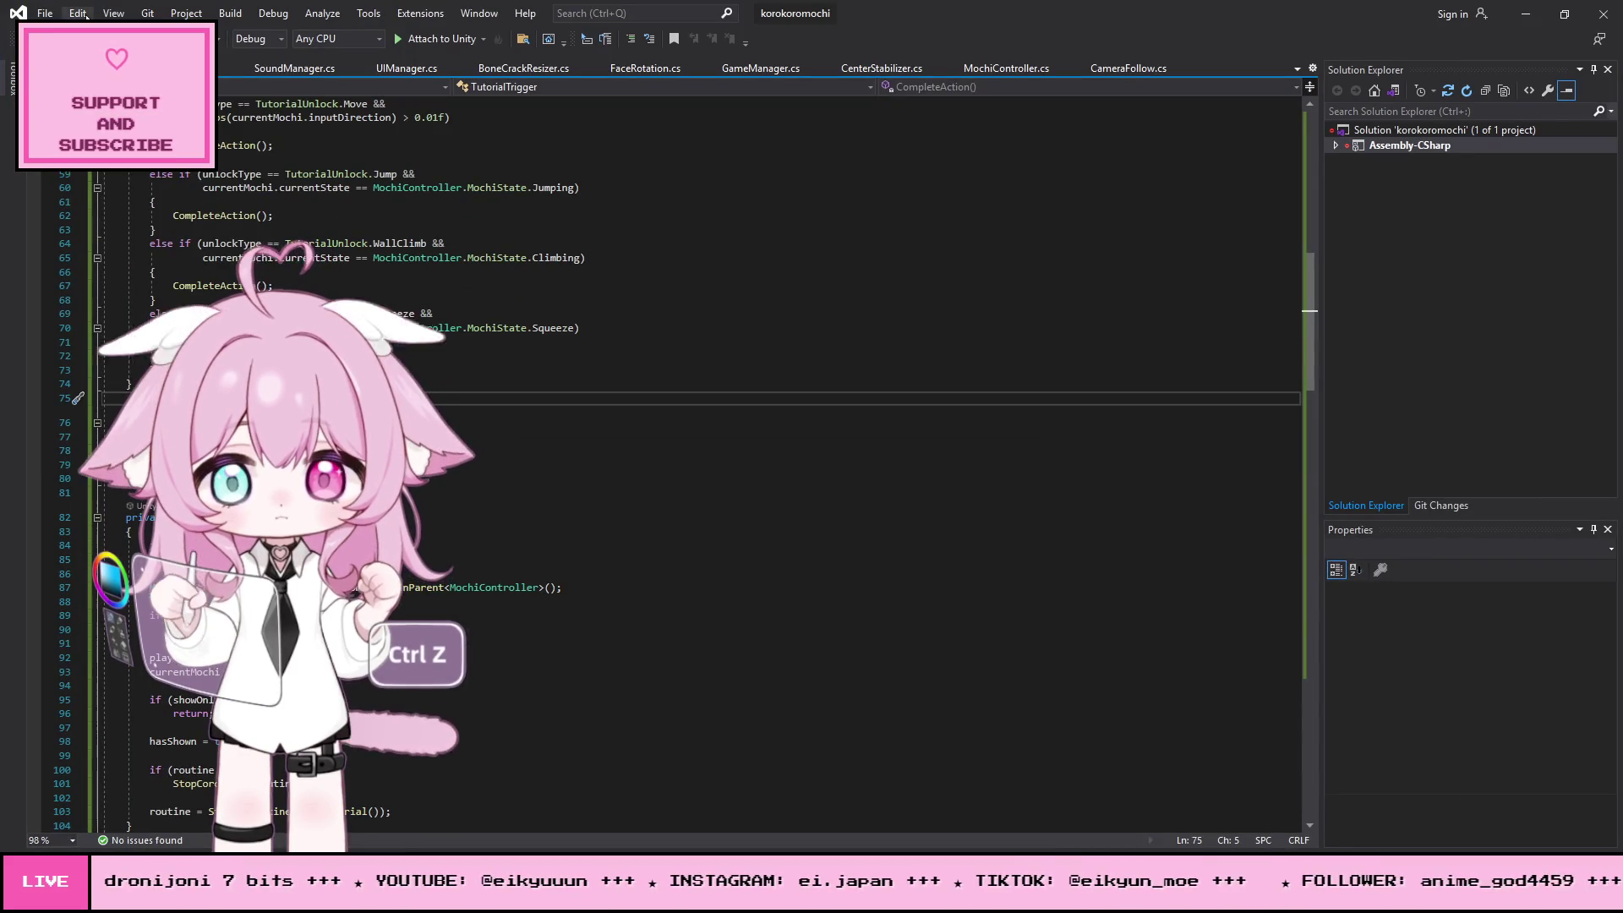
click(77, 13)
click(93, 80)
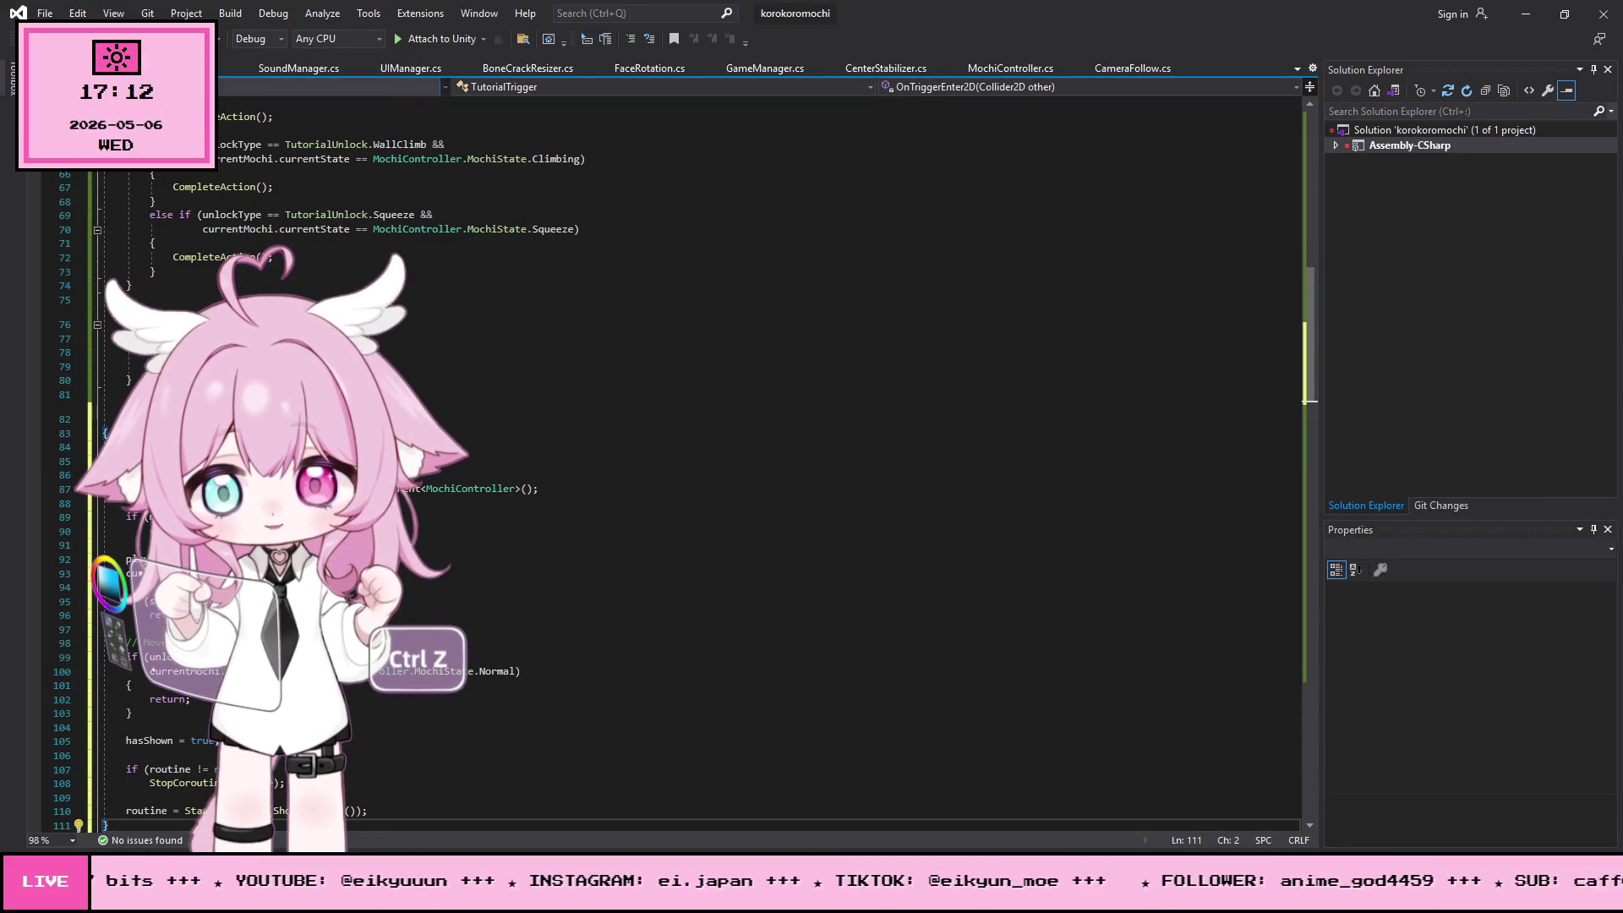
click(44, 13)
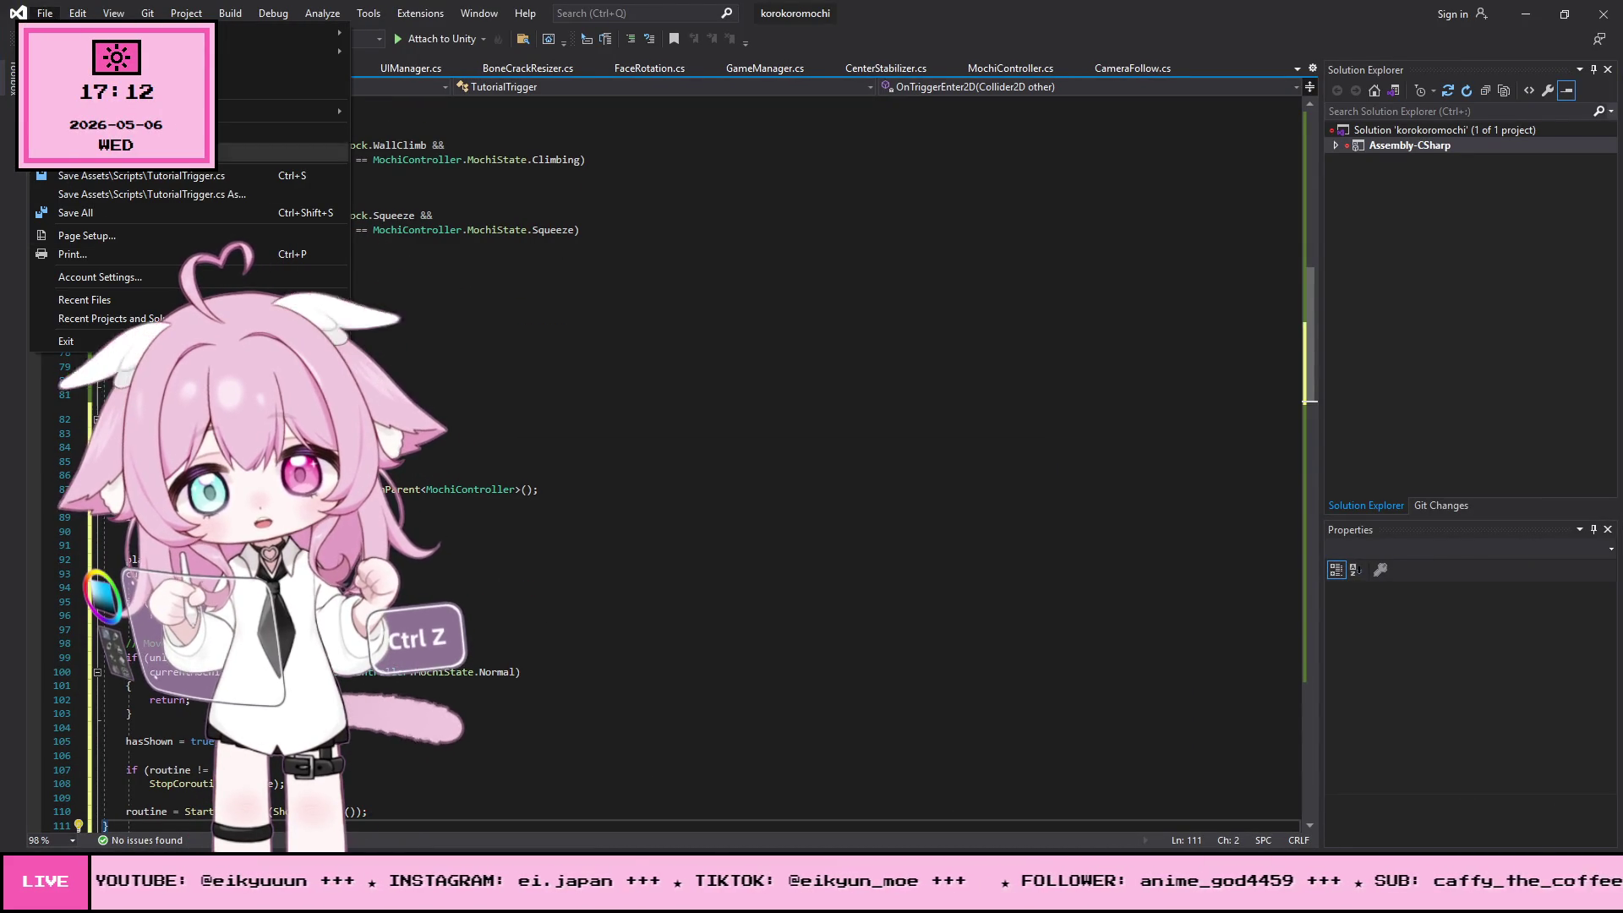
click(89, 221)
click(1525, 13)
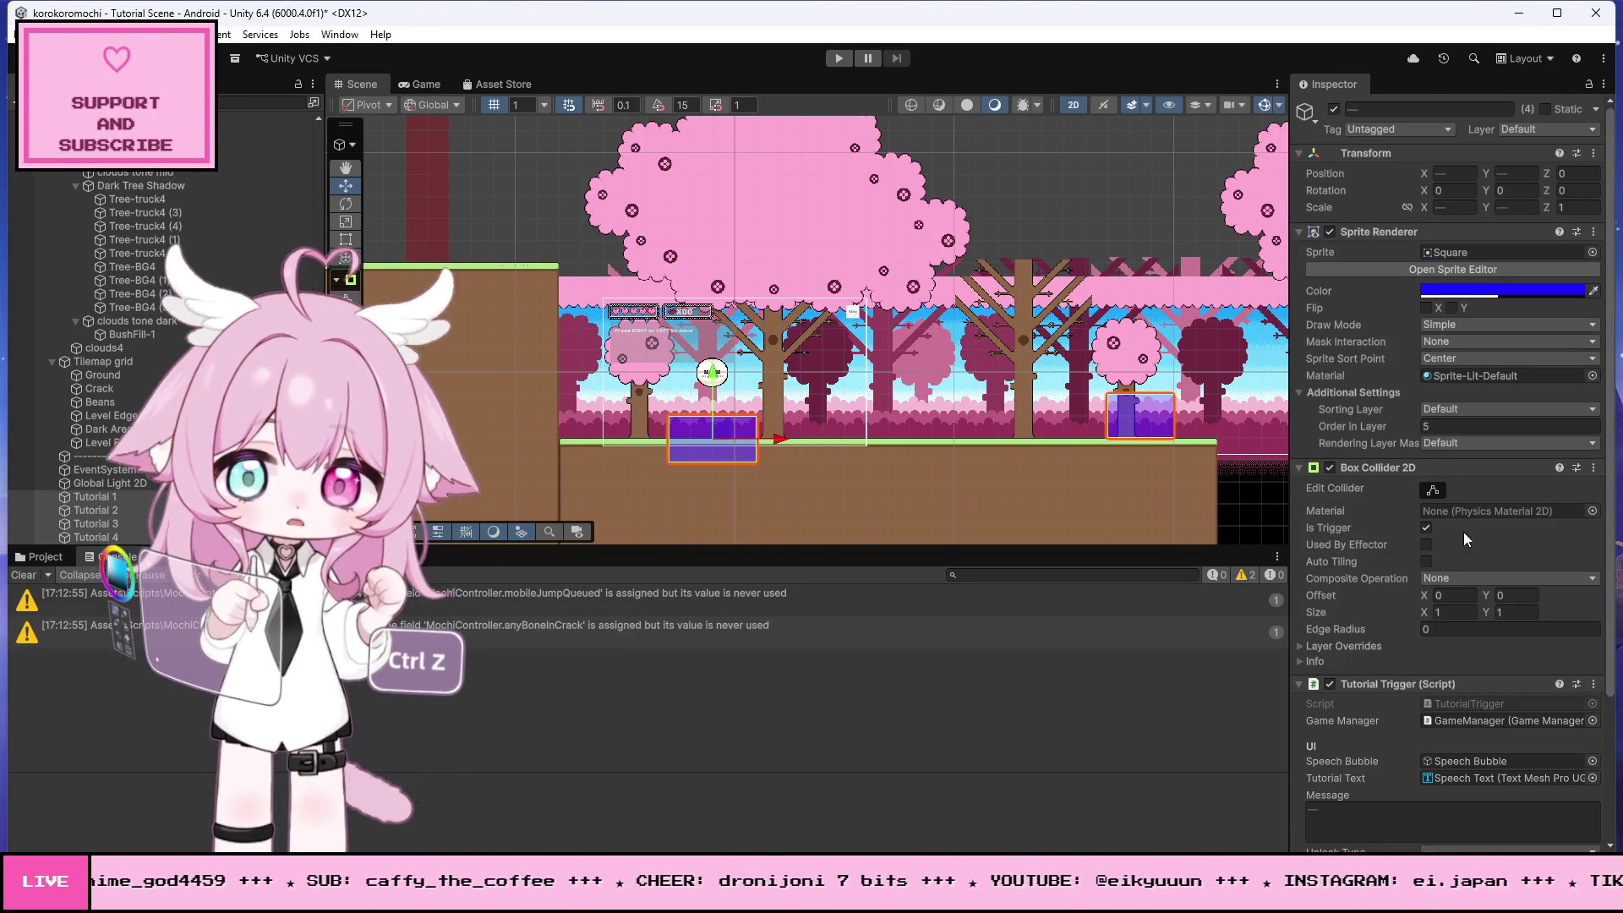
- Select Tutorial 1 through Tutorial 4 together and uncheck Show Only Once in their Tutorial Trigger
scroll(1463, 519, down, 5)
shift+click(114, 538)
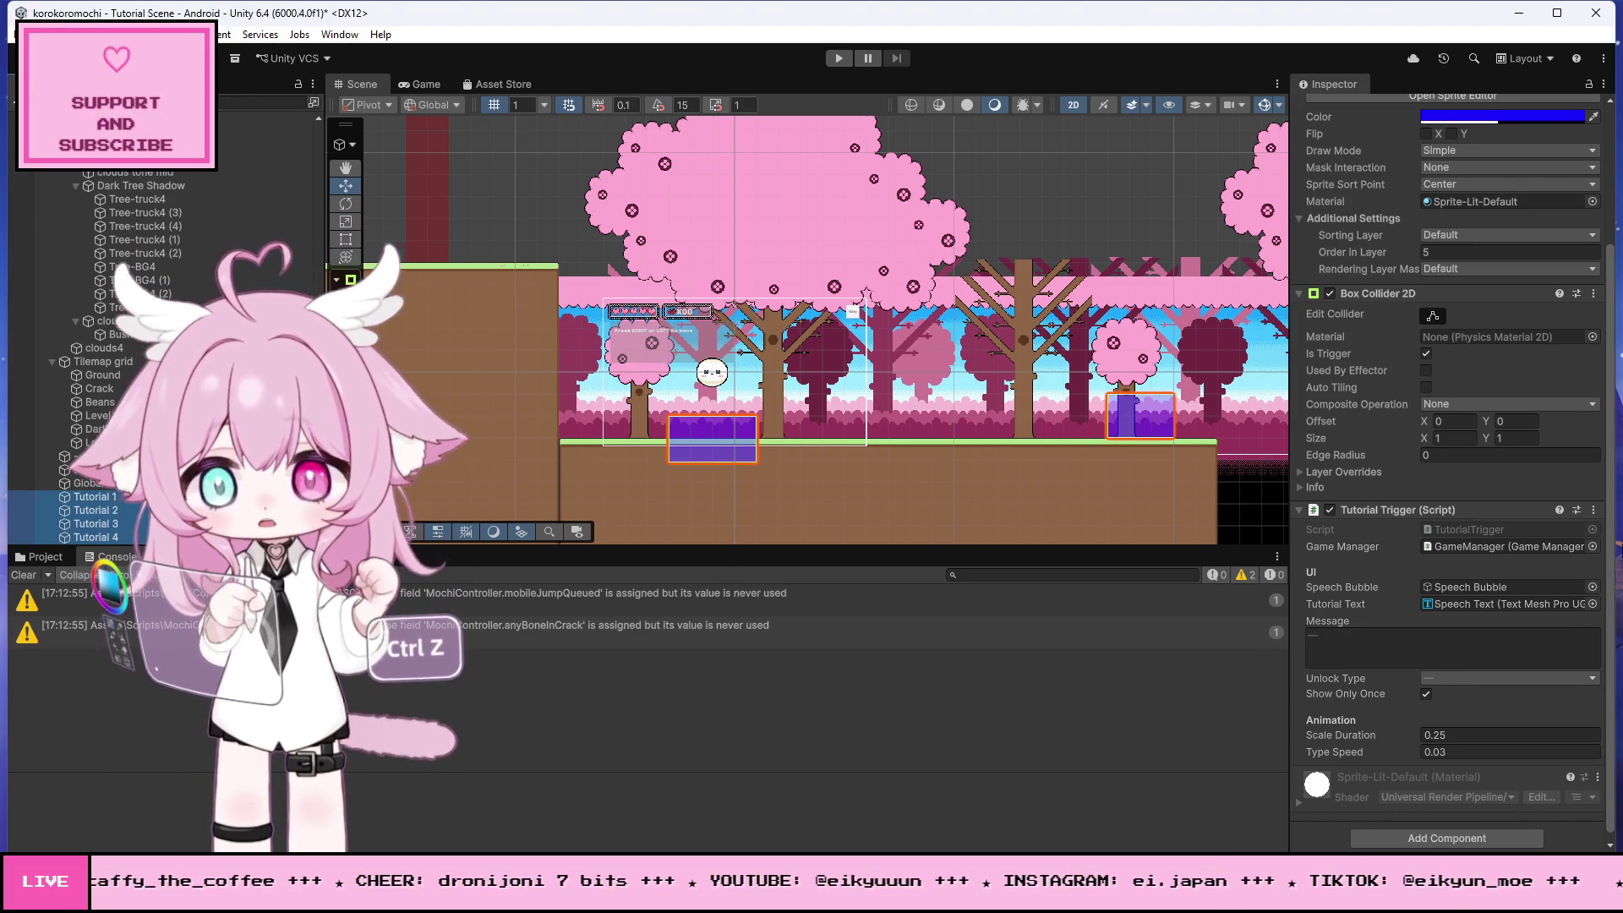
click(1426, 694)
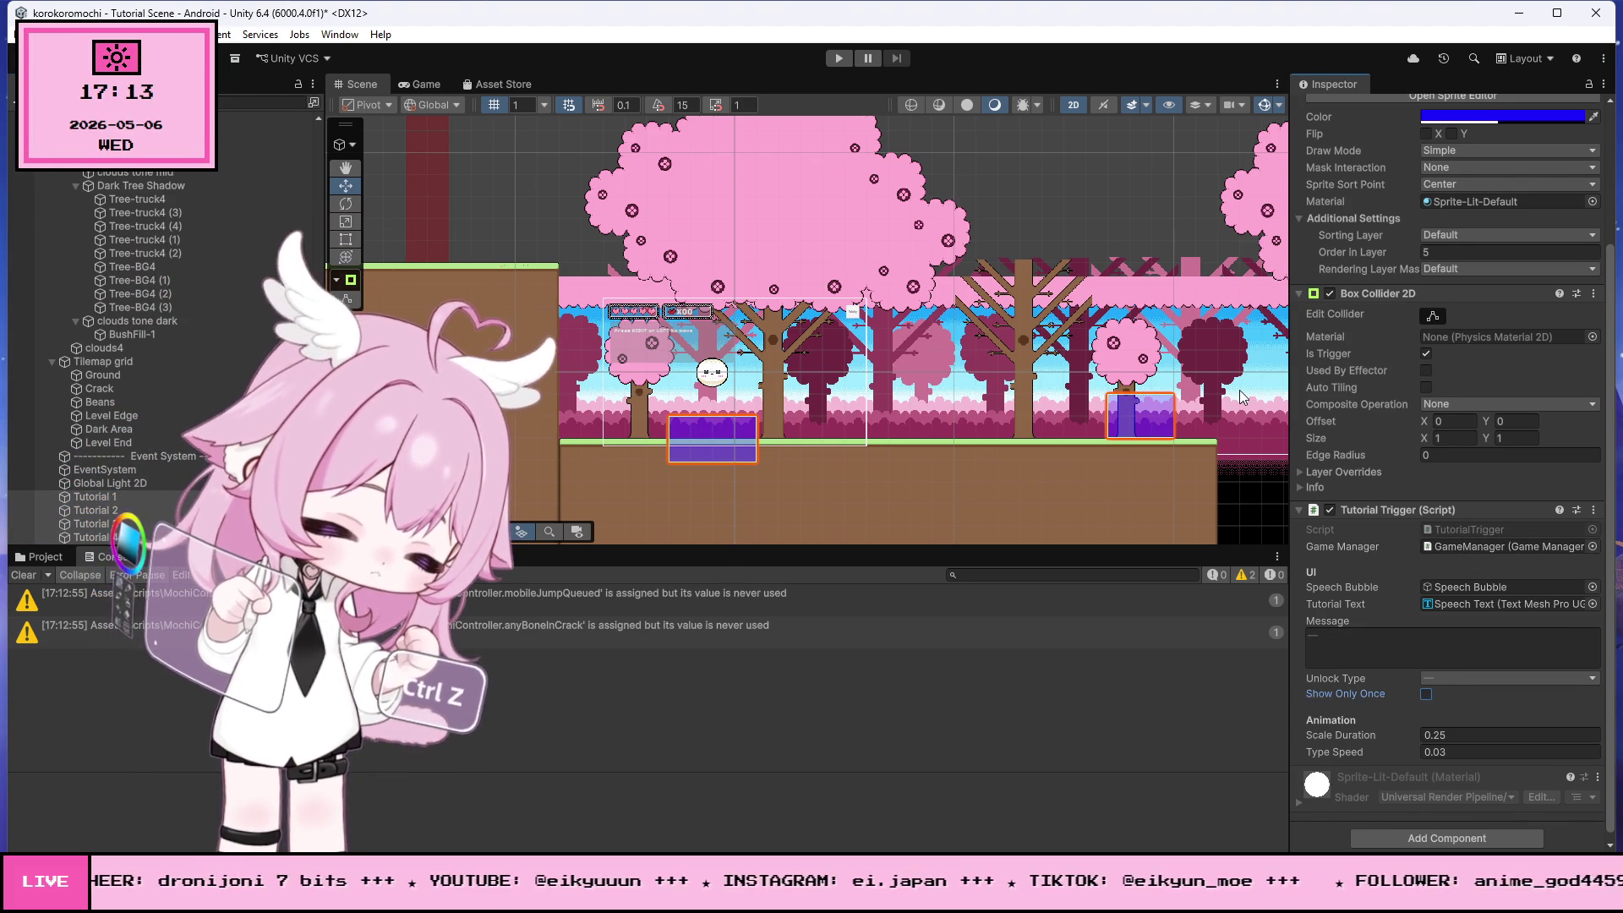
scroll(676, 456, up, 3)
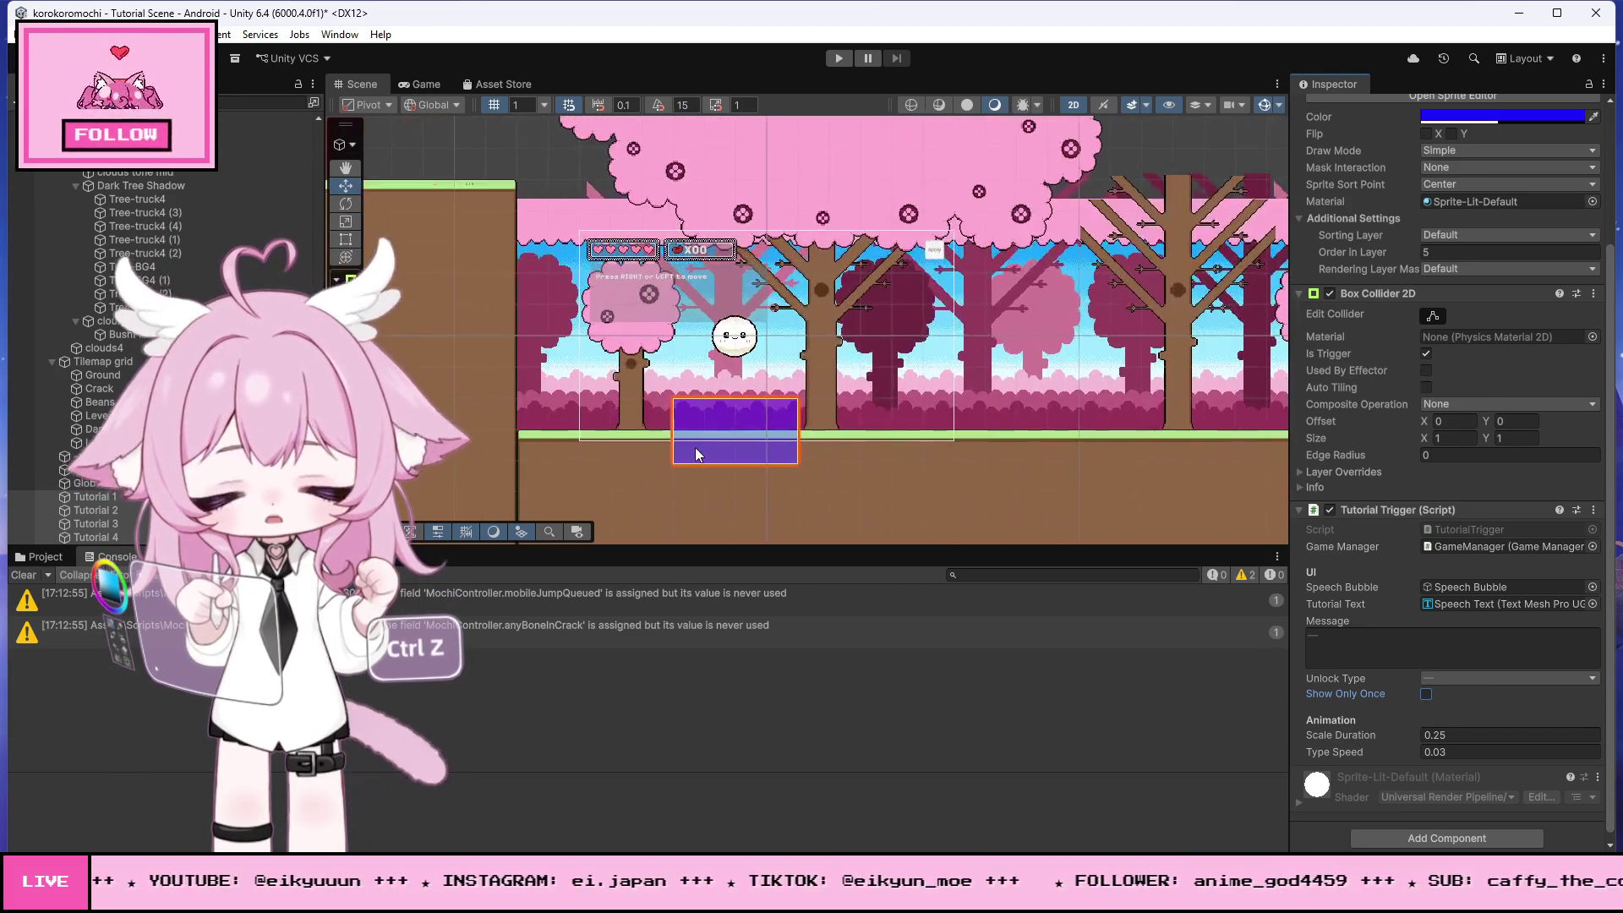
scroll(765, 470, up, 3)
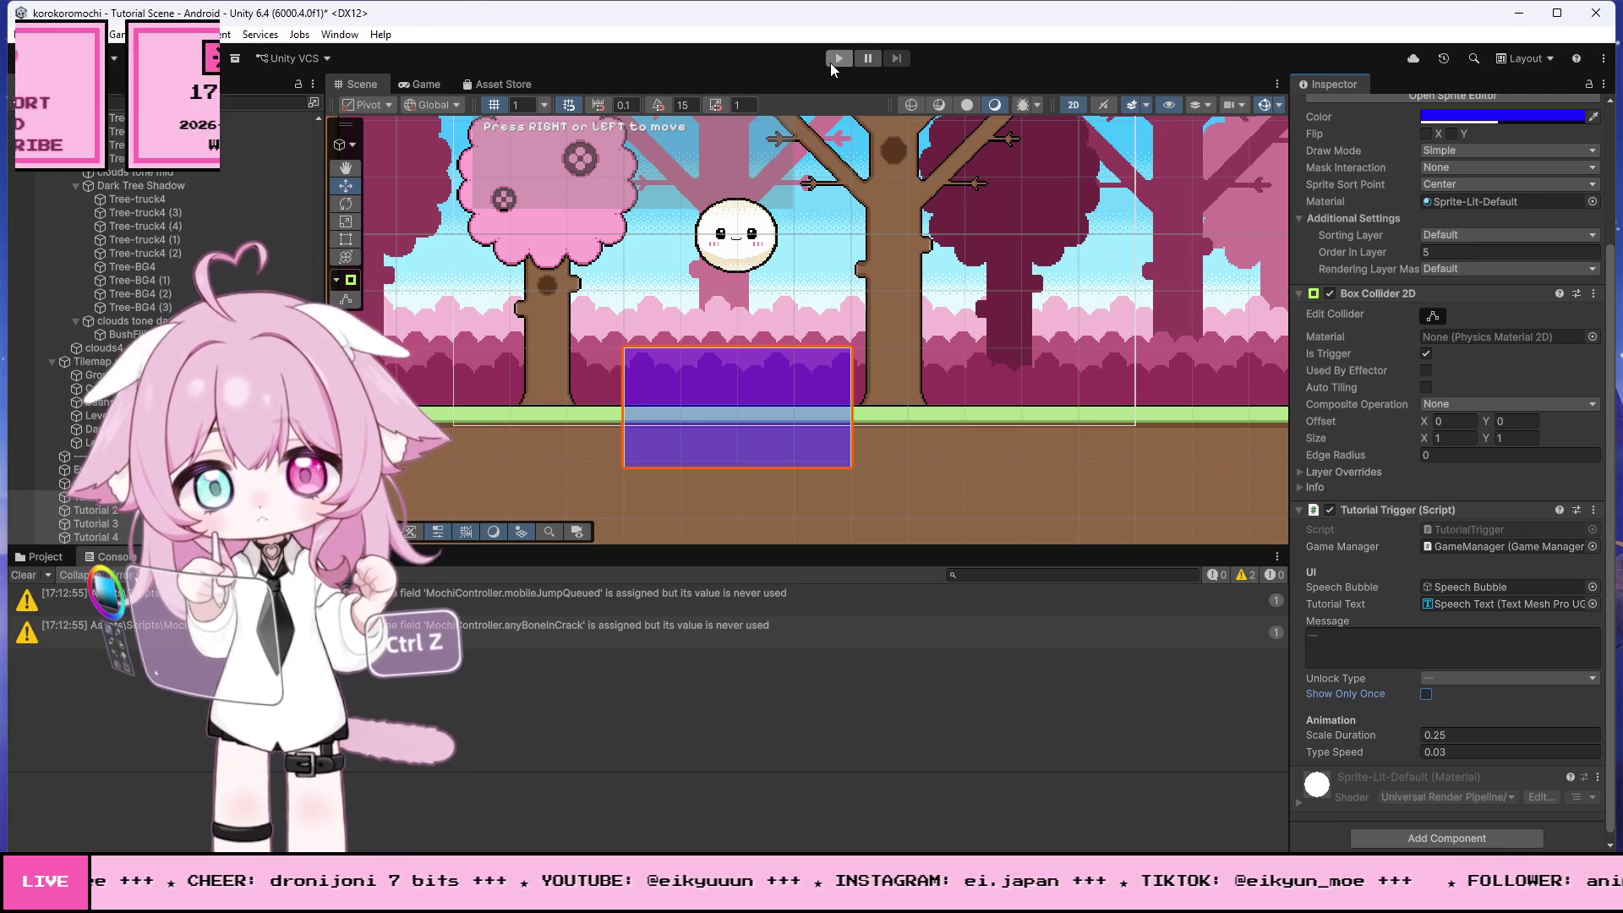
- Play-test by rolling the mochi left out of and right back into the first trigger
click(836, 59)
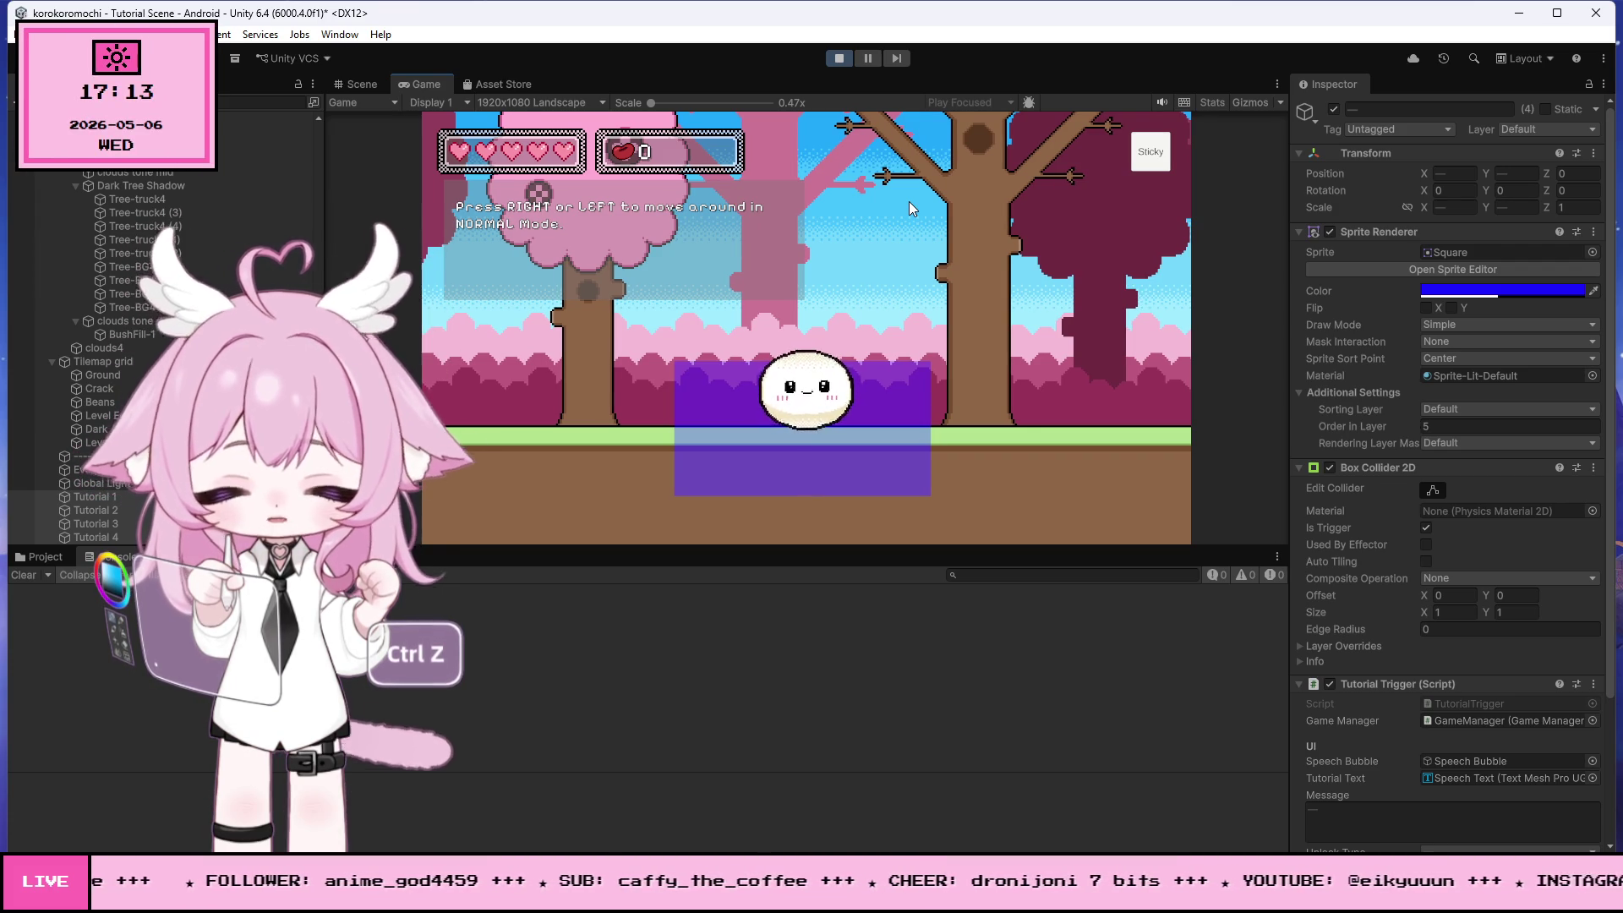
key(Left)
key(Right)
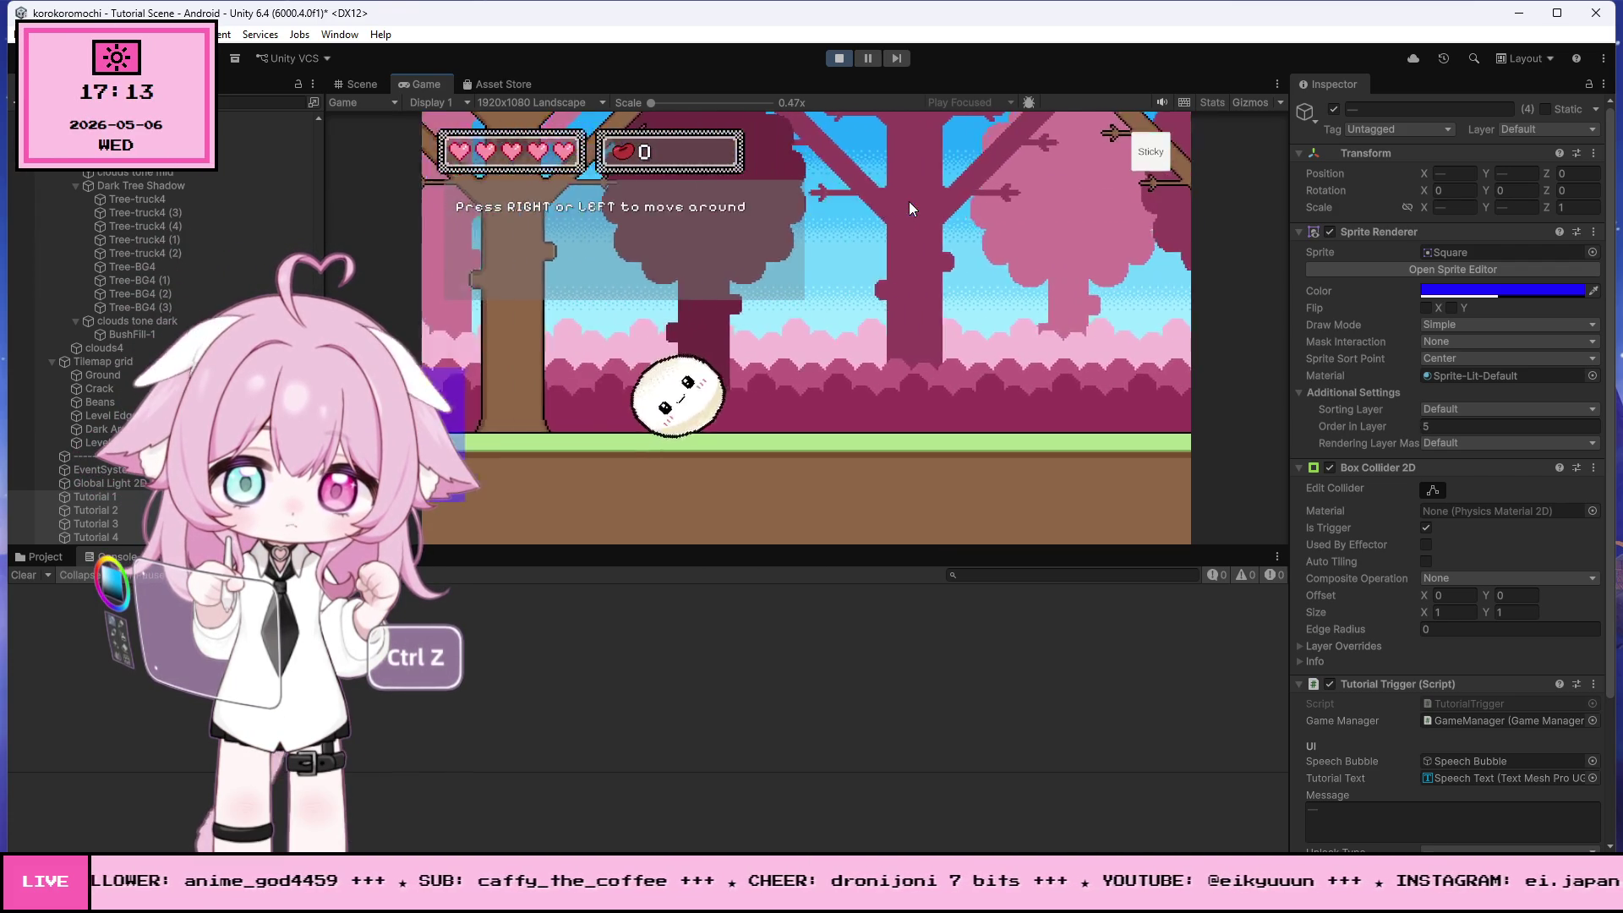
click(839, 58)
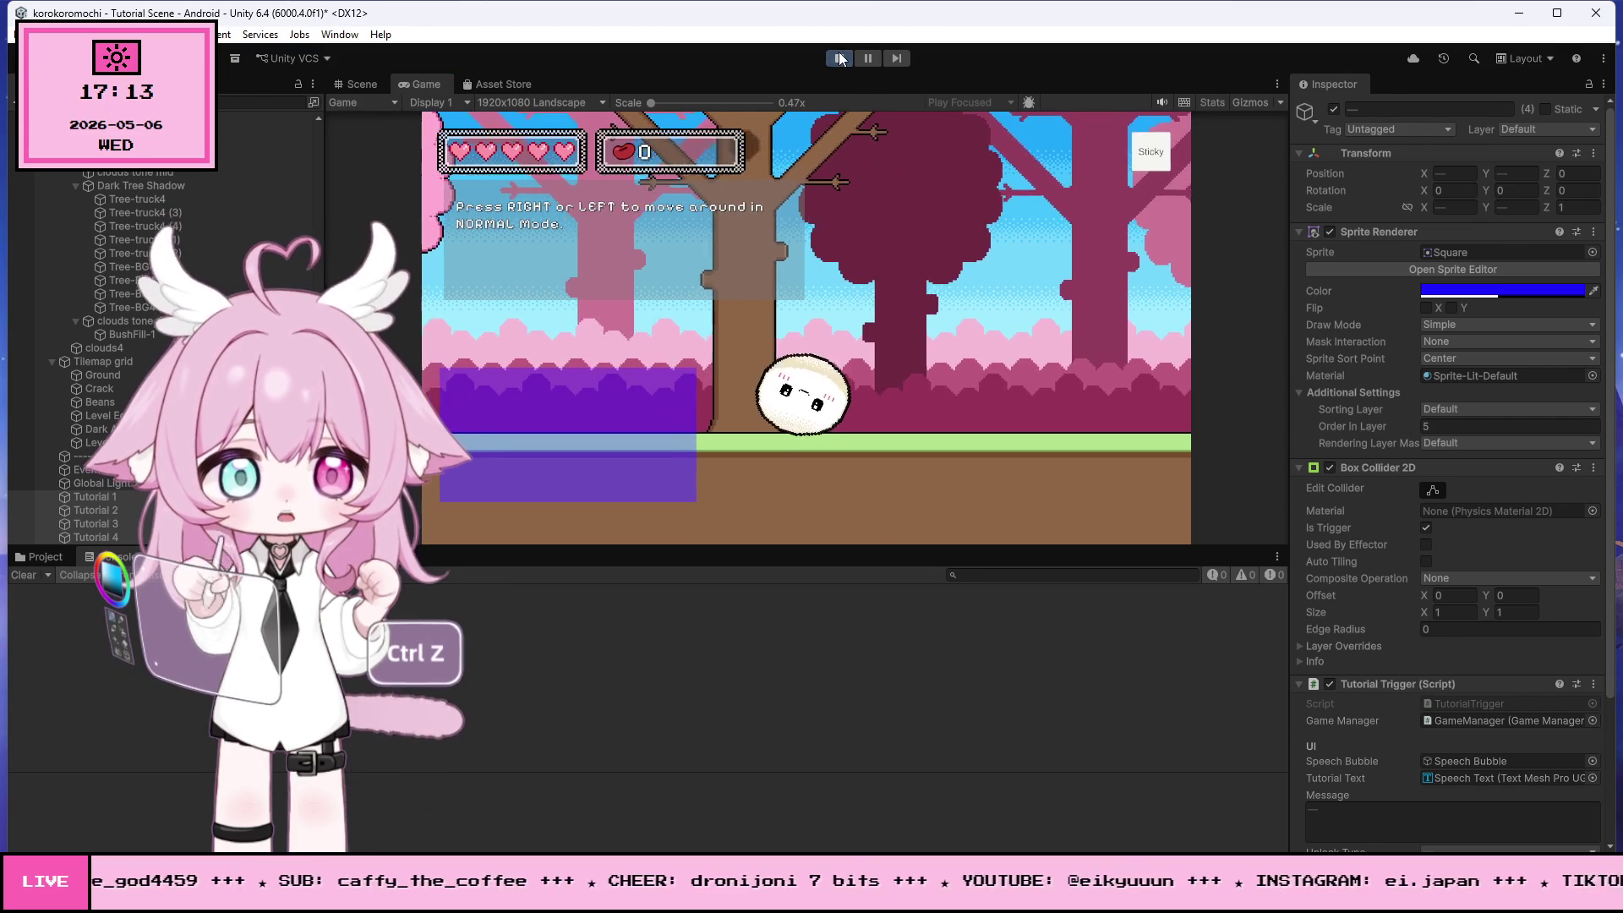
- Undo with Ctrl+Z to bring back lines 87–104 in TutorialTrigger.cs, then Save All
key(alt+Tab)
click(816, 476)
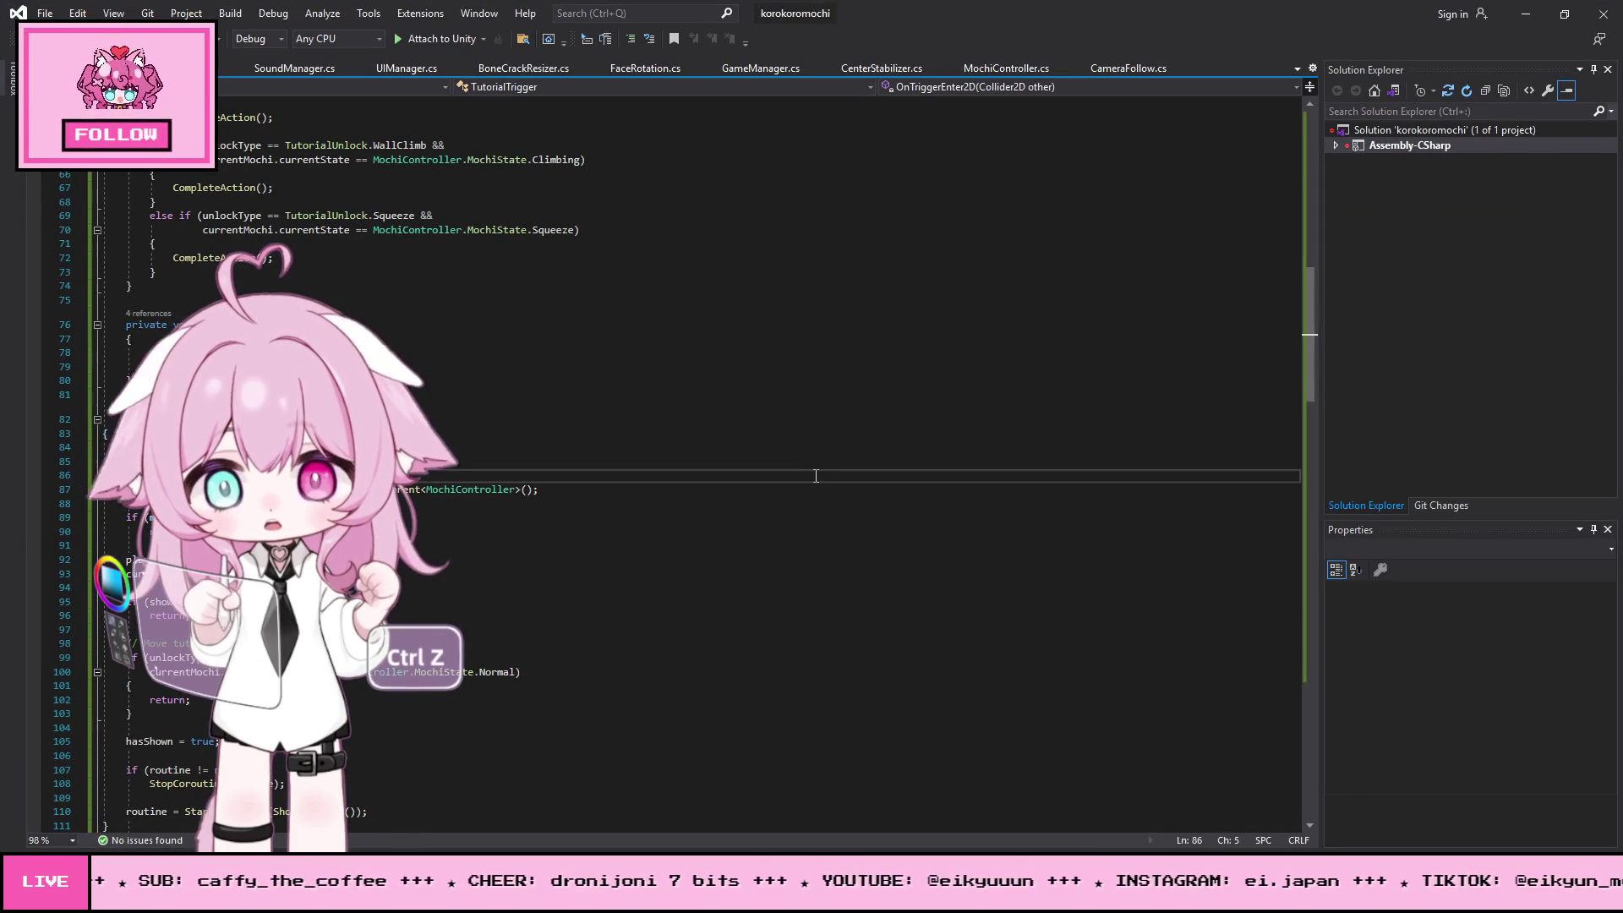
key(ctrl+z)
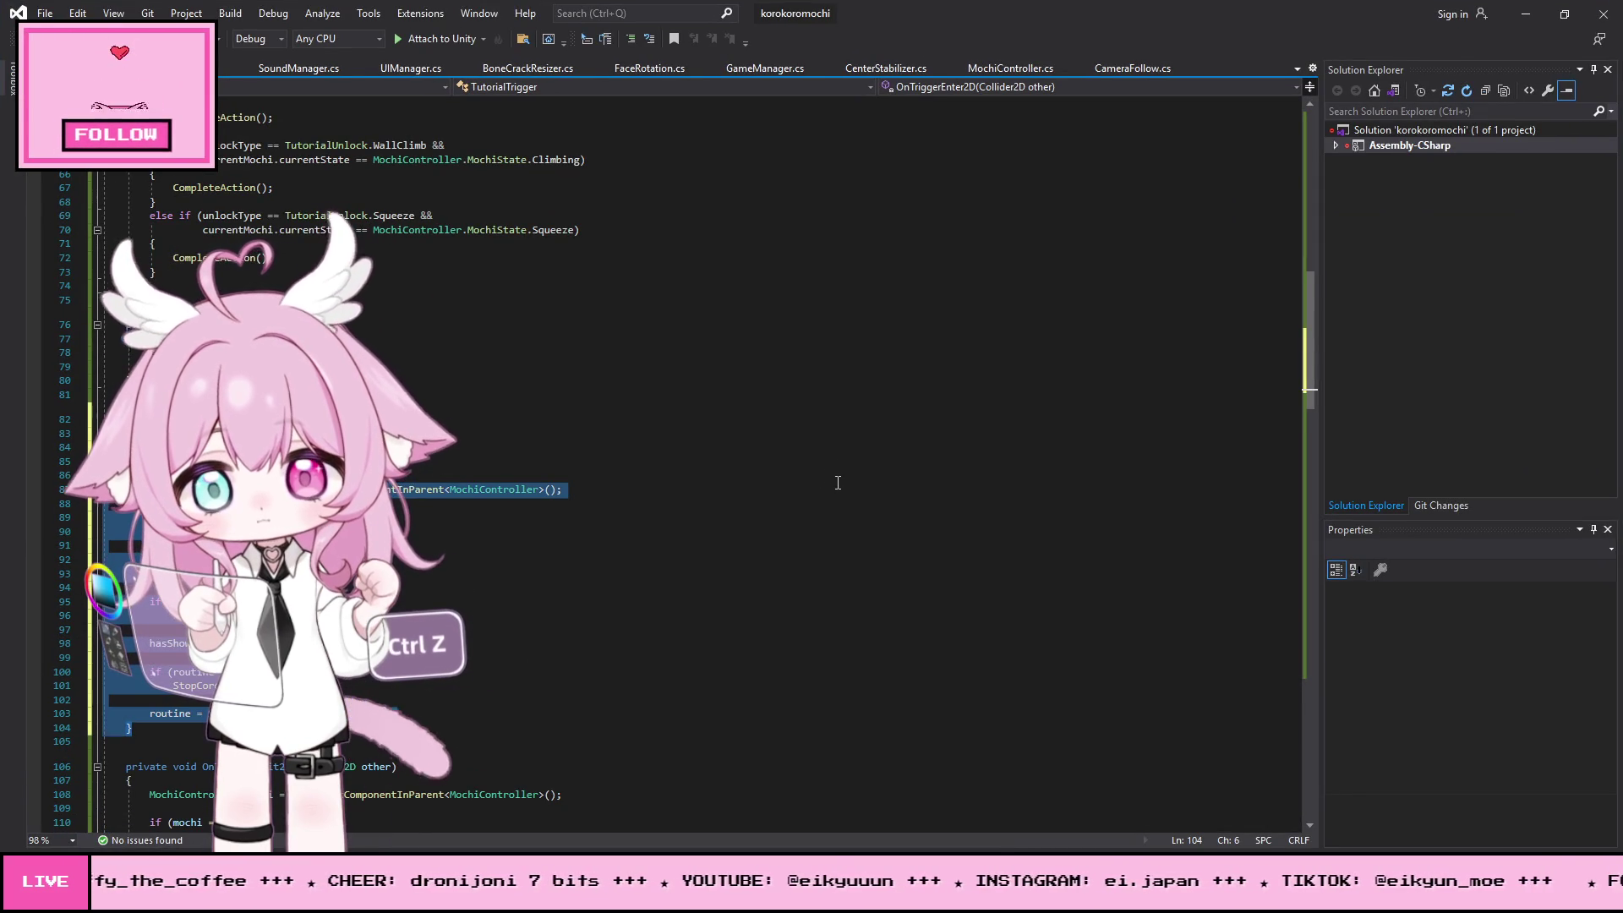
click(841, 461)
click(44, 13)
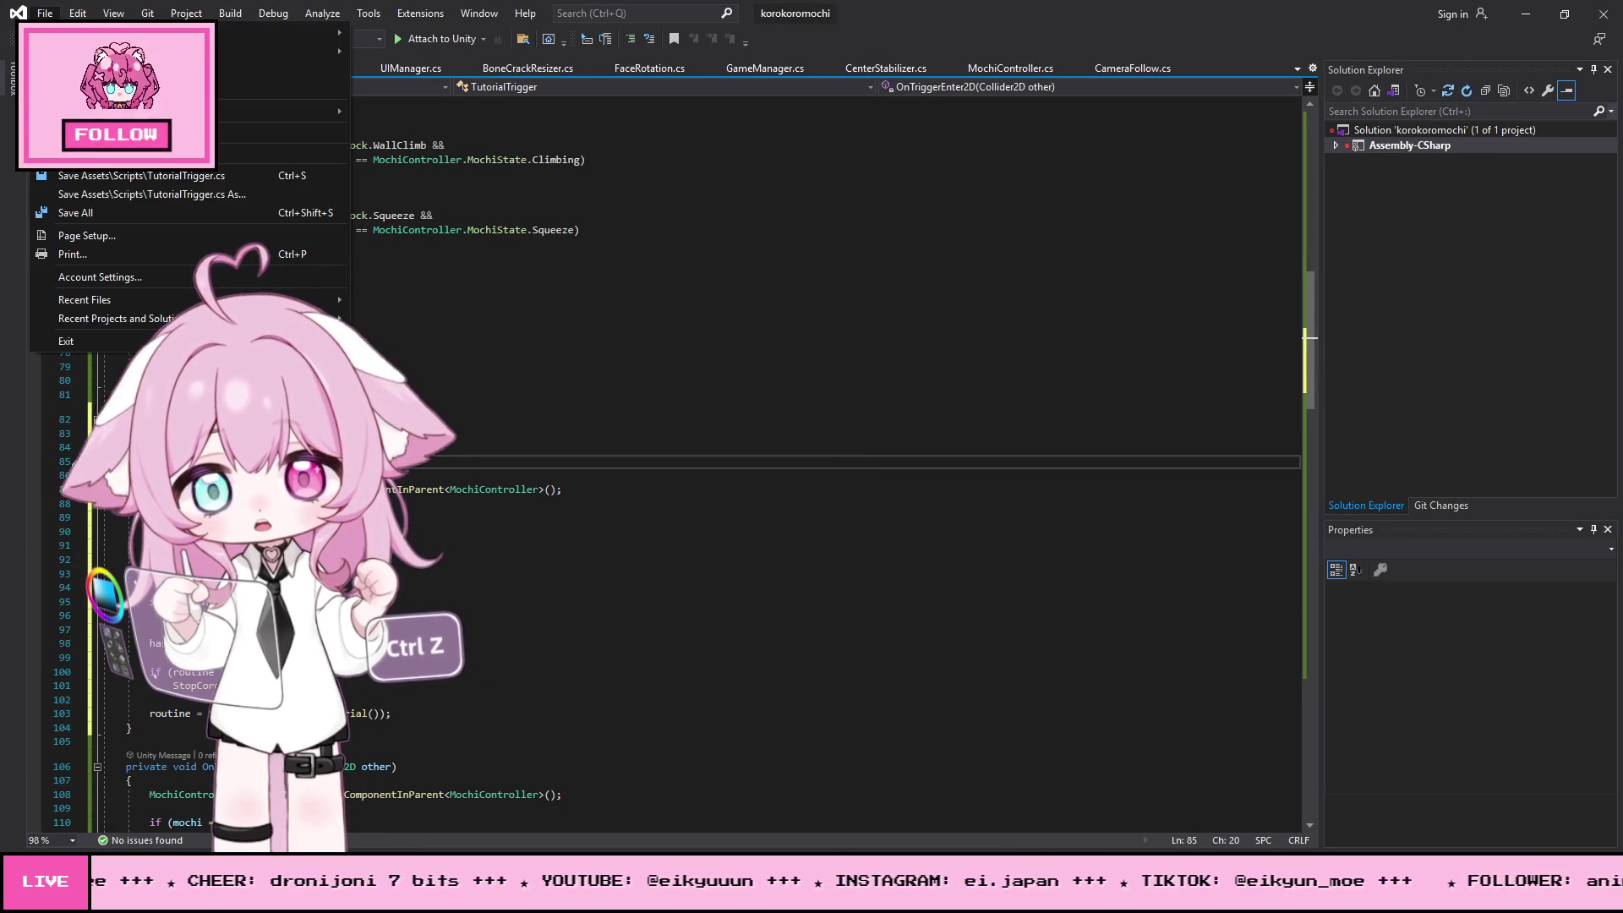
click(84, 213)
click(1526, 15)
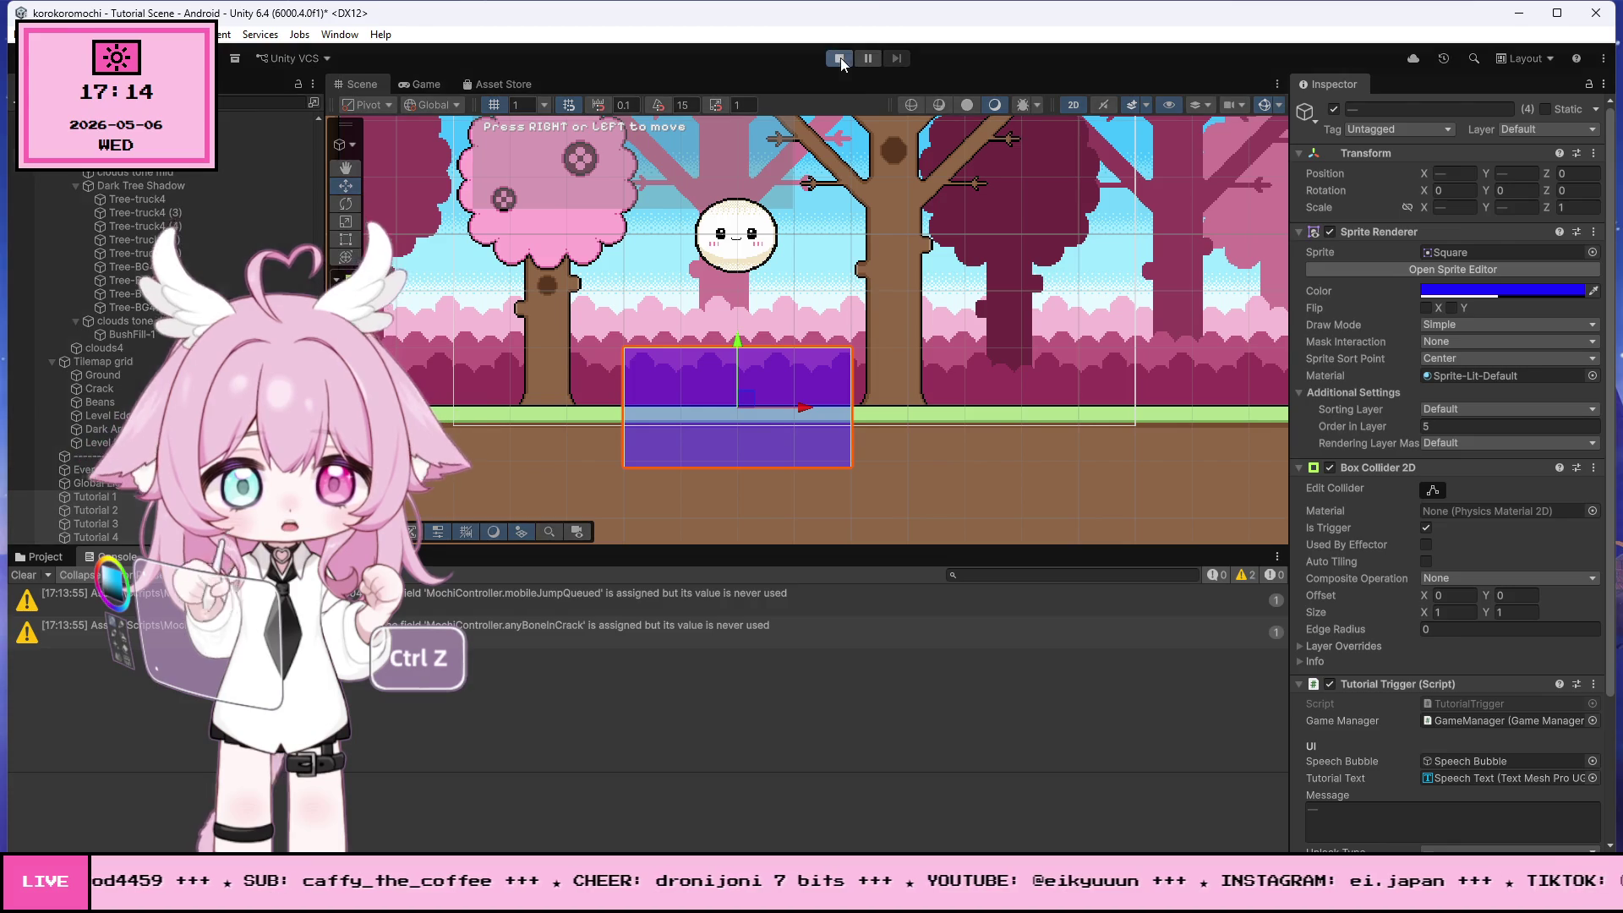
click(839, 59)
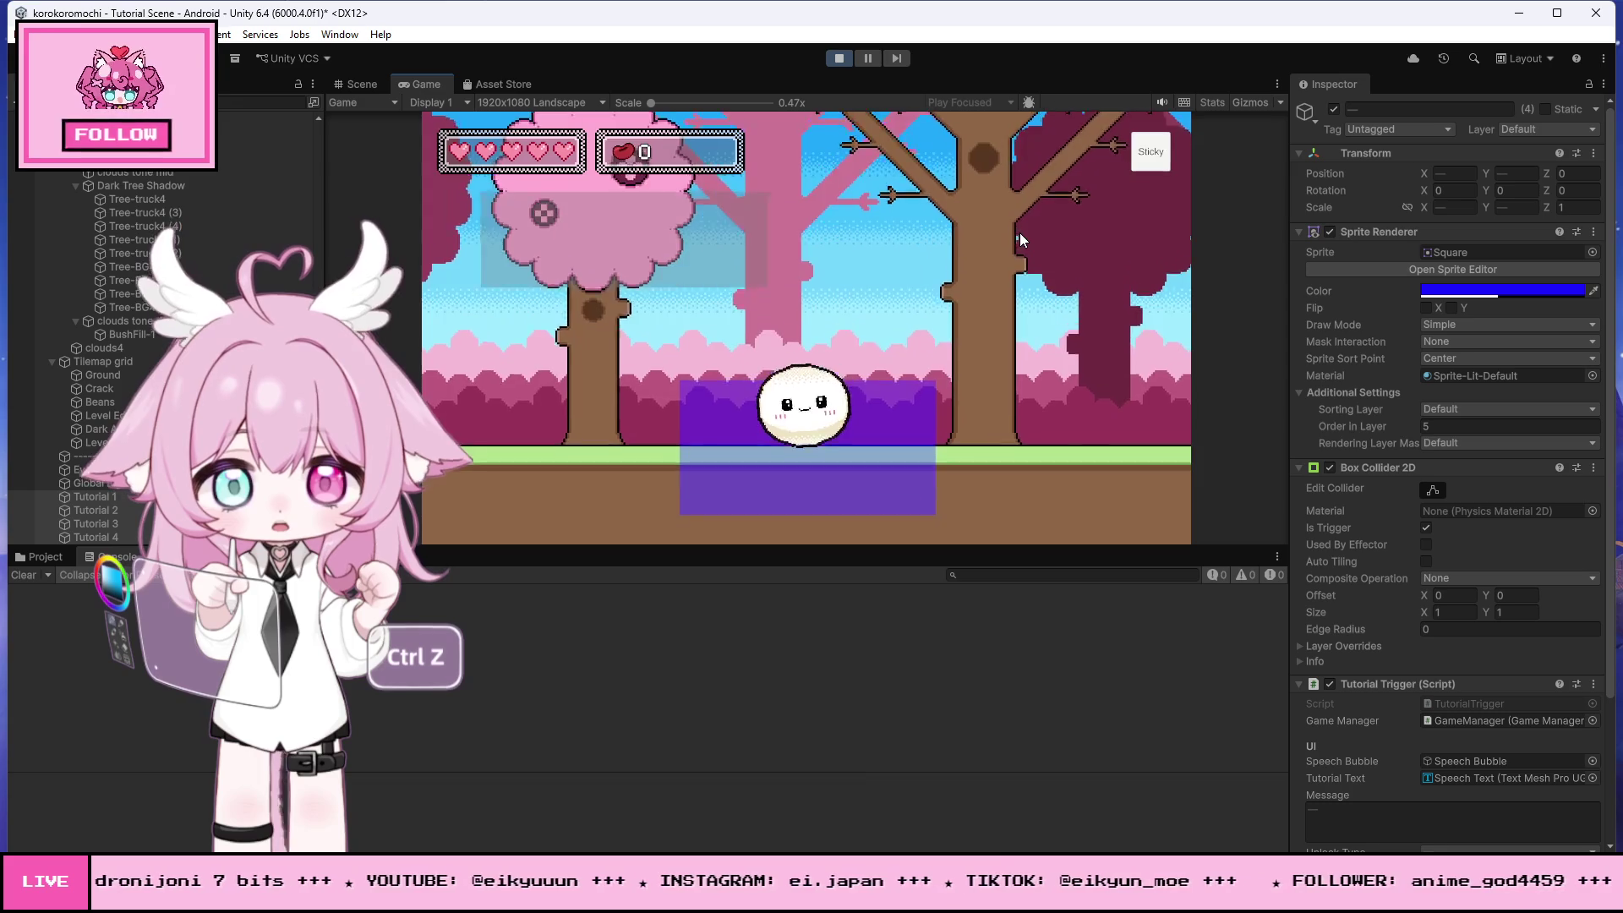
key(Left)
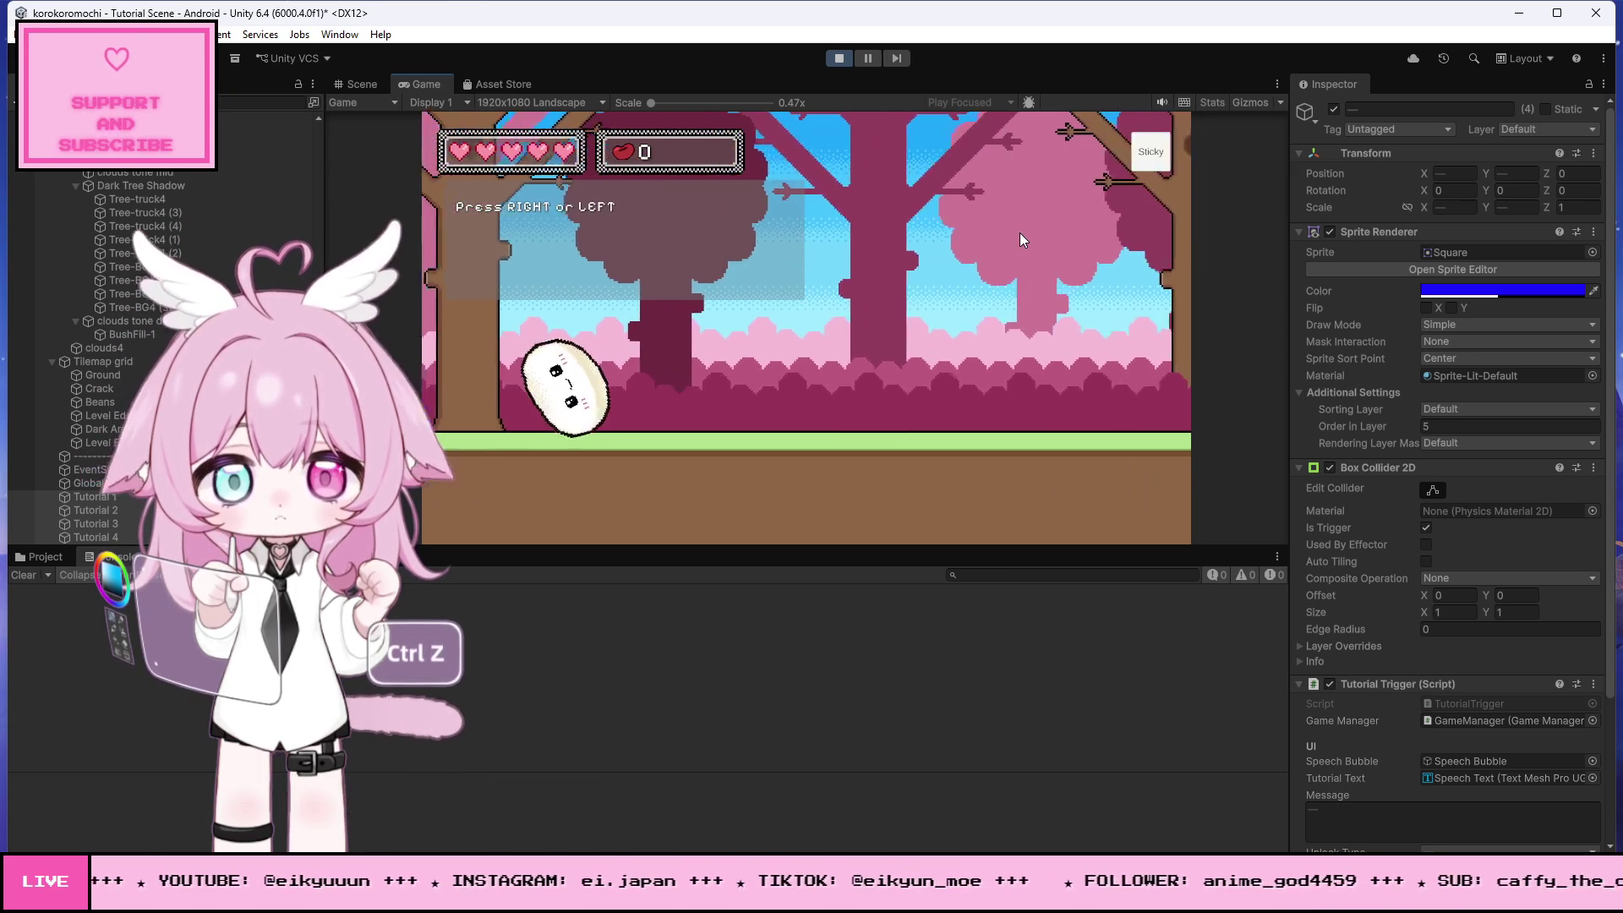
key(Right)
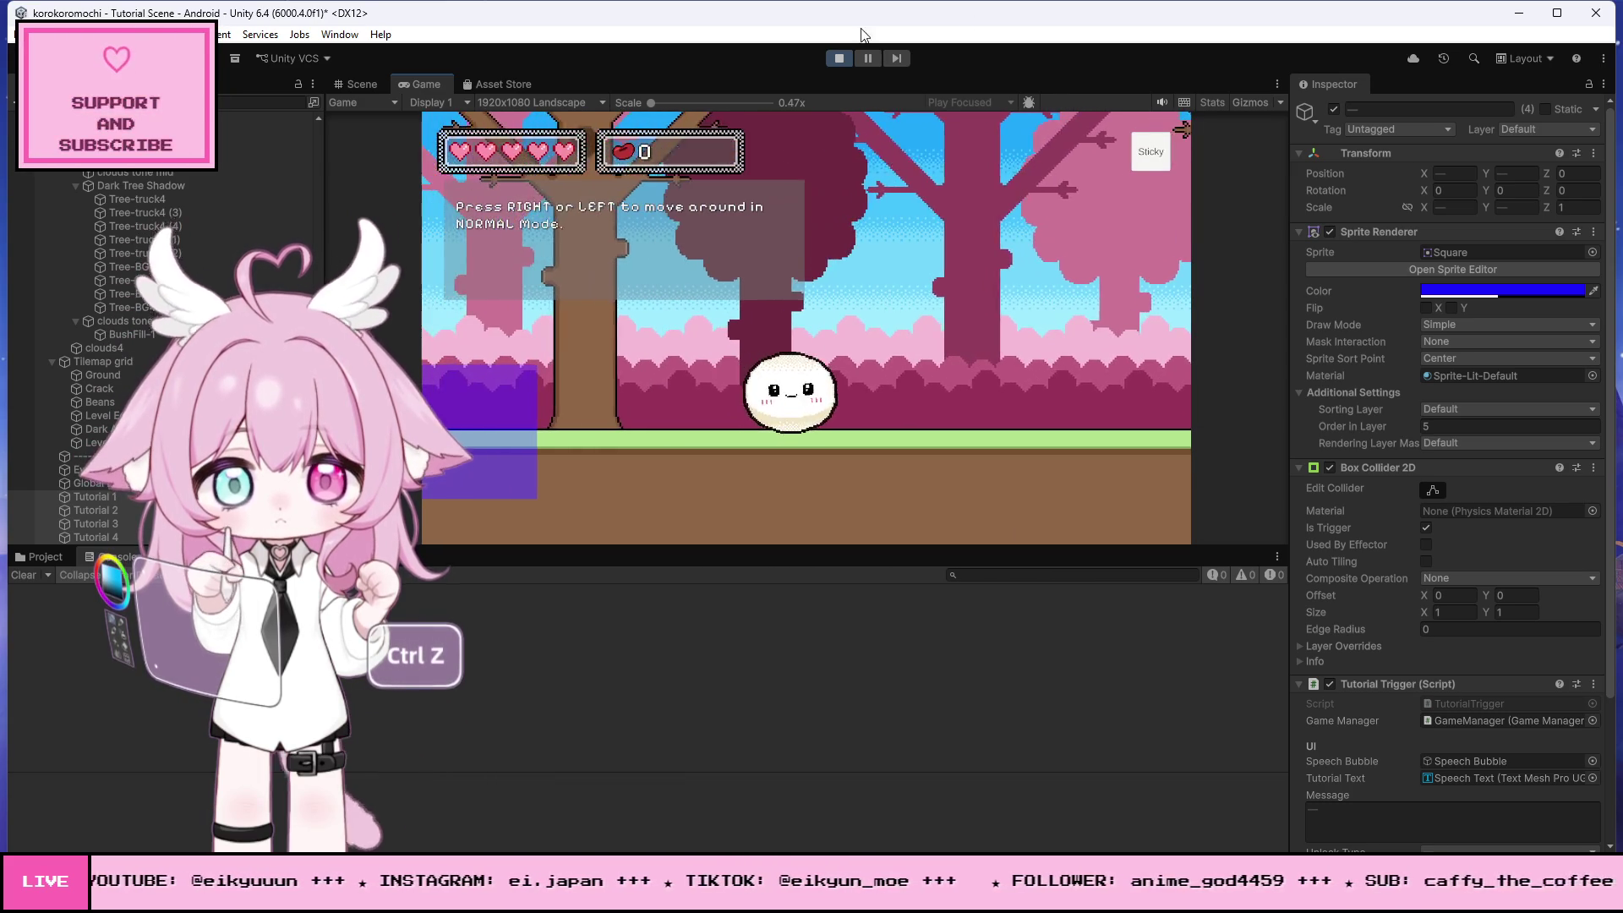
click(840, 57)
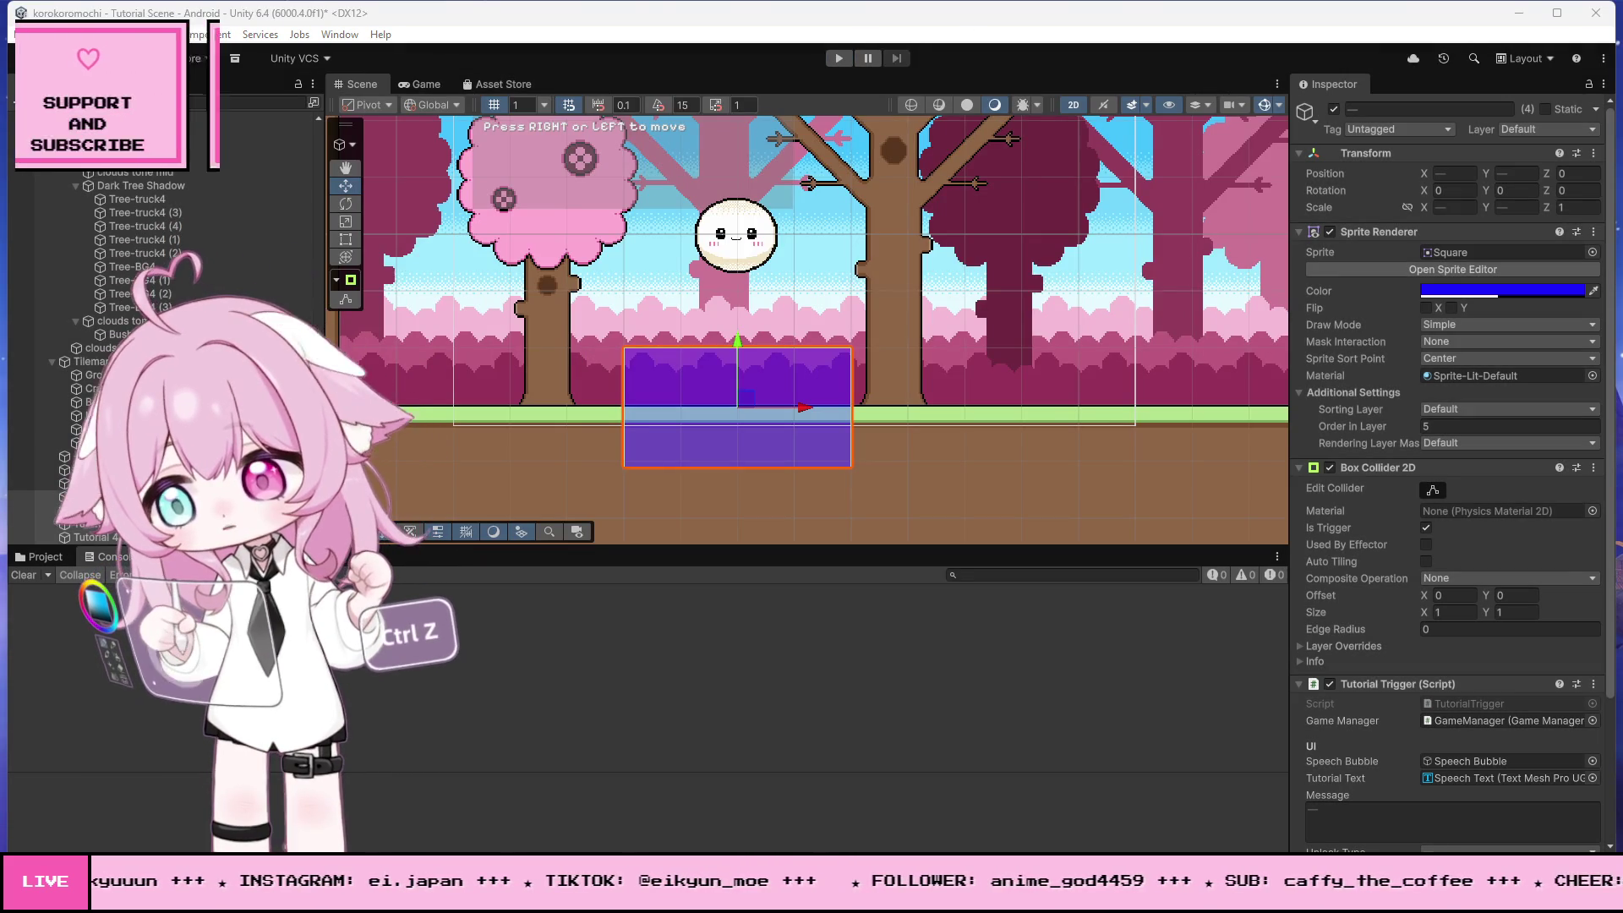
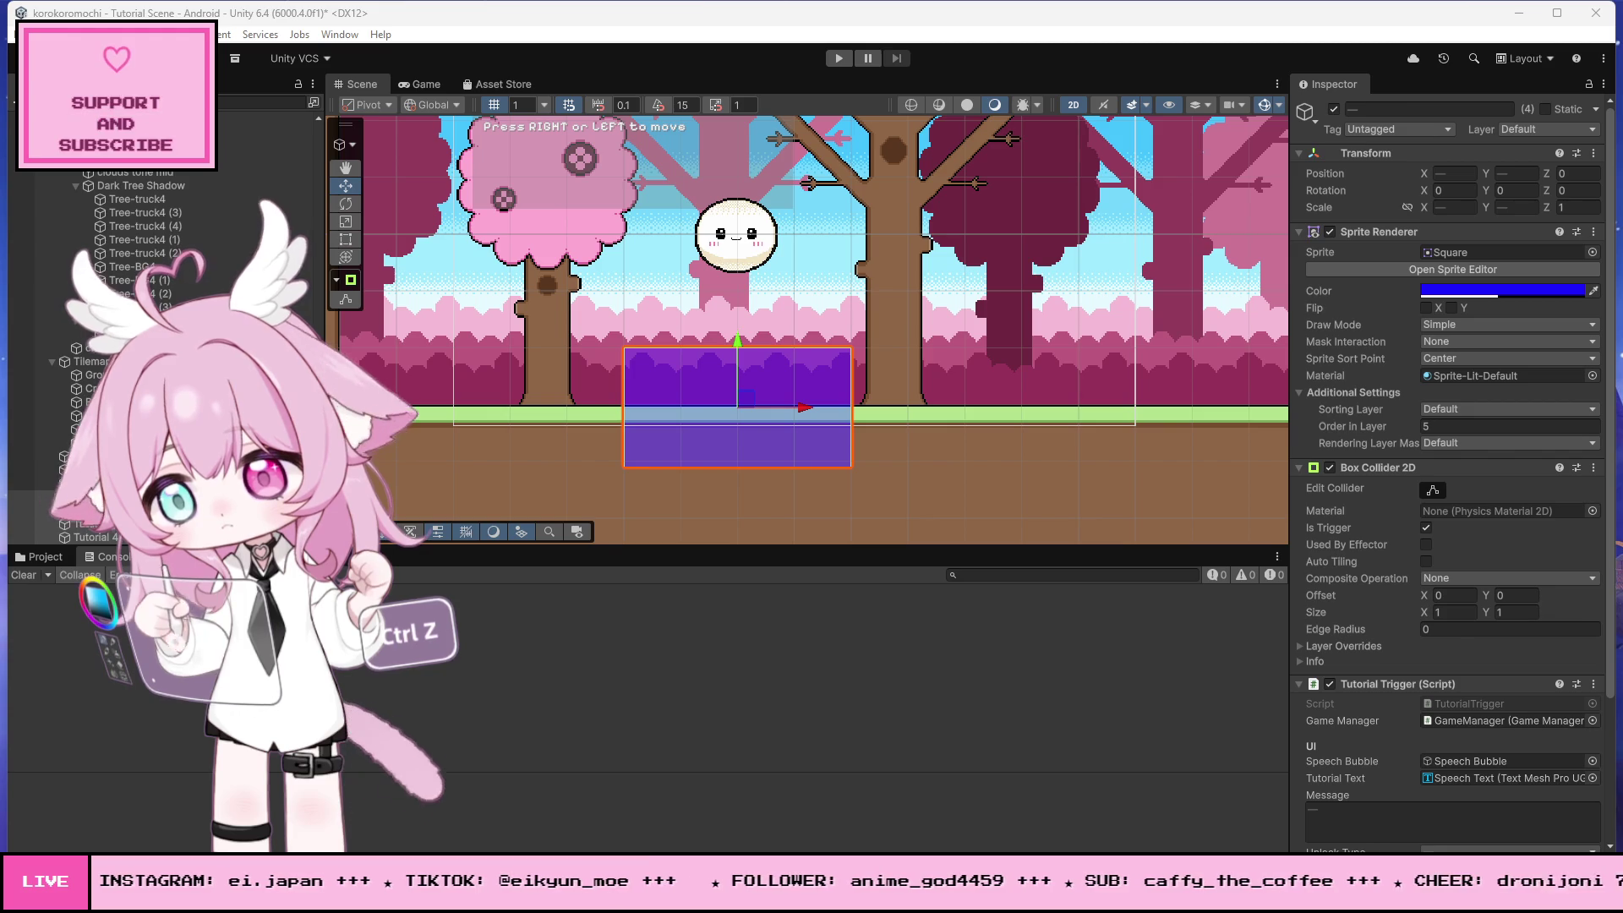
- Undo the last TutorialTrigger code edit and save all scripts in Visual Studio
key(alt+Tab)
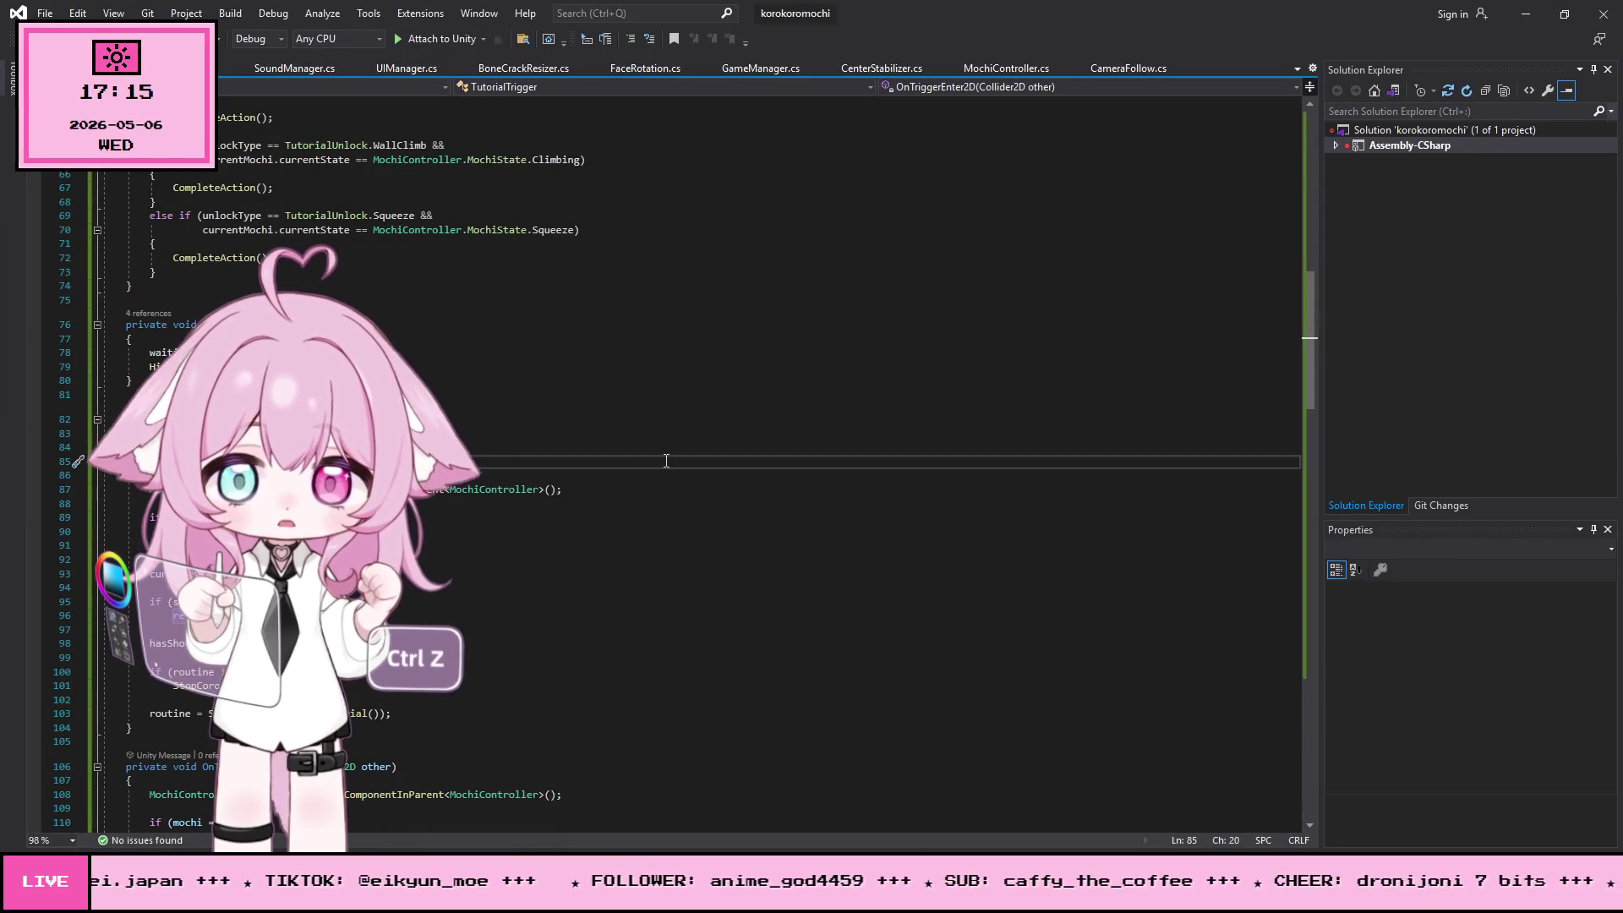
key(ctrl+z)
key(ctrl+z)
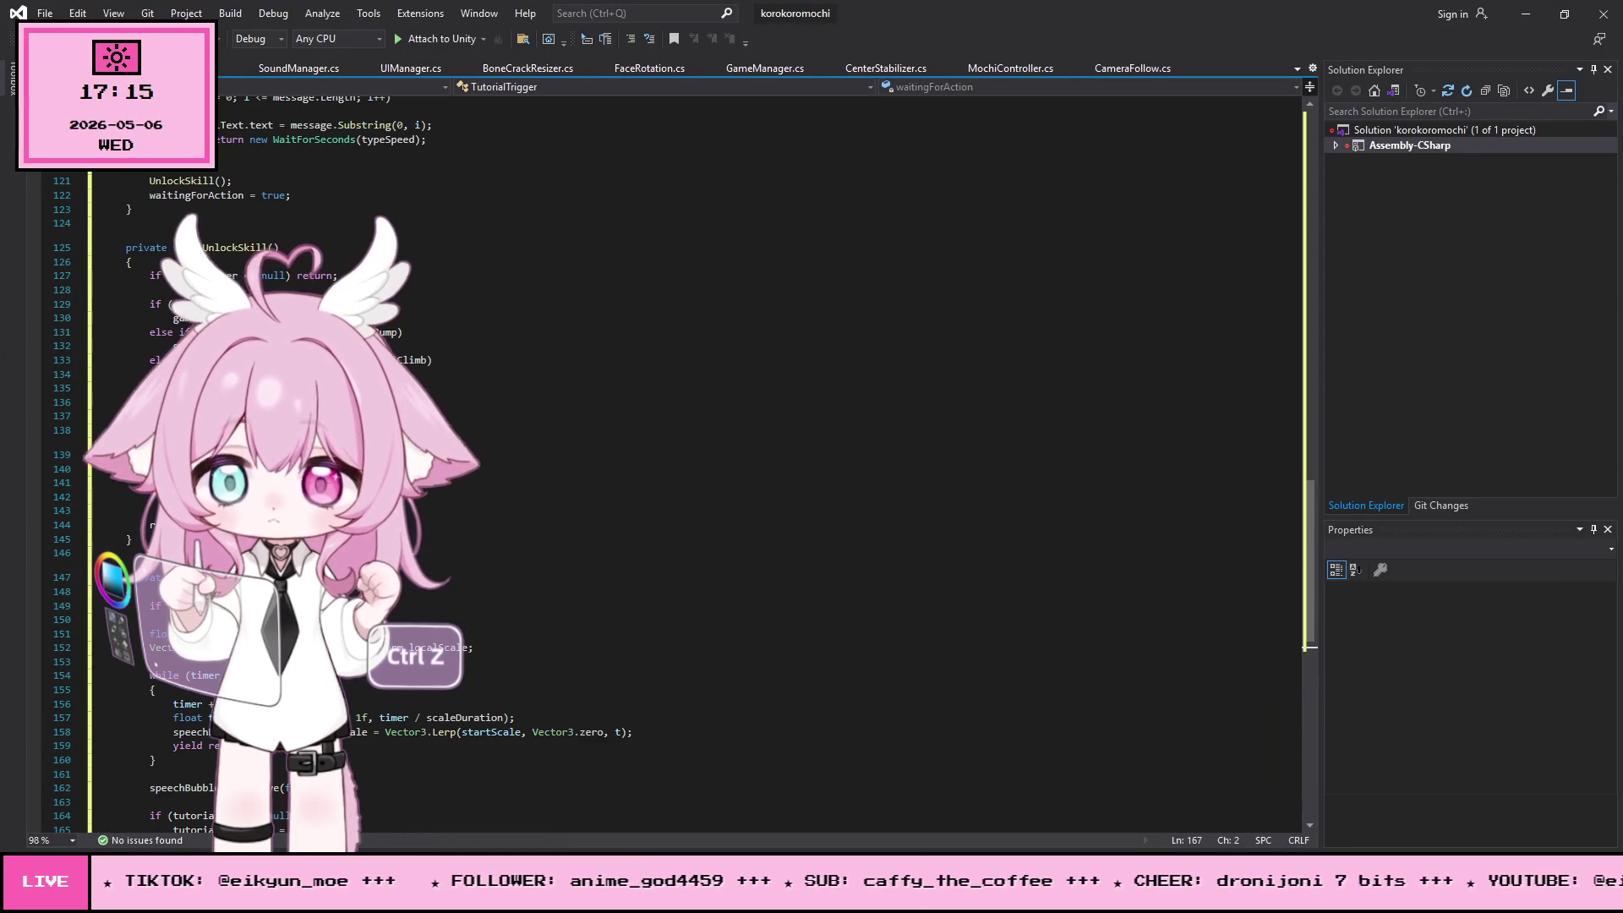
click(45, 14)
click(84, 210)
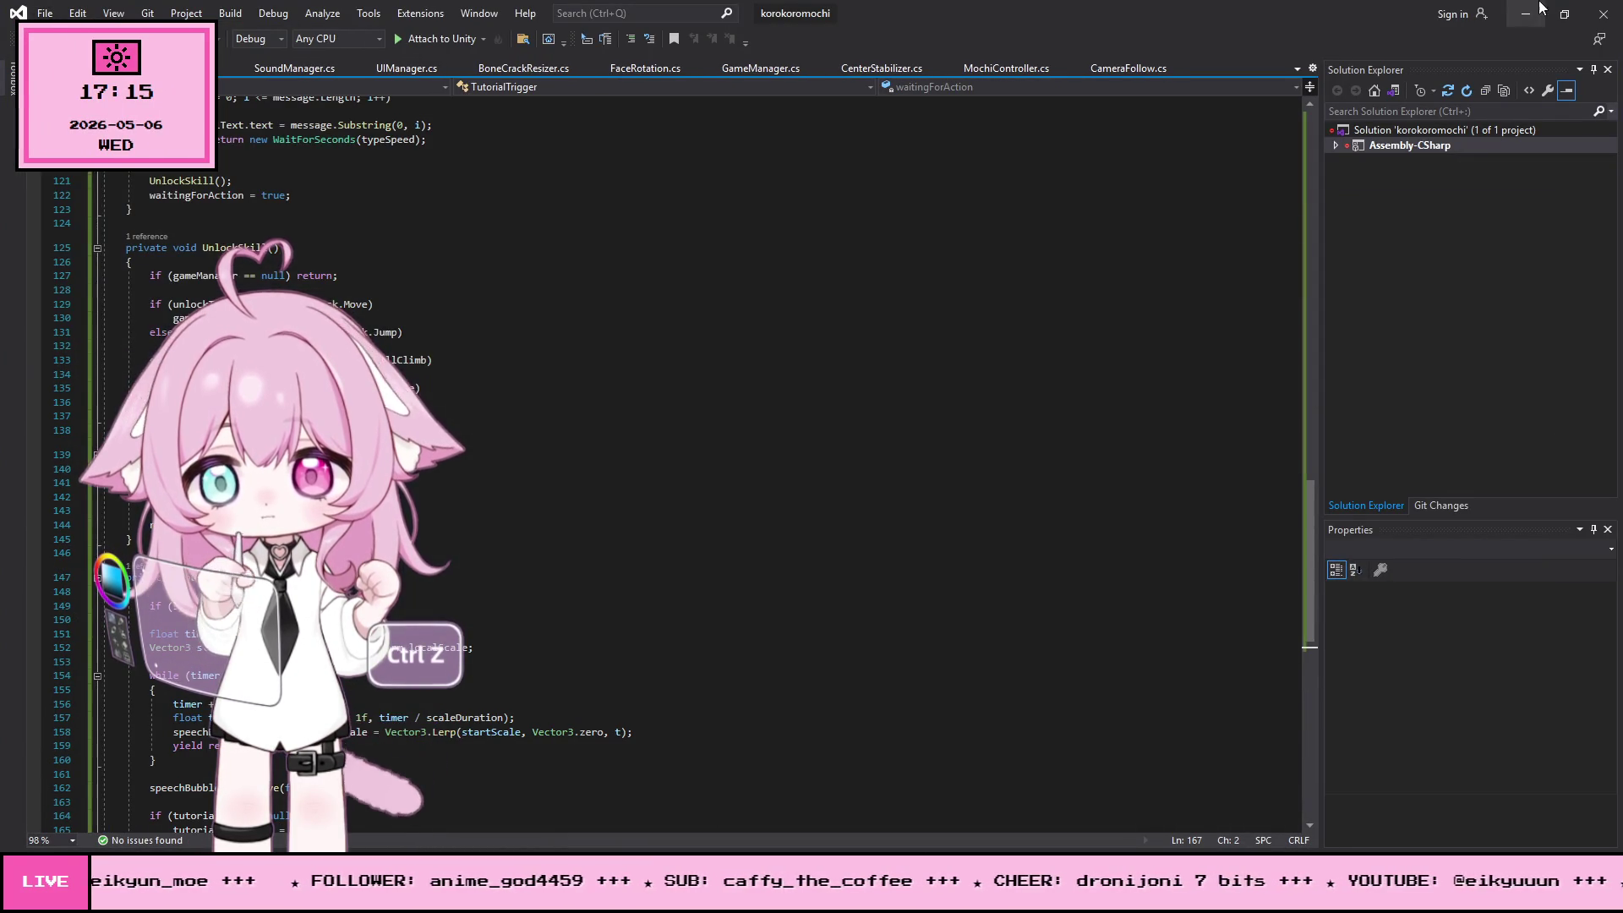
- Bring up the Mochi game to-do spreadsheet and select the entries in rows 16 and 17
click(1525, 13)
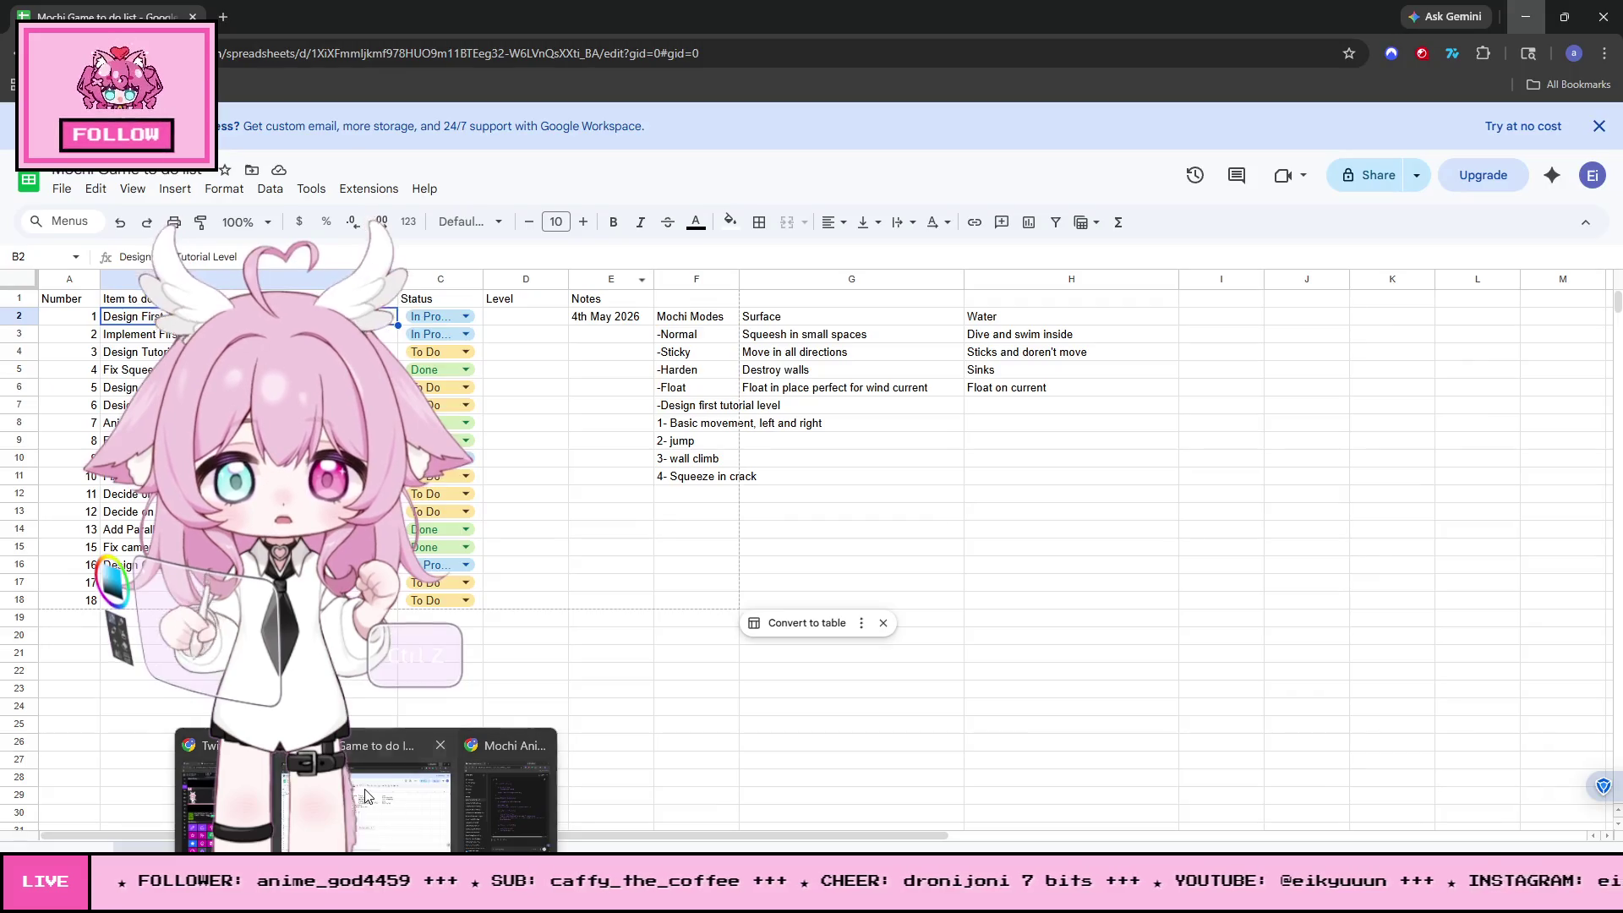
click(365, 795)
click(144, 565)
click(145, 589)
text(Start cleaning code)
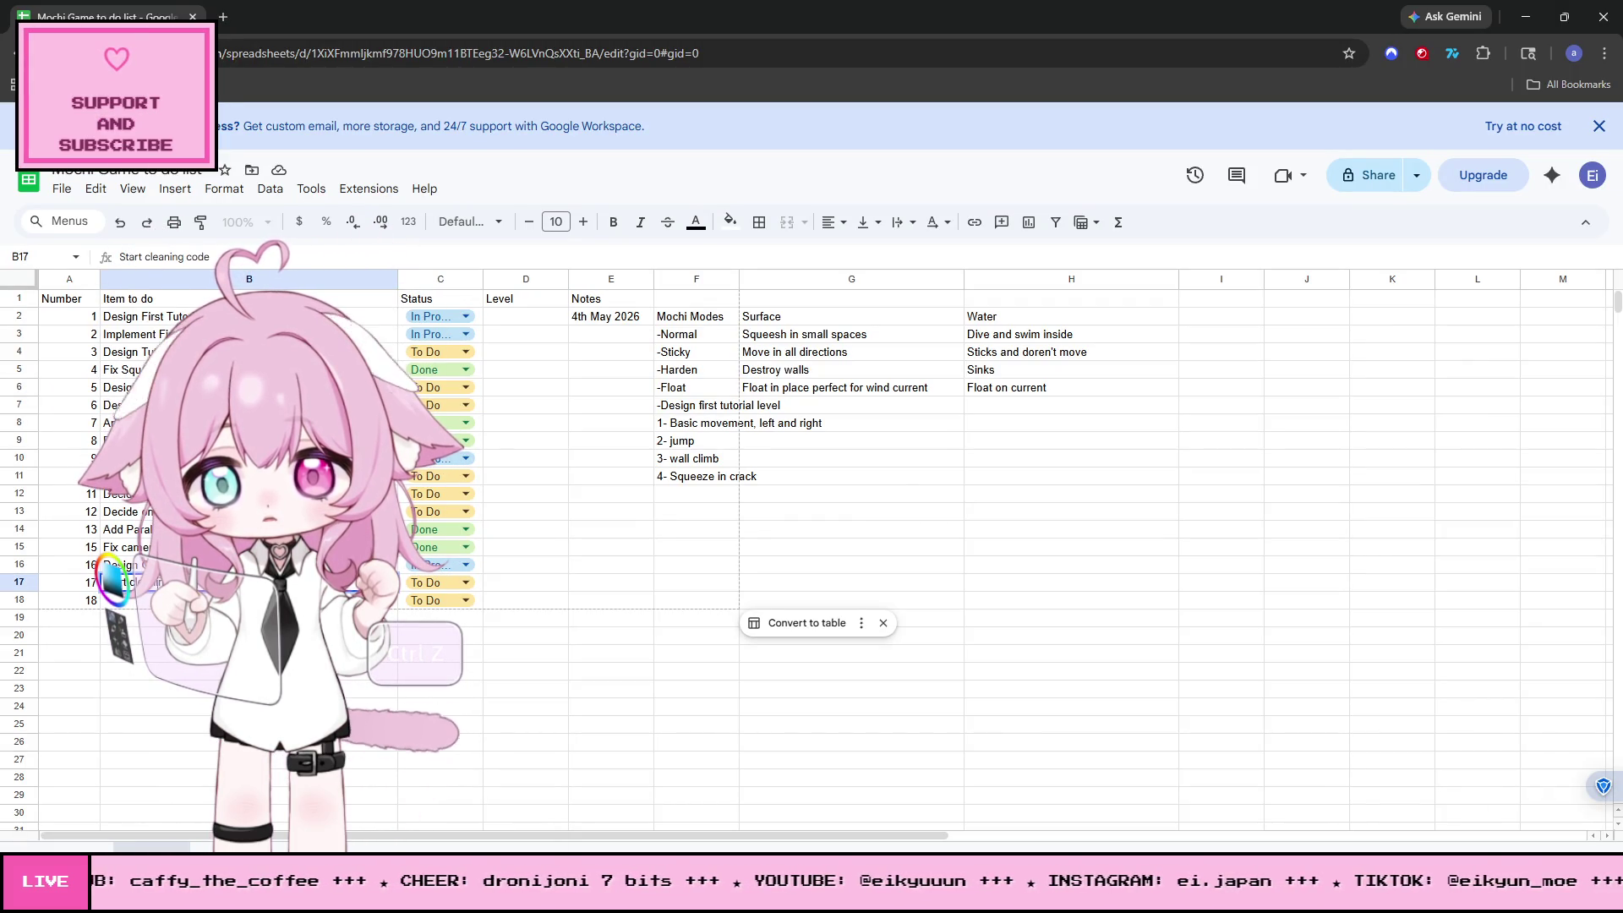
- Undo the last spreadsheet change, then return to Unity and run the Tutorial Scene in Play mode
click(599, 673)
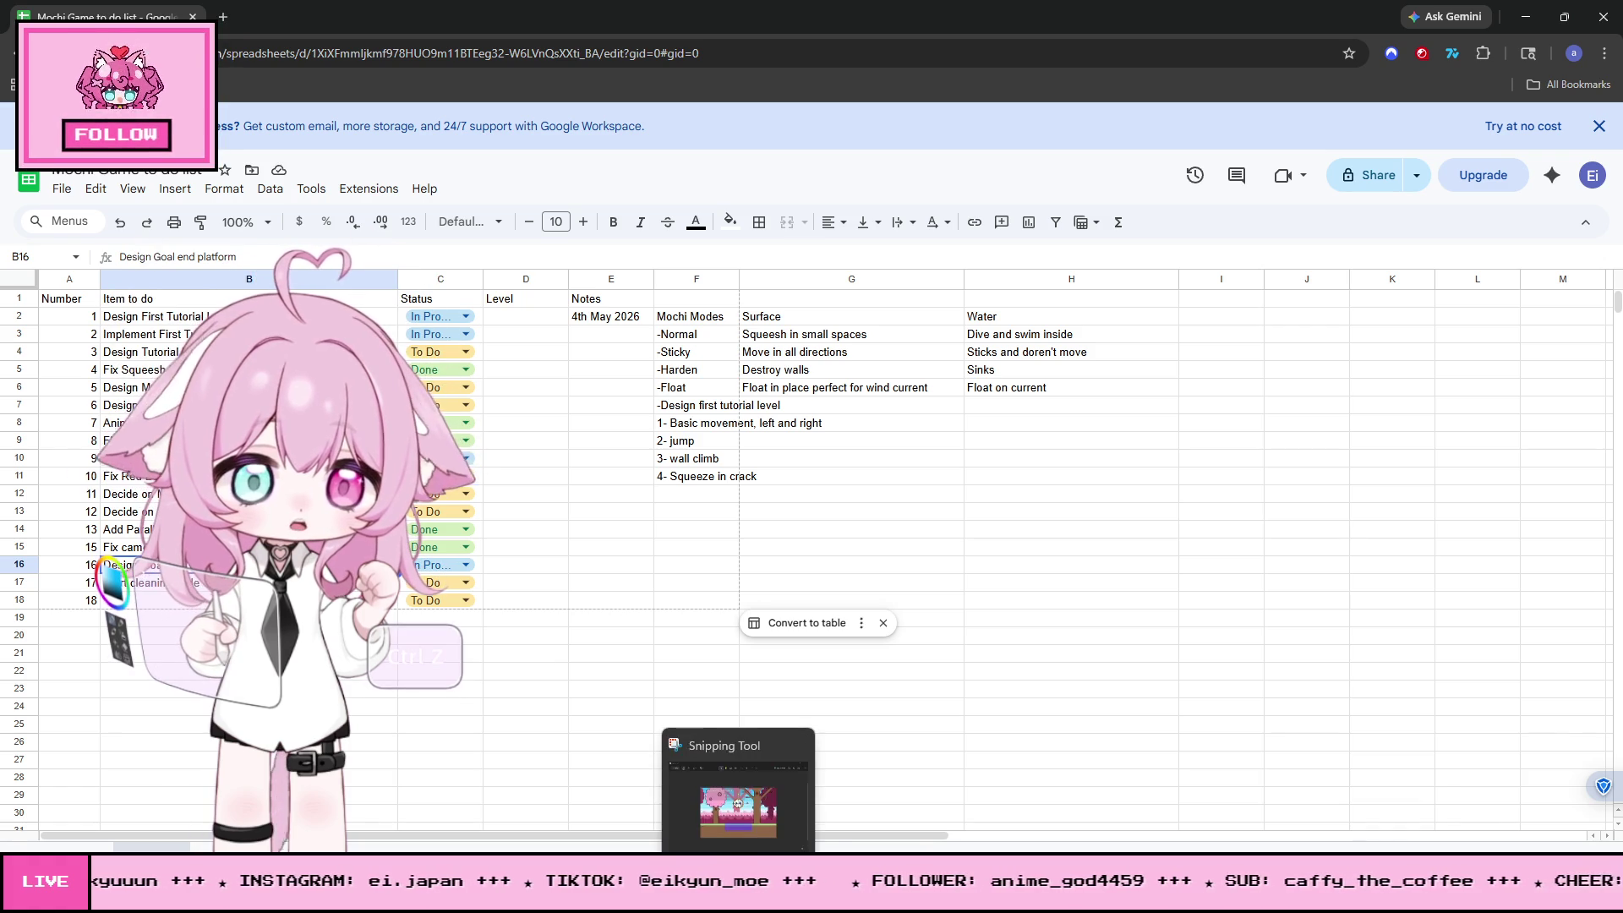
mouse_move(626, 896)
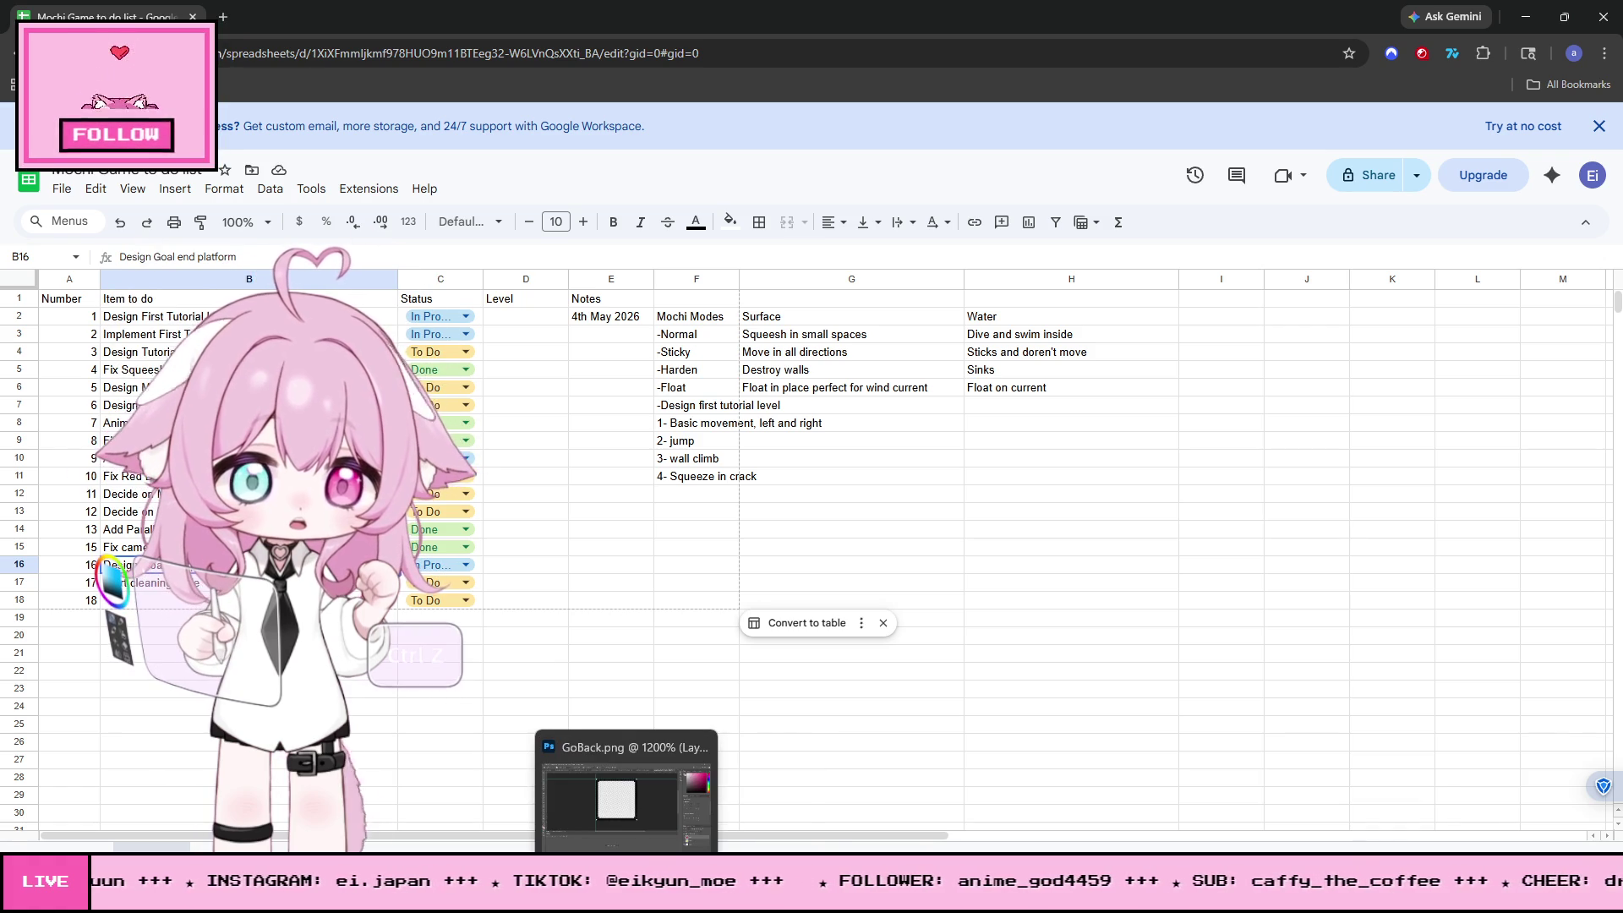
click(414, 672)
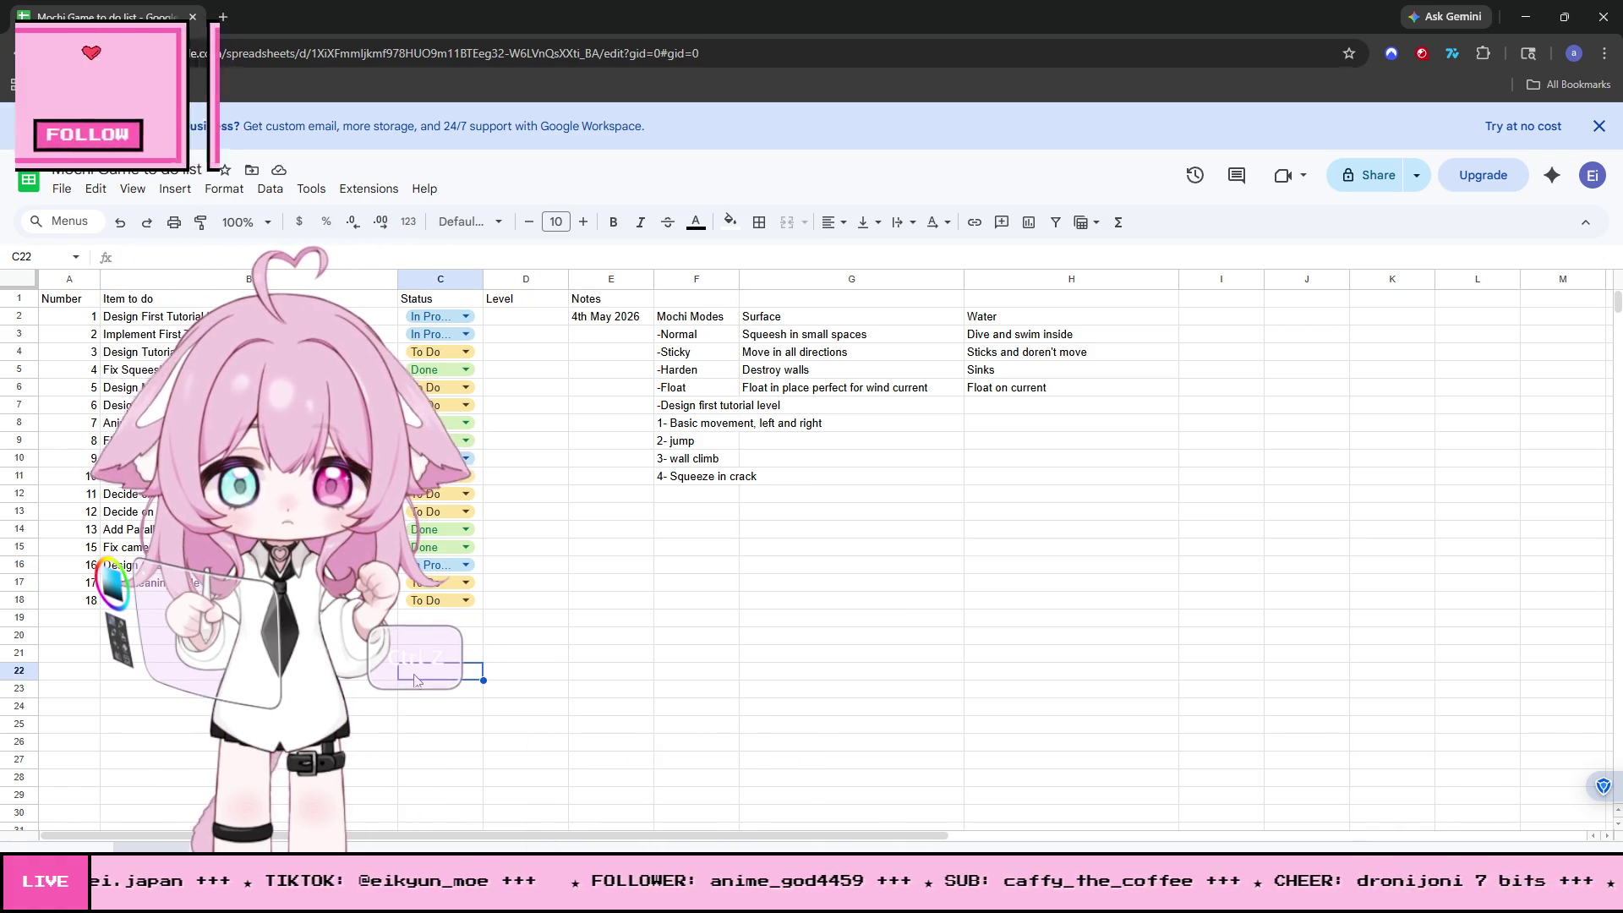
key(ctrl+z)
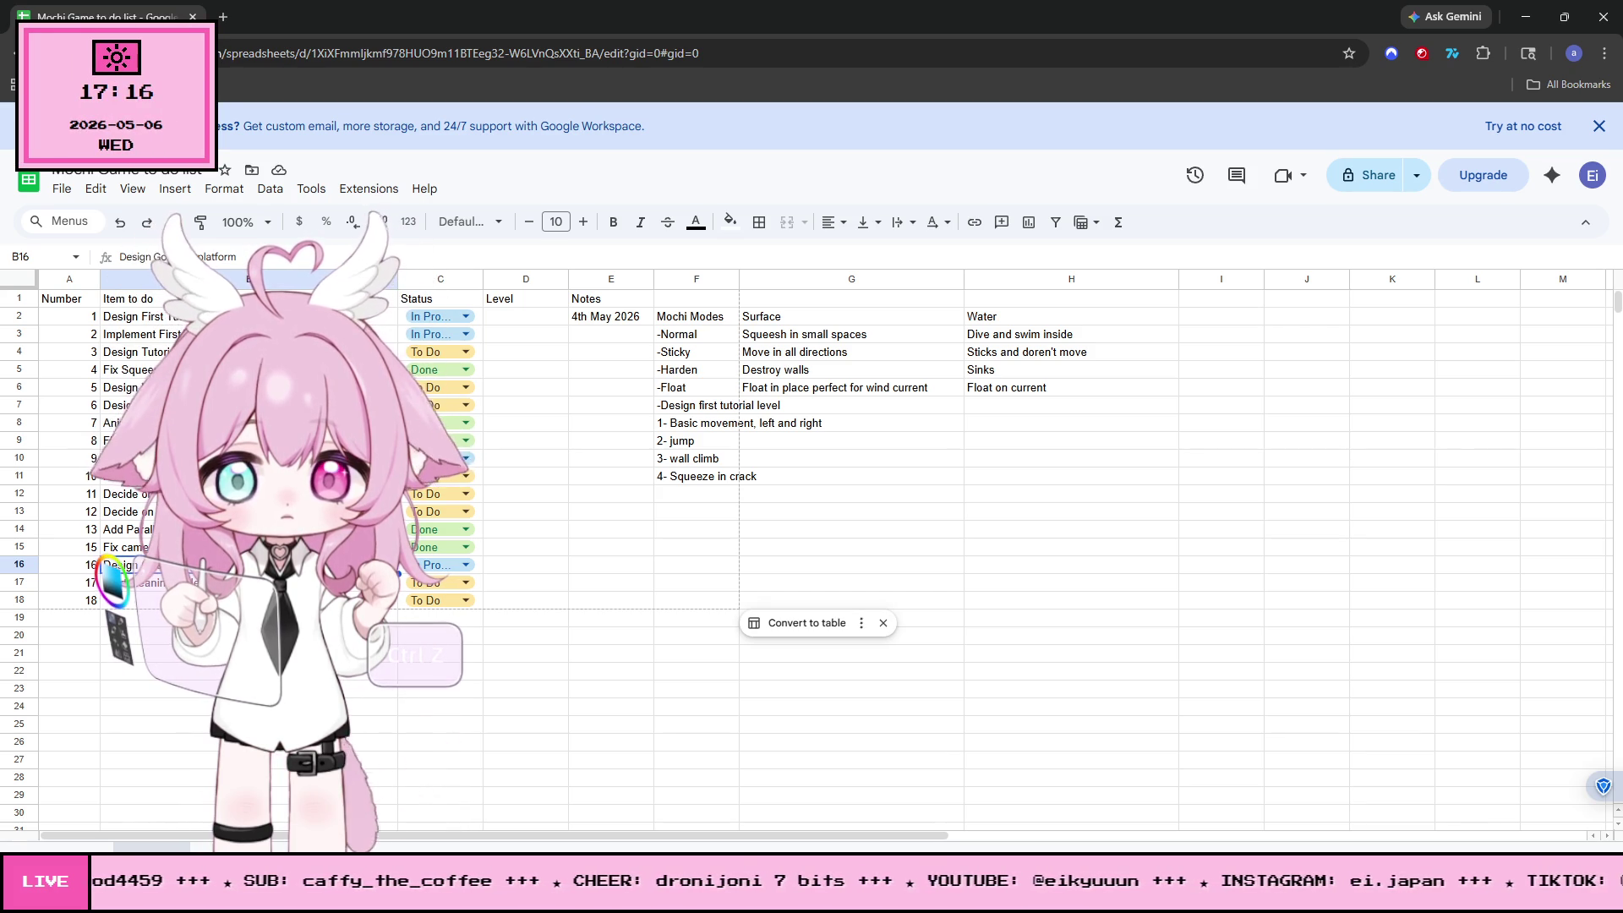
click(1525, 16)
click(838, 57)
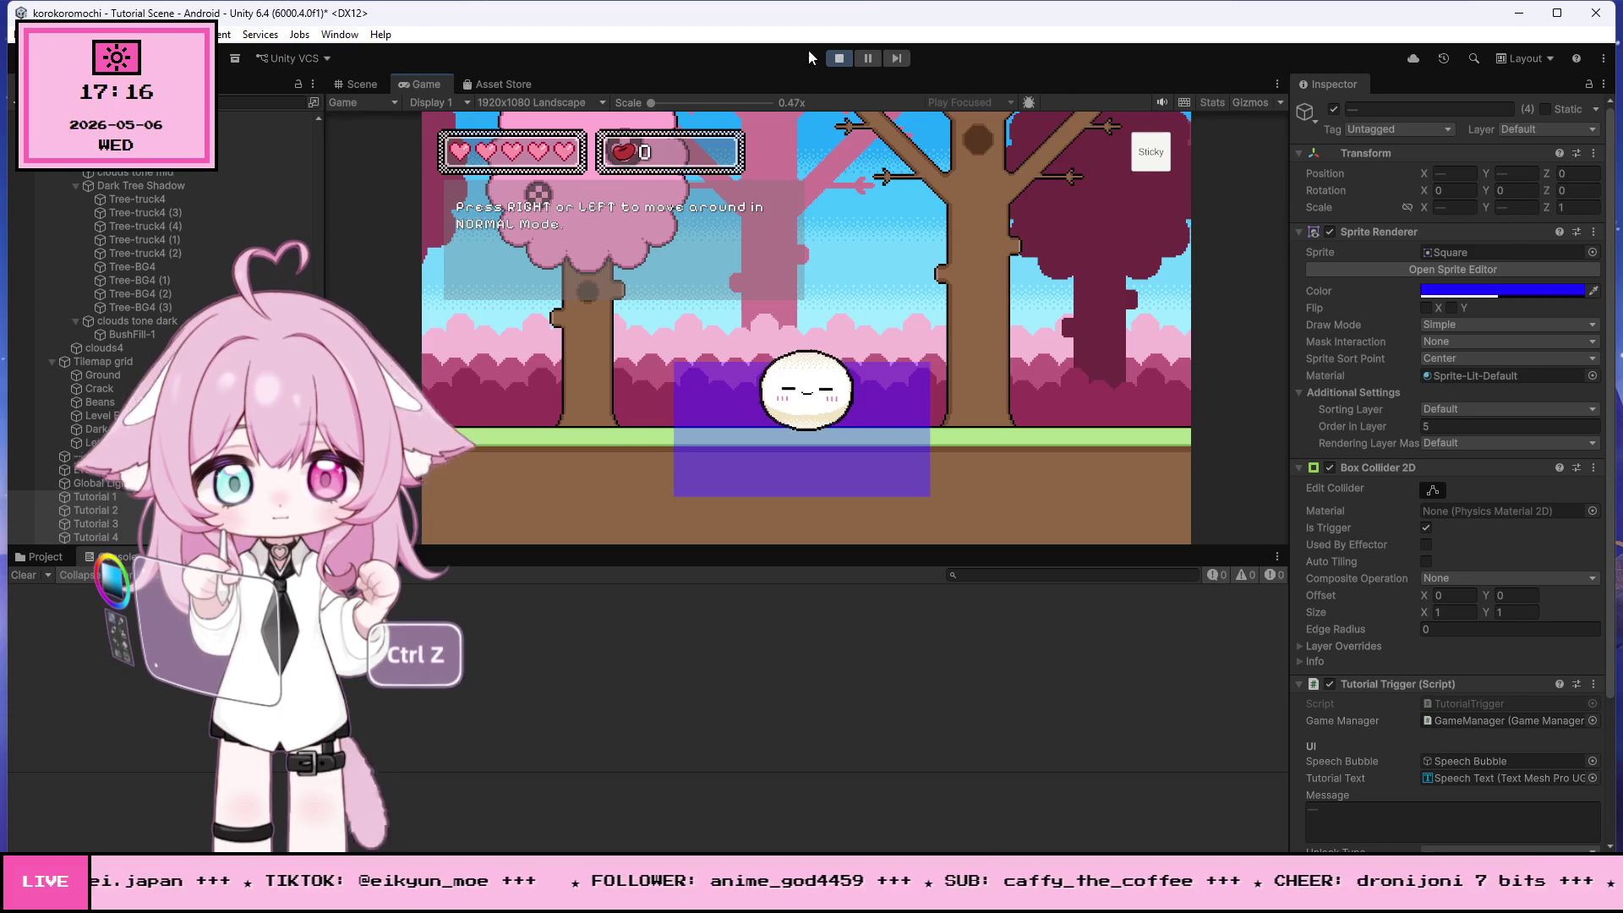
- Stretch the Tutorial 1 trigger's top edge upward to a Y scale of about 3.1
click(840, 57)
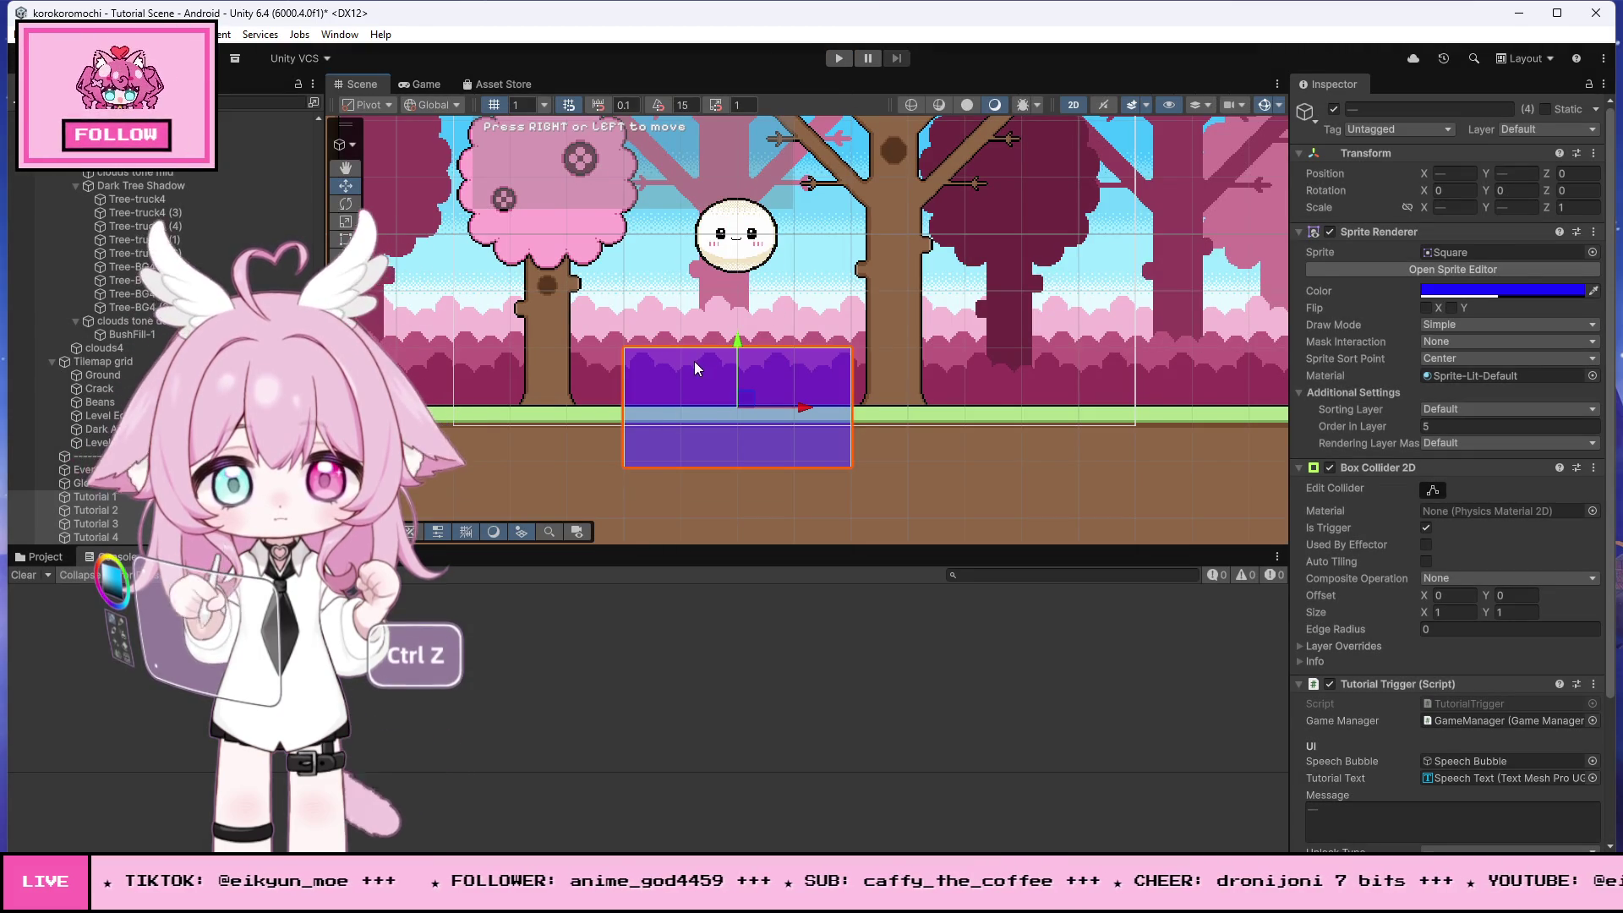
click(693, 361)
click(647, 367)
click(667, 378)
click(345, 239)
drag(724, 348, 724, 291)
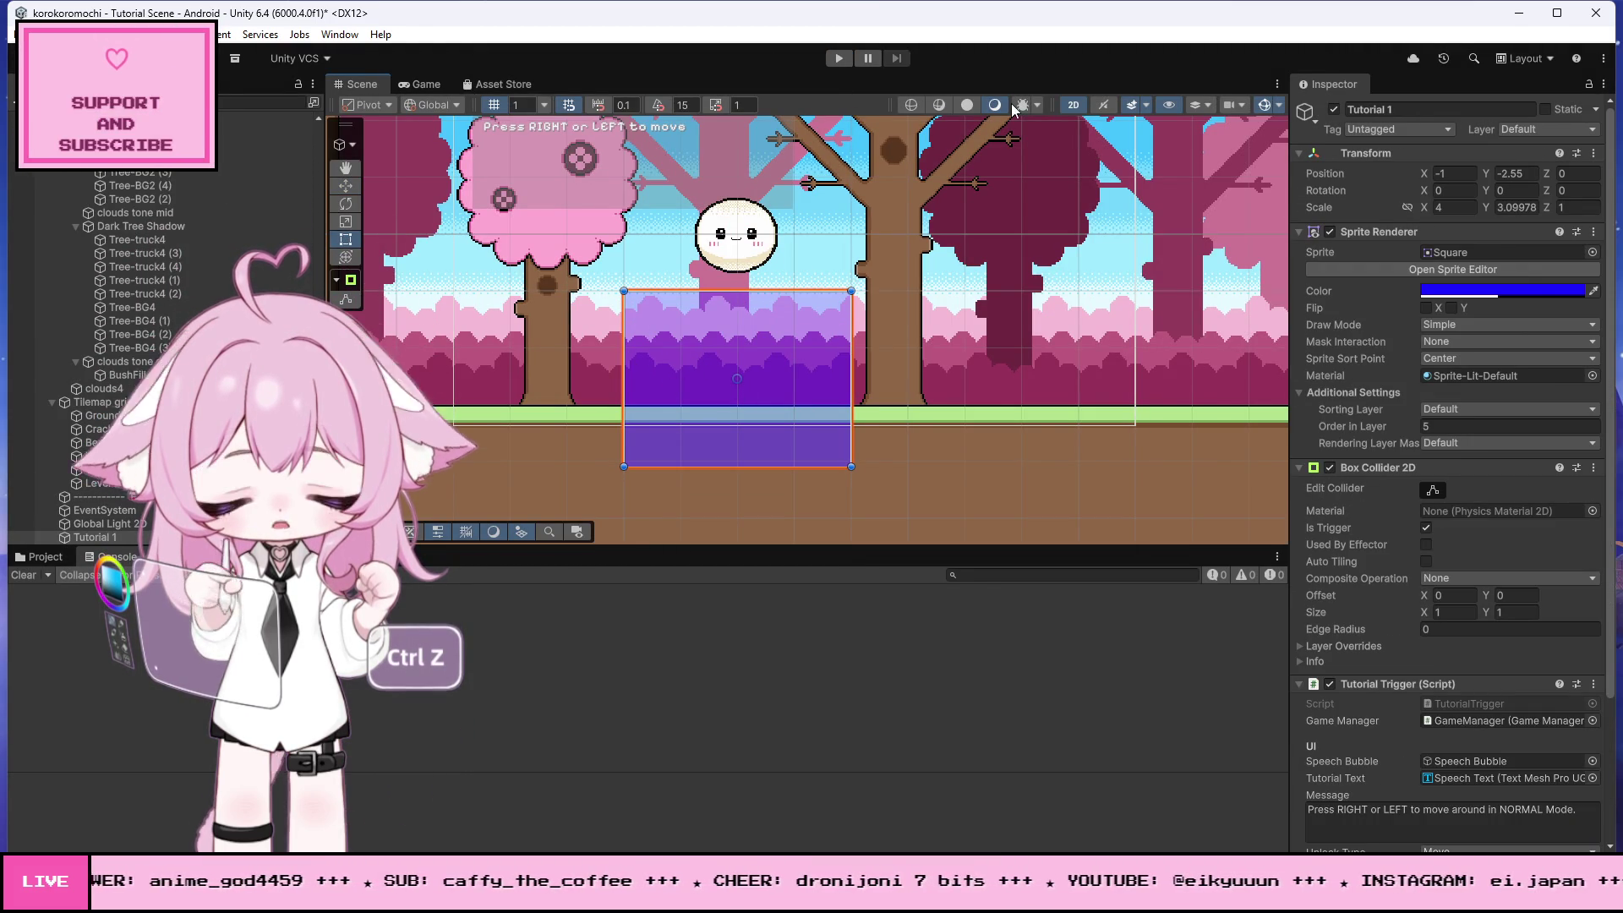
- Playtest by moving Mochi left and right through the enlarged trigger, then stop
key(ctrl+p)
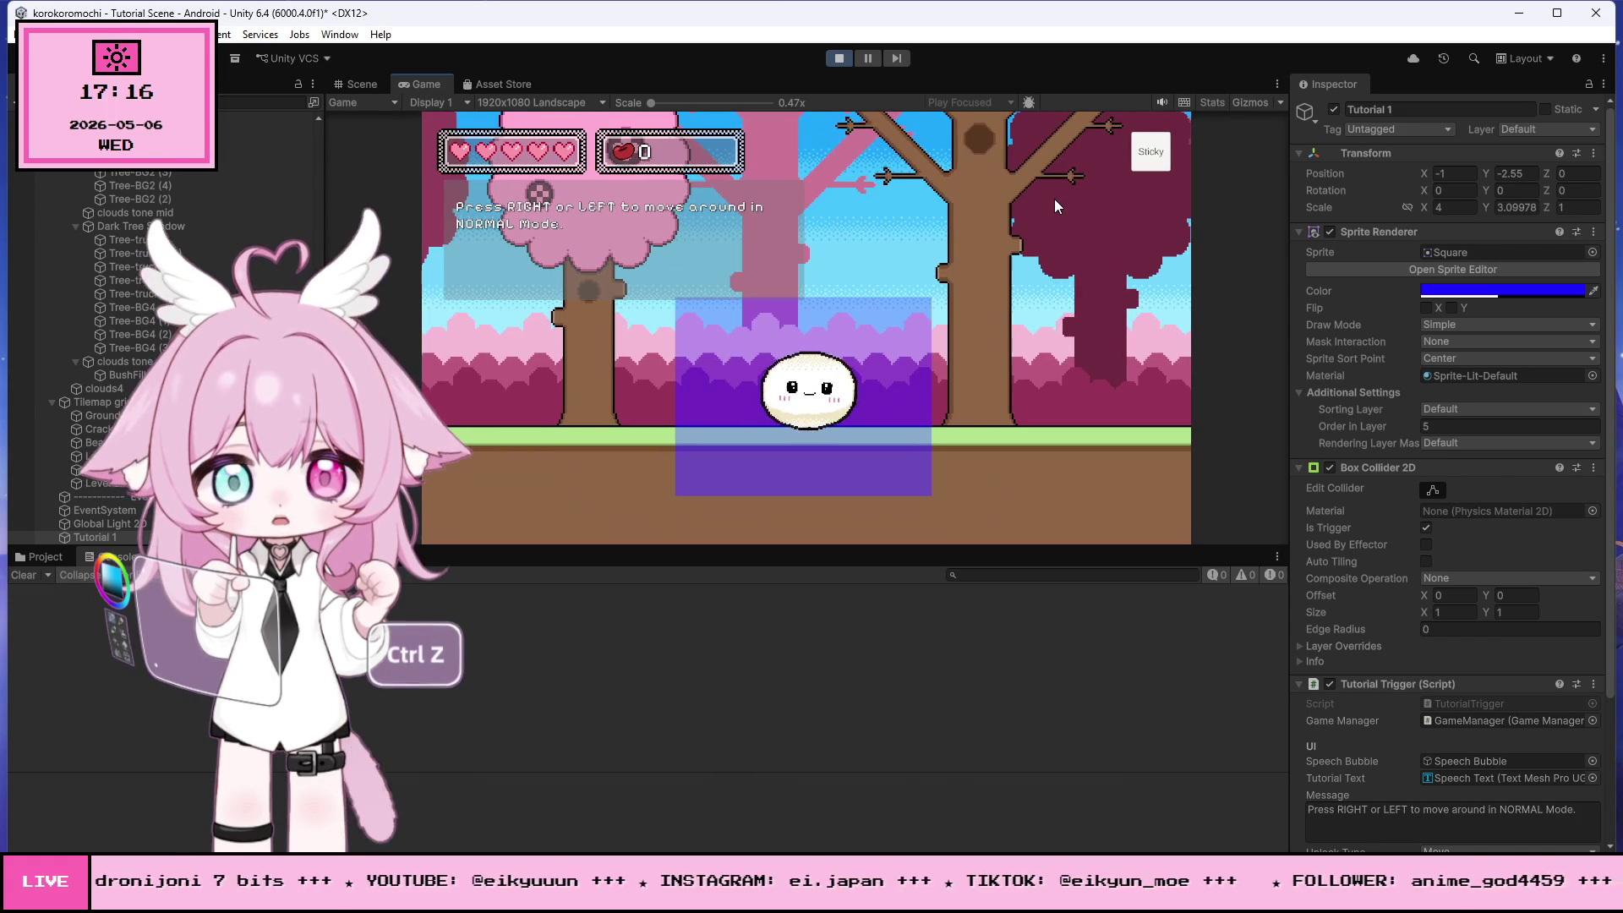
key(Left)
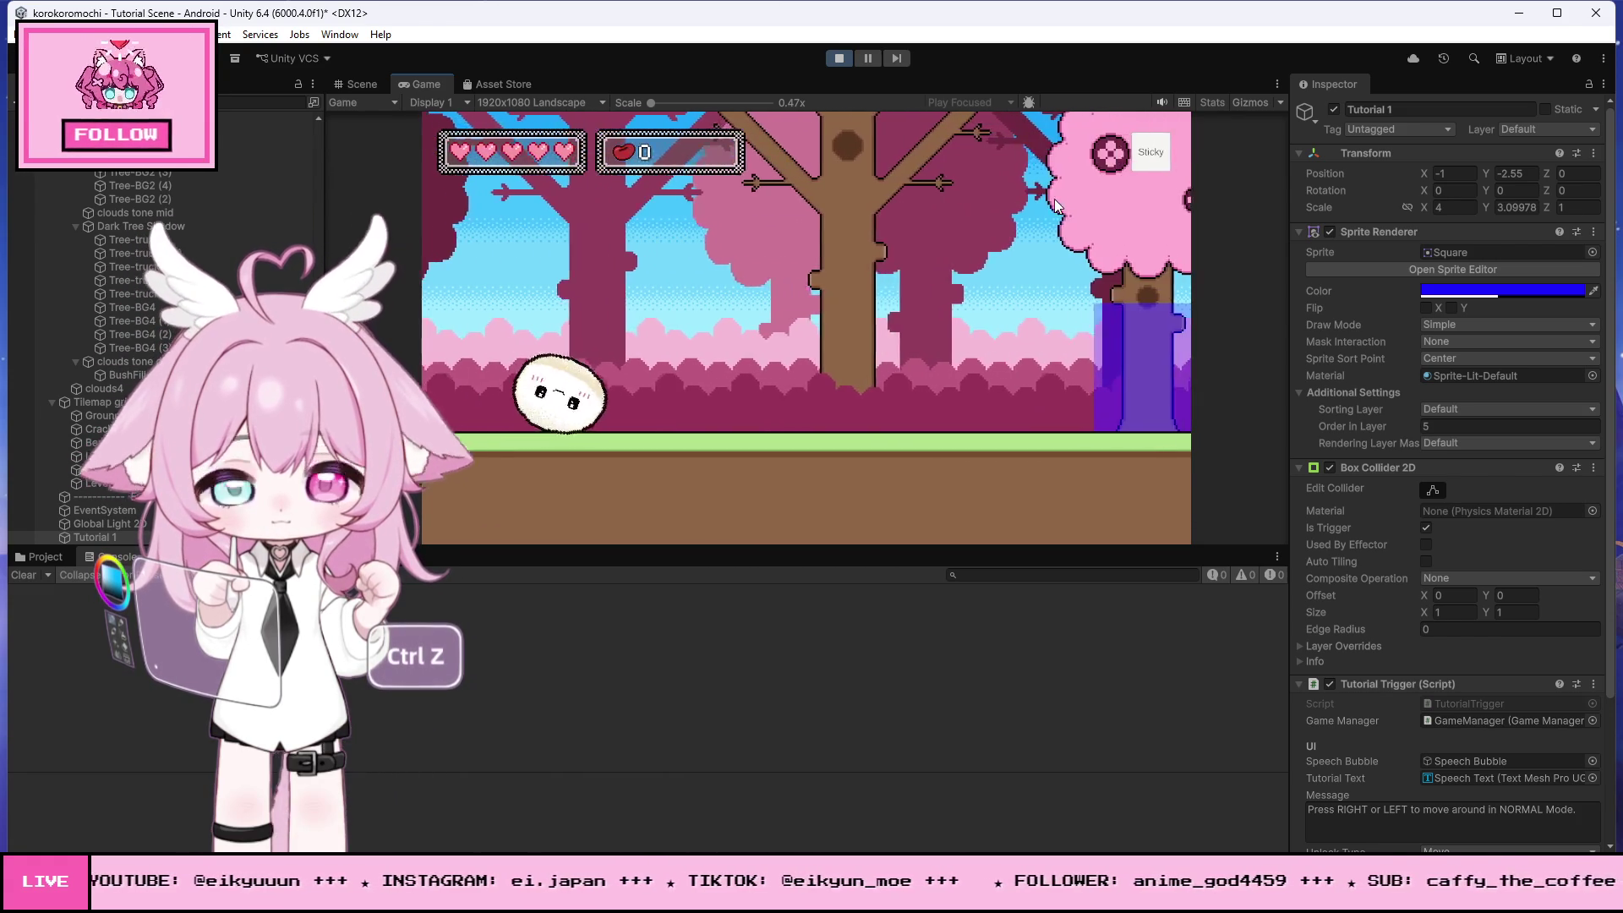
key(Right)
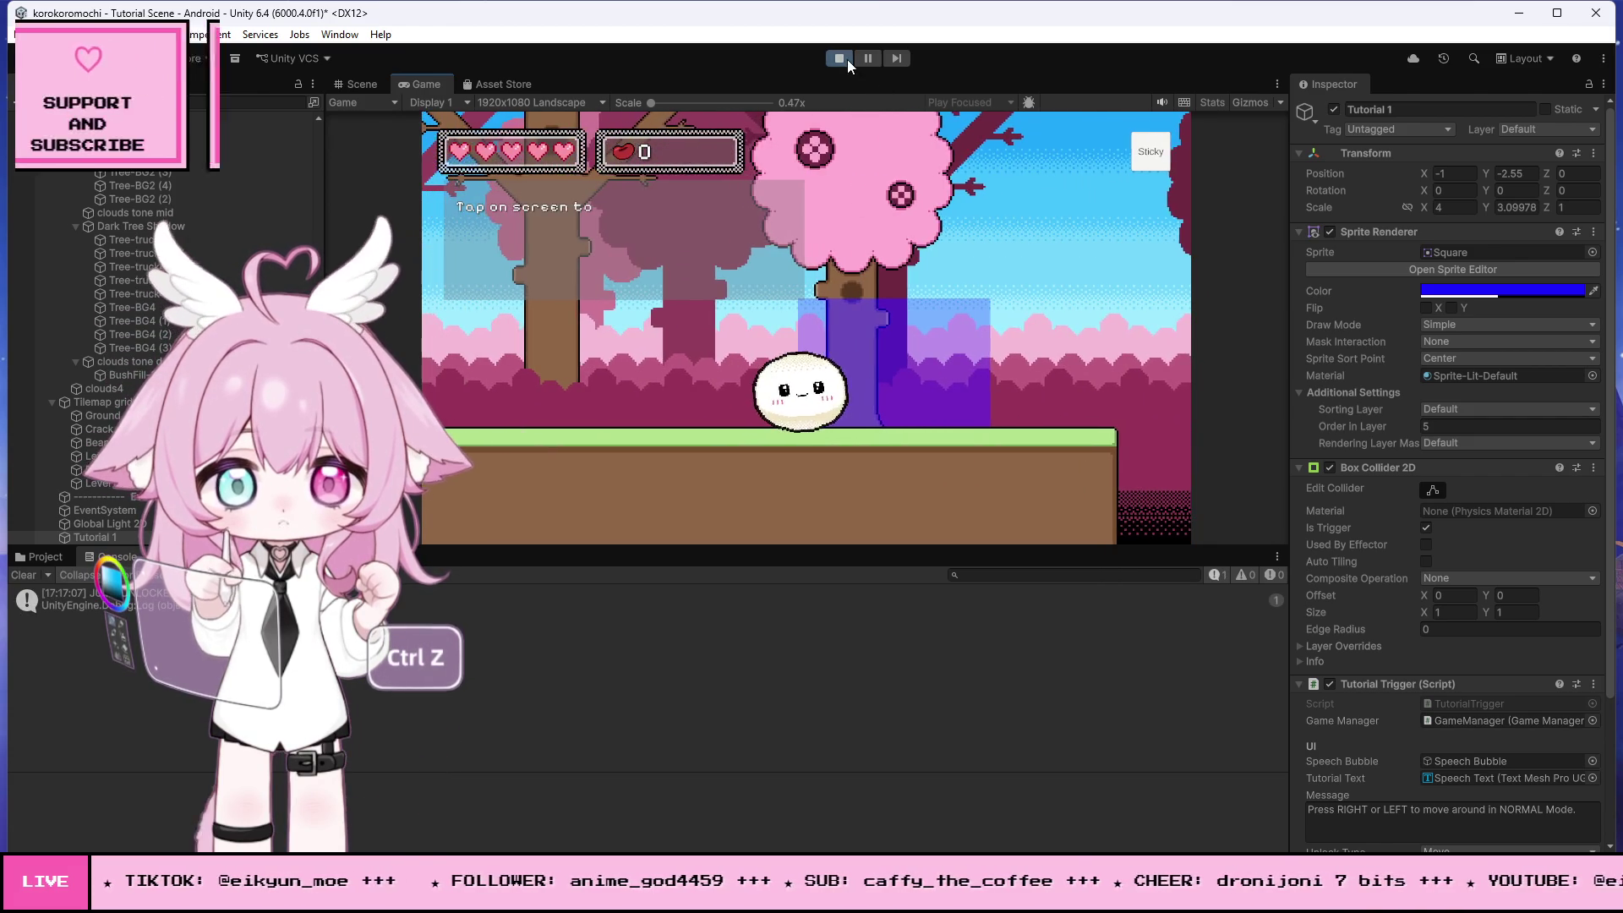
click(840, 58)
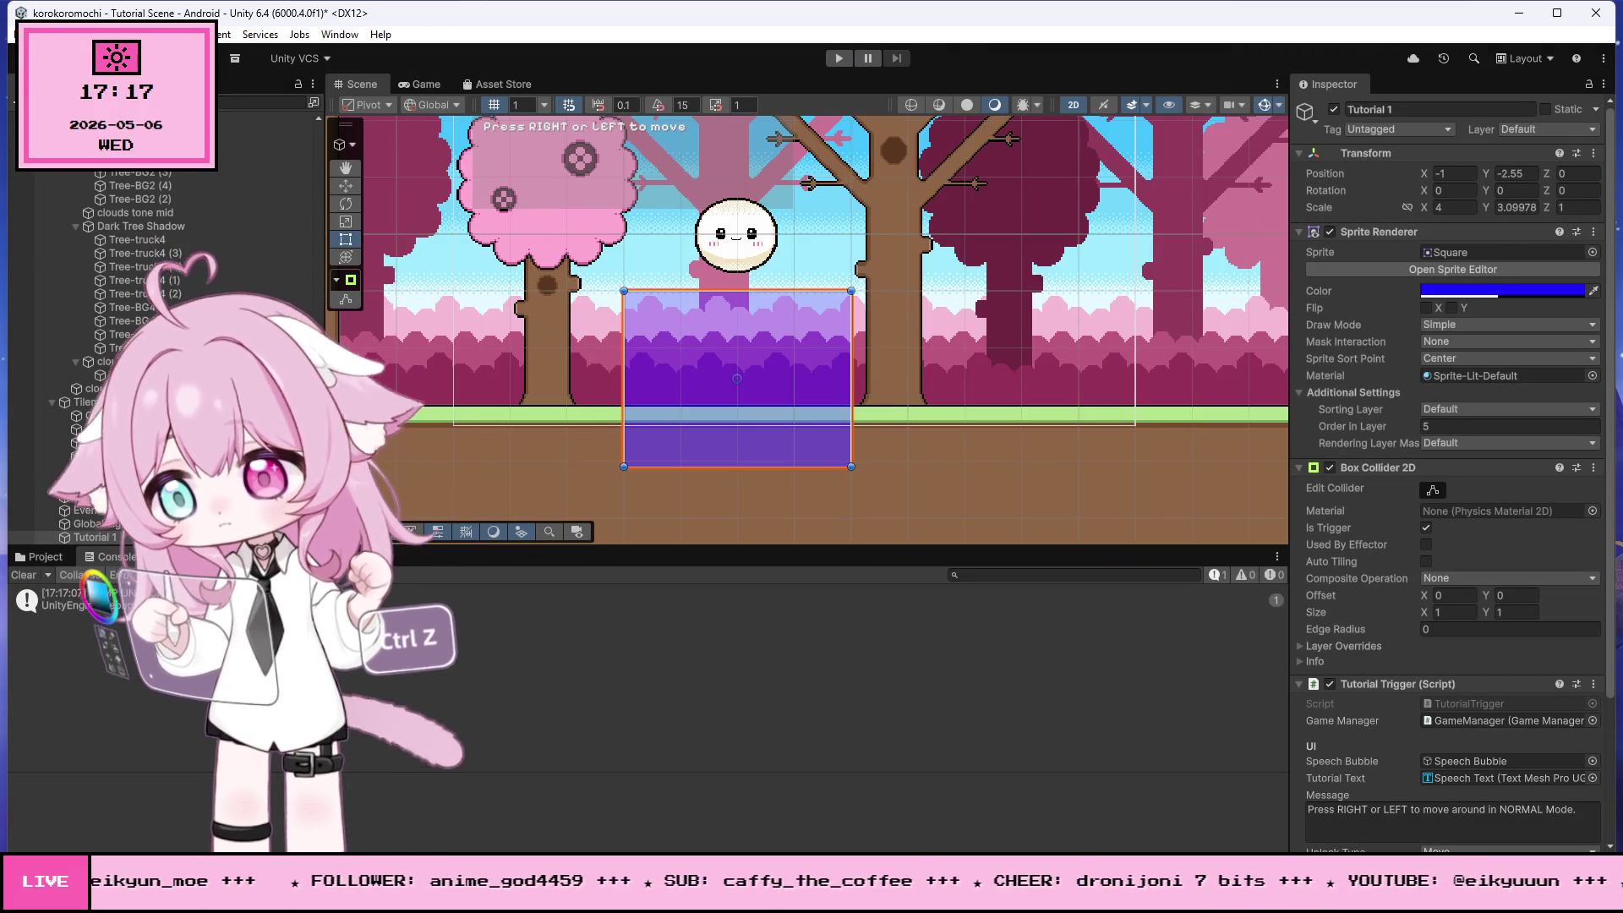
- Undo the recent TutorialTrigger code edits, including the Debug.Log line
key(alt+Tab)
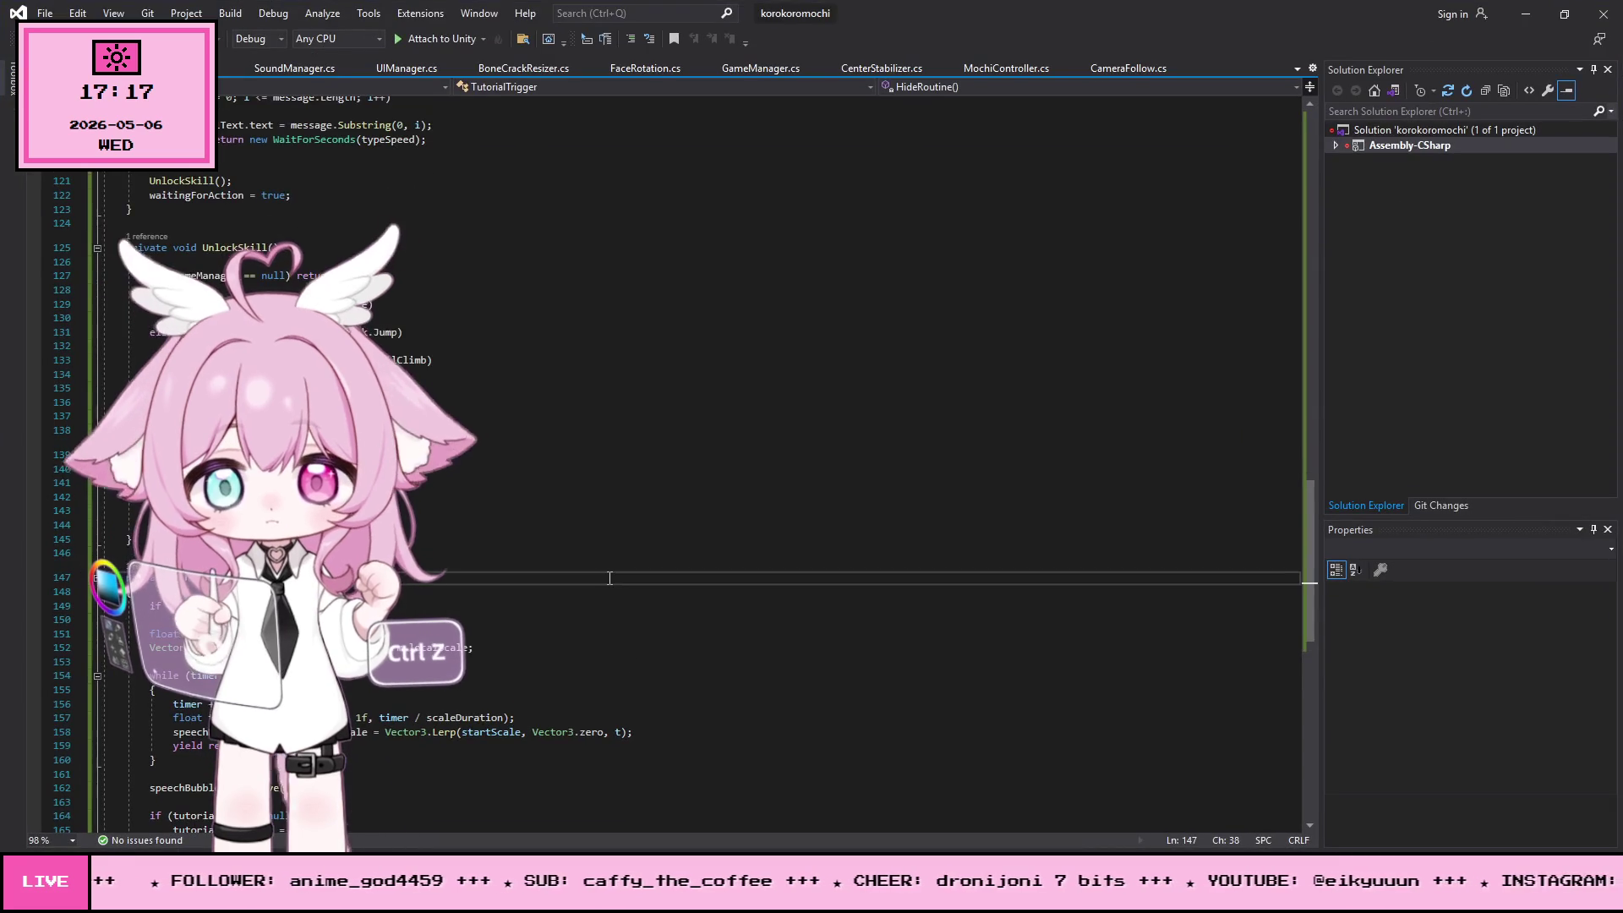
key(ctrl+z)
key(ctrl+z)
key(ctrl+z)
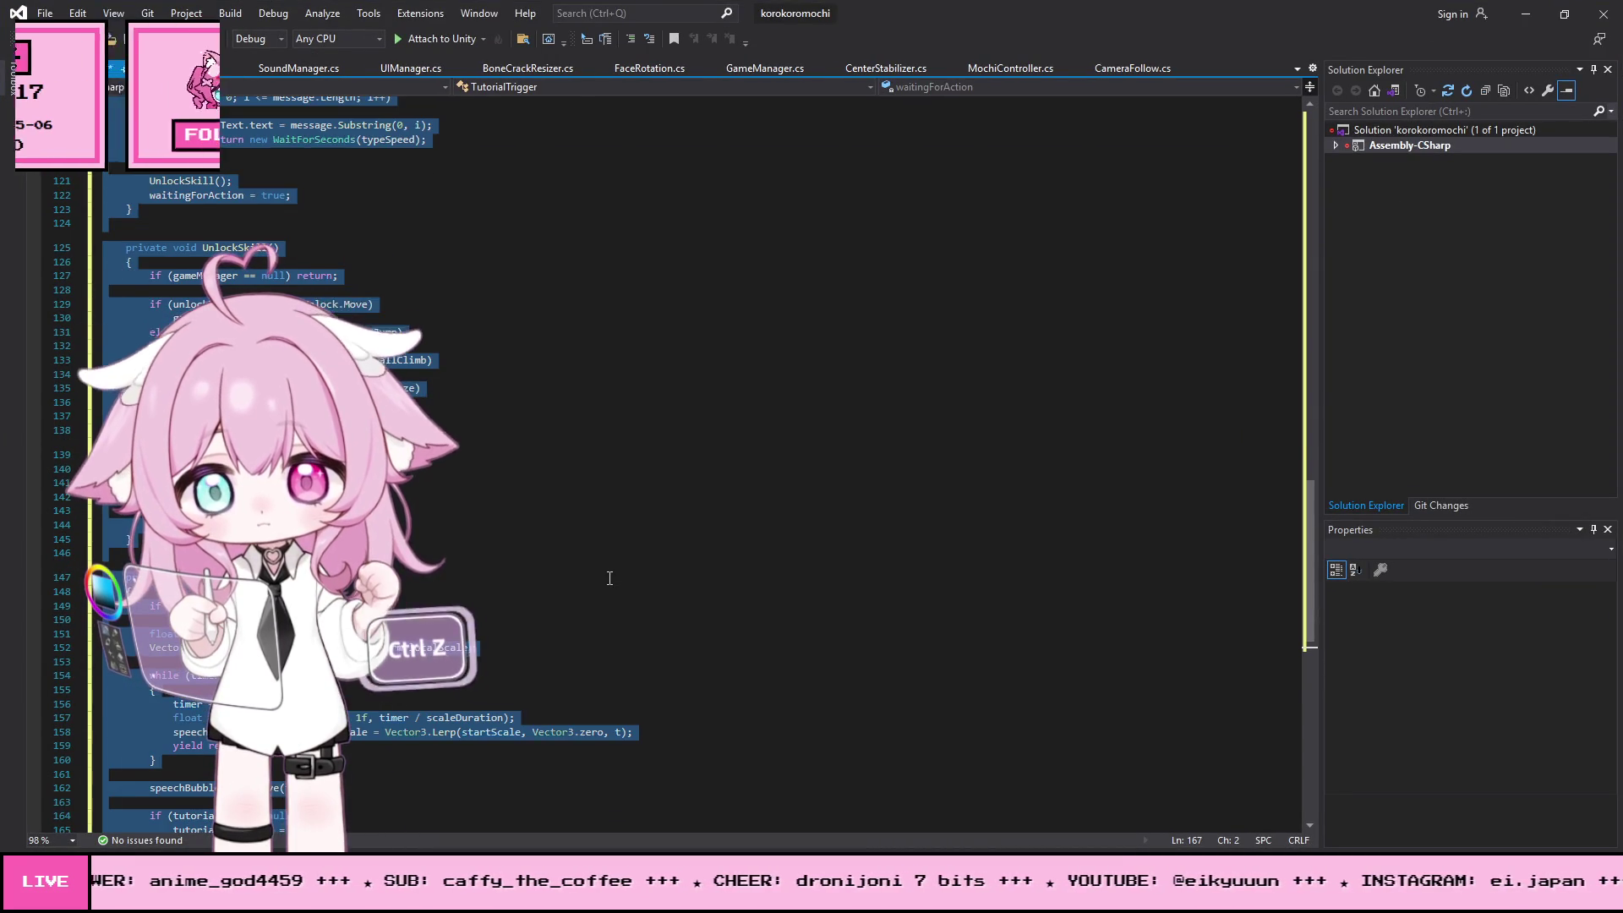
key(ctrl+z)
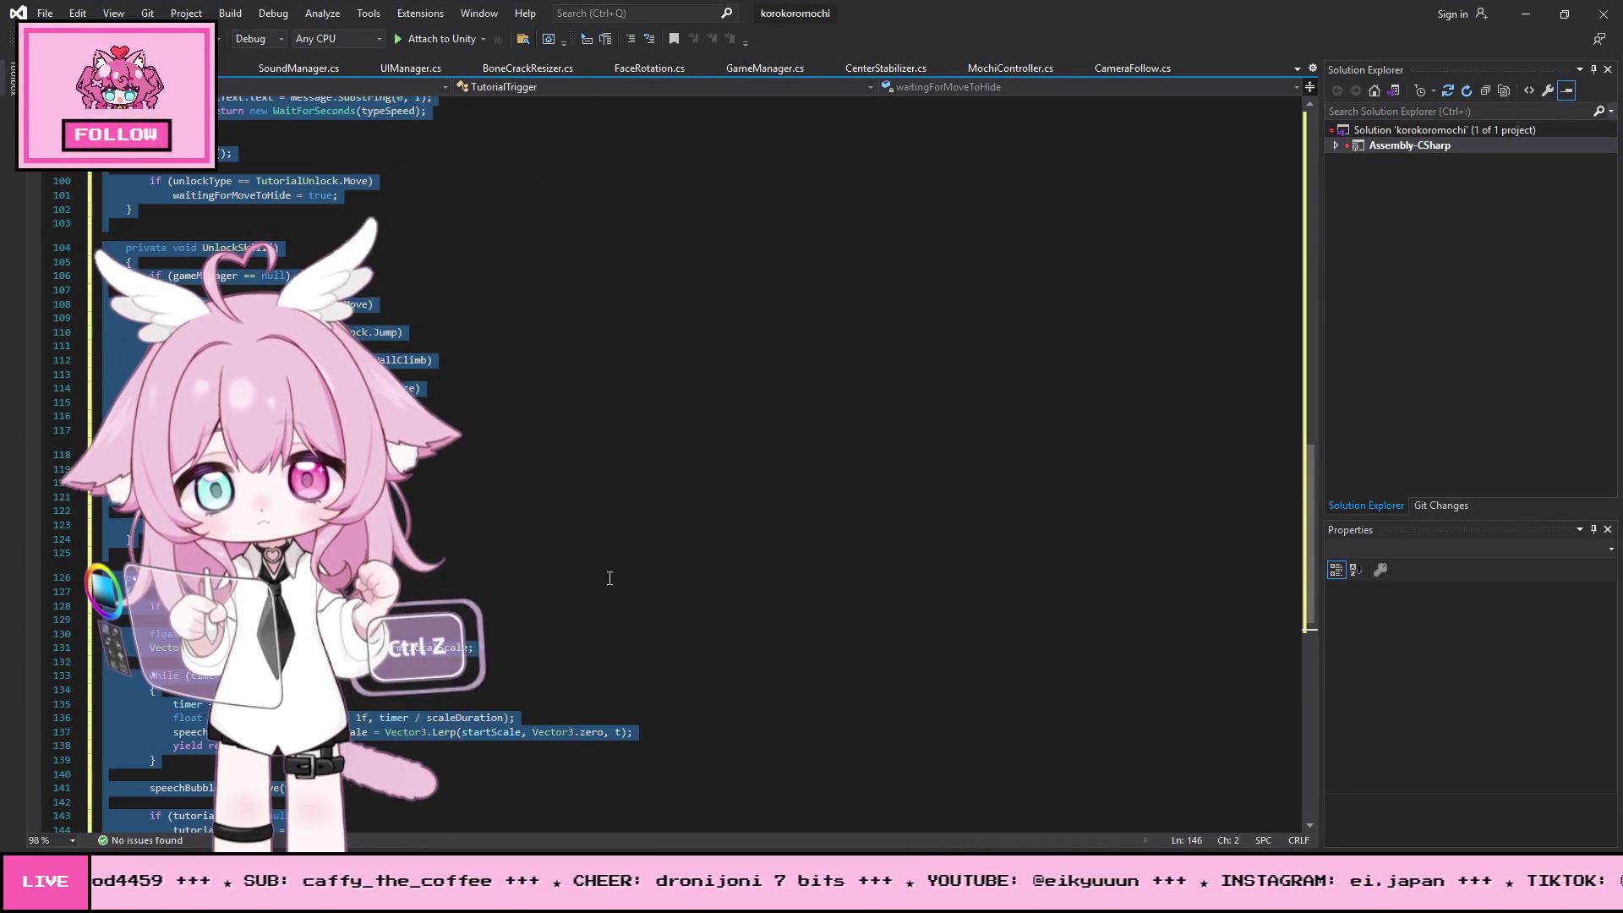
key(ctrl+z)
key(ctrl+z)
key(ctrl+z)
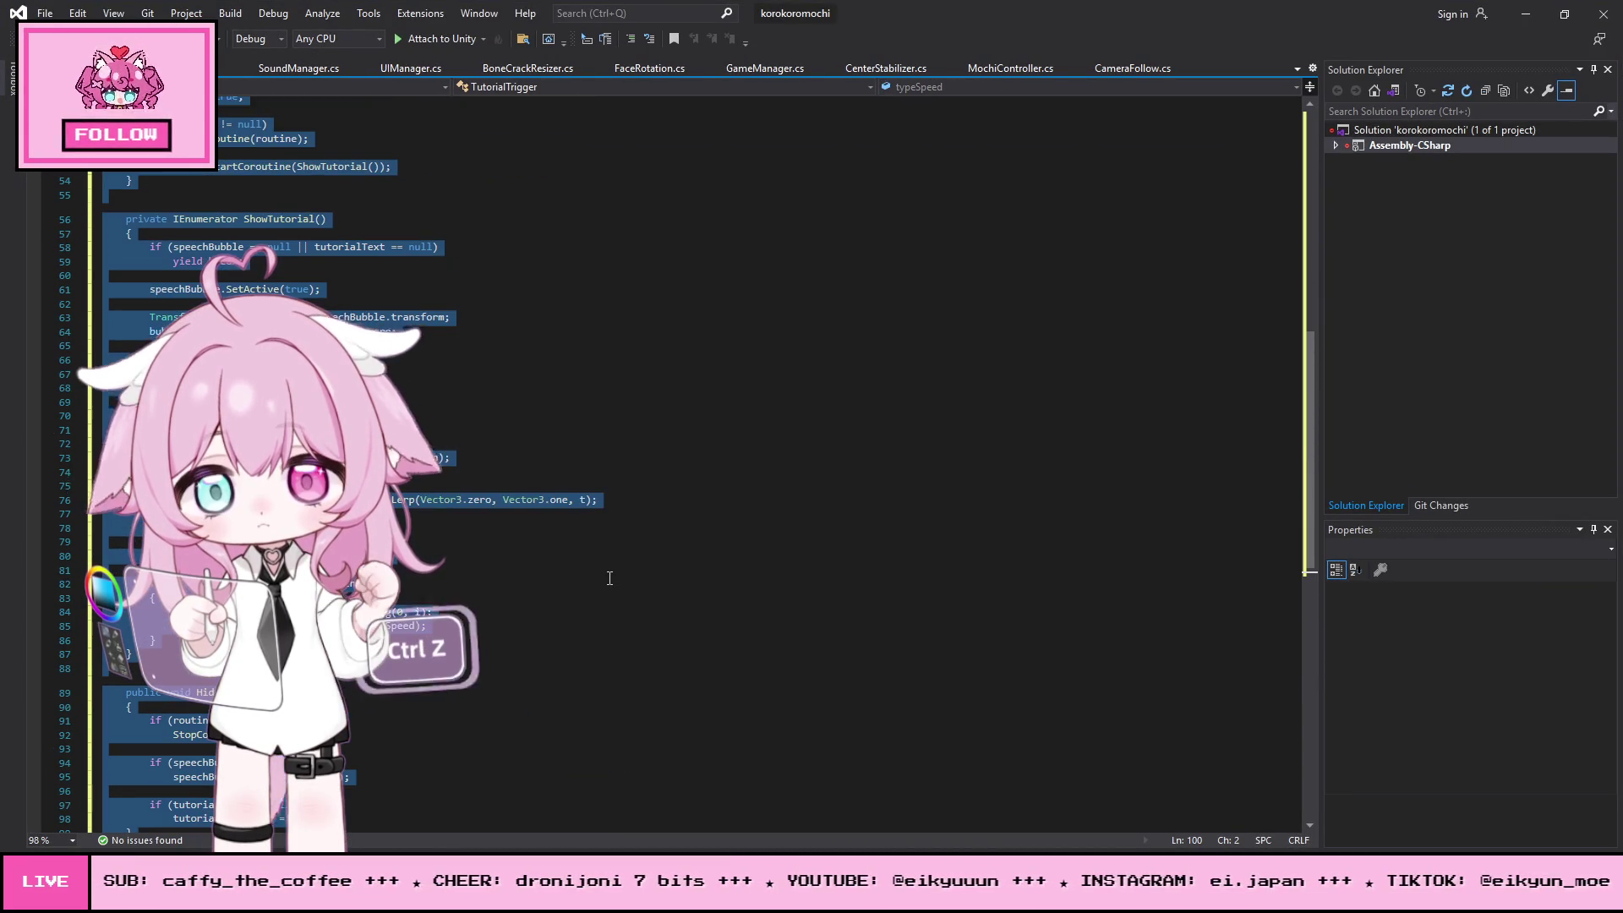
scroll(609, 575, up, 8)
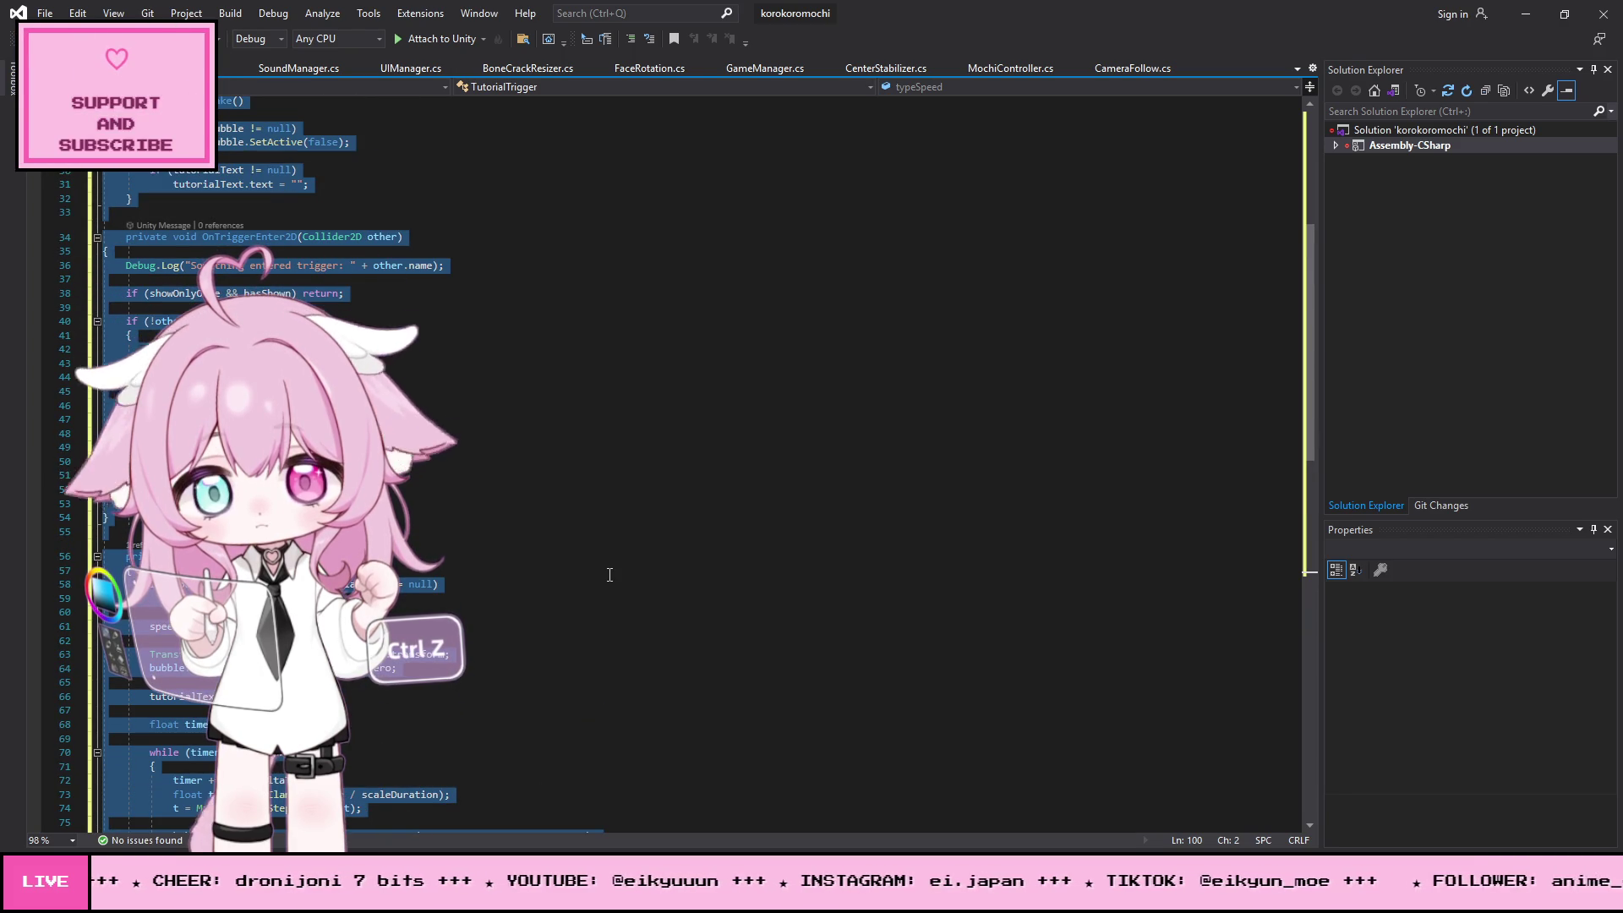
click(600, 534)
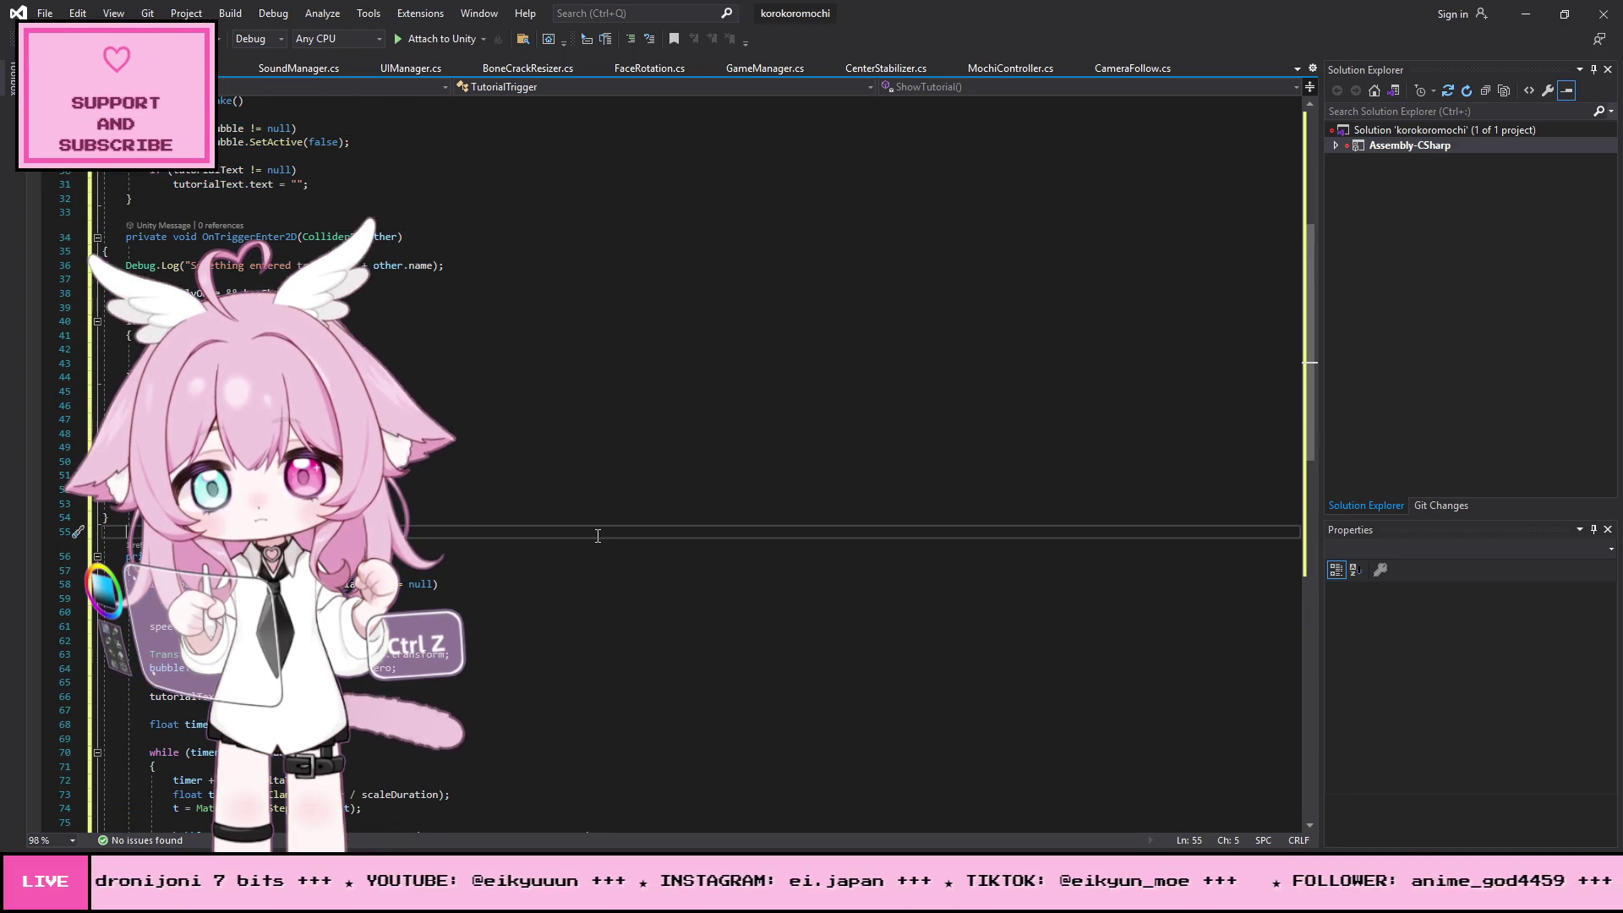
key(ctrl+z)
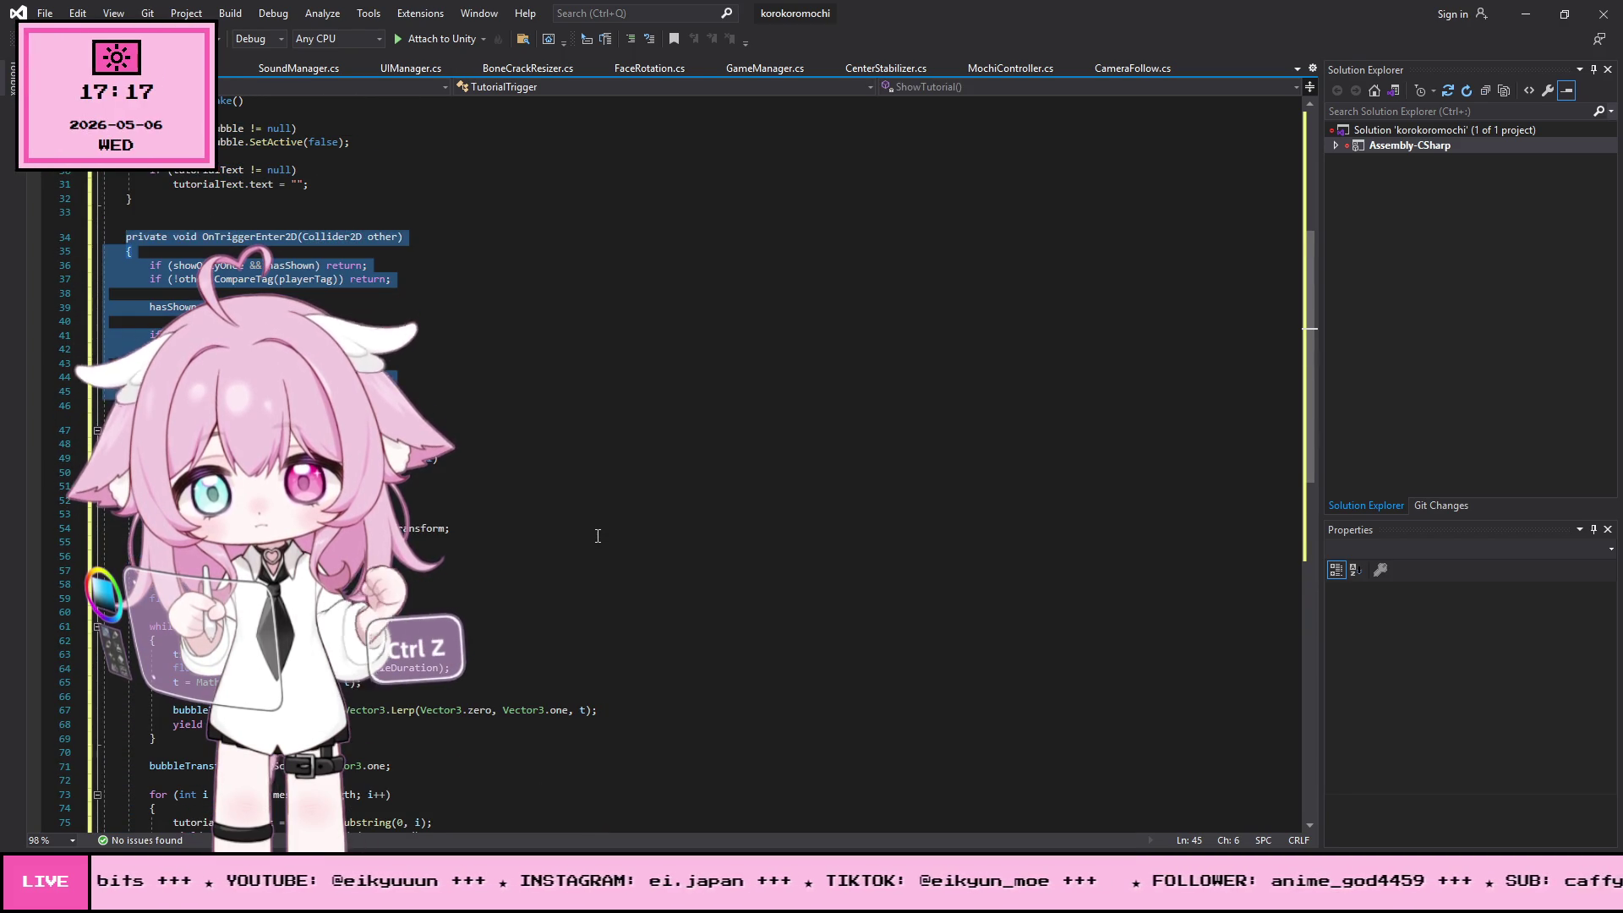
click(602, 511)
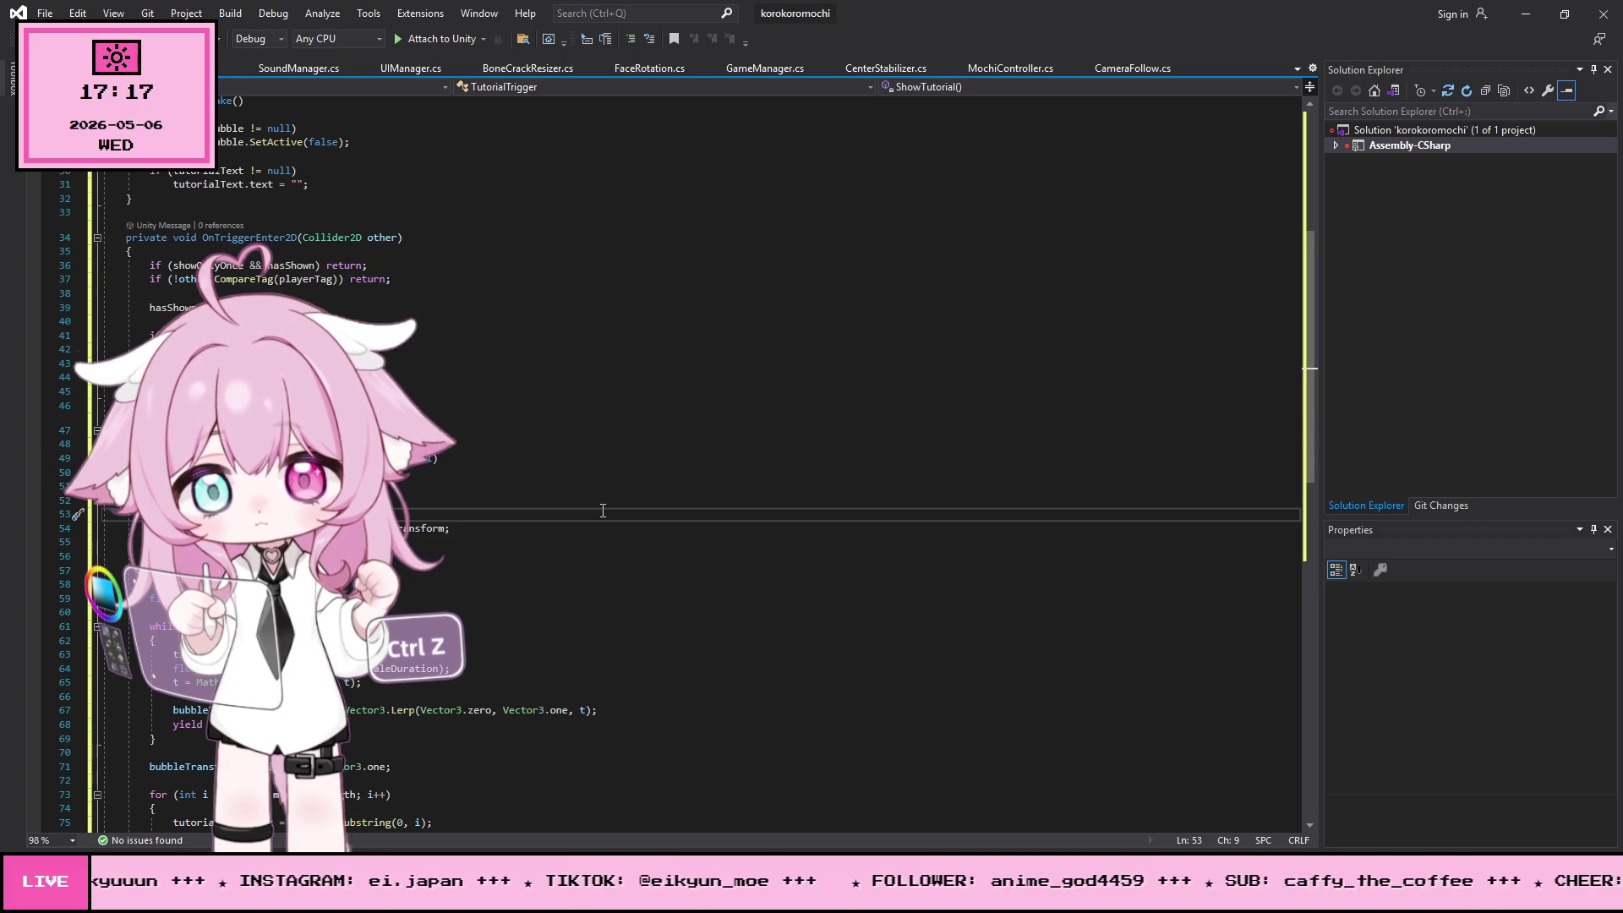
scroll(636, 560, down, 9)
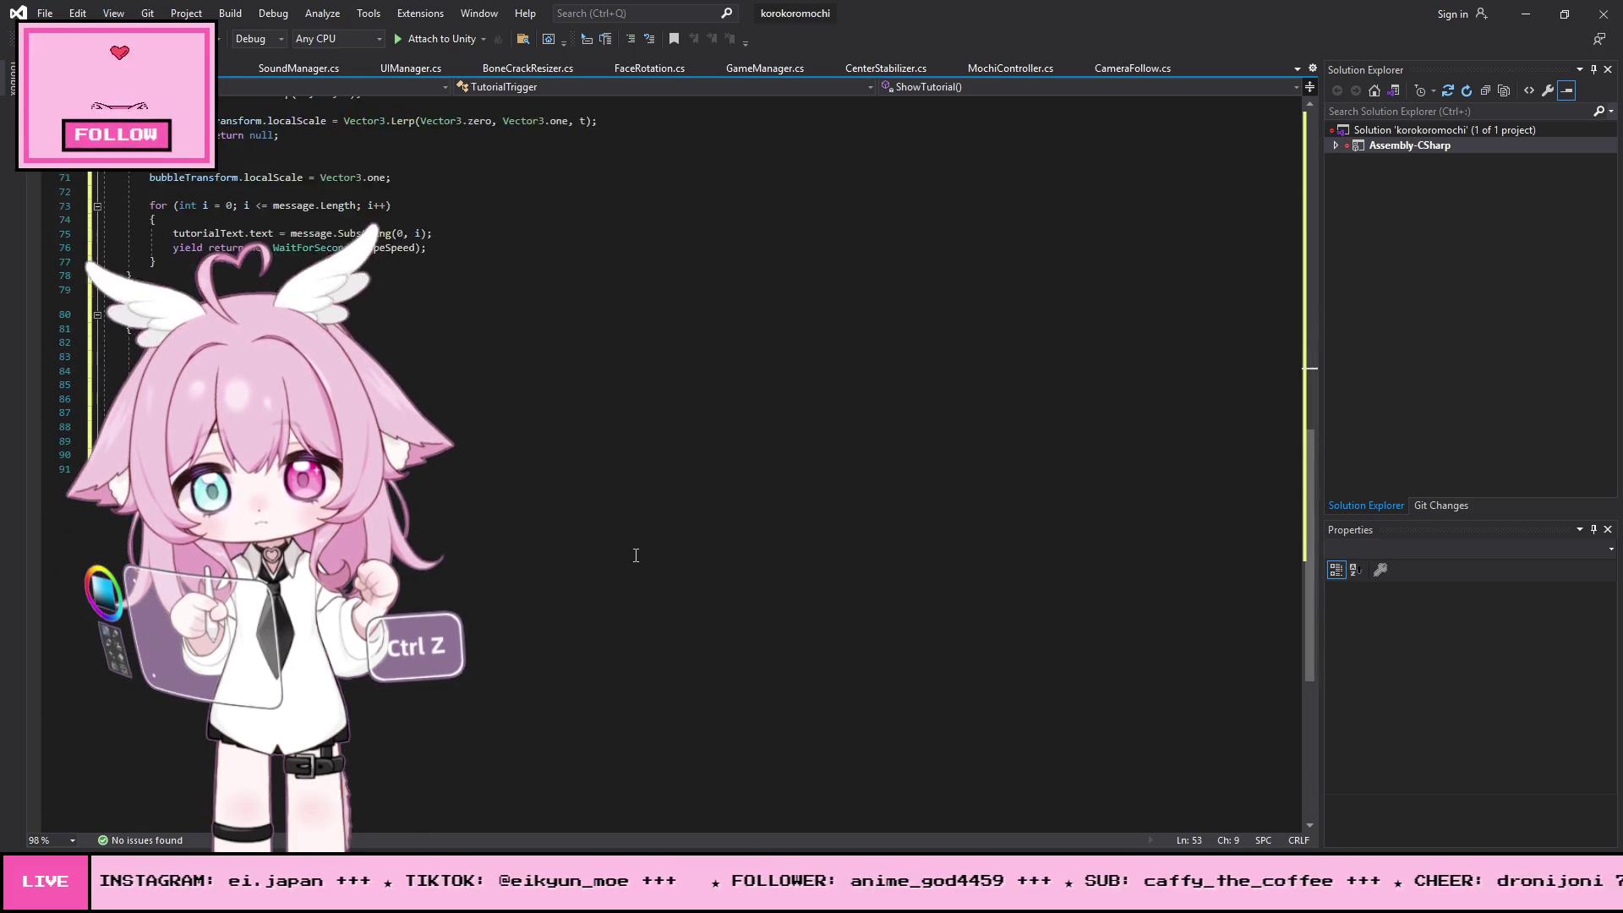
scroll(639, 563, up, 2)
- Save all modified scripts and return to the Unity editor
click(44, 13)
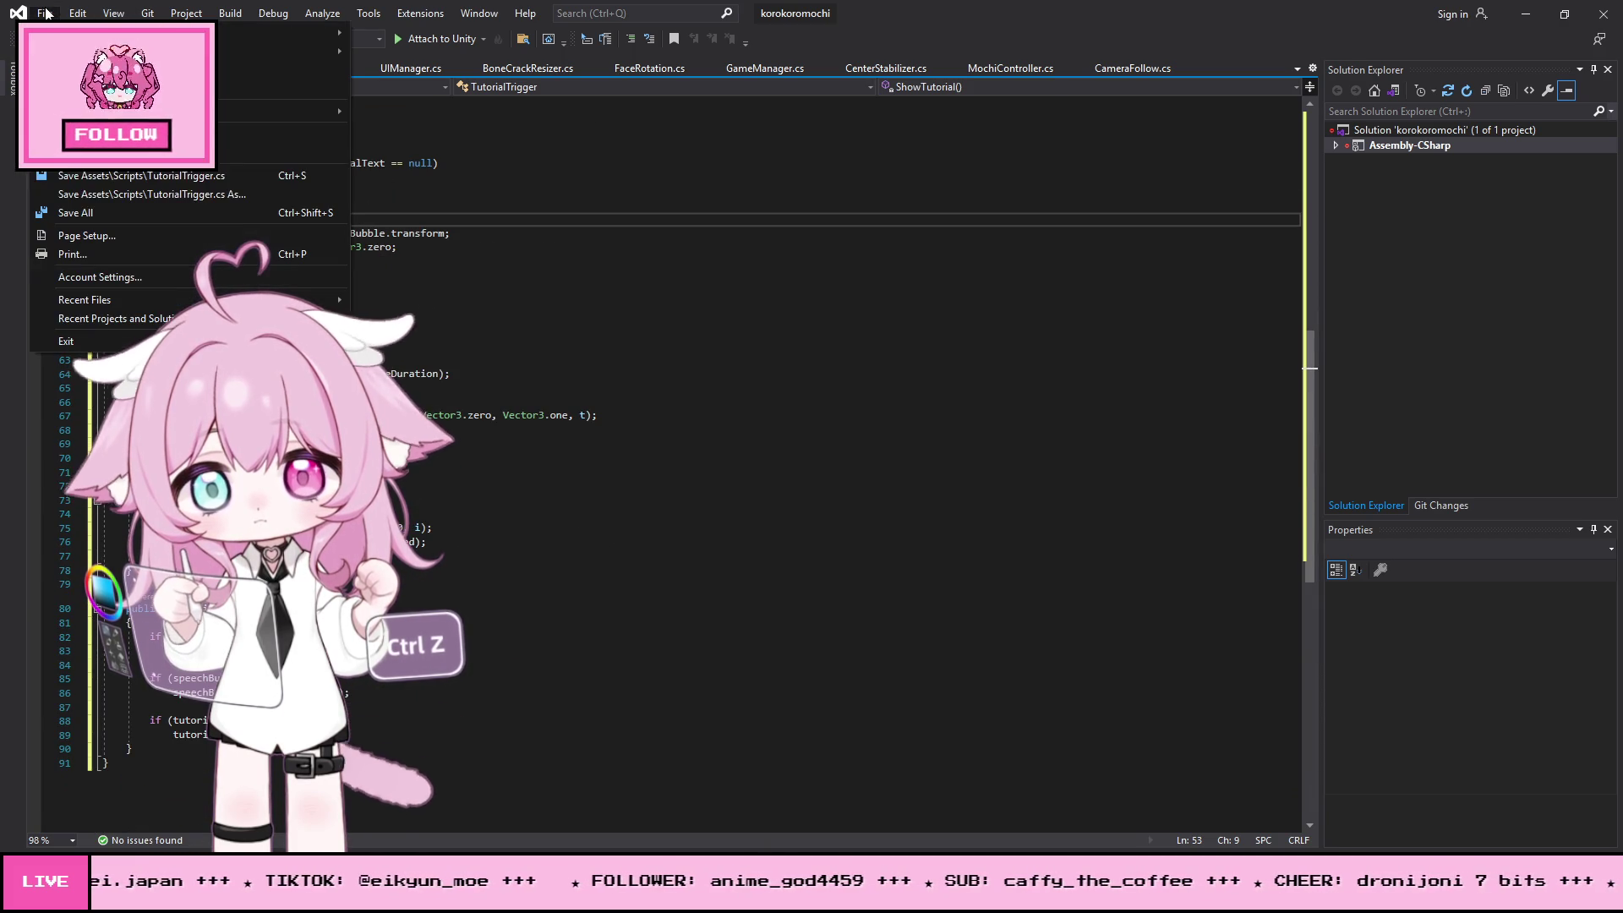
click(83, 212)
click(1525, 14)
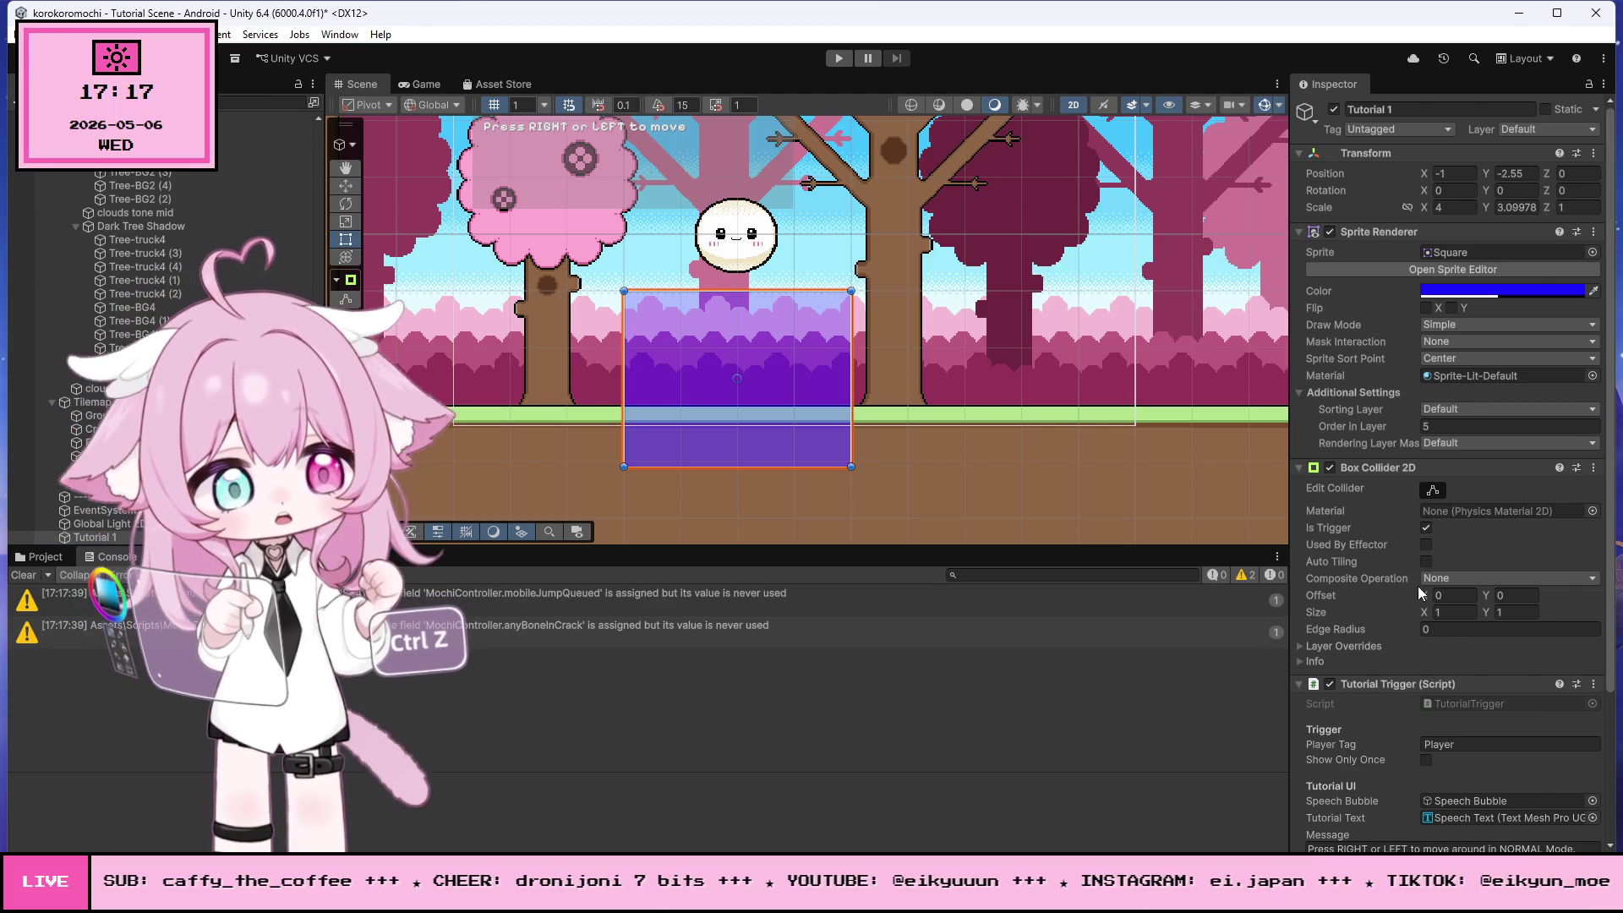
- Check Tutorial 1's Message and Animation fields in the Inspector, then switch to Visual Studio
scroll(1386, 609, down, 3)
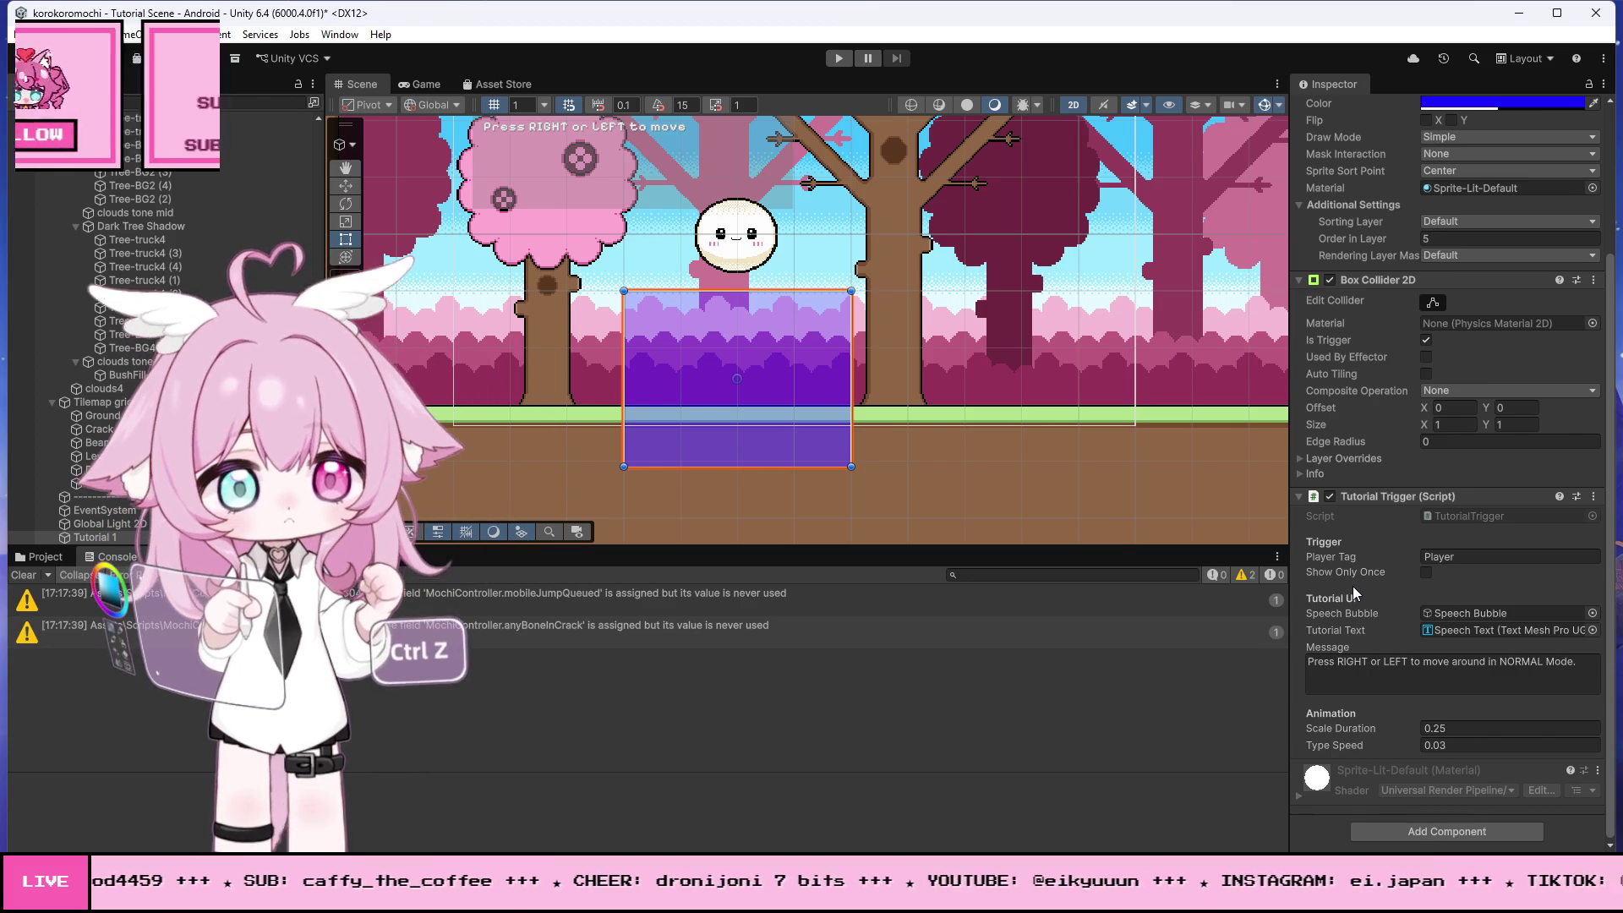
key(alt+Tab)
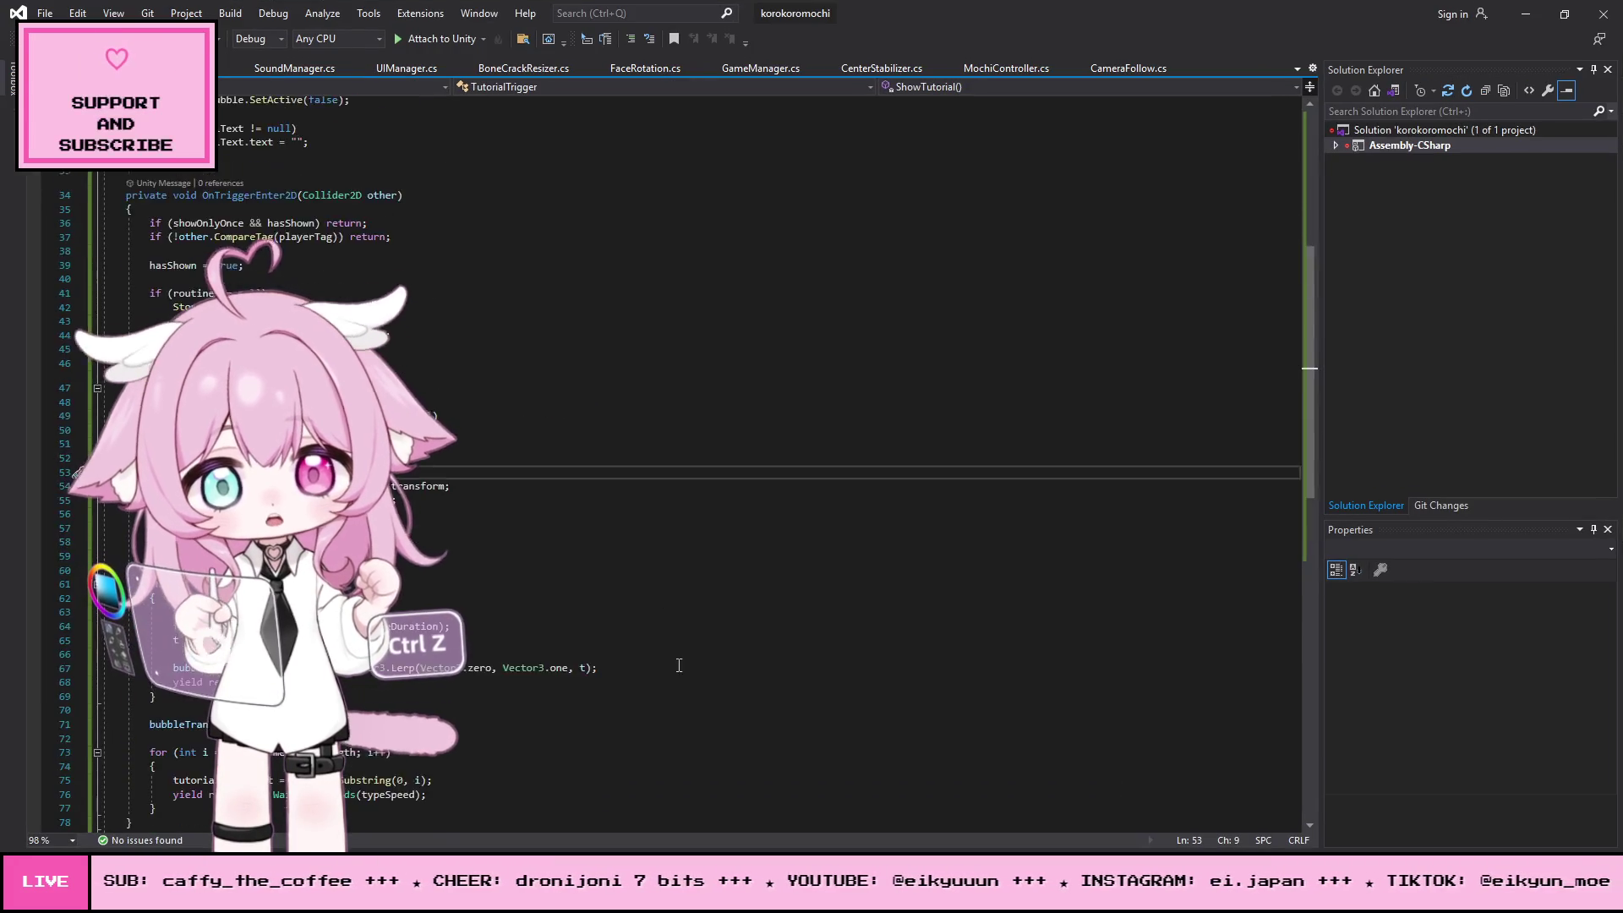
- Replace the whole TutorialTrigger script with the new unlock-type code and save all
scroll(879, 649, up, 10)
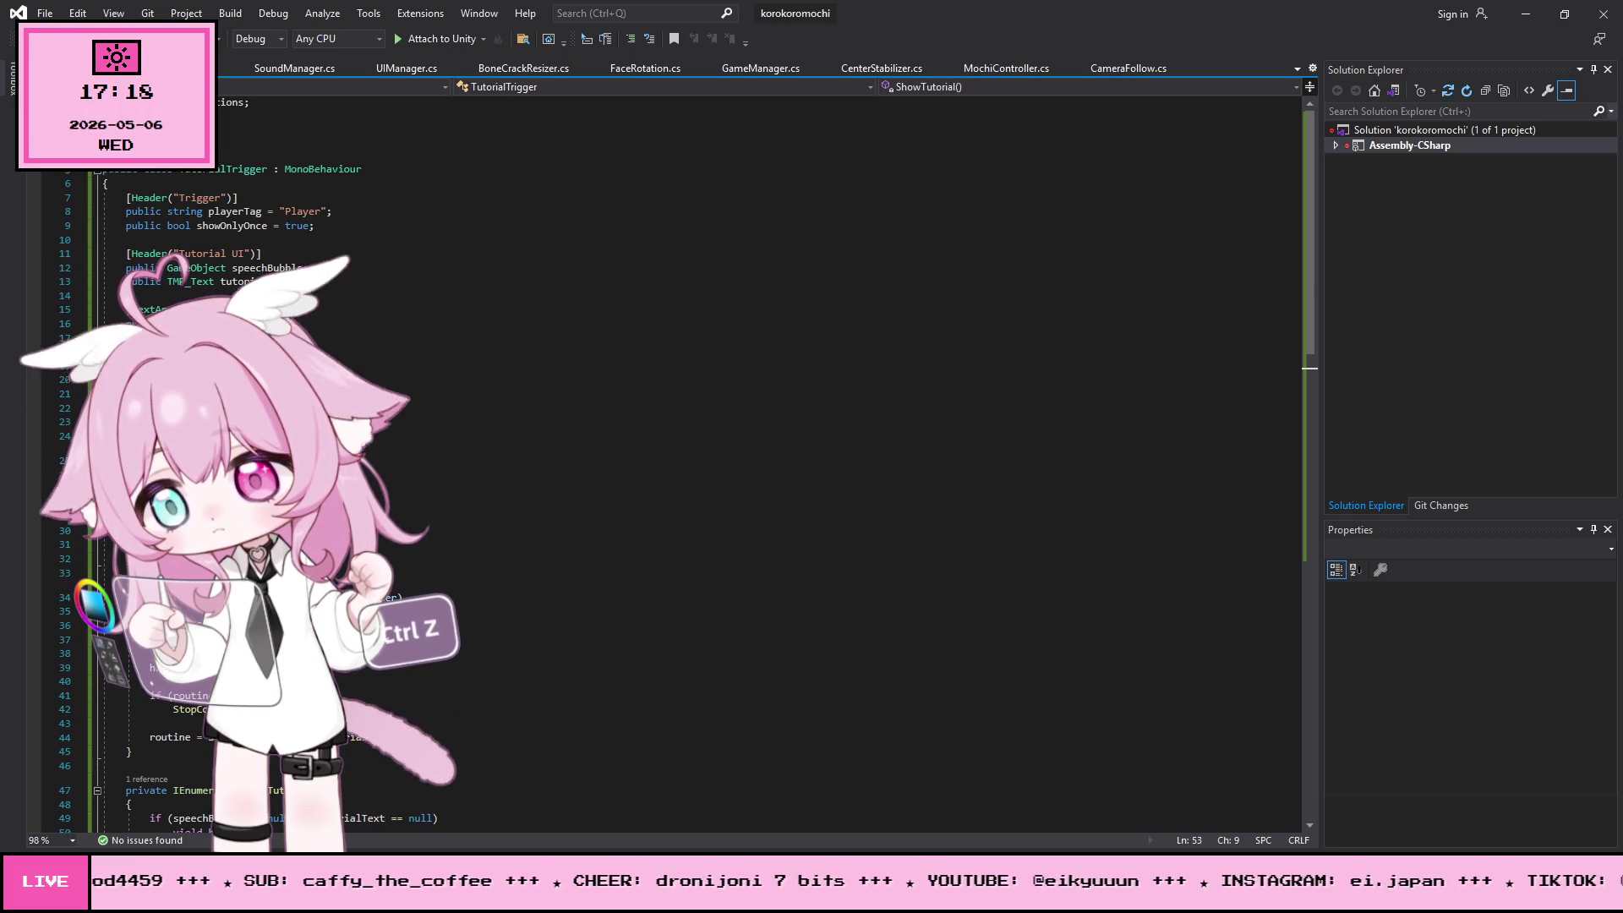
key(ctrl+a)
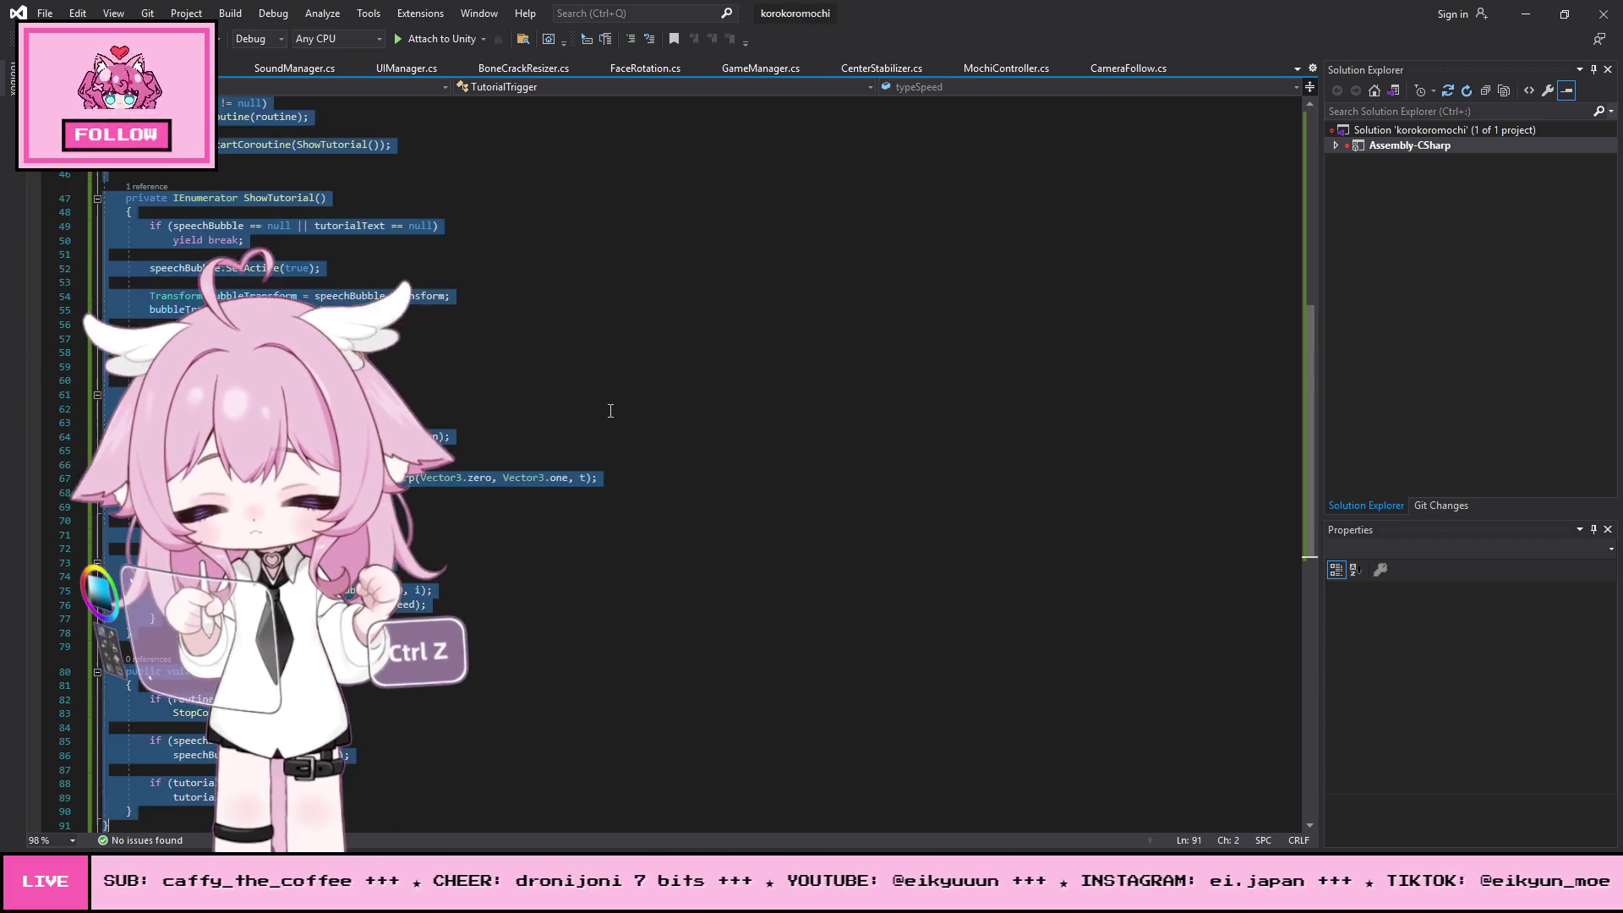
key(ctrl+v)
scroll(566, 356, up, 20)
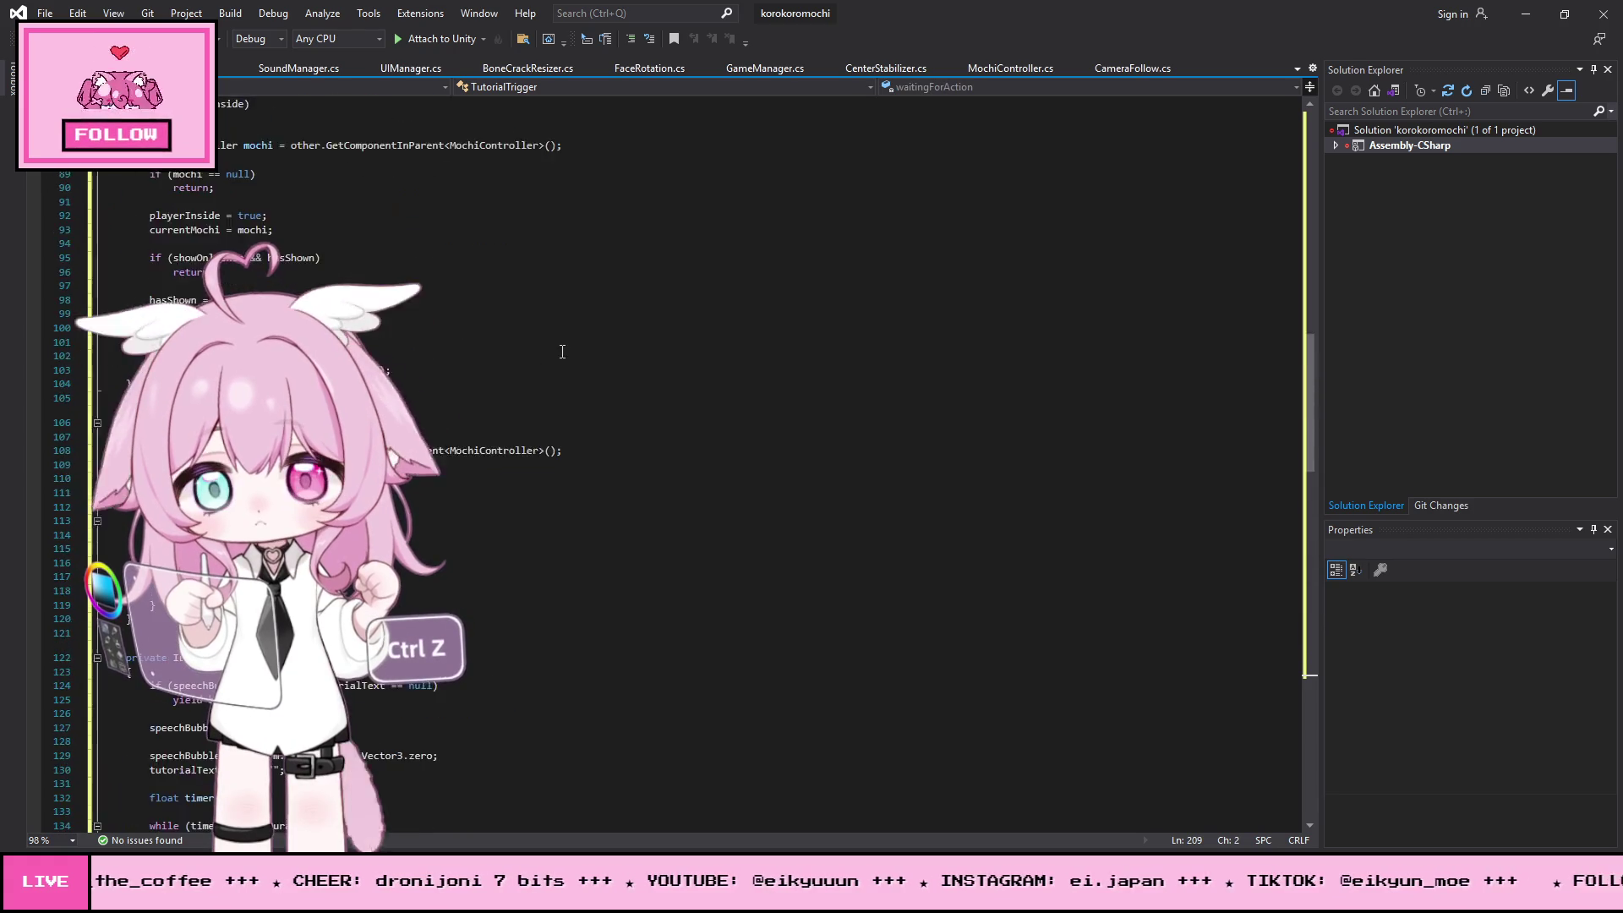
scroll(566, 356, up, 20)
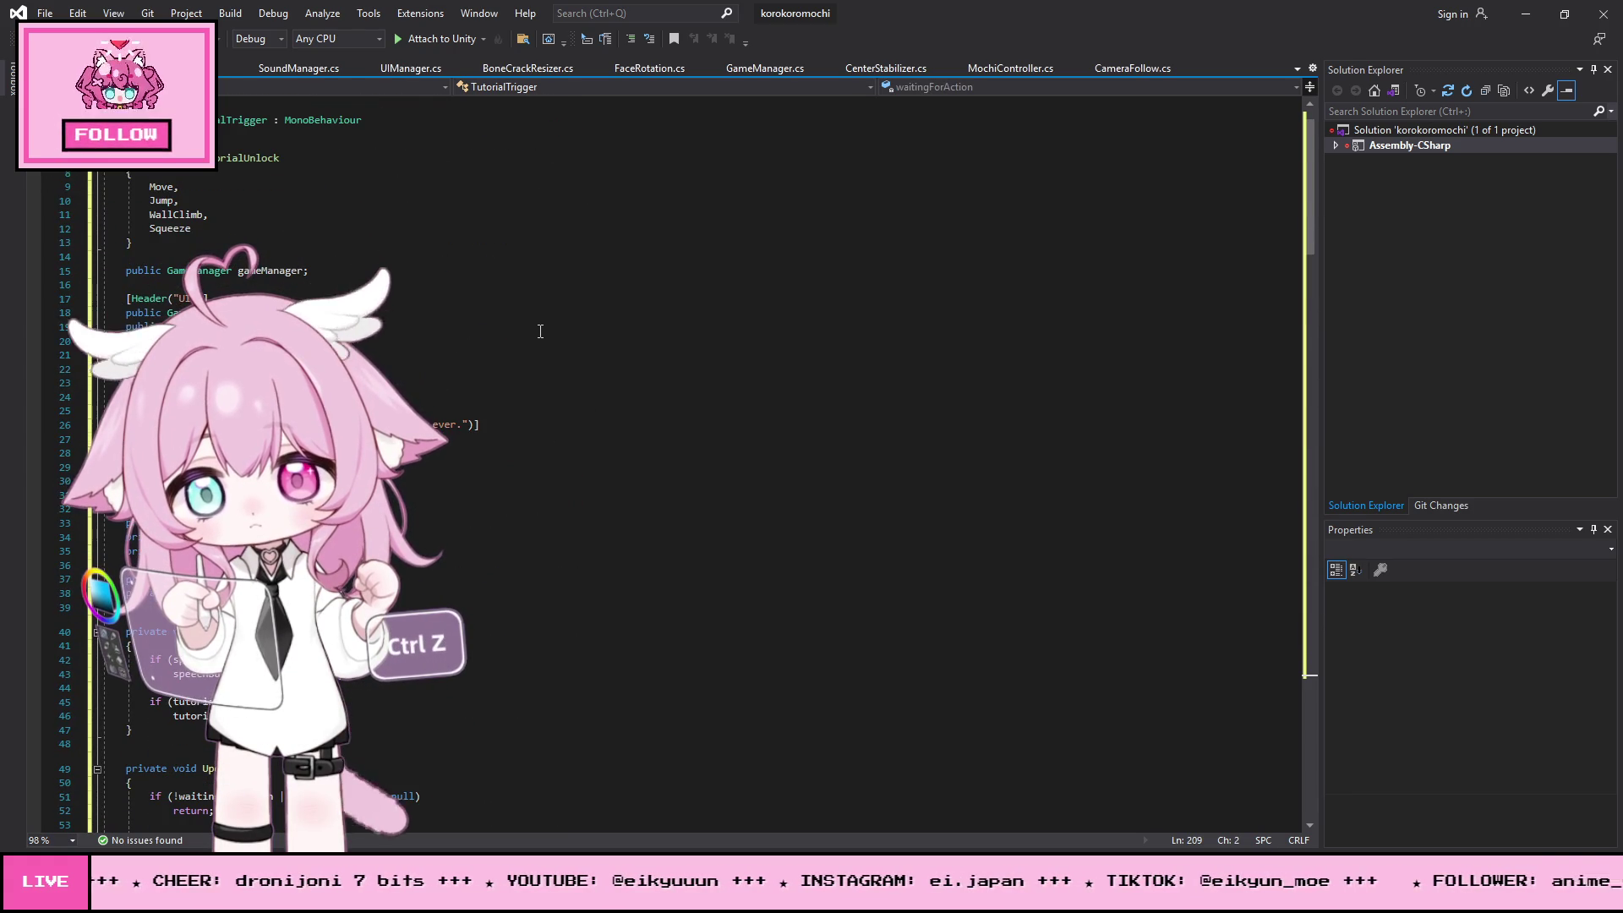
click(44, 13)
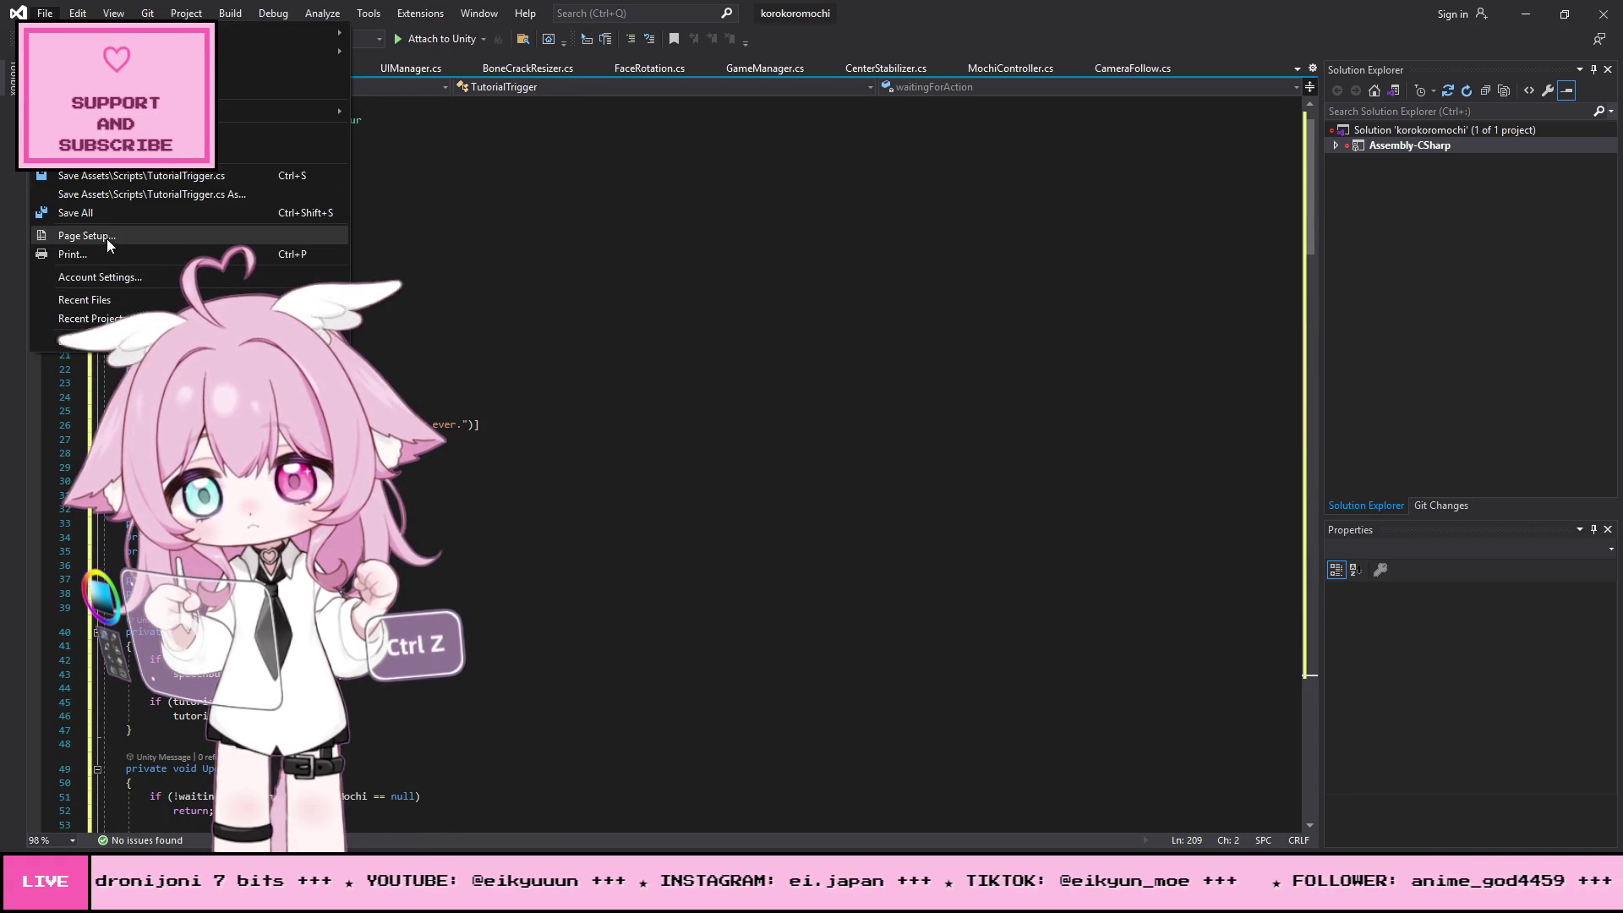
click(100, 214)
key(alt+Tab)
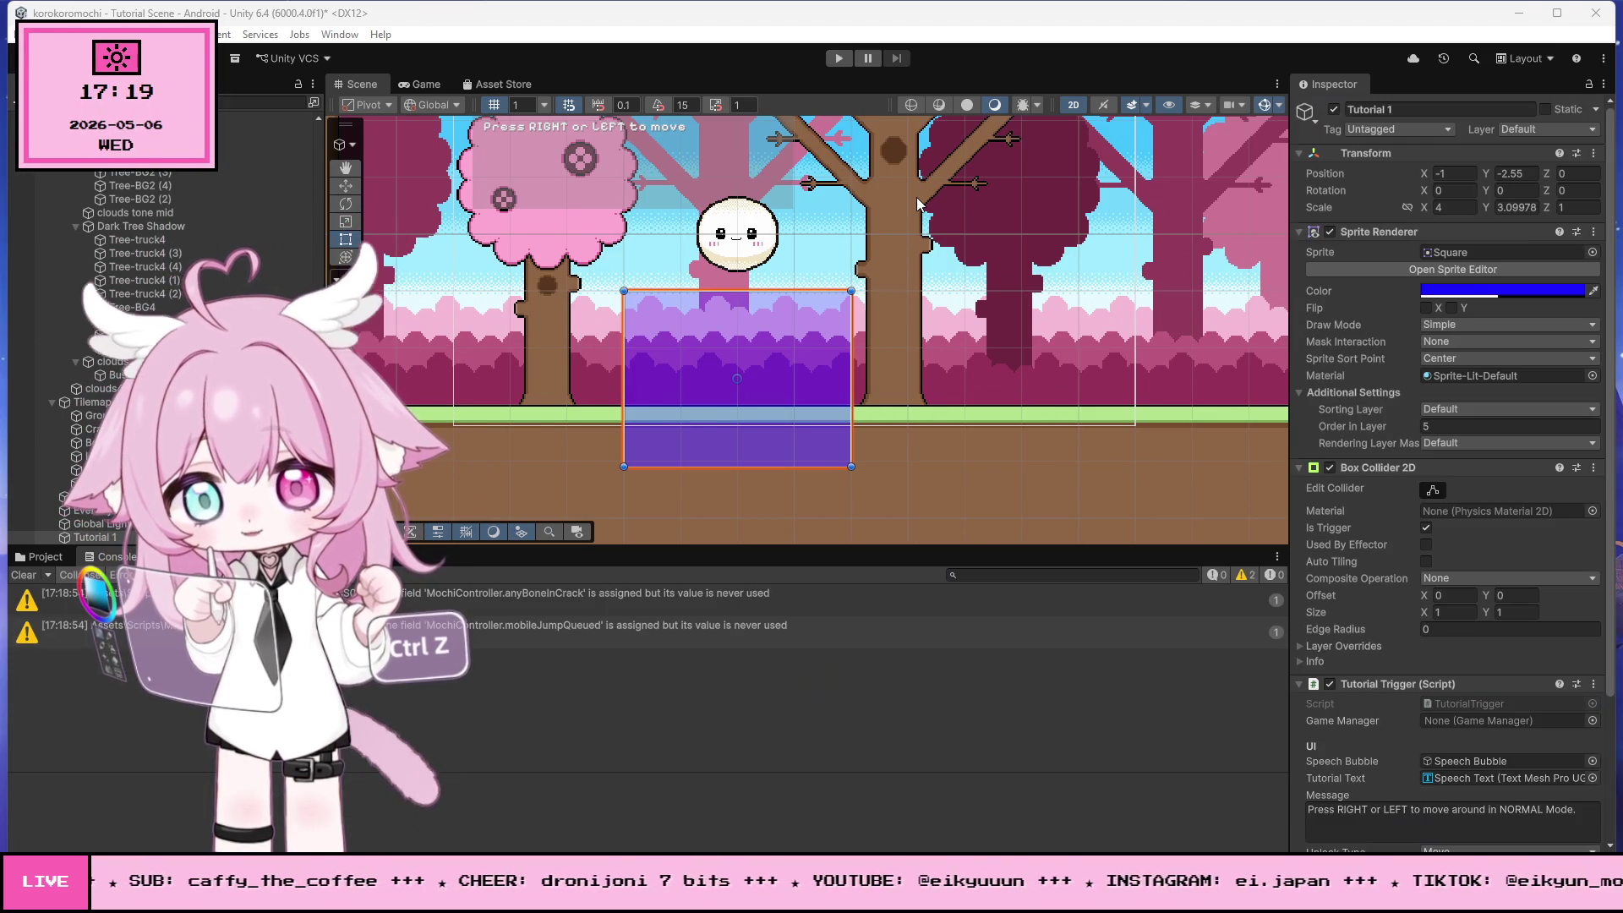
- Playtest to confirm the NORMAL-mode movement bubble, then reopen TutorialTrigger at the showOnlyOnce declaration
click(838, 58)
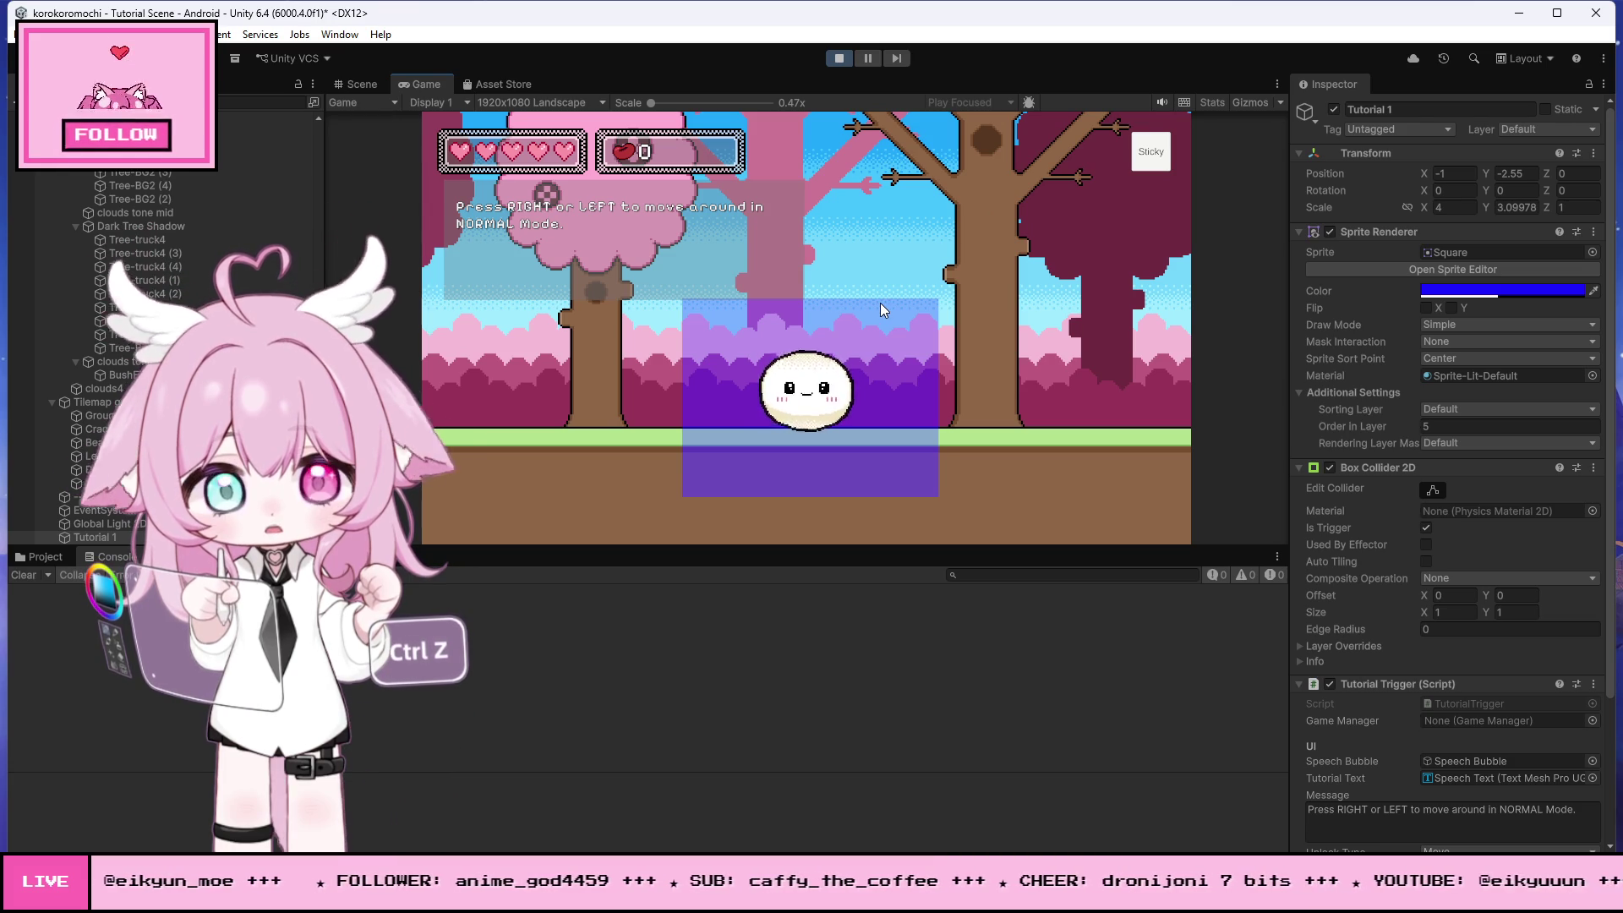
click(840, 58)
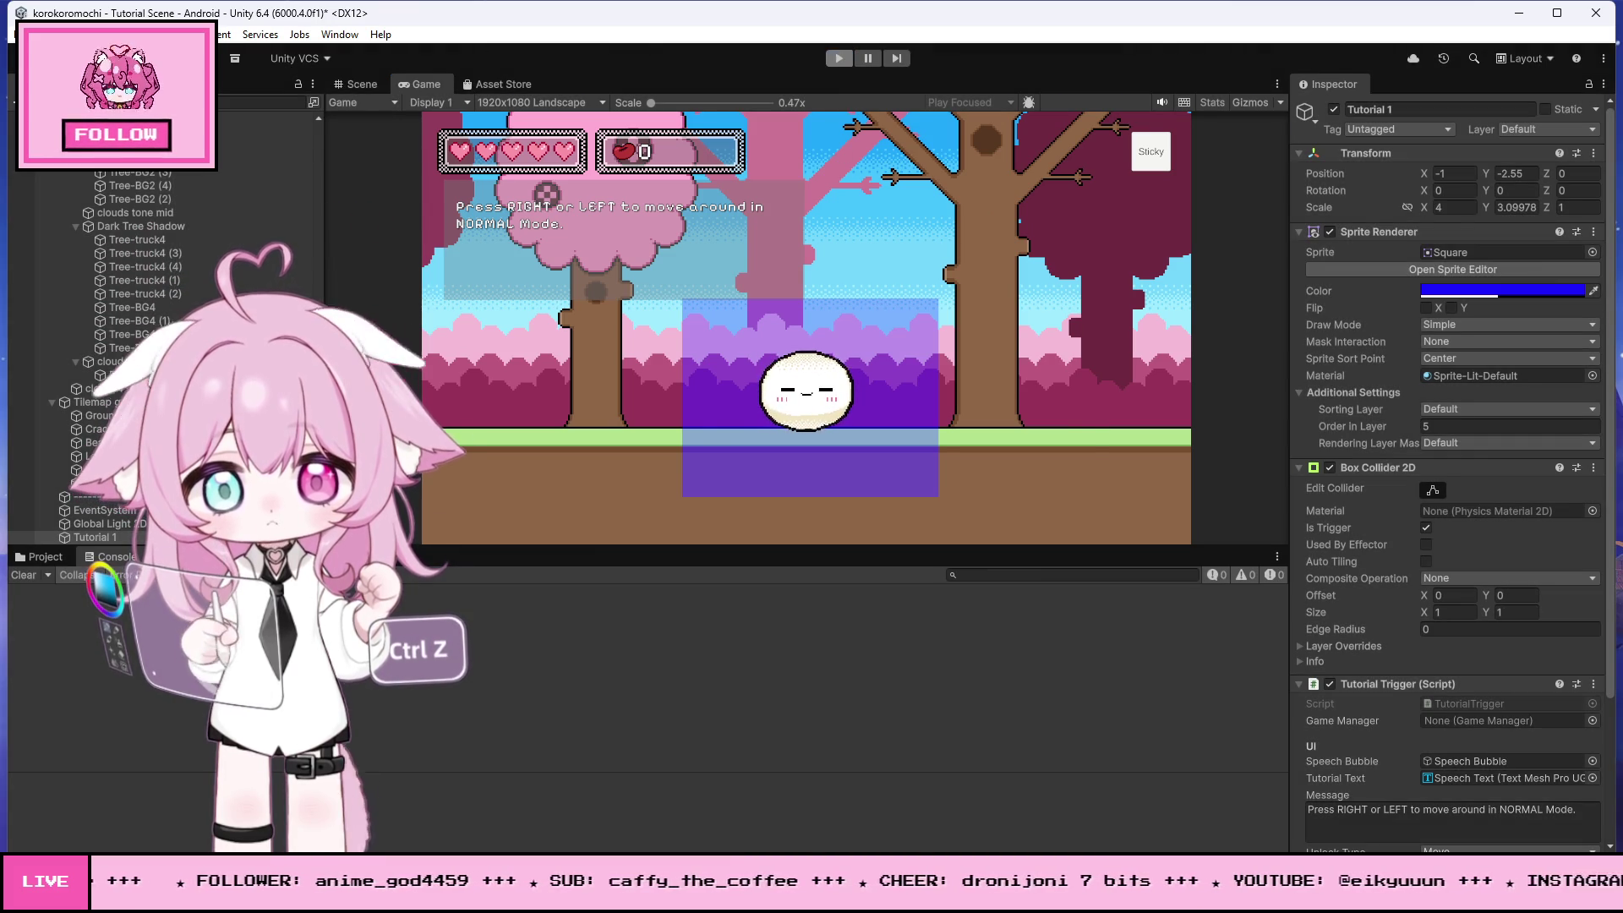
click(696, 896)
click(646, 441)
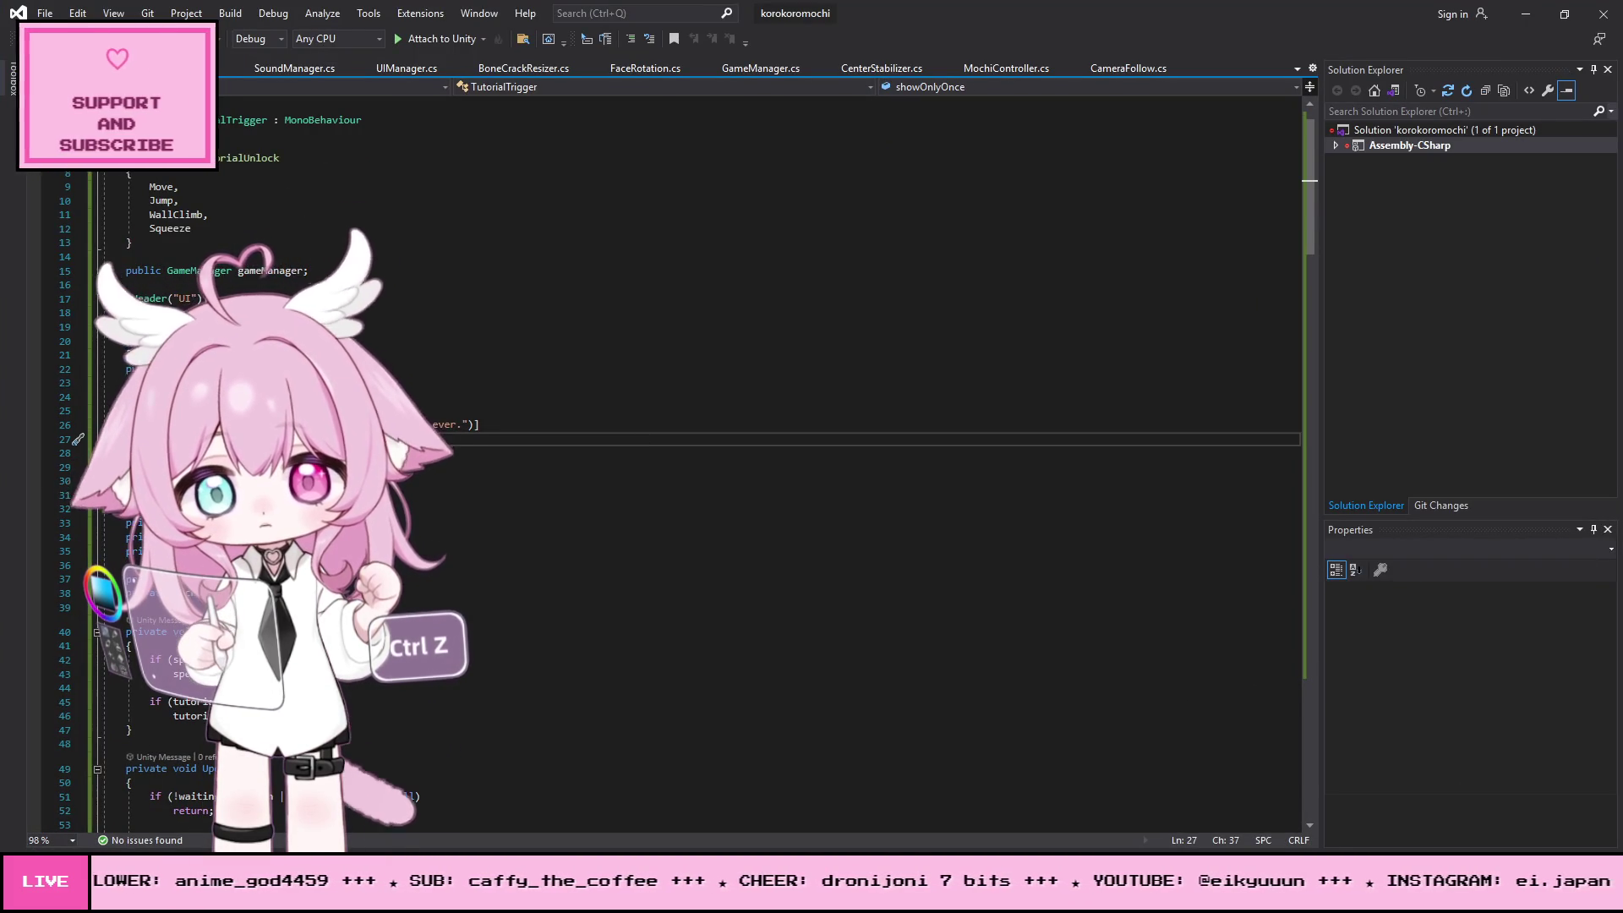
- Look over the unlockType and showOnlyOnce fields around line 27, then return to Unity
scroll(728, 517, down, 5)
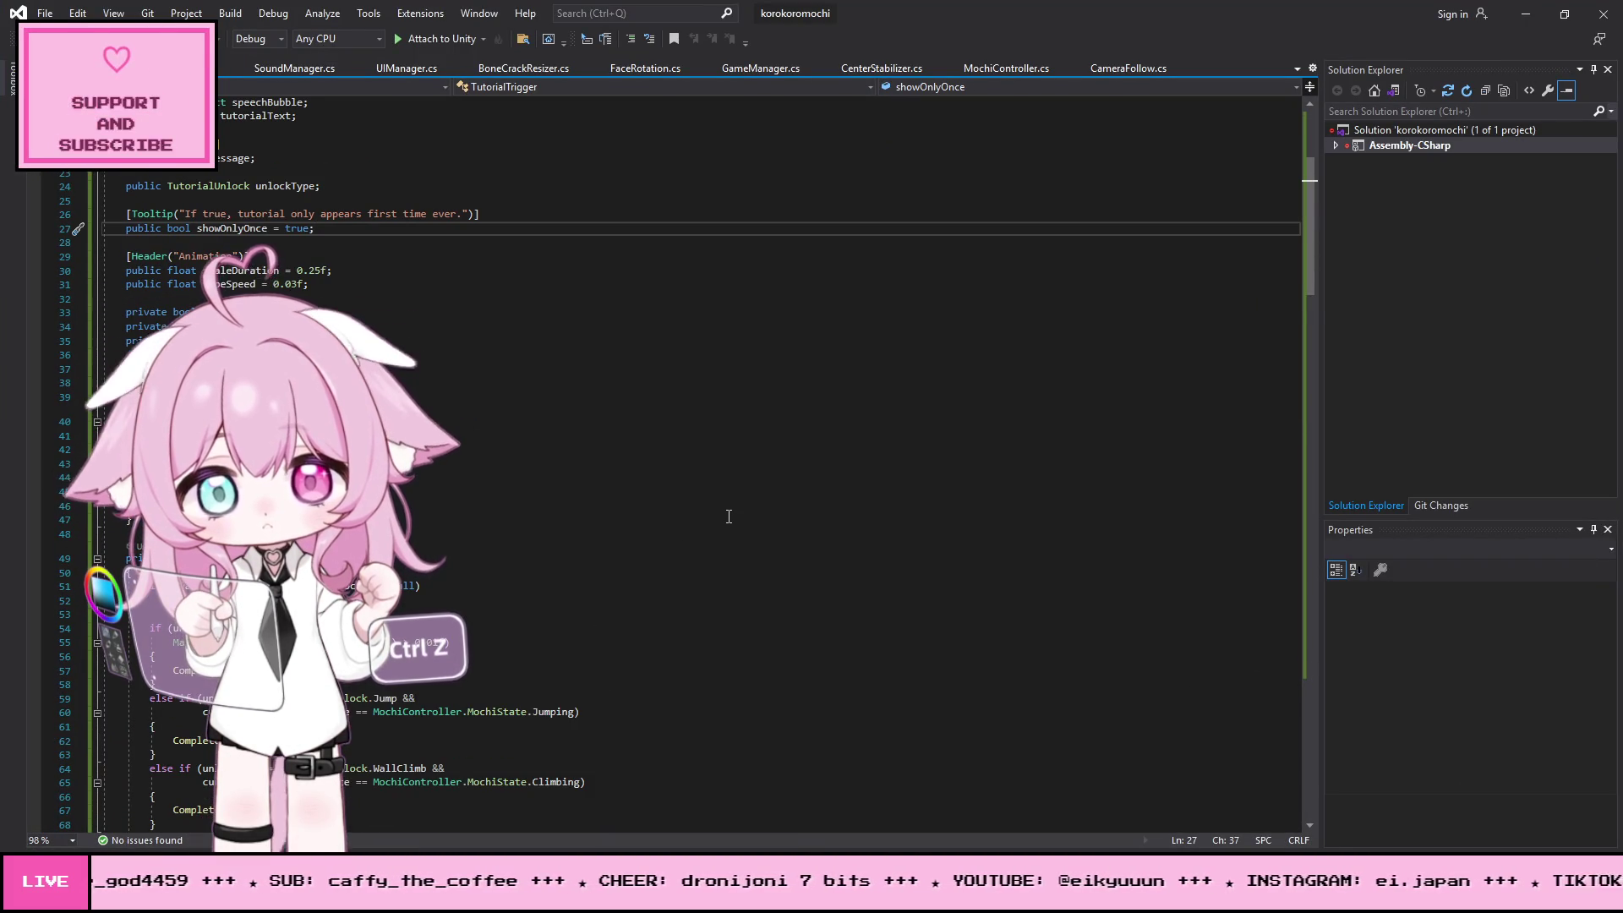
scroll(728, 513, down, 2)
scroll(728, 509, up, 3)
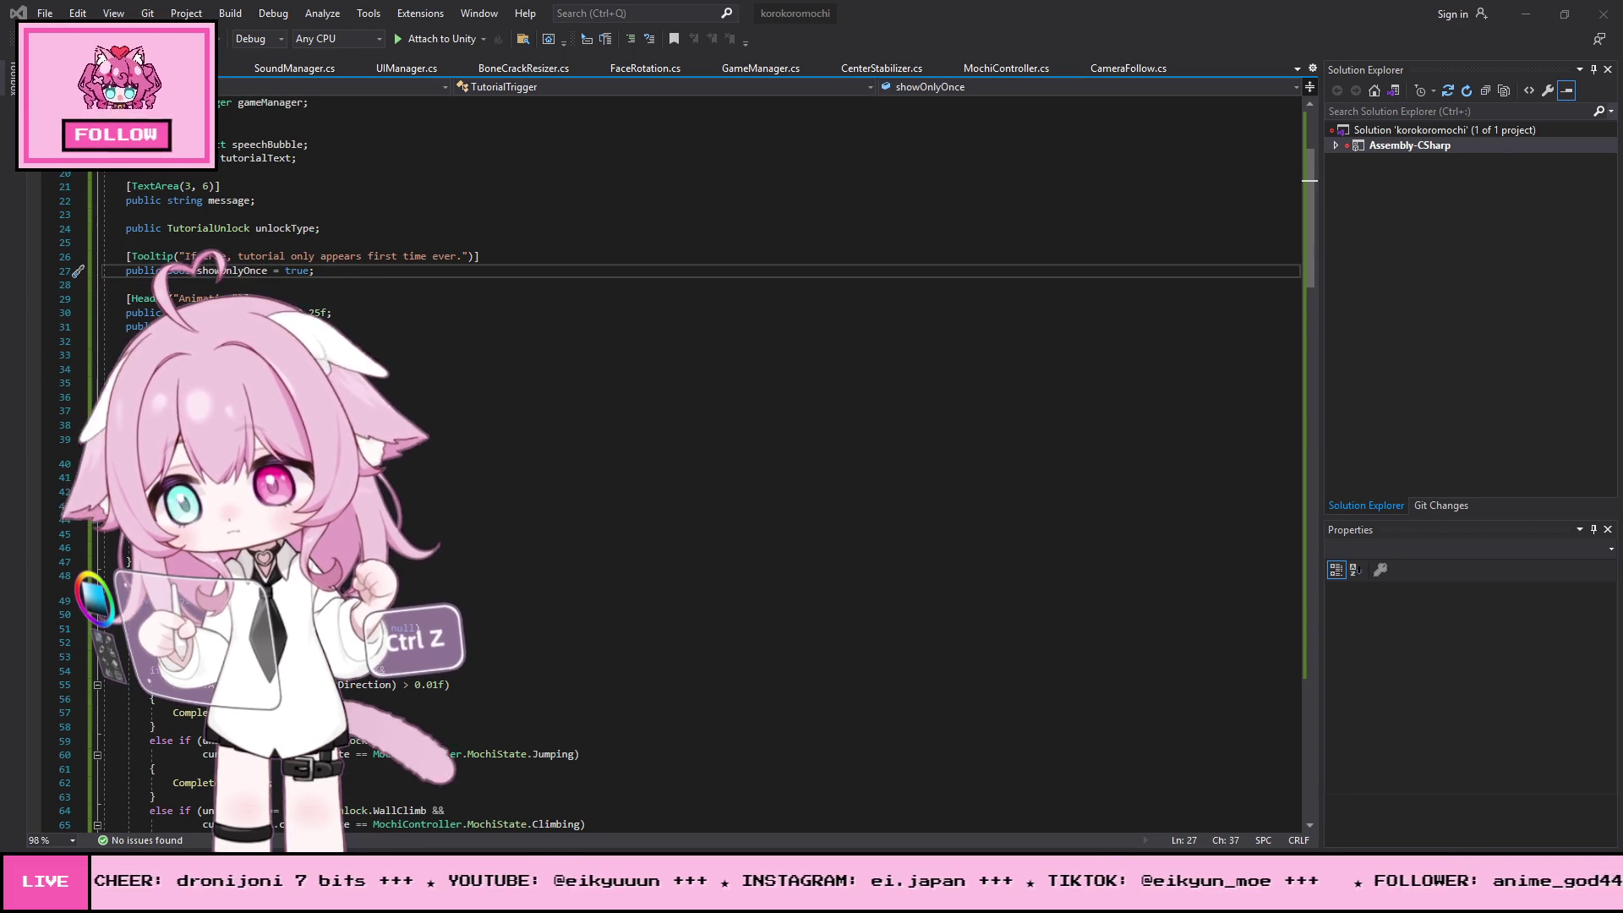
key(alt+Tab)
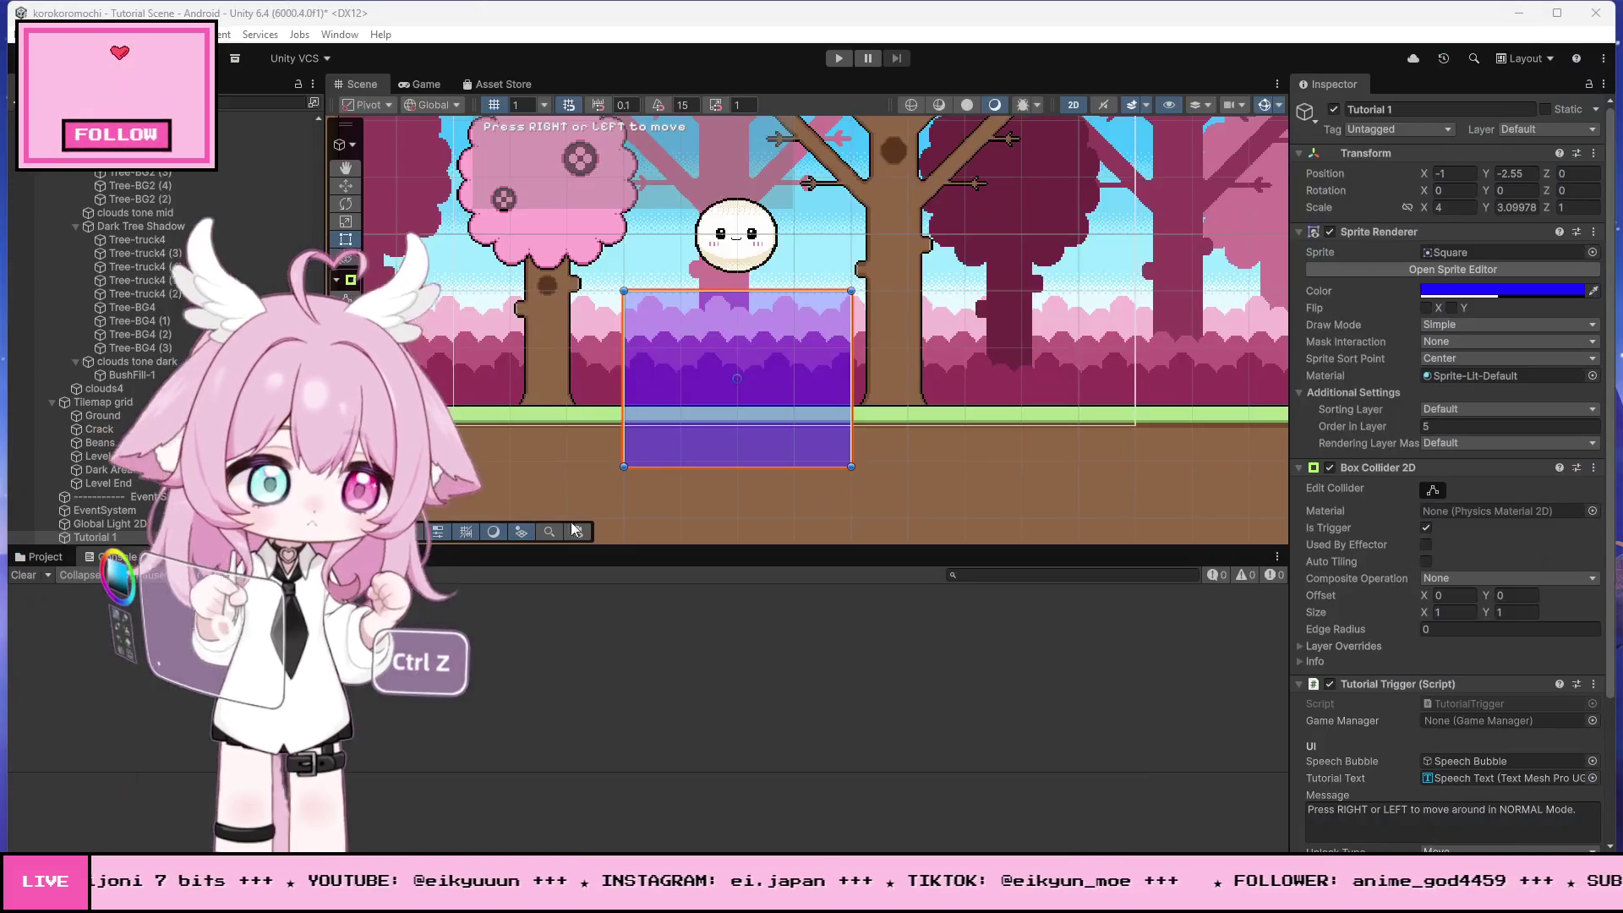
- Give Tutorial 2 the Jump unlock type, Tutorial 3 Wall Climb and Tutorial 4 Squeeze, then start Play
scroll(1468, 591, down, 5)
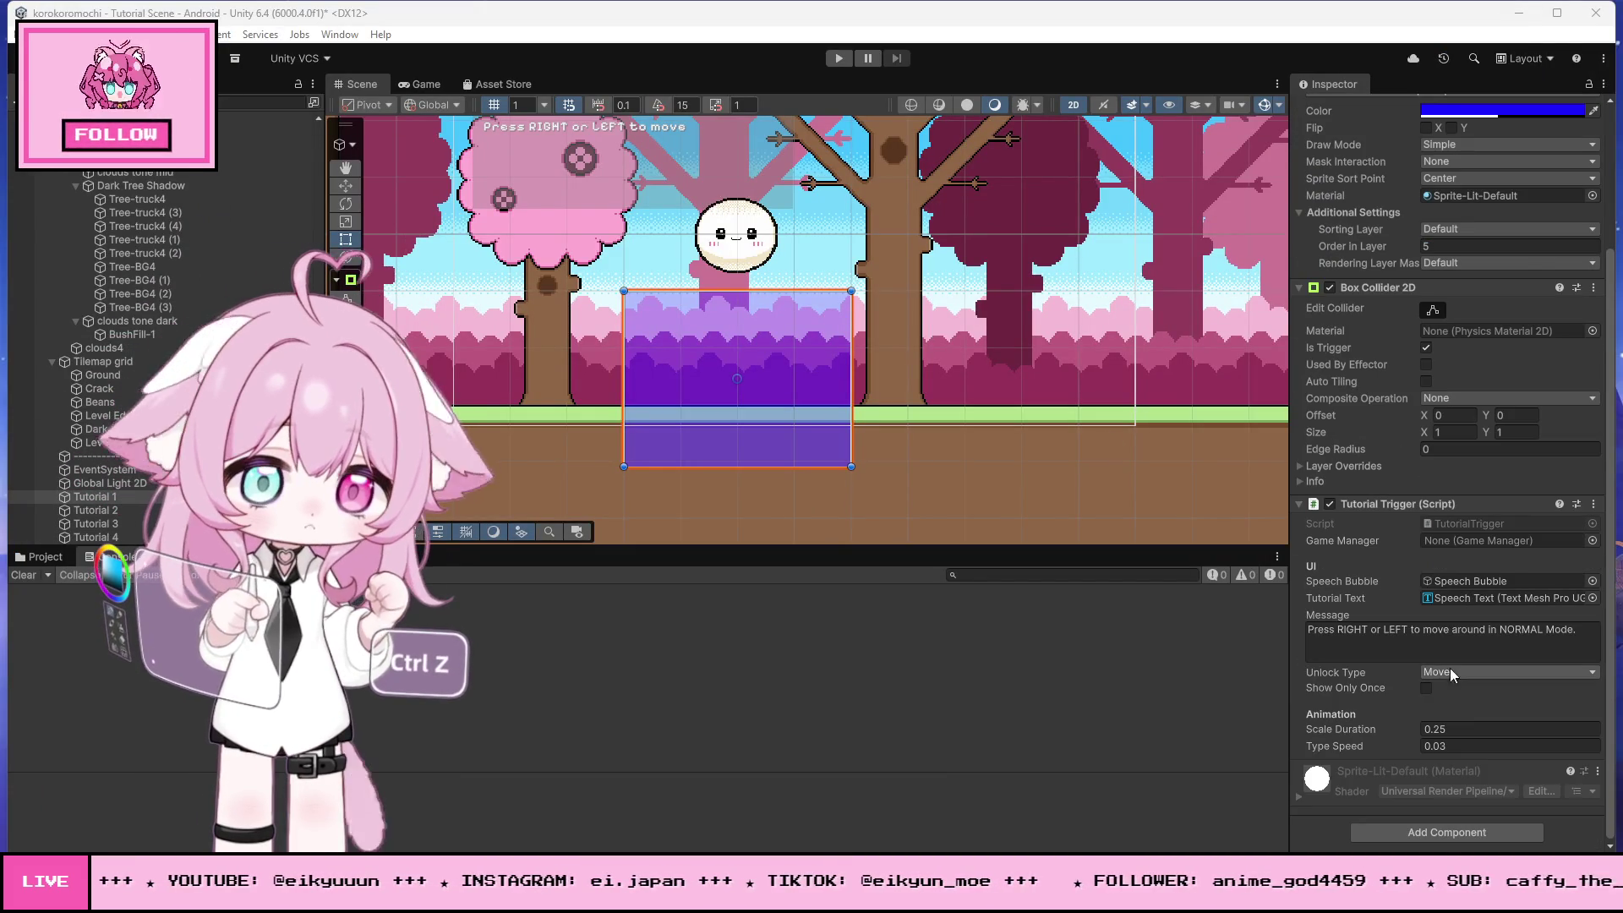
click(99, 511)
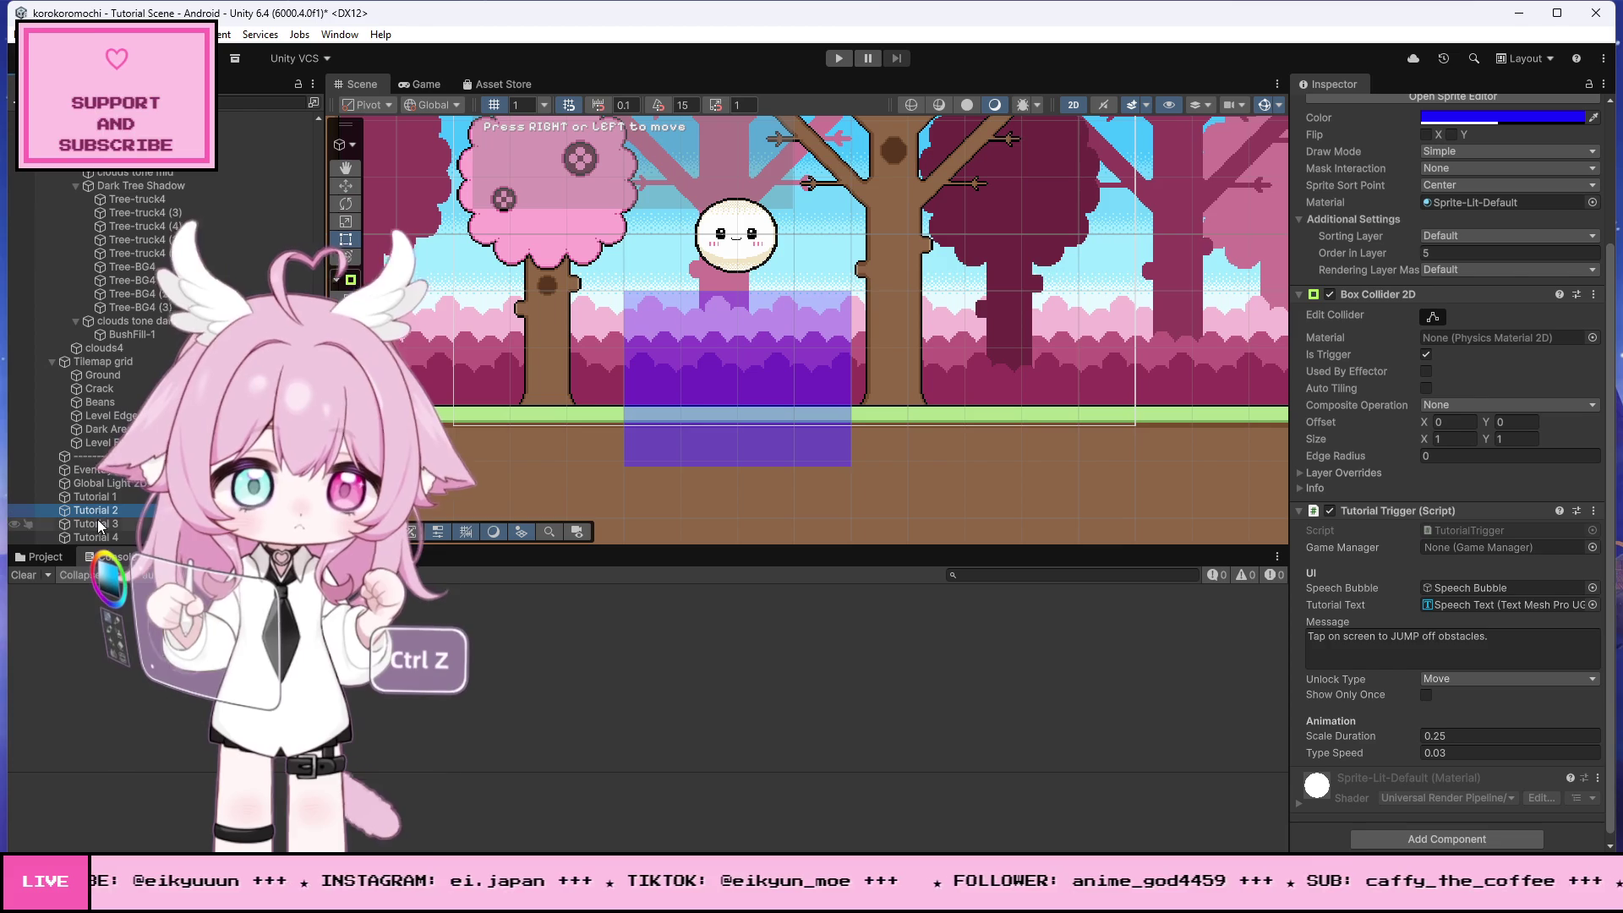
click(1457, 683)
click(1454, 714)
click(128, 525)
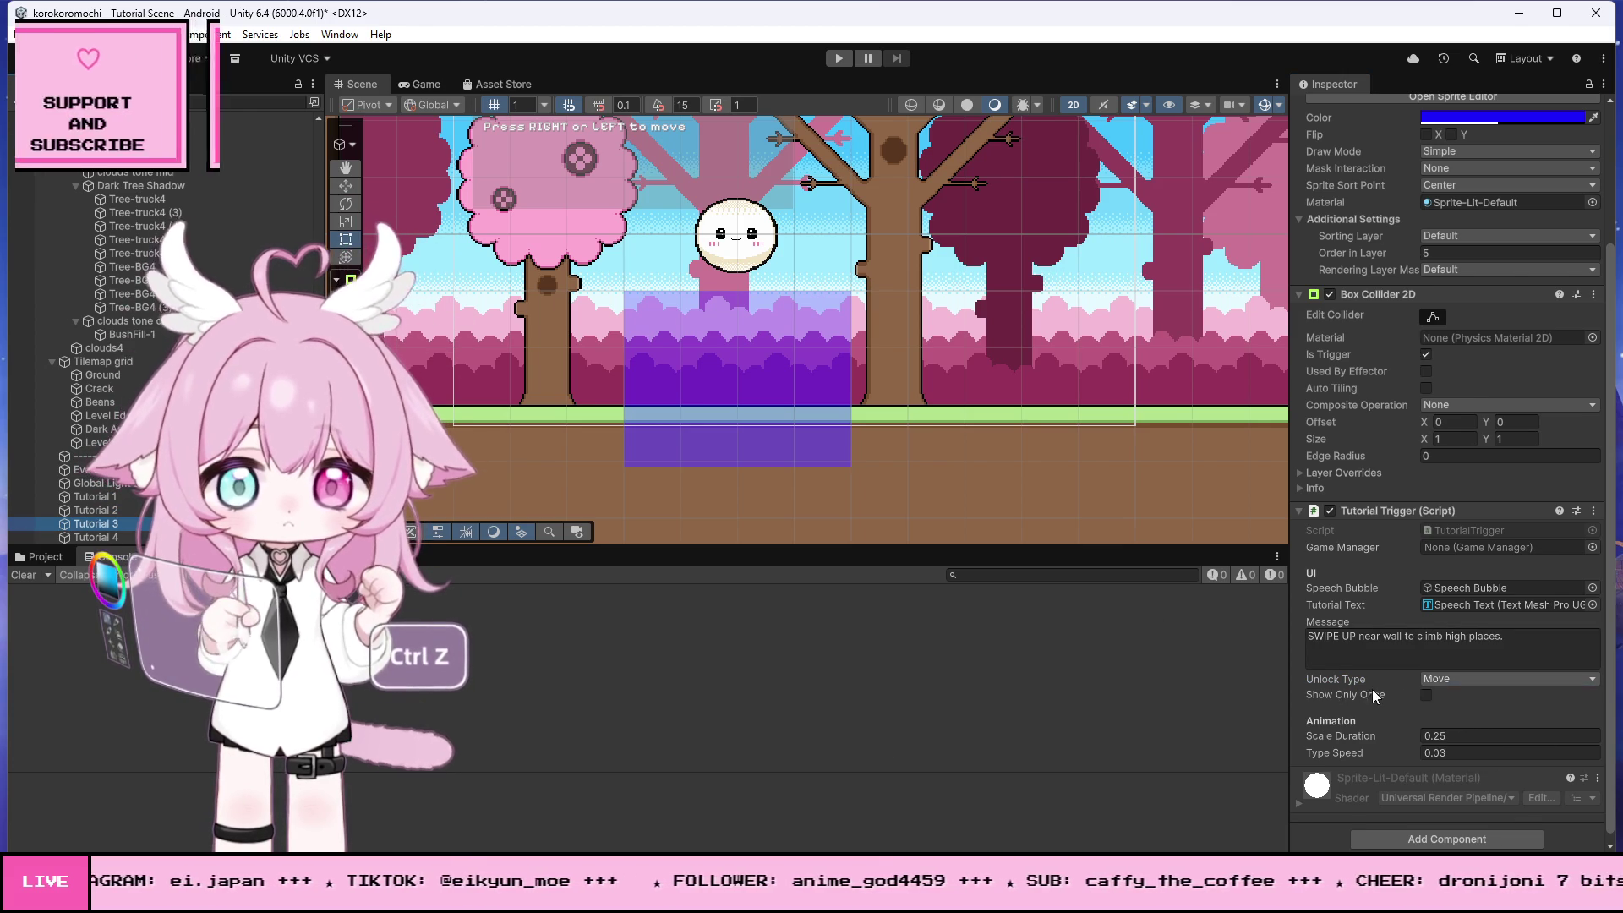
click(1454, 678)
click(1455, 732)
click(136, 538)
click(1453, 678)
click(1475, 753)
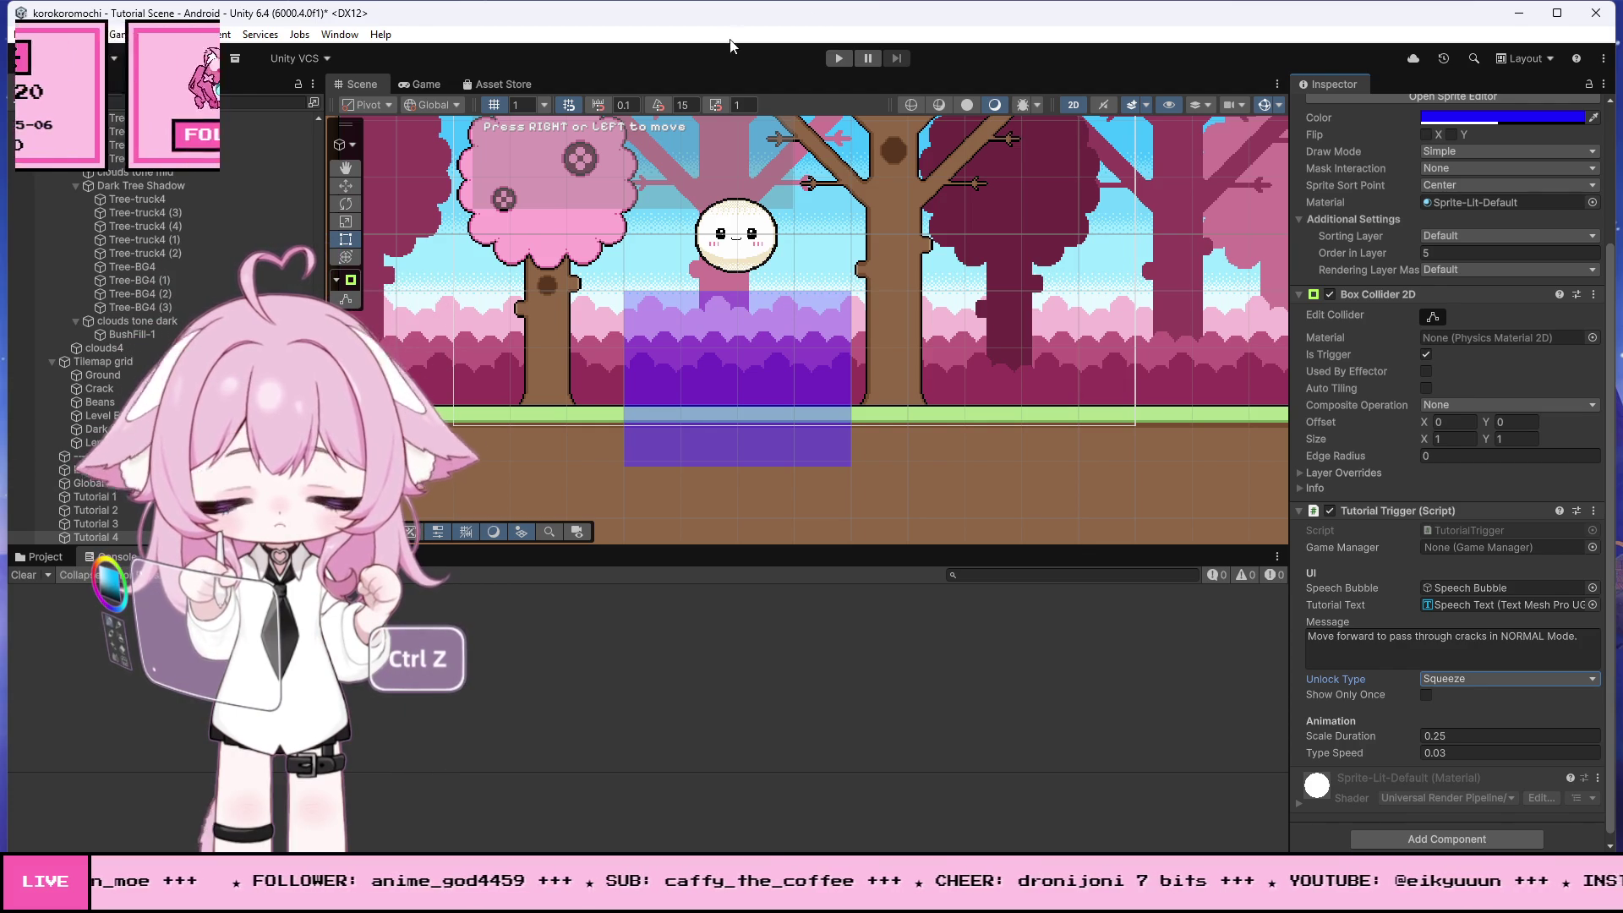
click(839, 58)
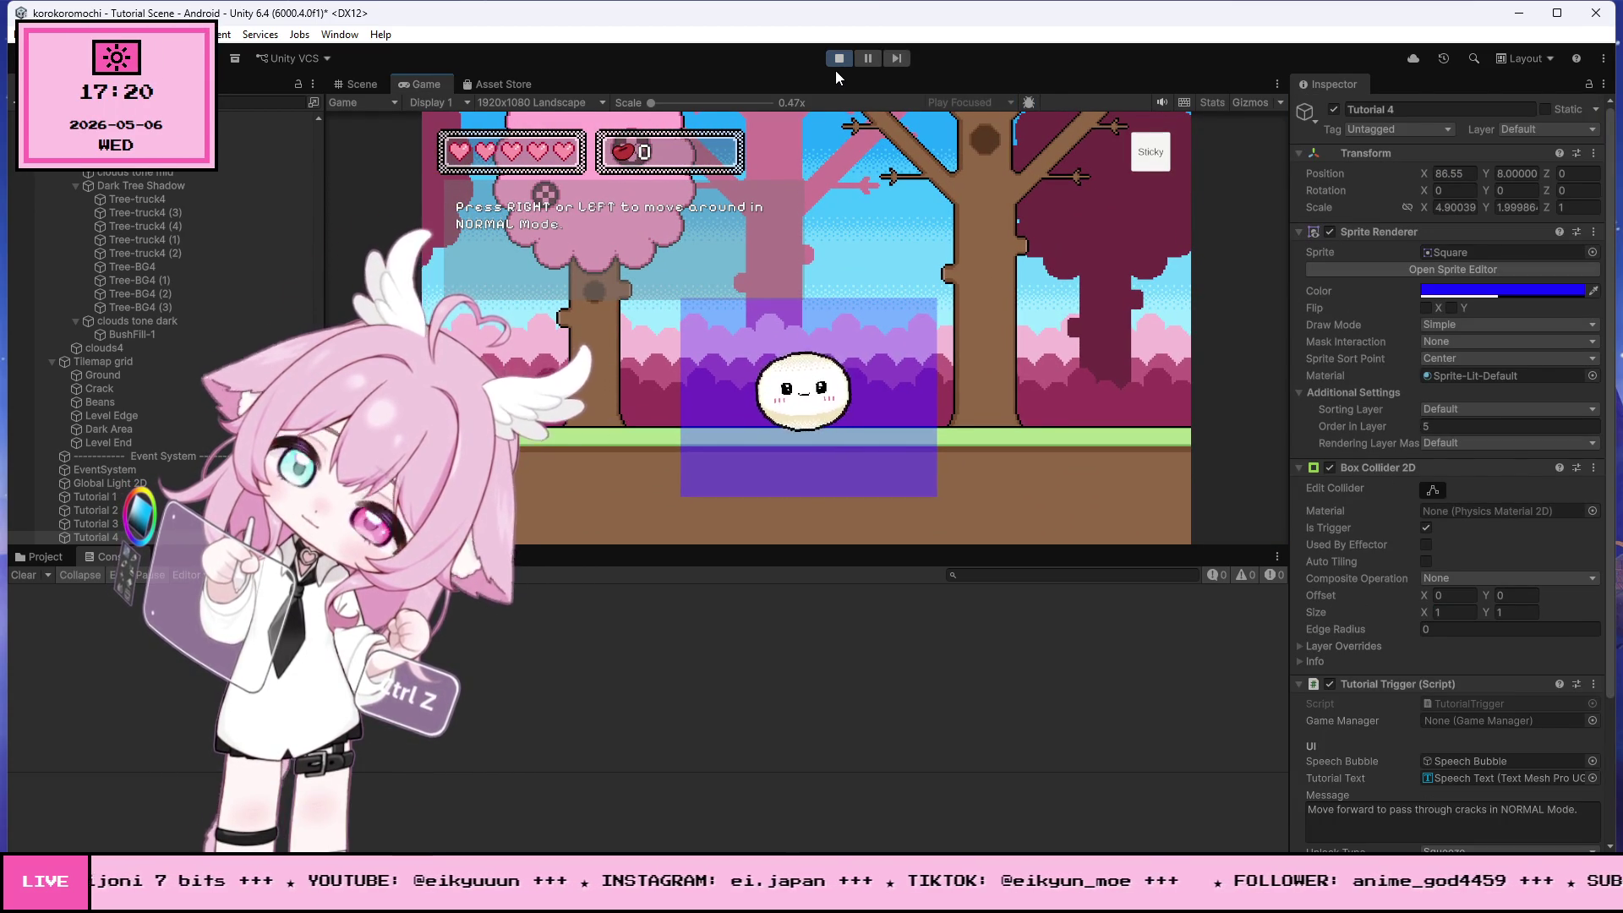
- Stop the playtest and switch back to the TutorialTrigger script in Visual Studio
click(839, 59)
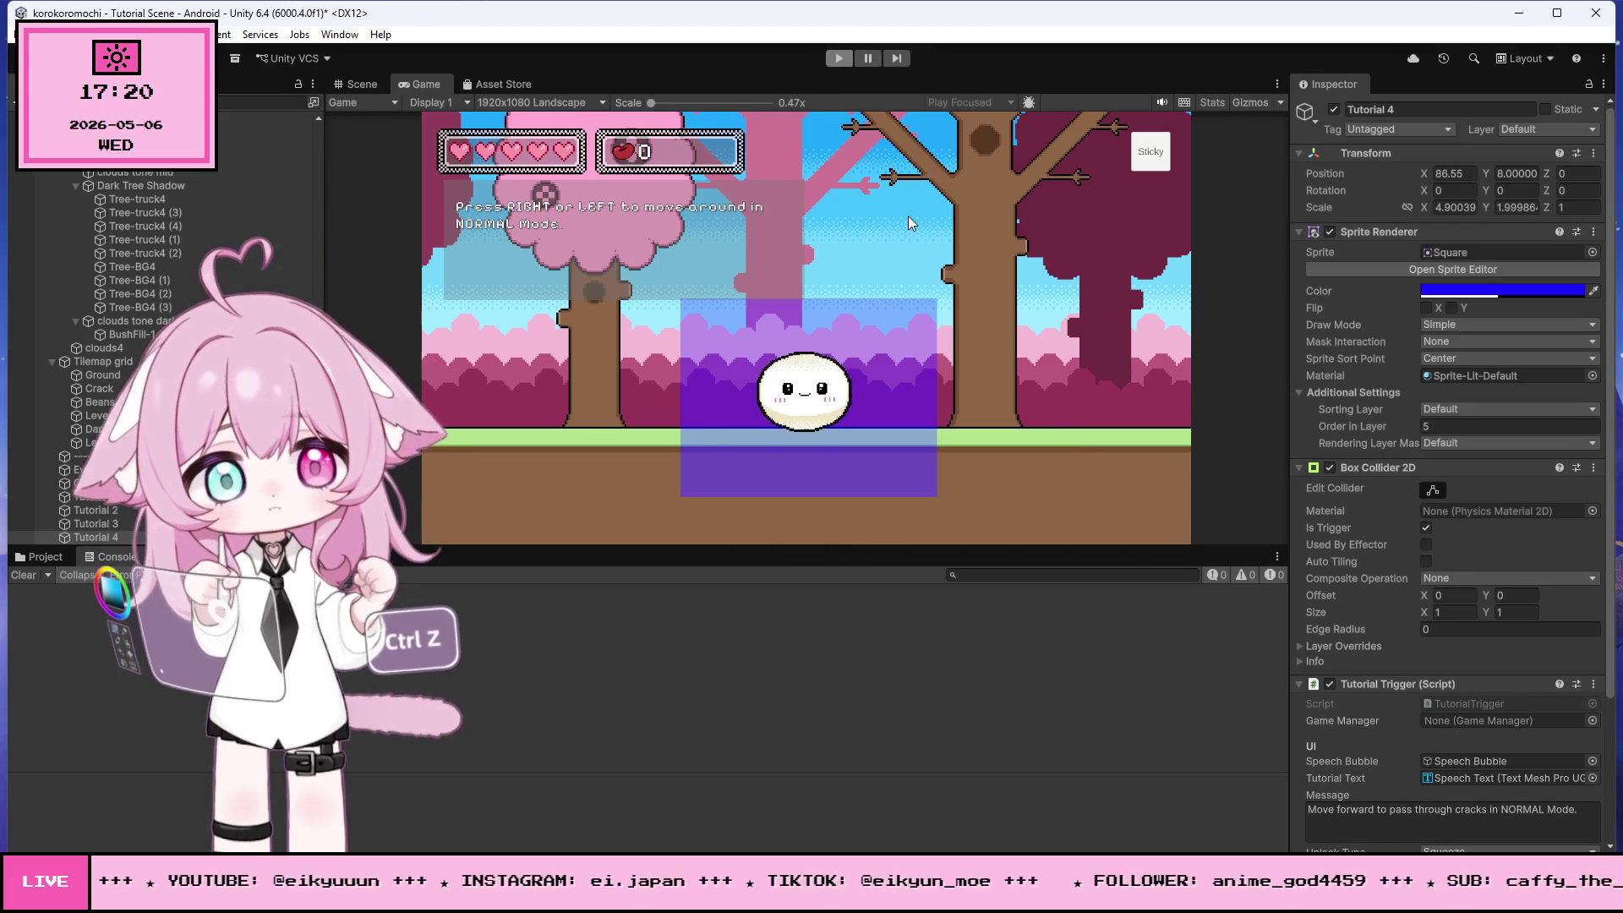
key(alt+Tab)
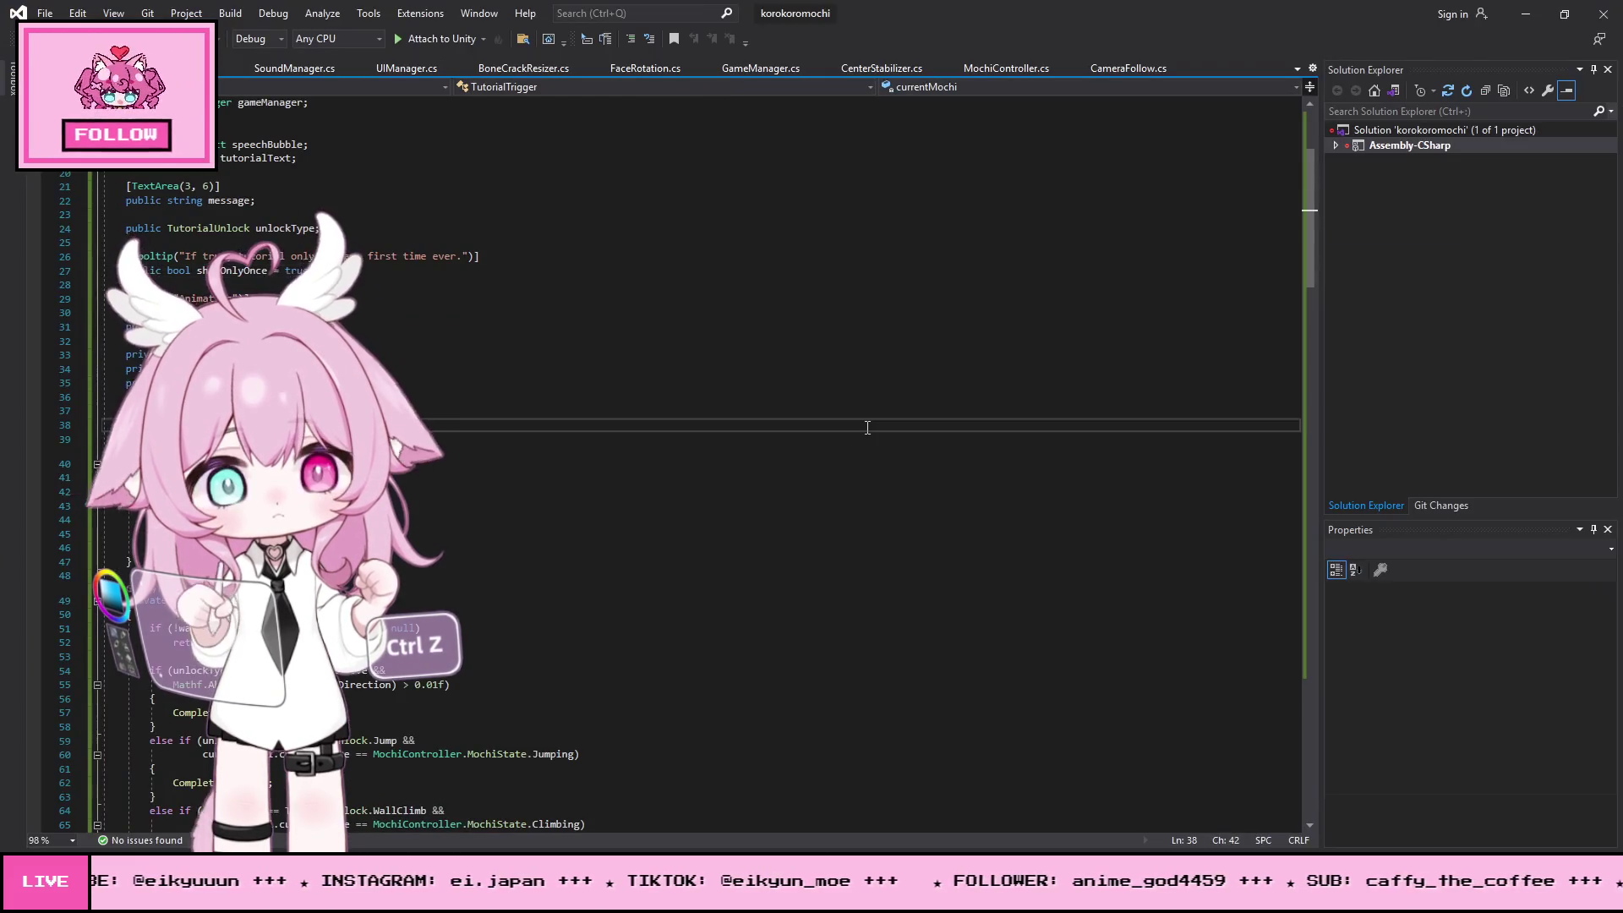
- Copy all of the TutorialTrigger.cs code, then copy the MochiController.cs code as well
key(ctrl+a)
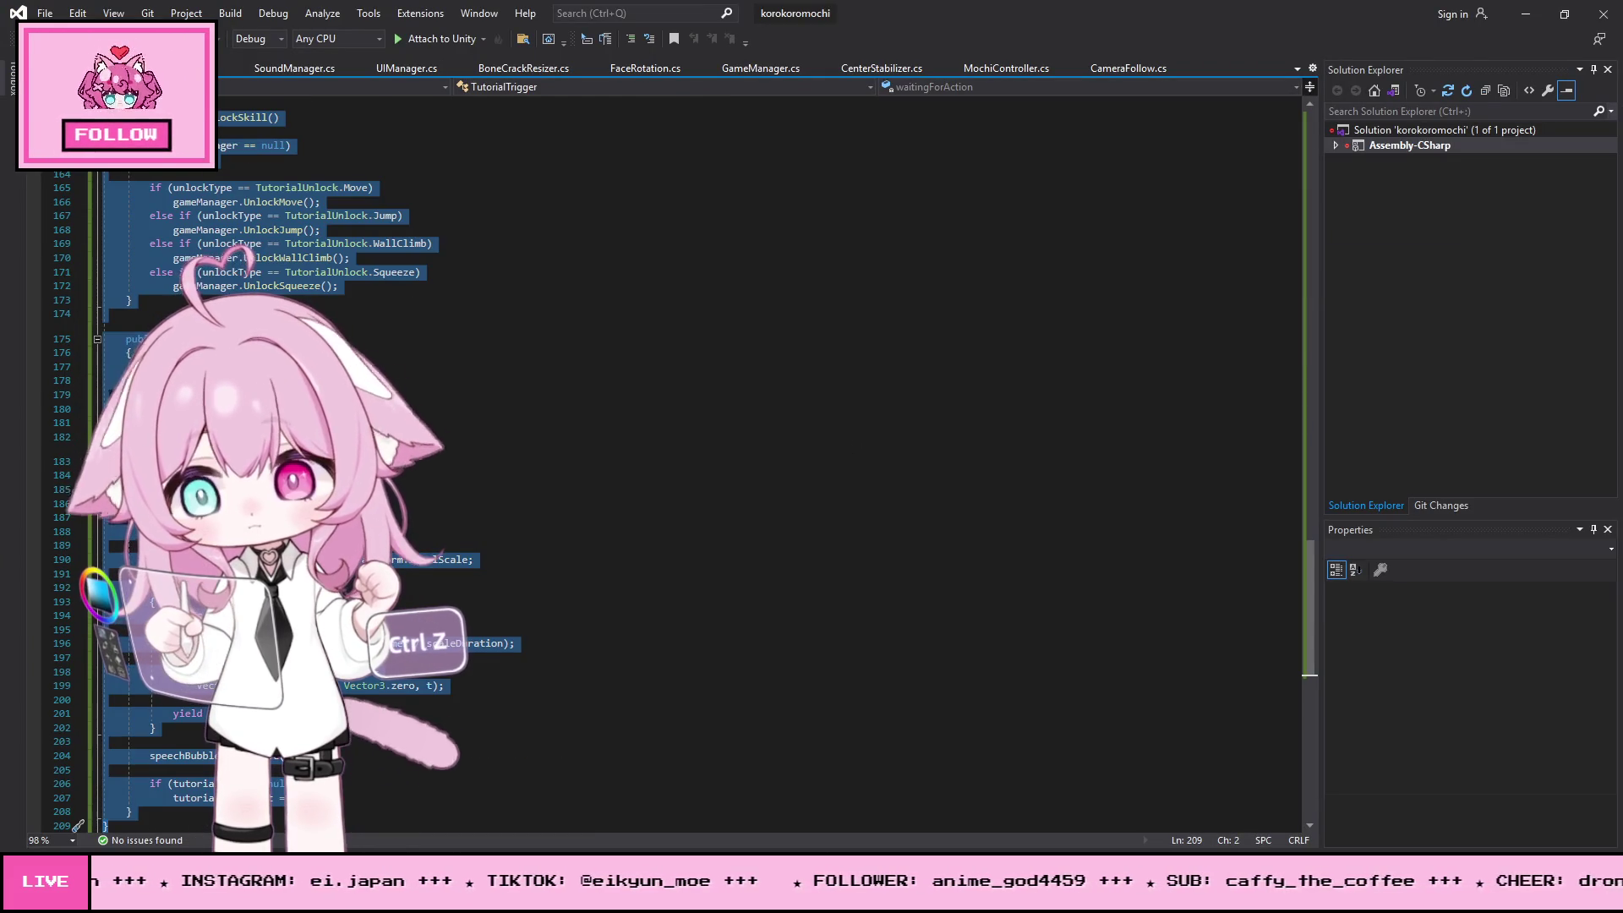
key(alt+Tab)
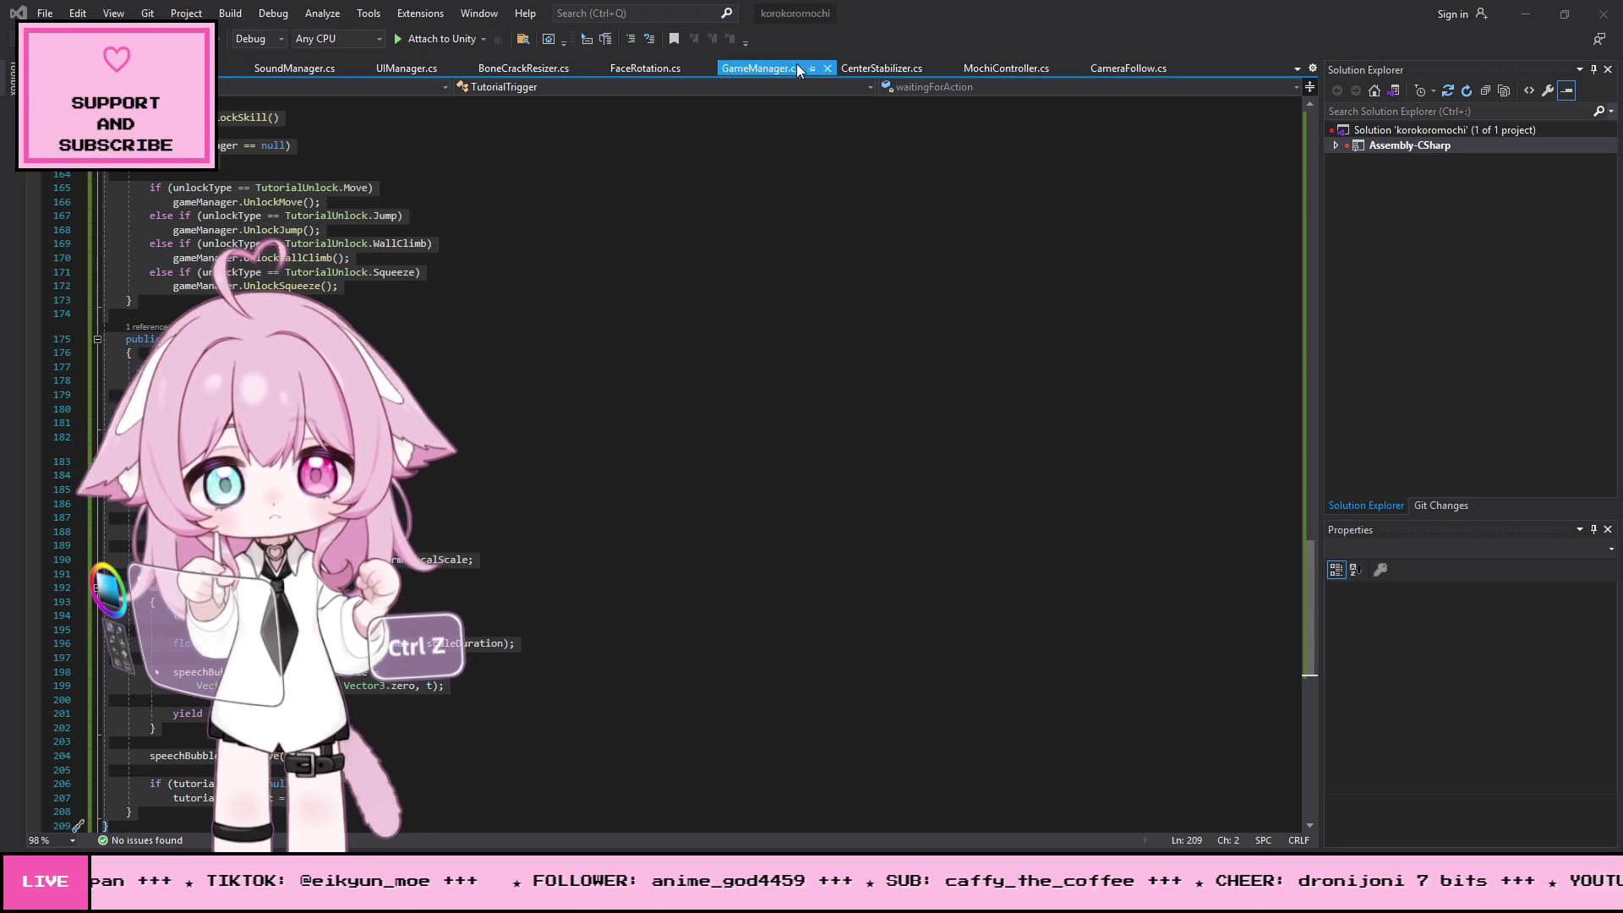
click(982, 68)
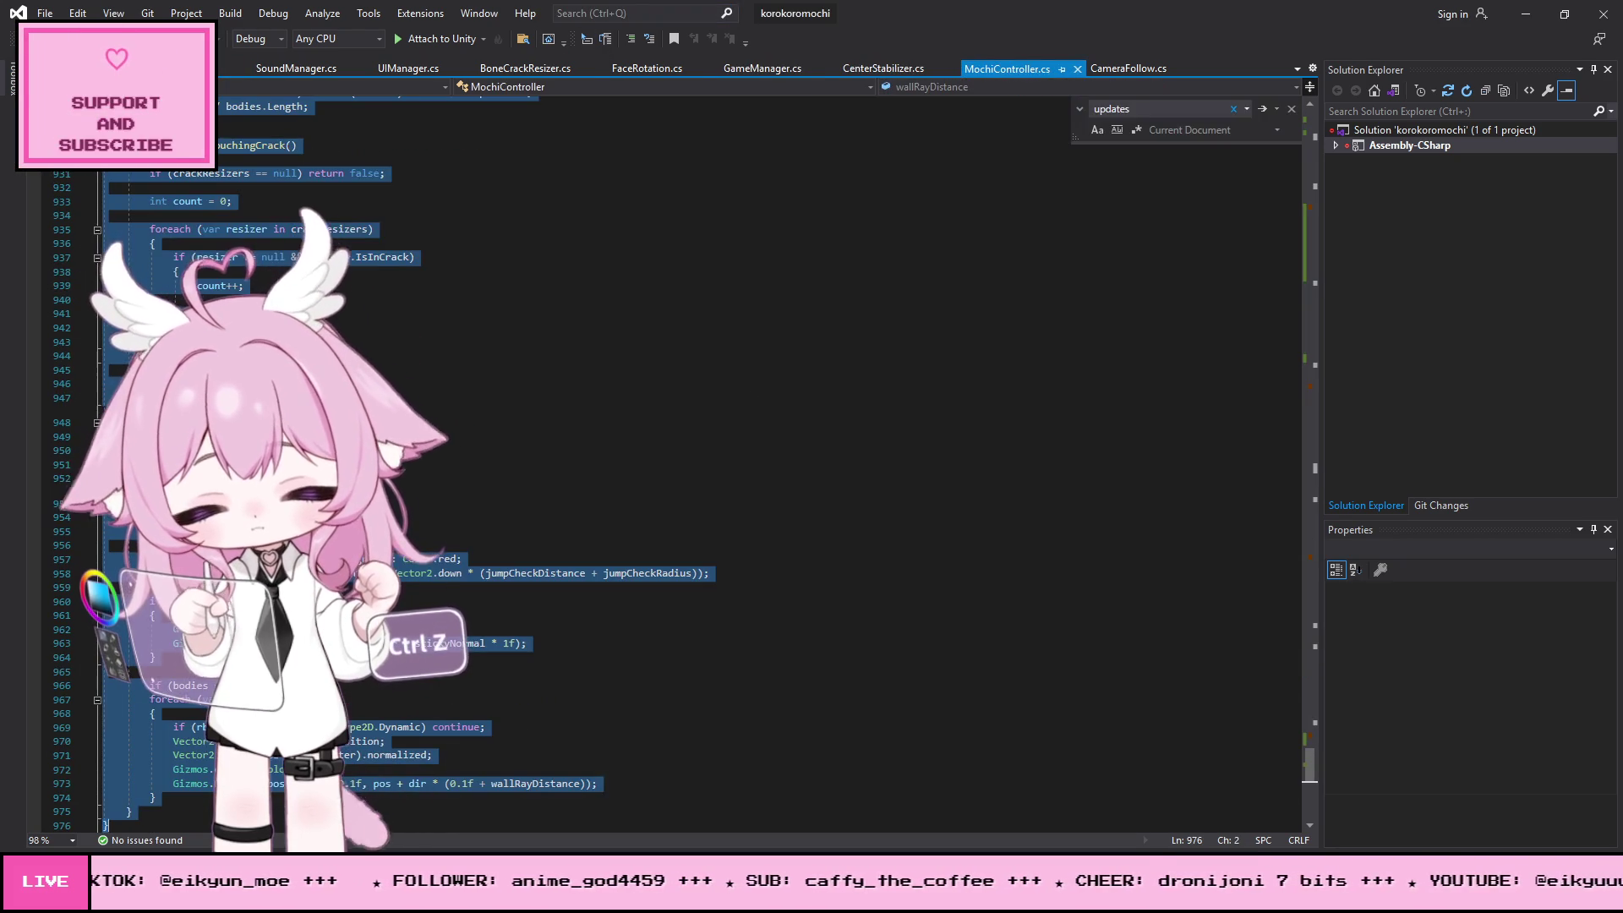
key(alt+Tab)
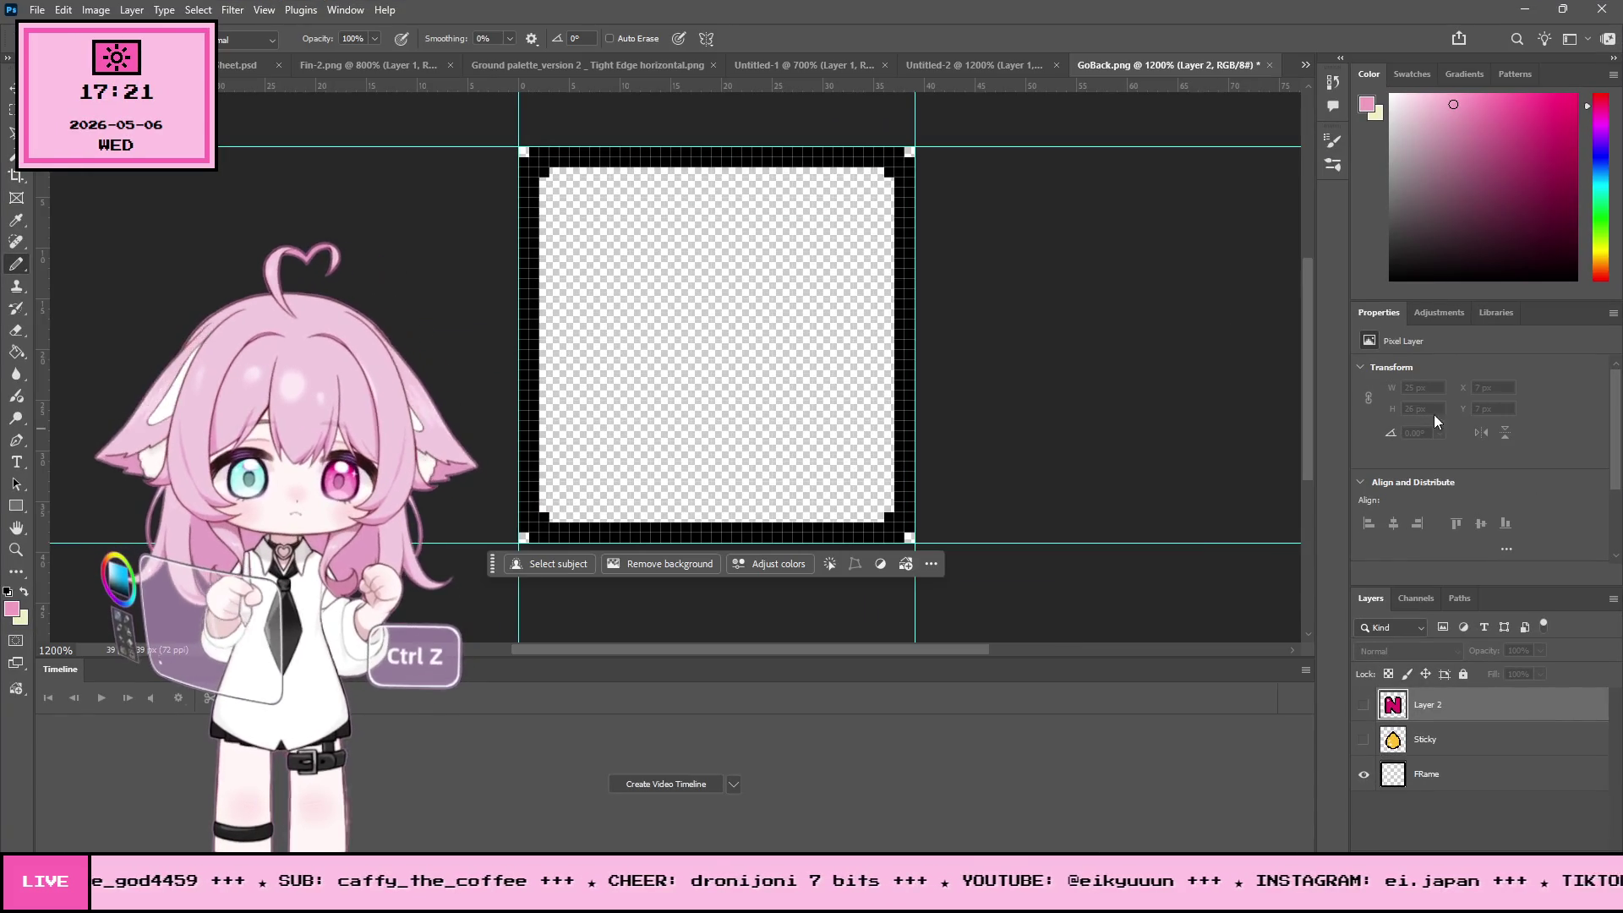
- Make the Sticky and Layer 2 layers visible, then save the artwork as 'Mode Button.psd'
click(1363, 739)
click(1363, 704)
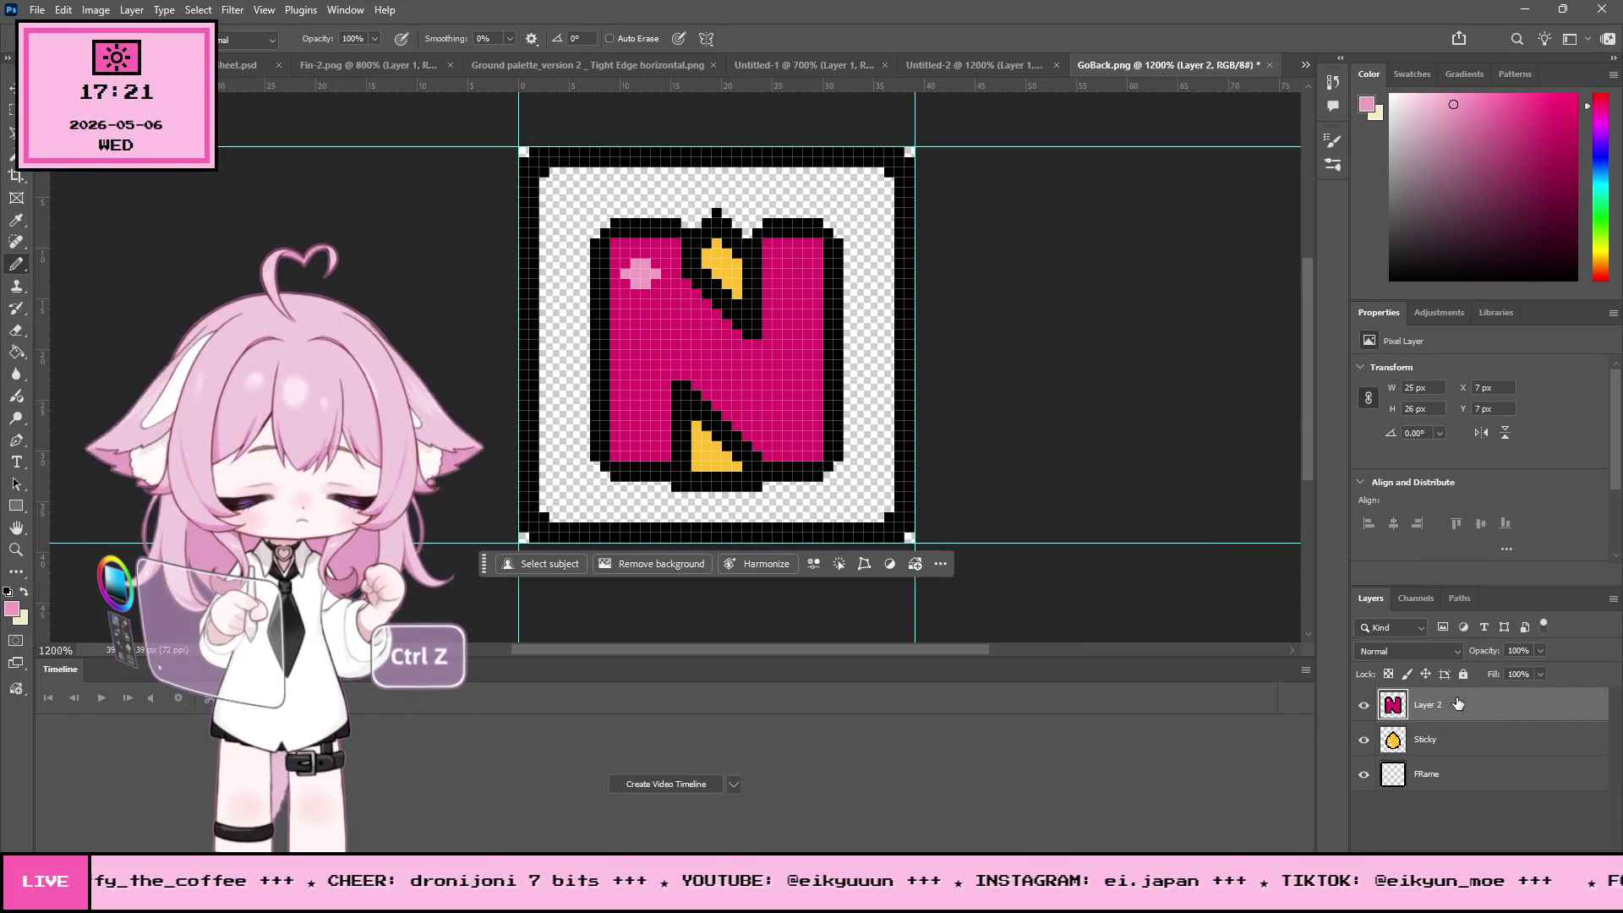
click(37, 10)
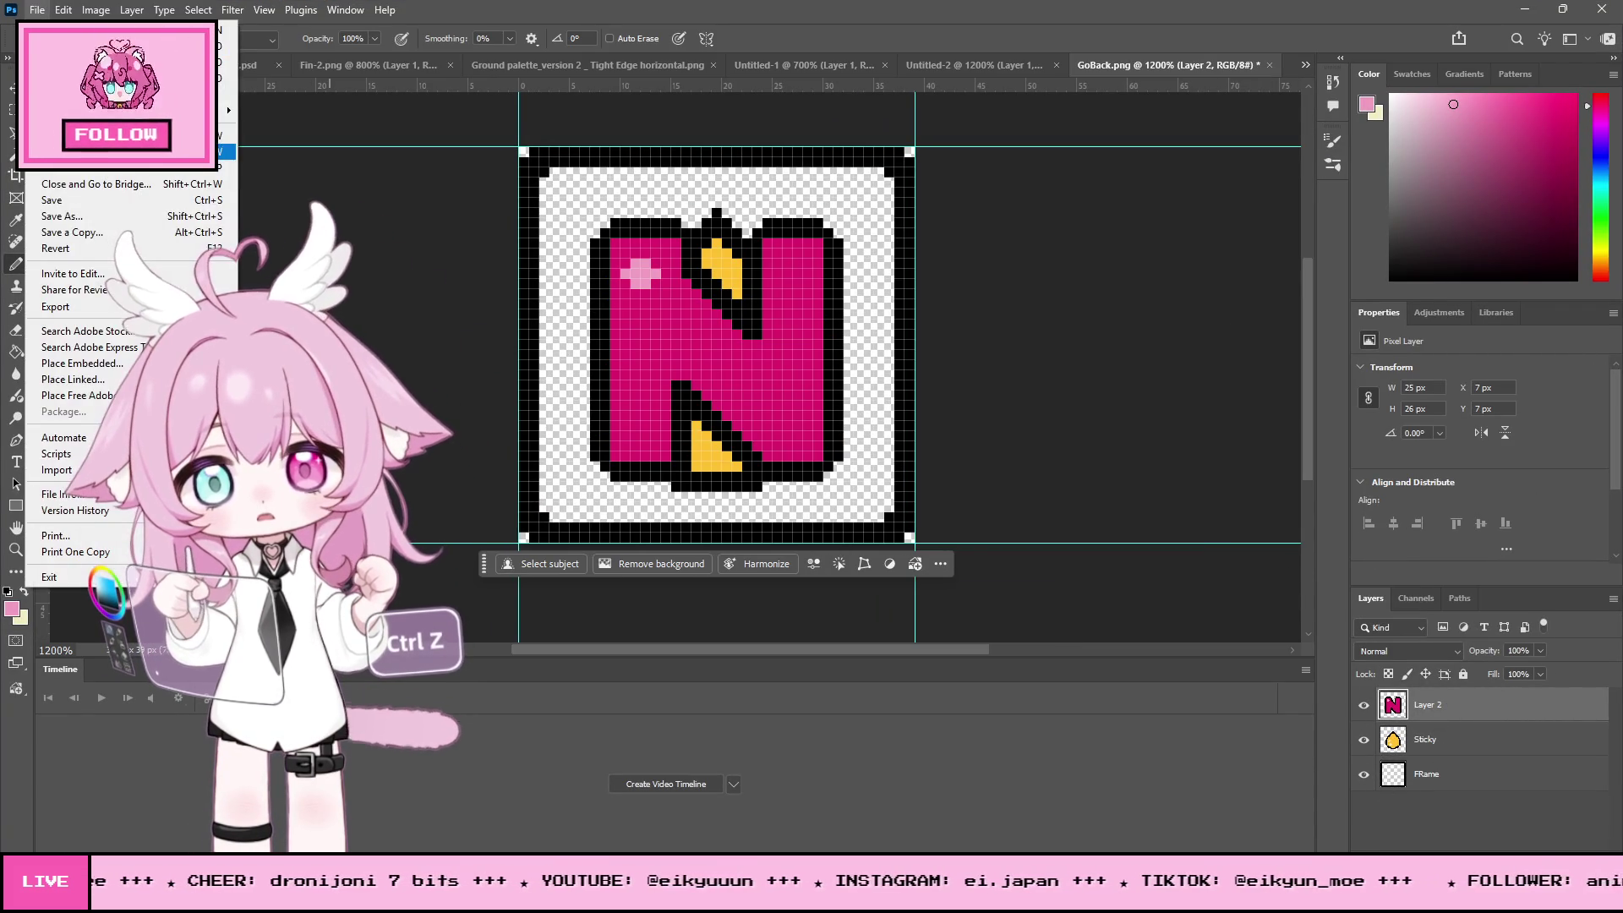
click(170, 225)
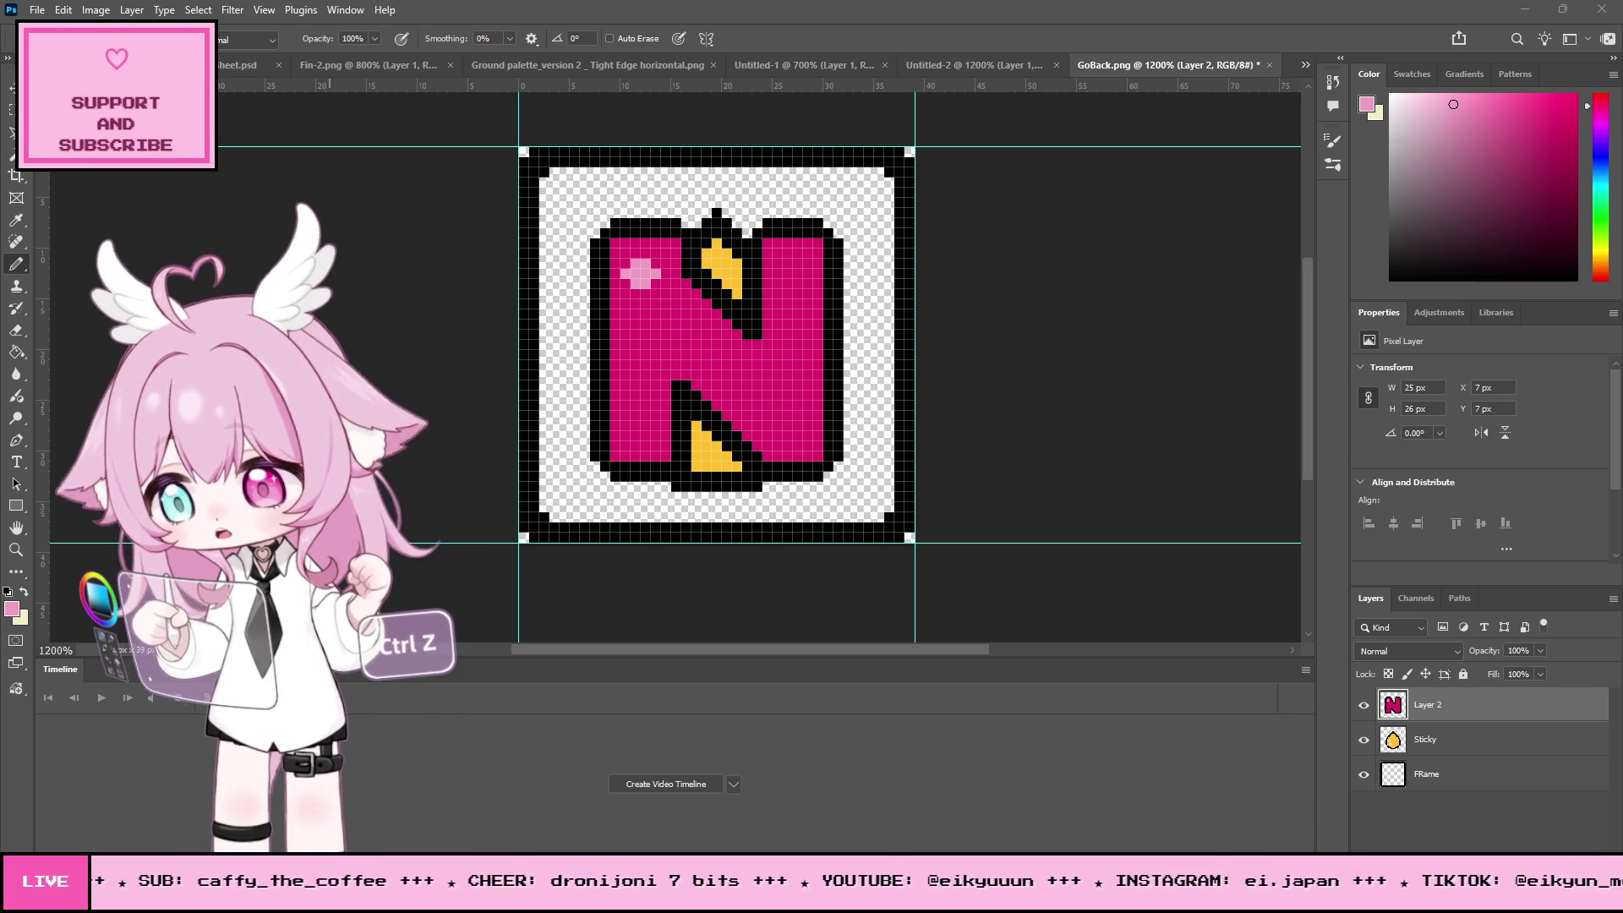
key(ctrl+s)
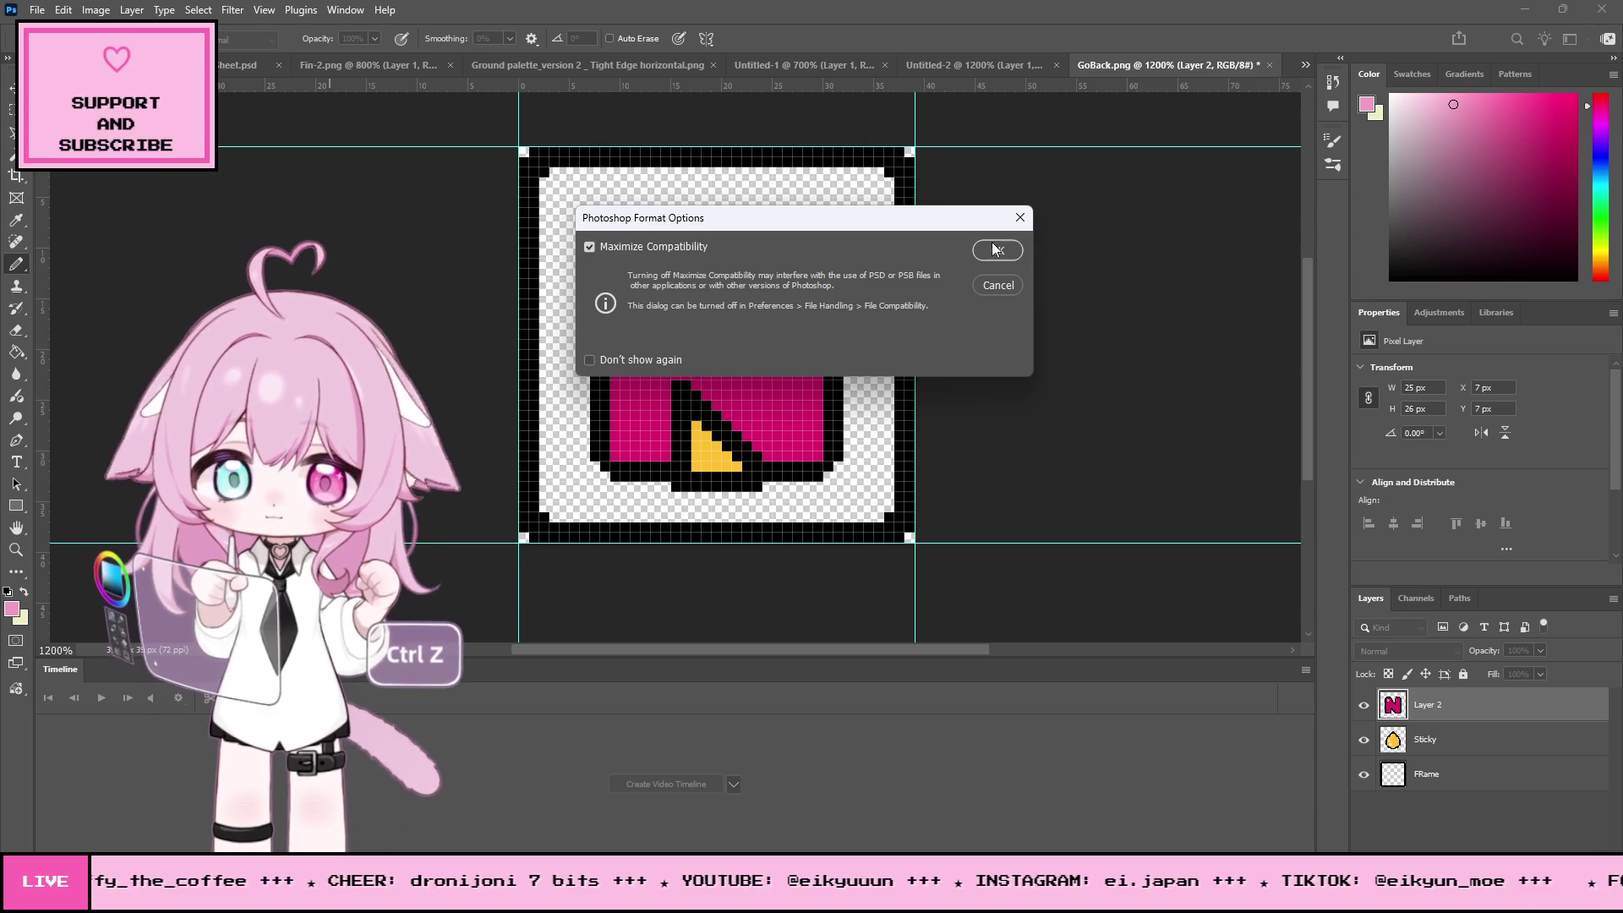
click(996, 249)
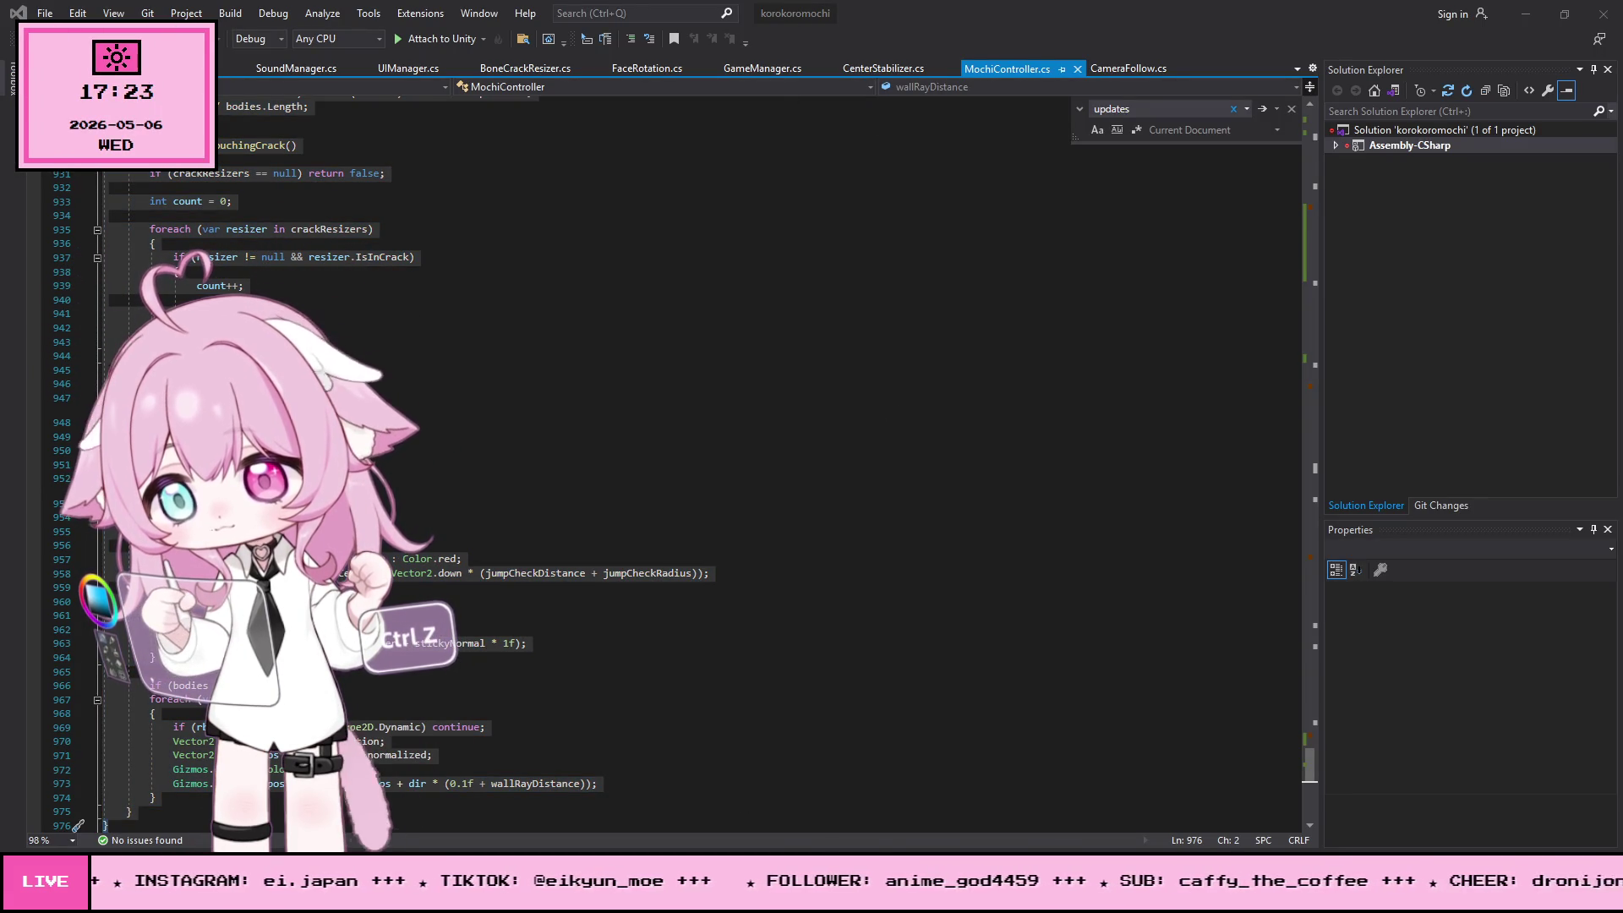
- Switch from Visual Studio back to the Photoshop N button artwork, then on to Unity
key(alt+Tab)
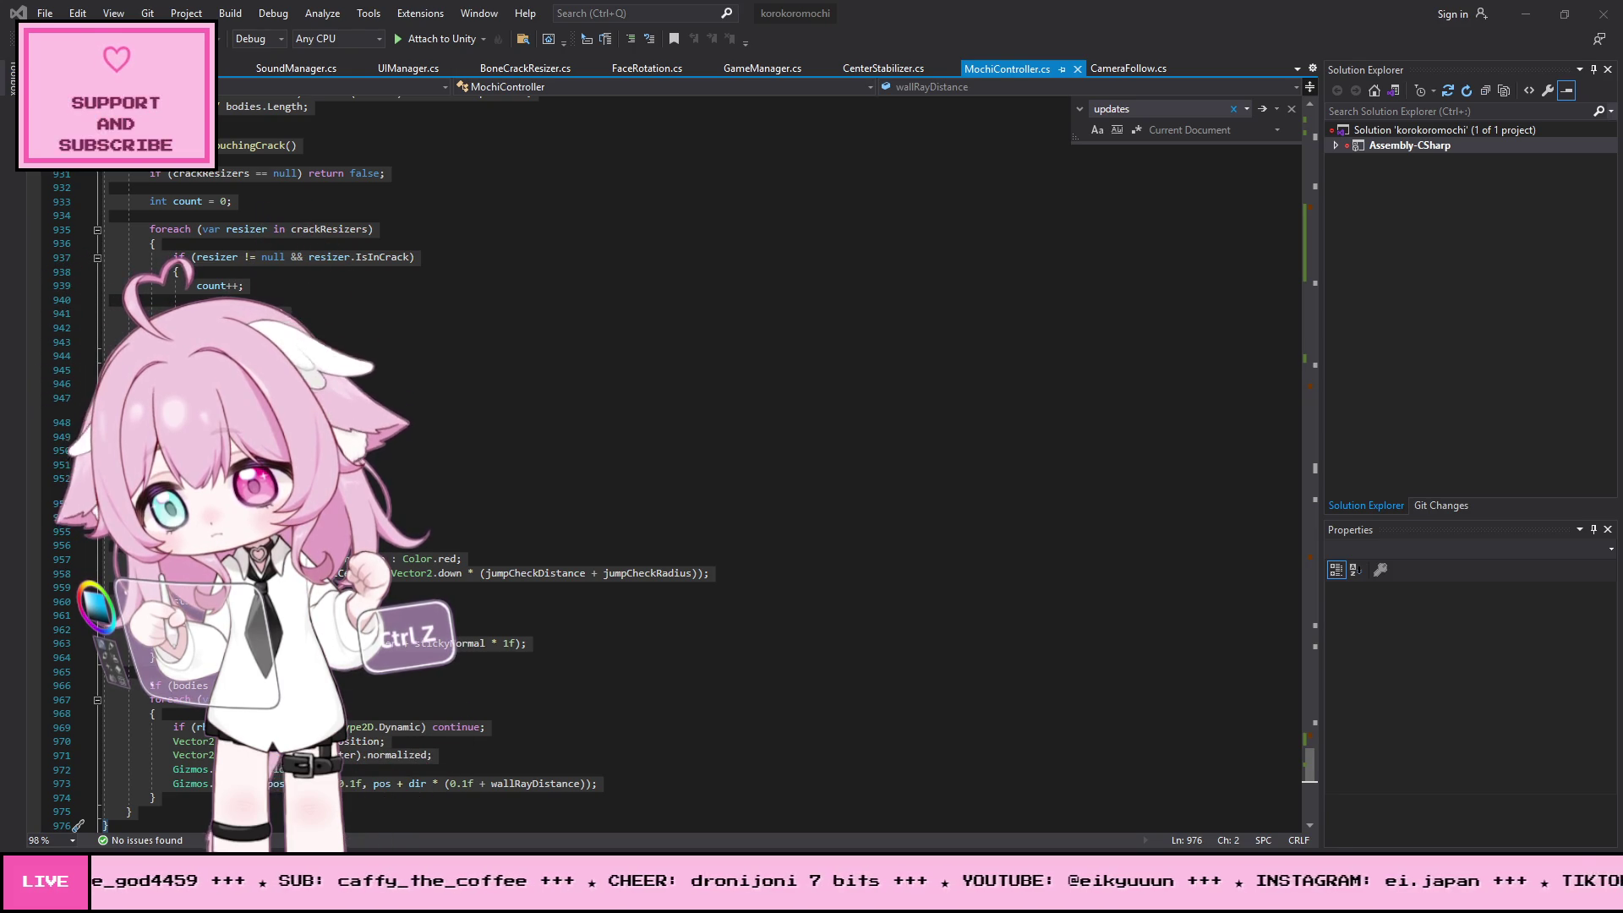
click(1549, 24)
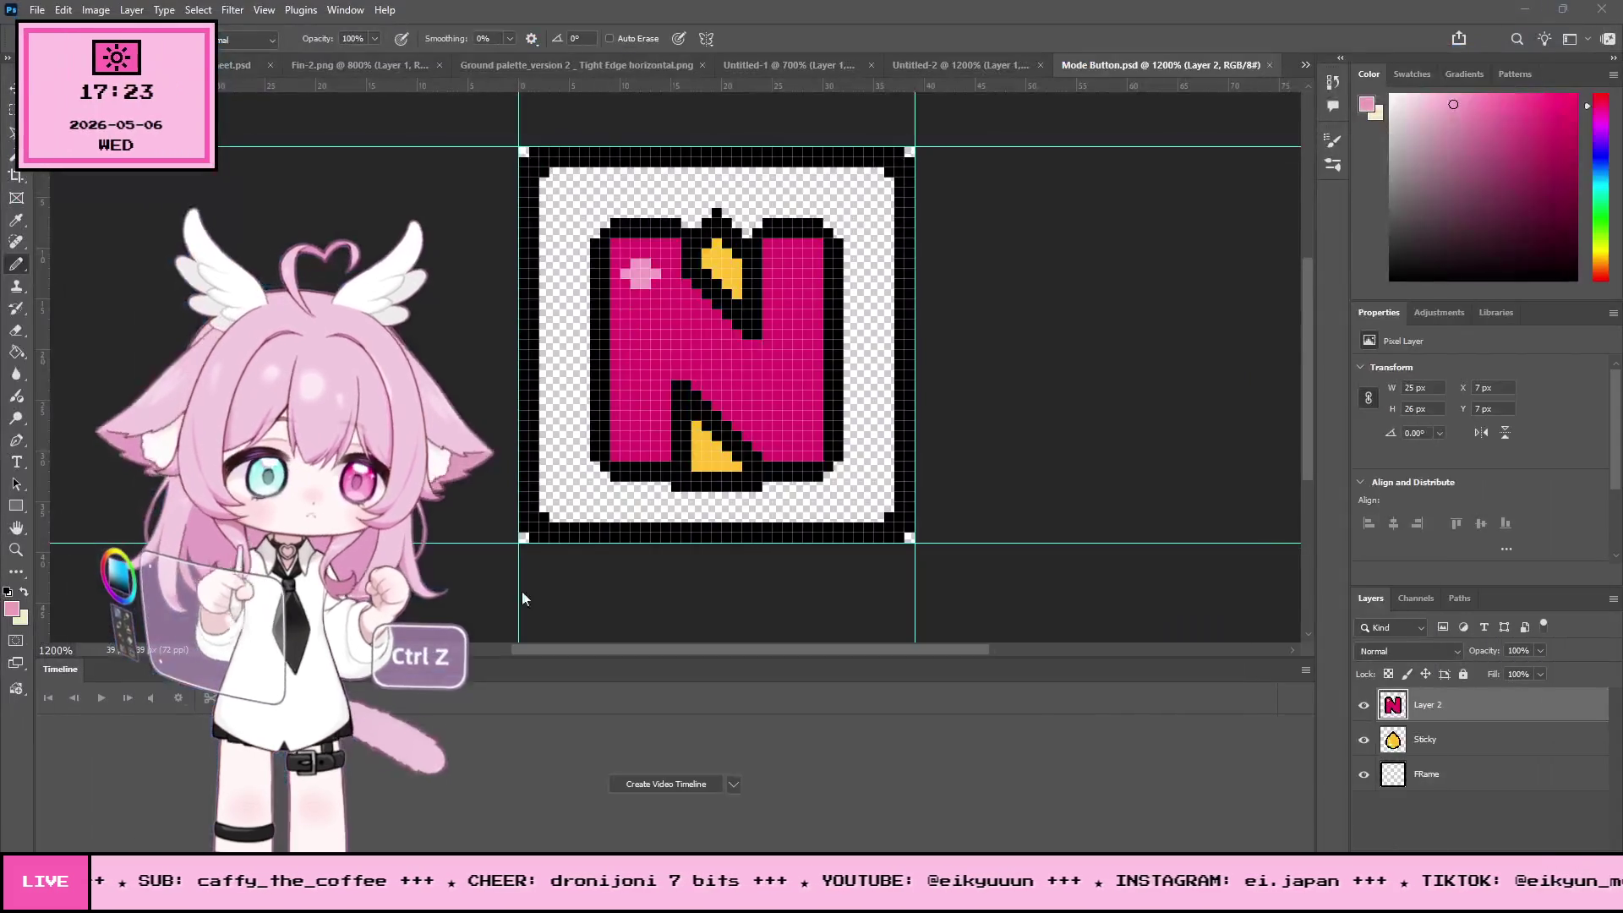
key(alt+Tab)
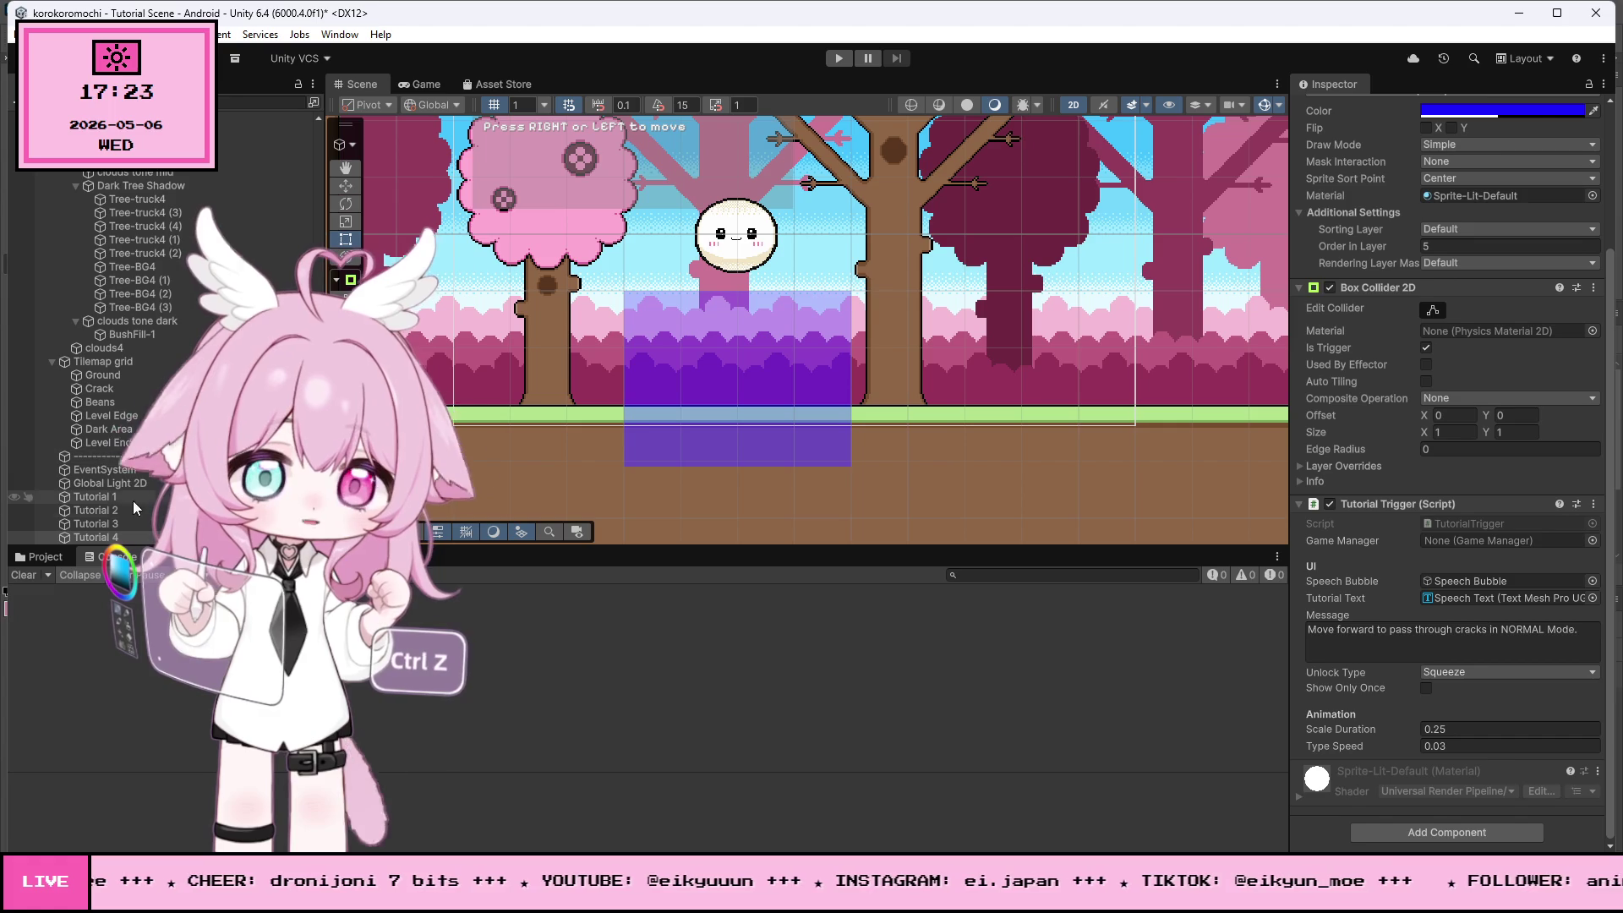
- Select all the Tutorial trigger zones and assign GameManager to their Game Manager field
click(113, 497)
shift+click(95, 538)
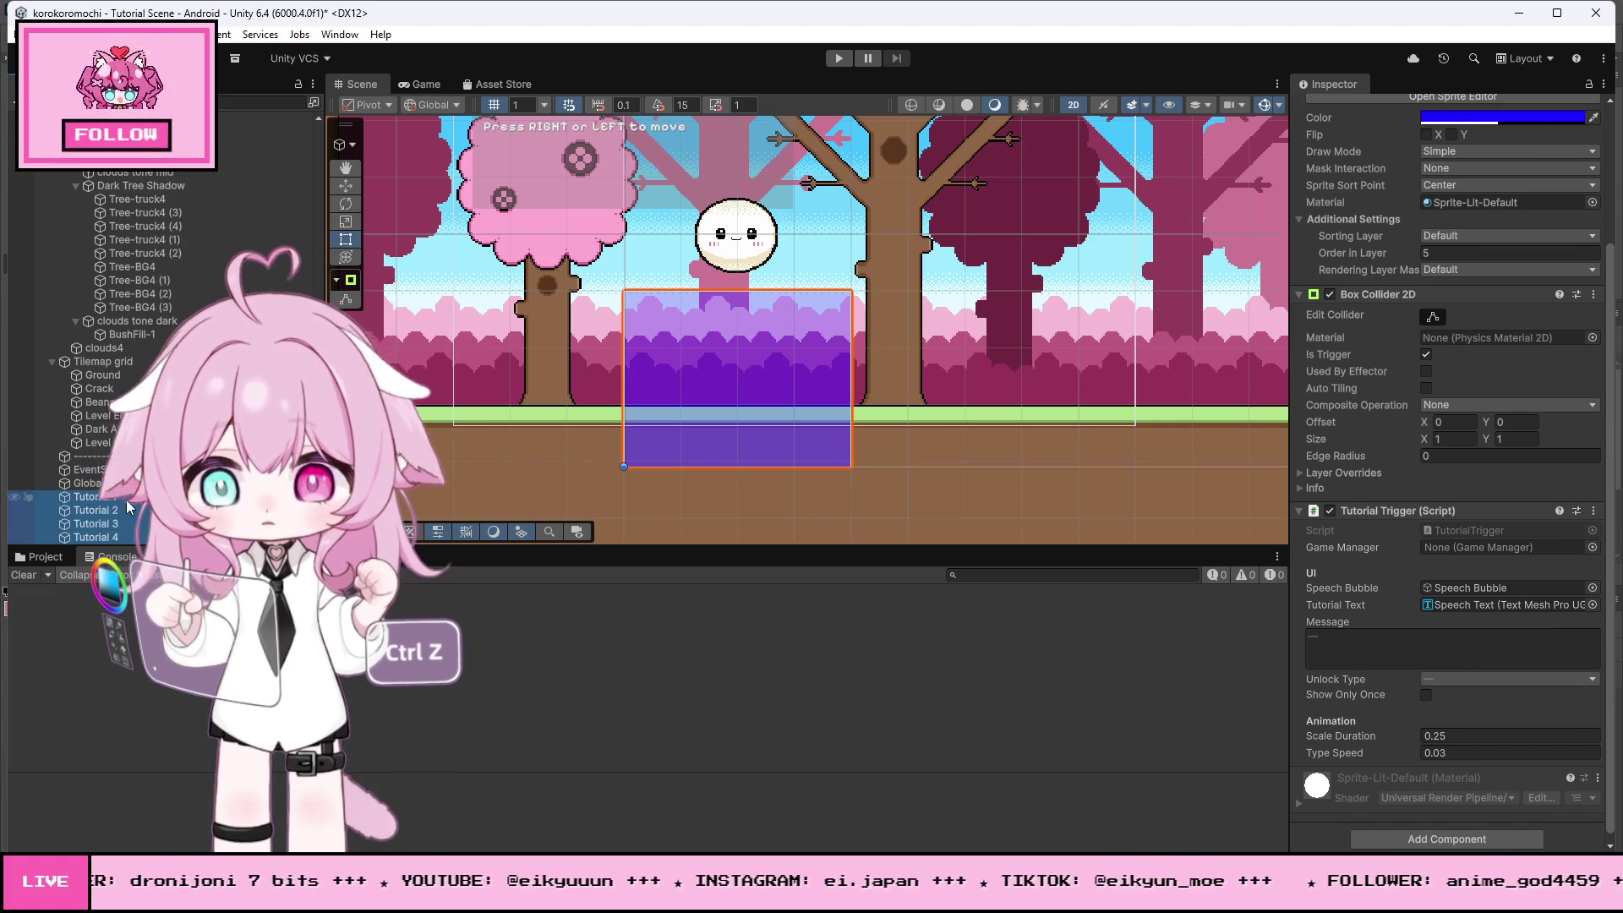
scroll(149, 245, up, 10)
scroll(142, 228, up, 2)
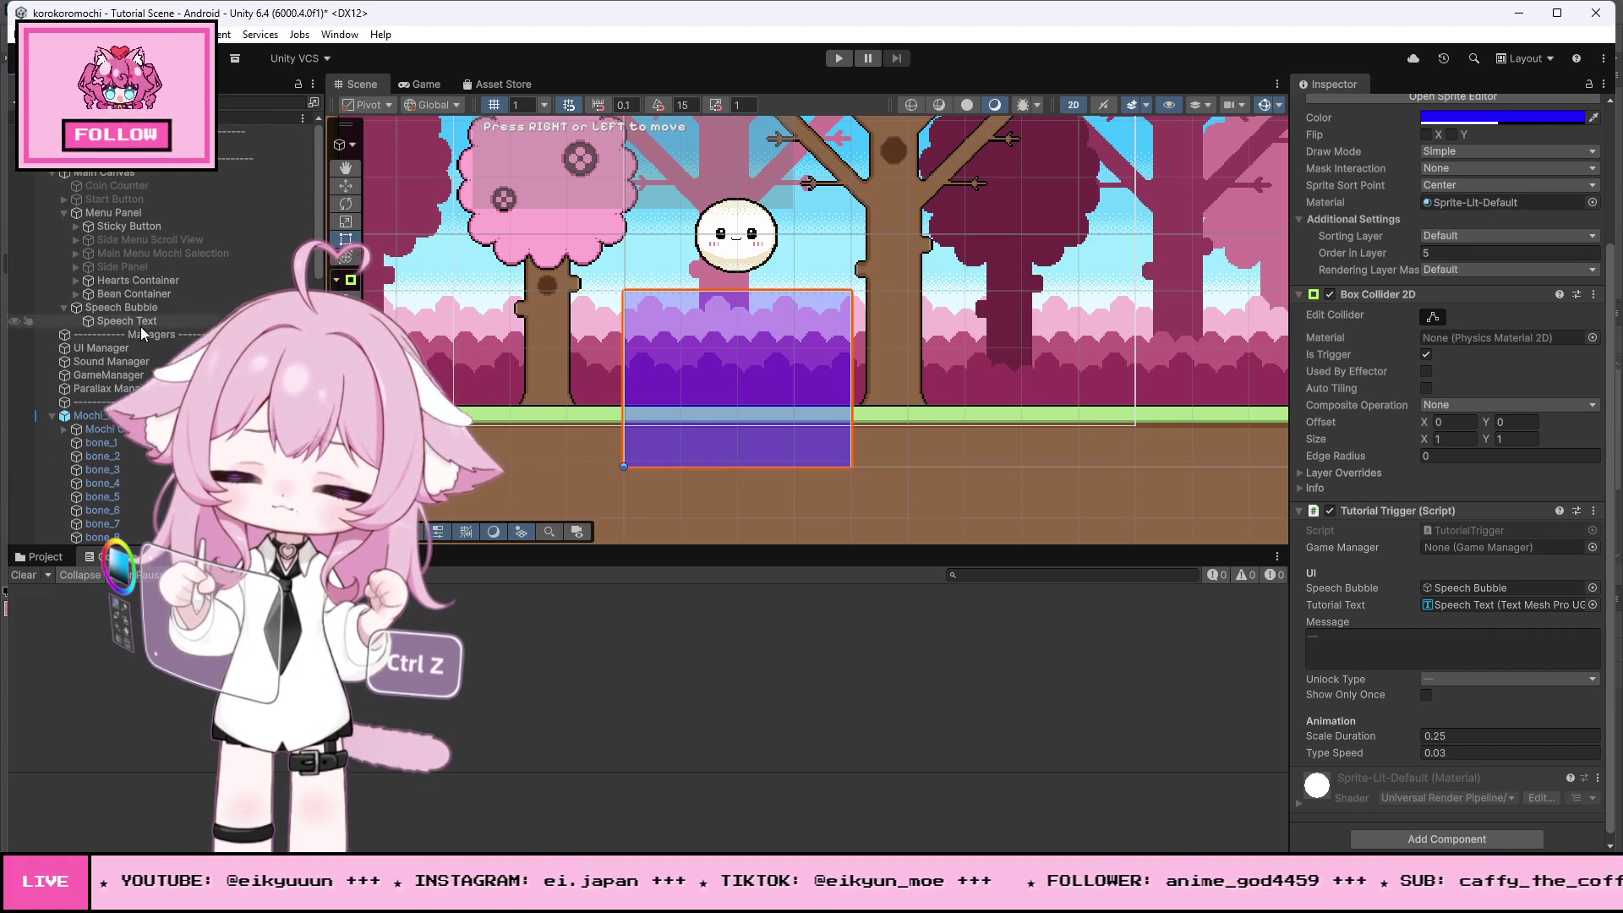
mouse_move(98, 368)
mouse_down()
mouse_move(1508, 550)
mouse_move(1488, 545)
mouse_up()
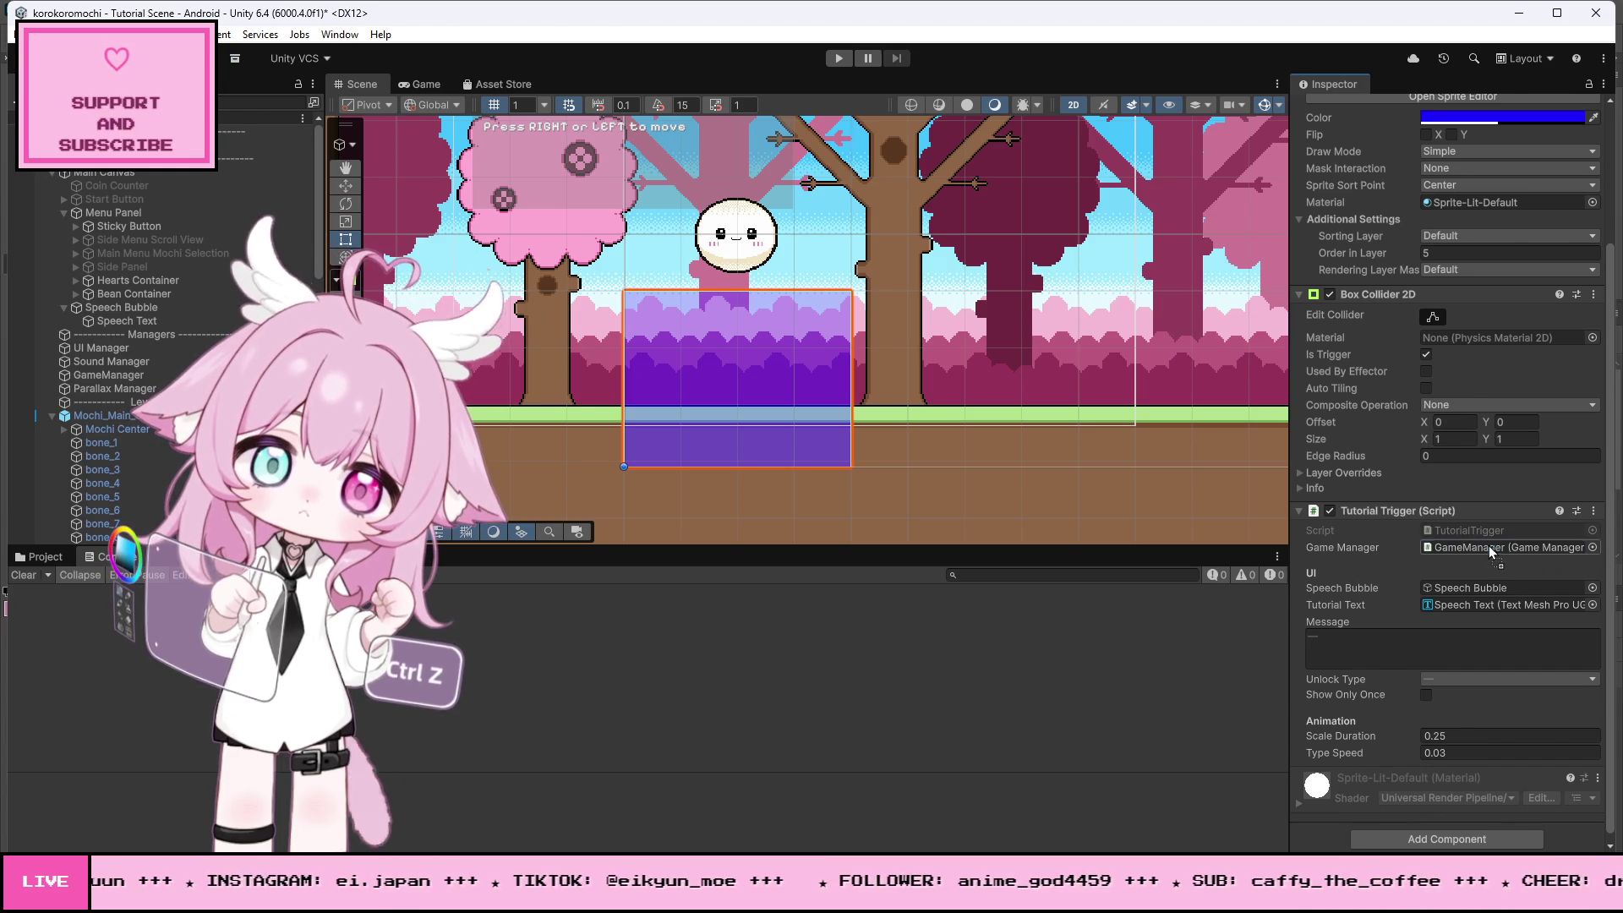
click(840, 59)
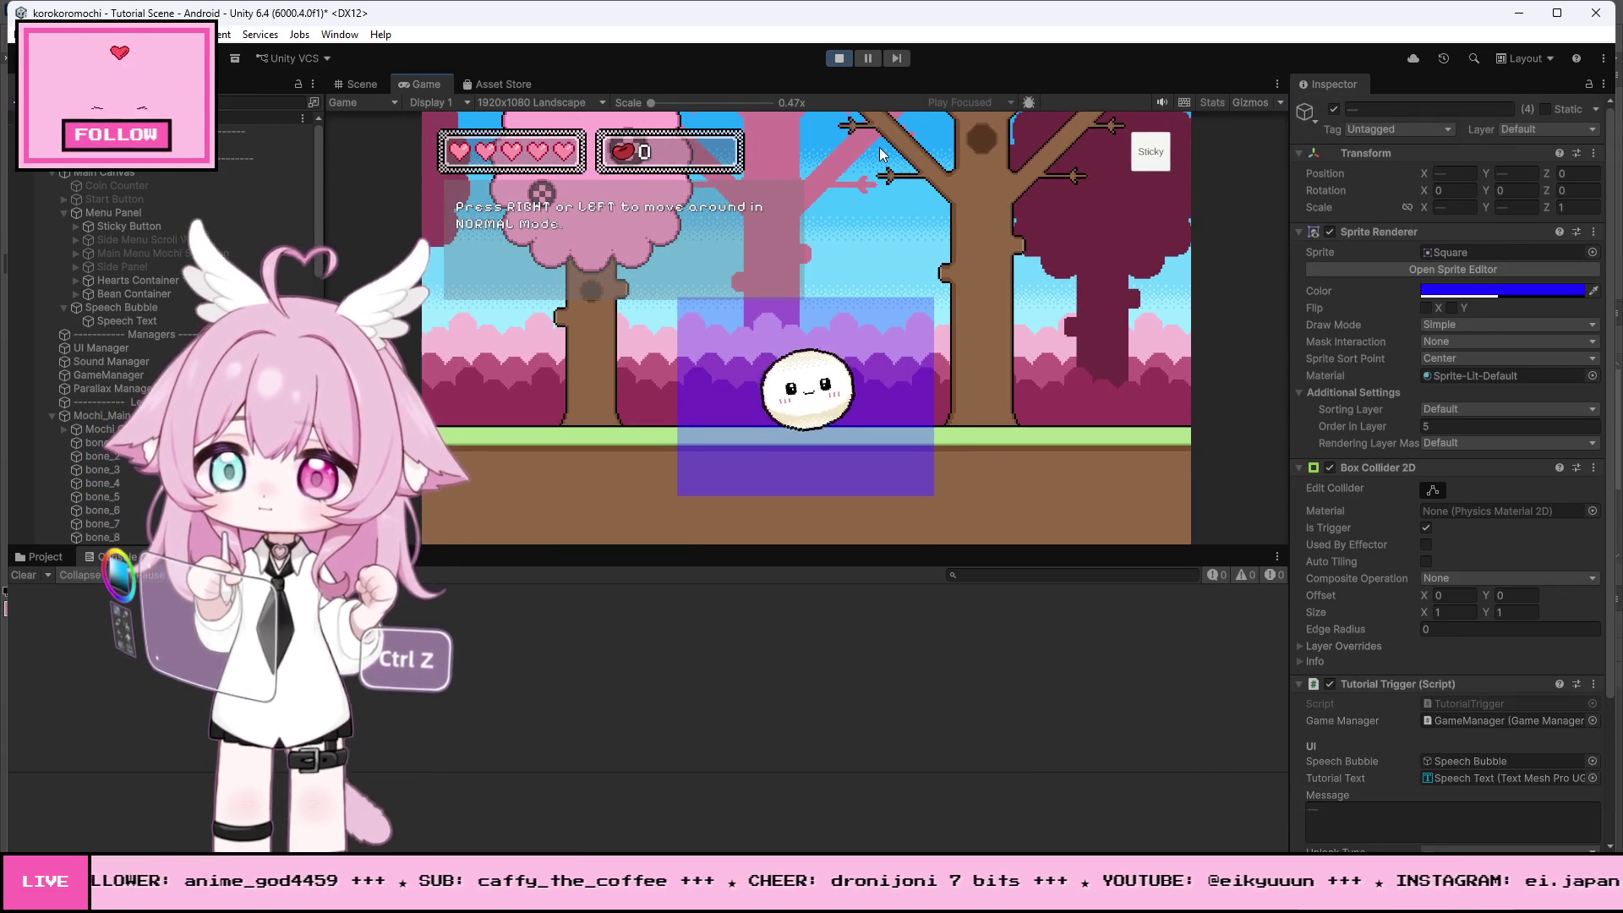
- Roll Mochi left and right, jump twice and swipe up to climb past the triggers, then stop
key(Left)
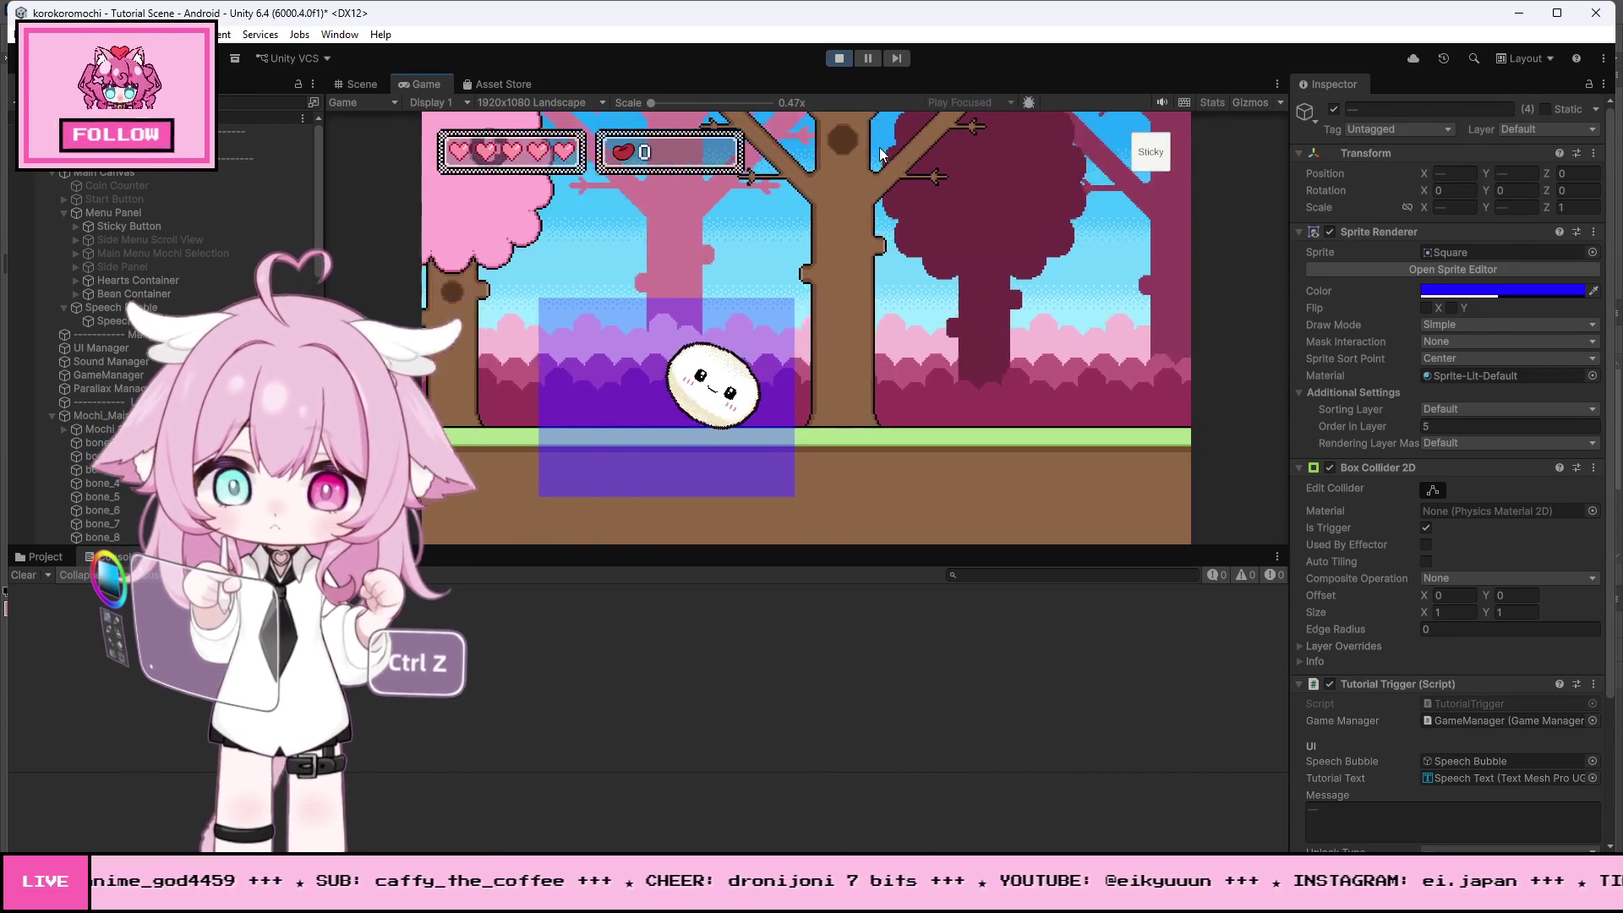
key(Left)
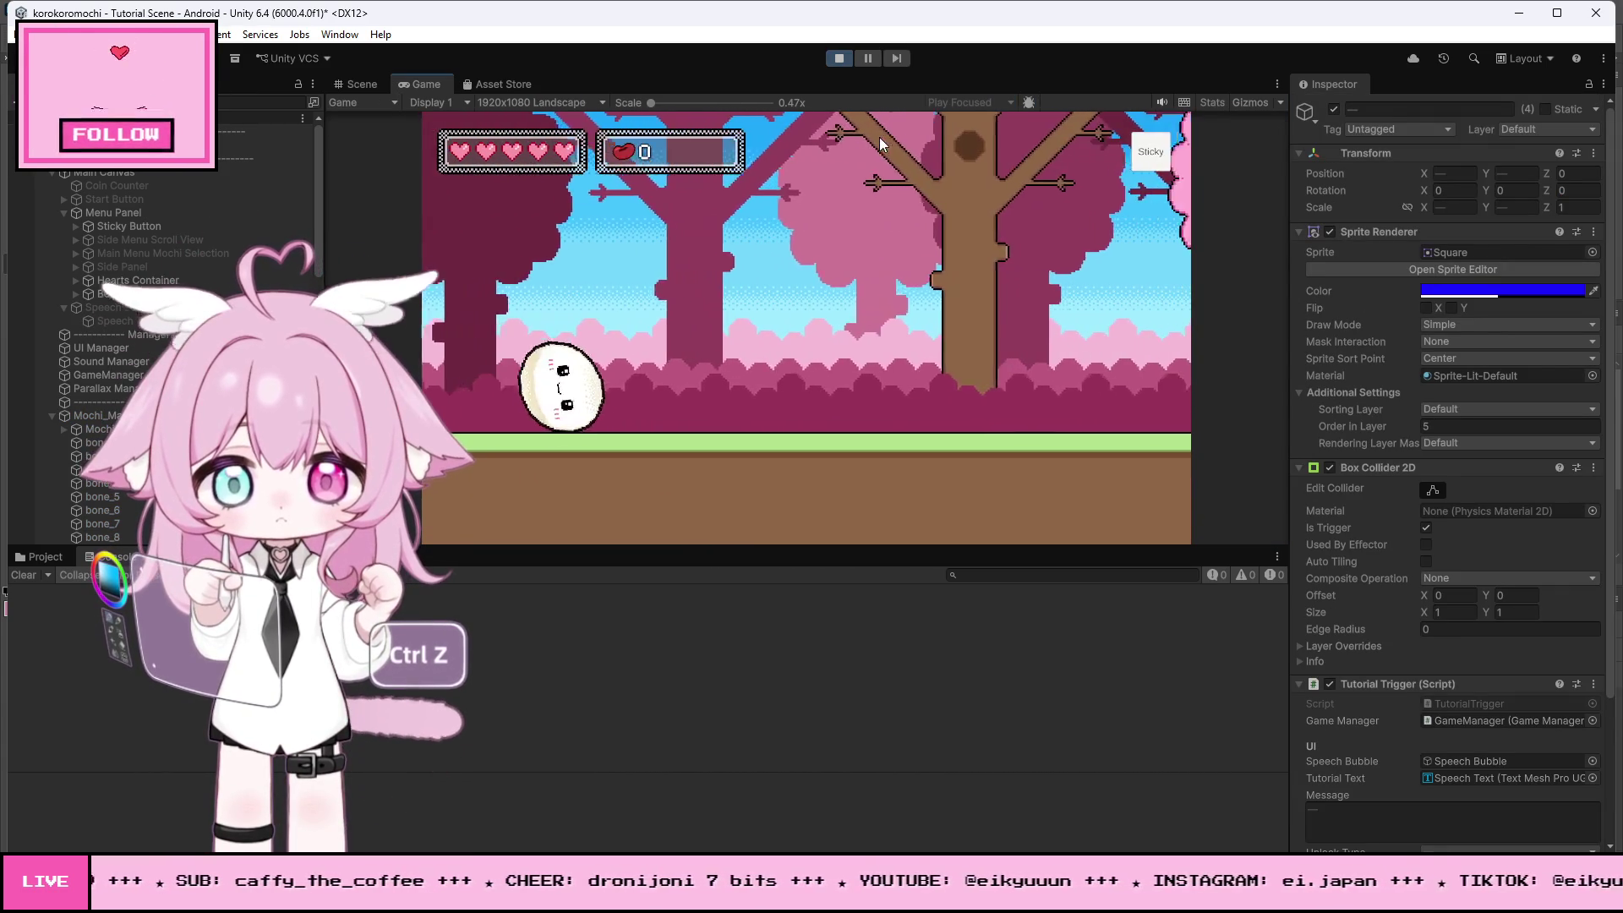
key(Right)
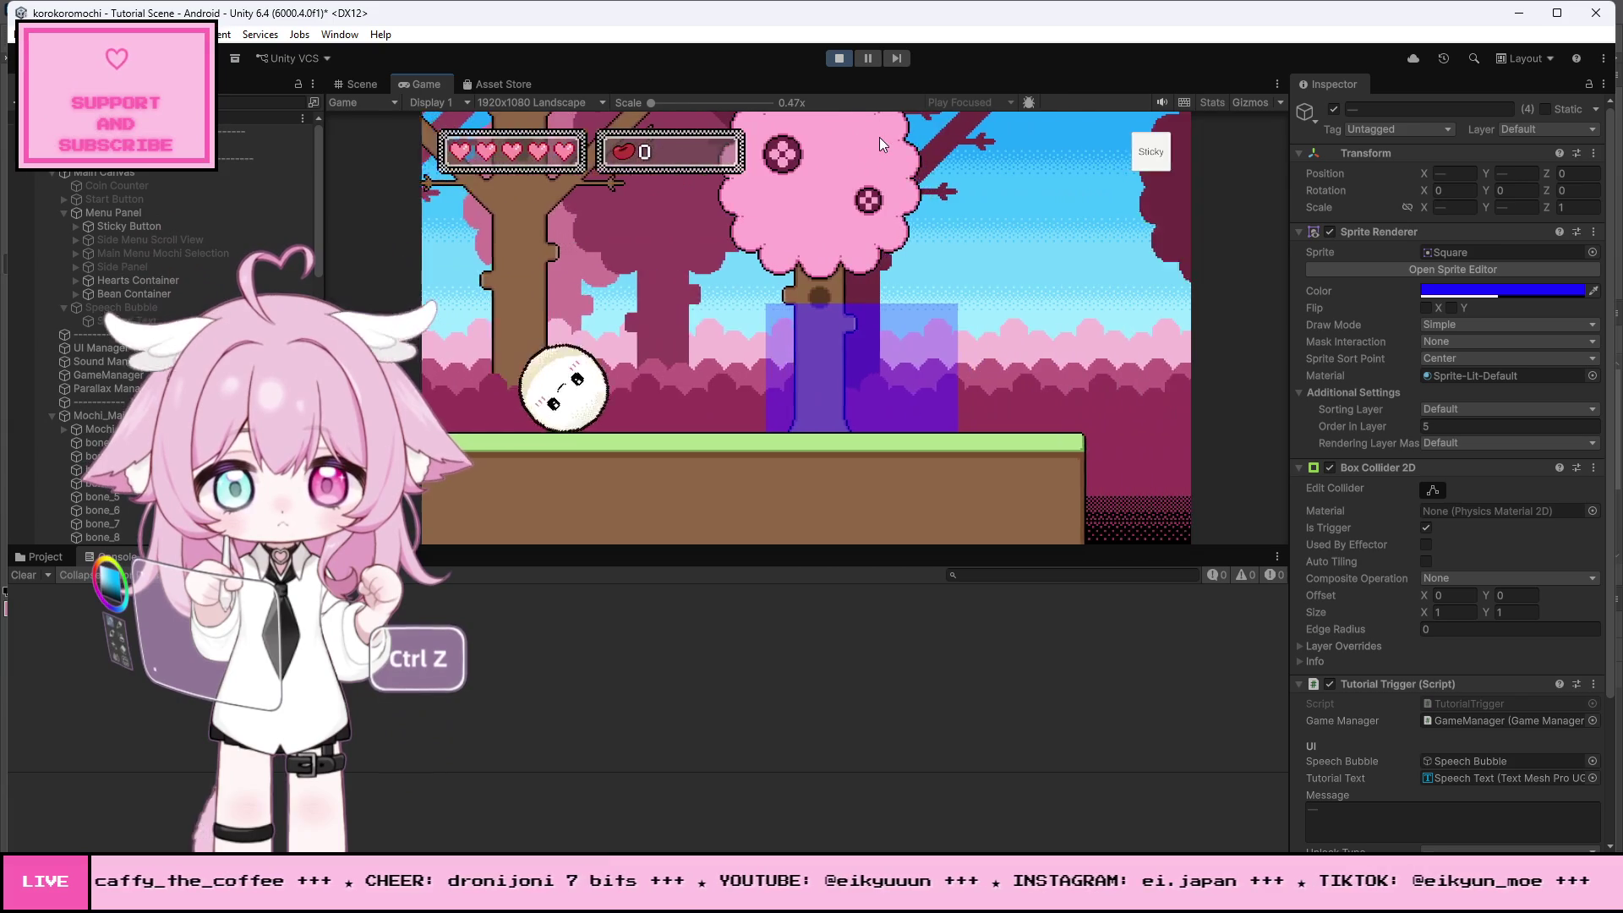
key(Right)
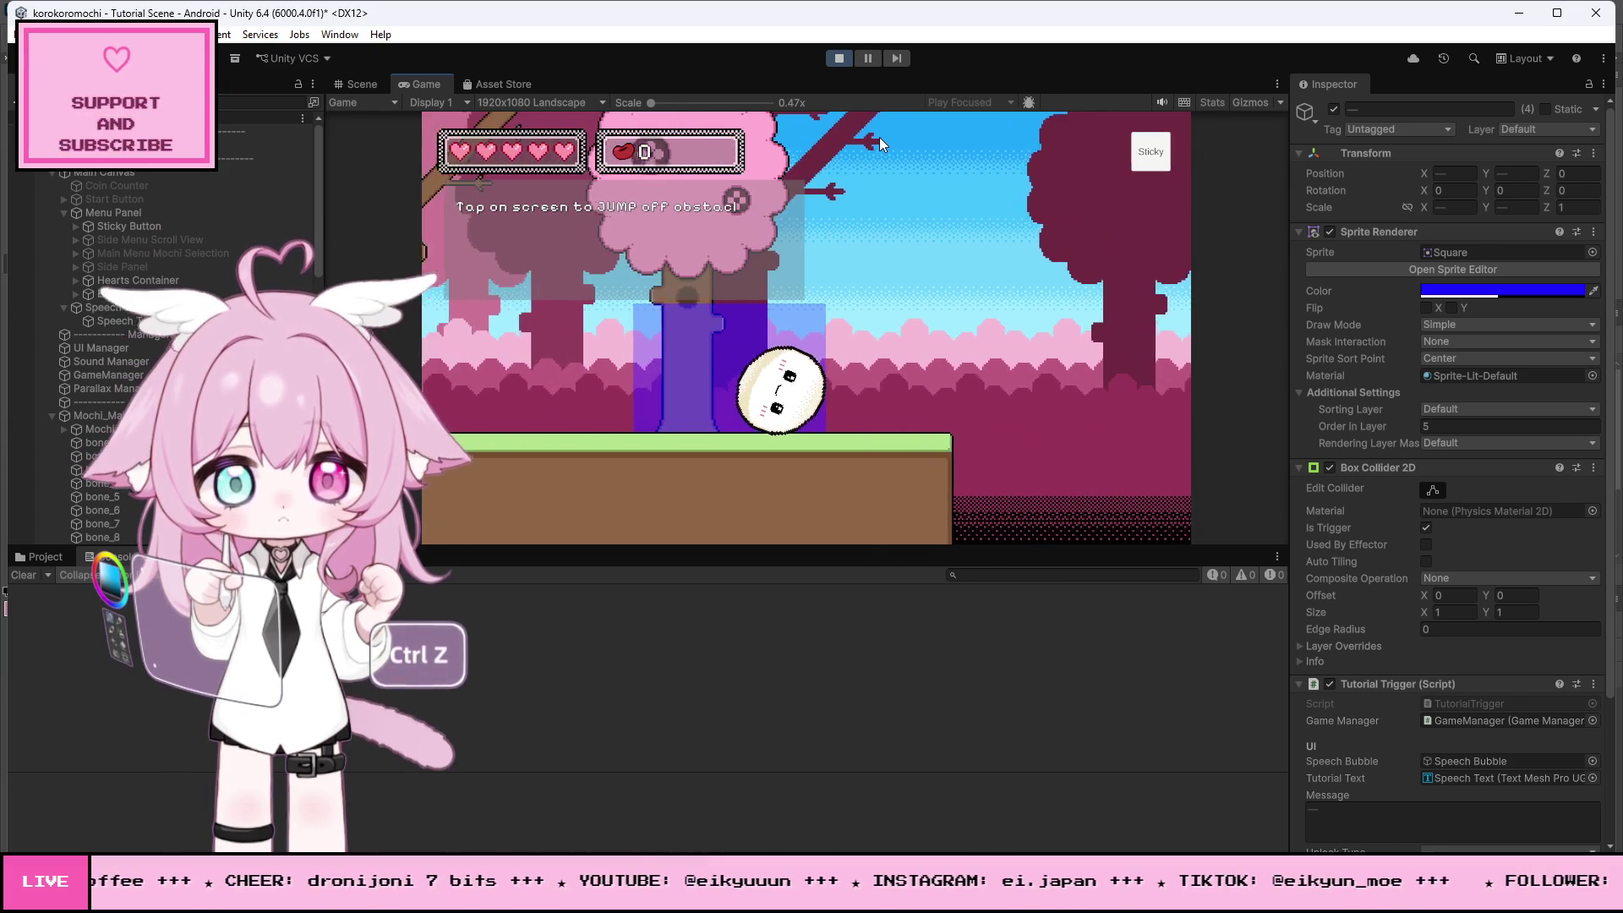
click(879, 137)
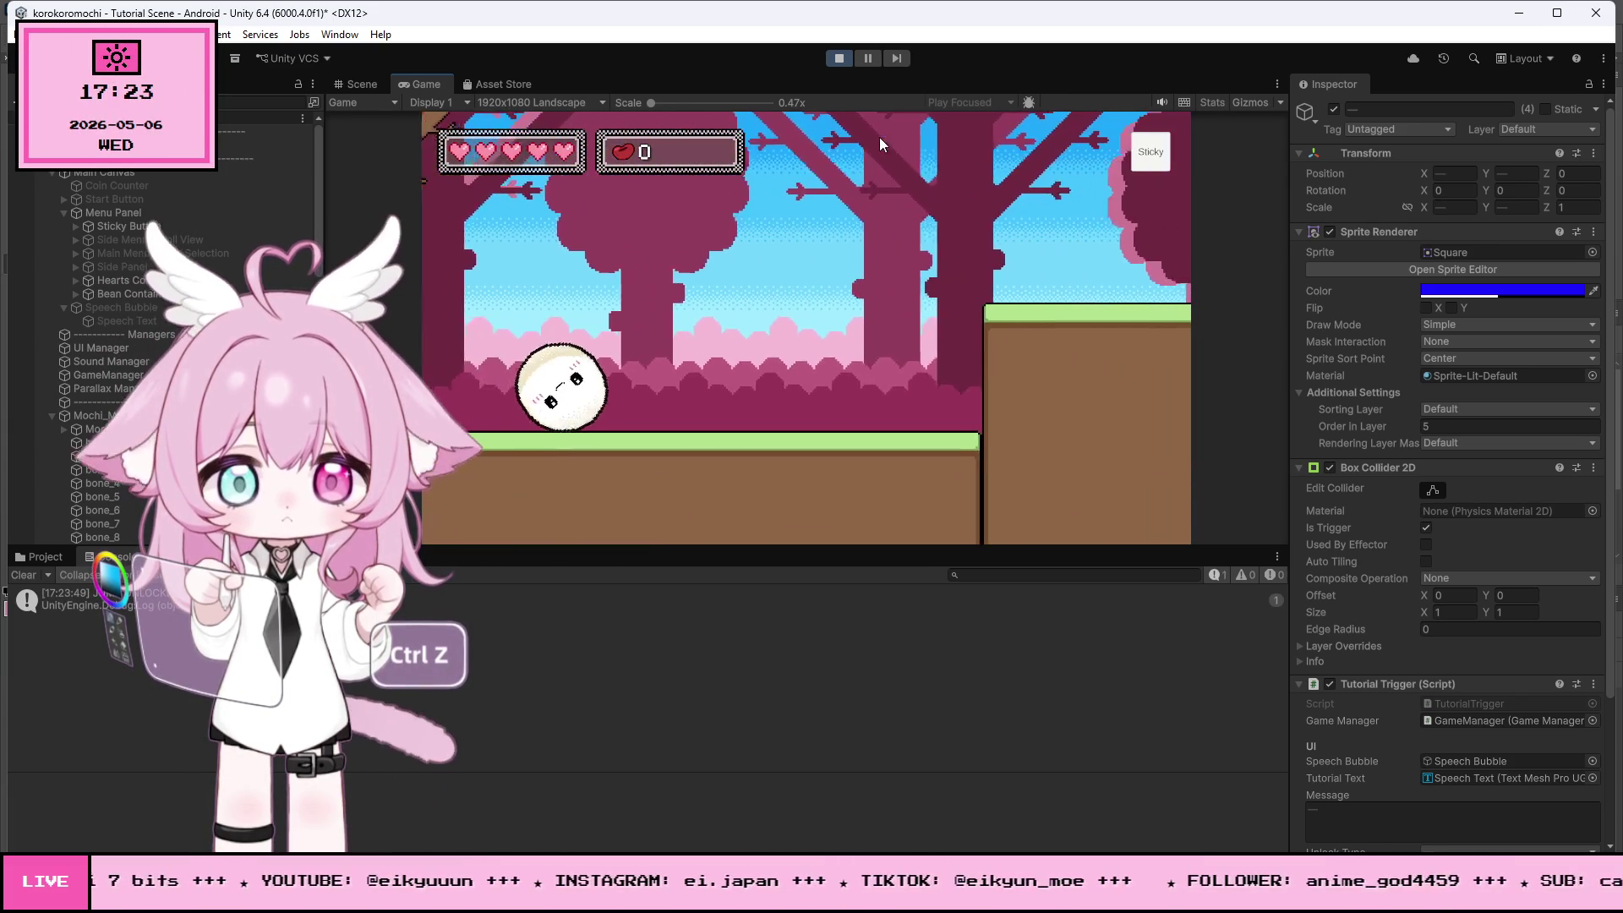
click(879, 137)
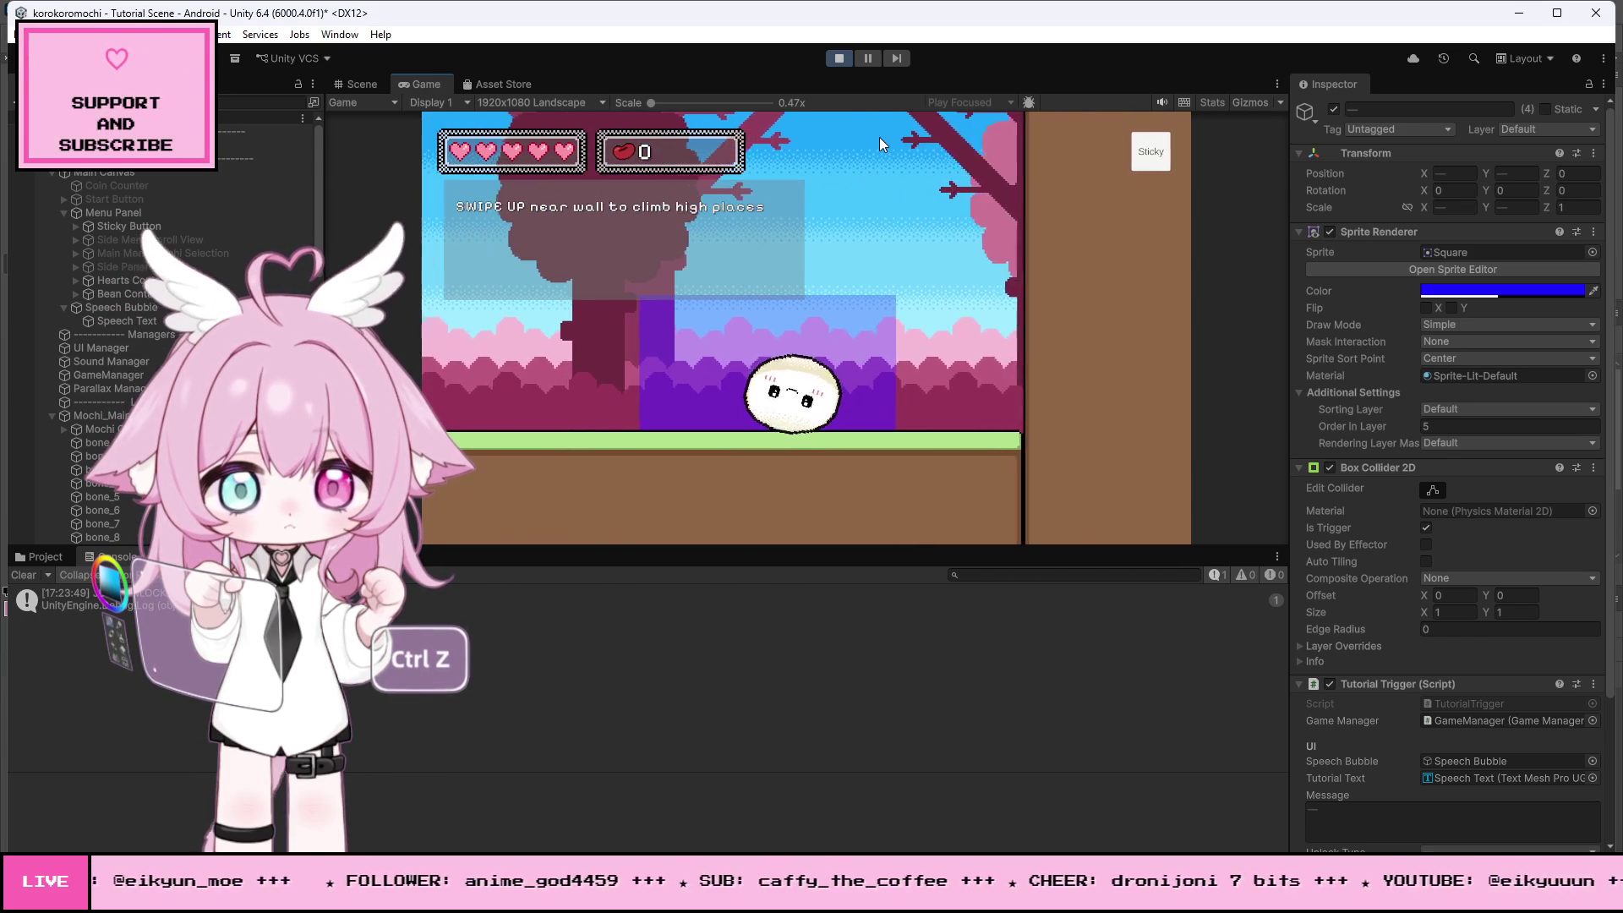
drag(781, 516, 815, 203)
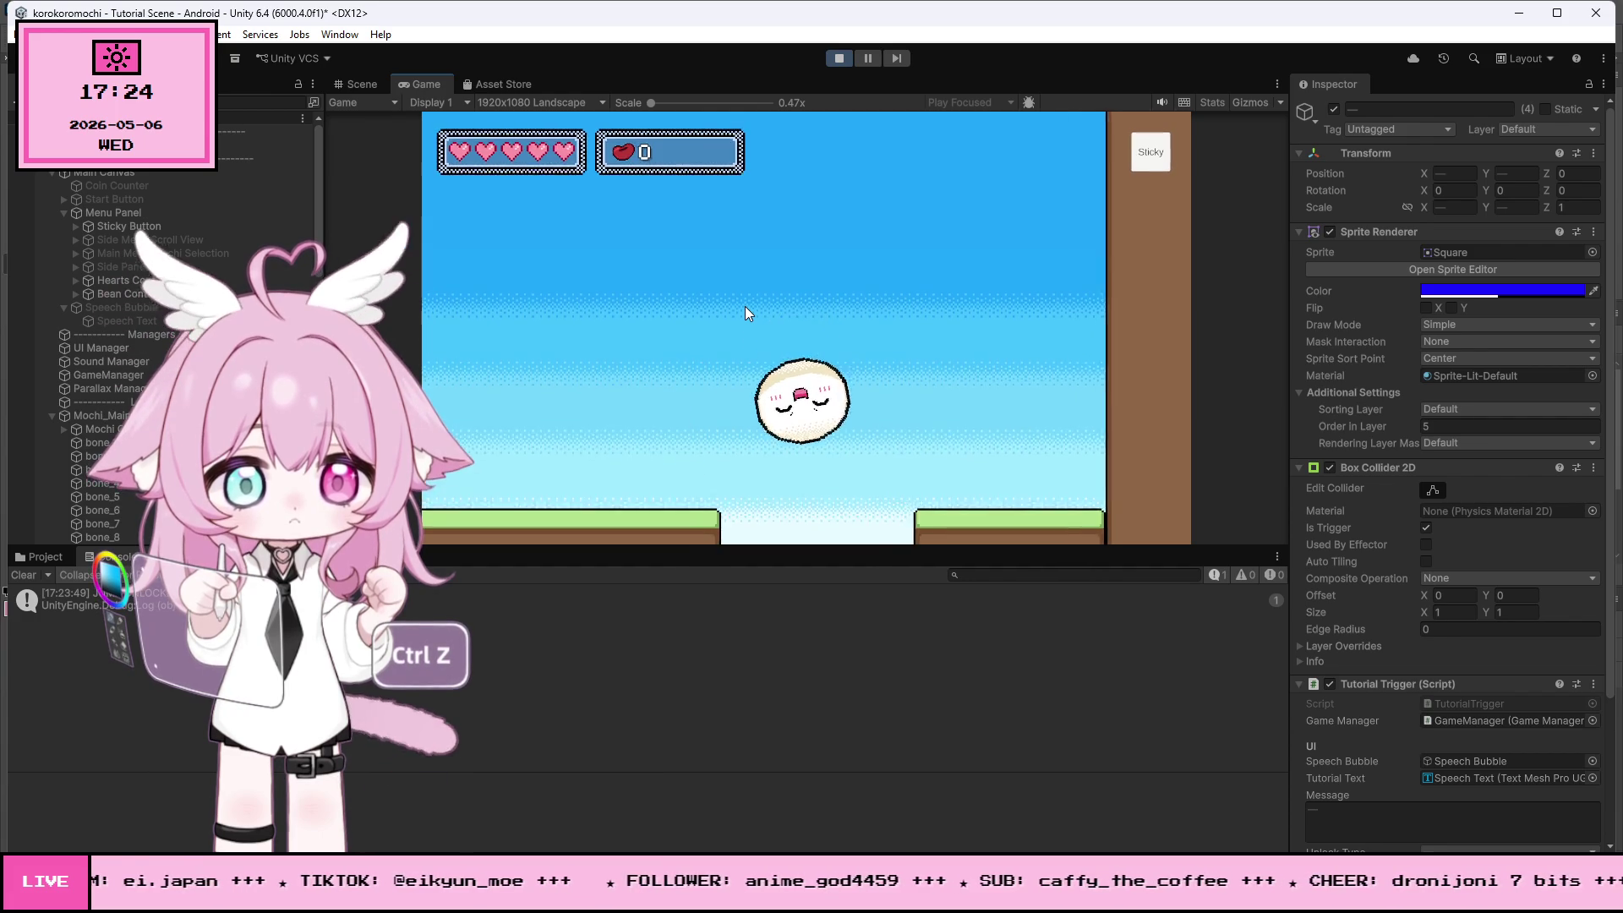
click(833, 63)
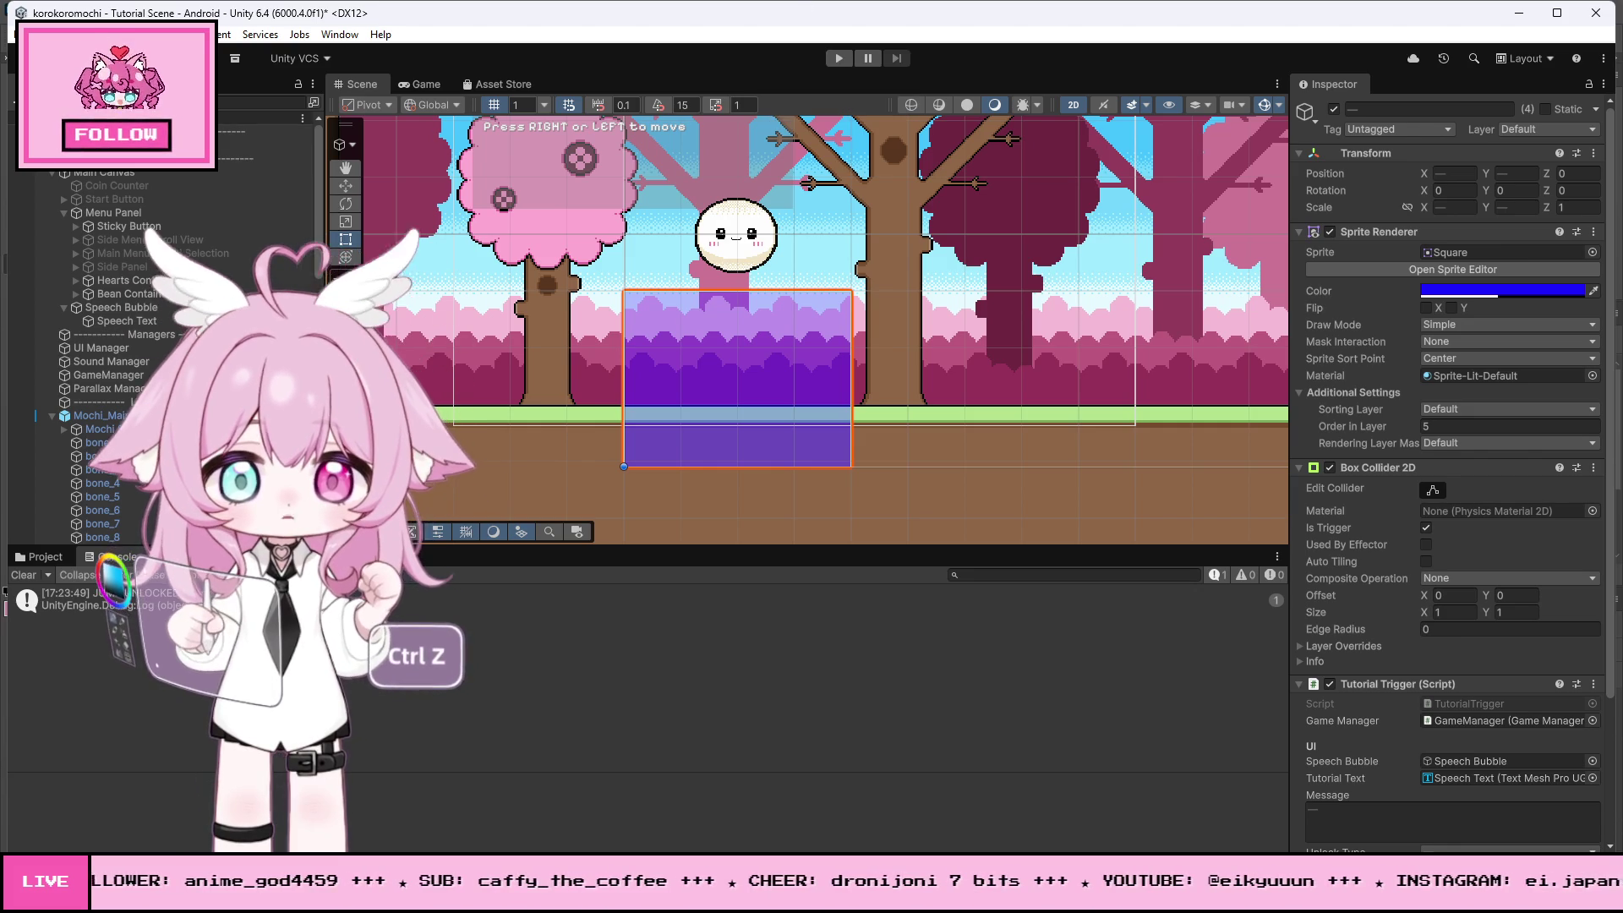
- Bring up the Mochi Game to do list spreadsheet from the Chrome taskbar preview
mouse_move(365, 896)
click(380, 812)
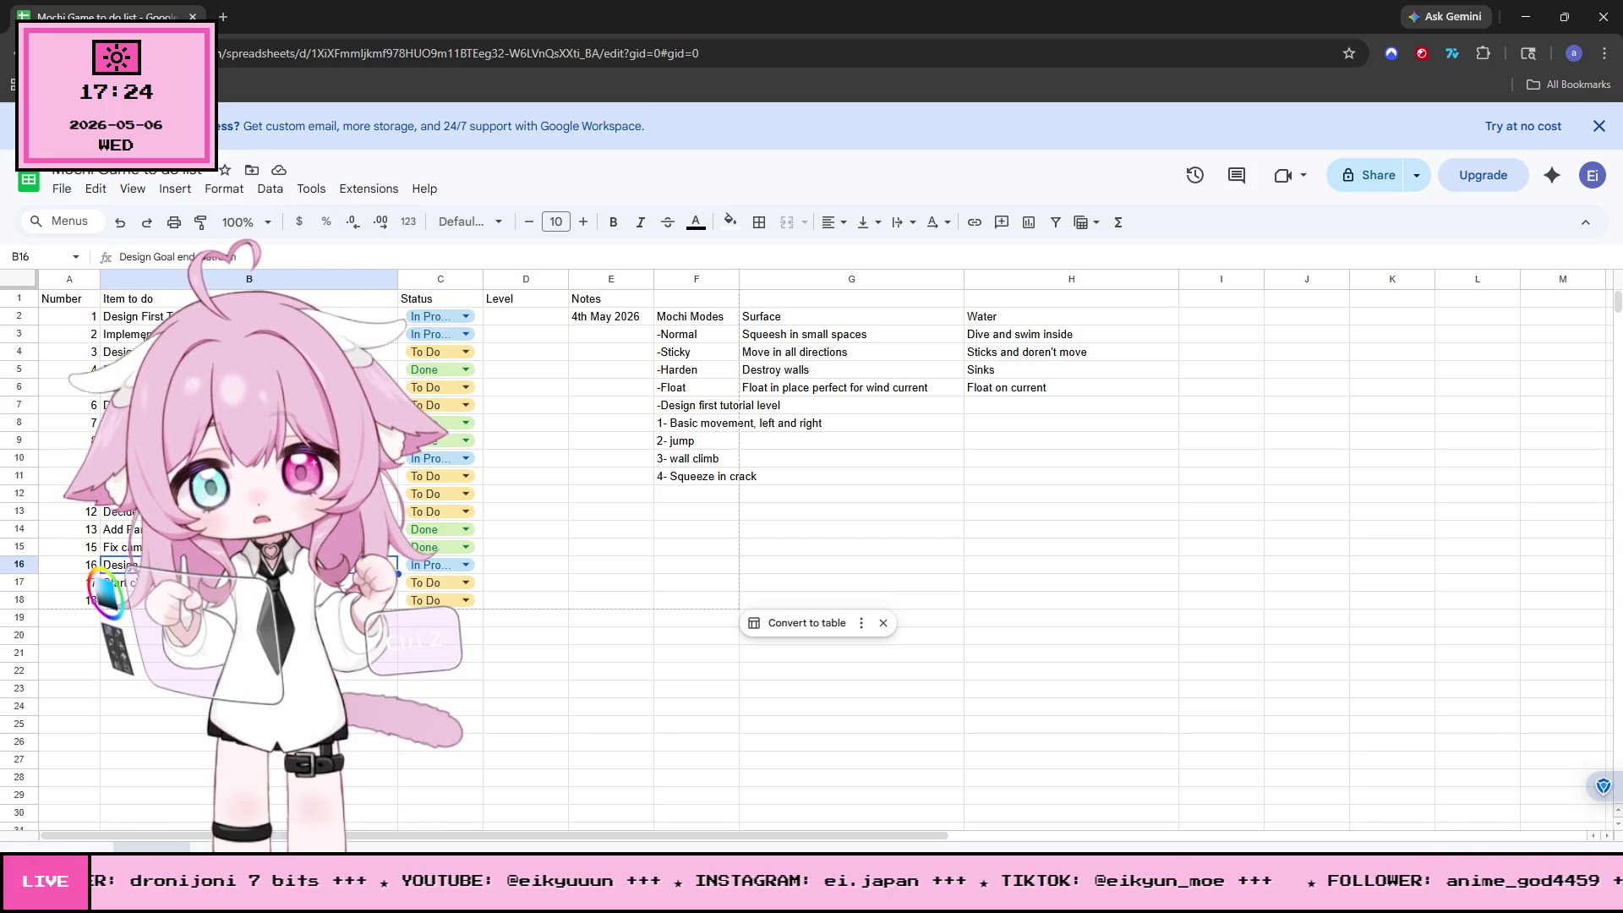
- Mark to-do item 2 as Done and check item 16's description before returning to Unity
click(439, 338)
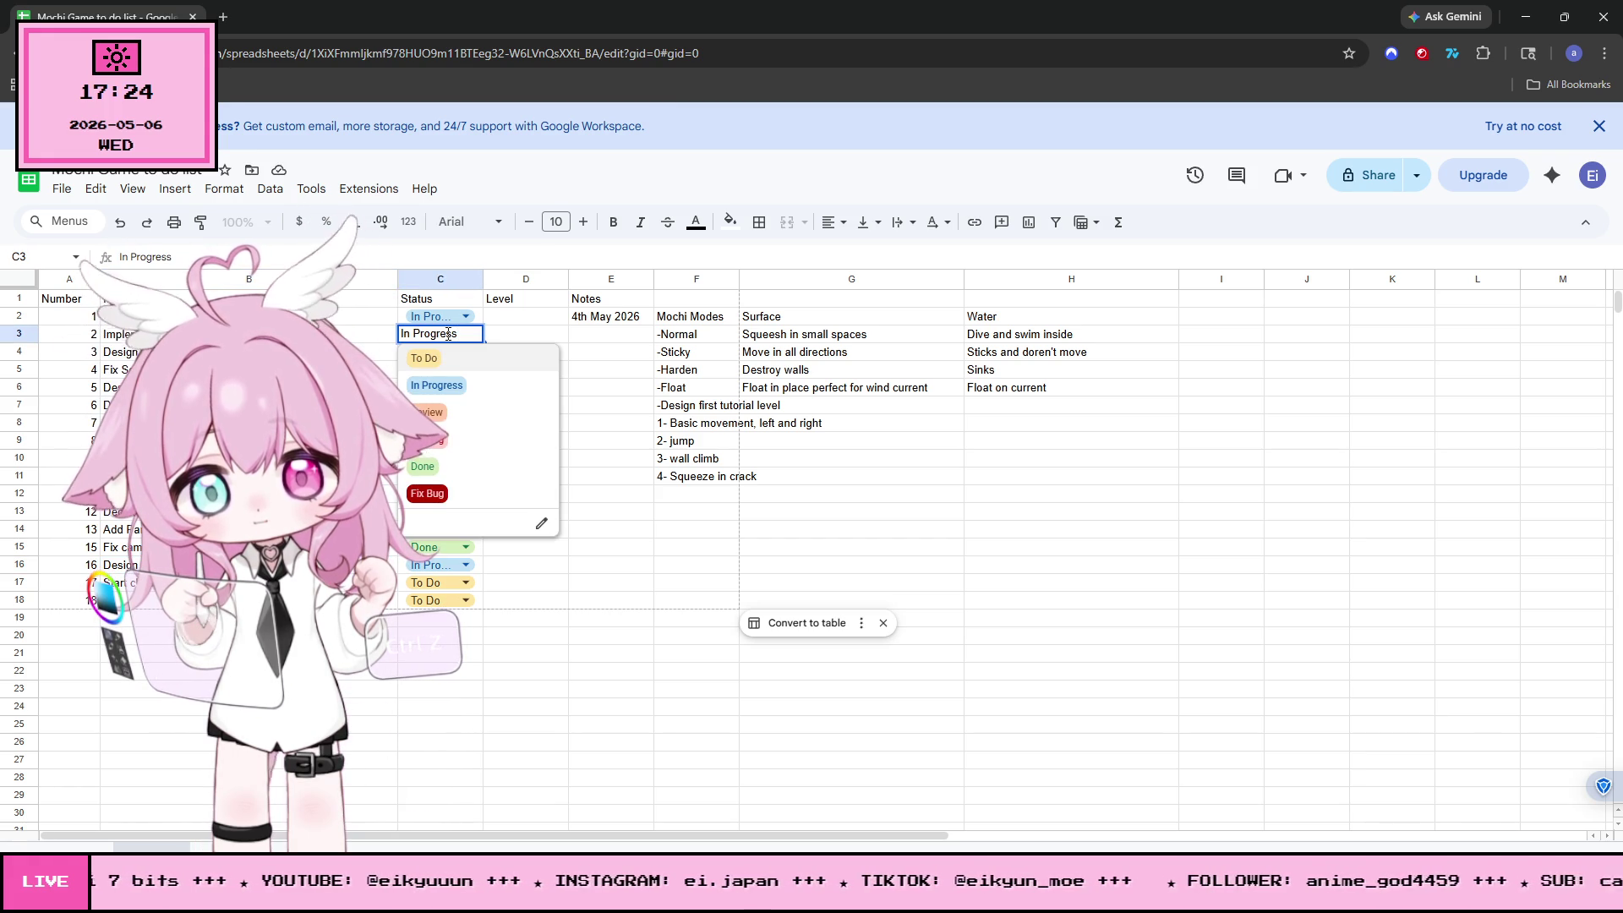
click(427, 494)
click(528, 688)
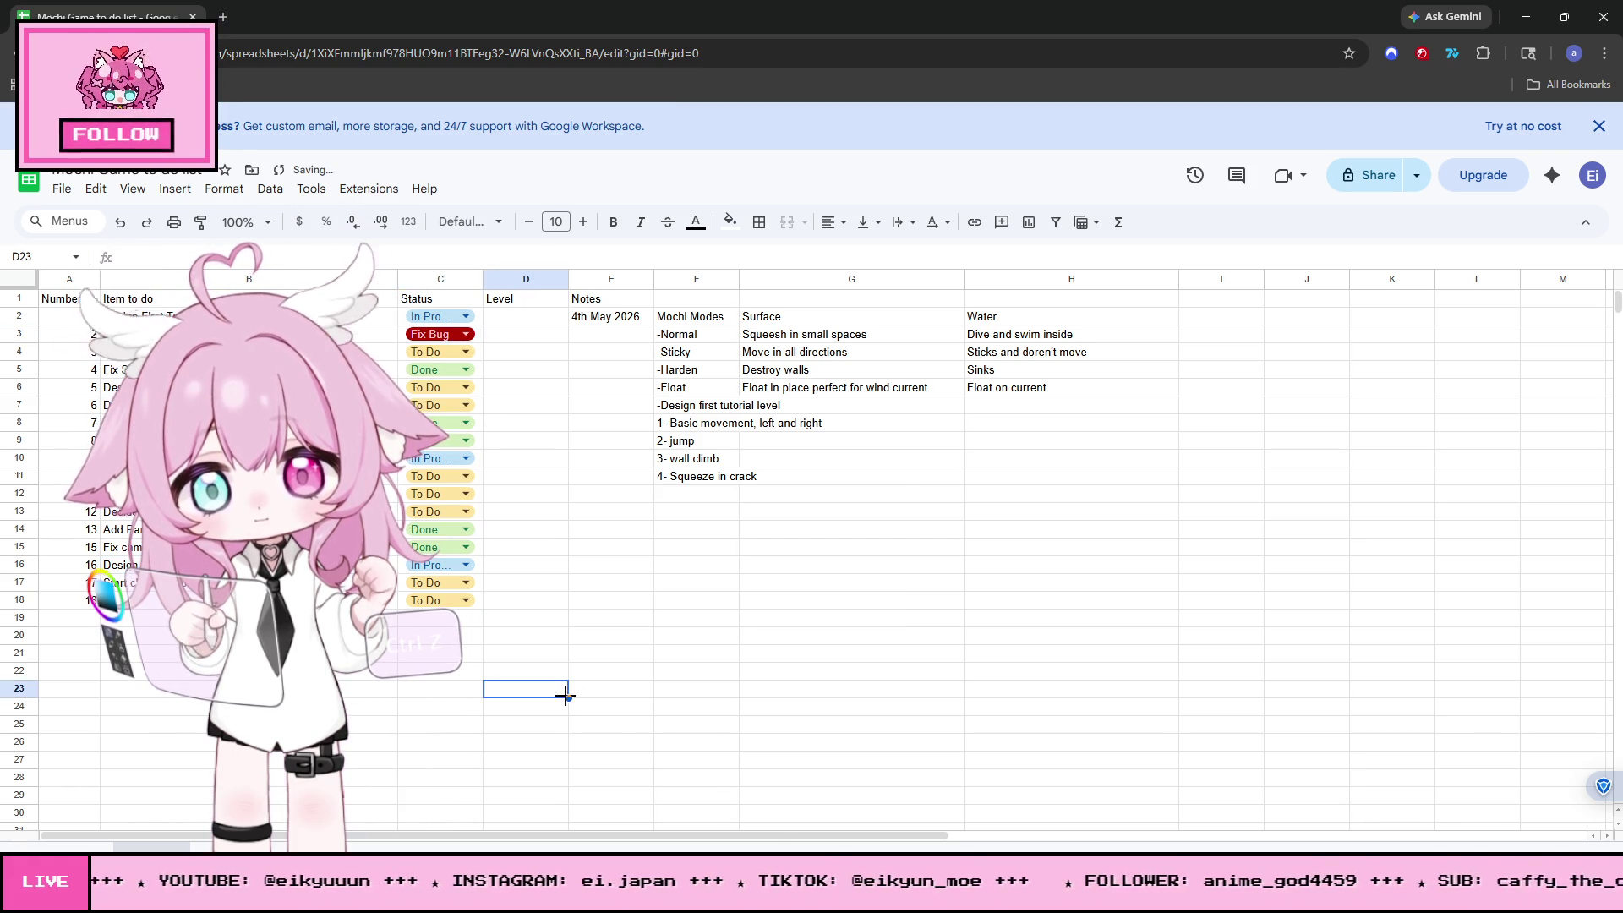
click(779, 701)
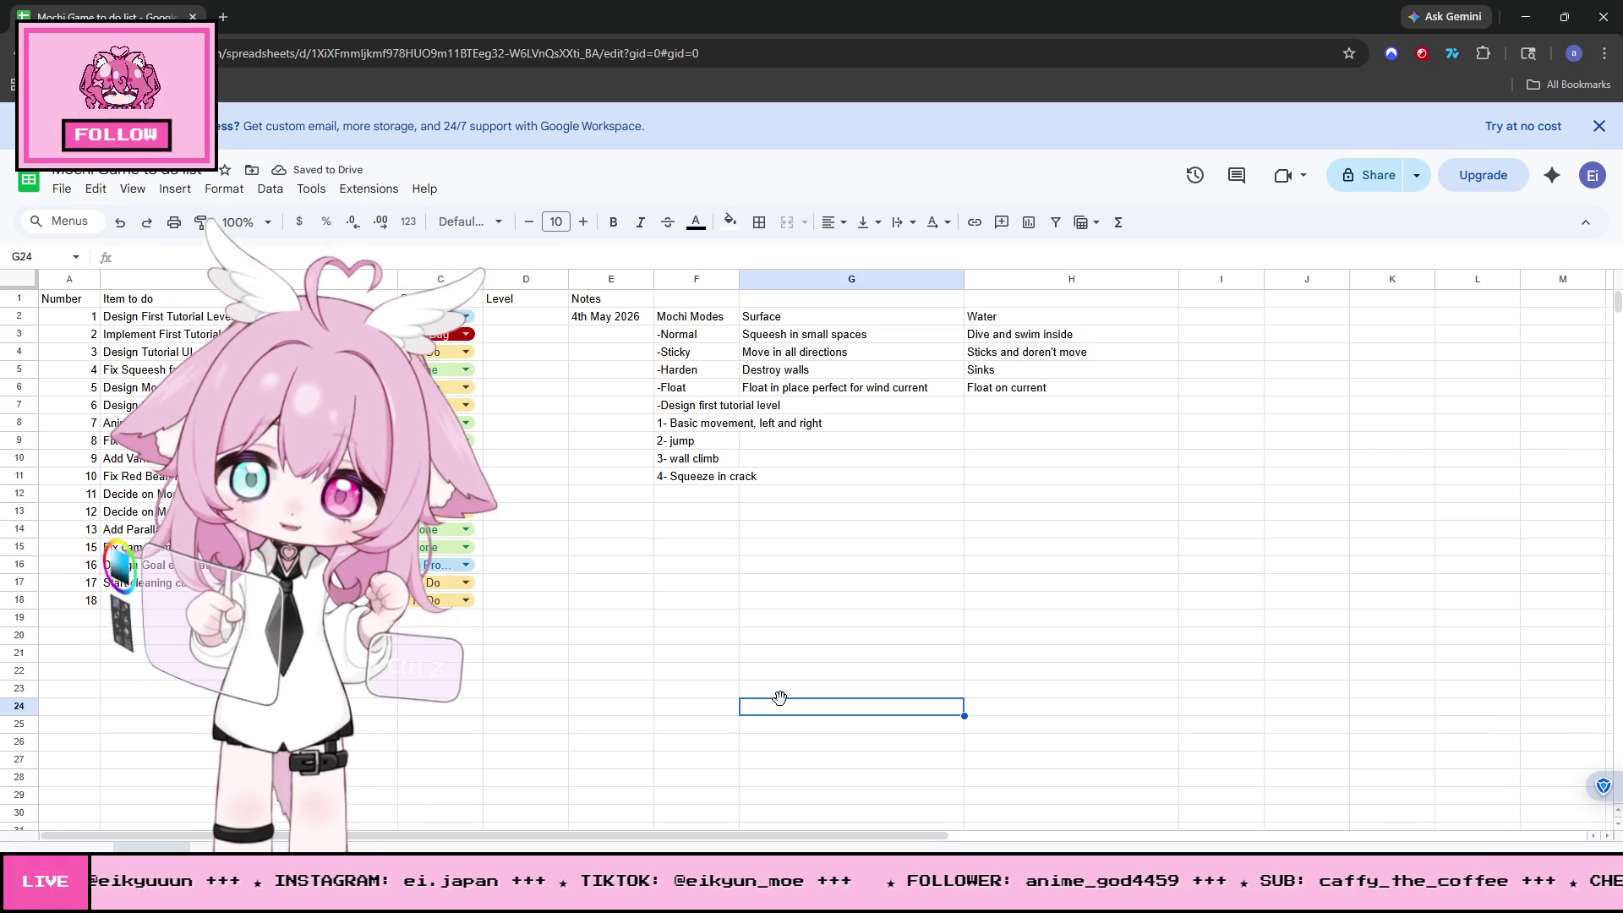
click(465, 334)
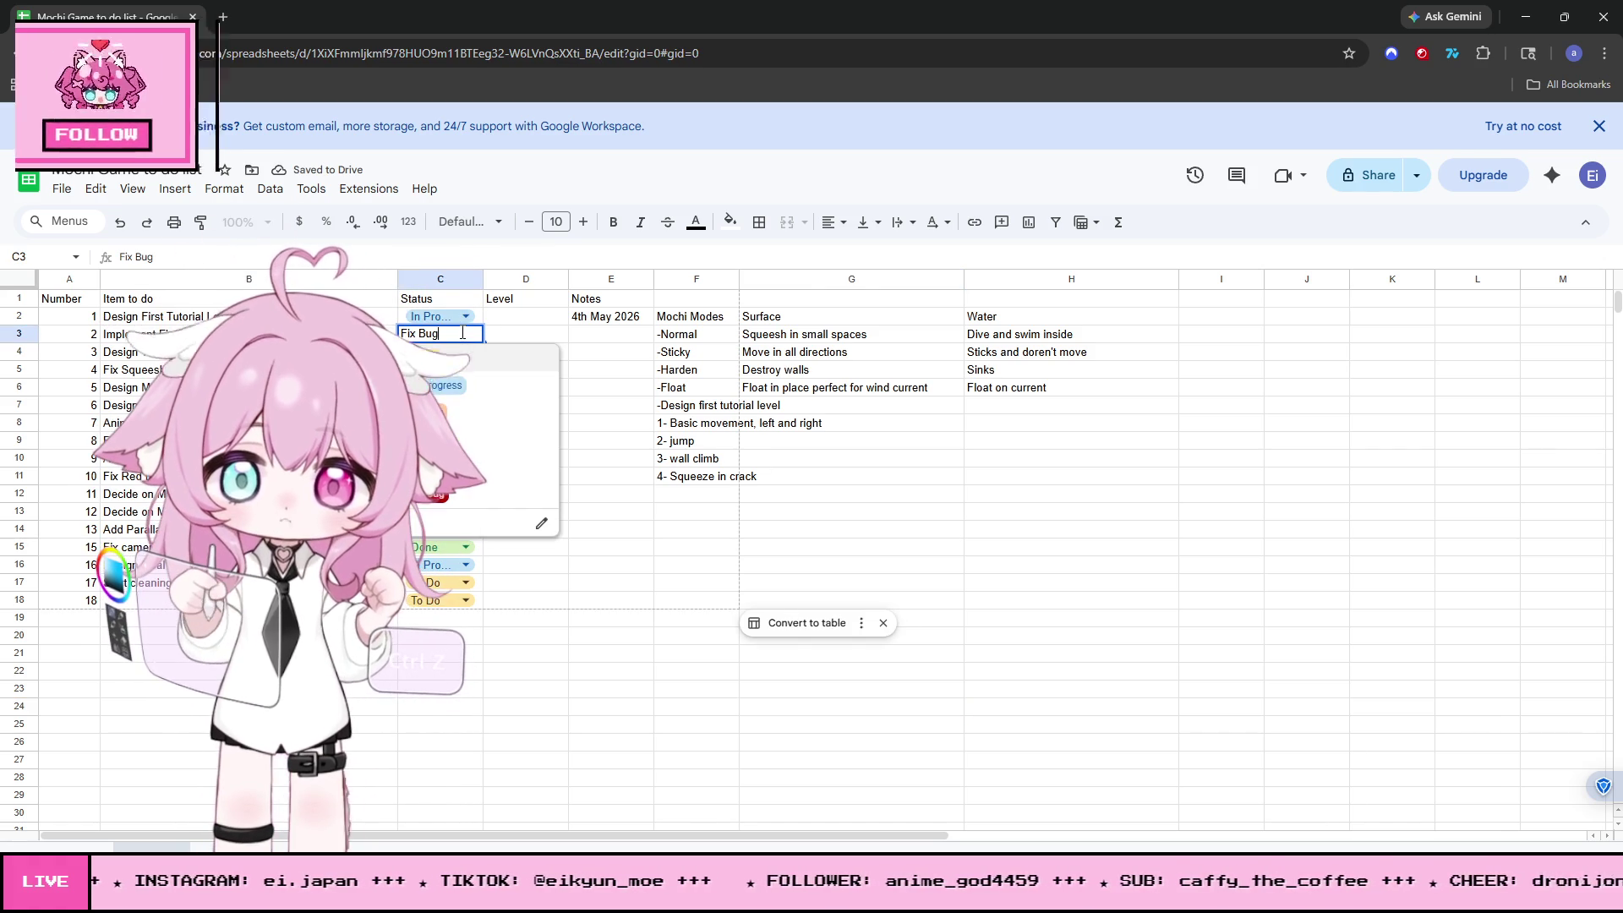
click(448, 431)
click(622, 723)
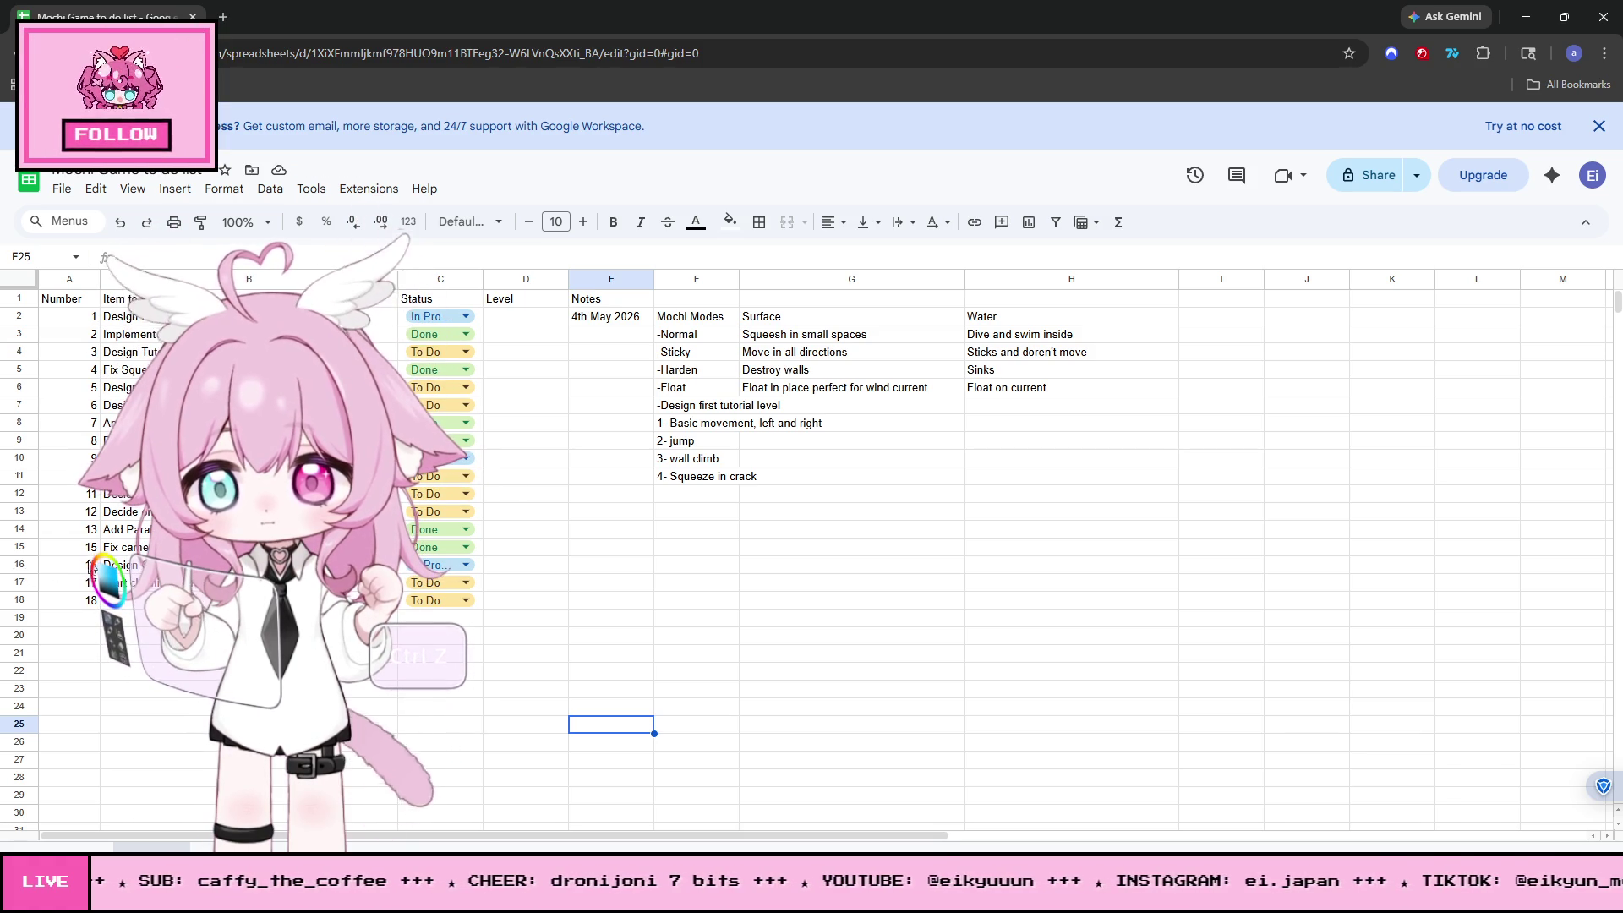
click(249, 564)
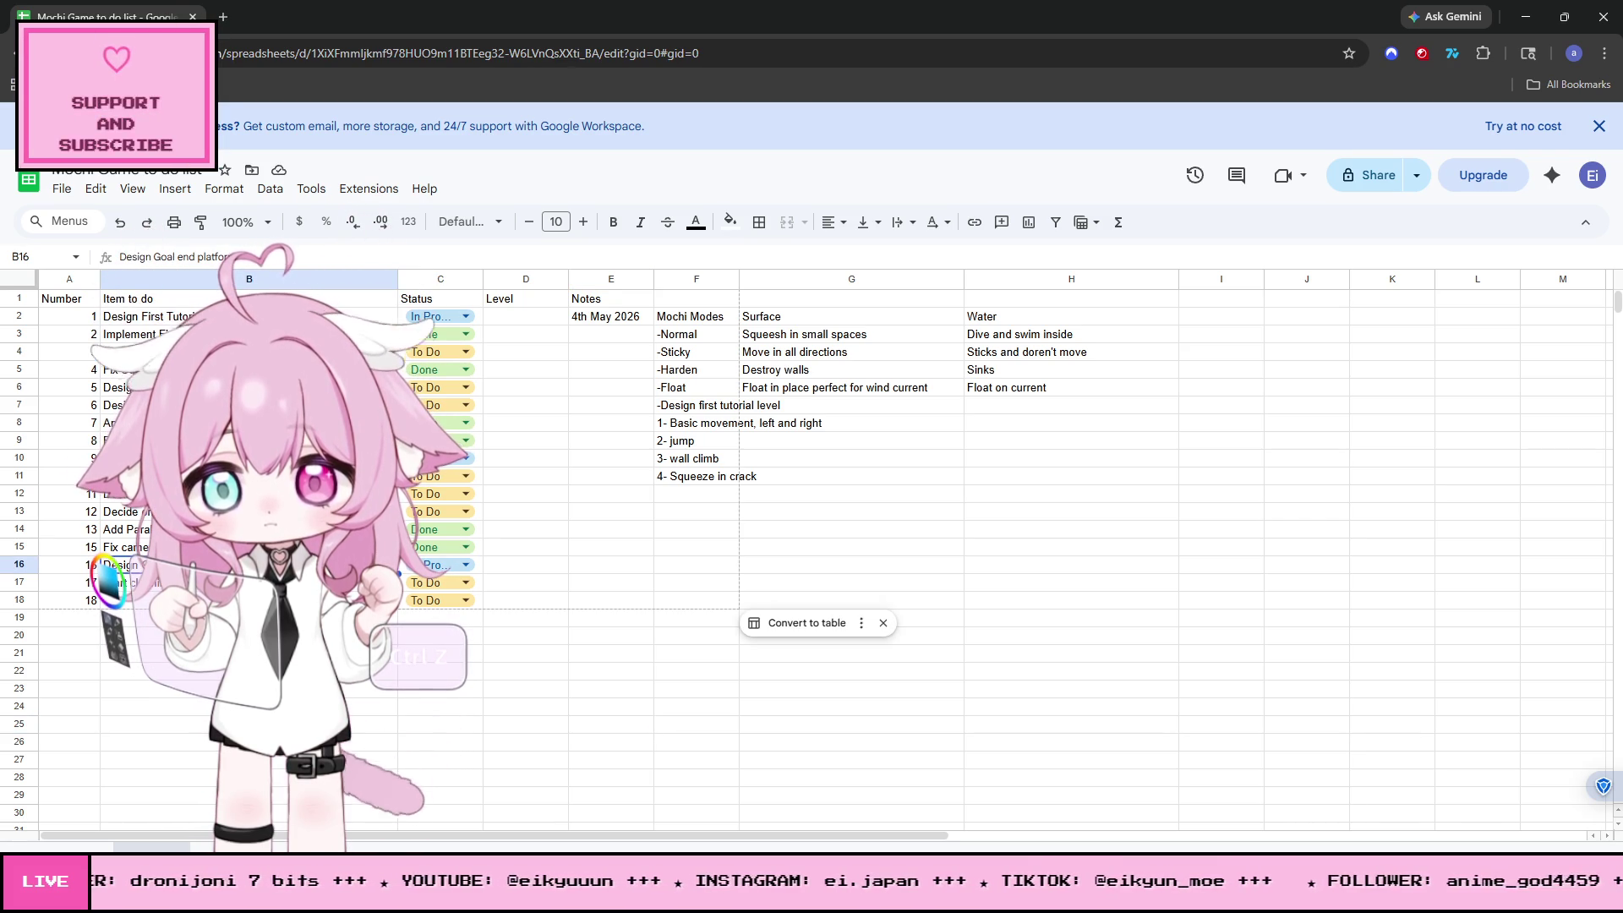
click(1526, 16)
- Select the Sticky Button and anchor it with the bottom-left anchor preset
key(ctrl+z)
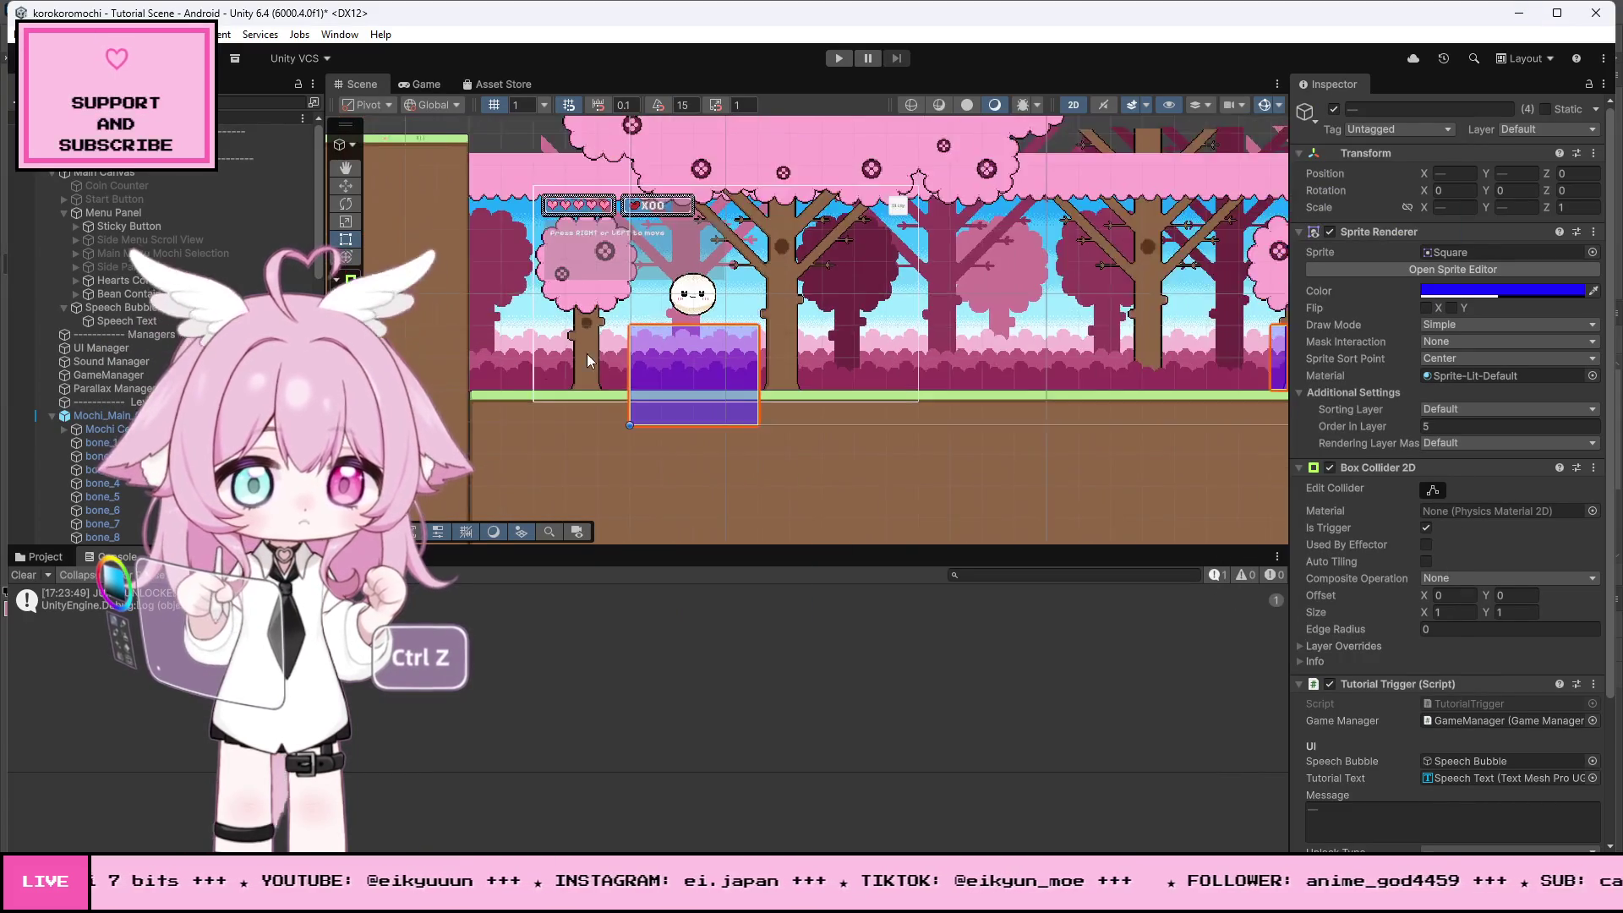
scroll(598, 354, down, 3)
scroll(644, 332, up, 1)
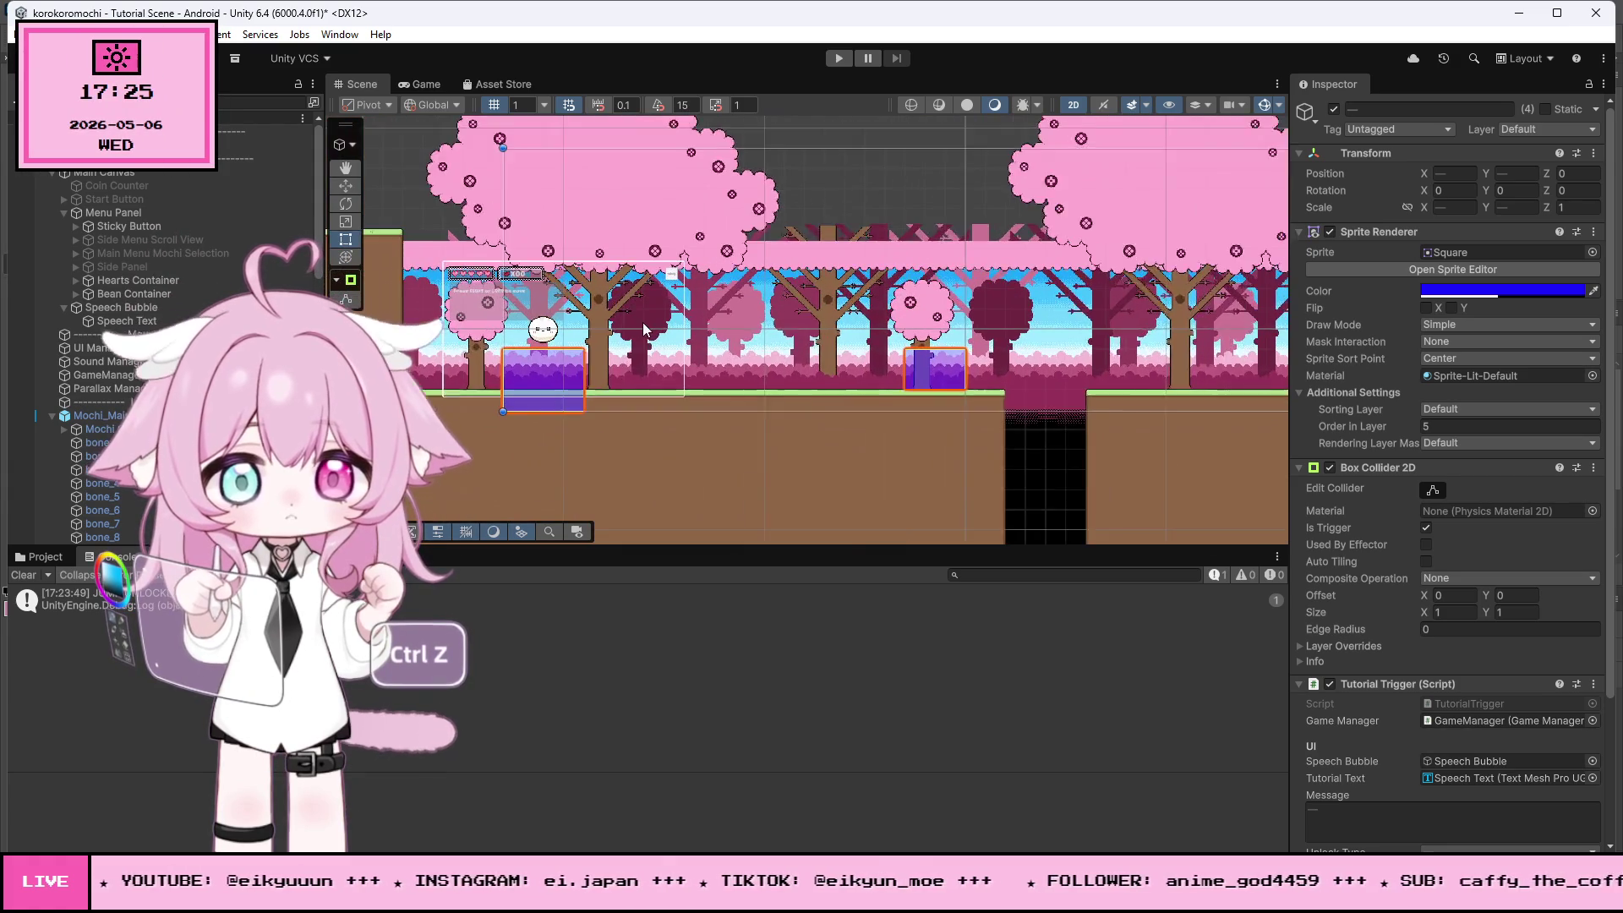
scroll(644, 331, up, 2)
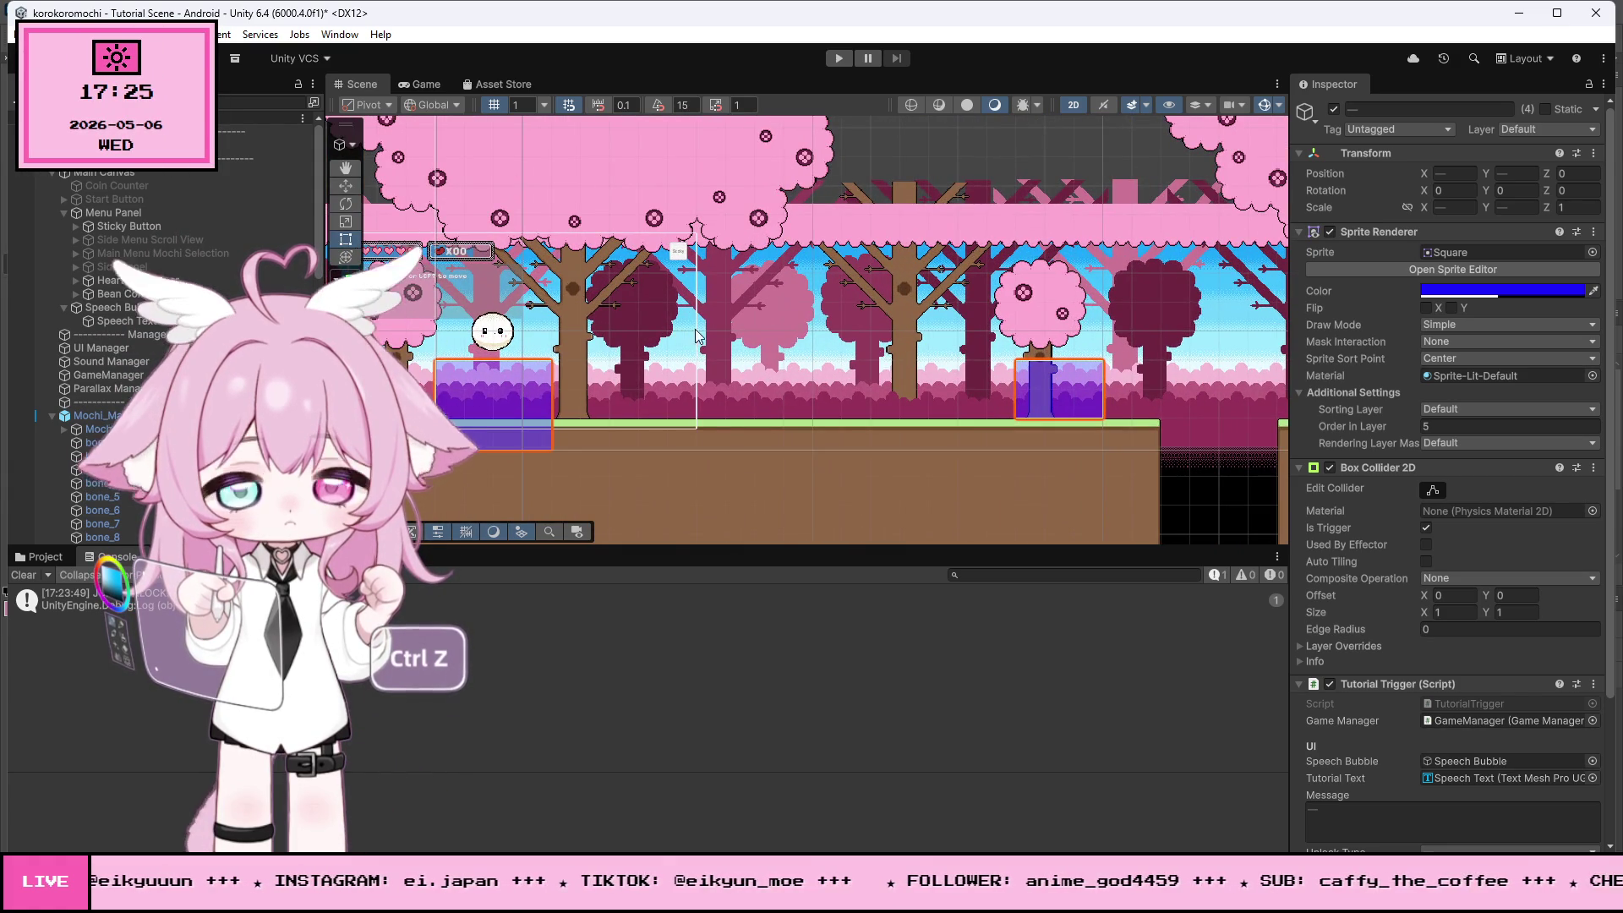
scroll(642, 339, up, 3)
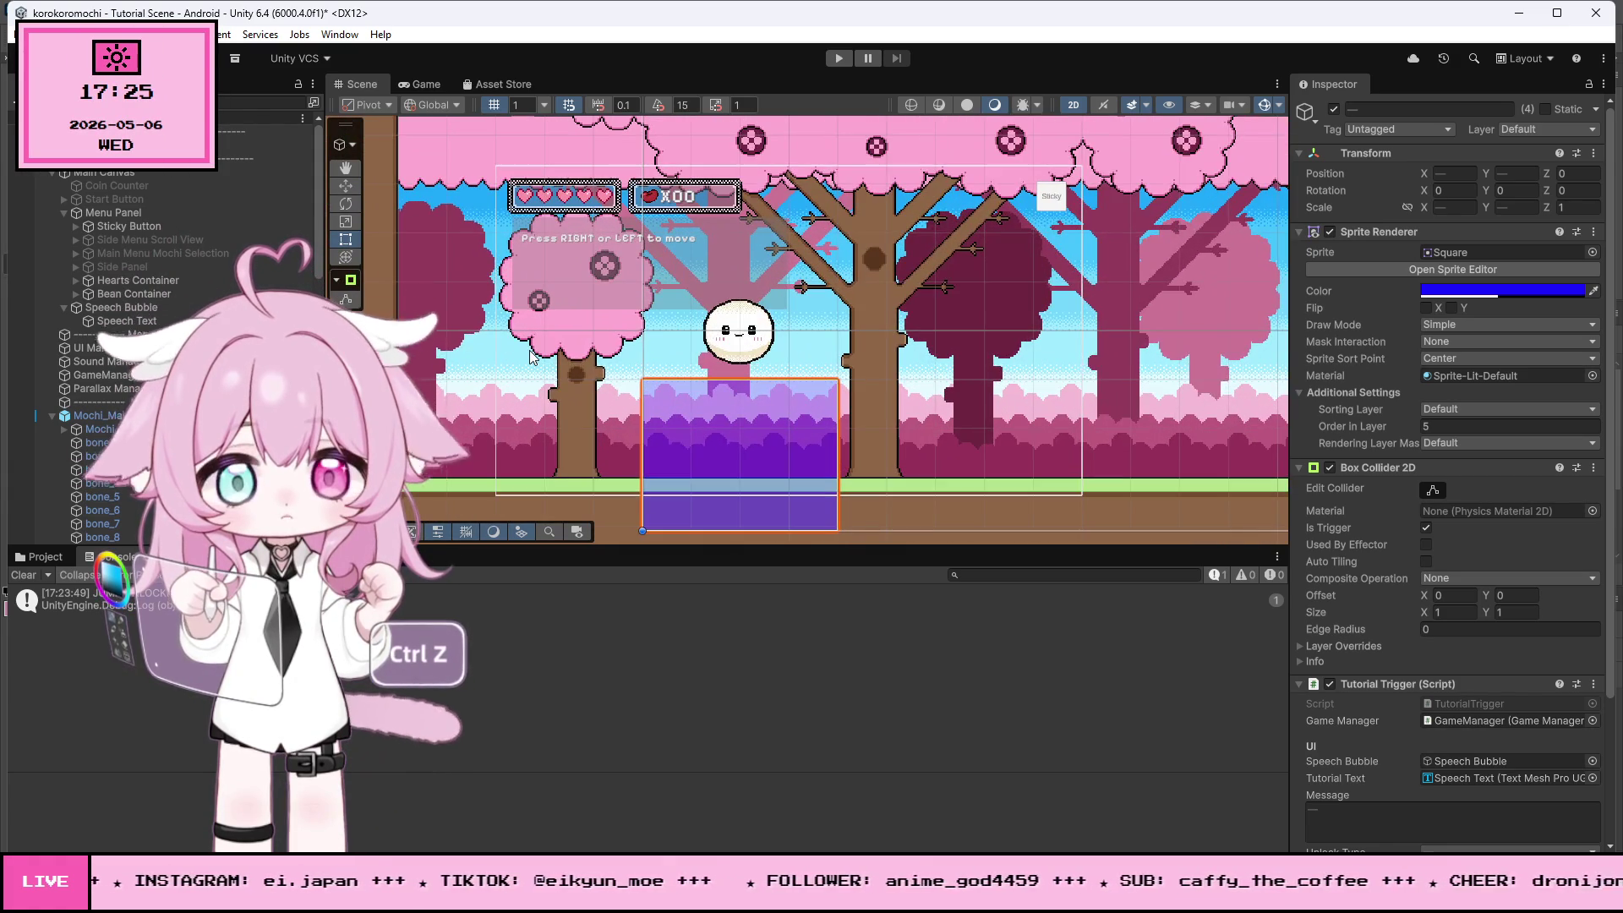
click(1067, 208)
click(1325, 205)
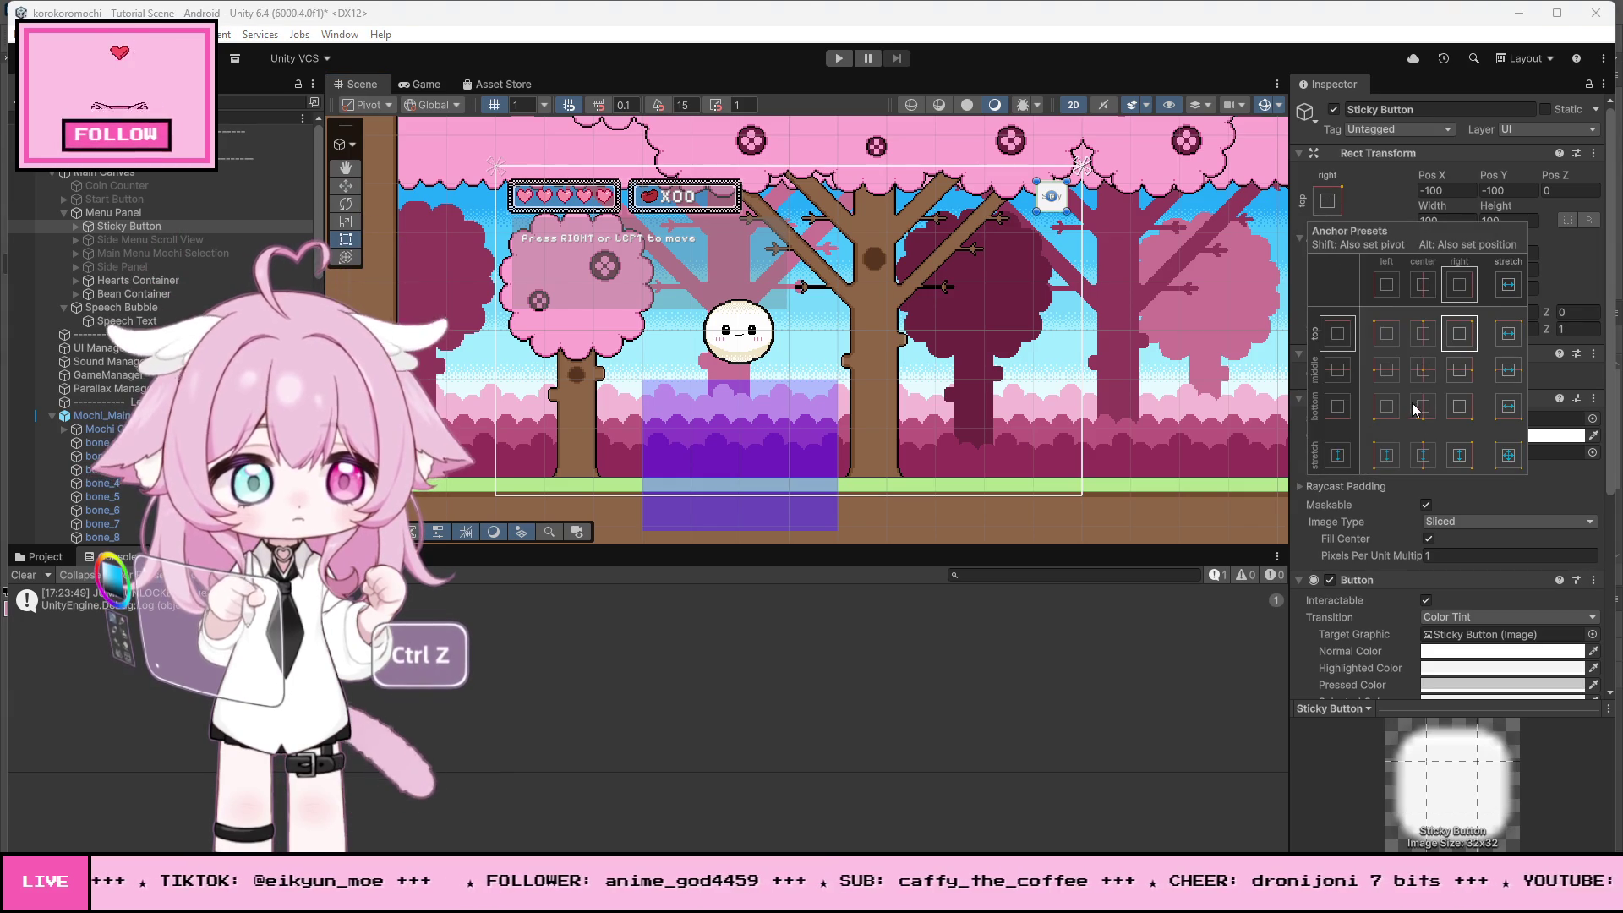
click(1352, 391)
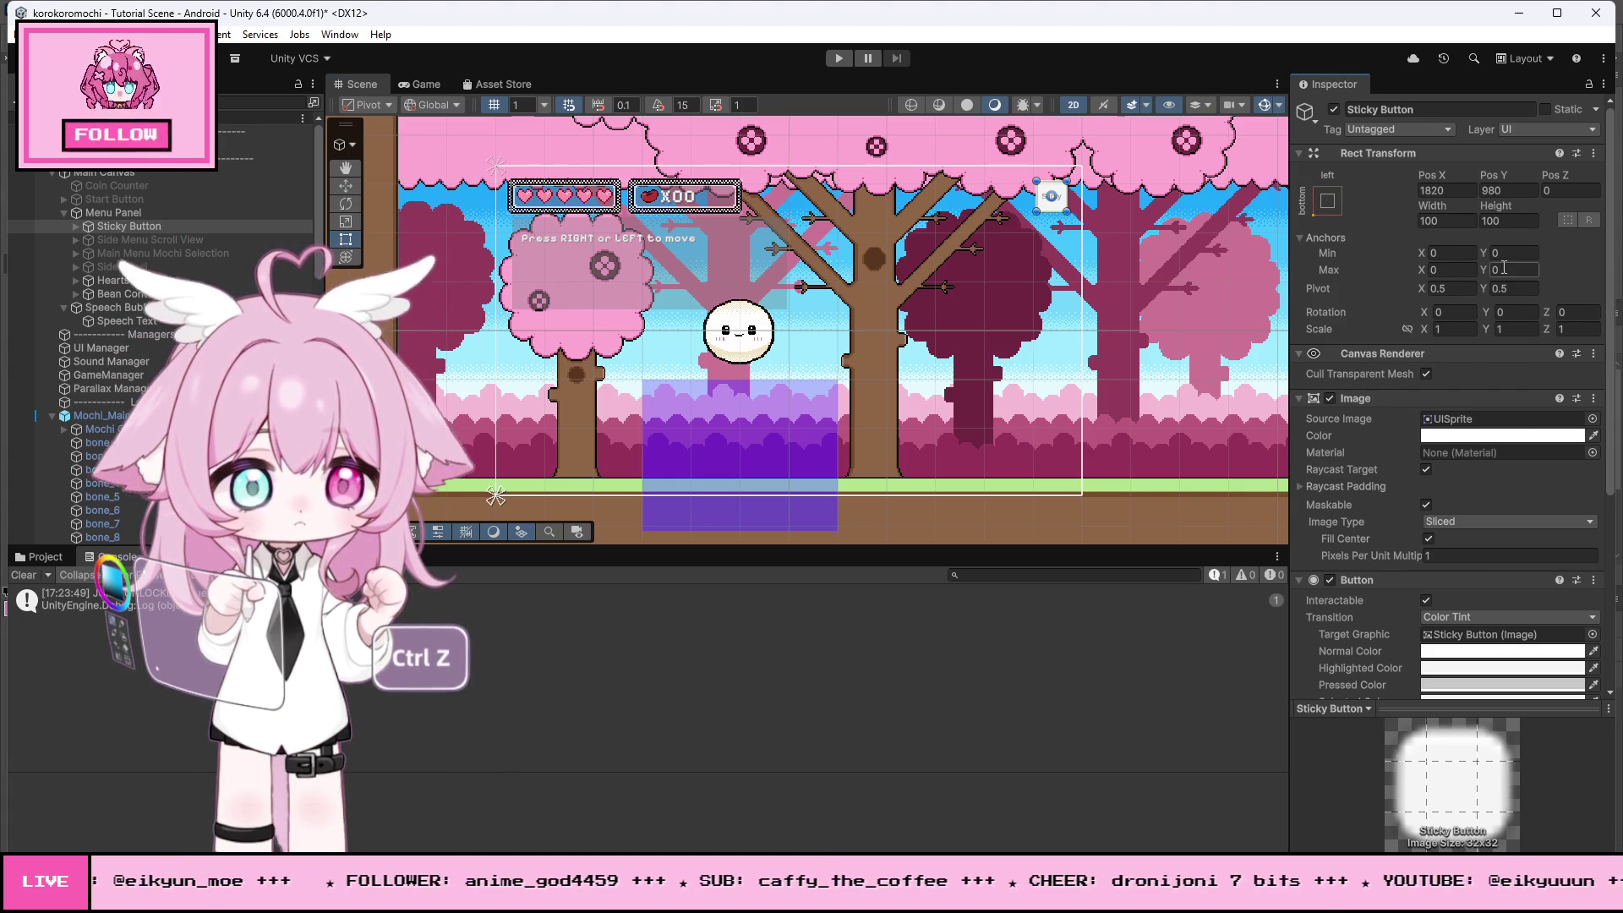
- Zero the button's Pos X and Y, raise it, and set the snap increment to 0.5
text(0)
key(Tab)
text(0)
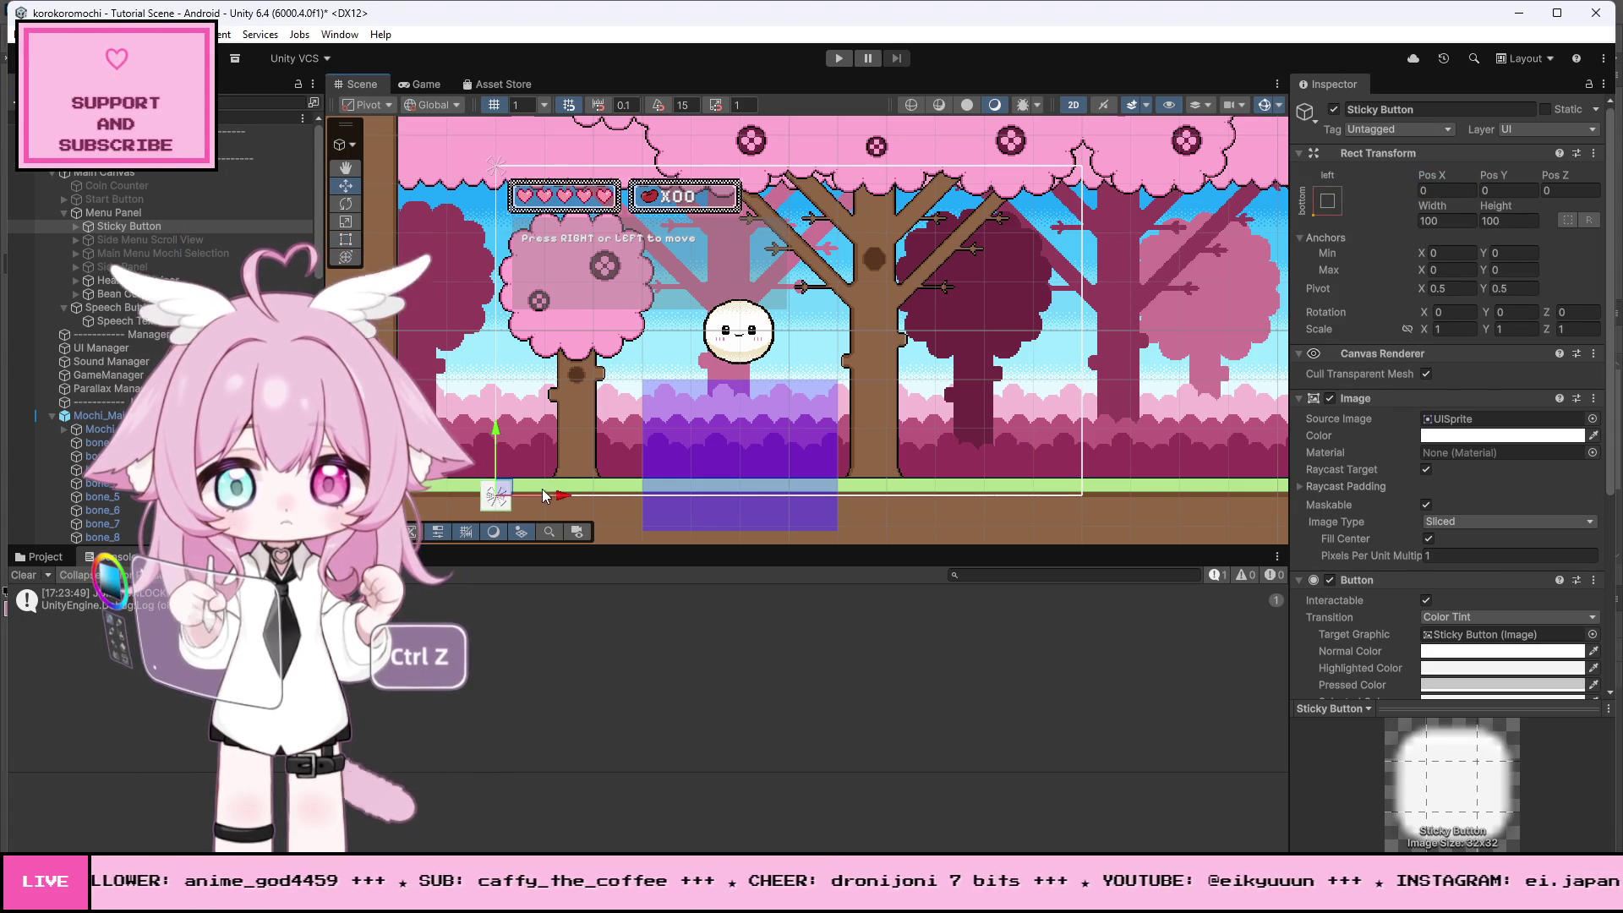
drag(556, 438, 550, 427)
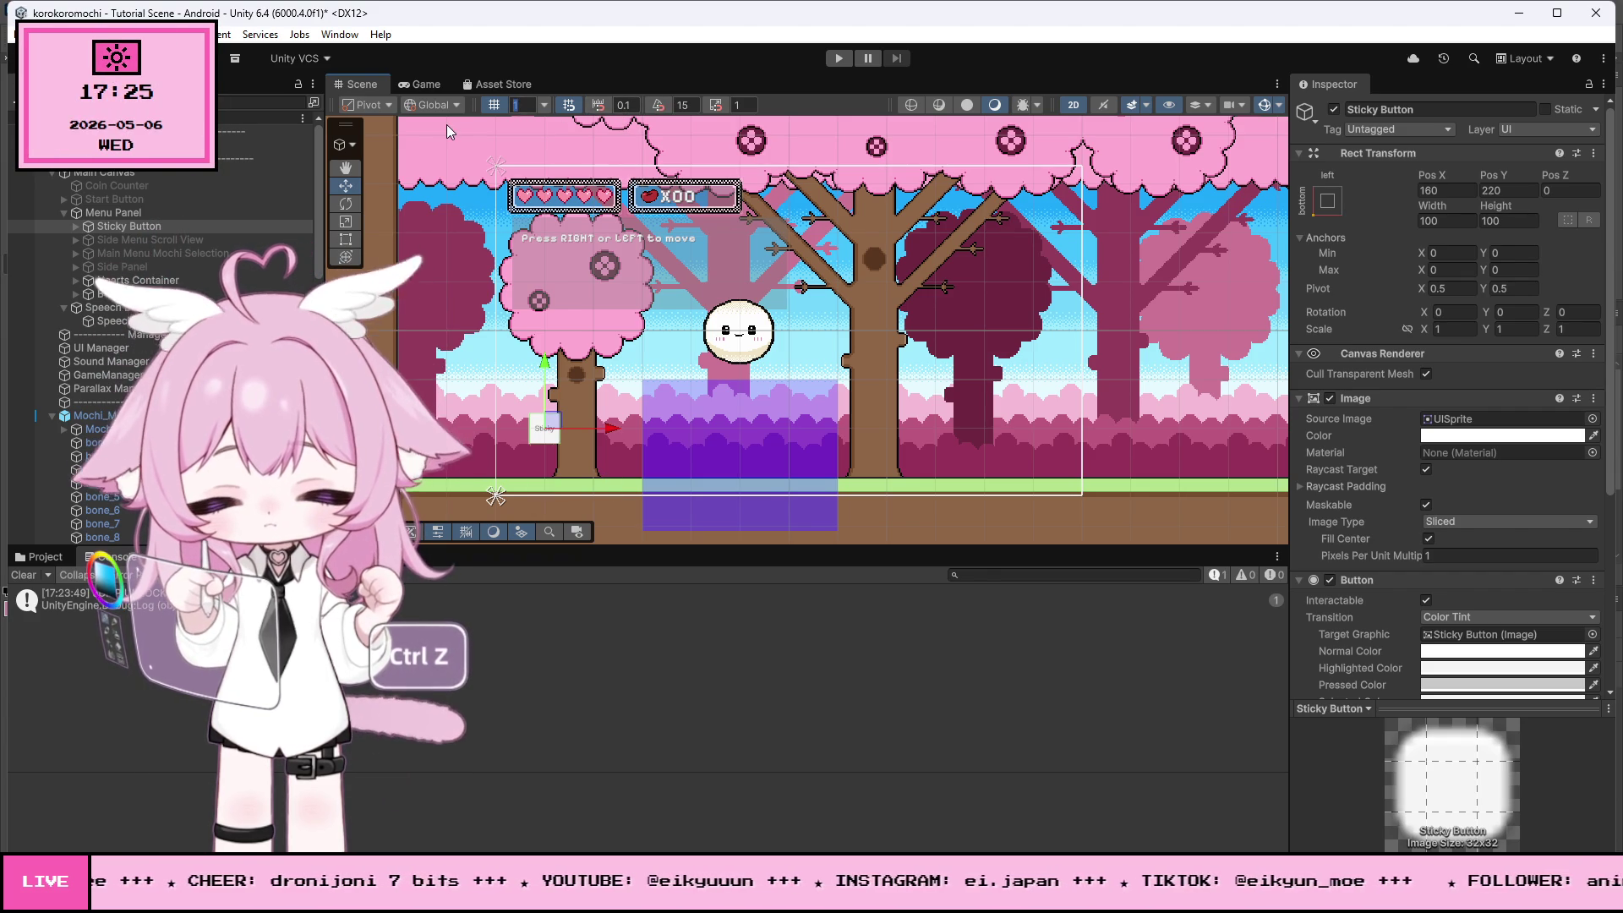
text(0.5)
key(Return)
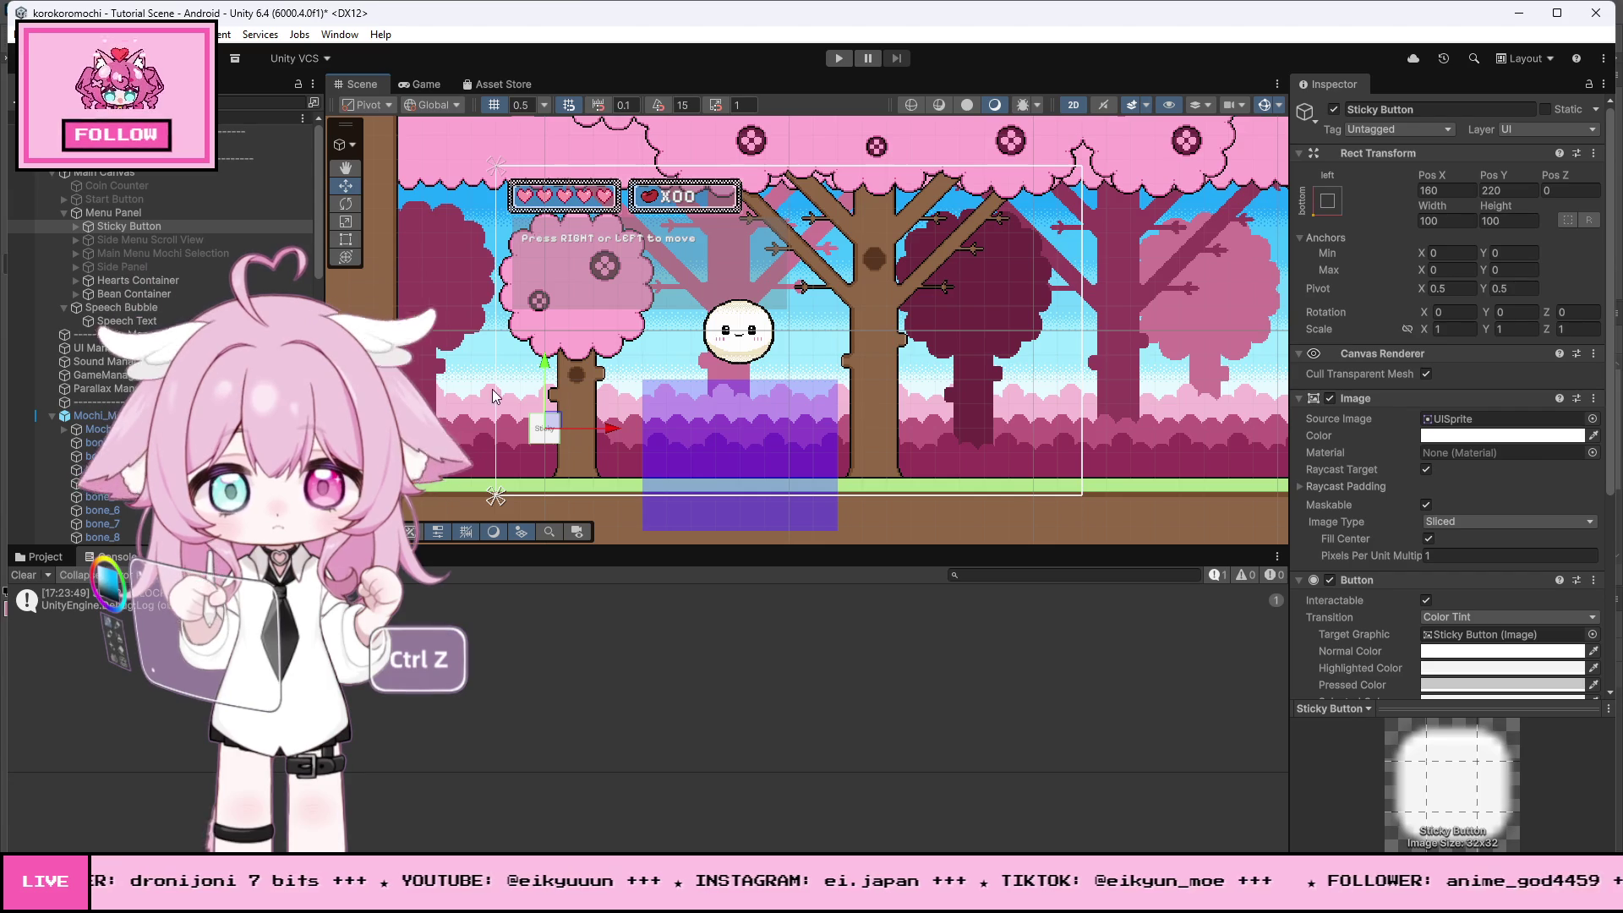
- Nudge the Sticky Button into place at 160, 140 and turn off the scene grid
mouse_move(605, 452)
mouse_down()
mouse_move(556, 459)
mouse_move(588, 455)
mouse_up()
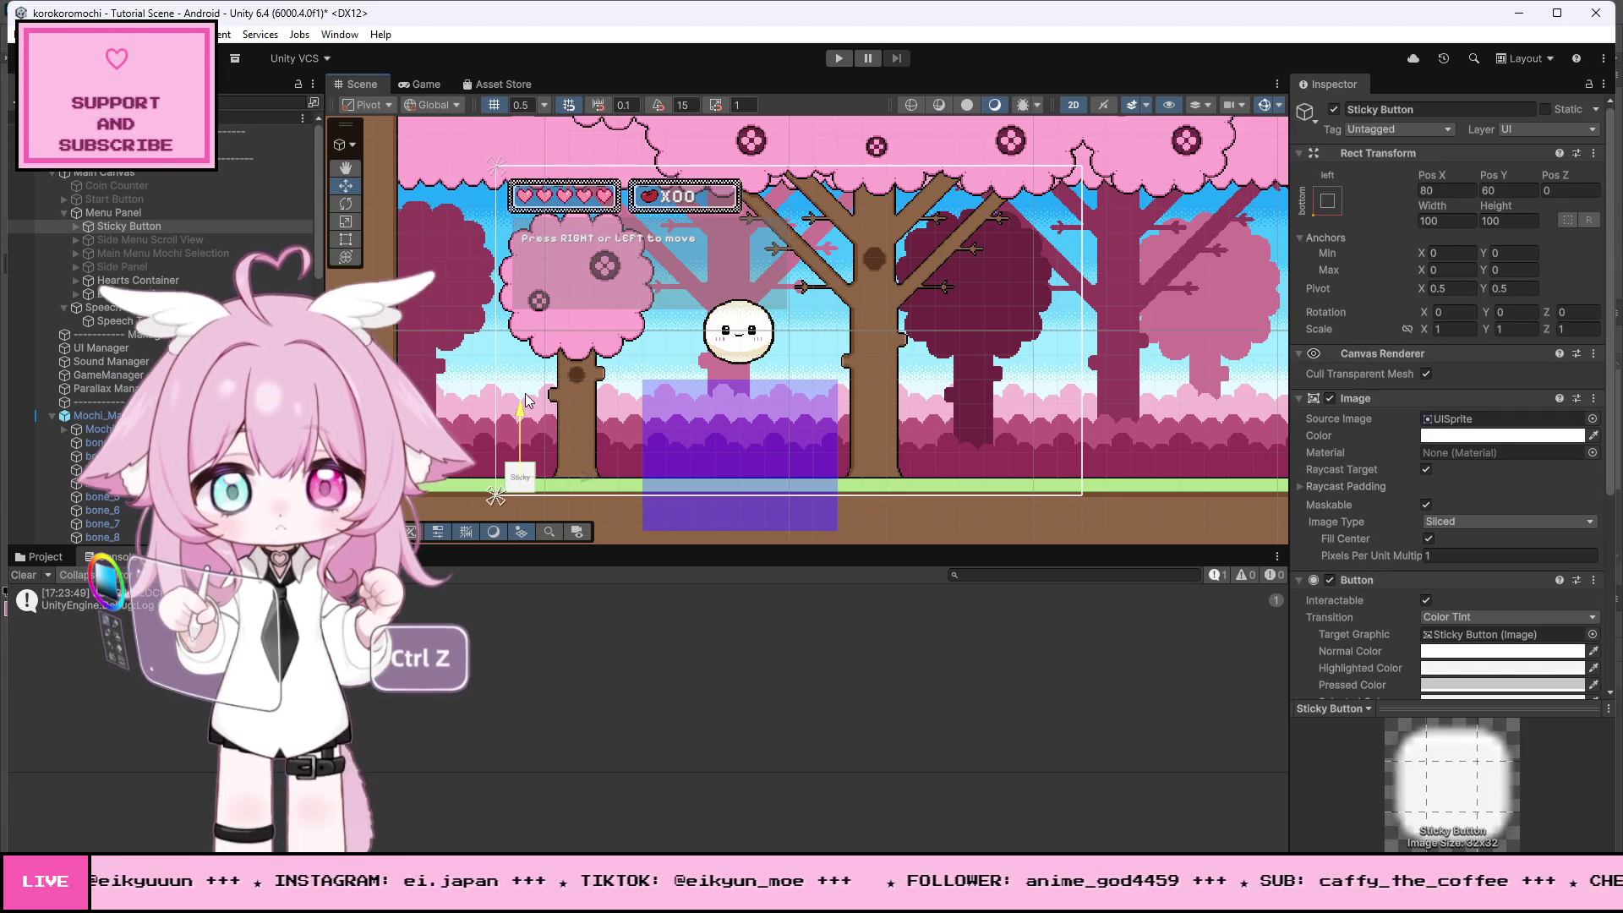
drag(588, 456, 603, 457)
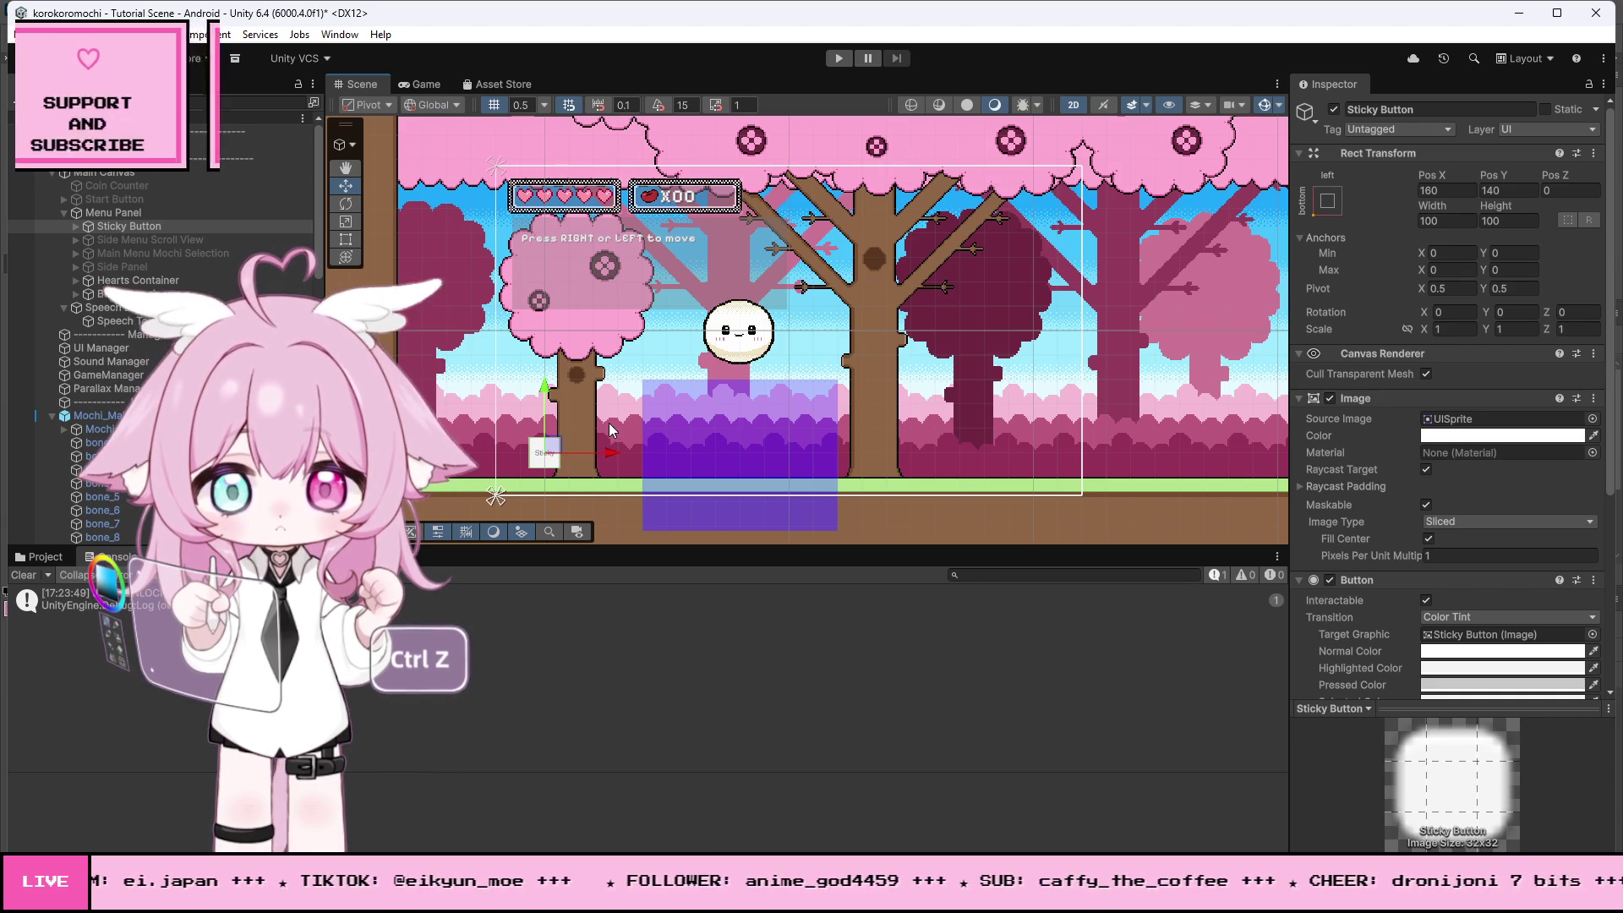
scroll(517, 489, up, 3)
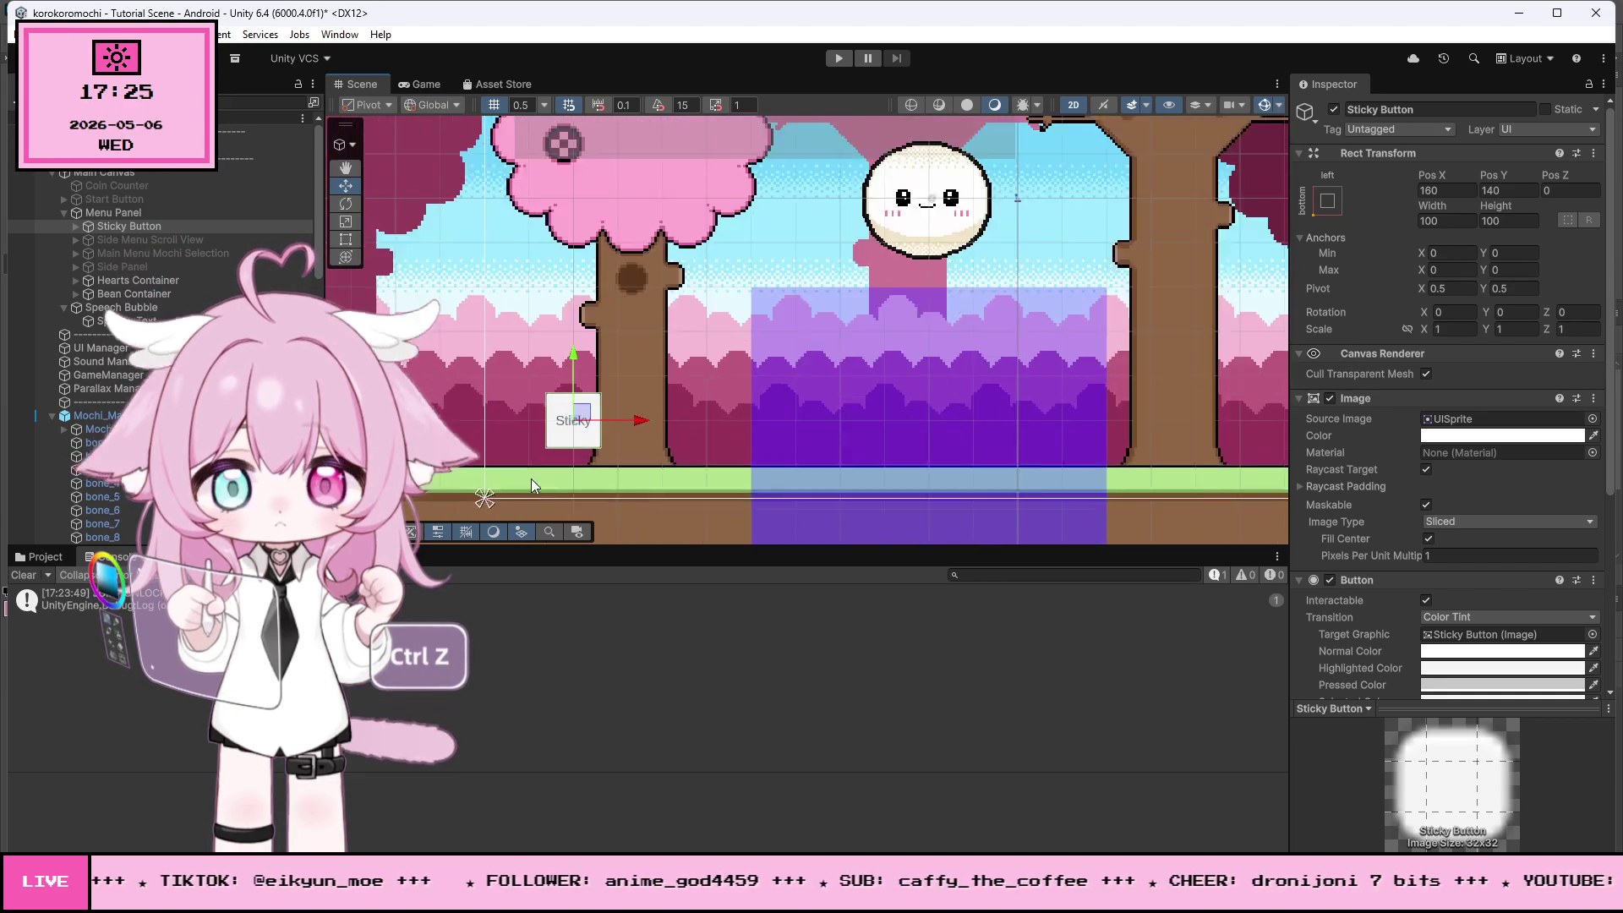
scroll(522, 486, up, 3)
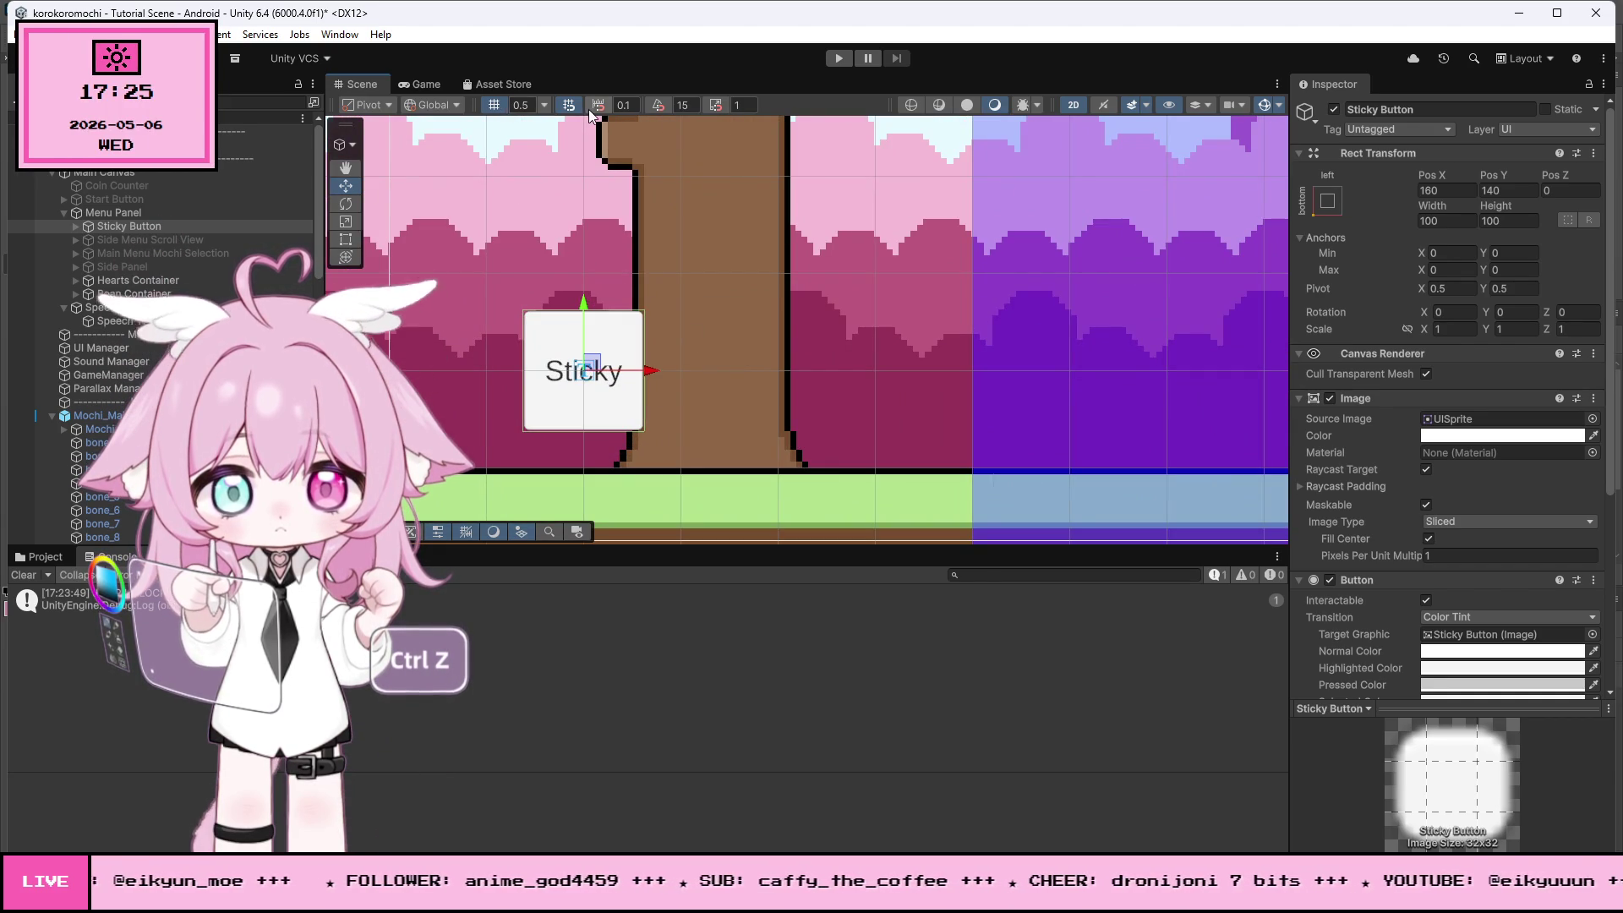
click(490, 108)
scroll(655, 365, down, 2)
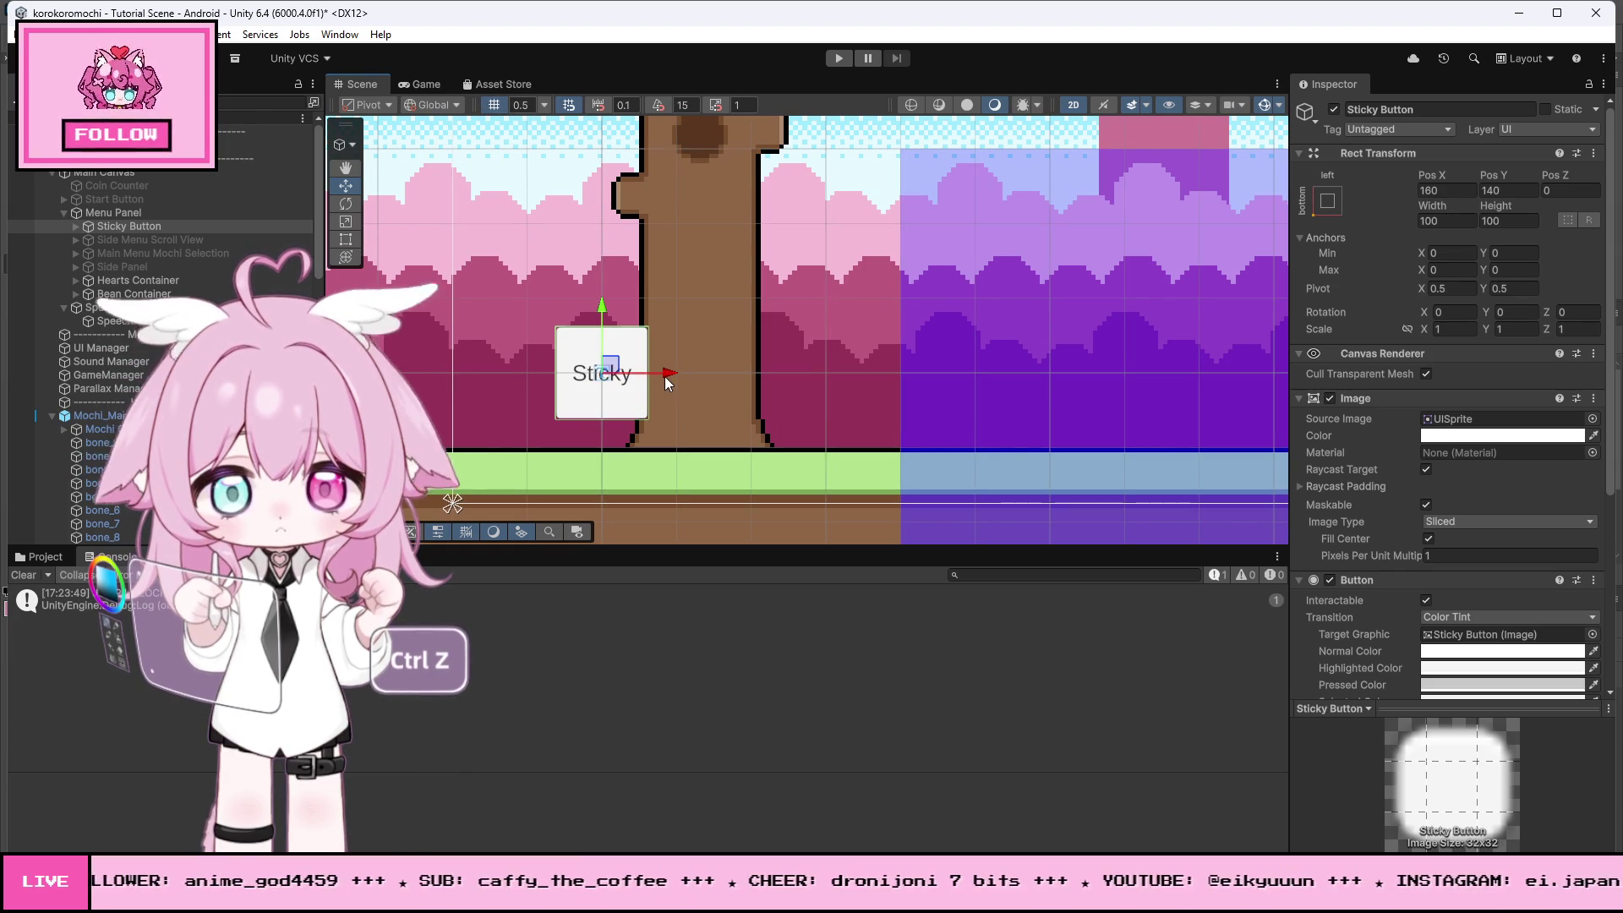
key(ctrl+z)
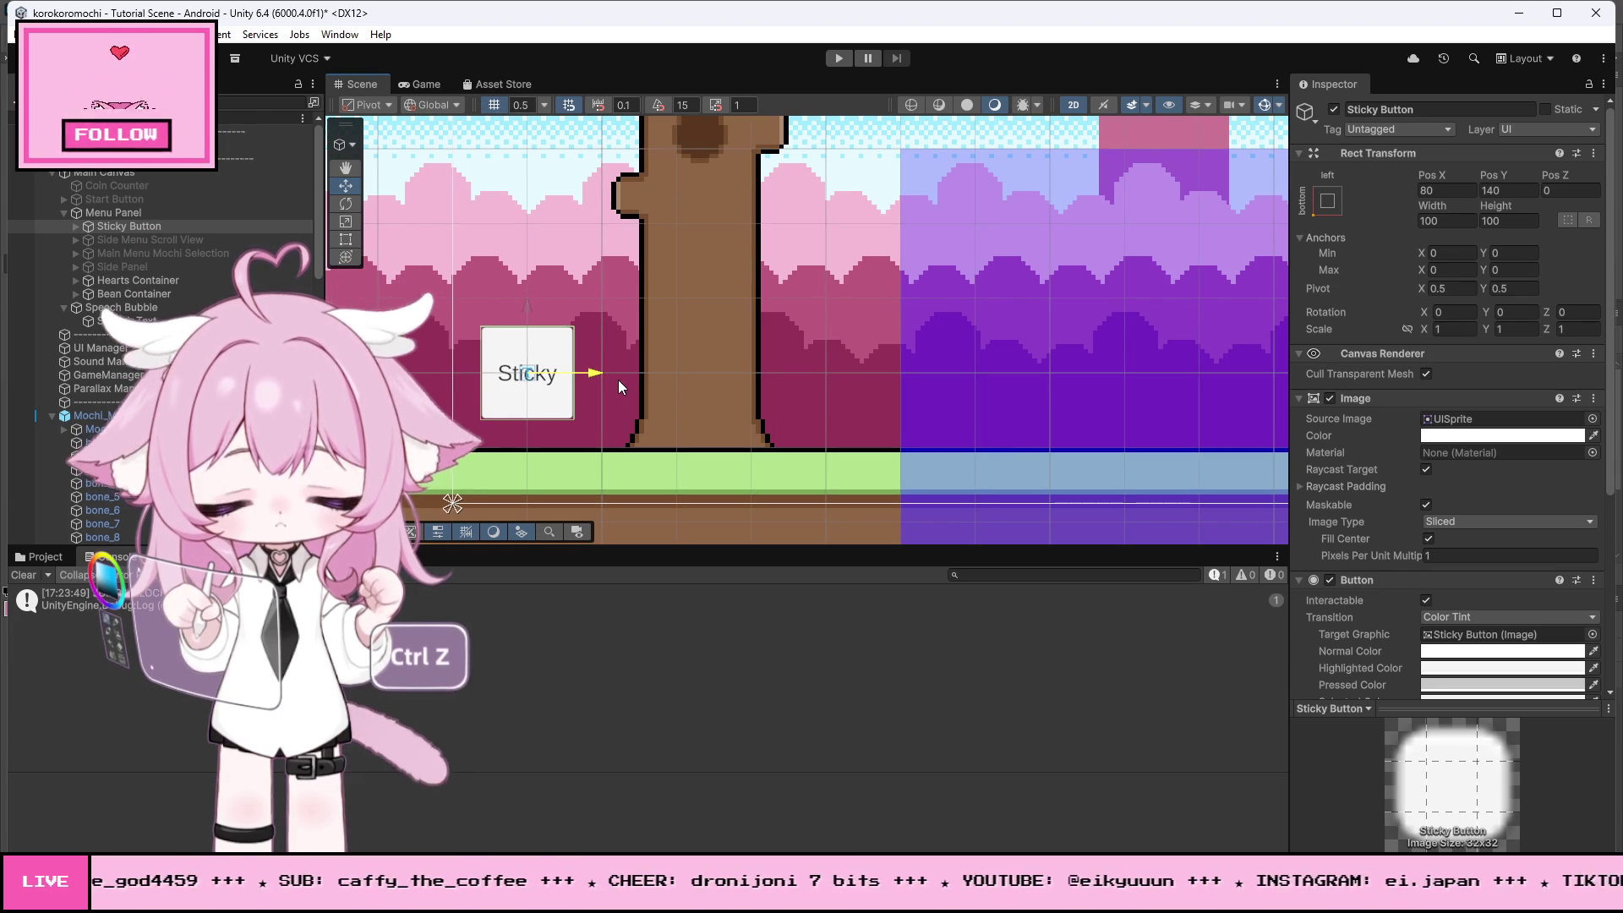
key(ctrl+z)
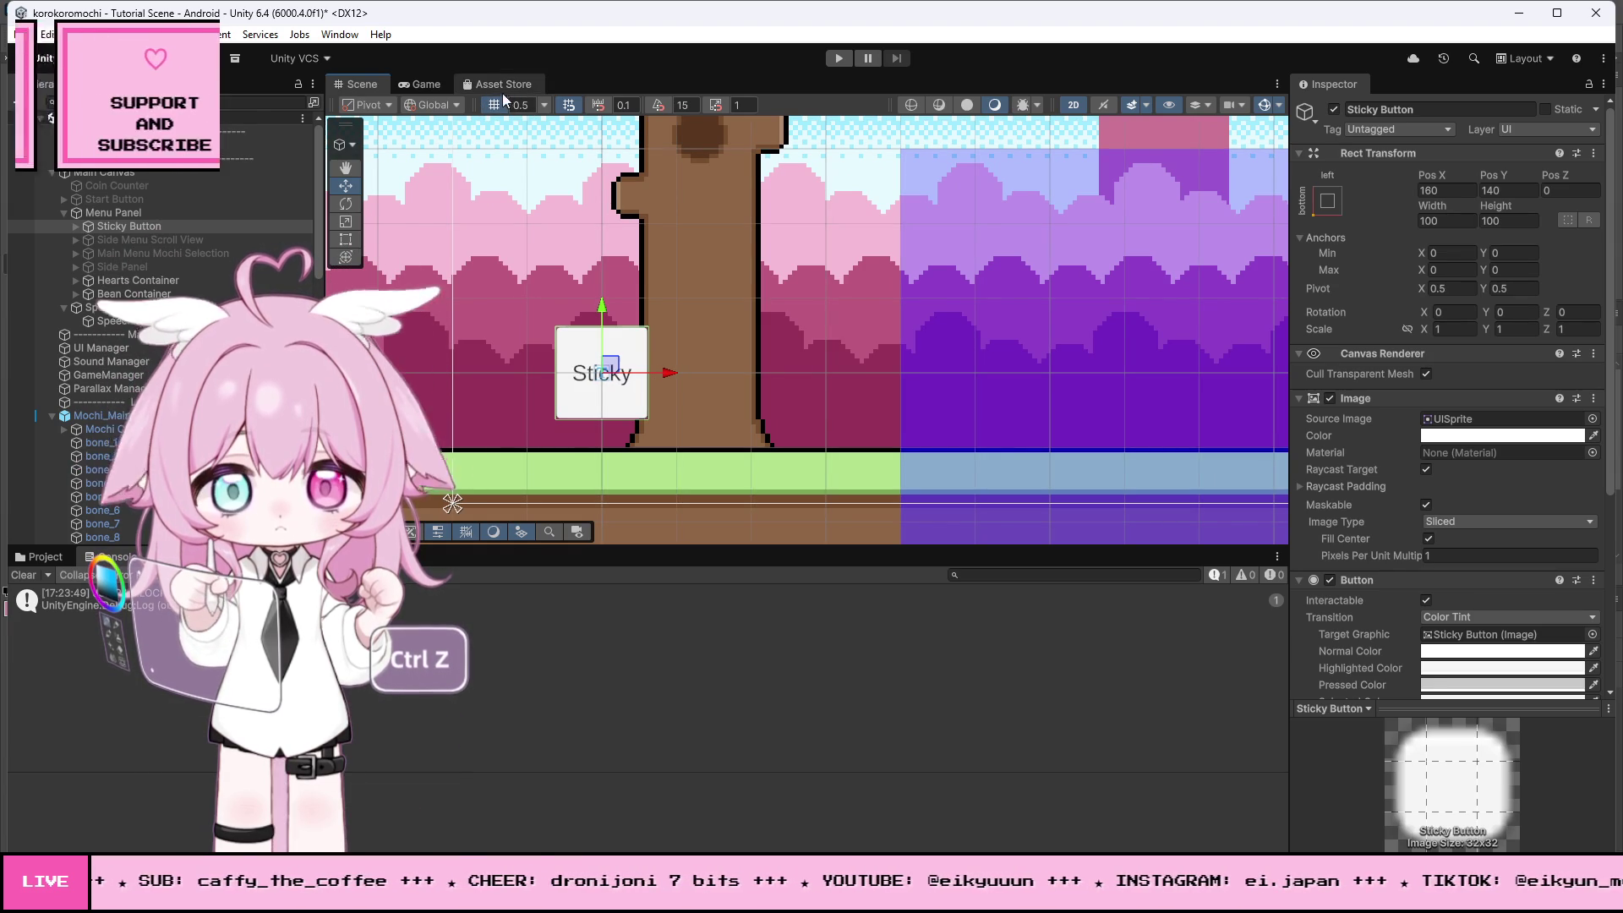
- Hide Layer 2, select the Sticky layer, and save a copy showing only the yellow drop
scroll(642, 346, down, 2)
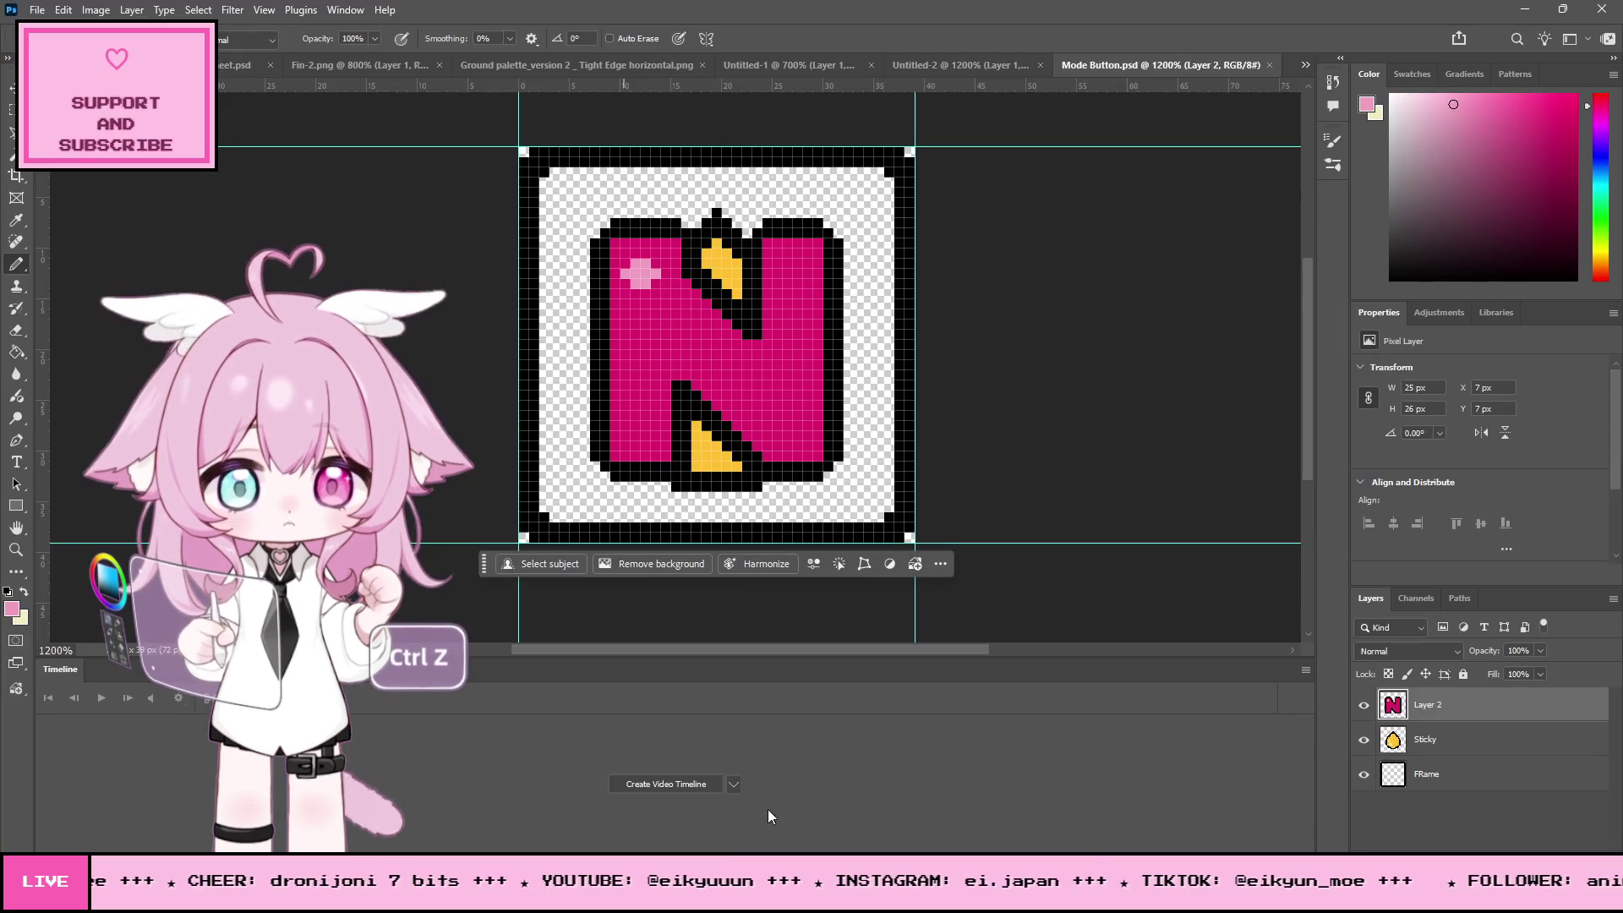
click(1363, 704)
click(1427, 740)
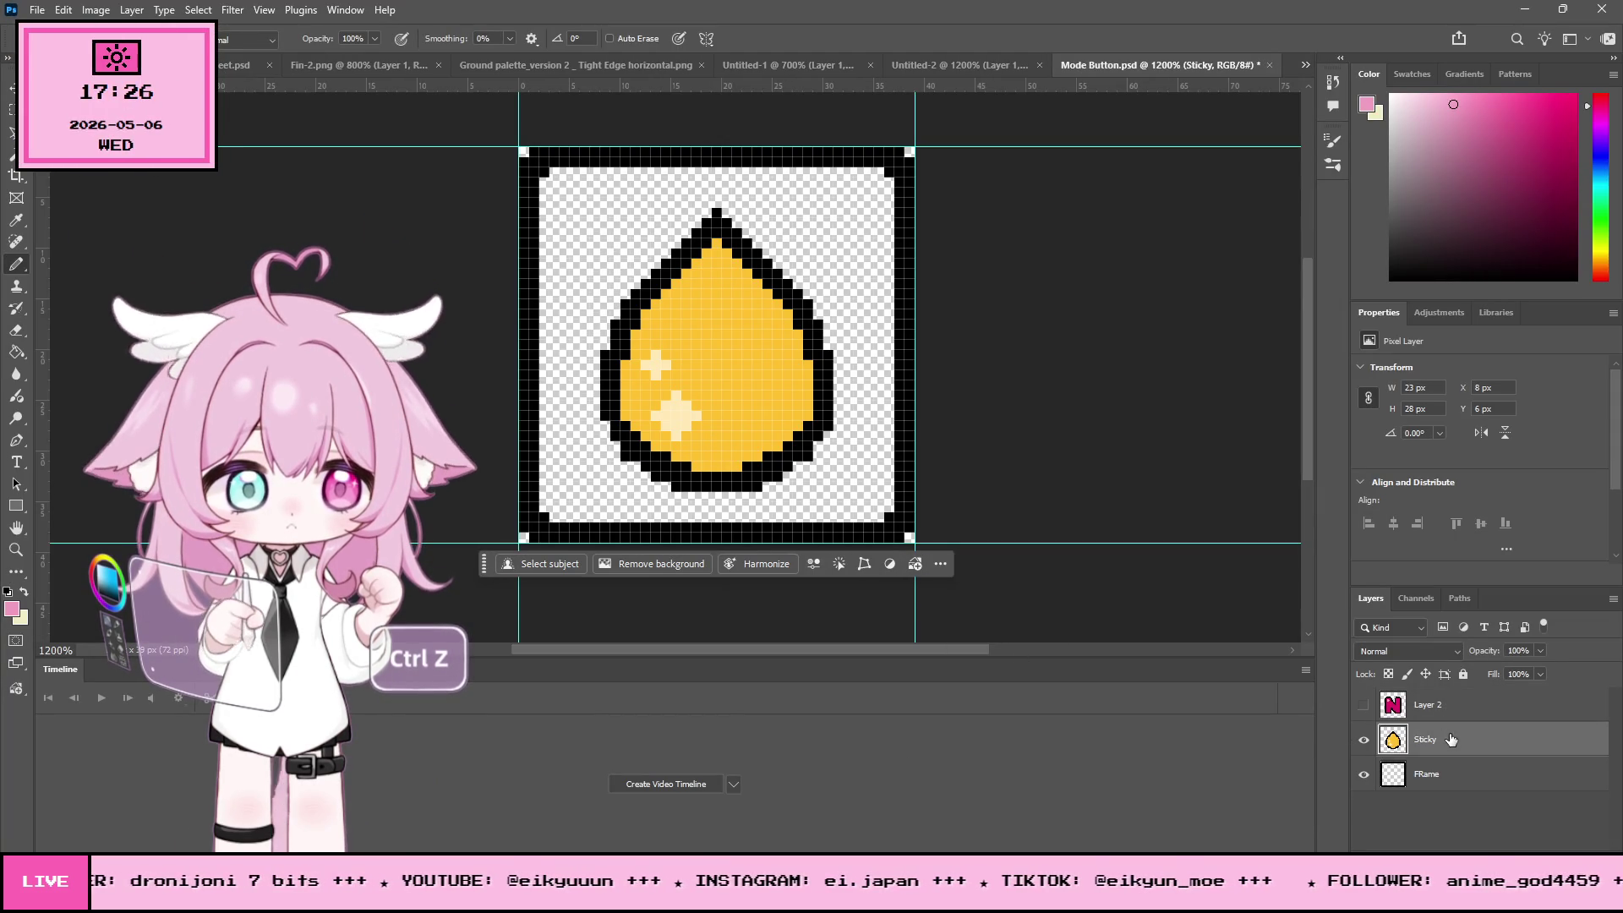
click(38, 10)
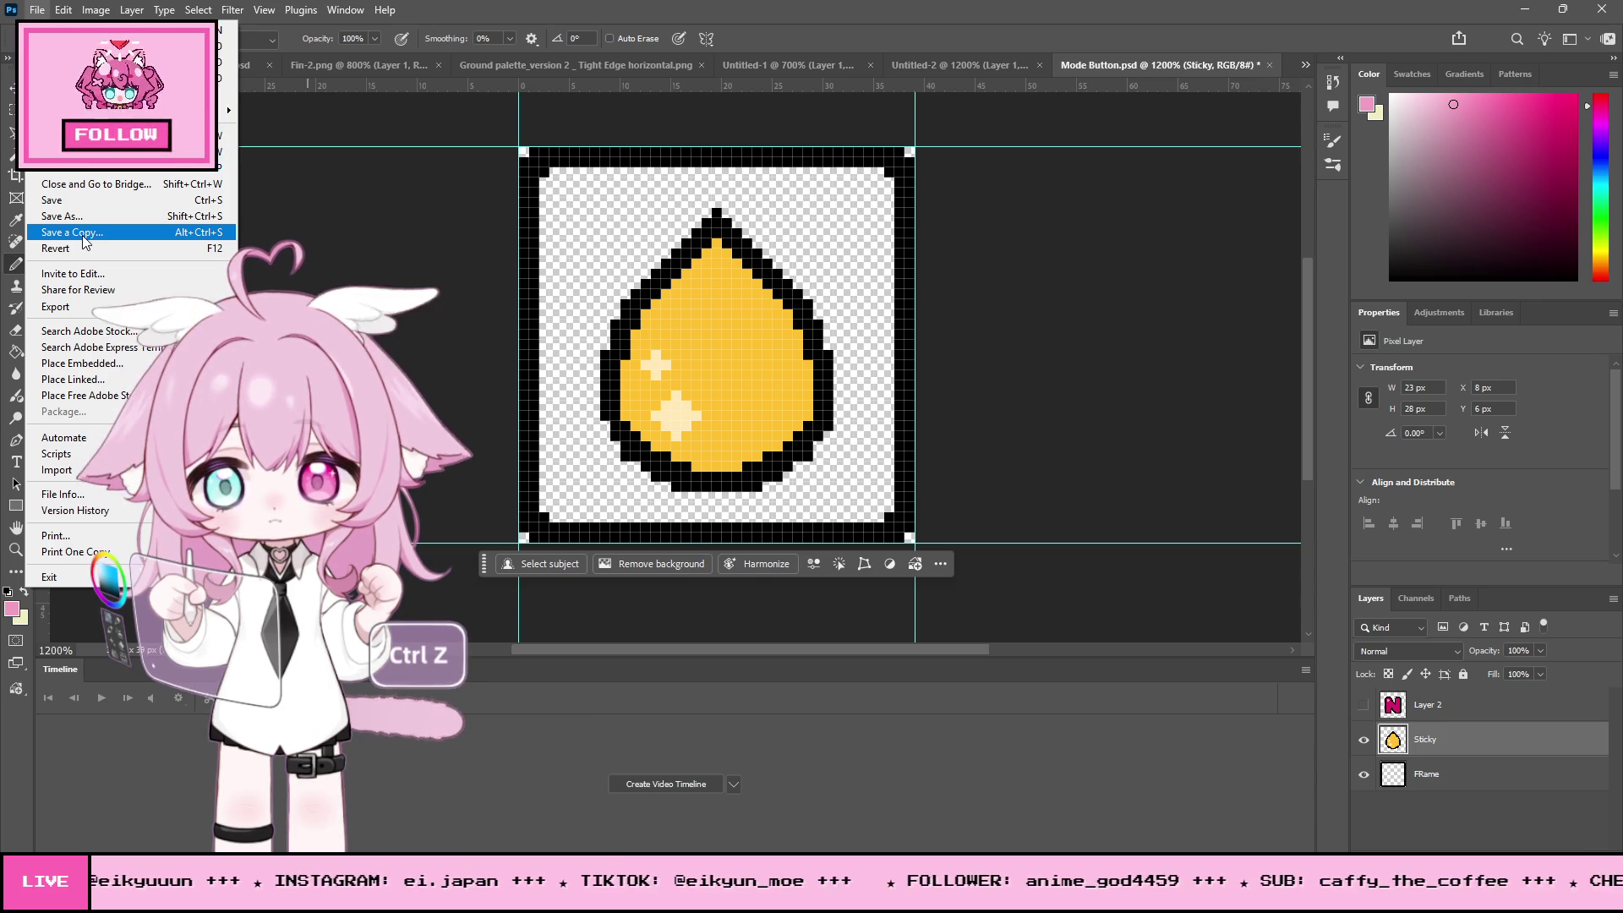
click(135, 233)
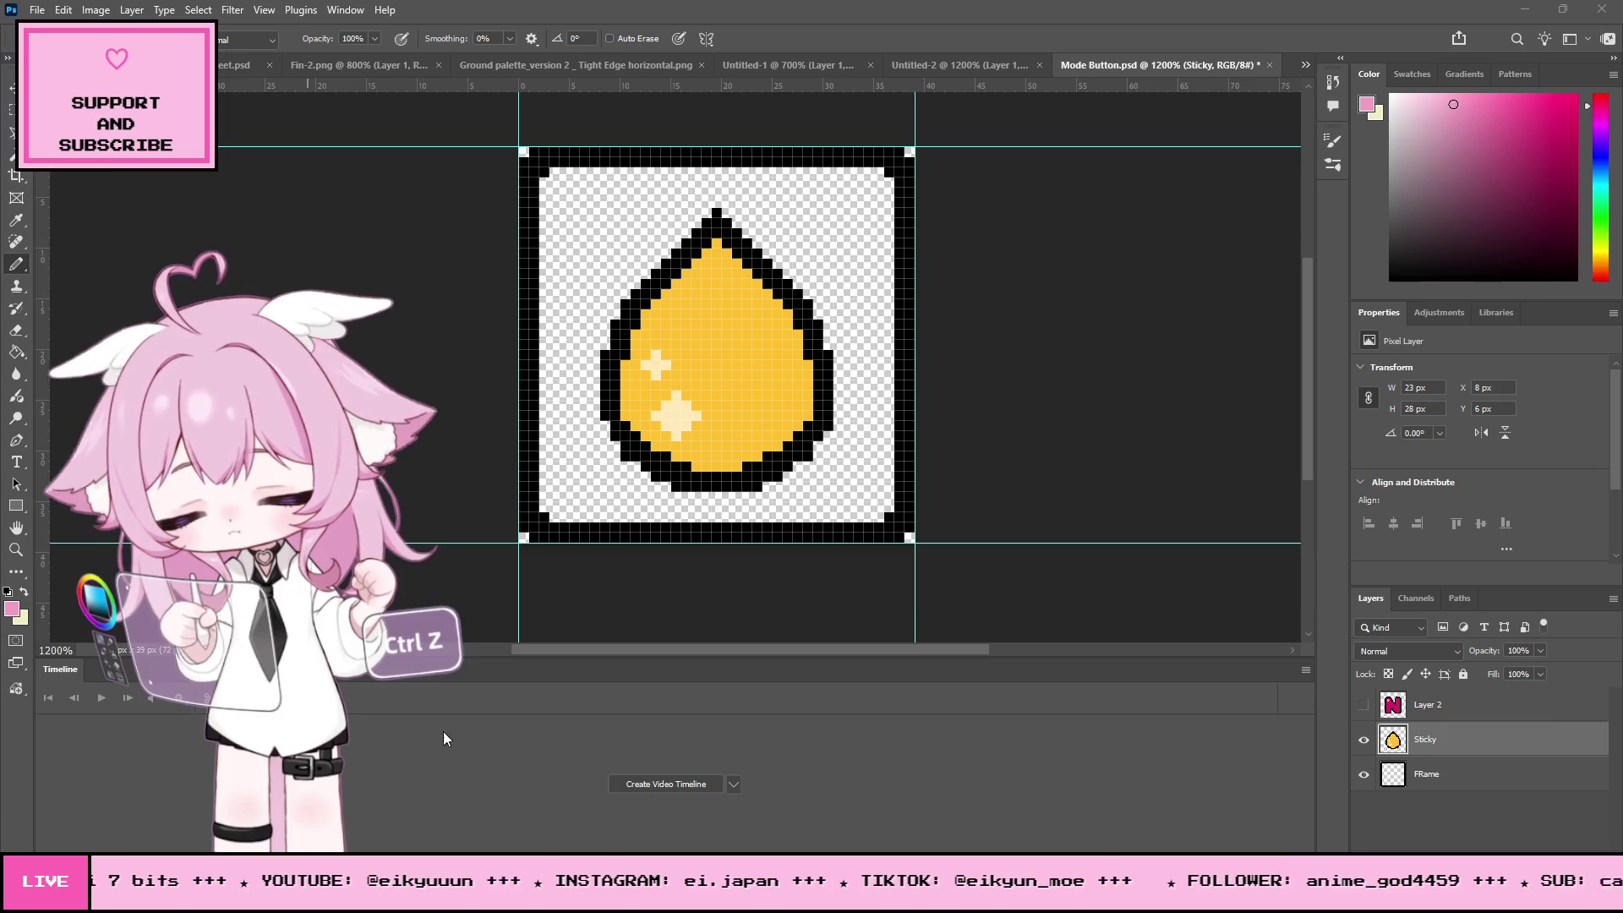
- Hide the Sticky layer and begin saving a copy of the bare frame
click(1363, 739)
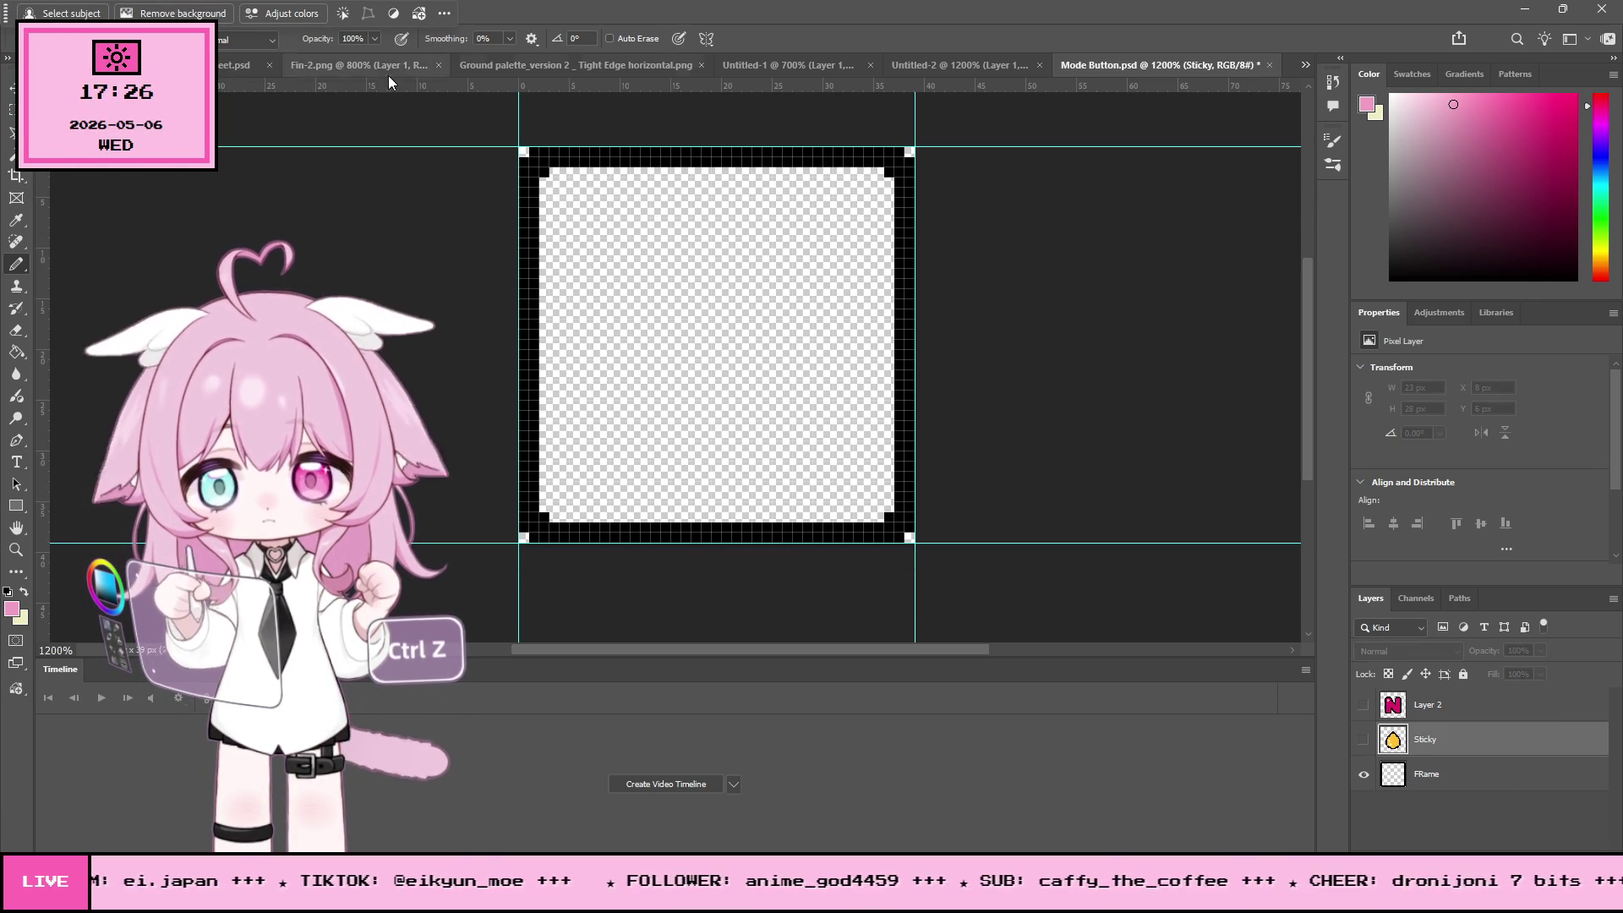
click(37, 10)
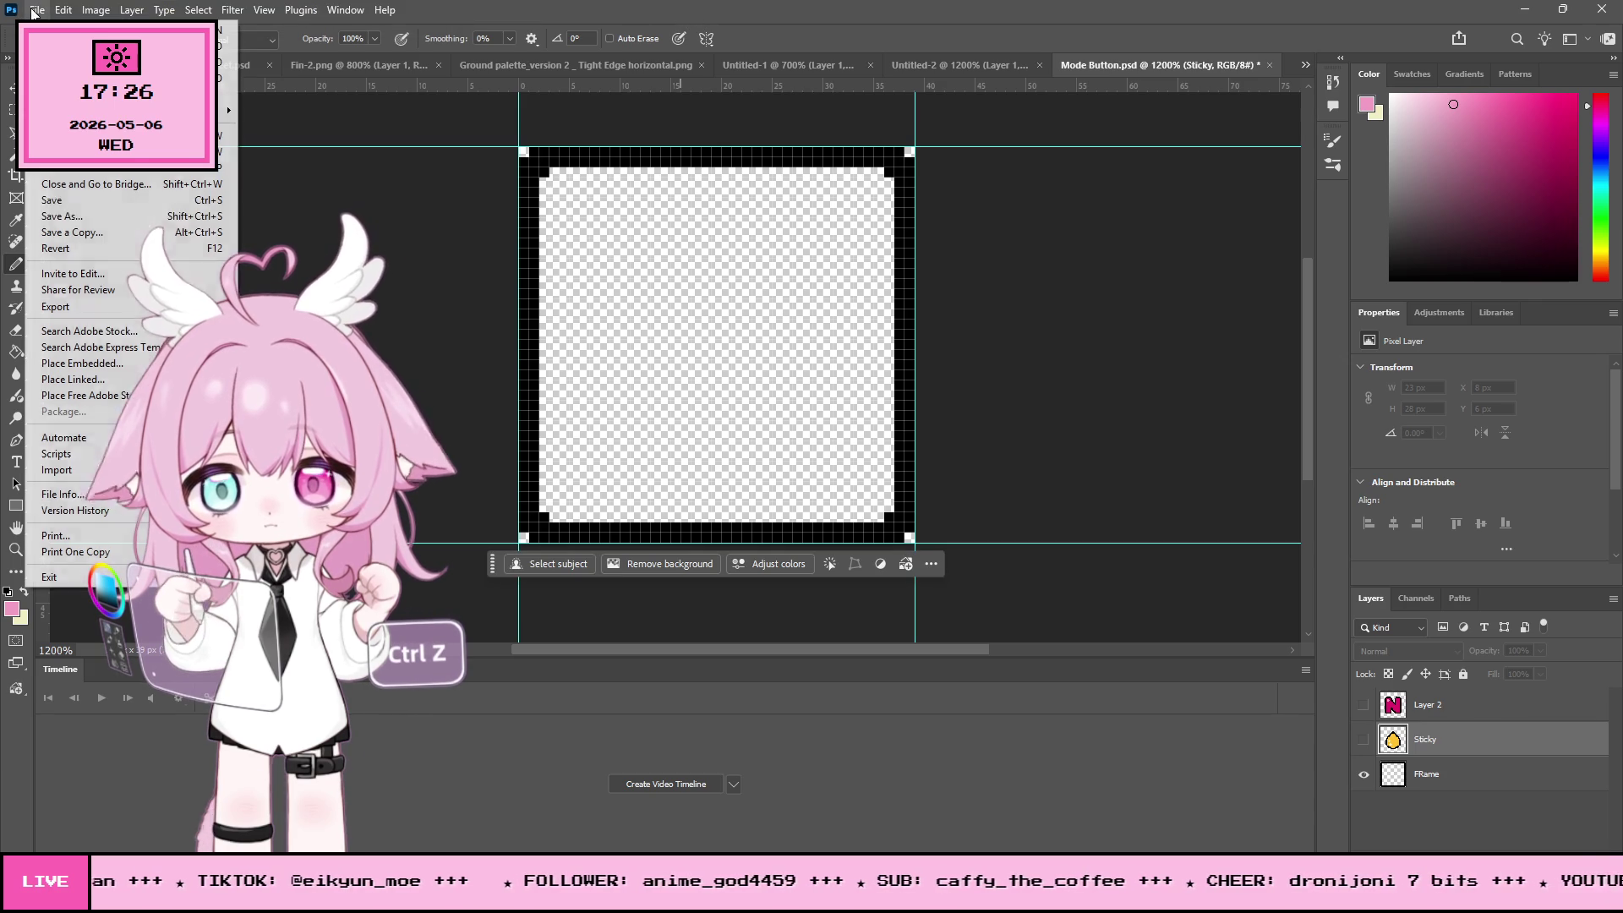
click(80, 218)
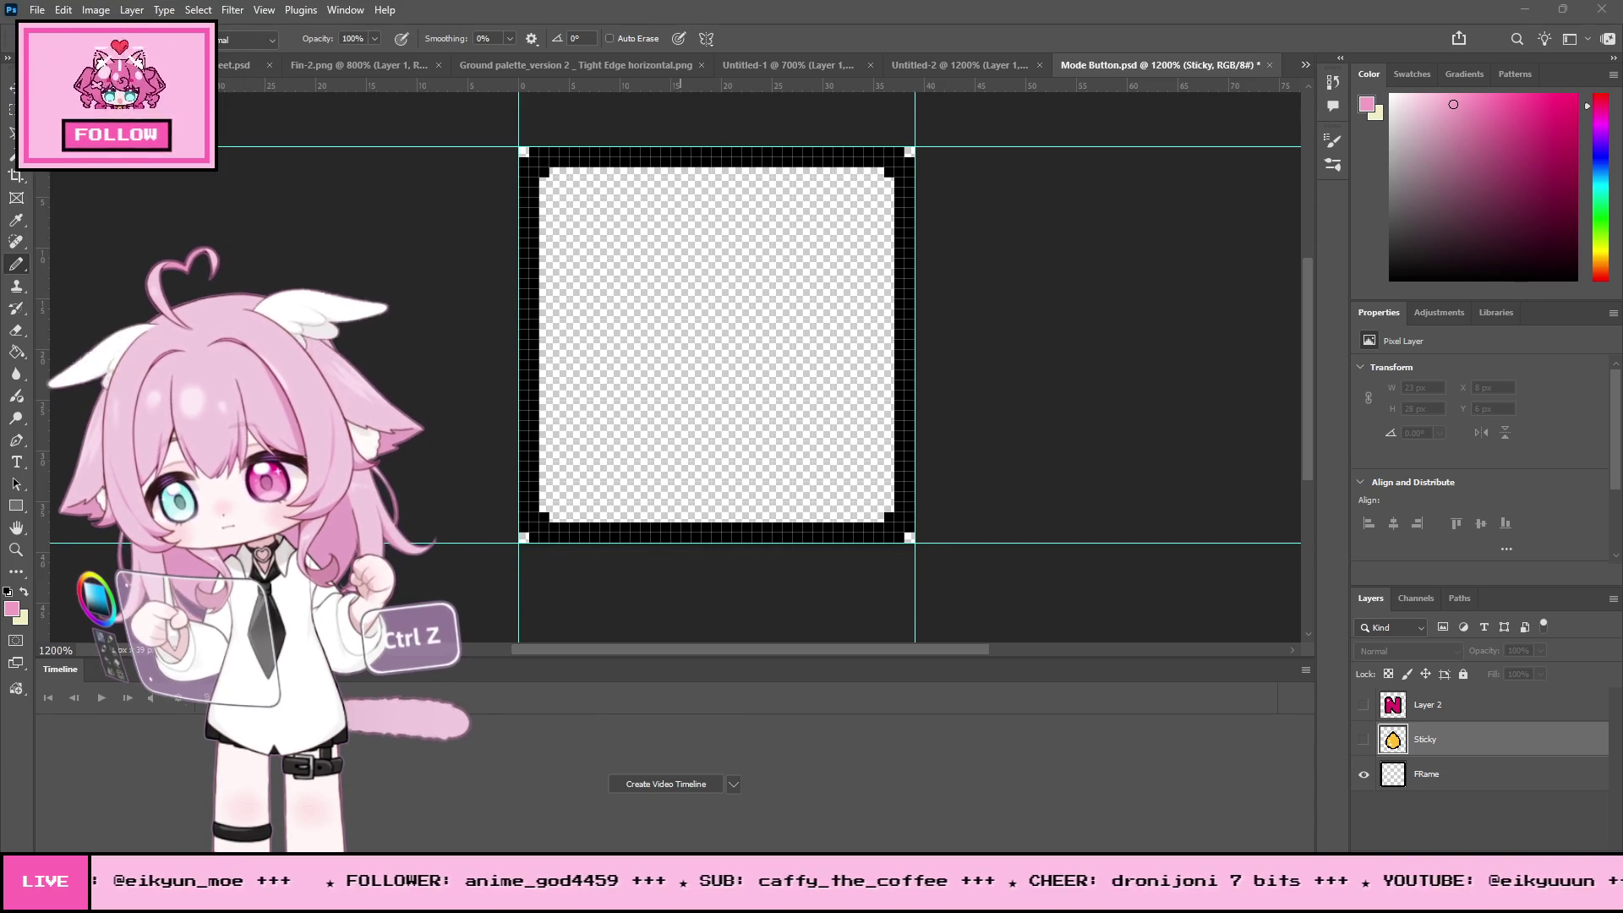